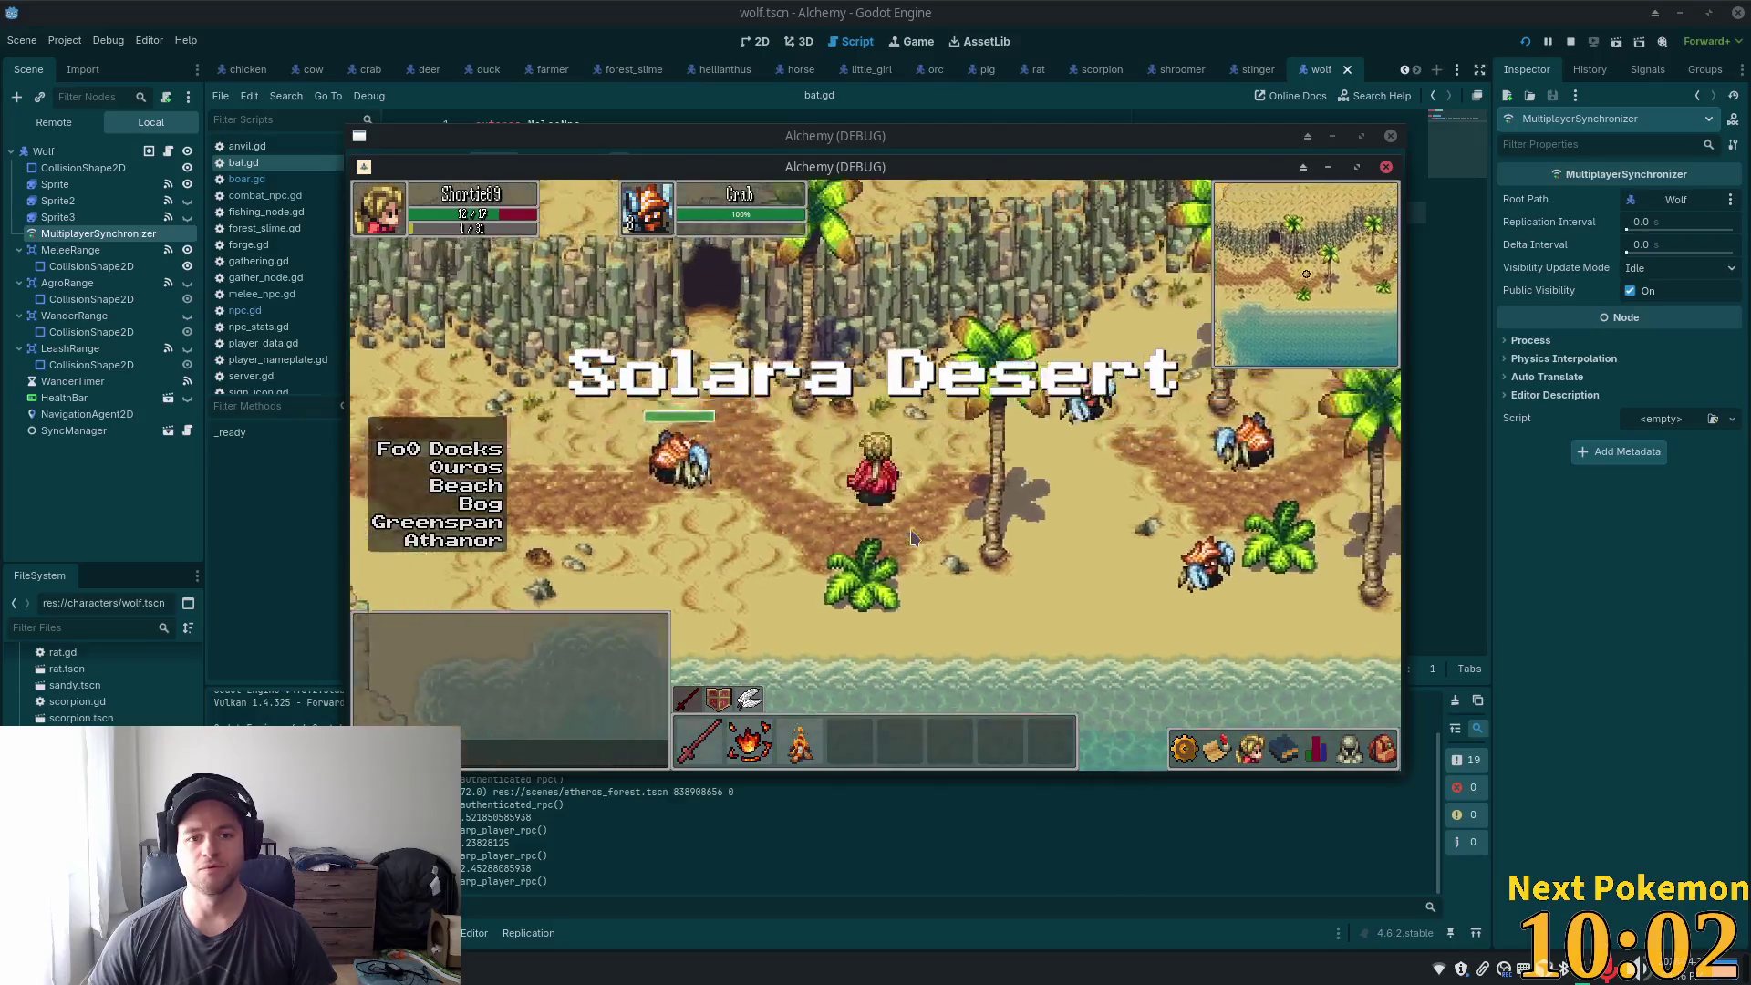
- Walk the character north from the beach into Solara Desert and onto the dark rocky path
key(w)
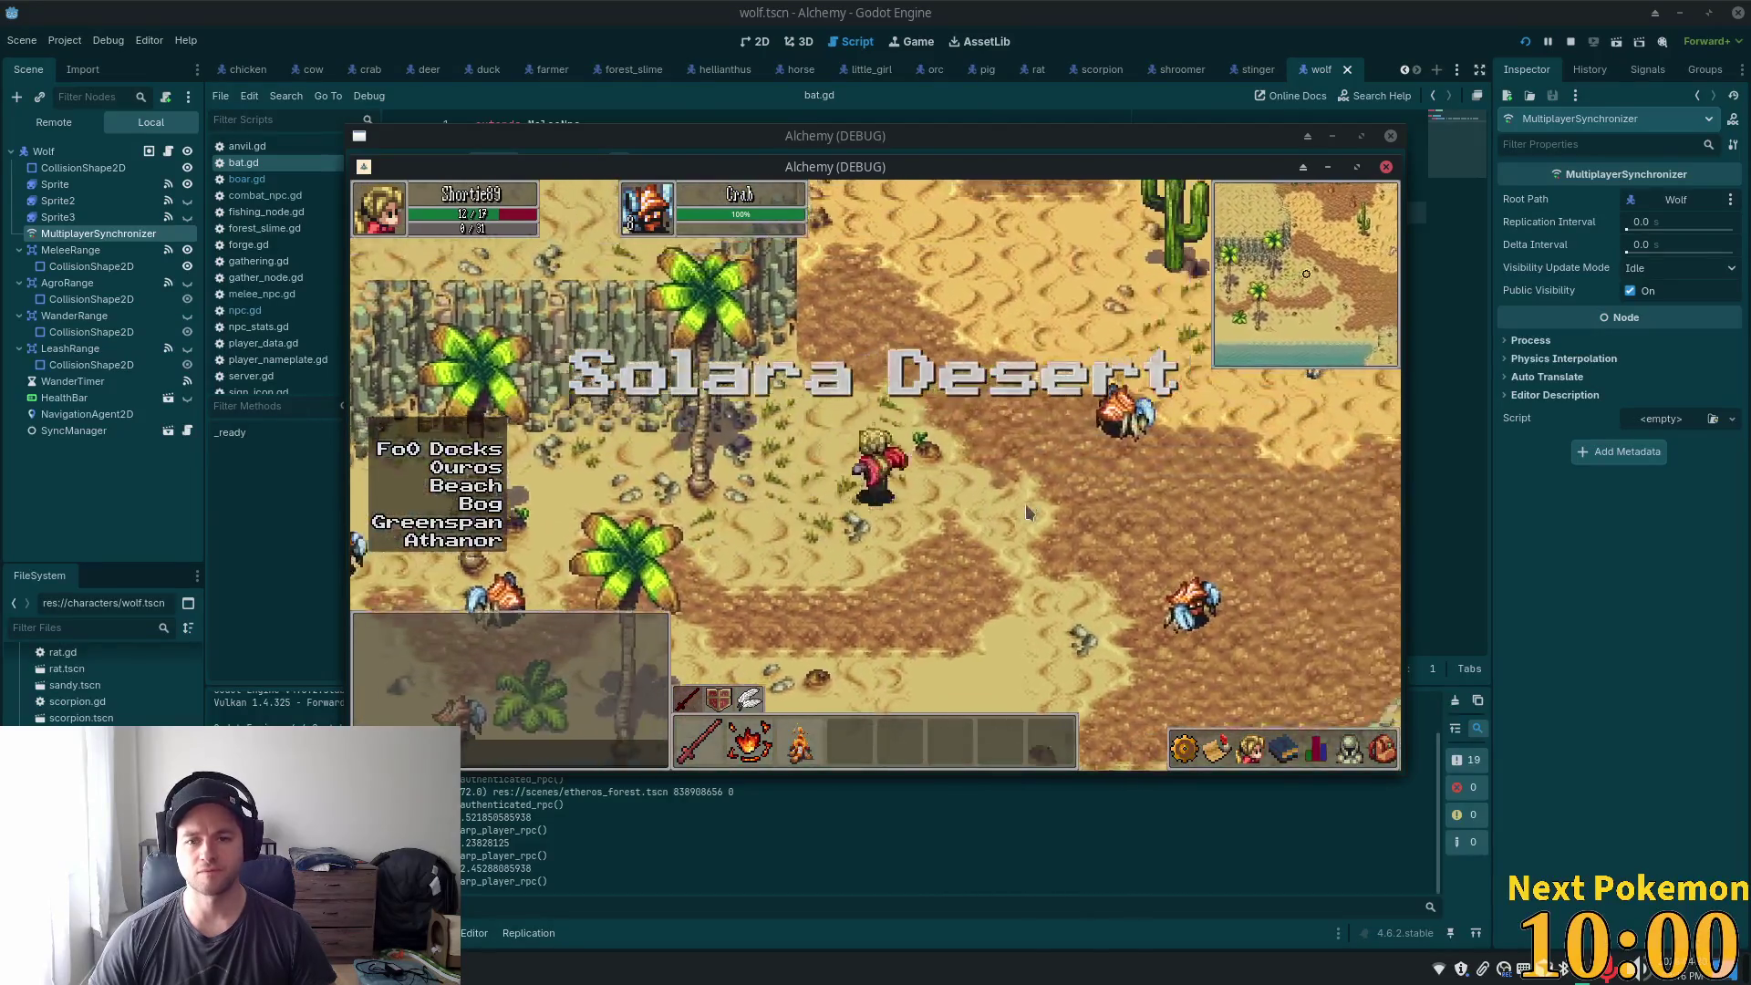
key(w)
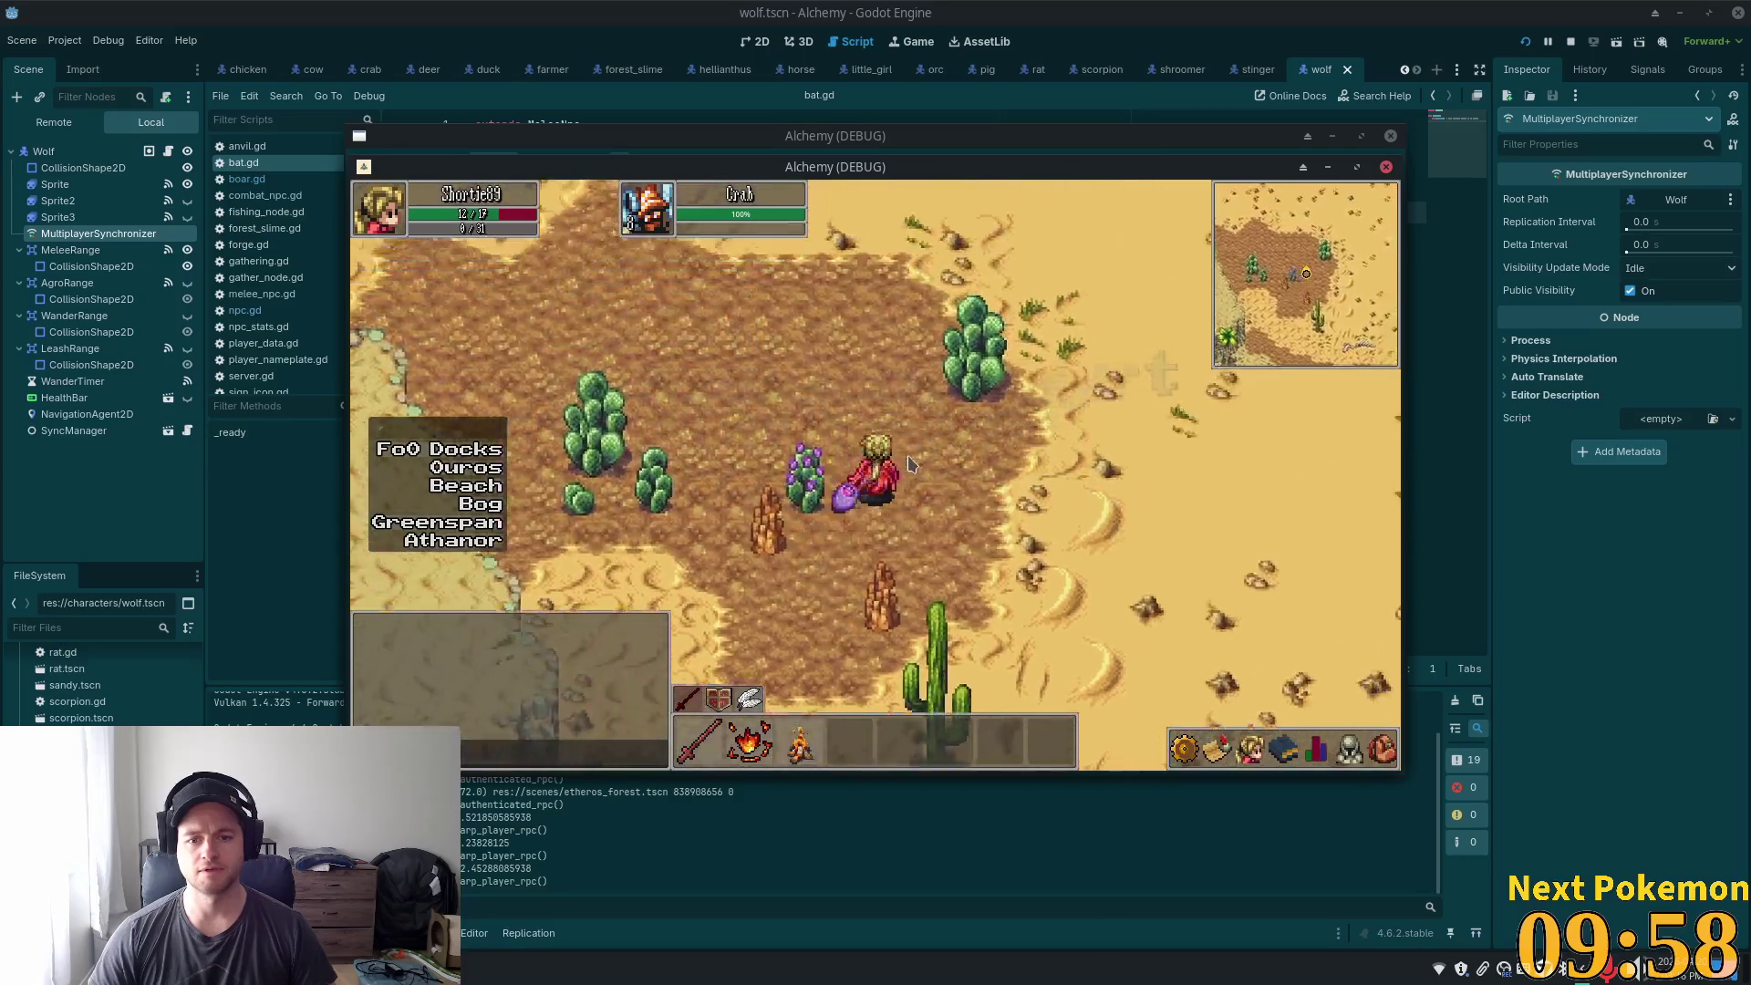
key(w)
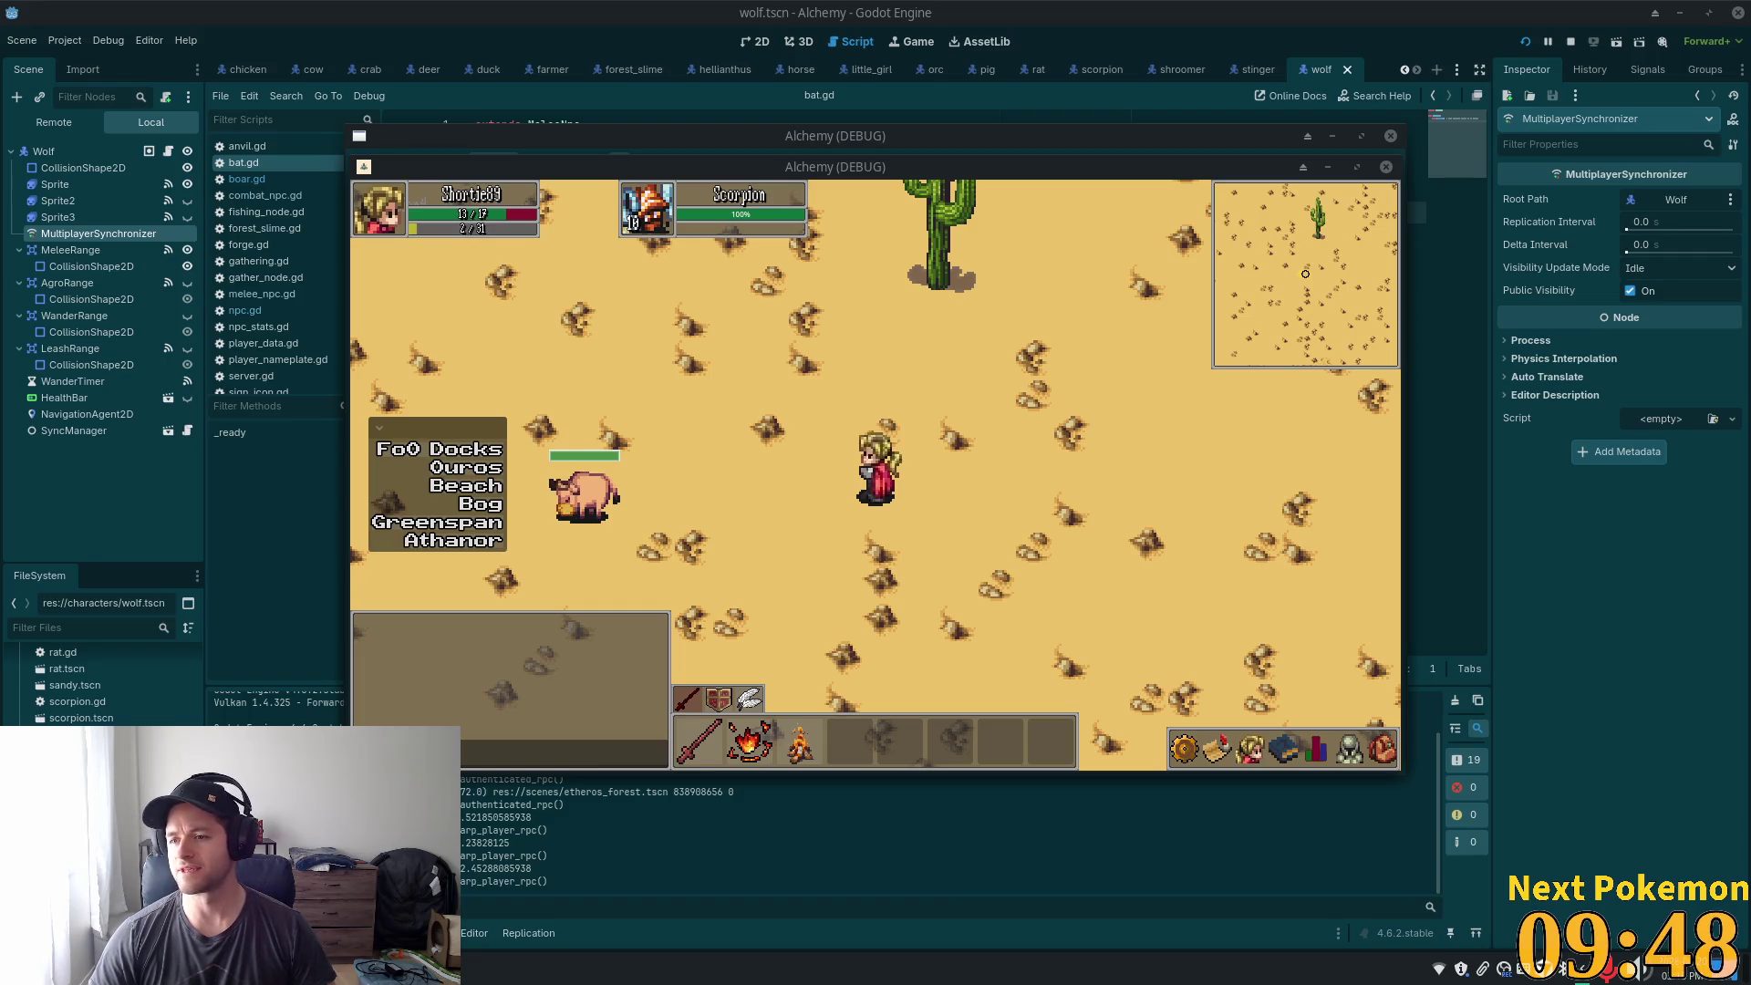
key(d)
key(w)
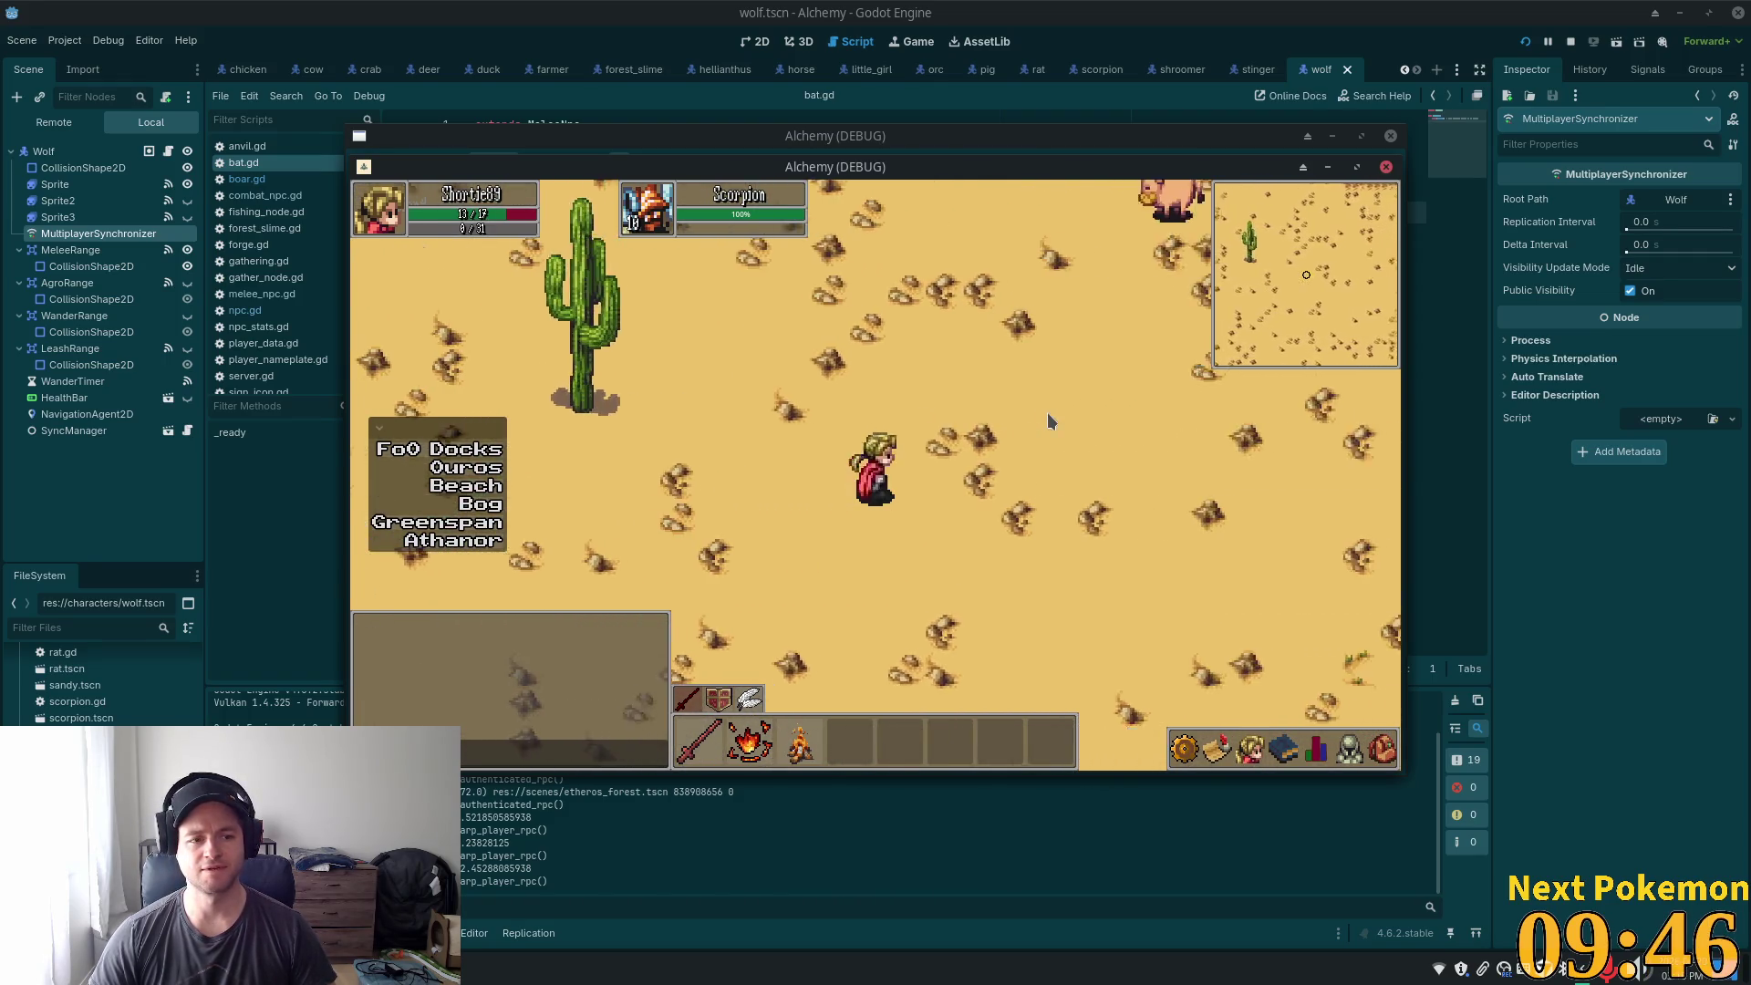
key(d)
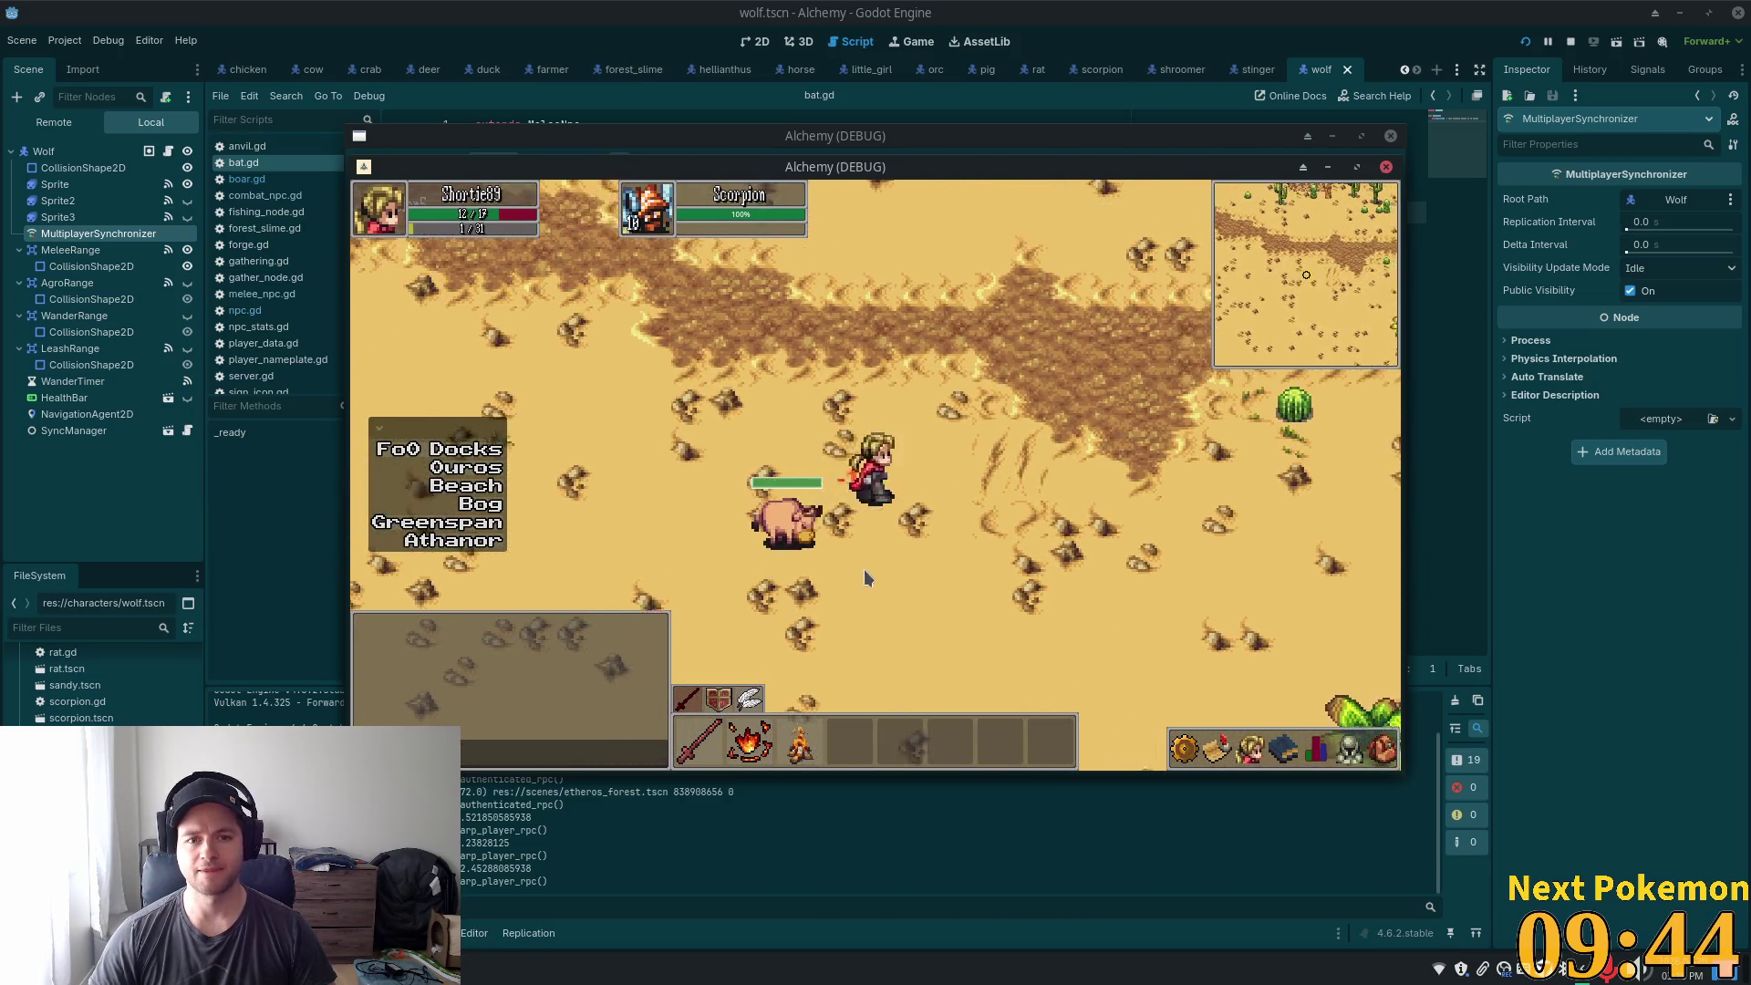
key(w)
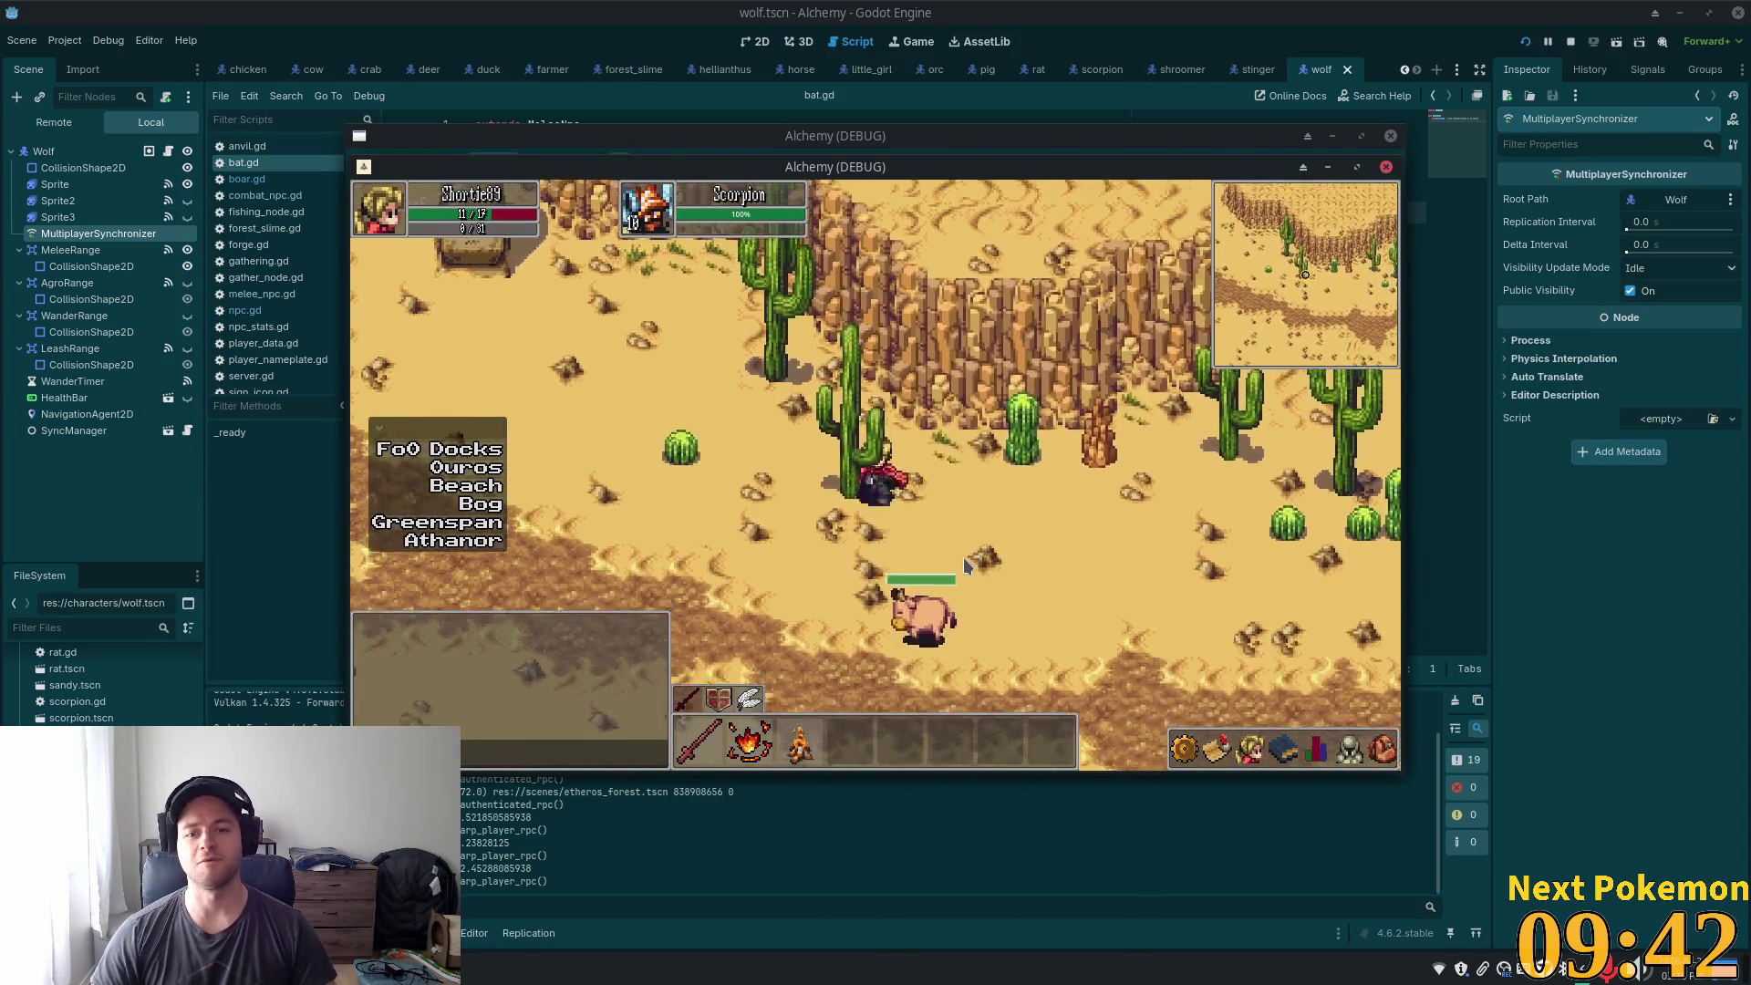
- Continue north past the stone pillars, rock ledges and tall cliff plateau
key(a)
key(w)
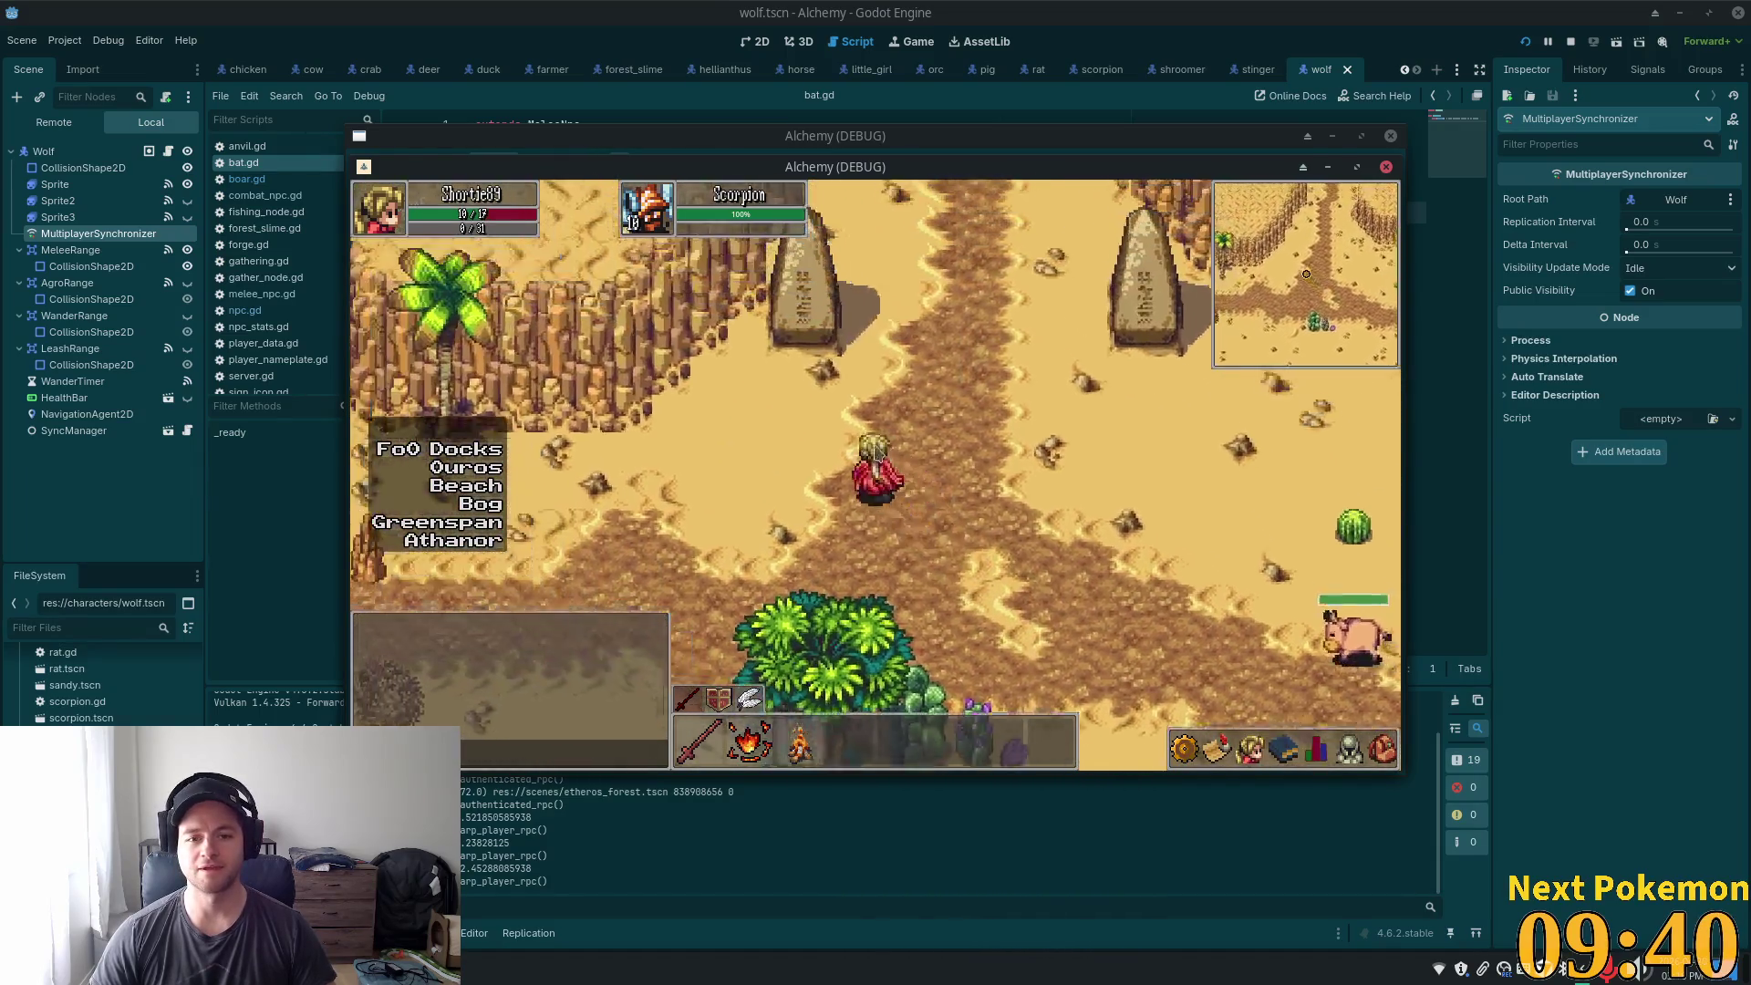
key(w)
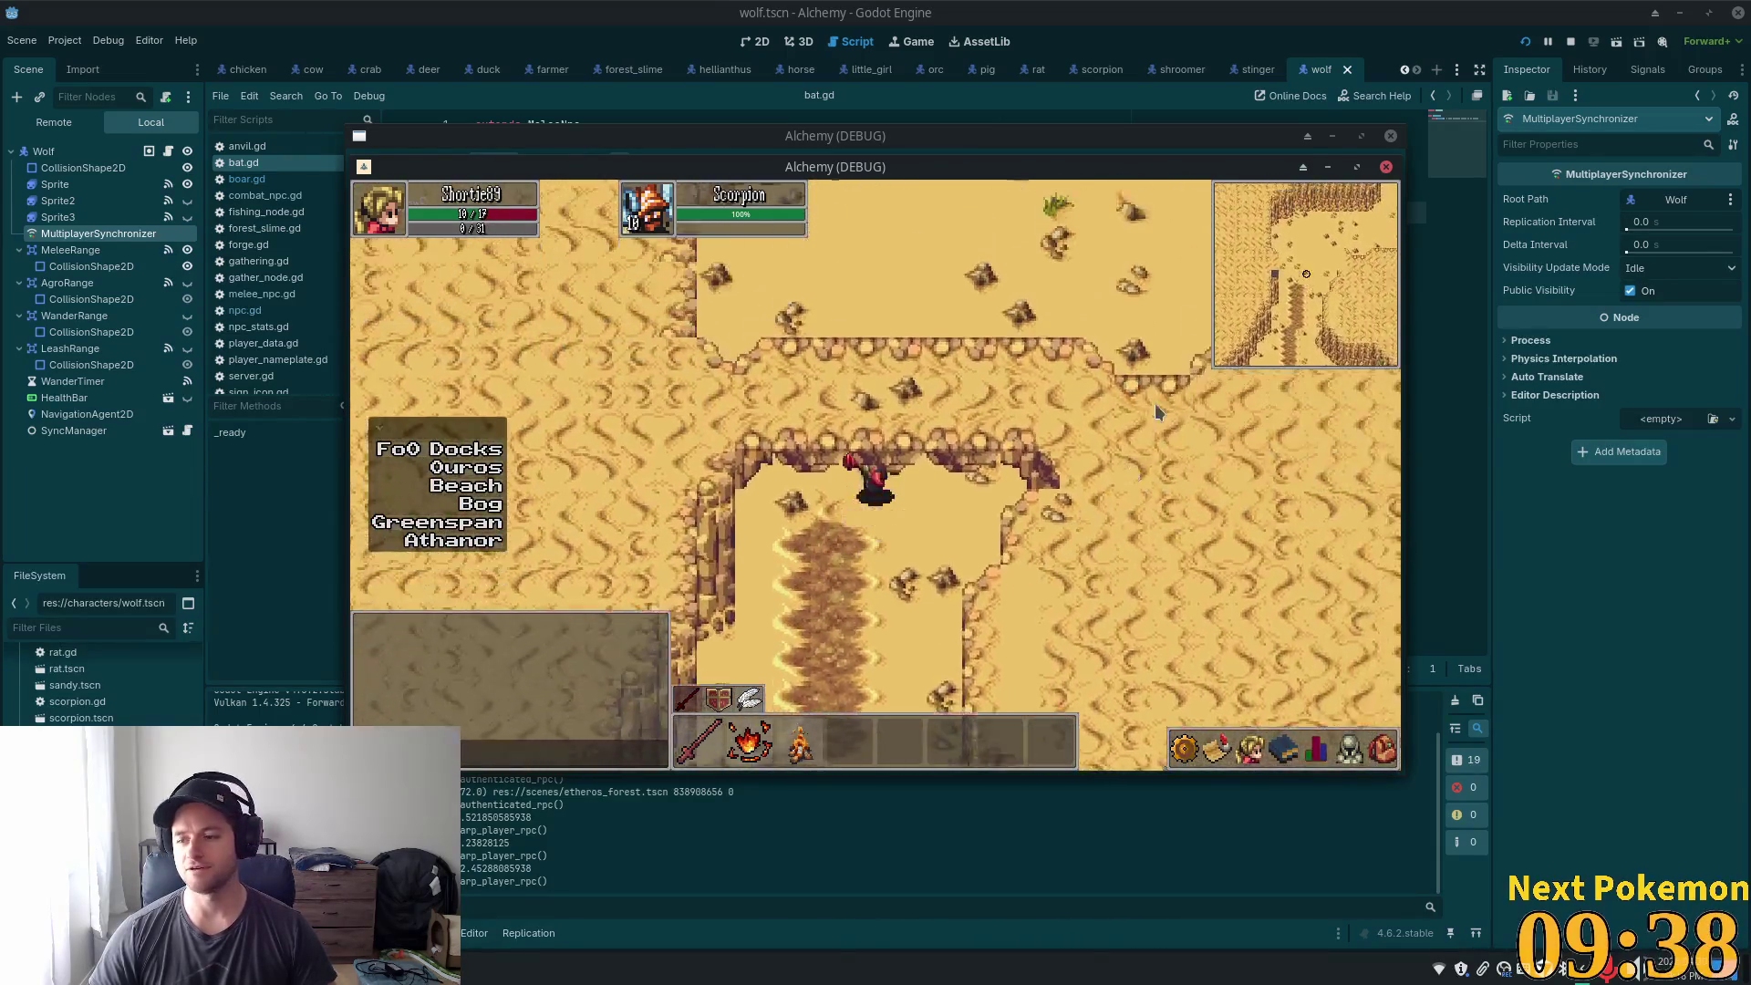
key(w)
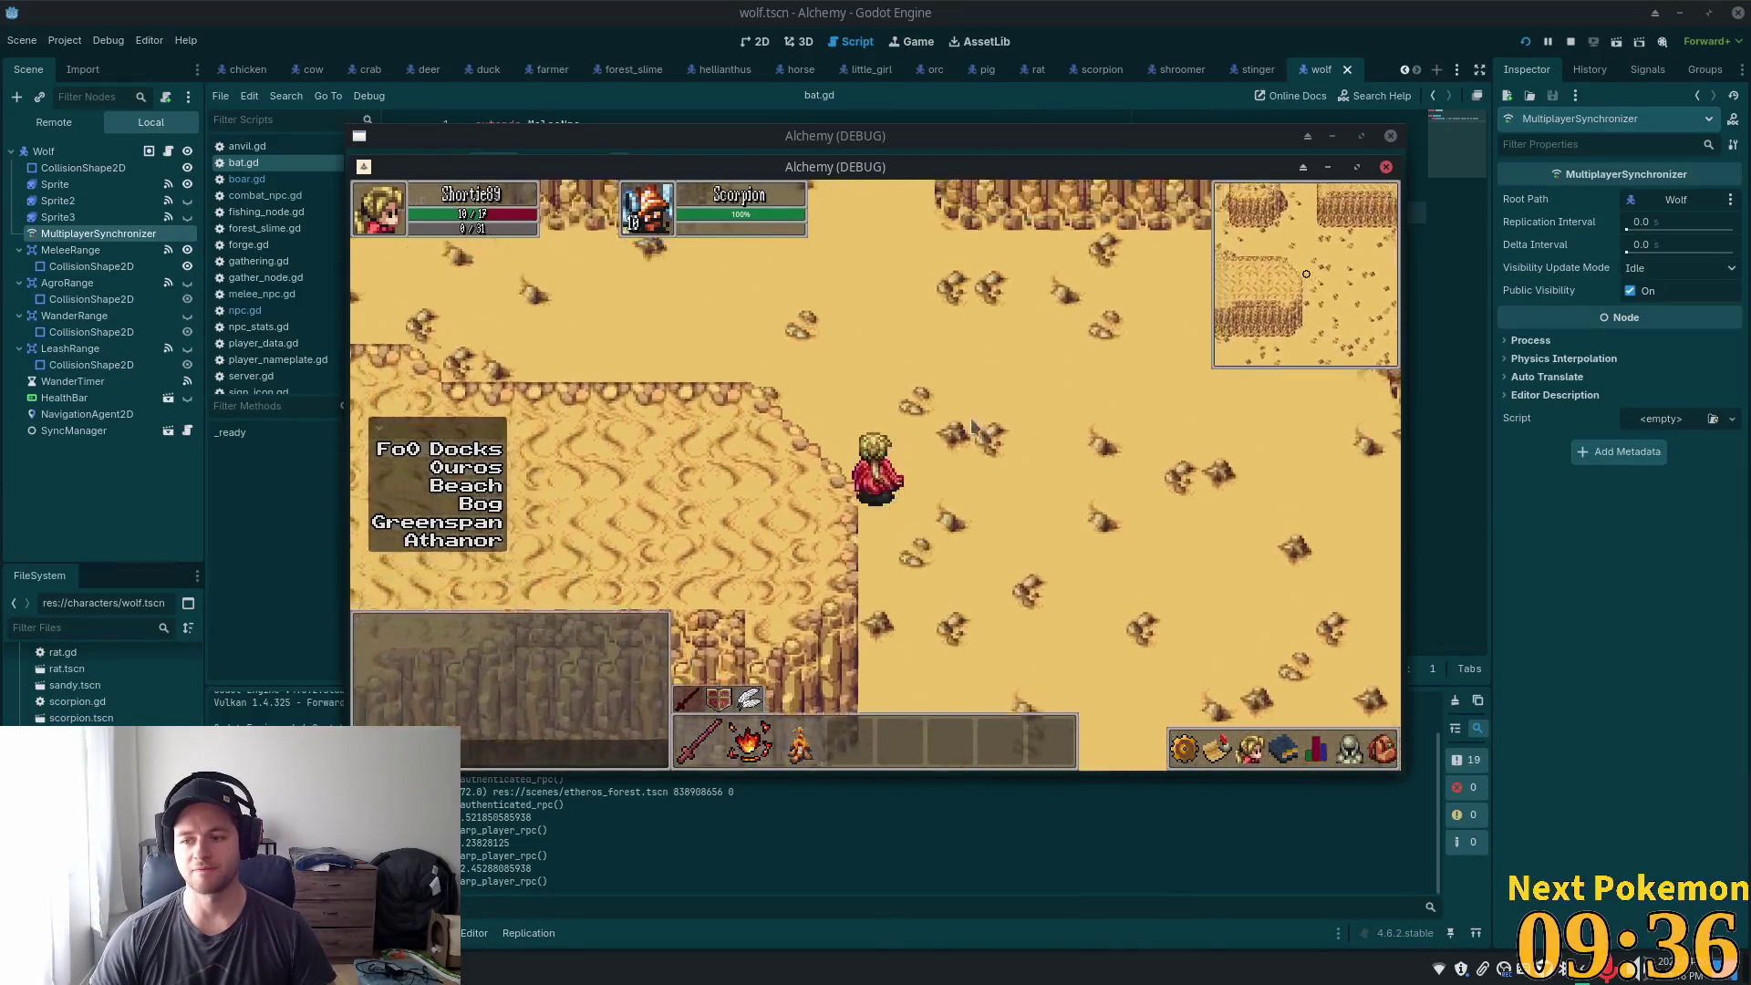
key(w)
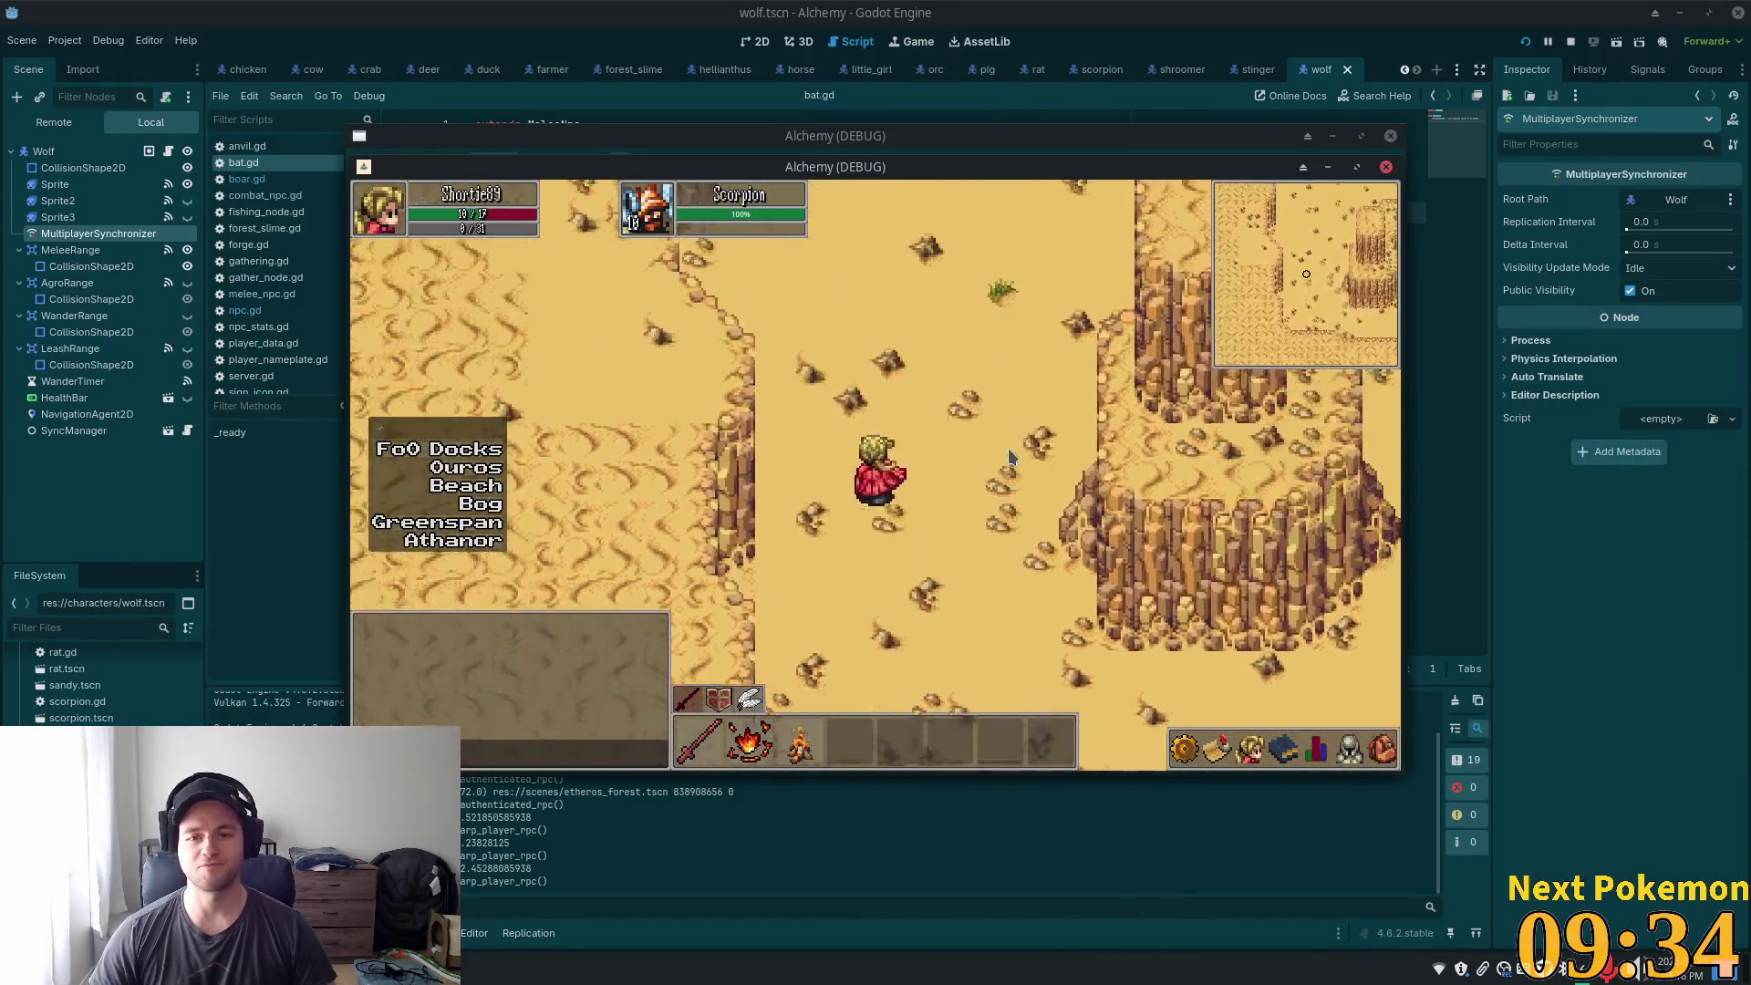
key(w)
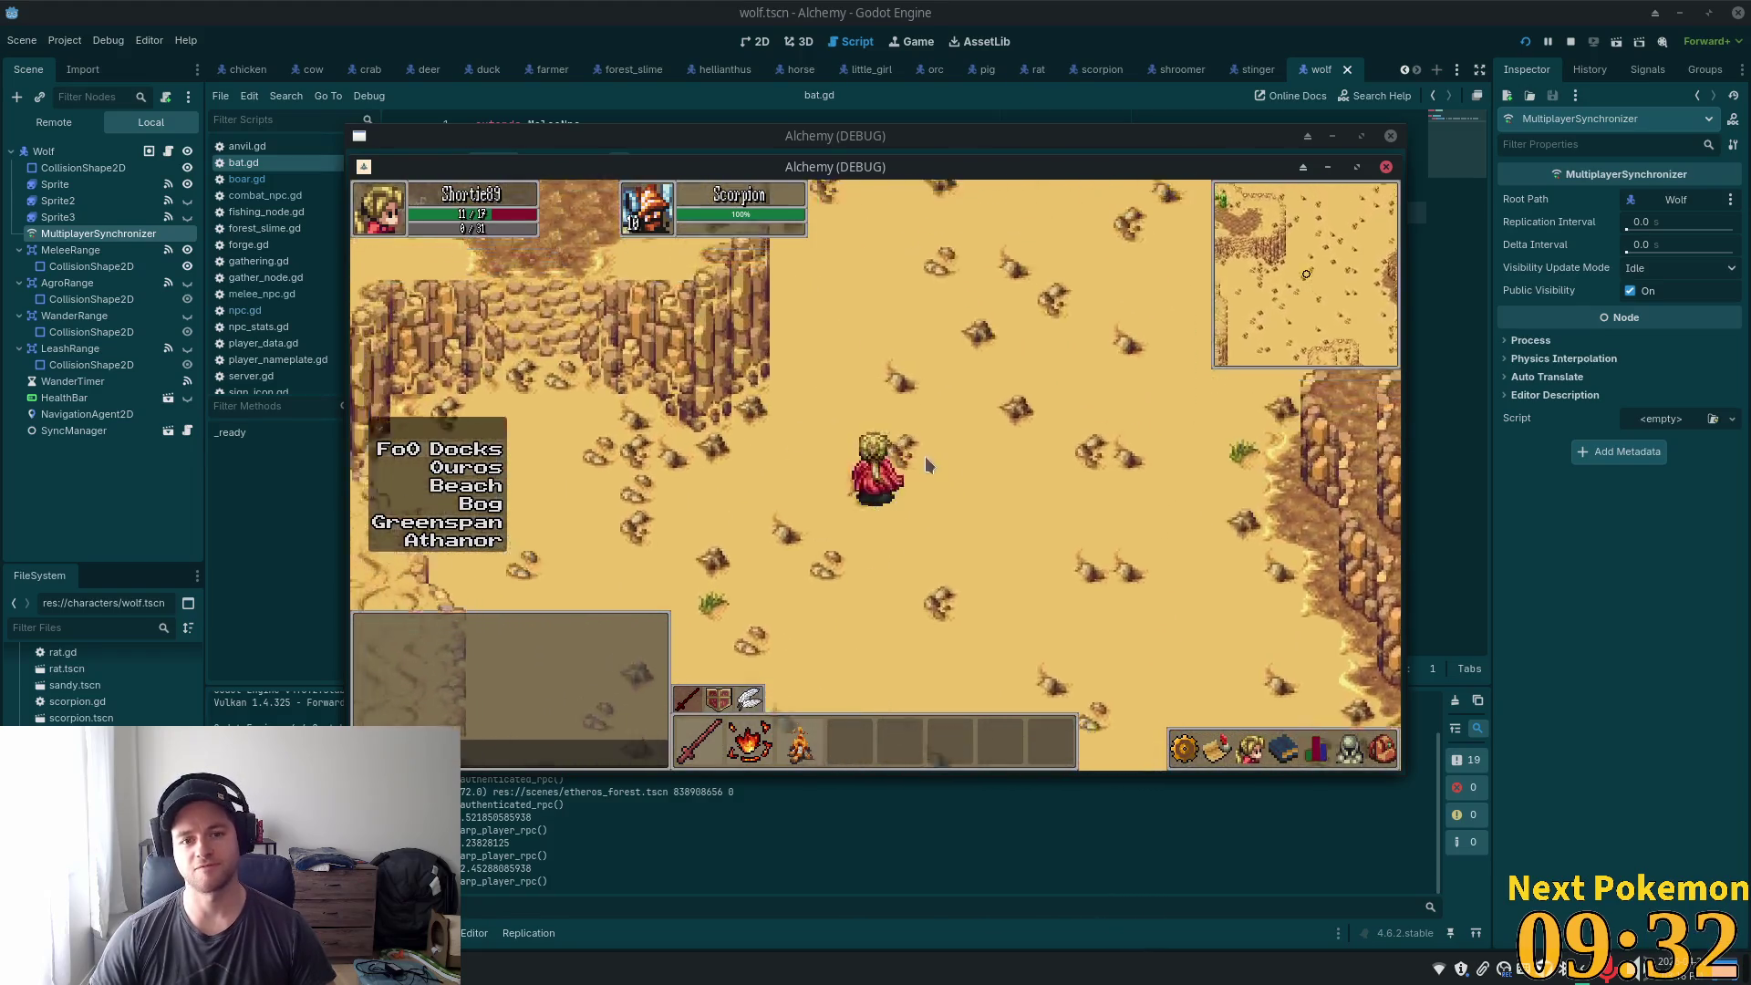
key(w)
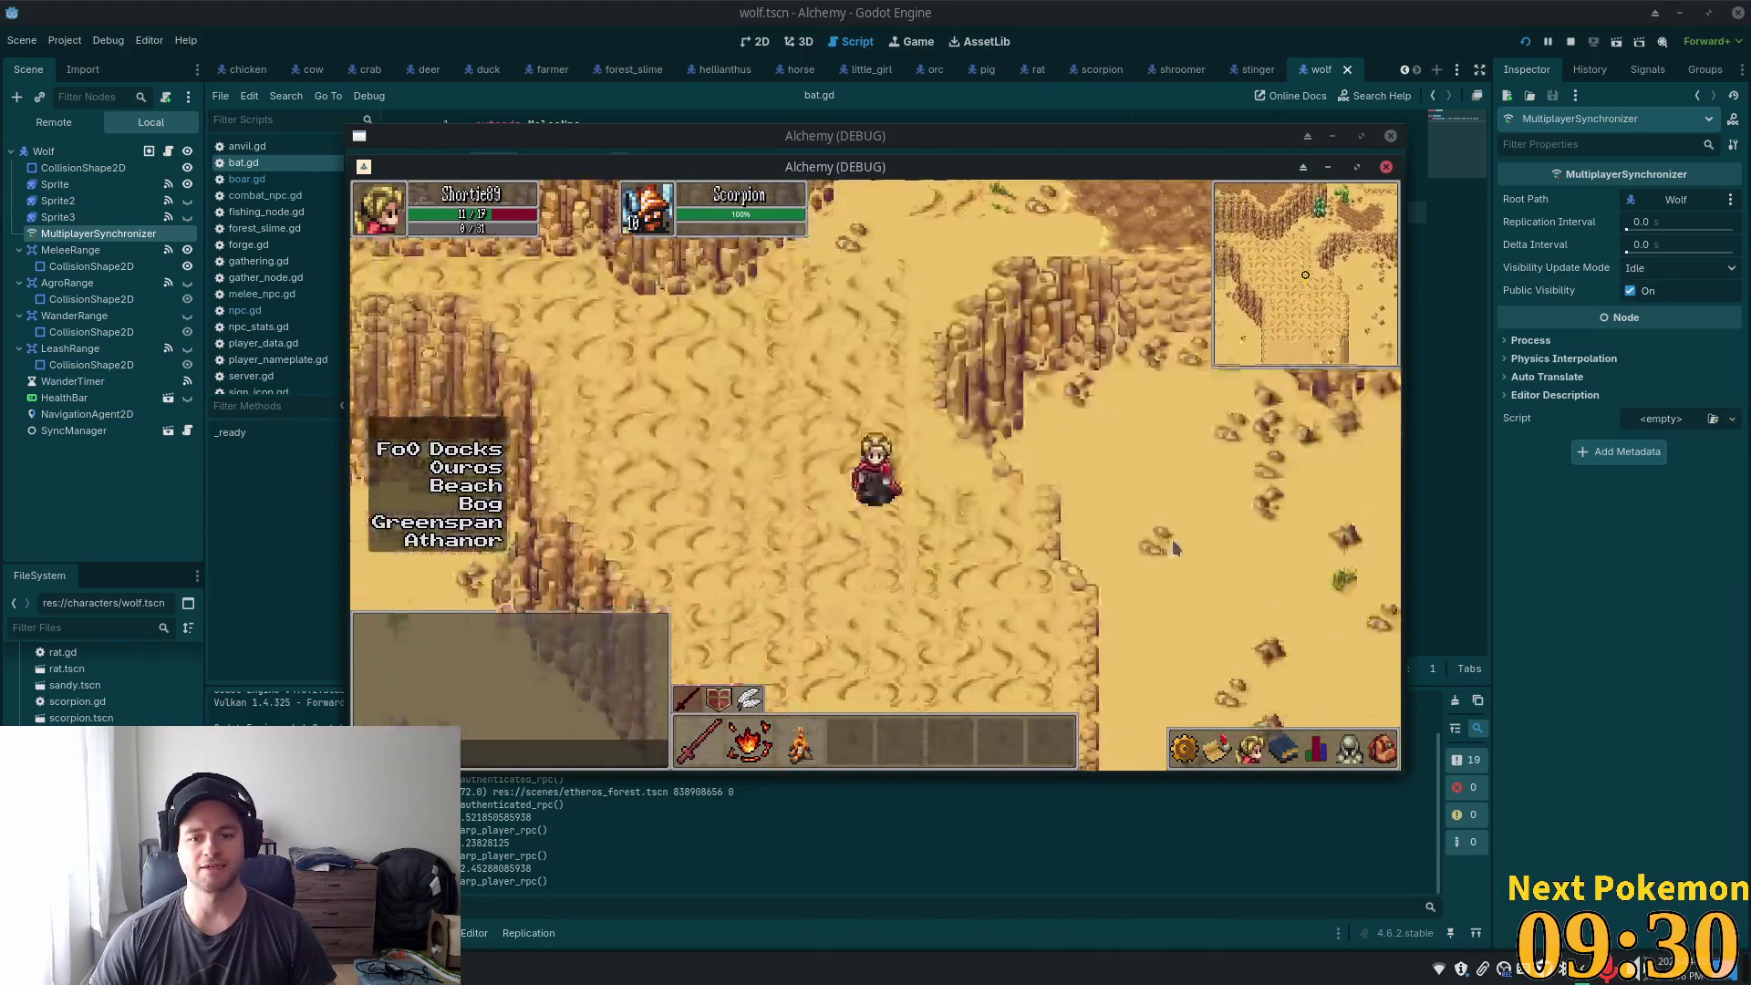
- Head west along the cliff ridge onto the grassy cobblestone path and choose Bog as the travel destination
key(a)
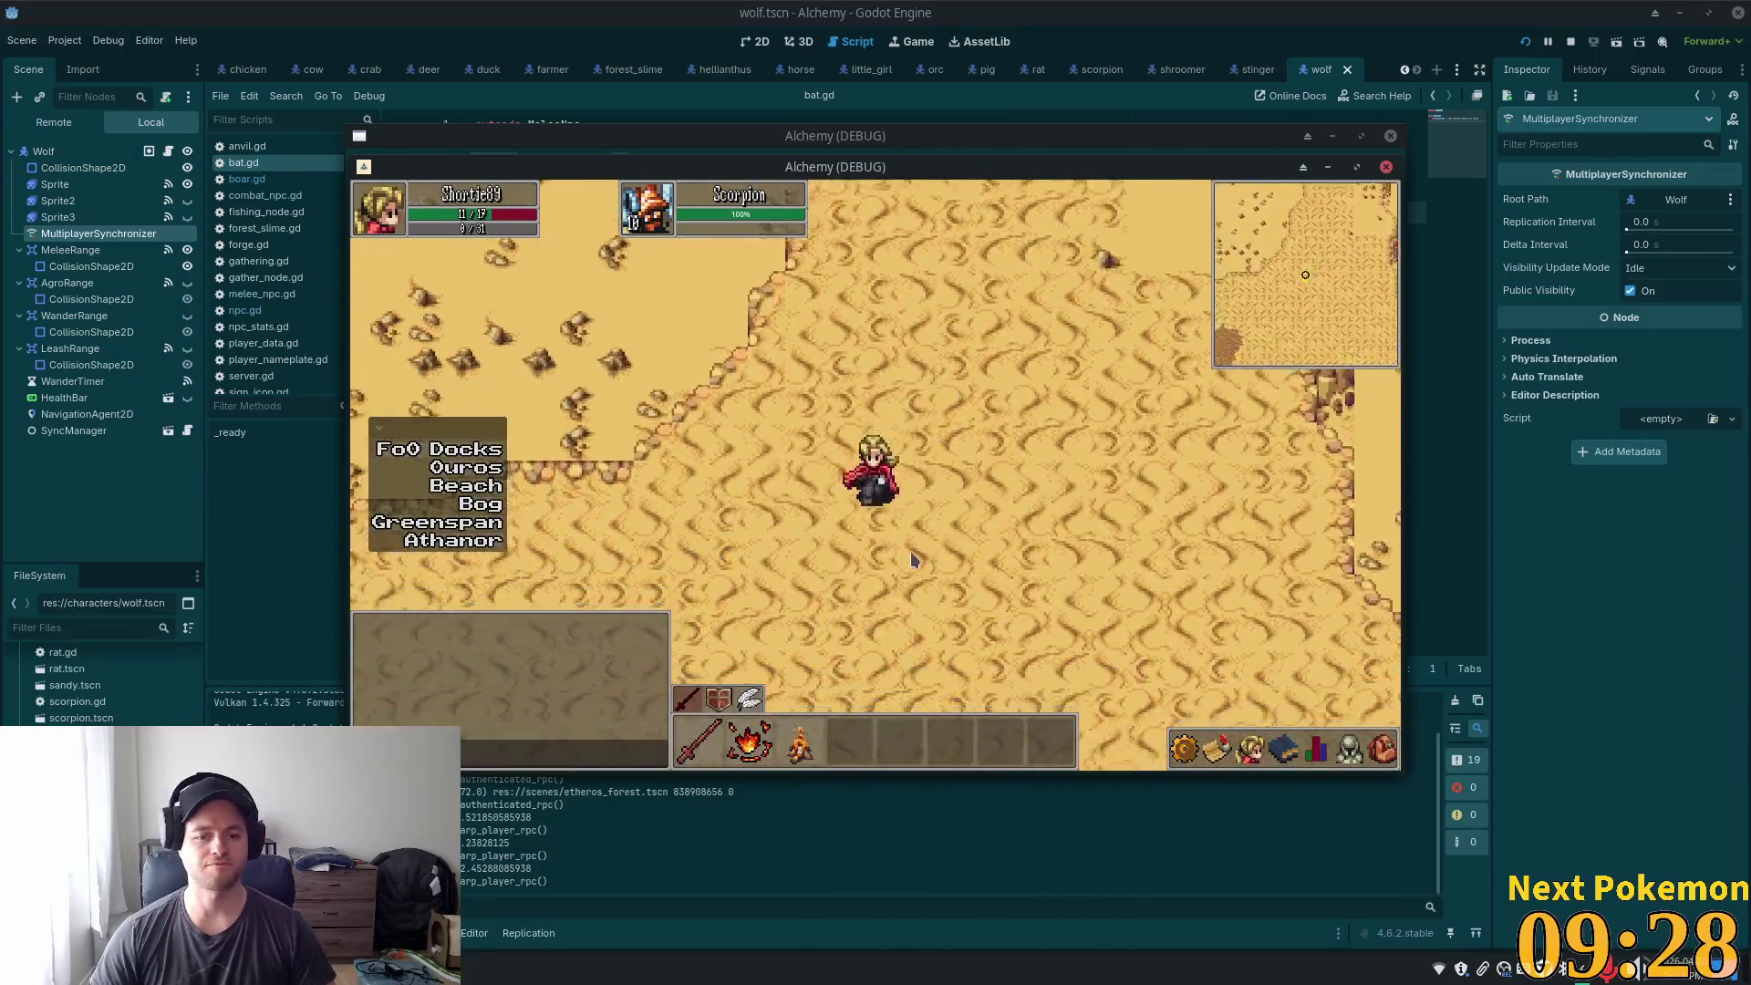
key(a)
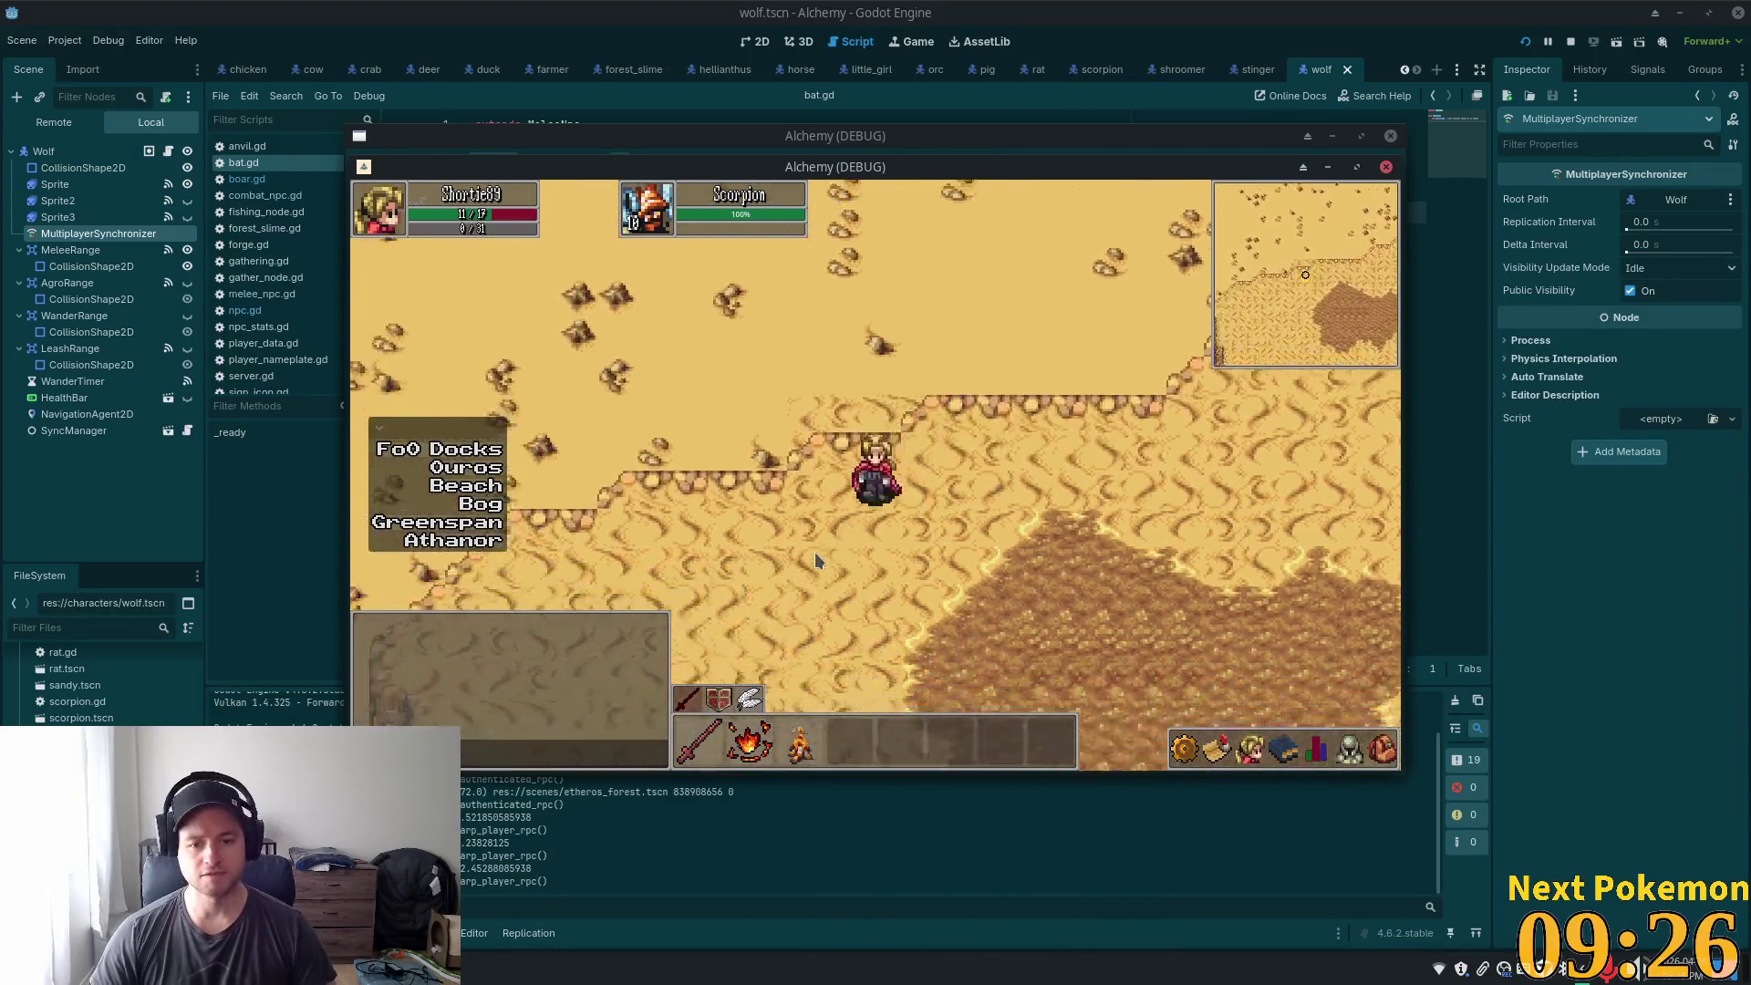
key(s)
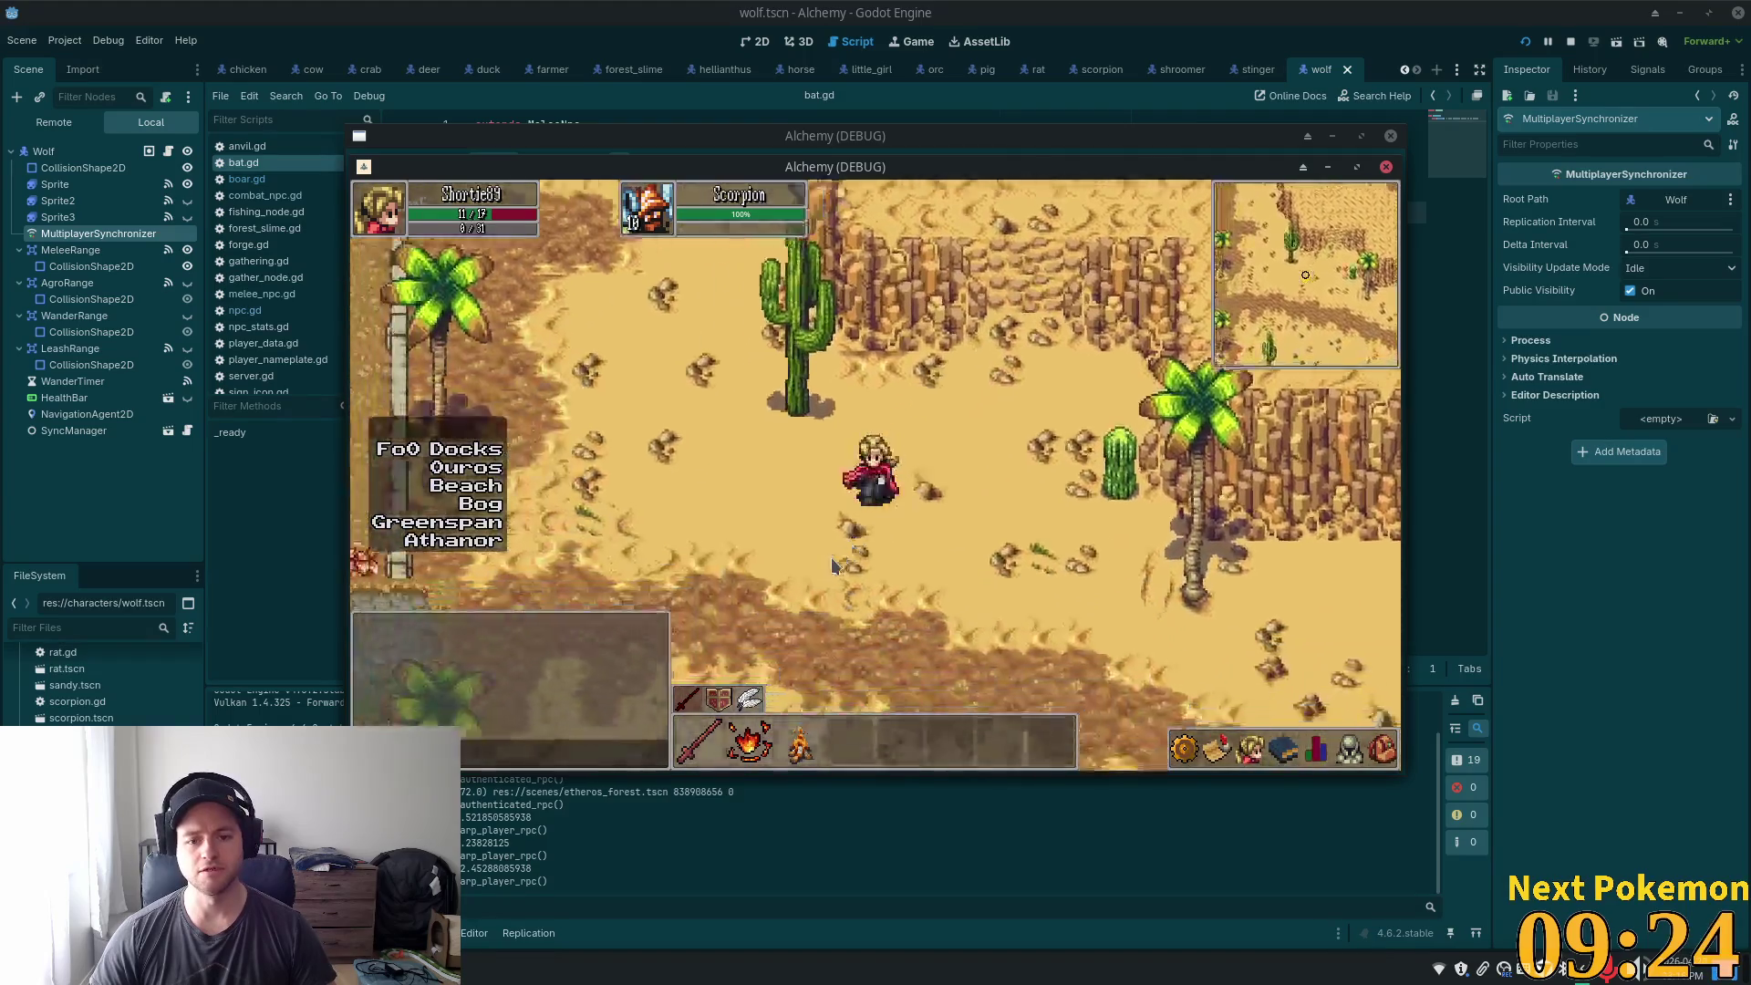
key(a)
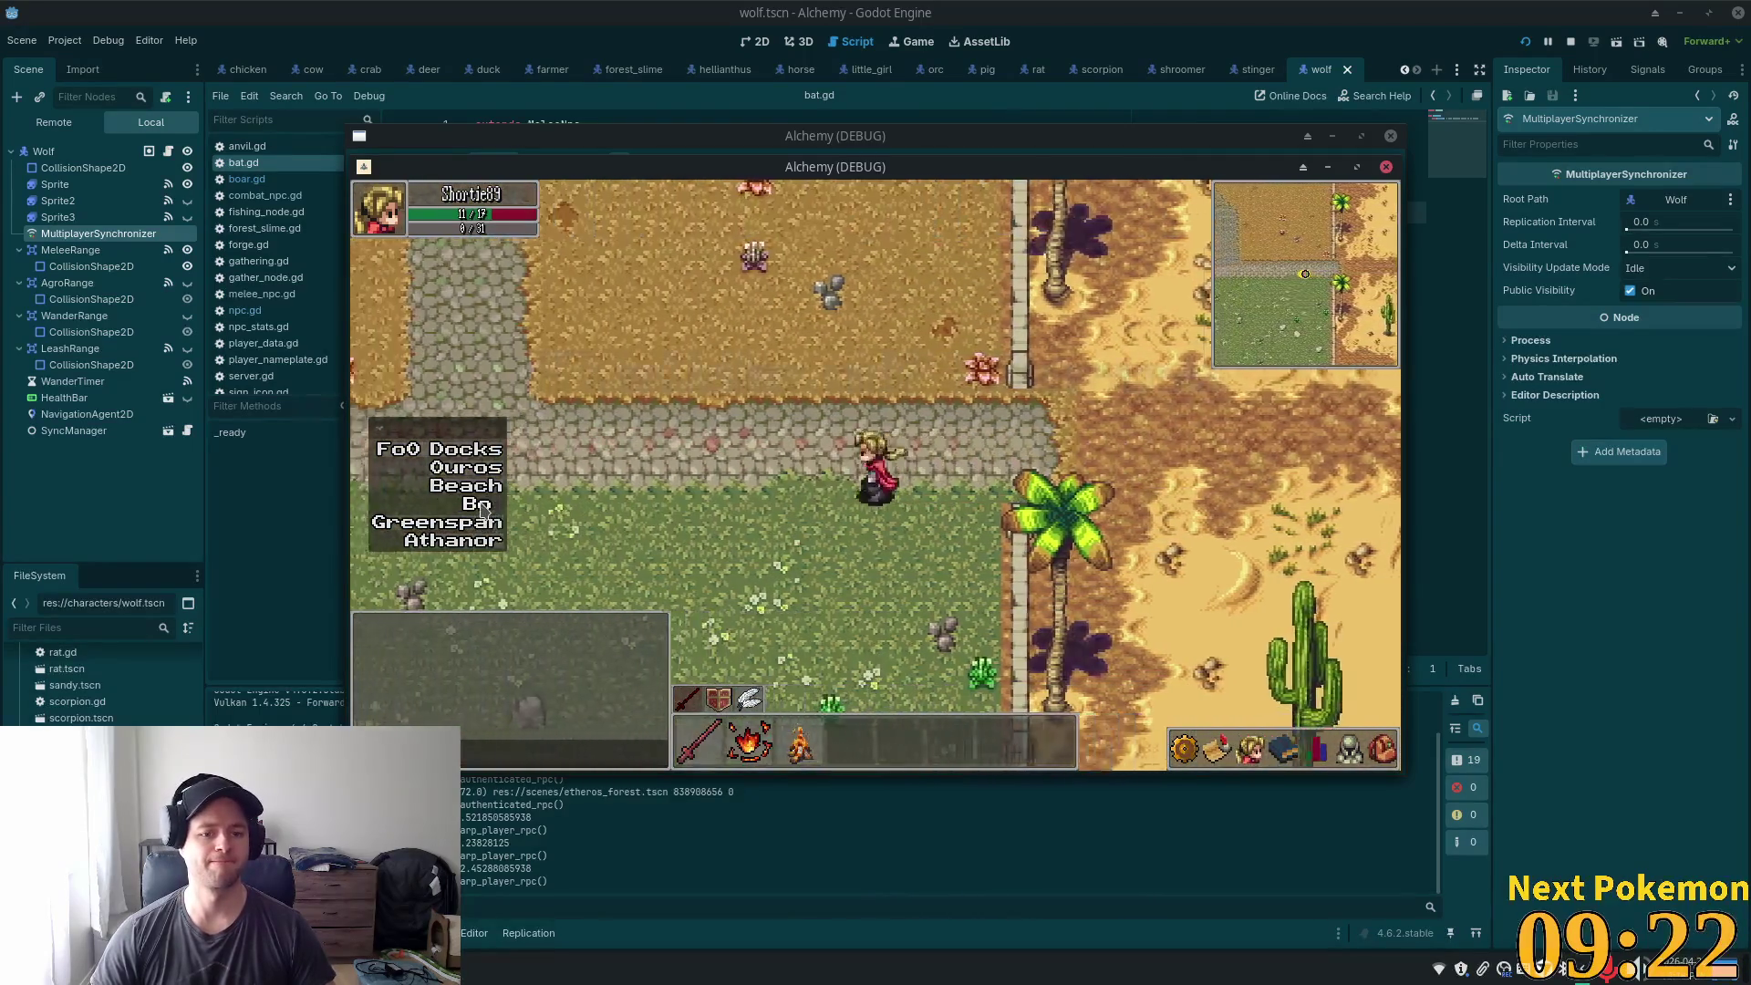
click(481, 504)
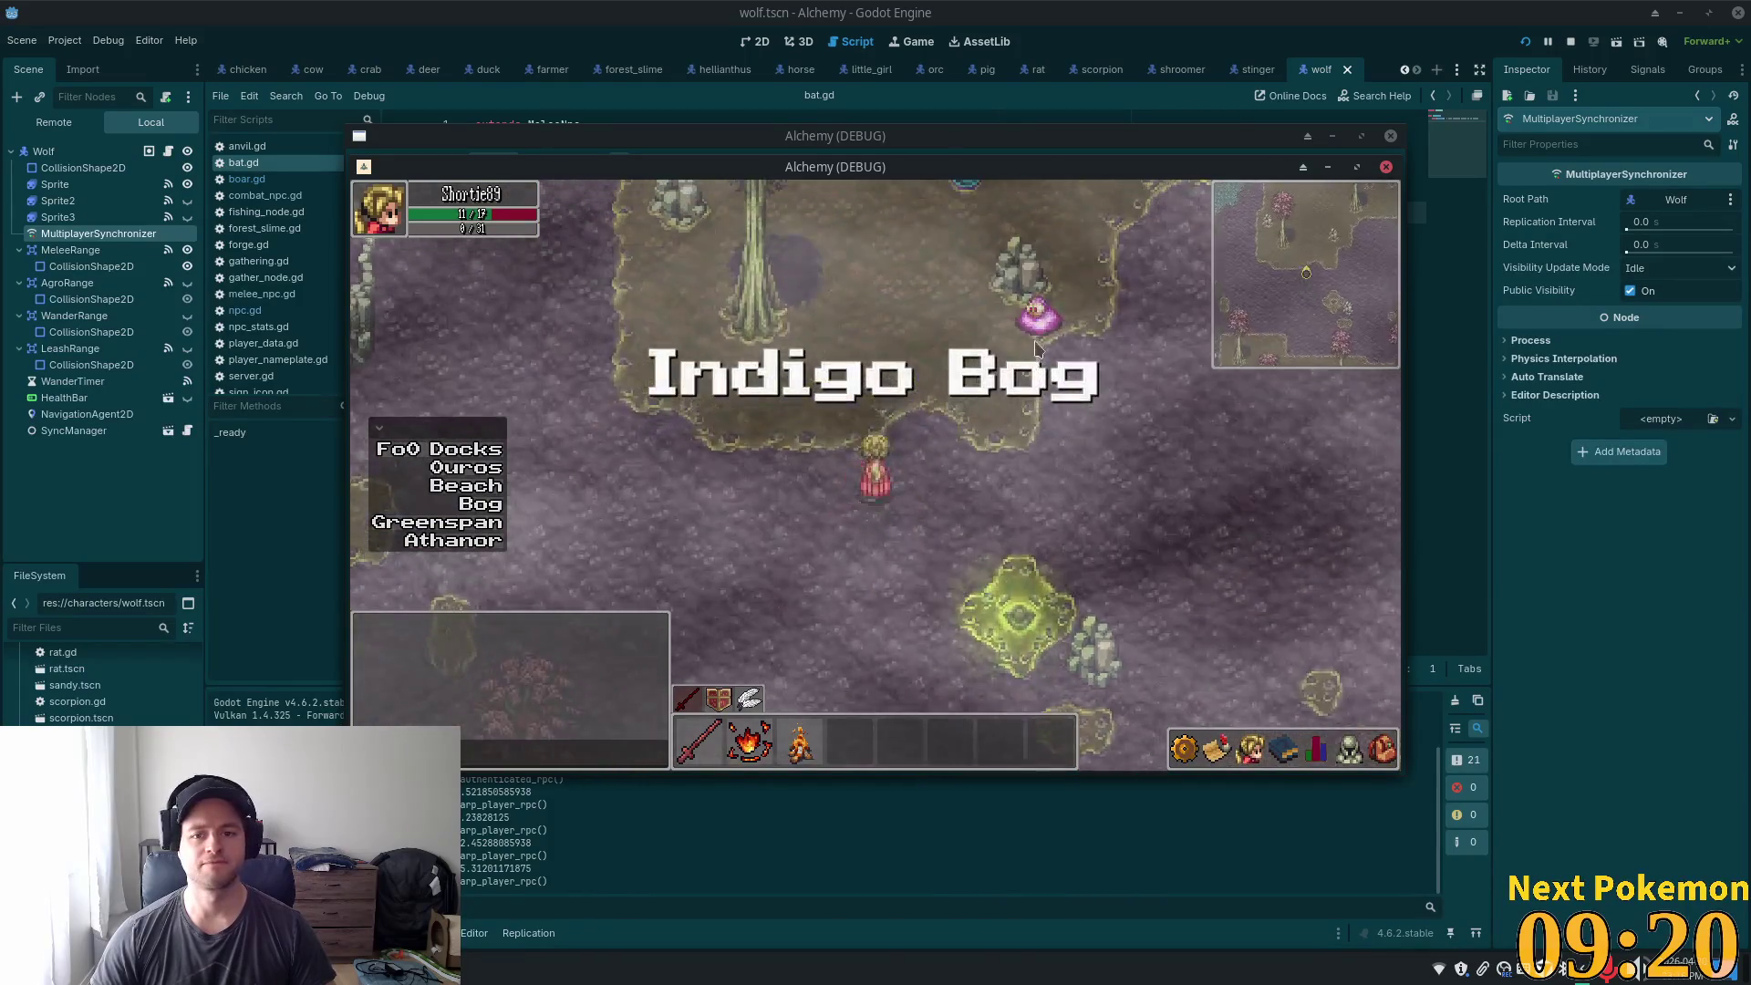
- Target the nearby Bog Slime and walk south through Indigo Bog
click(1036, 329)
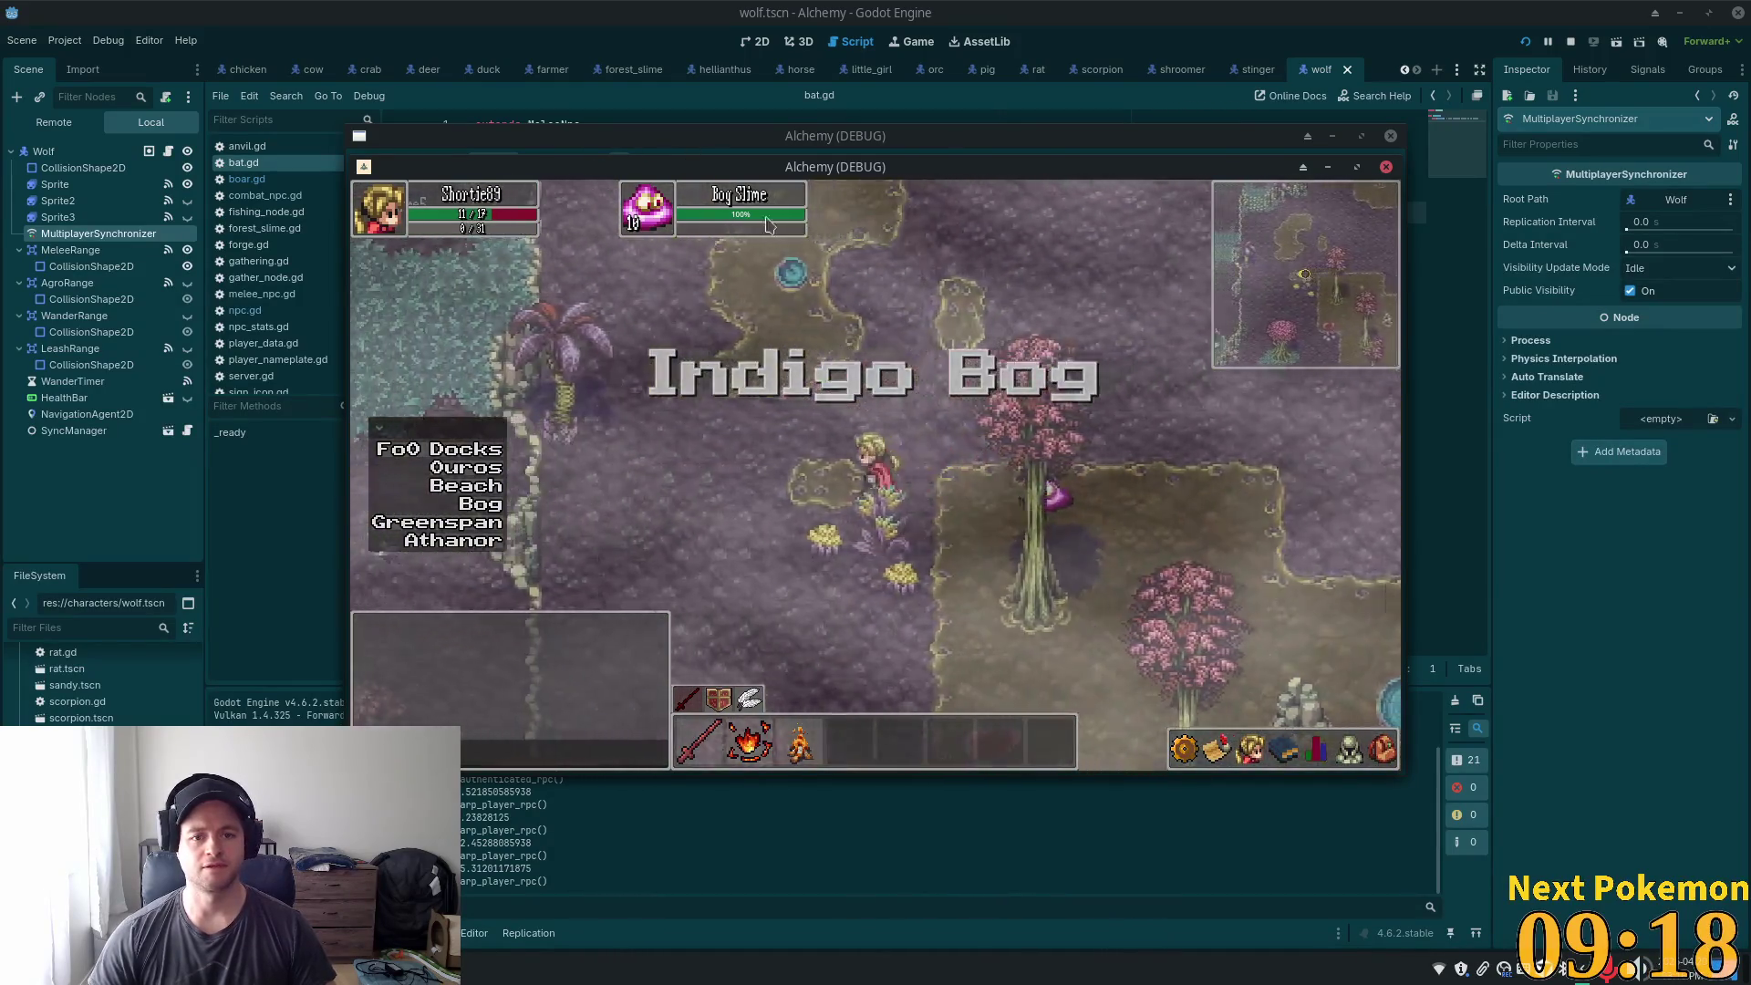
key(s)
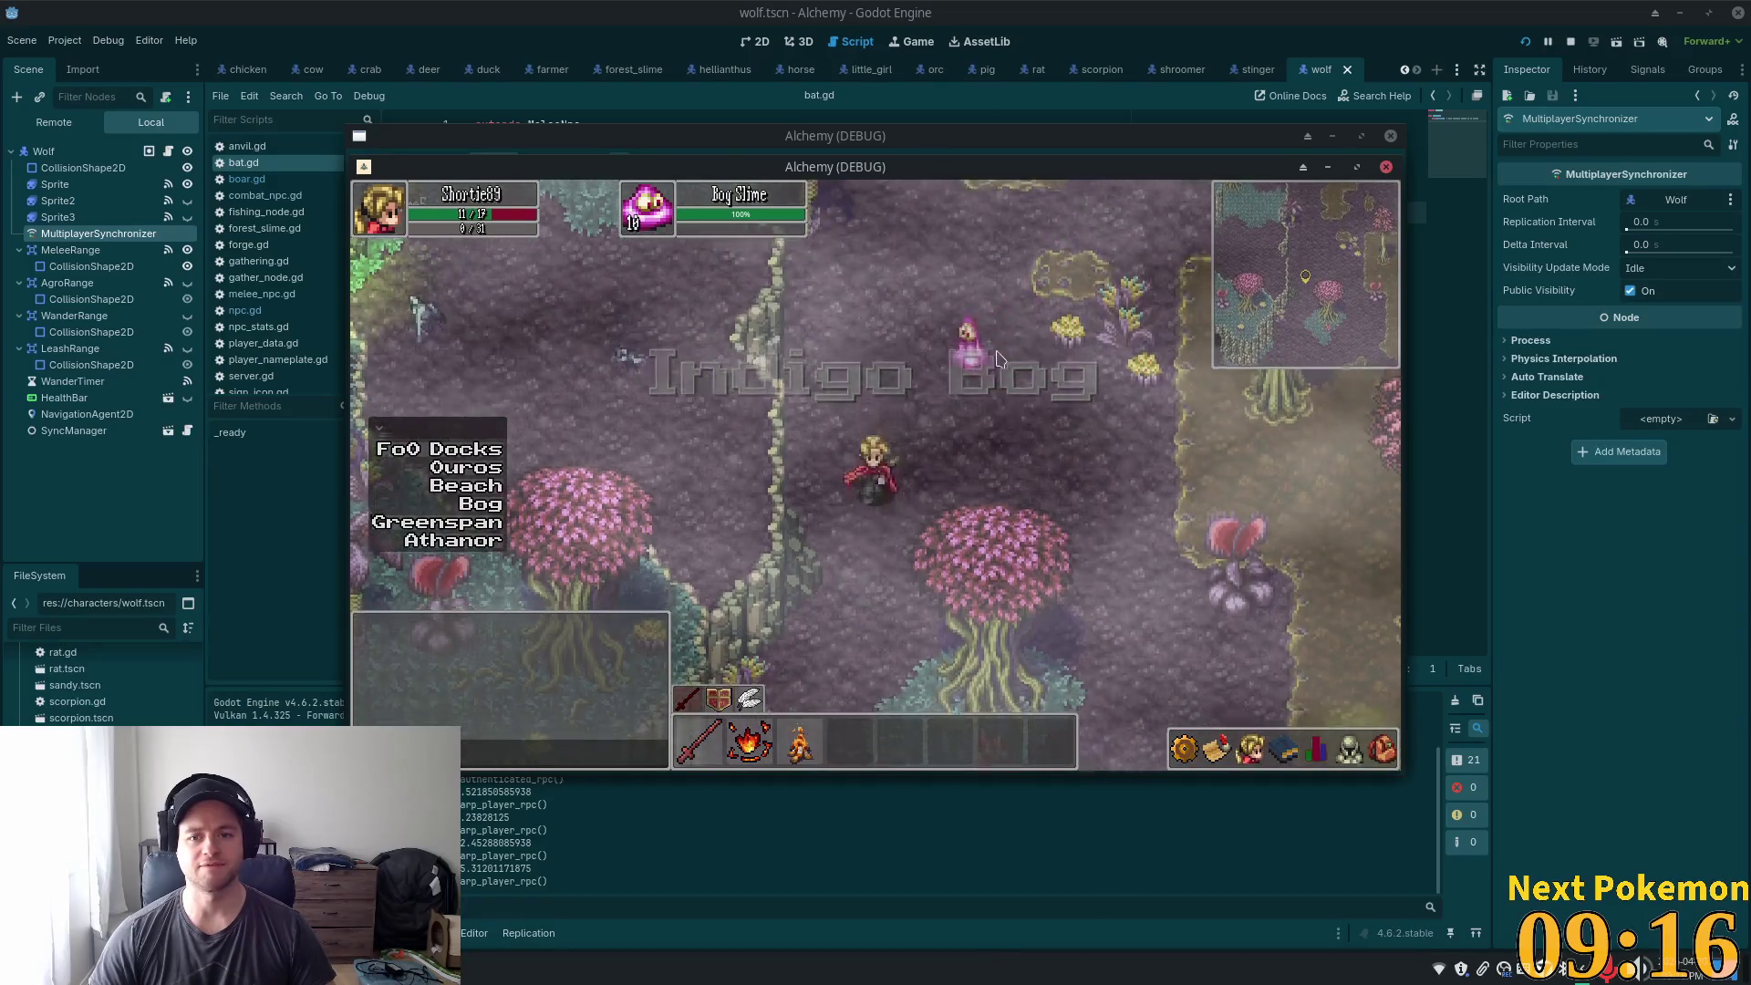
key(s)
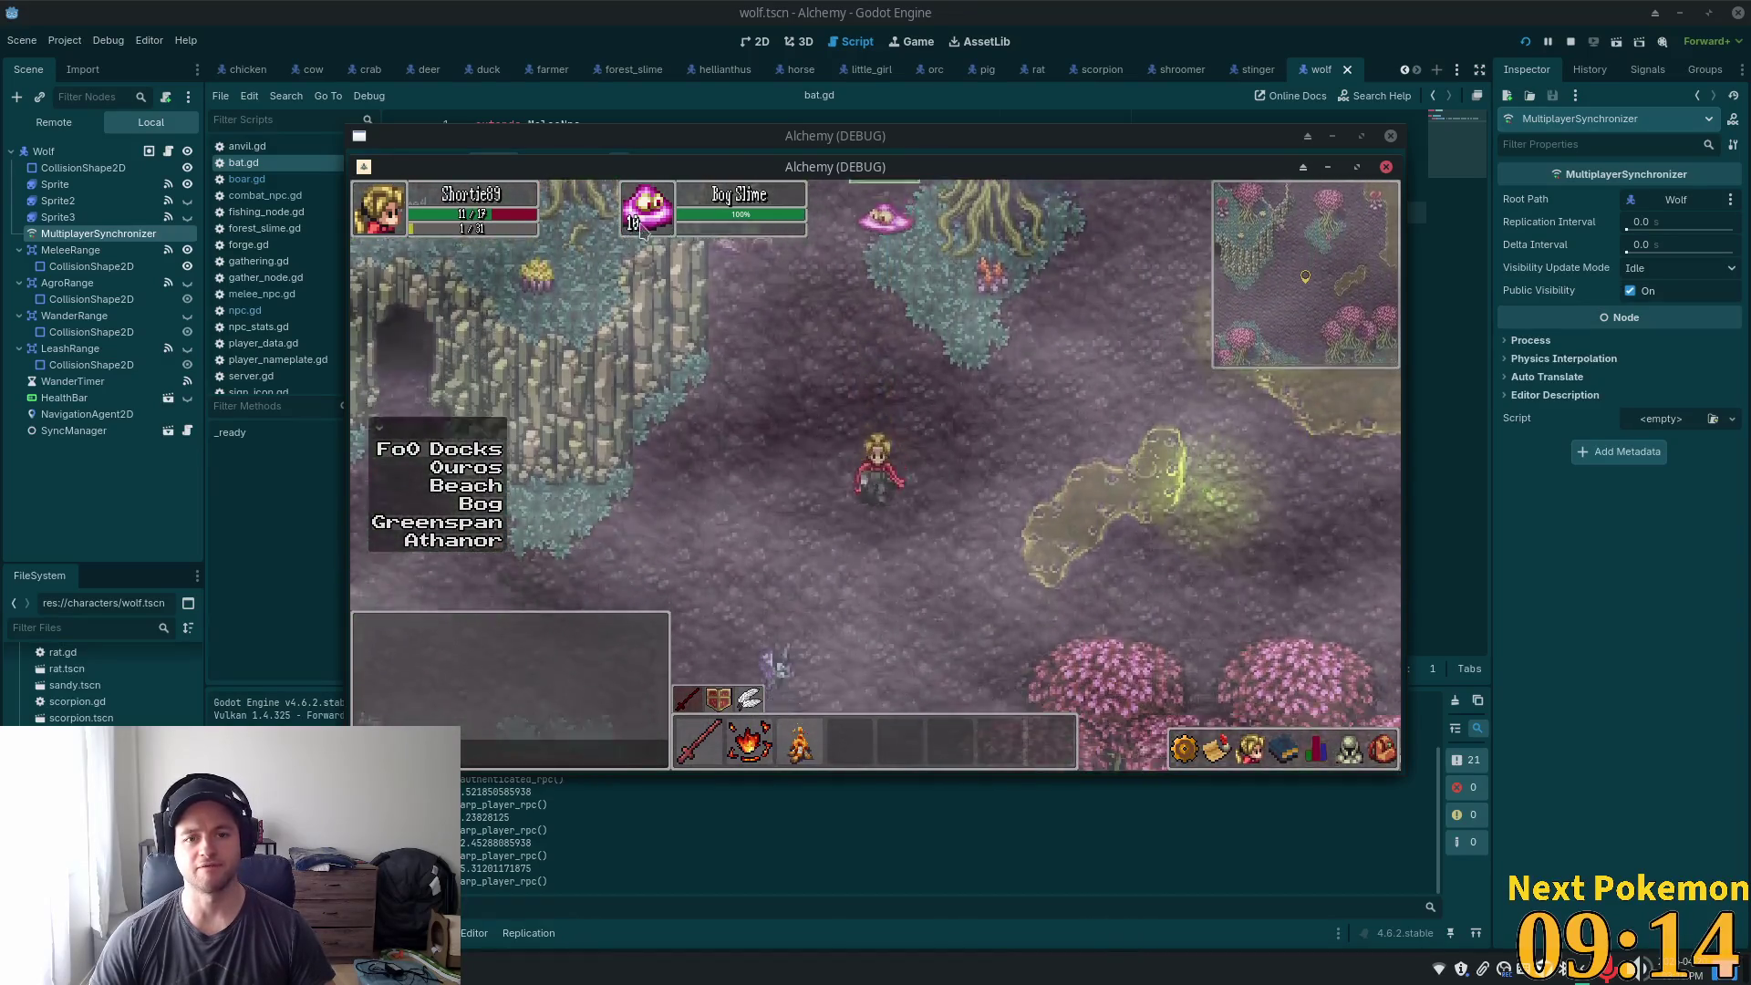
key(s)
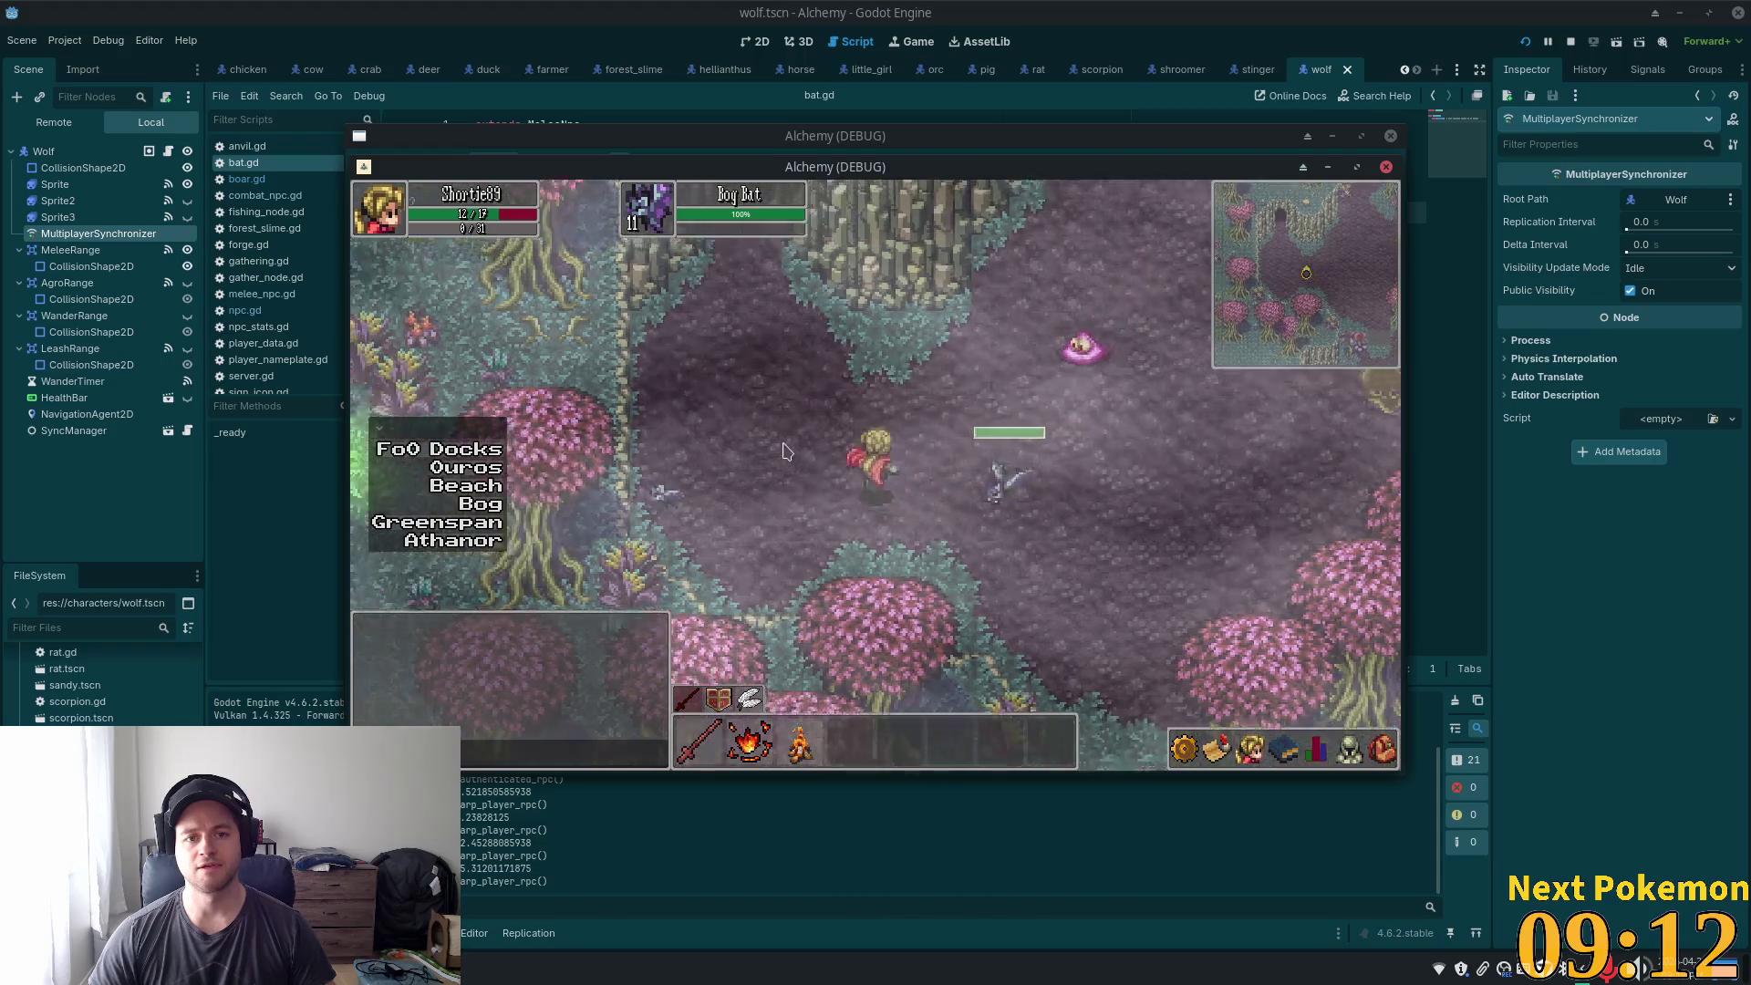
- Walk north into the Bog Cave entrance and continue left through the cave
key(w)
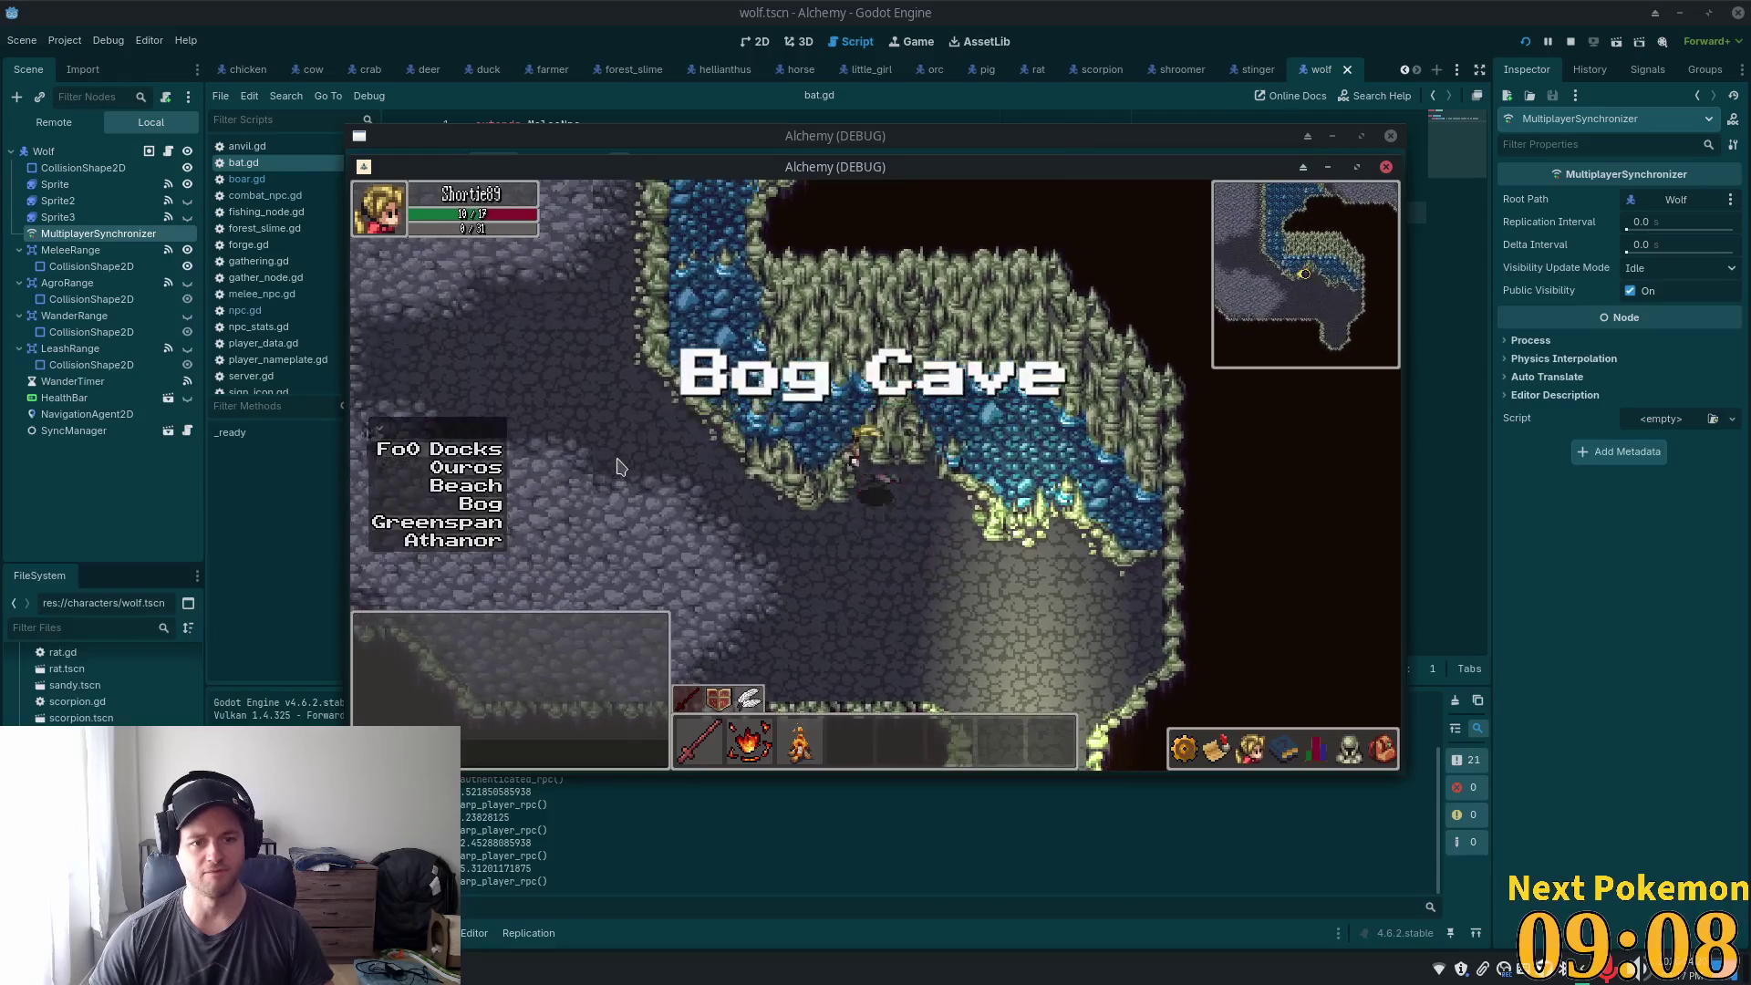
key(a)
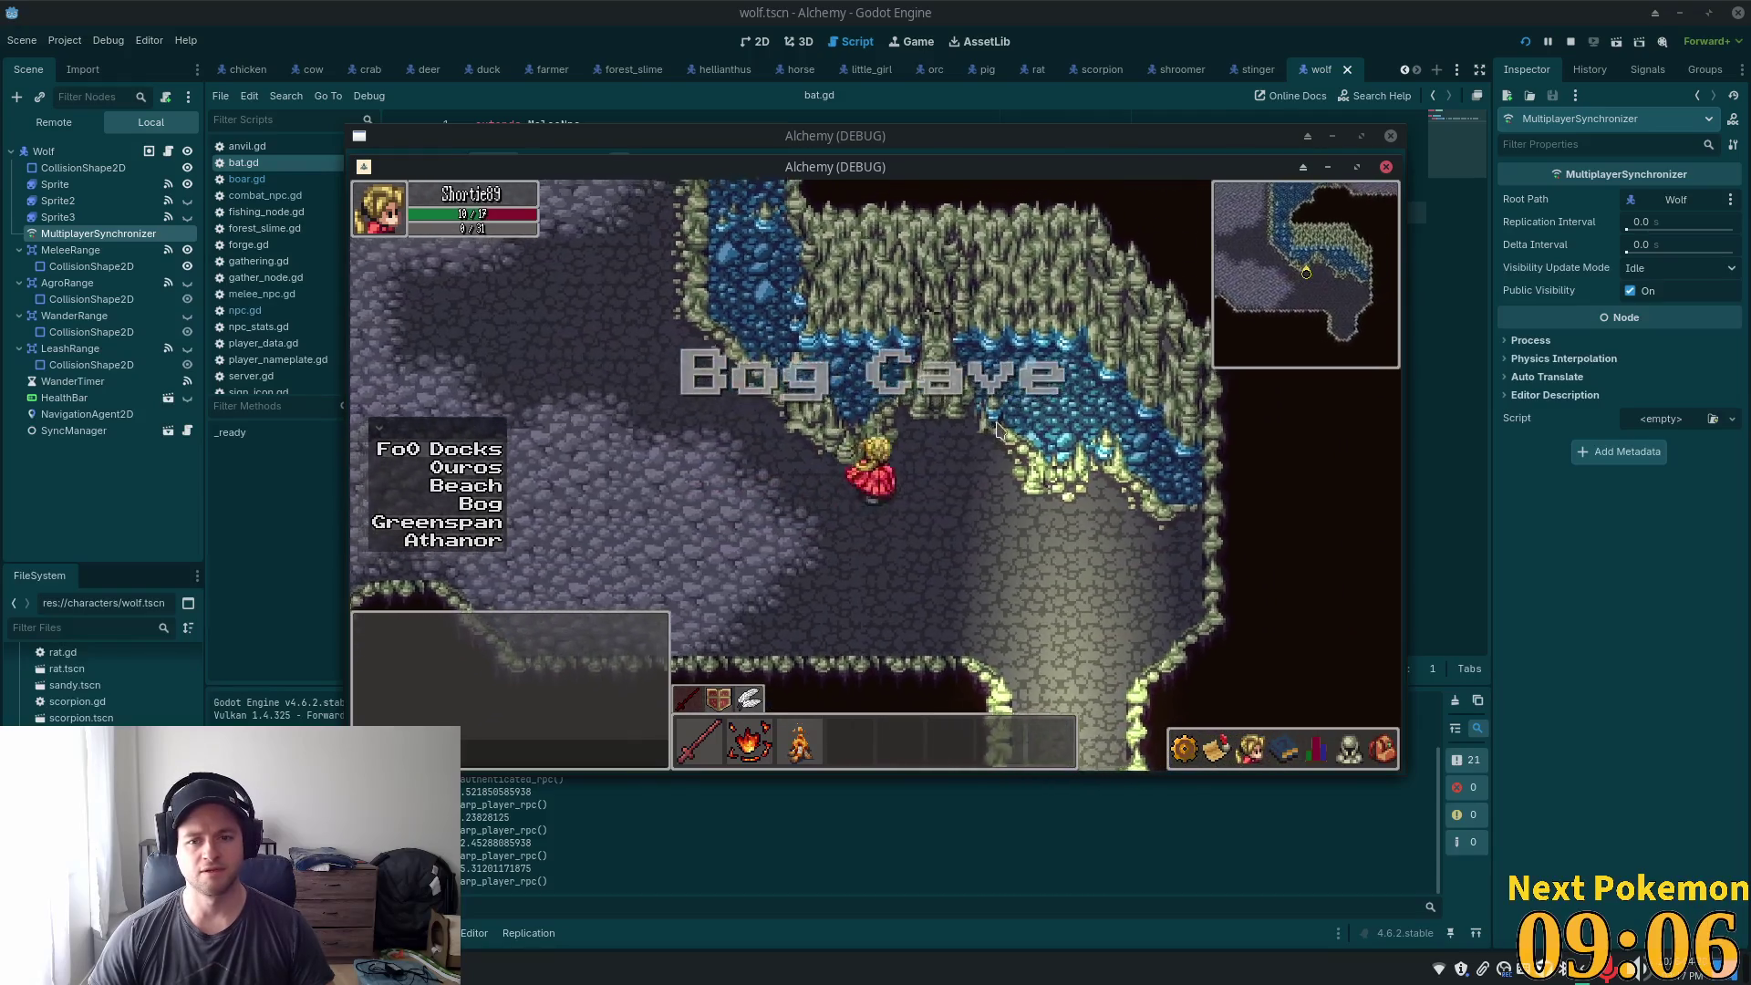
key(w)
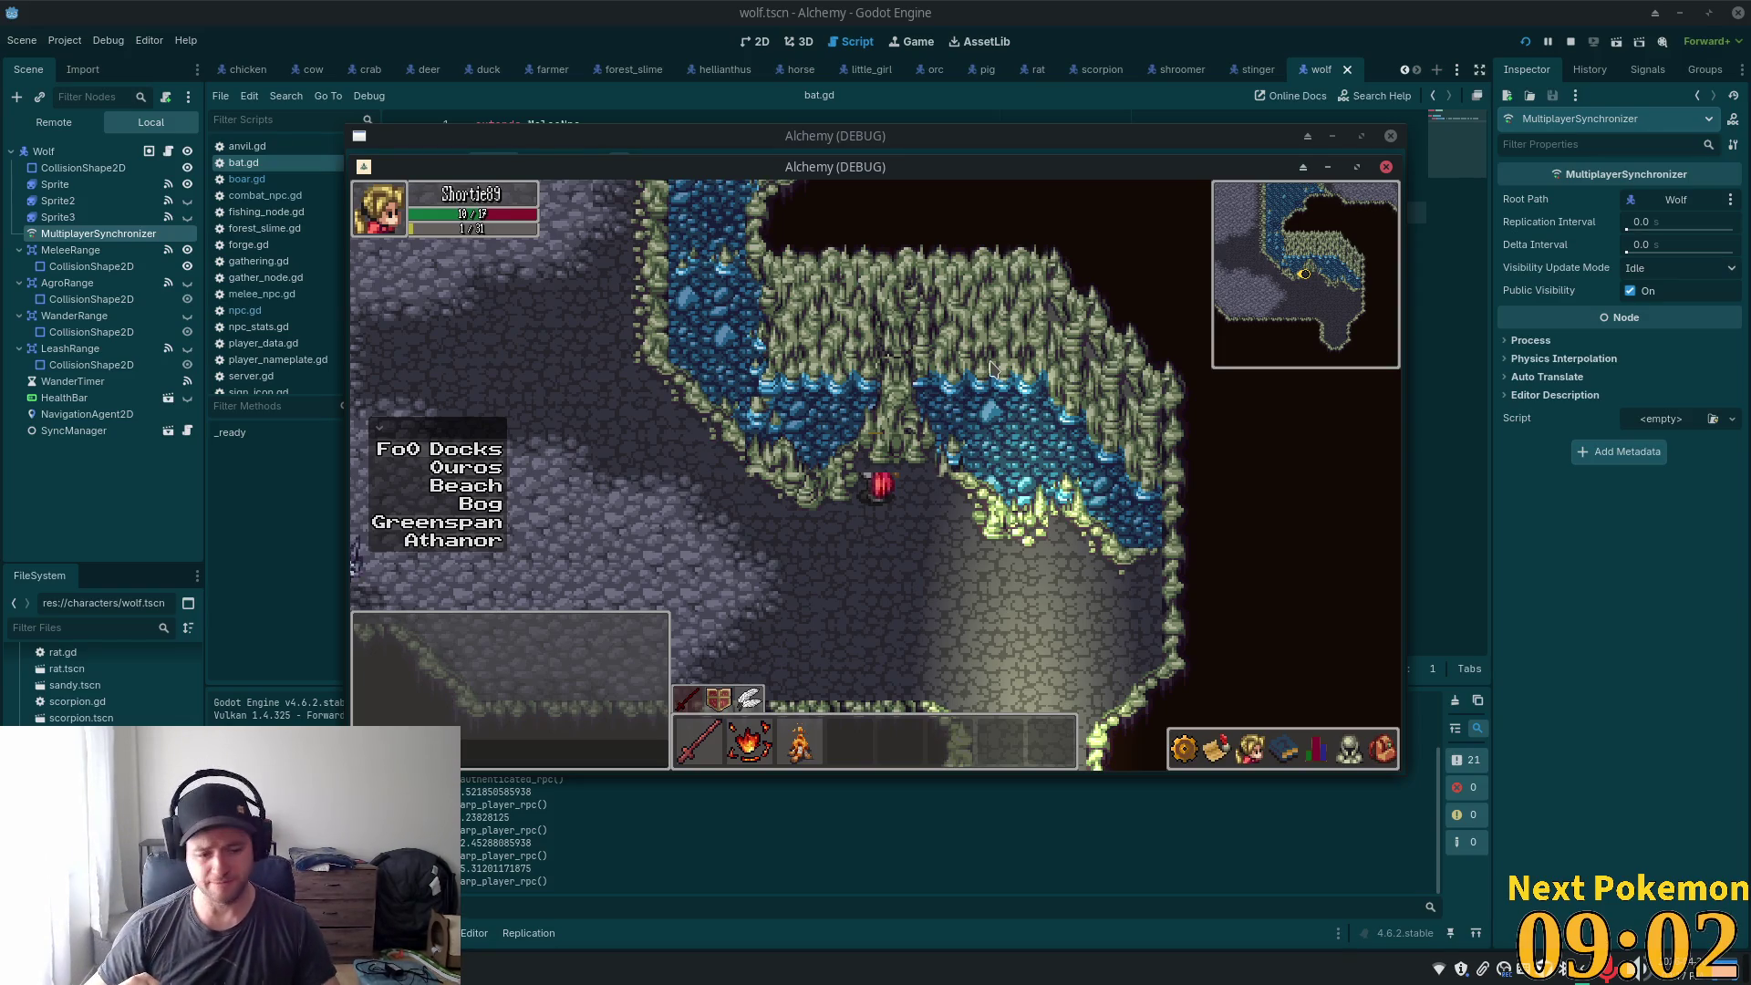
key(a)
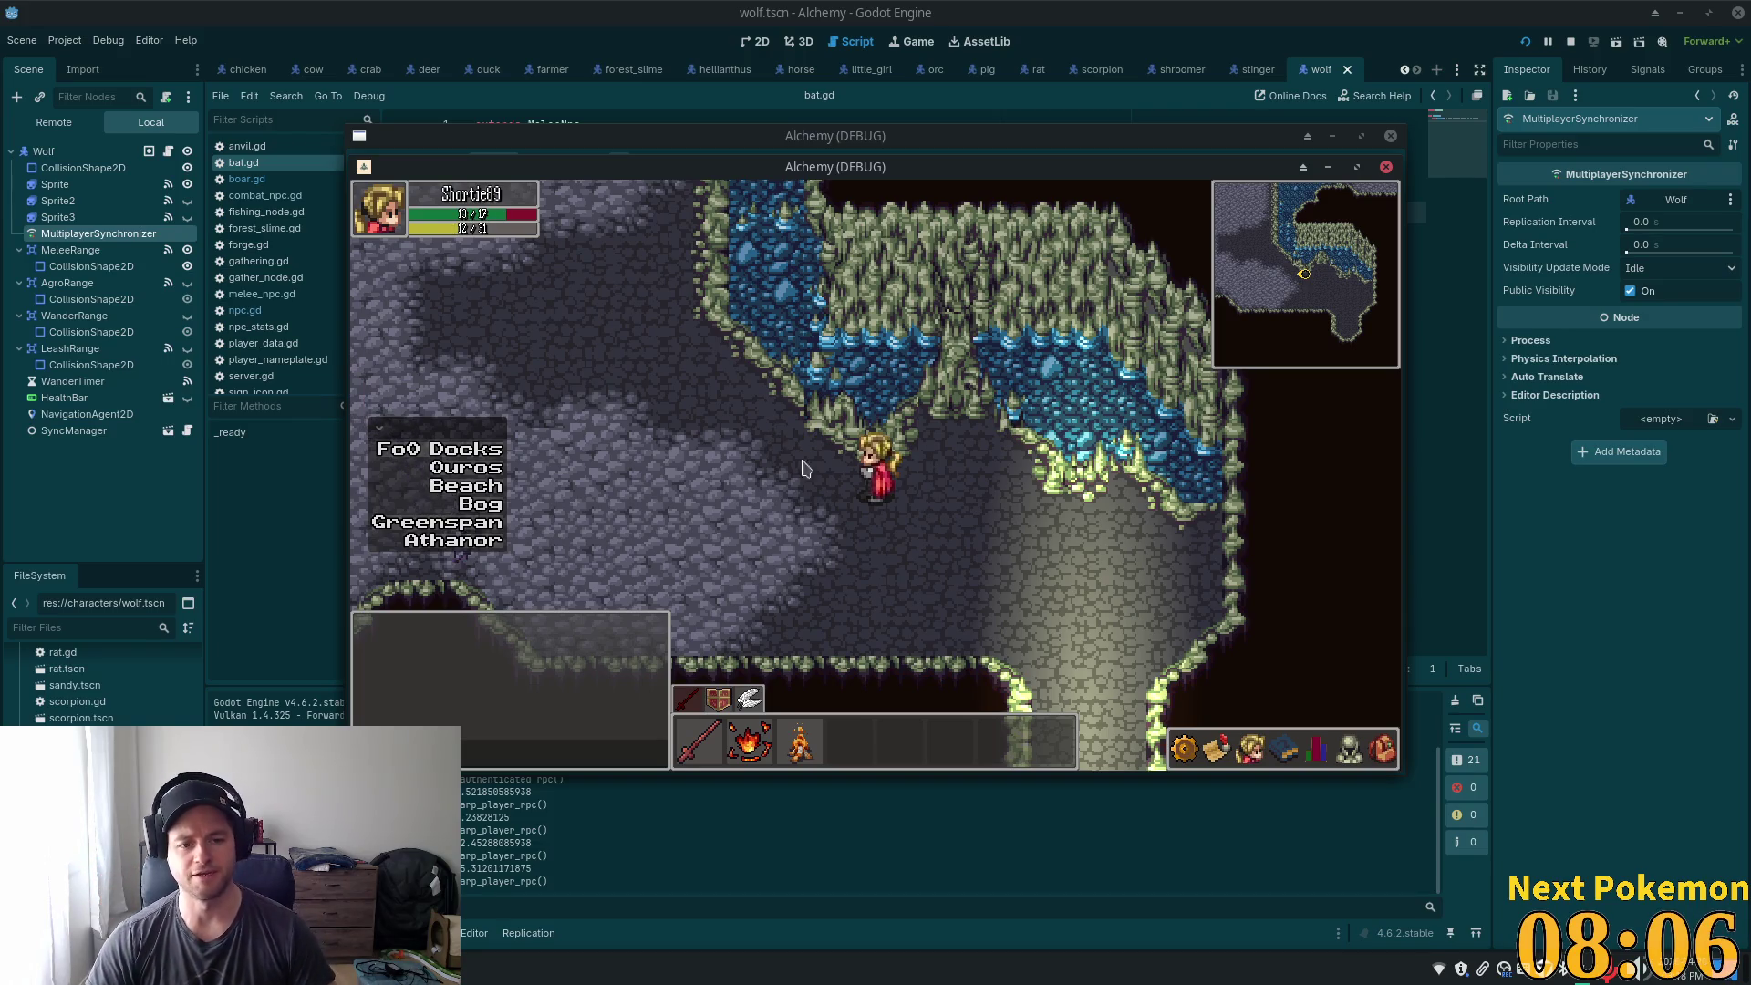
- Target the Bog Bat and walk up and left into the next cave corridor
click(701, 466)
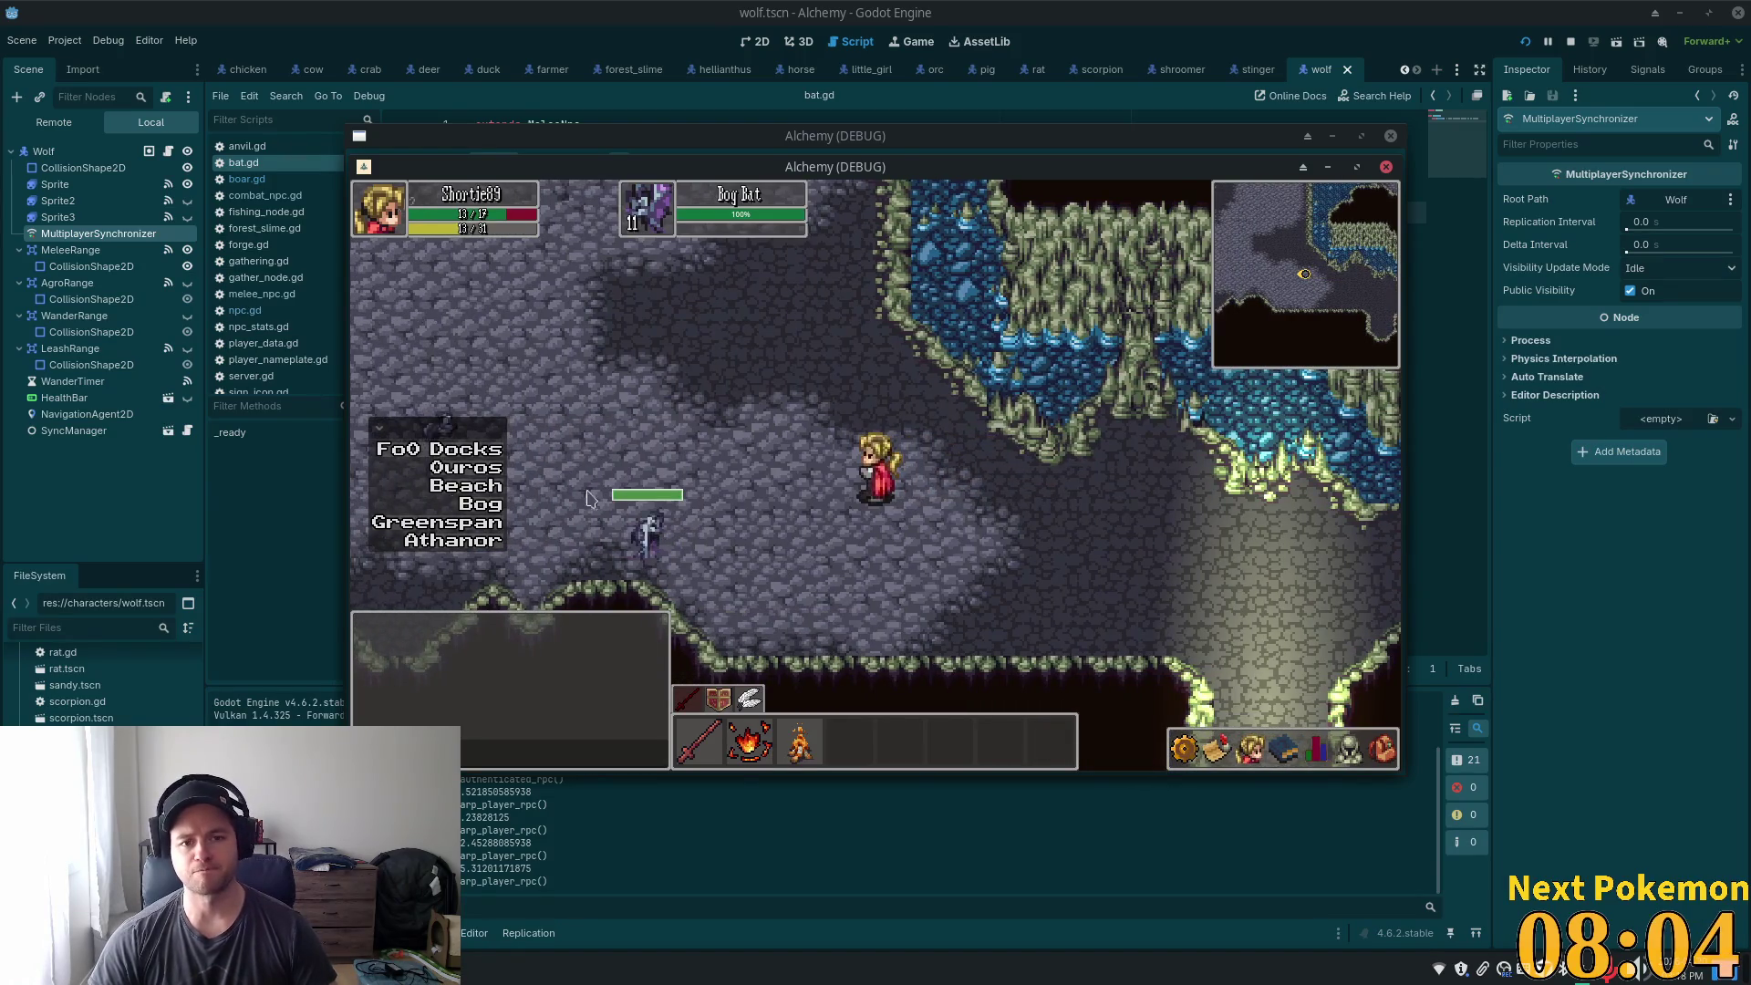
key(w)
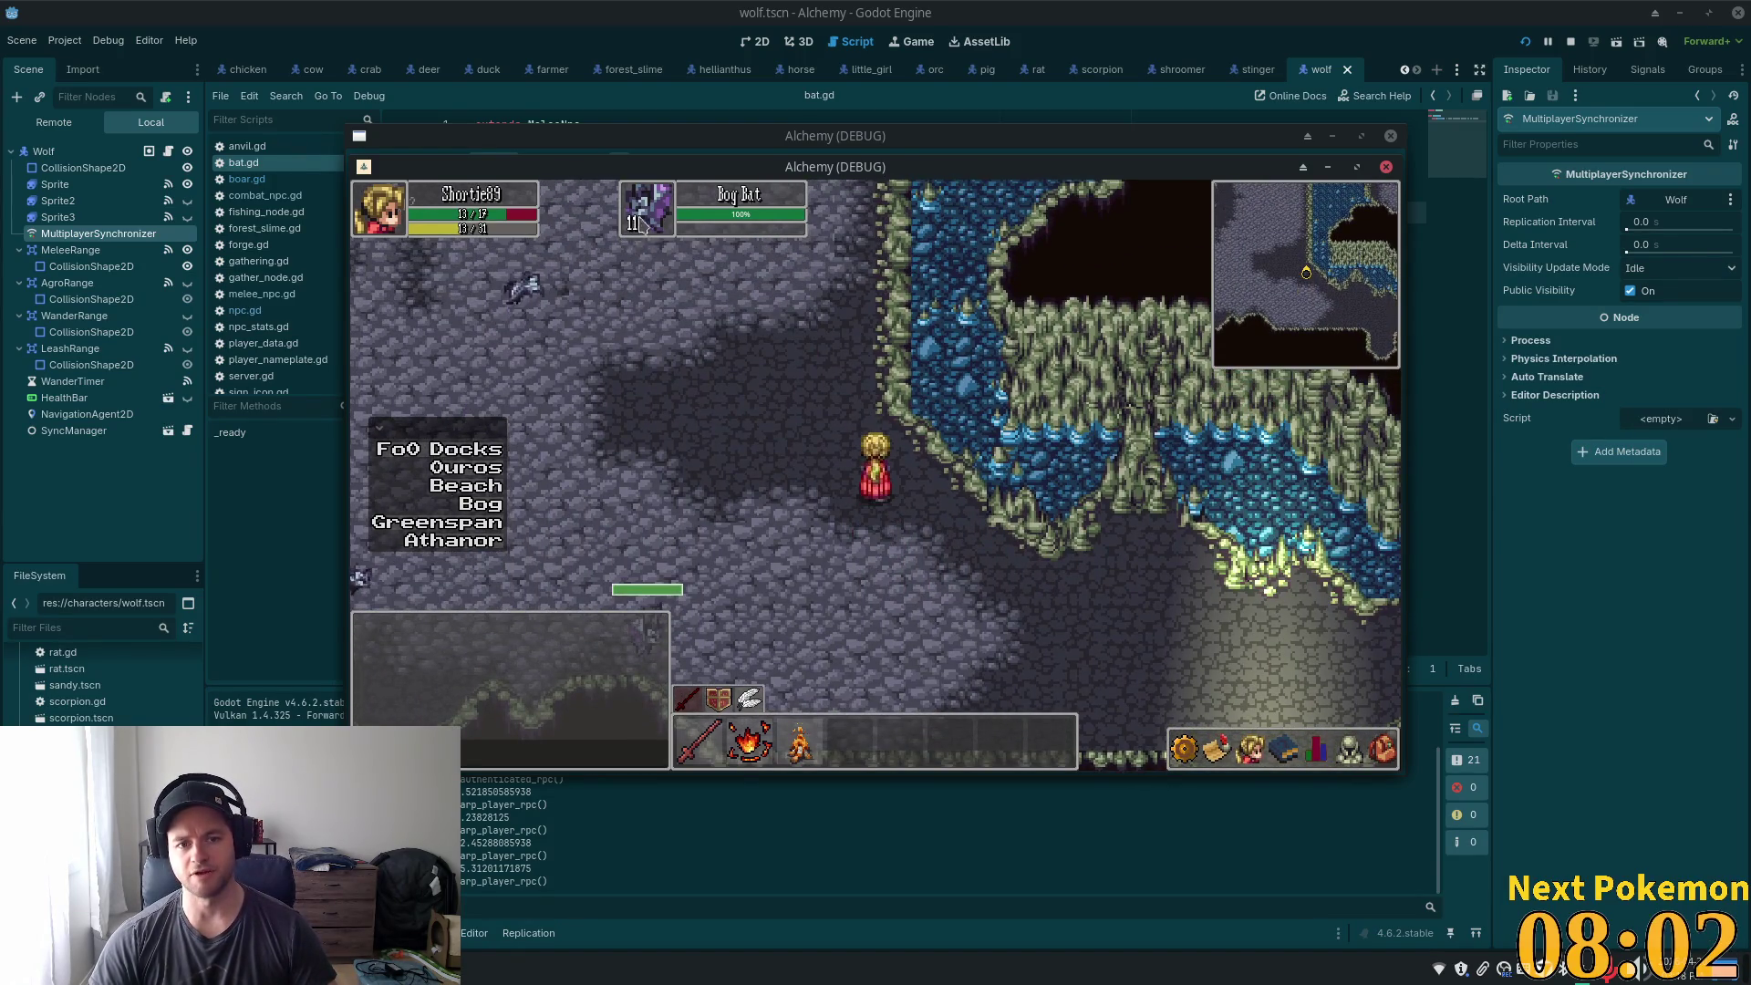
key(w)
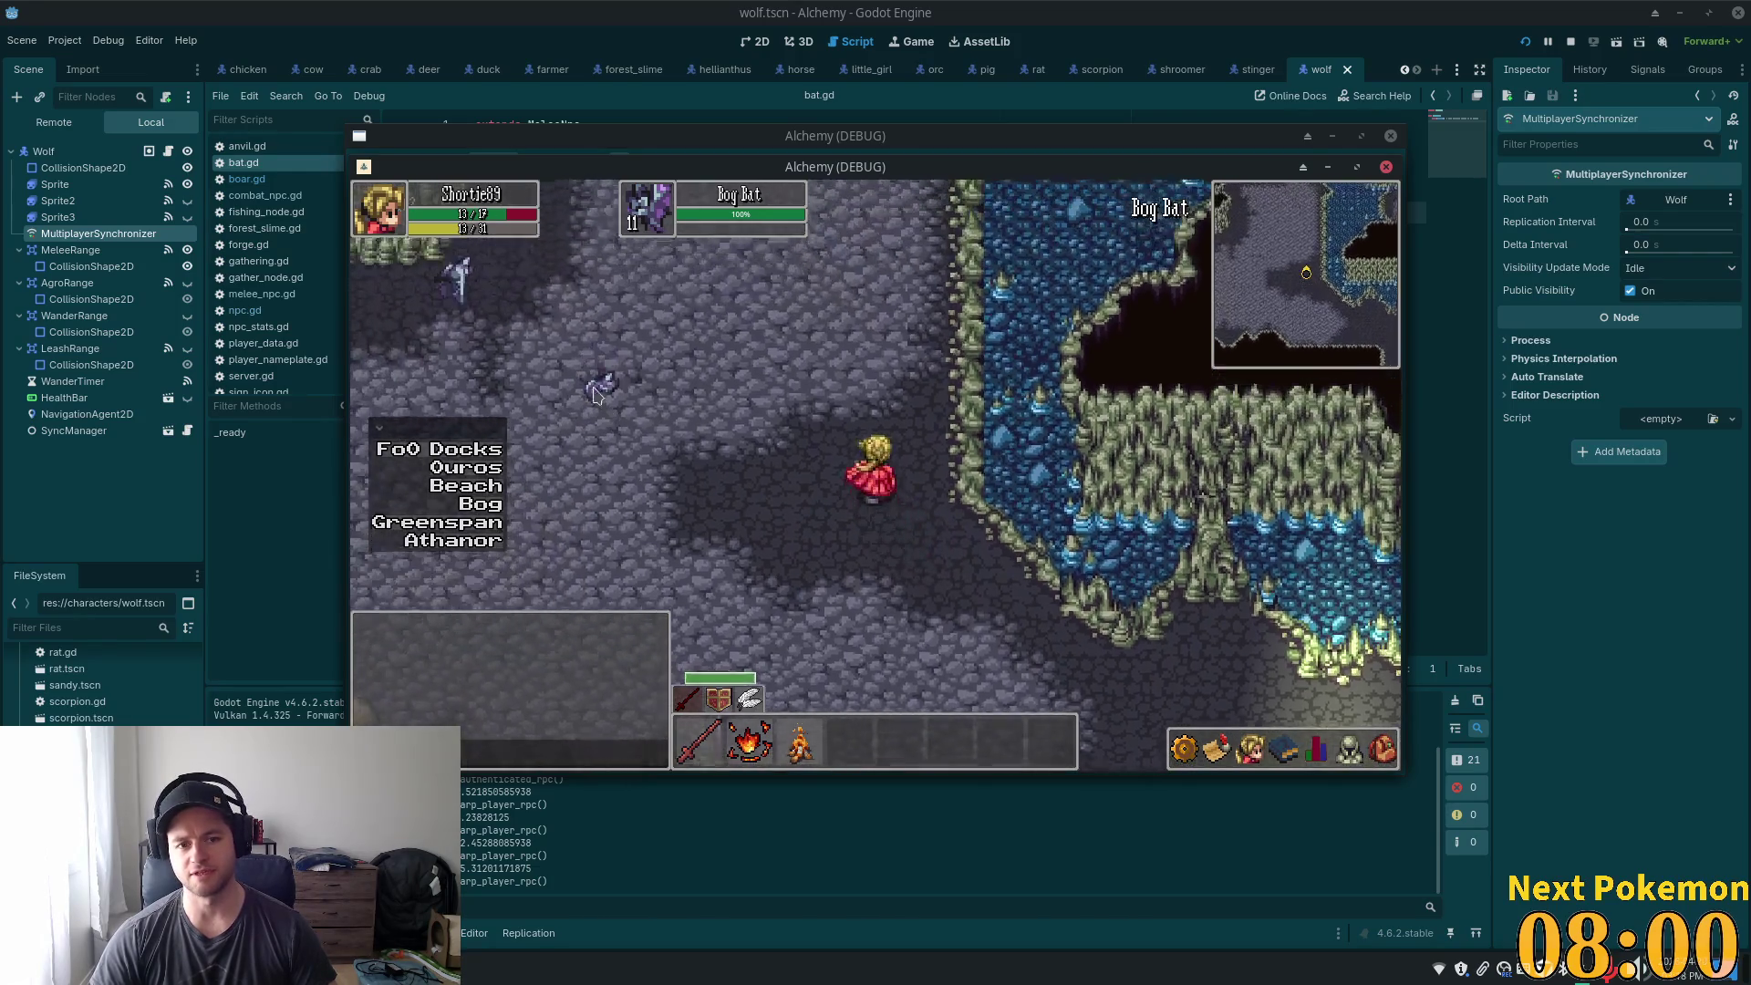
key(w)
key(a)
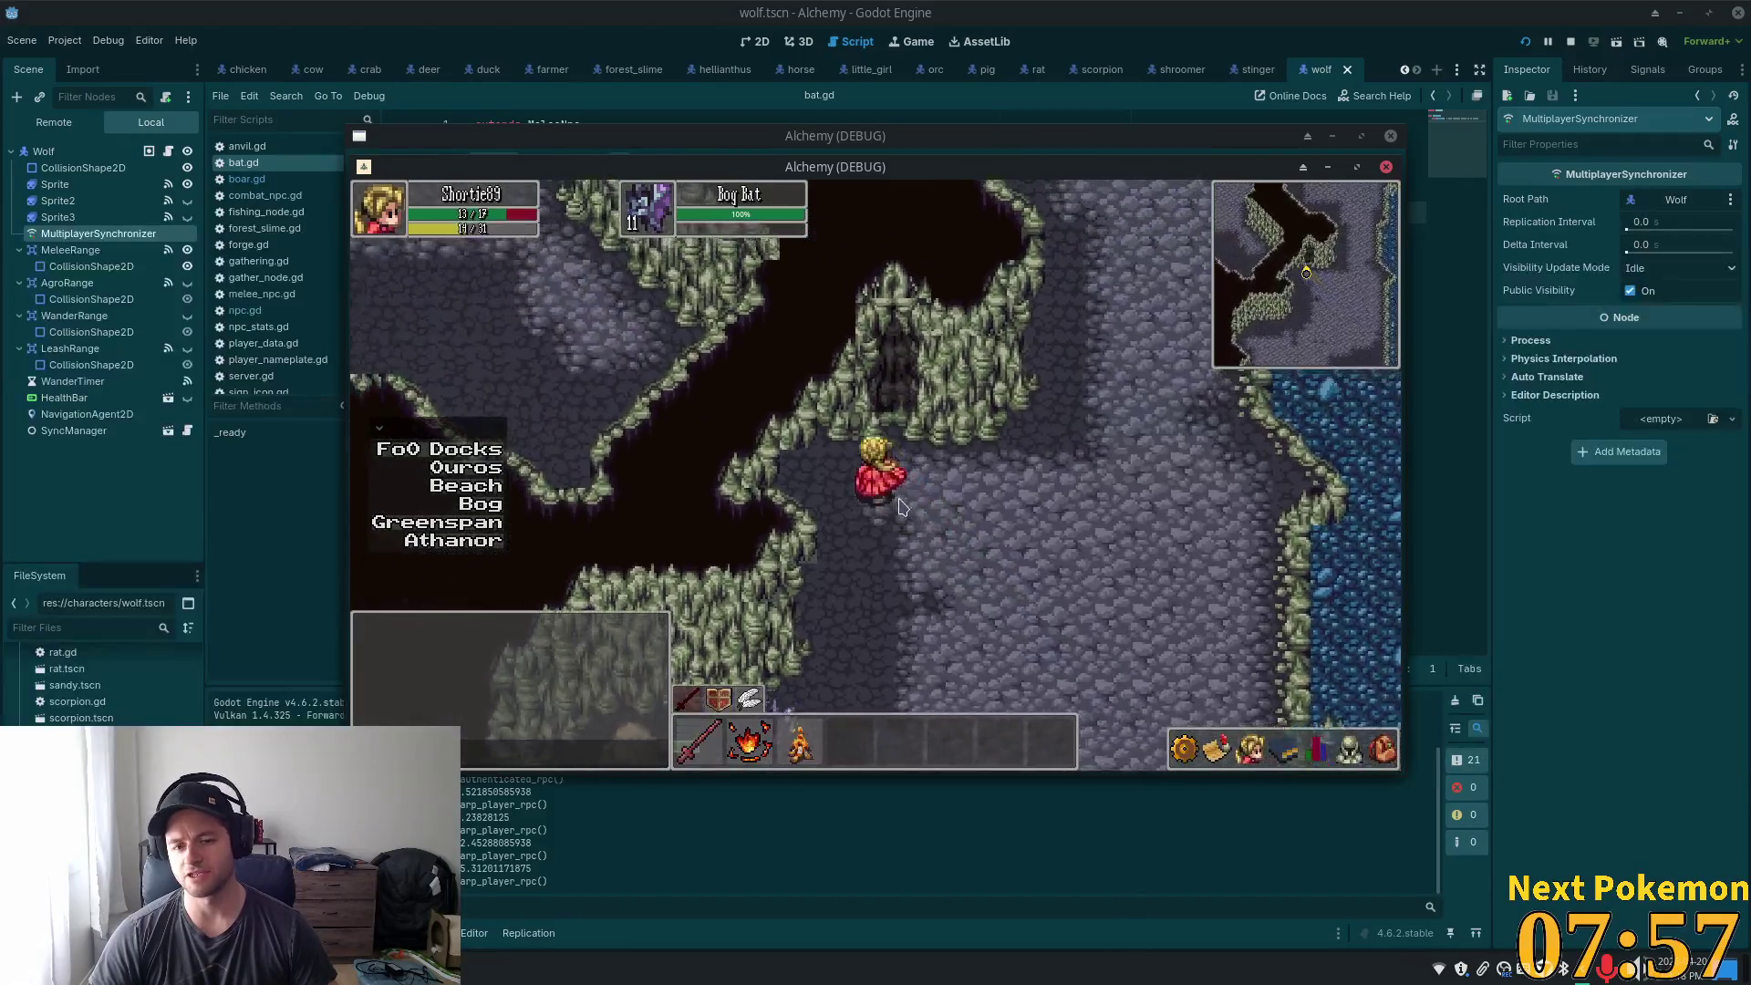
- Keep walking up and left through the cave past the creatures toward the grassy area
key(w)
key(a)
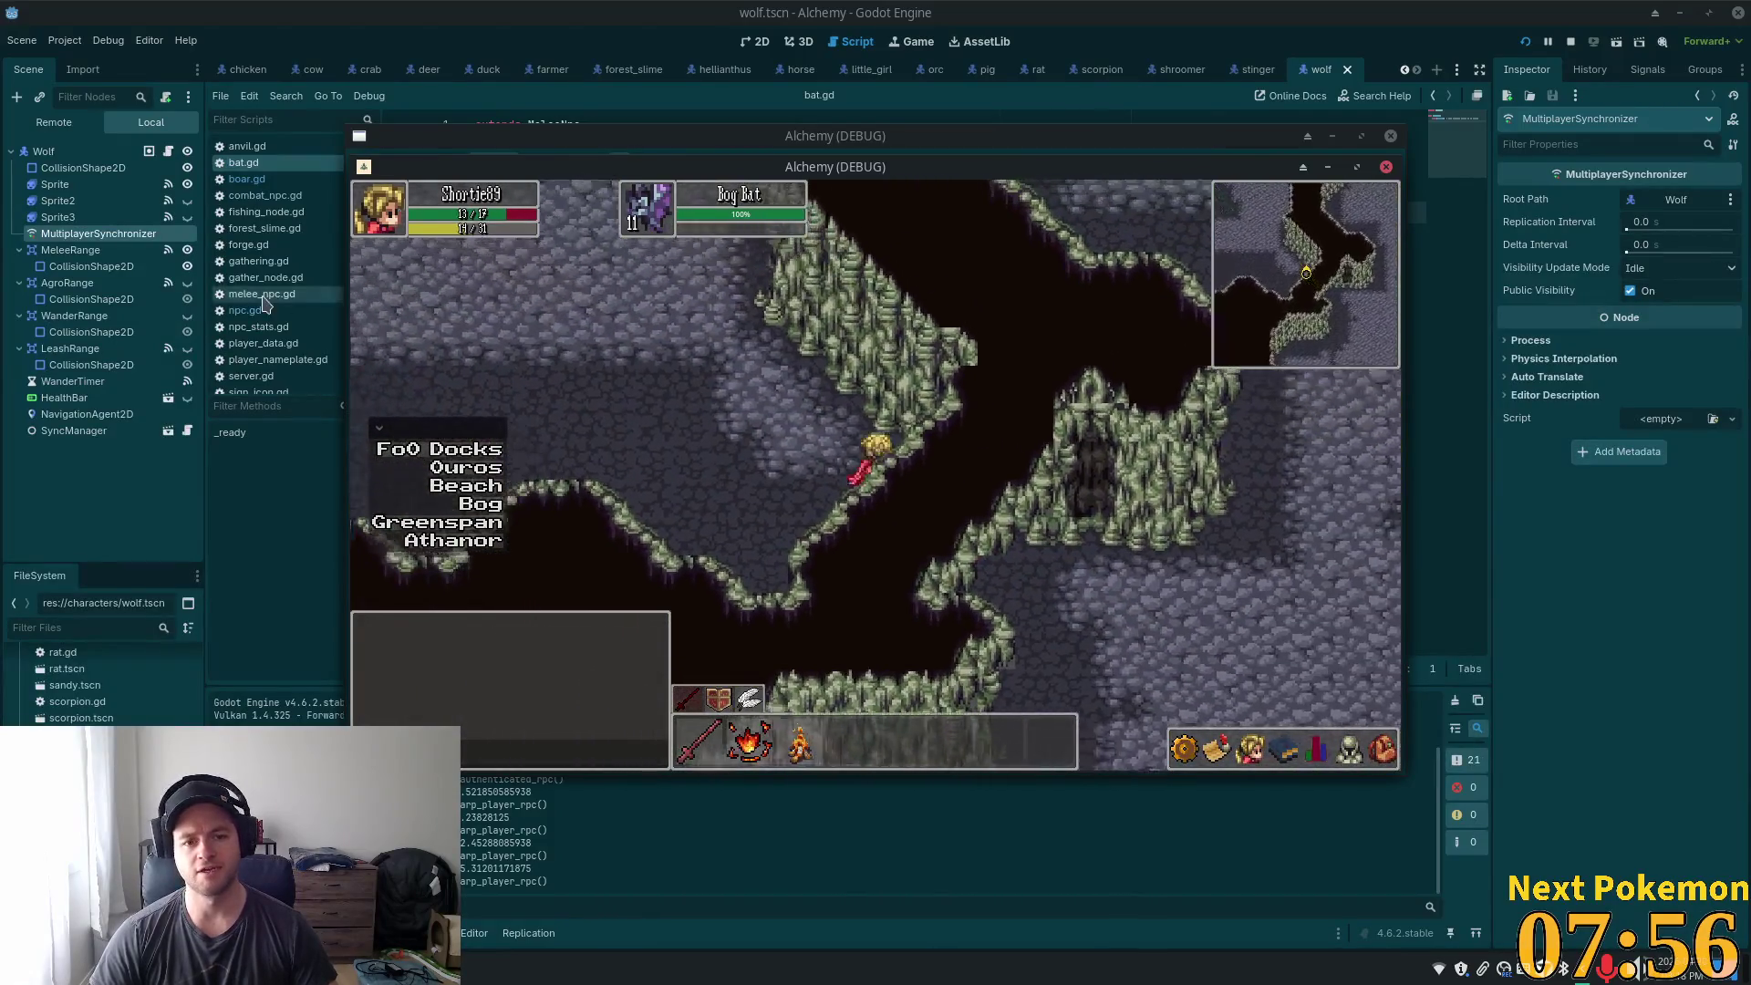
key(w)
key(a)
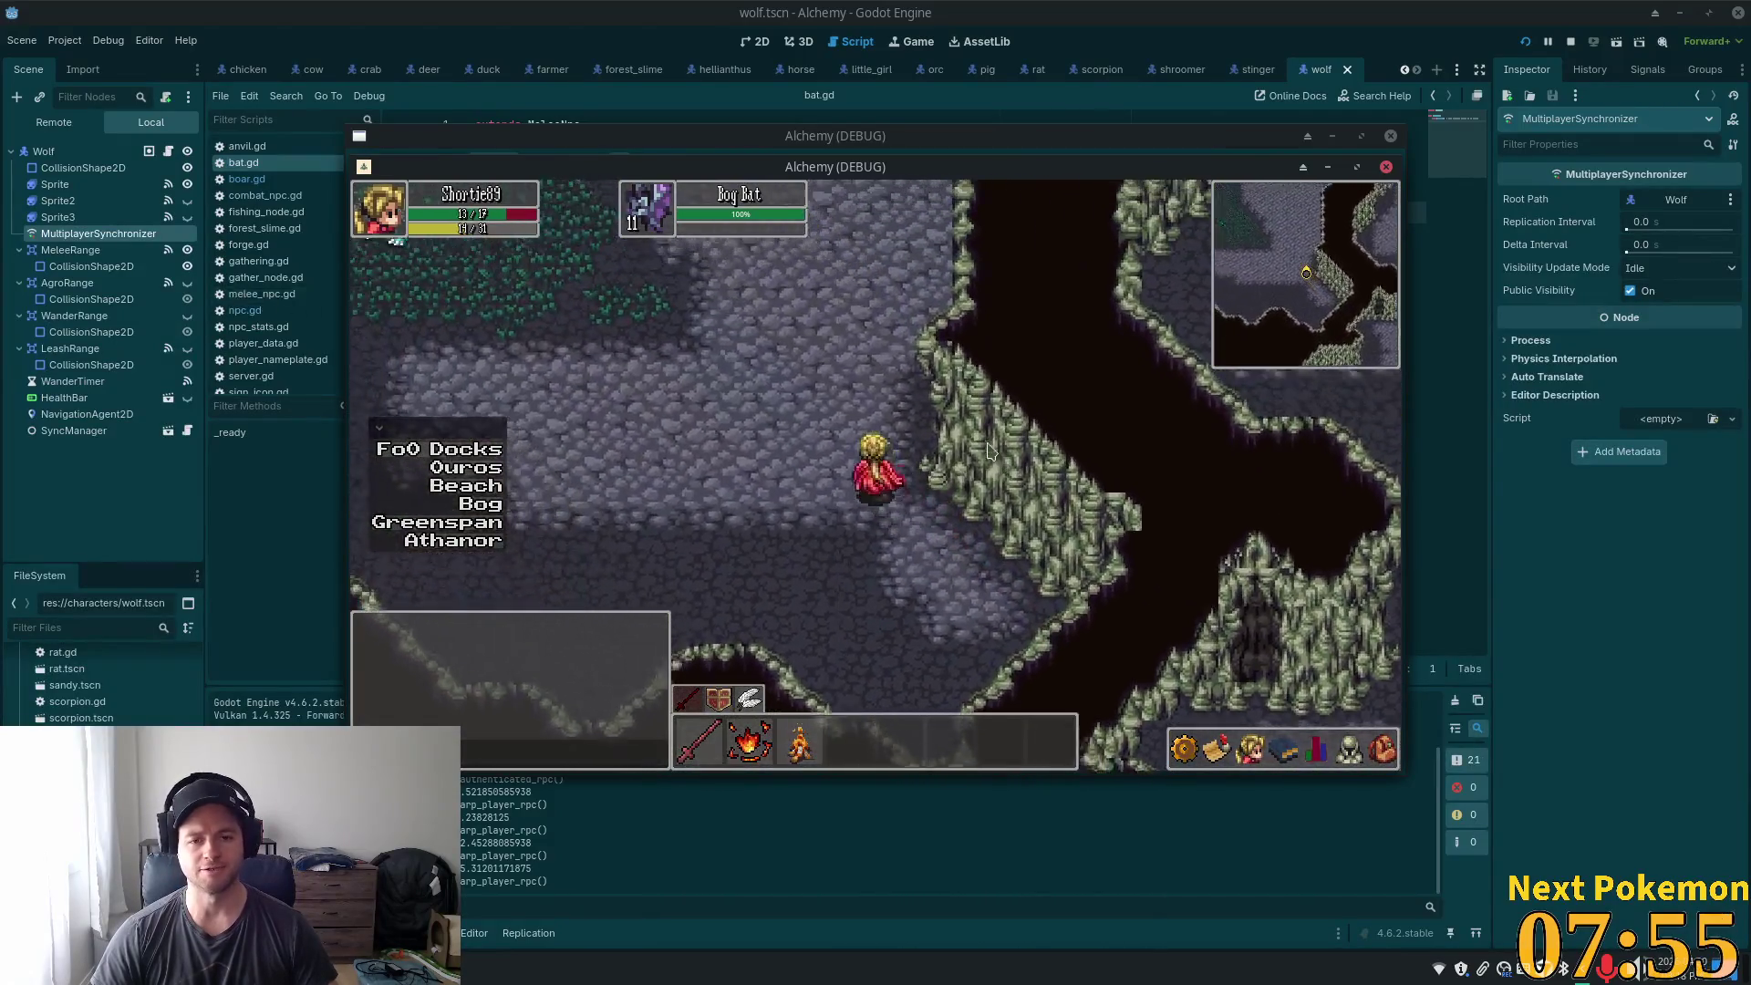
key(w)
key(a)
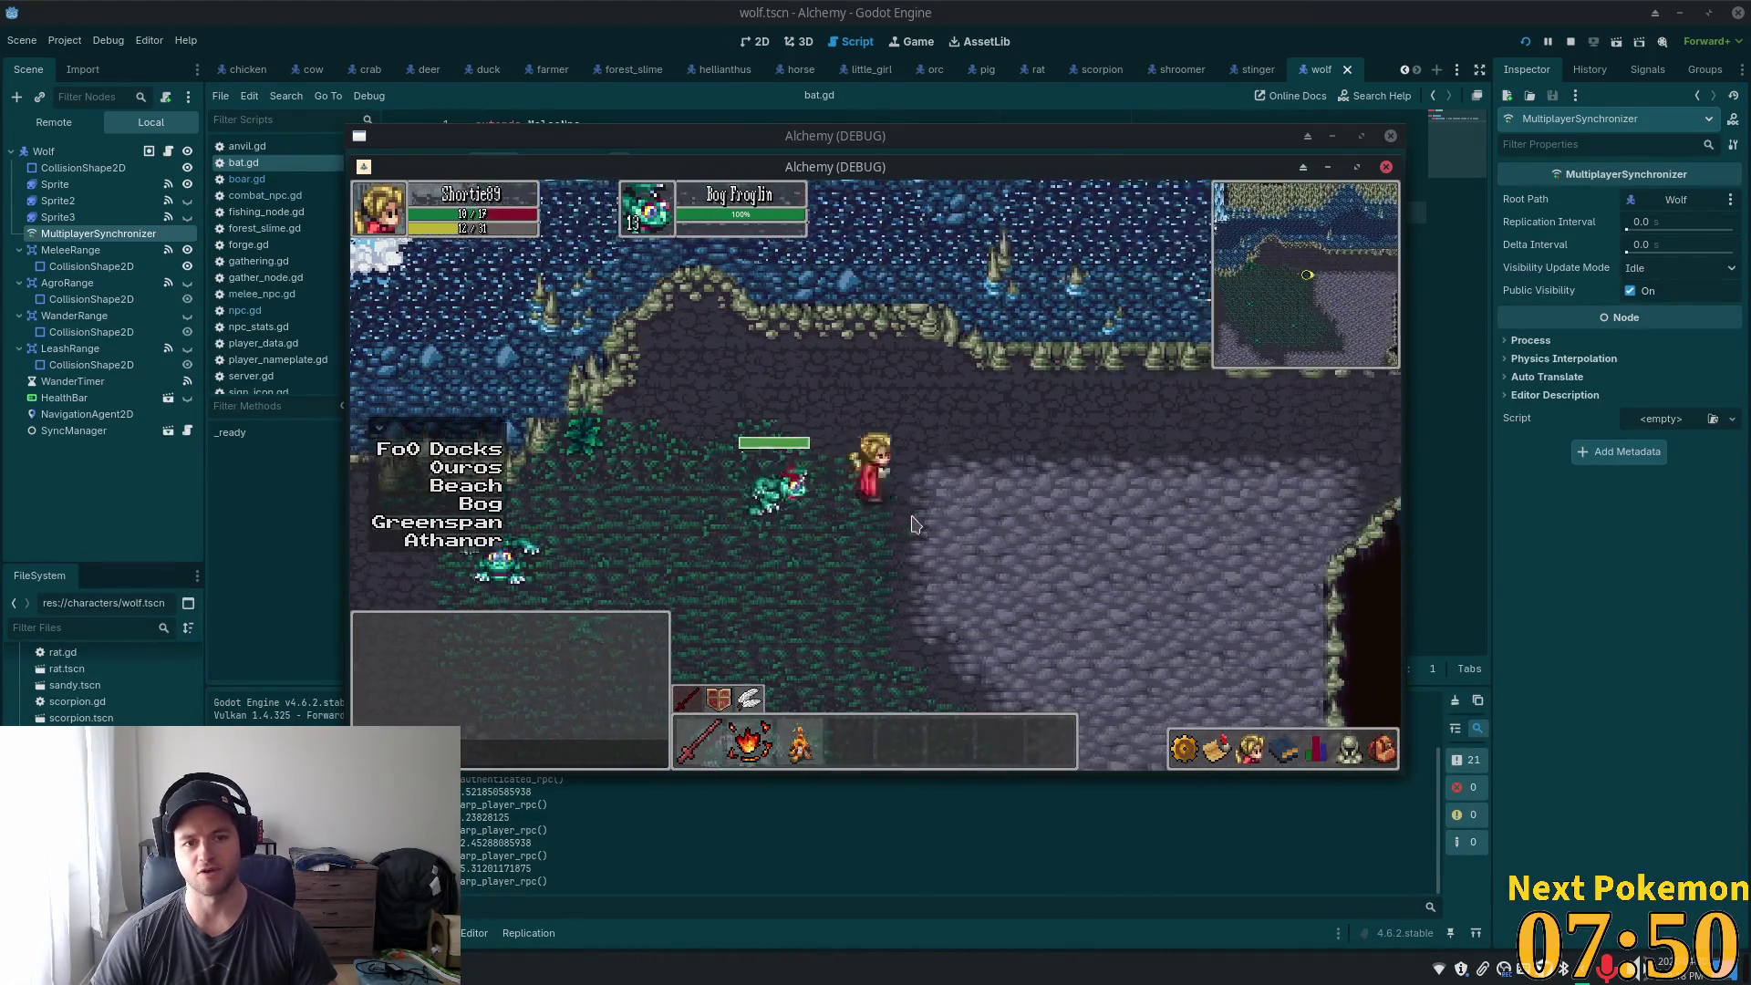
key(a)
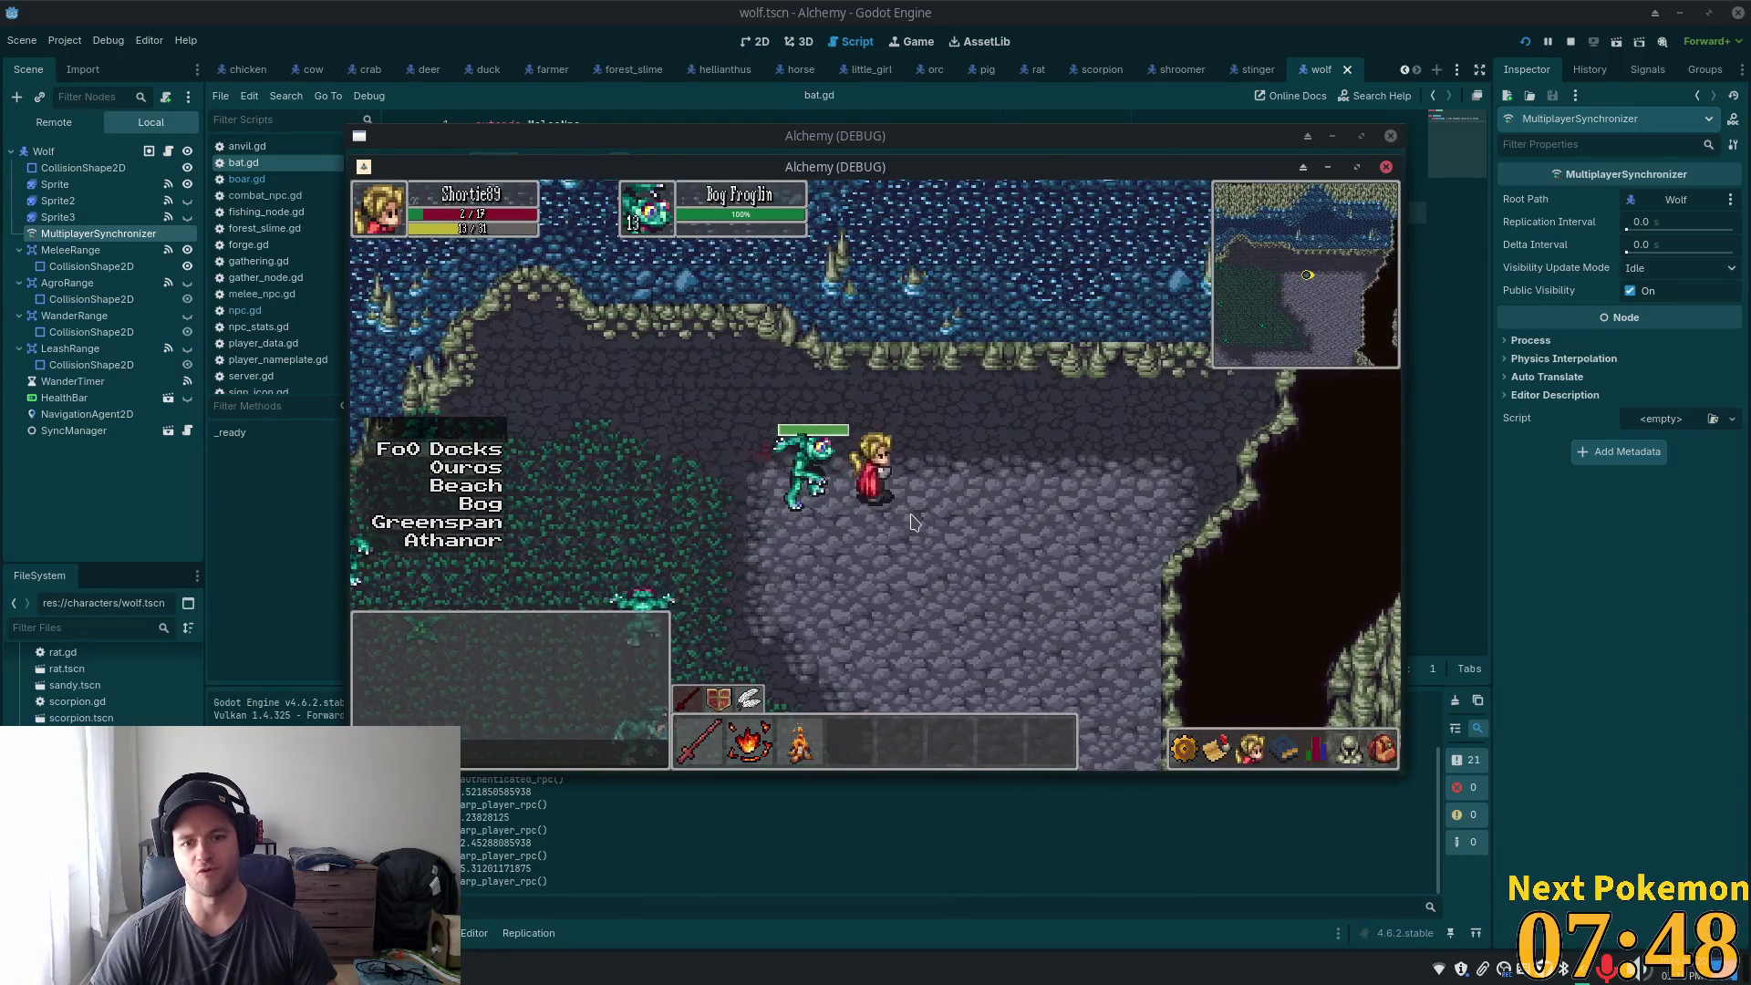
- Walk the hero down-left deeper into the cave and show the skills panel
key(d)
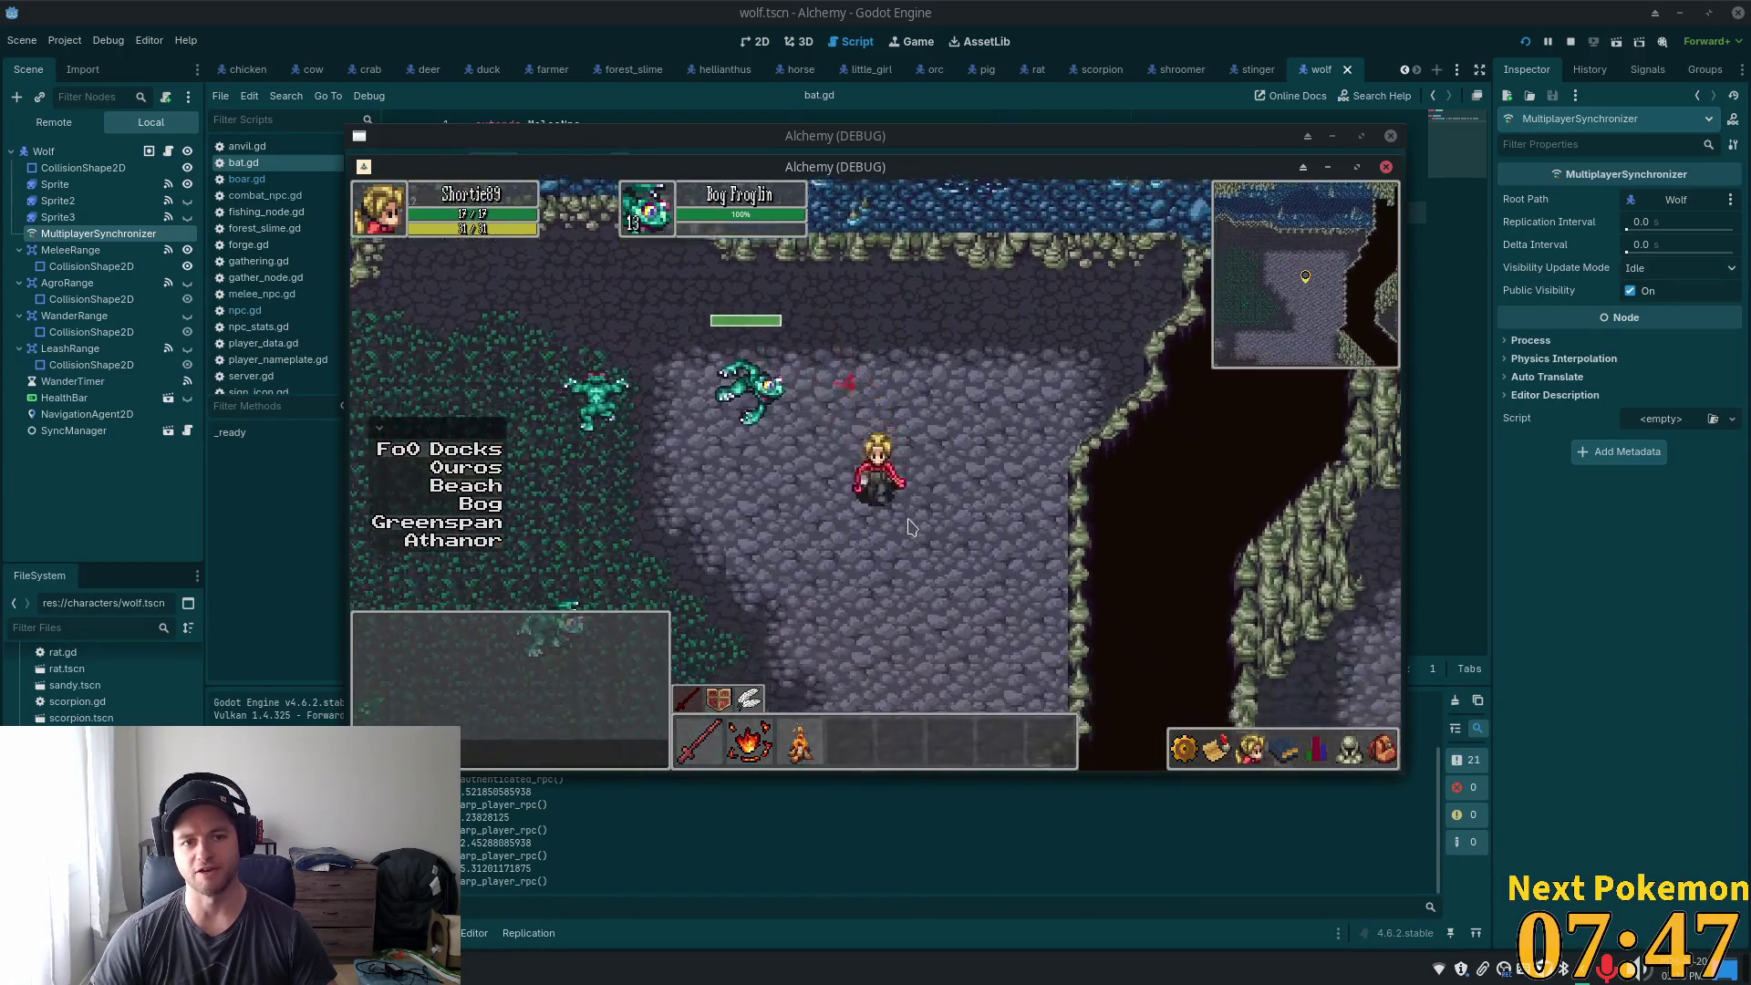
key(s)
key(a)
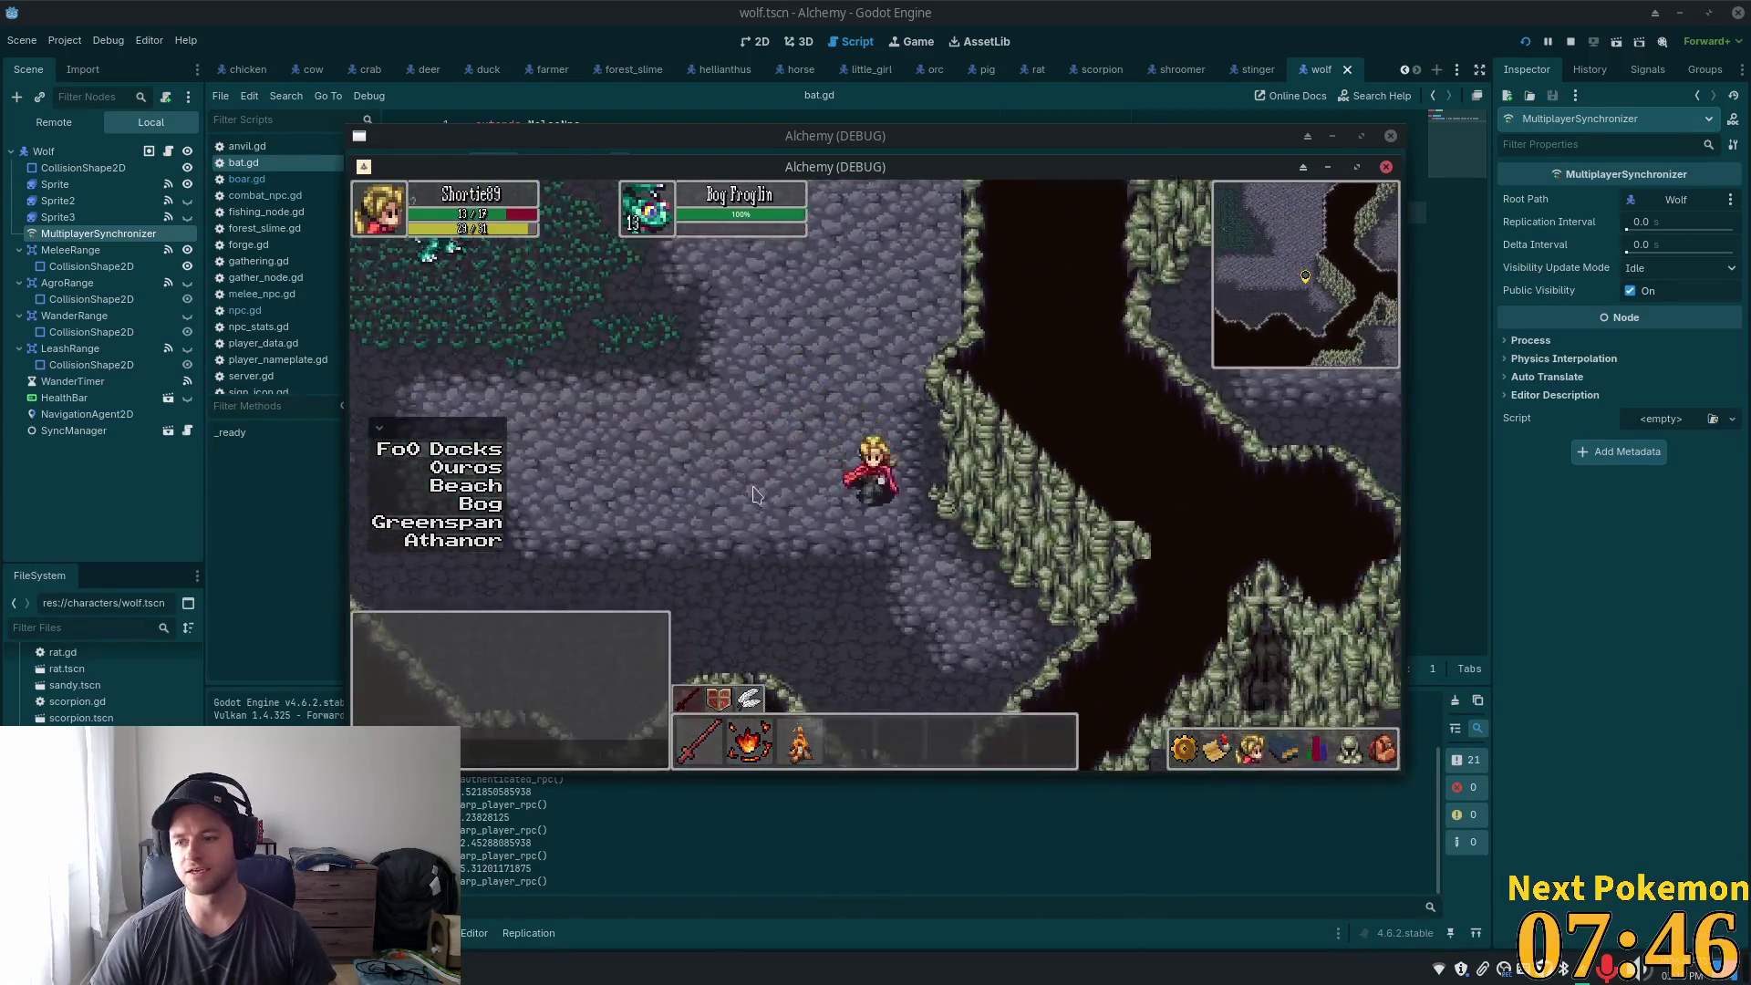
key(s)
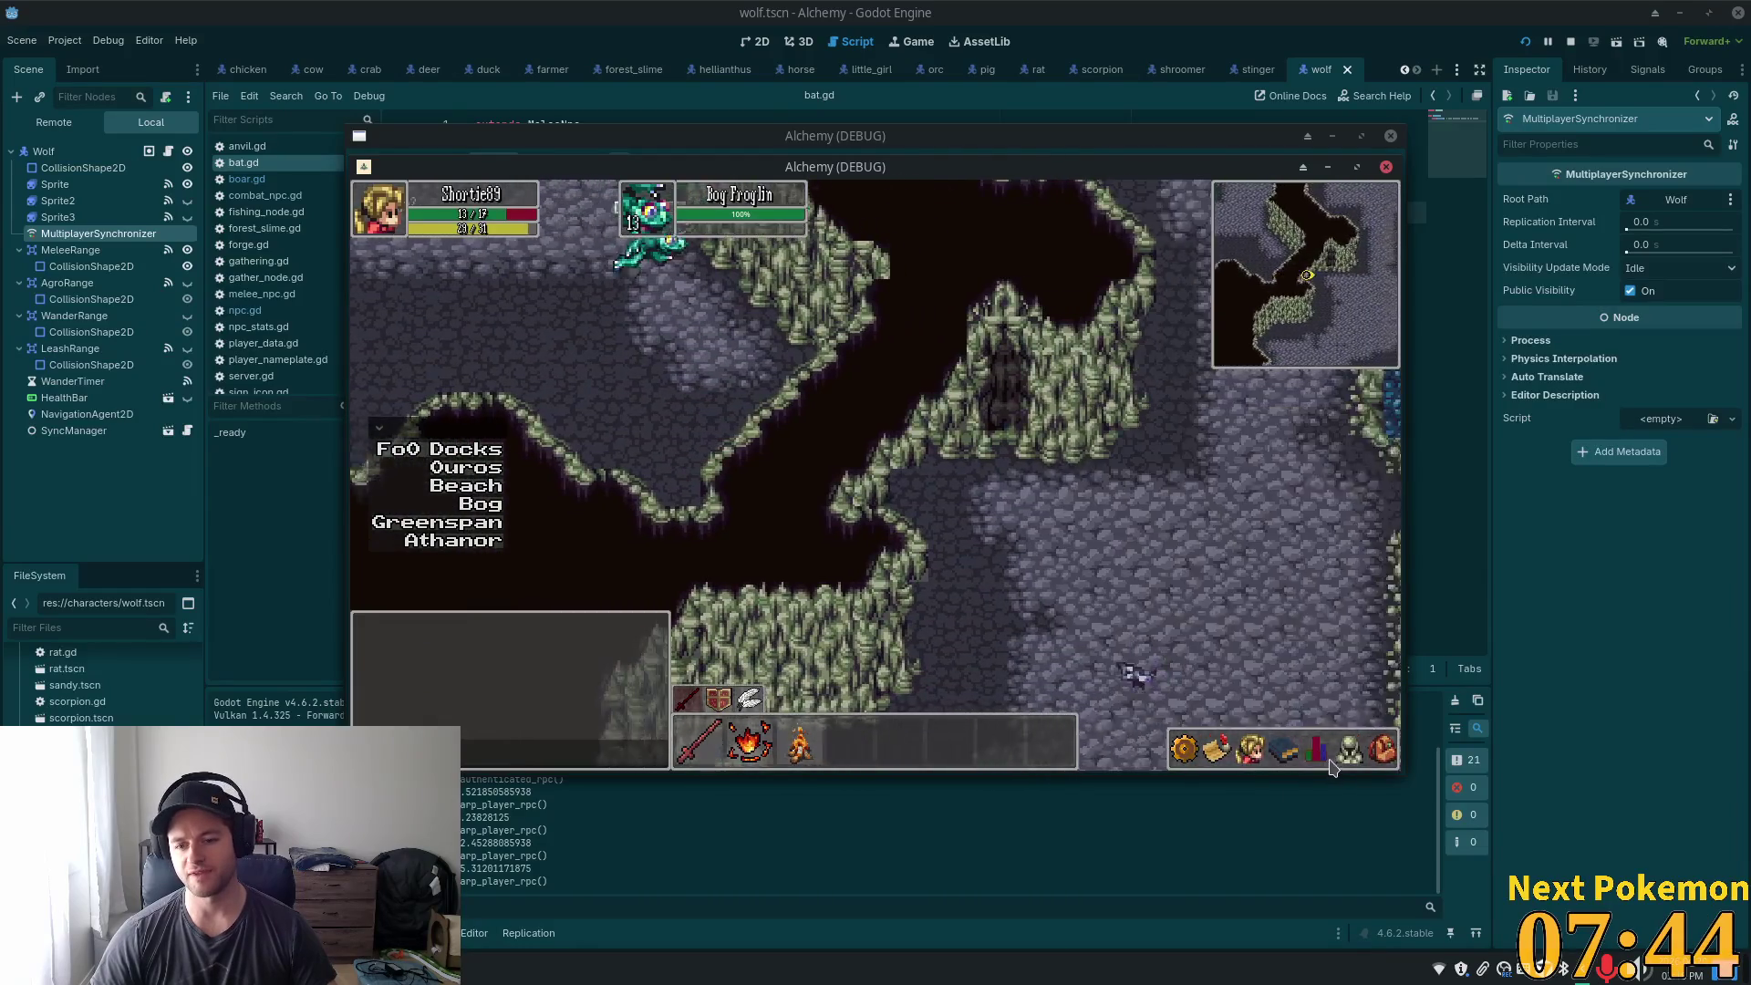
click(1319, 760)
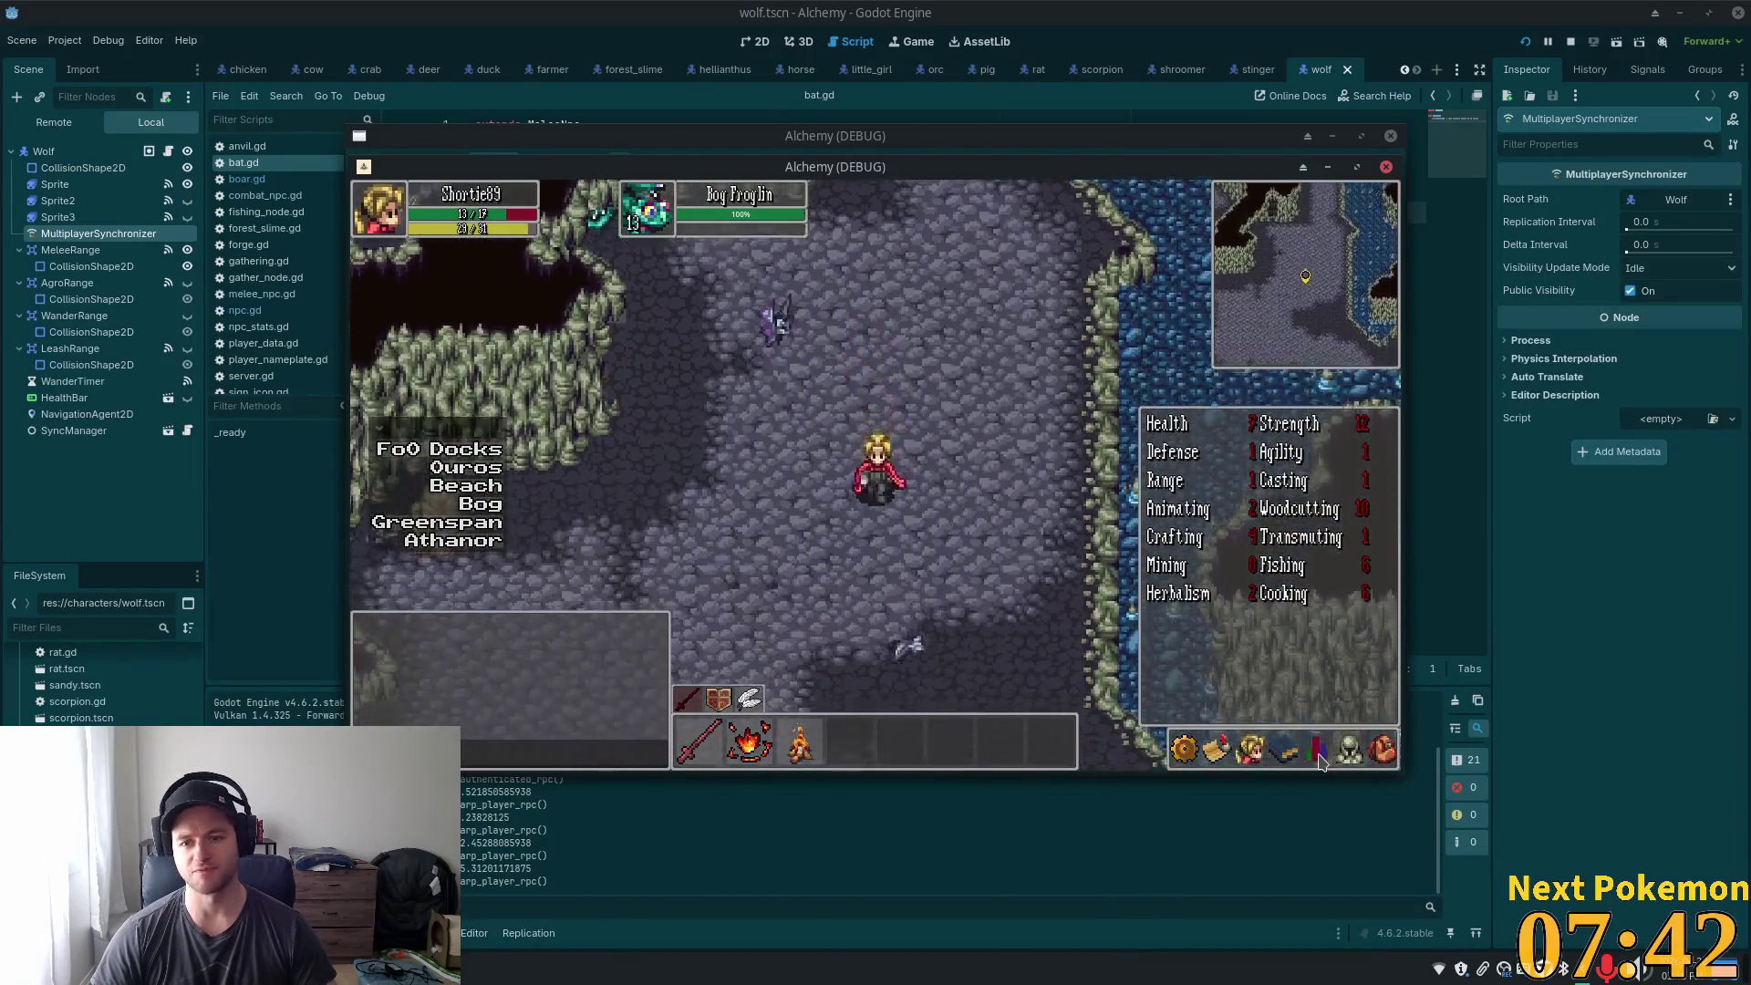
- Walk through the lit passage out into Indigo Bog and hide the skills panel
key(w)
key(d)
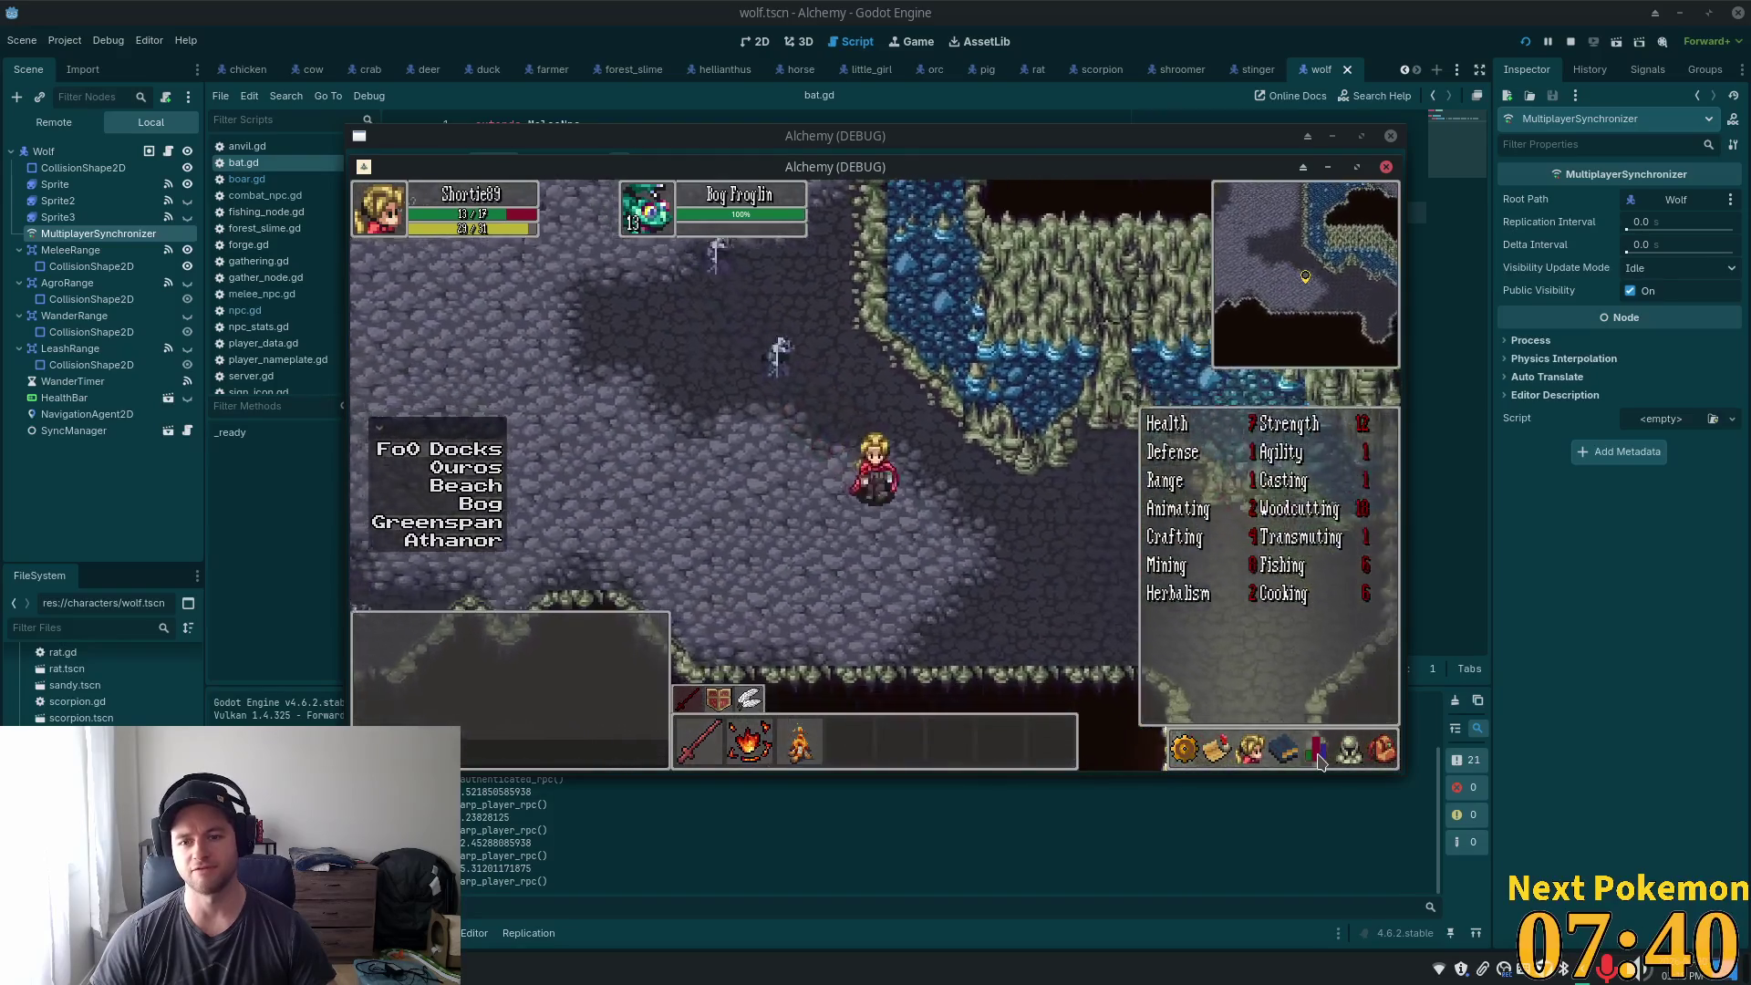
key(s)
key(d)
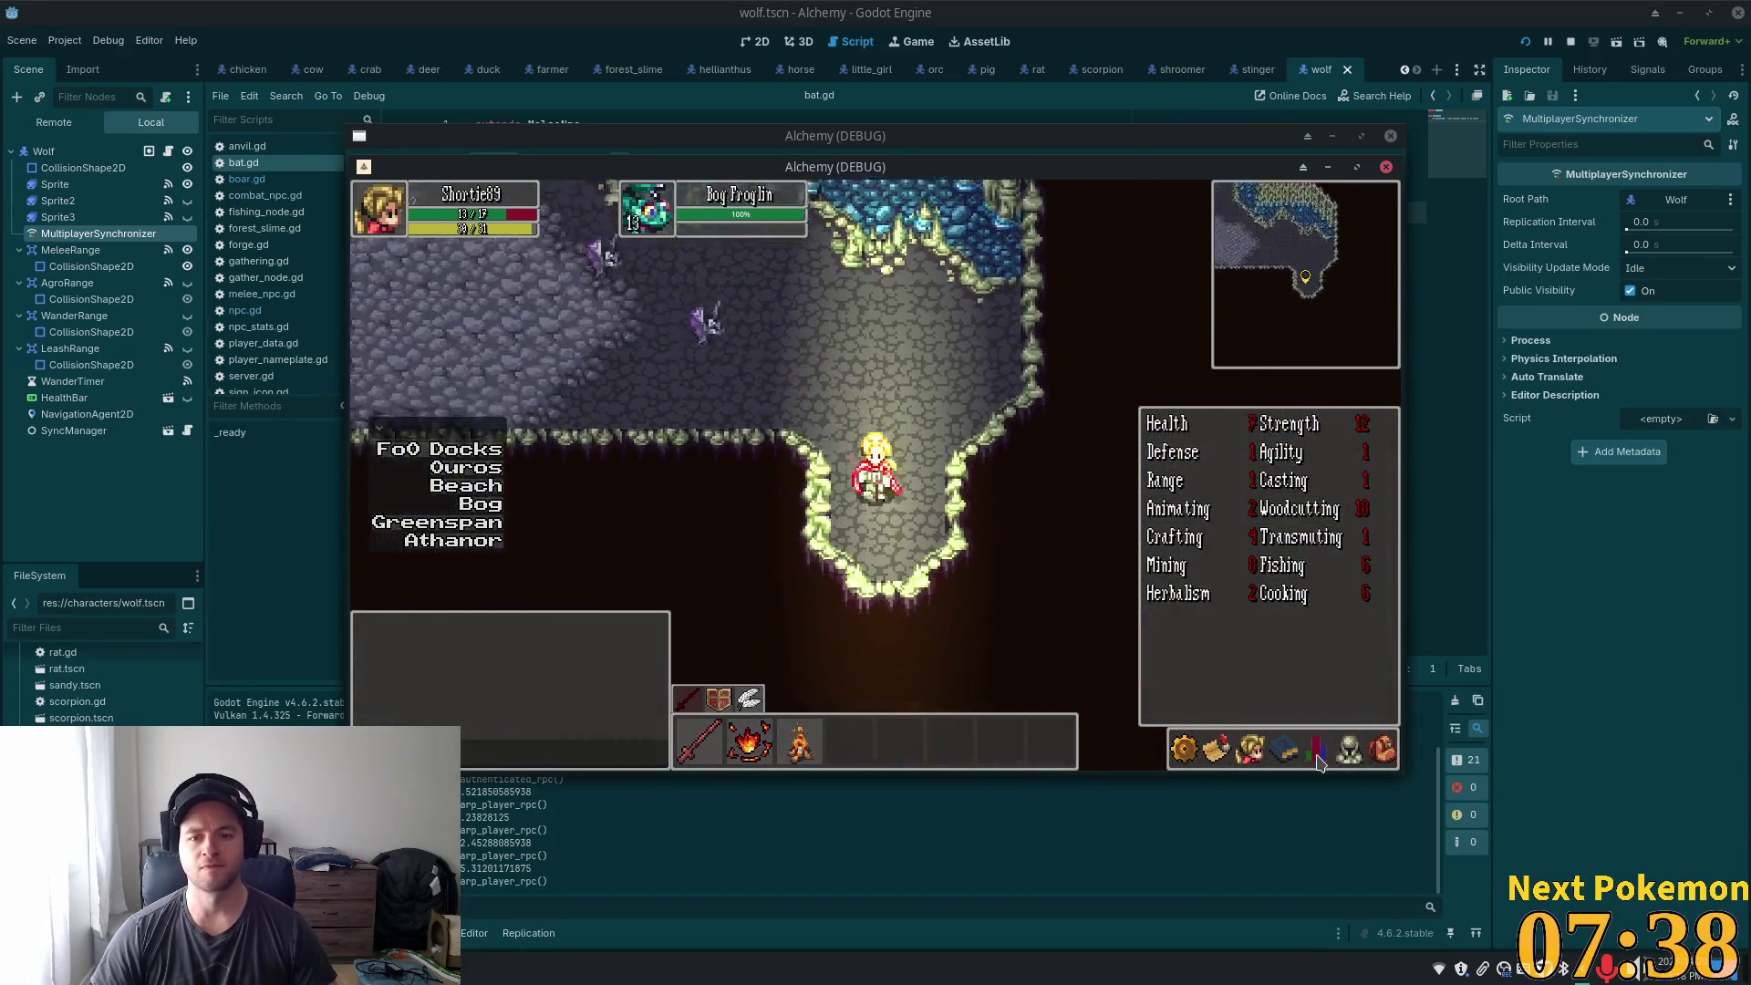
key(s)
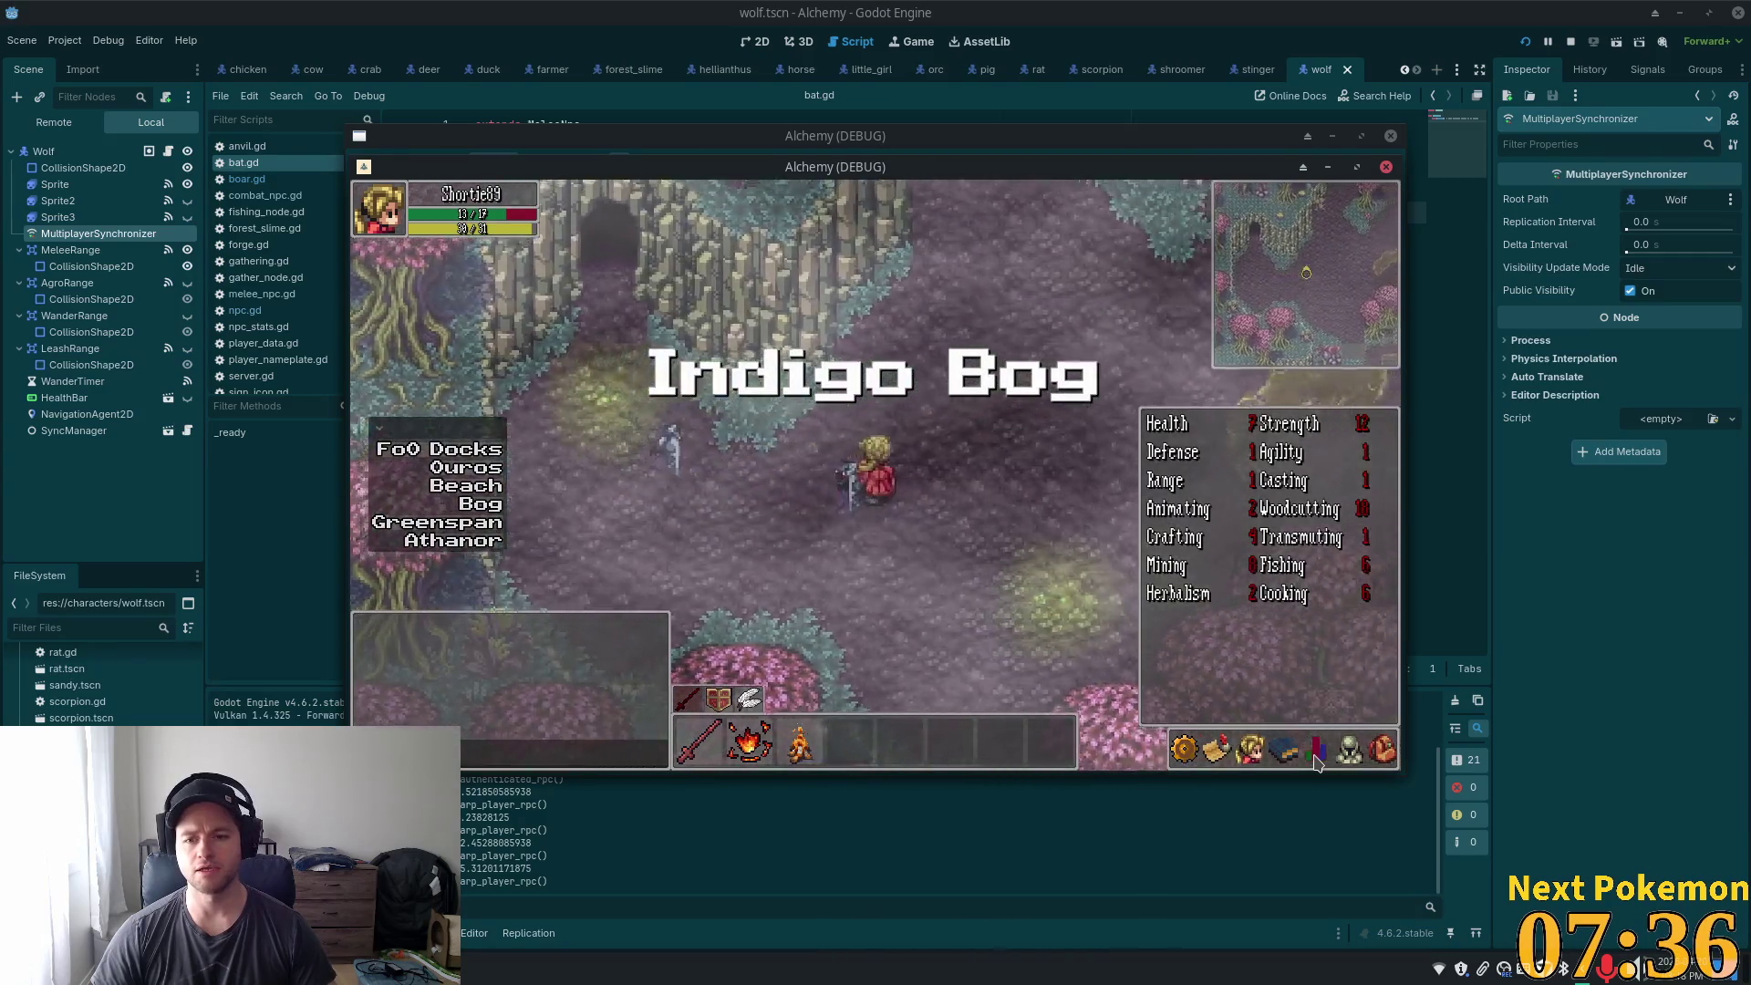
key(s)
click(1316, 749)
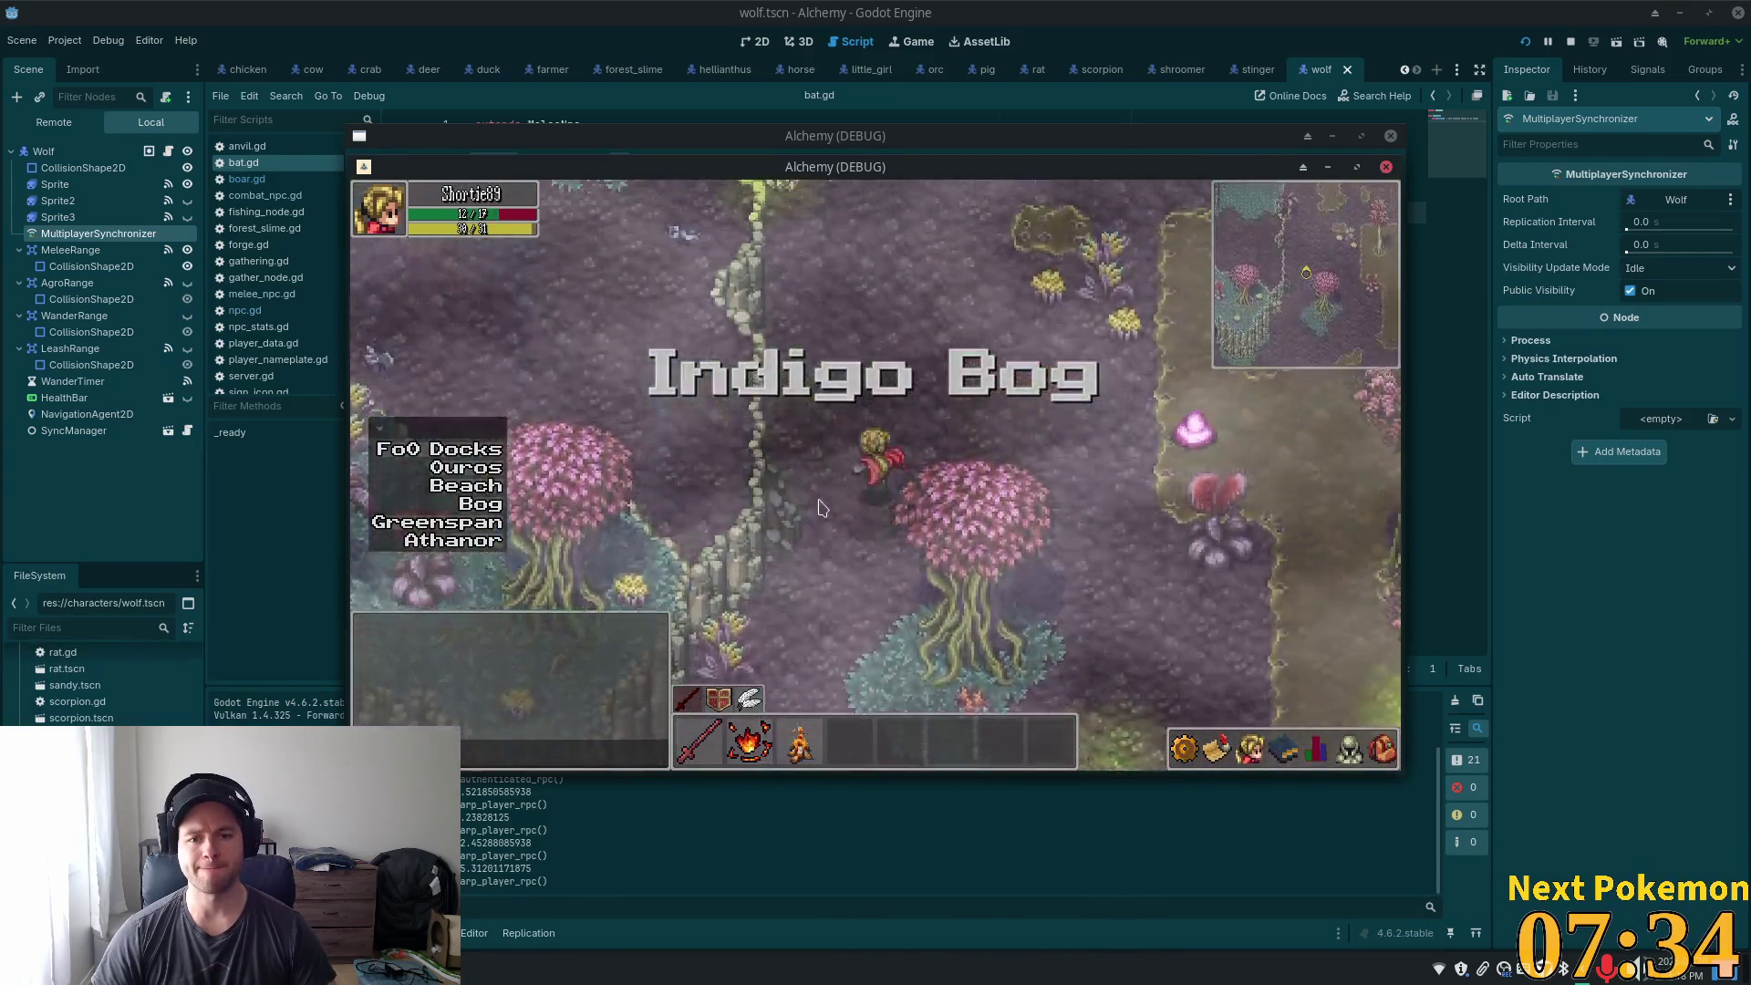
- Walk across the bog past the pink trees and ponds toward the cliff cave
key(w)
key(d)
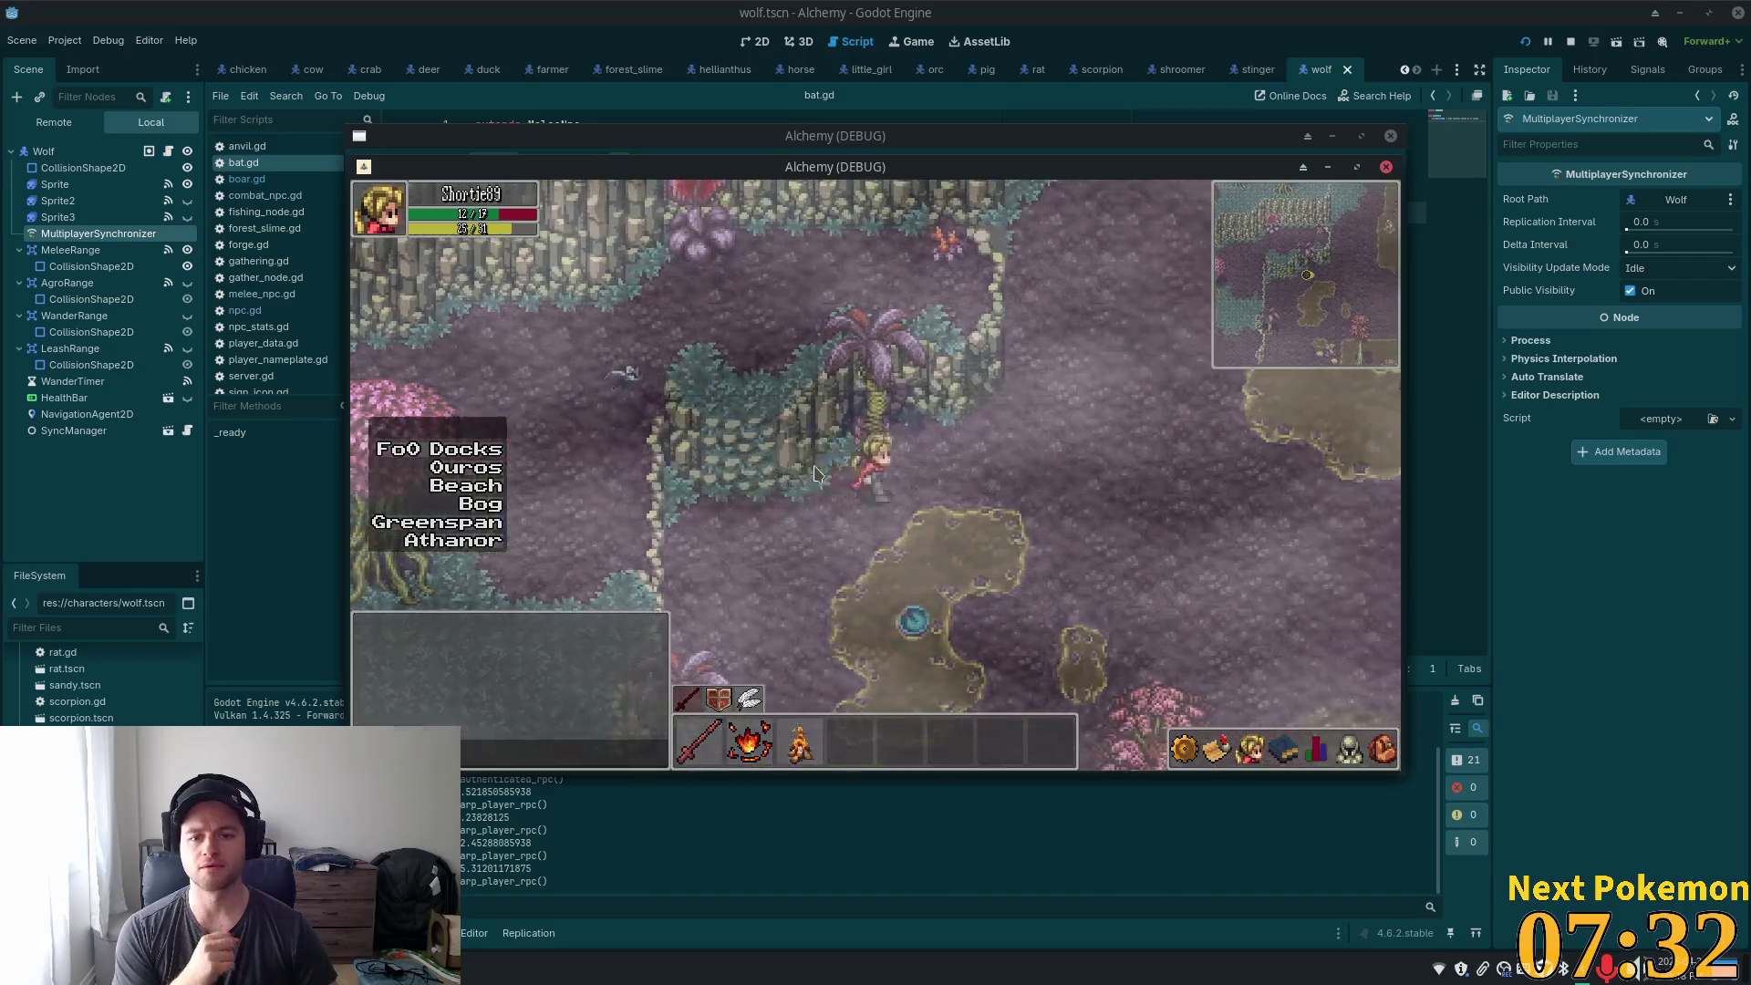
key(s)
key(d)
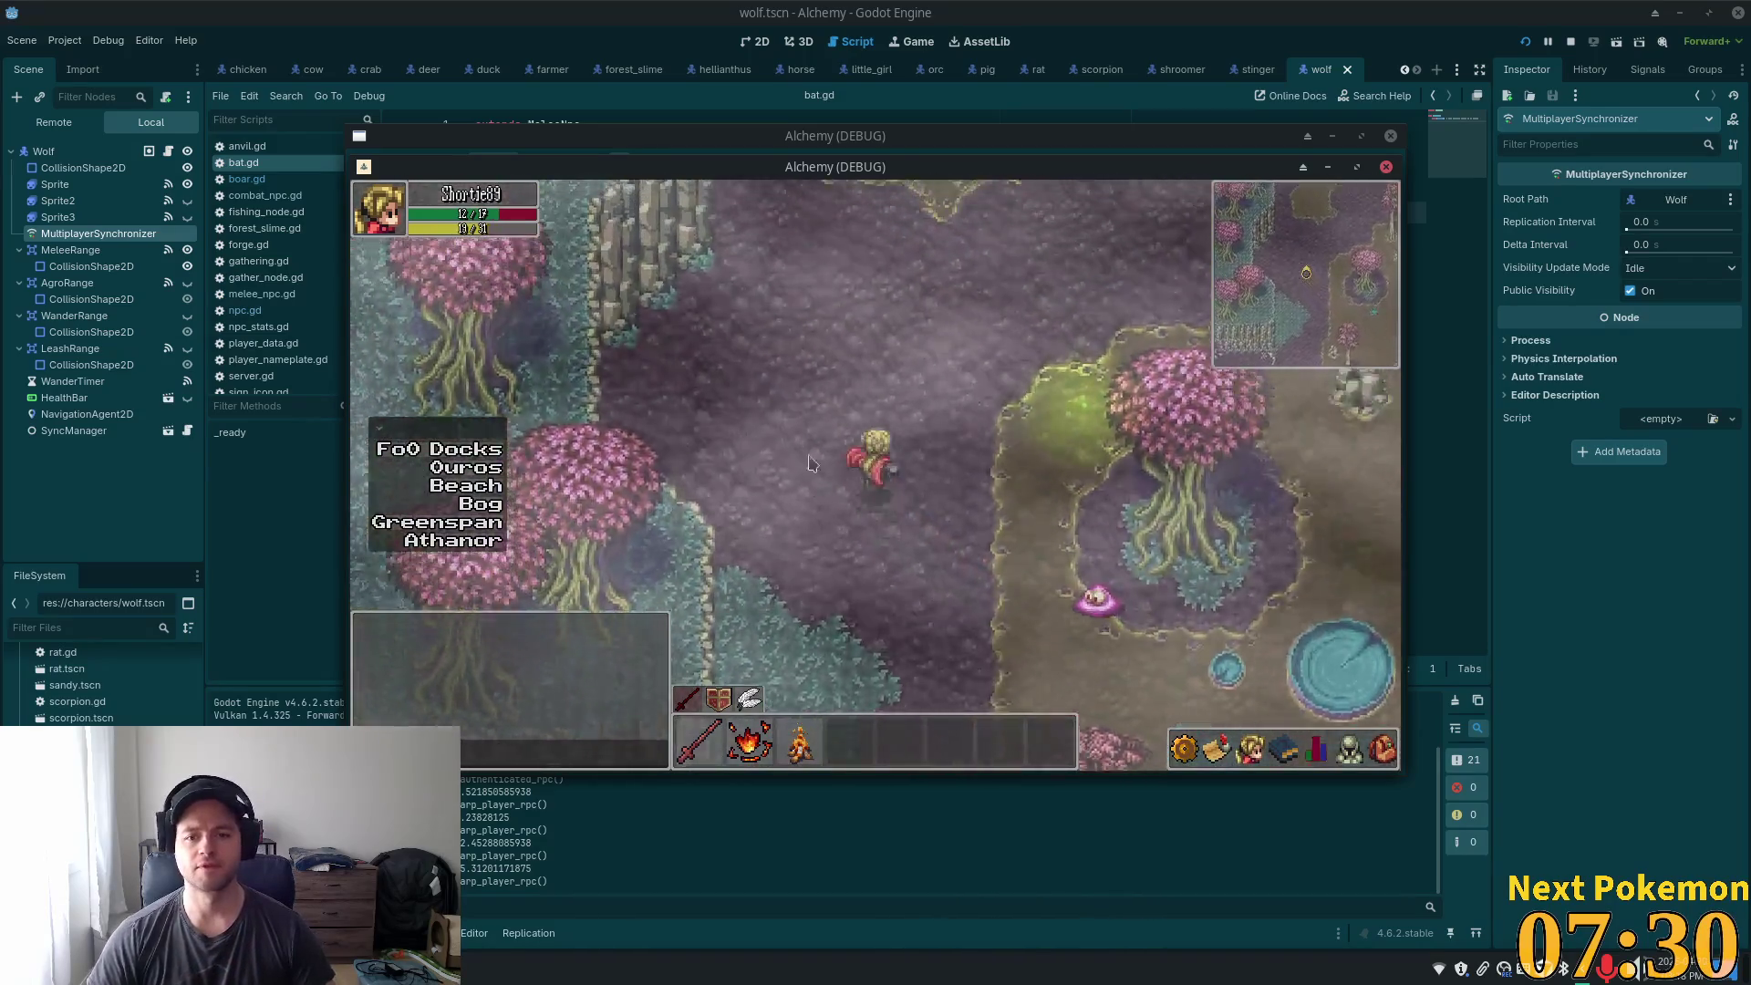
key(w)
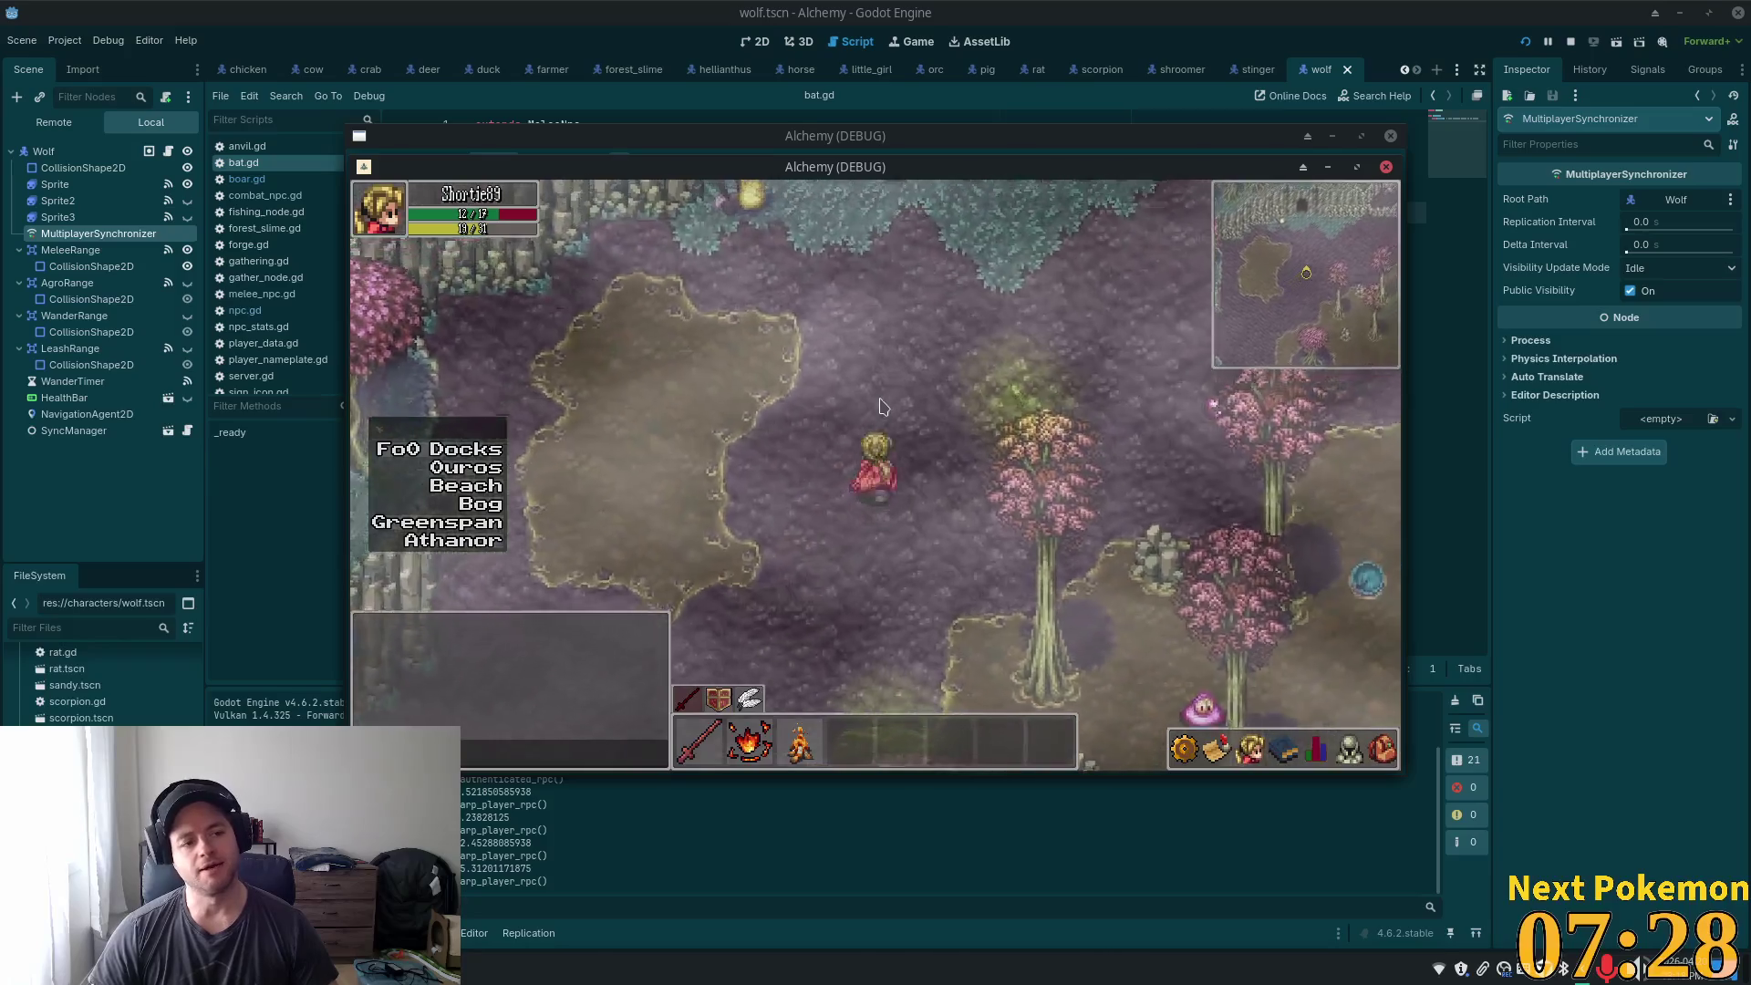
key(w)
key(a)
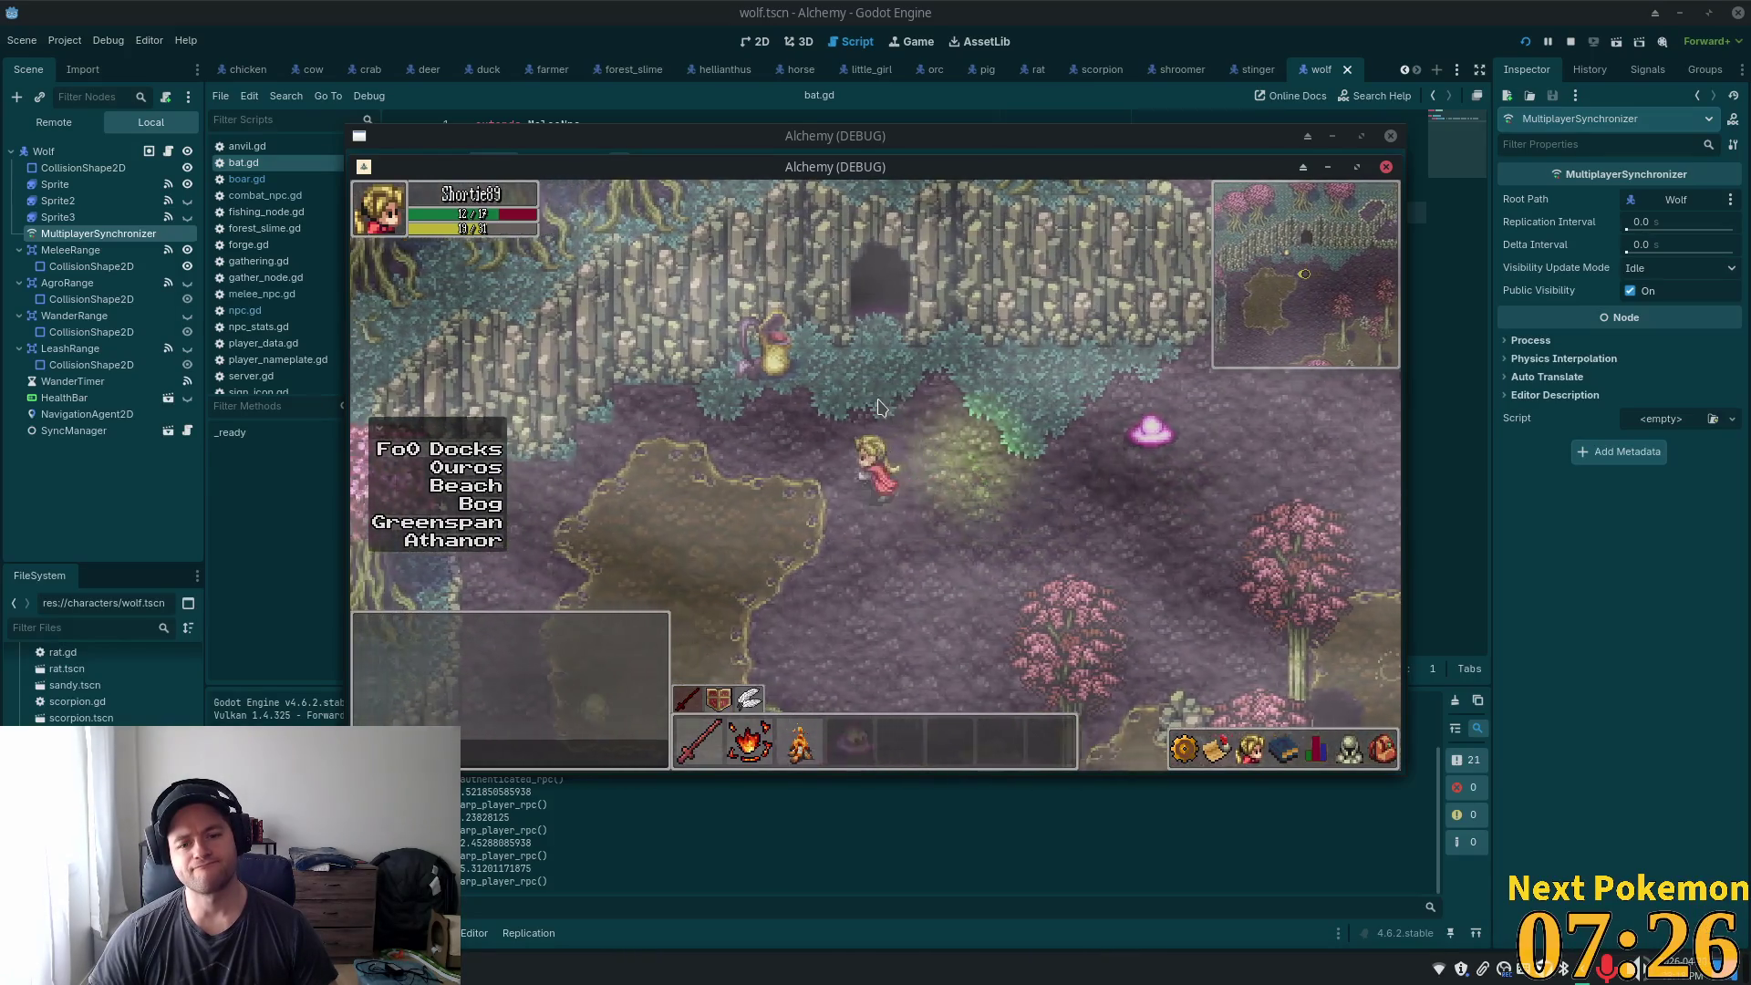
- Enter Sunken Pass and walk north through it toward Greenspan Holdings
key(w)
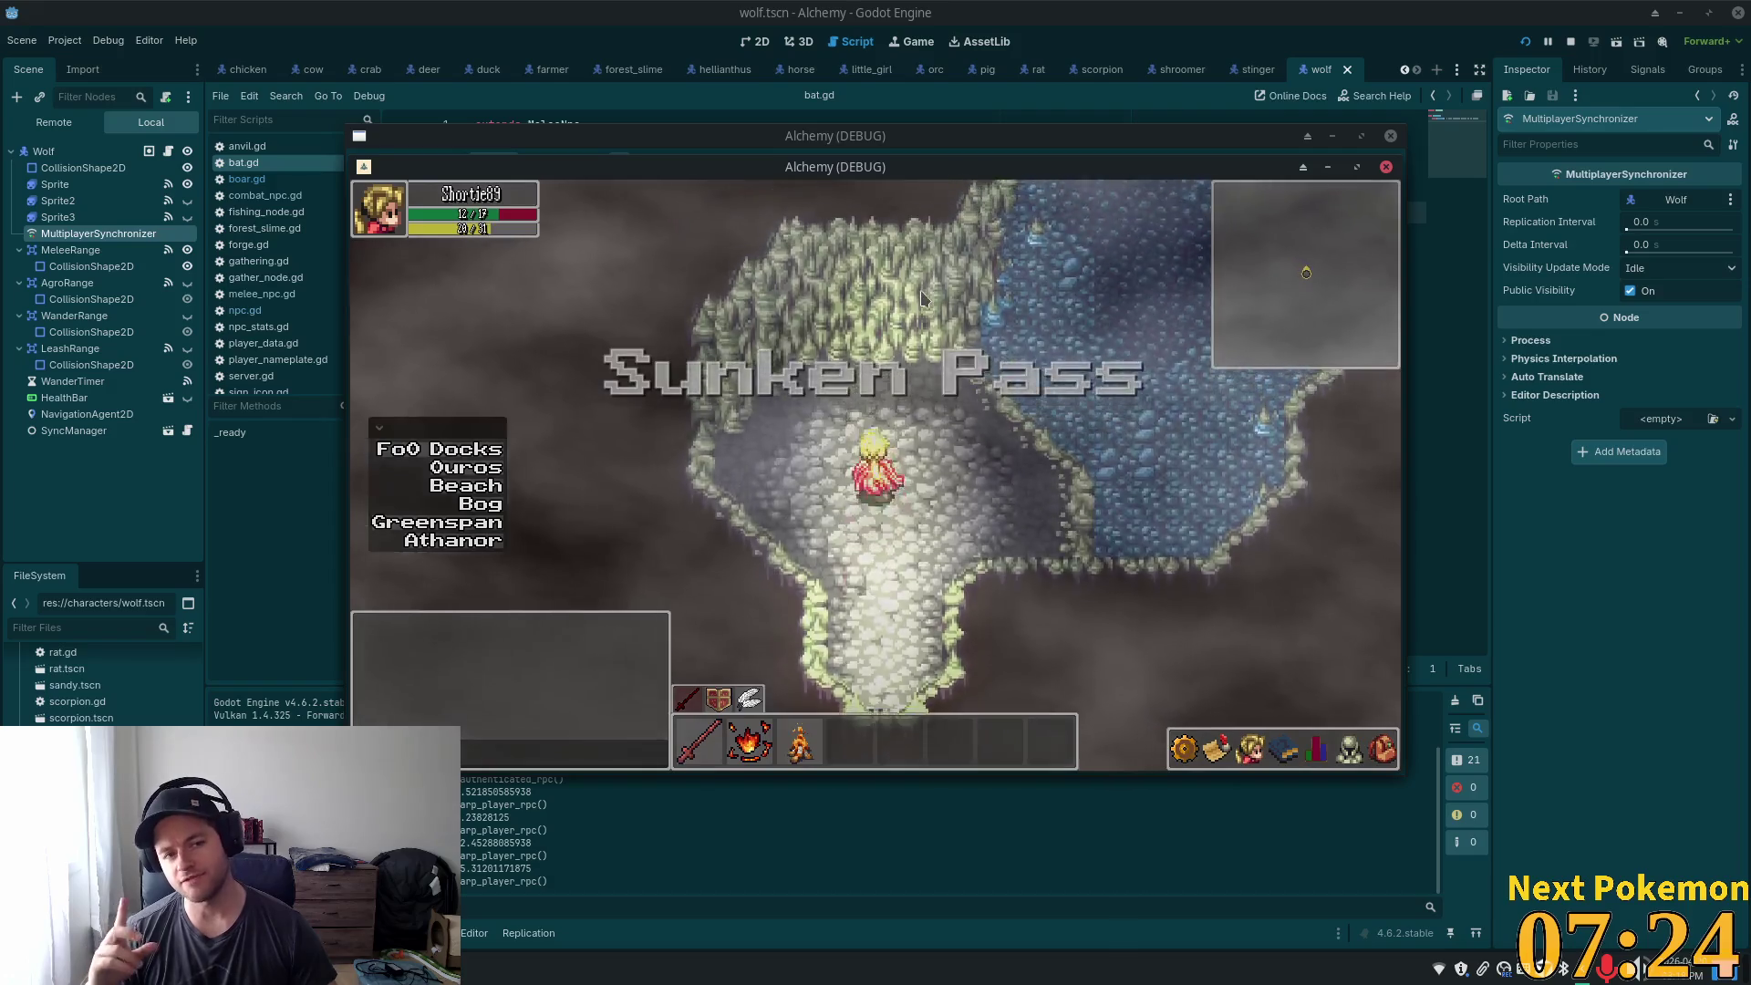
key(w)
key(d)
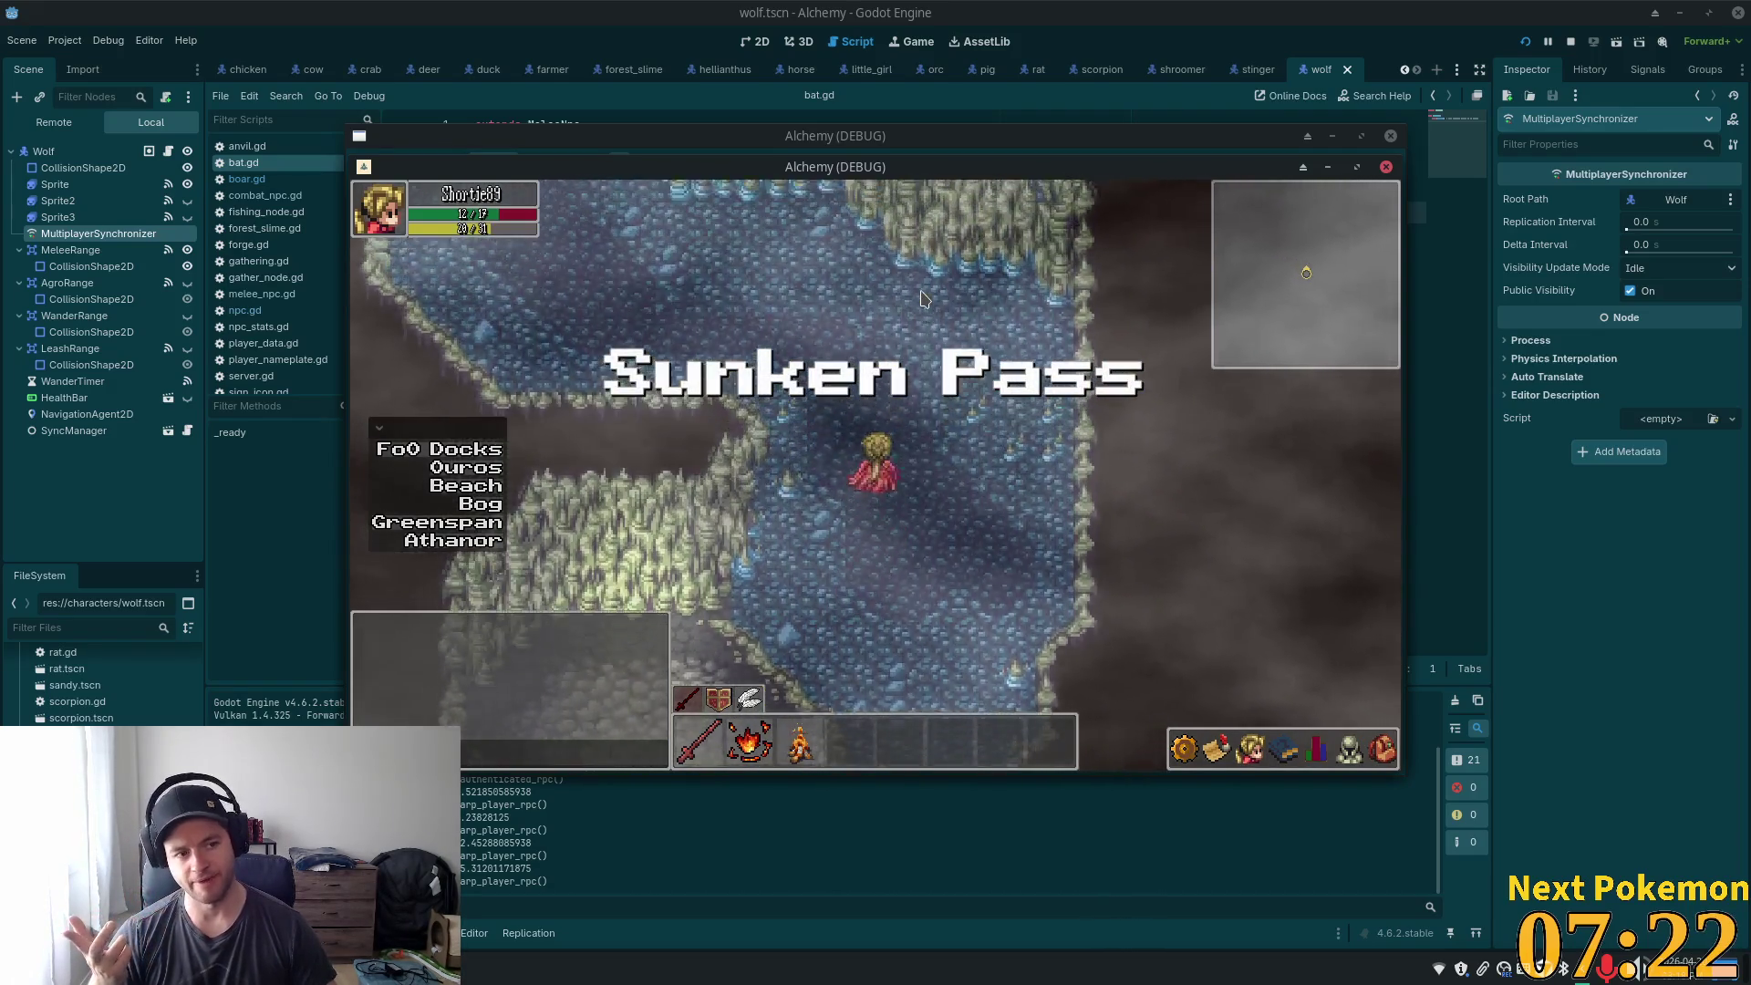
key(w)
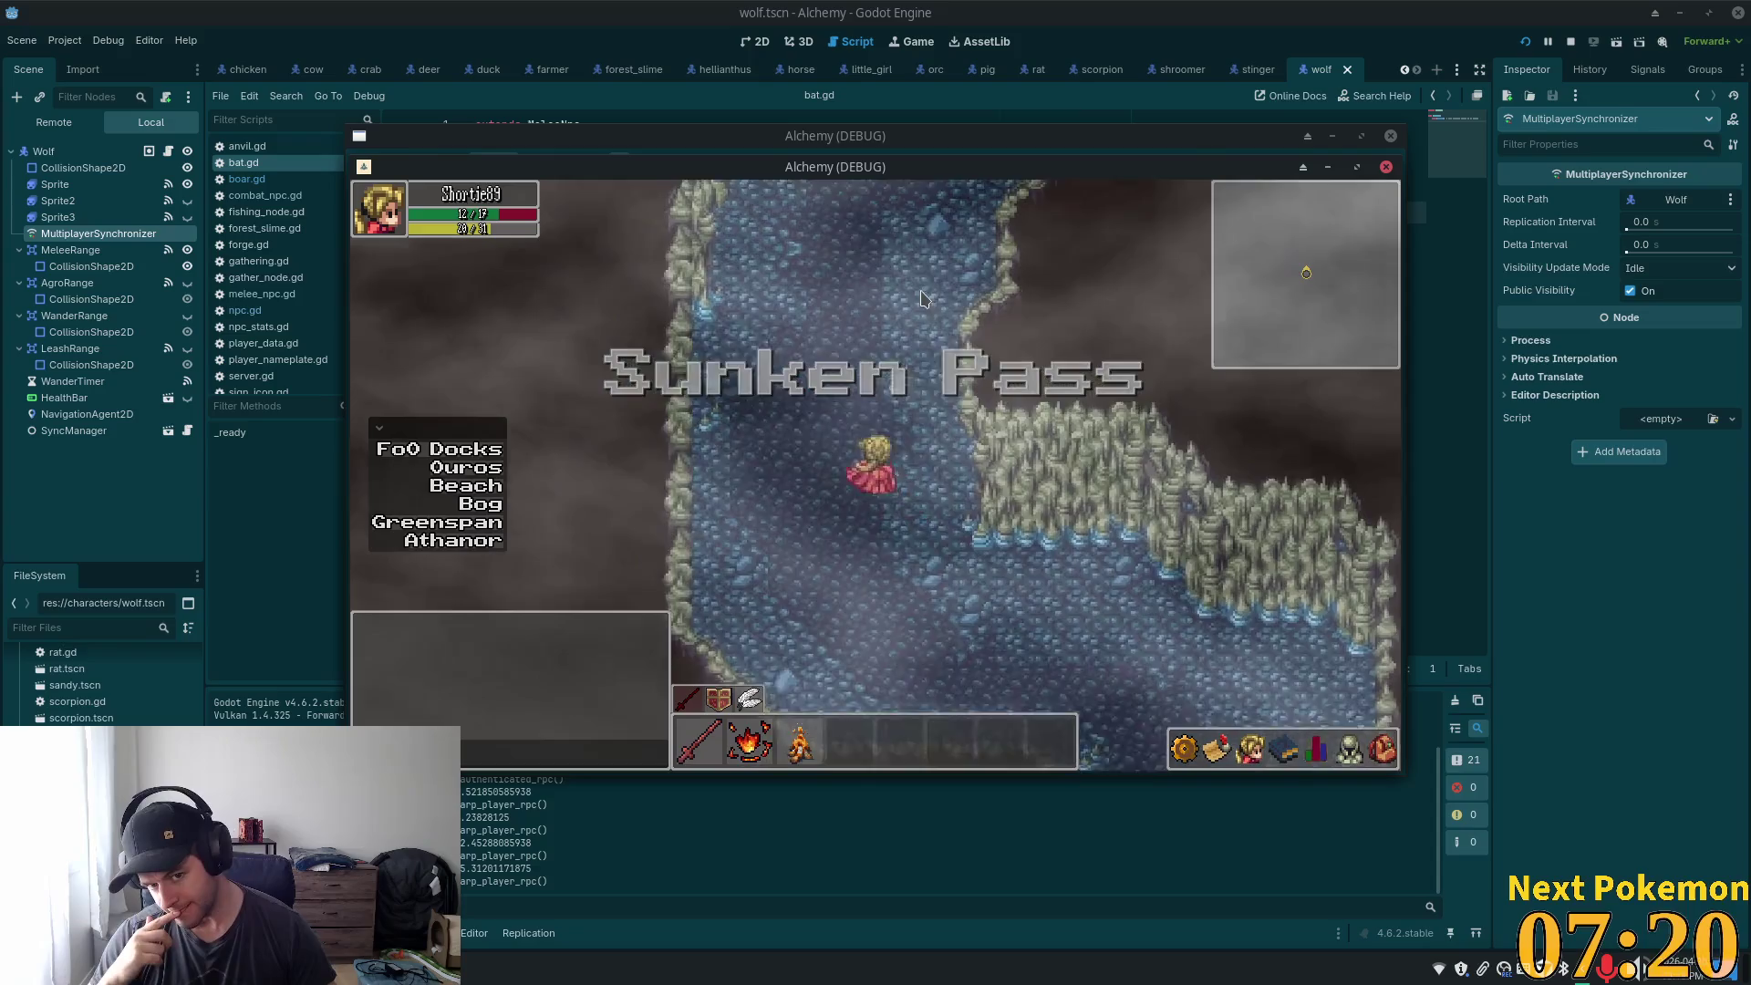
key(w)
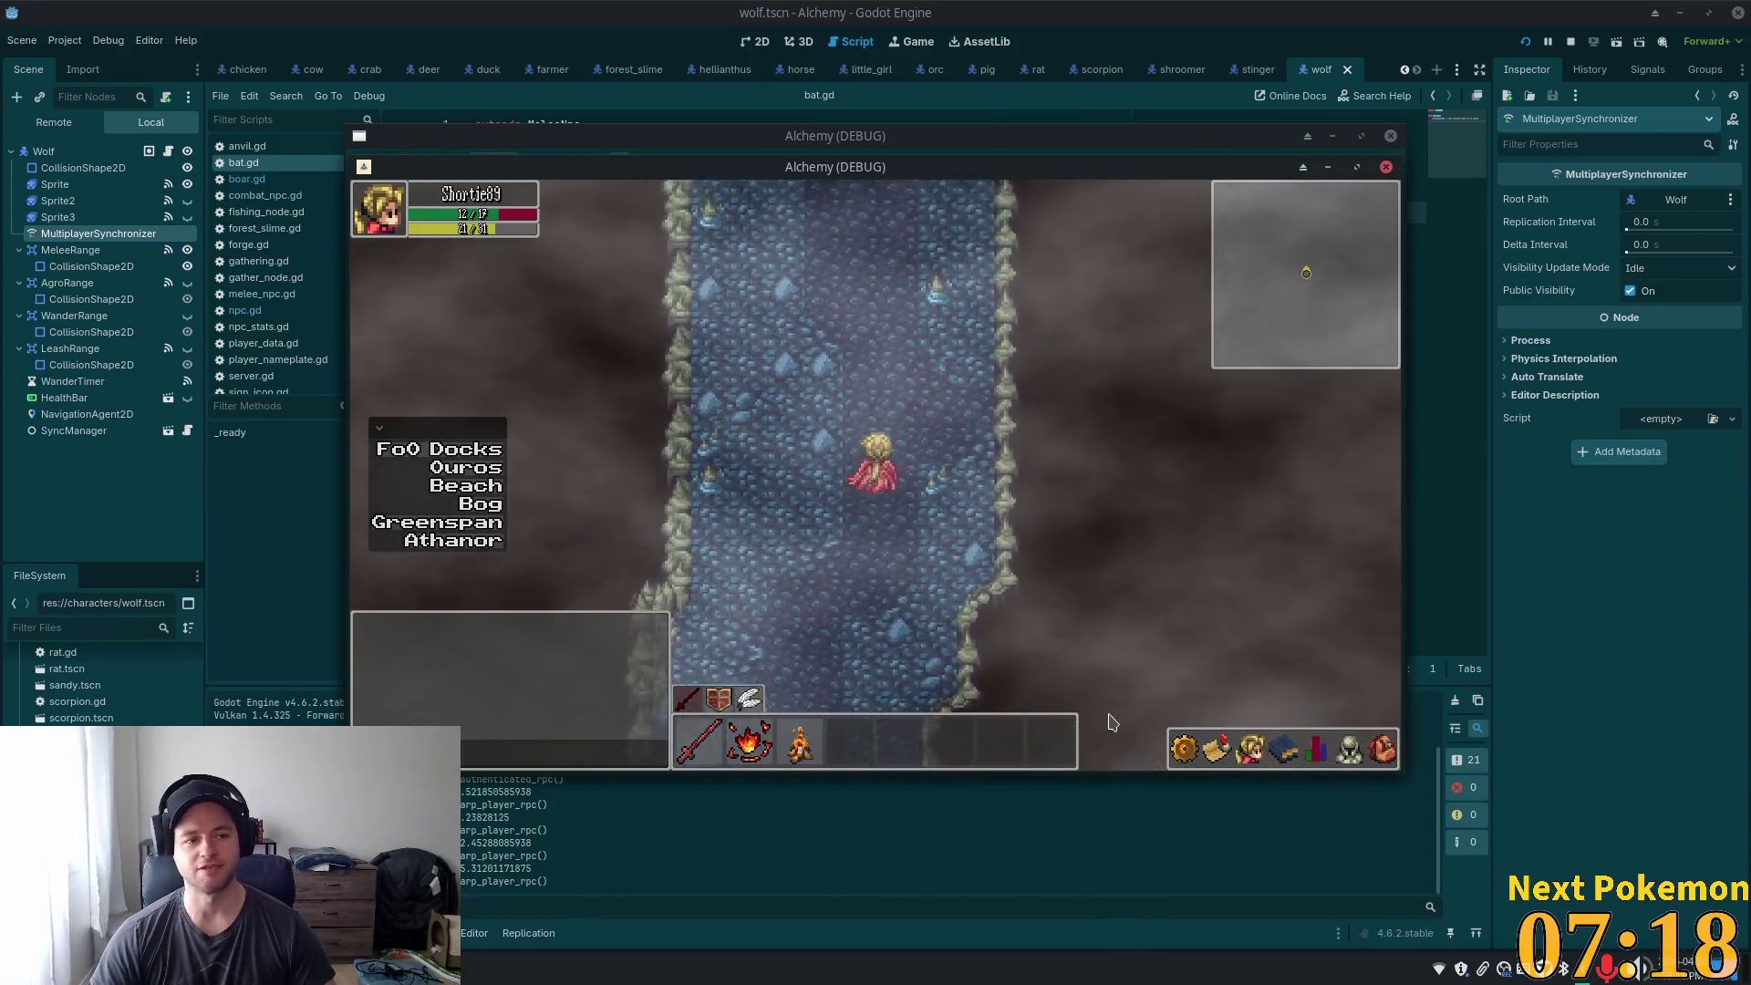
key(w)
key(s)
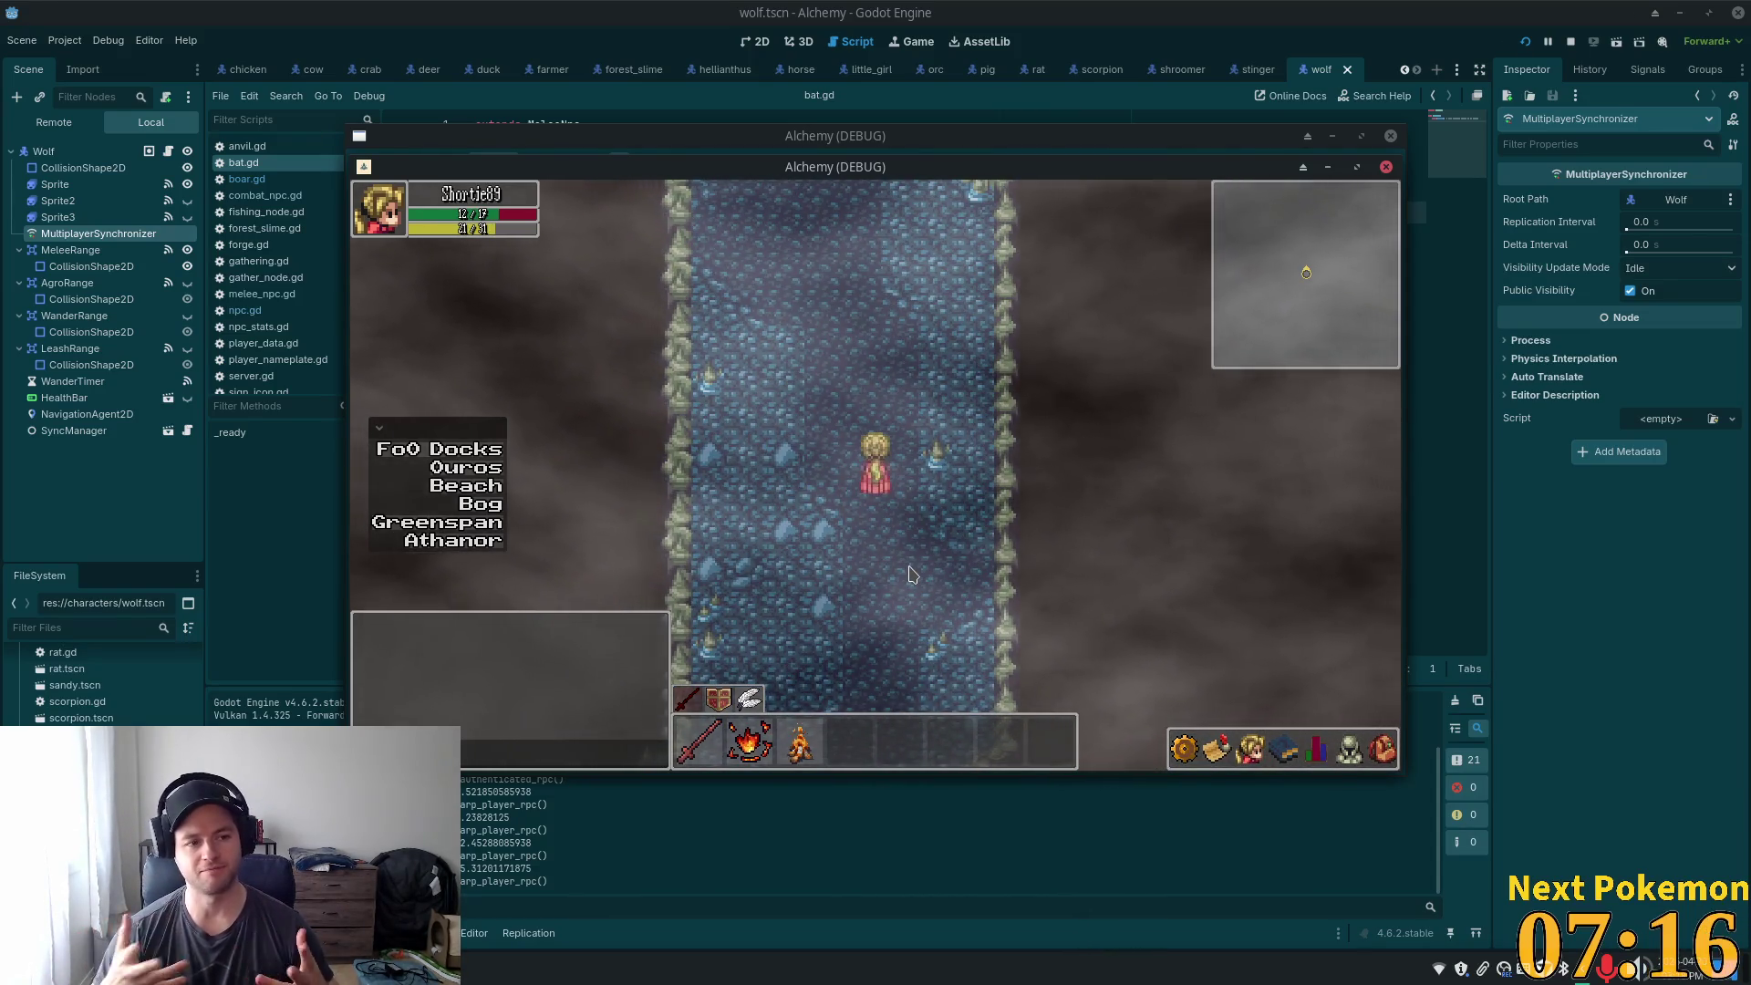
- Leave the cave into Greenspan Holdings and walk through the animal pen toward the shoreline
key(w)
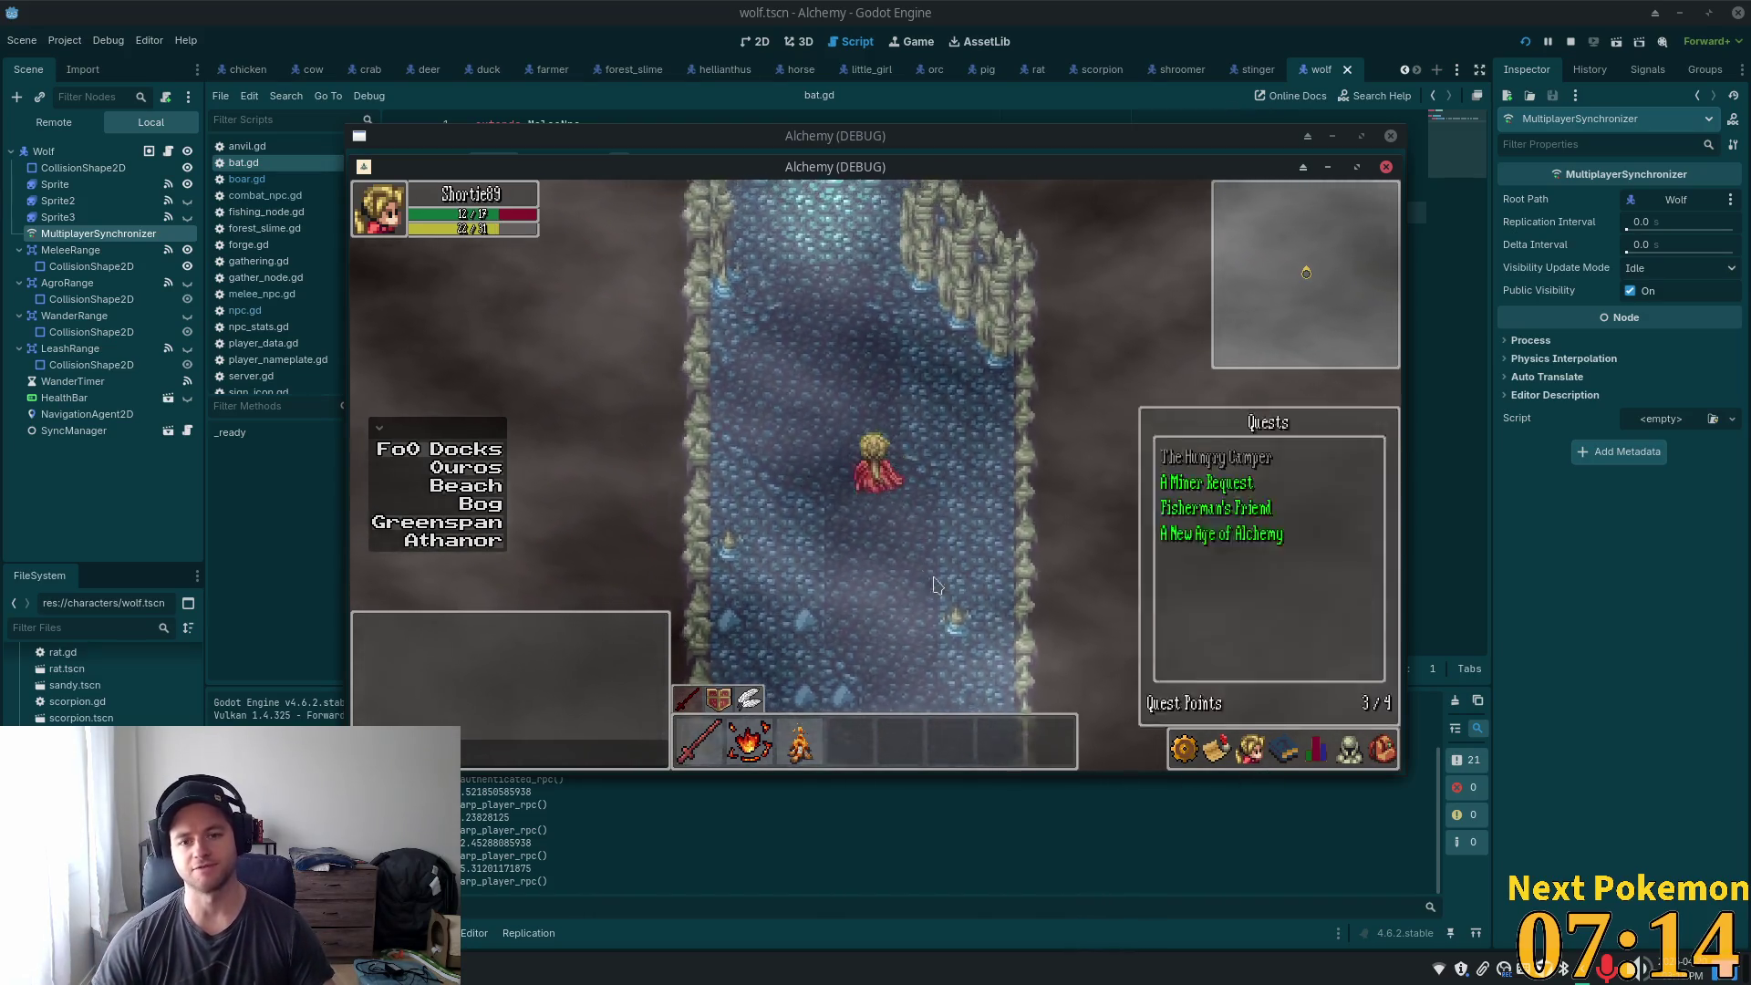
key(w)
key(a)
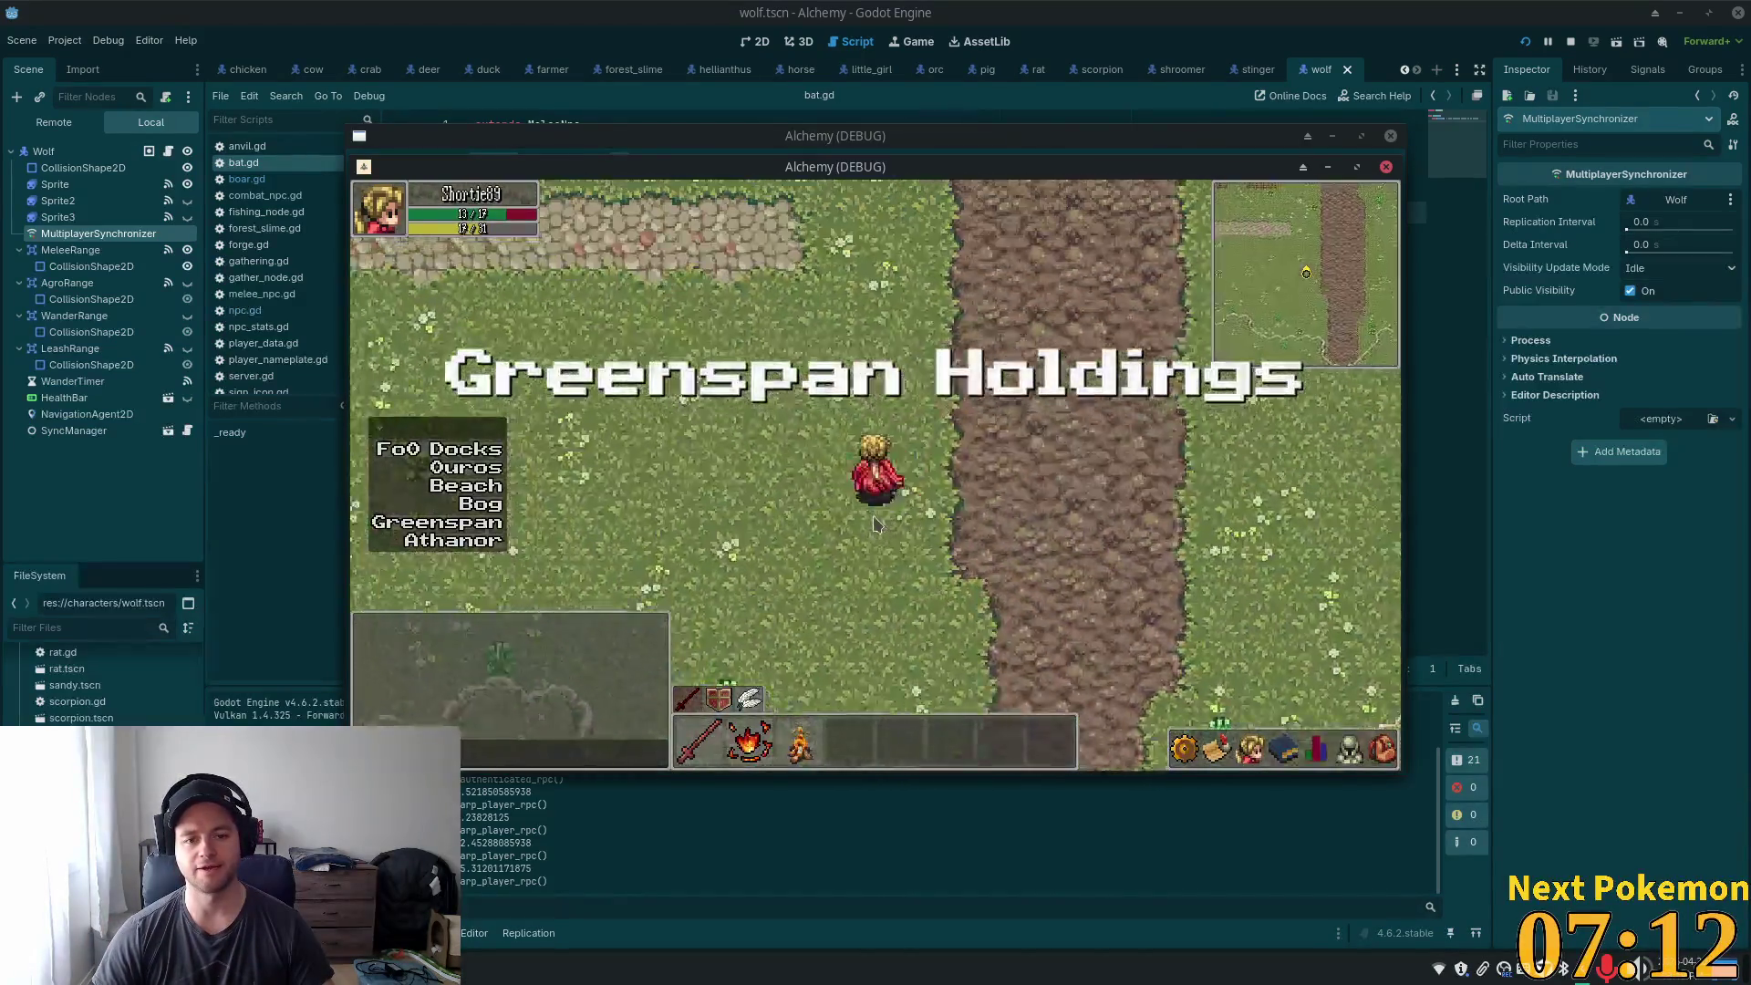
key(w)
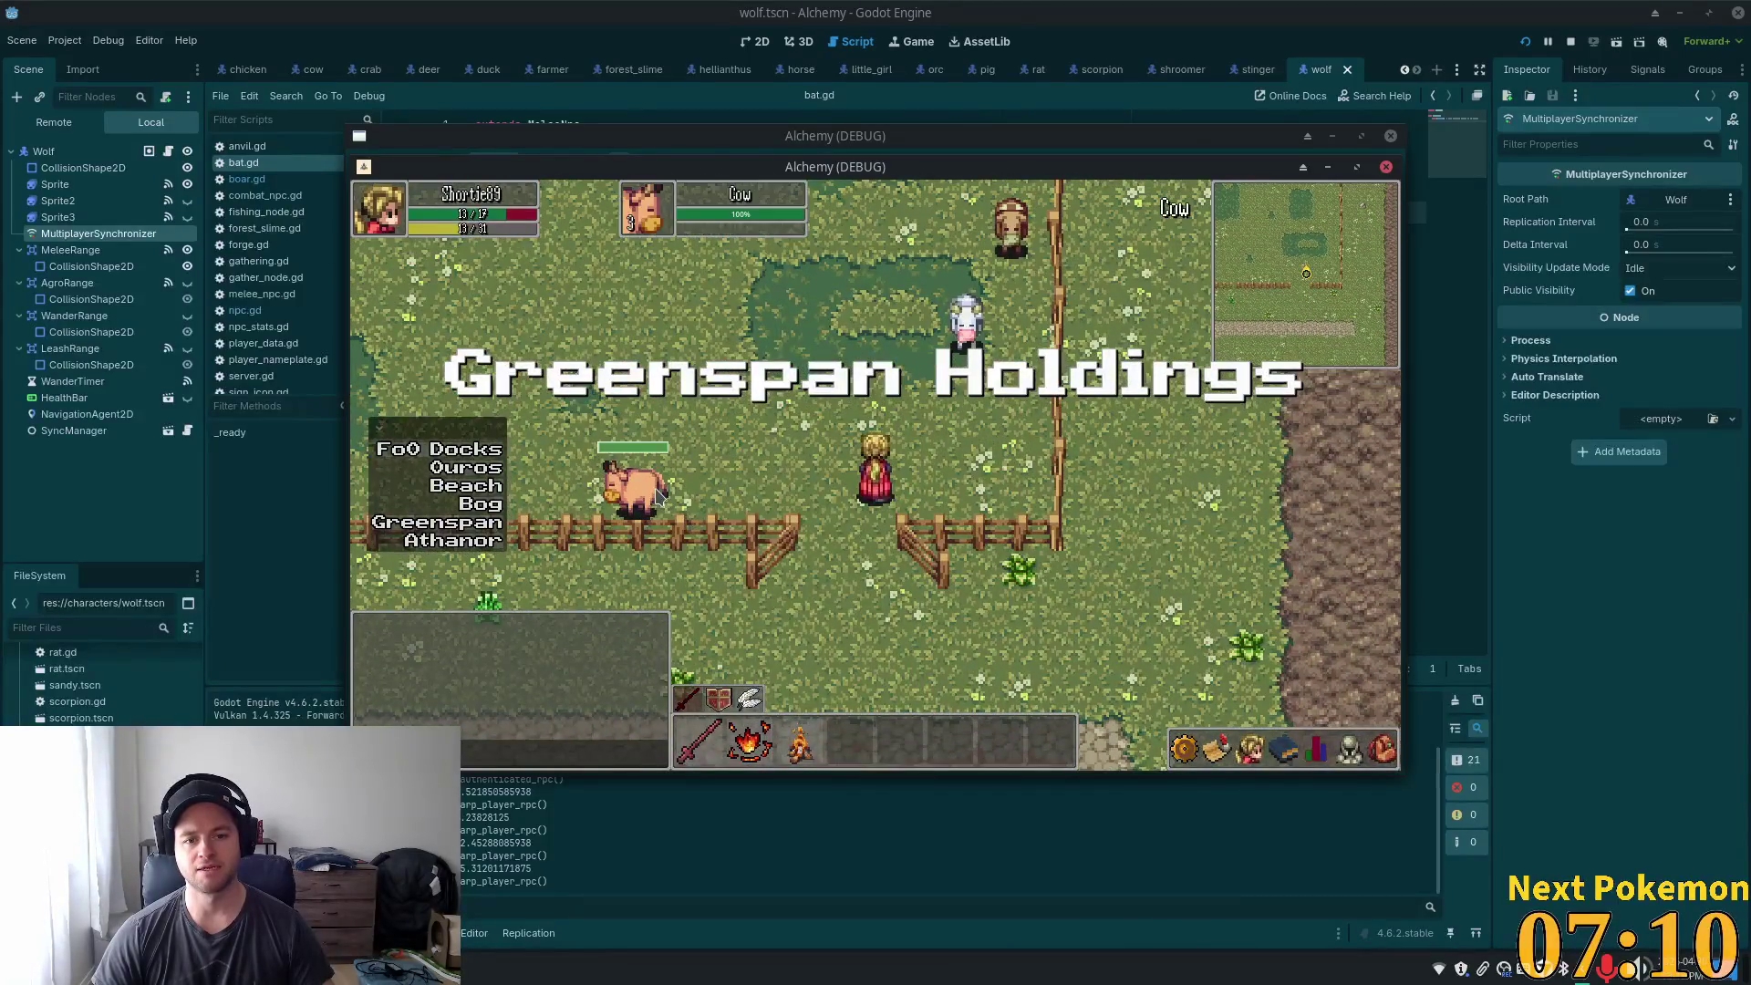
key(w)
key(a)
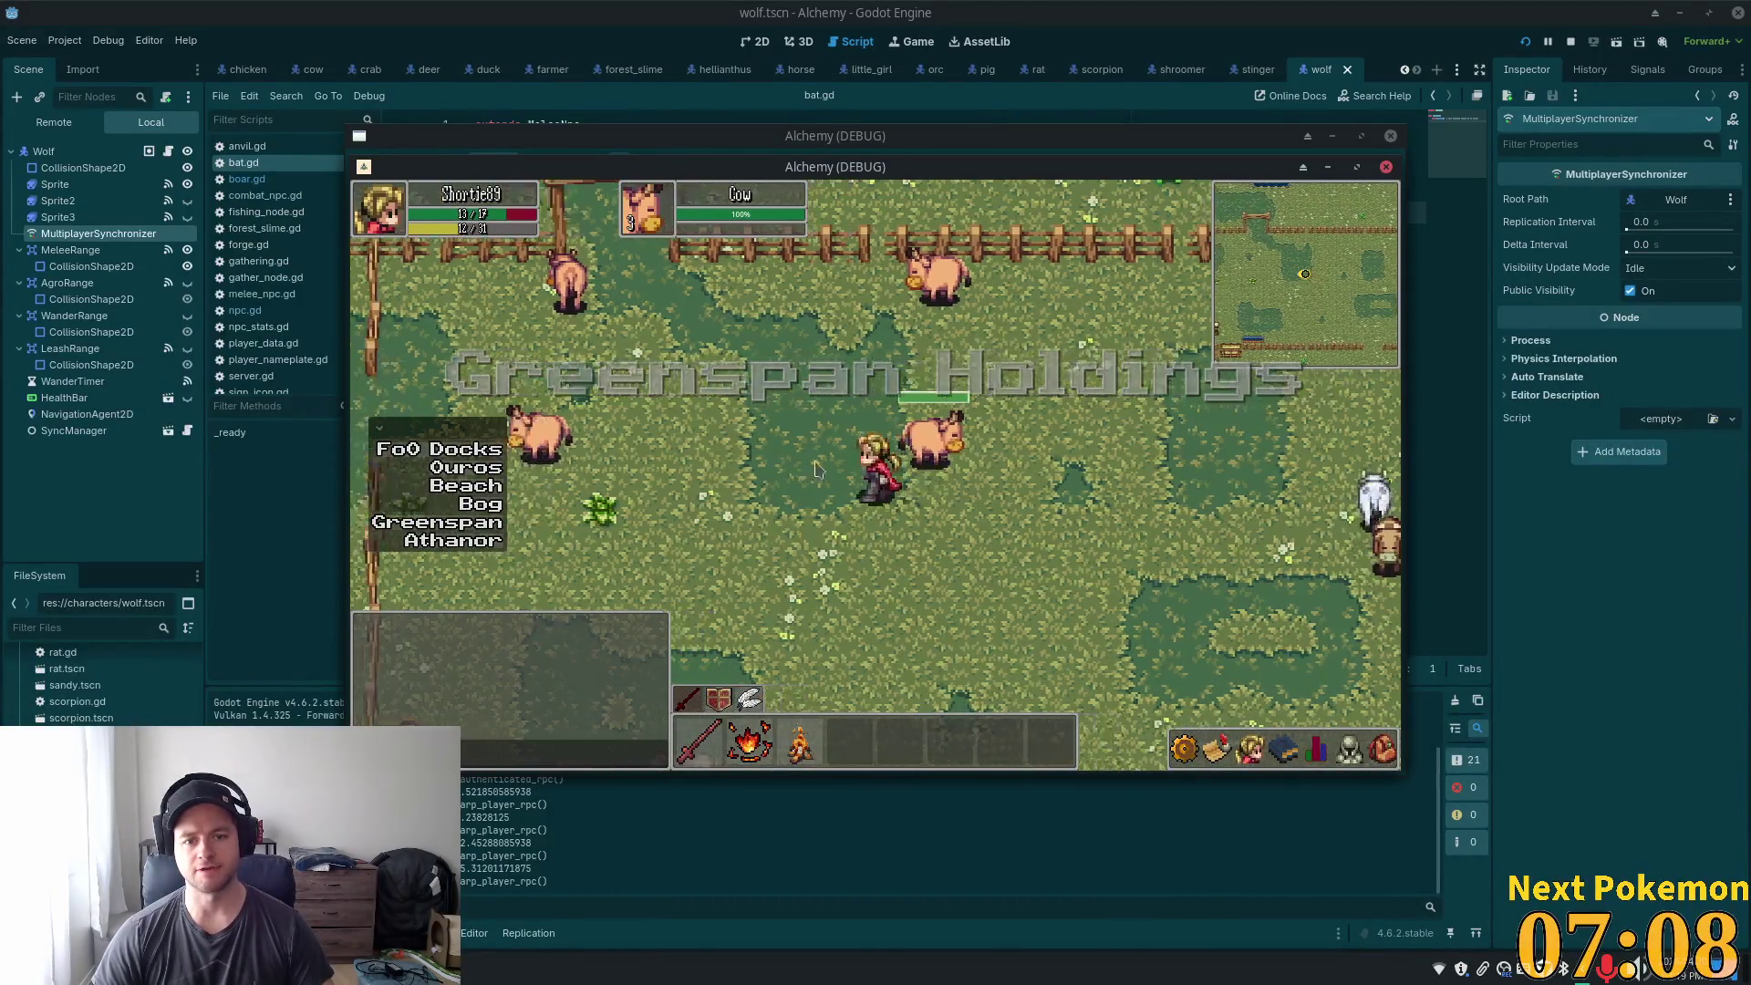
key(a)
key(a)
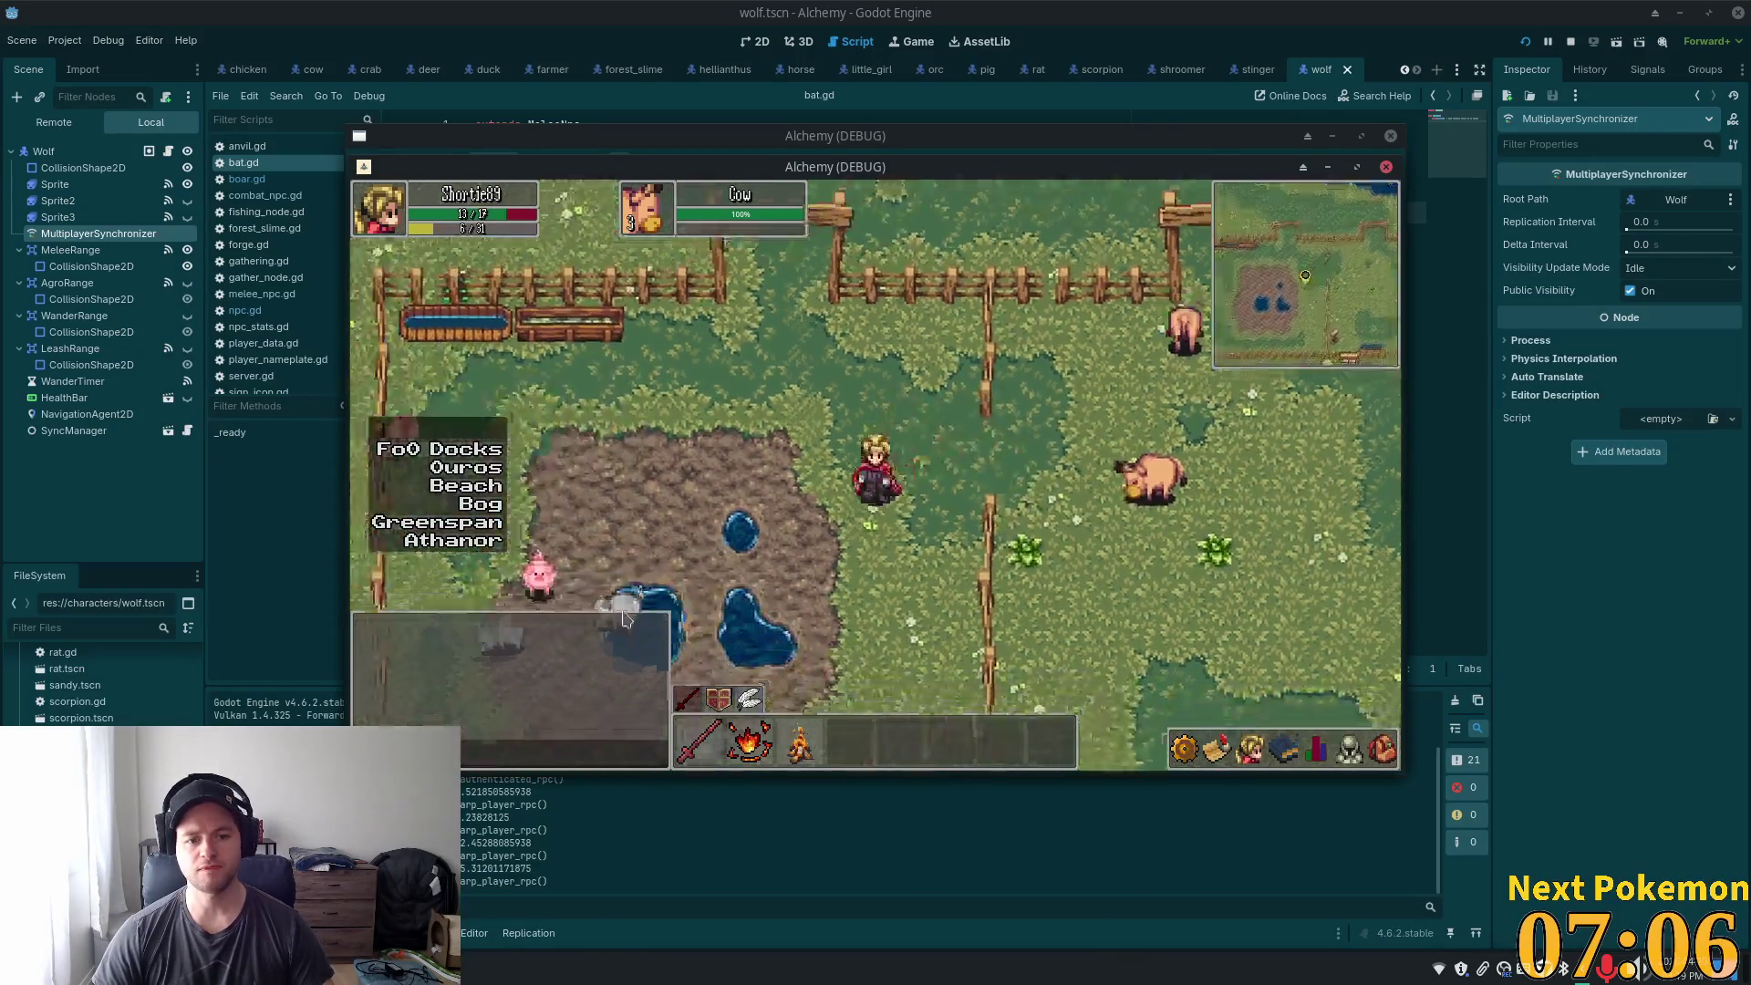
- Walk past the ponds and up the plateau stairs, showing the skills and experience panel
key(w)
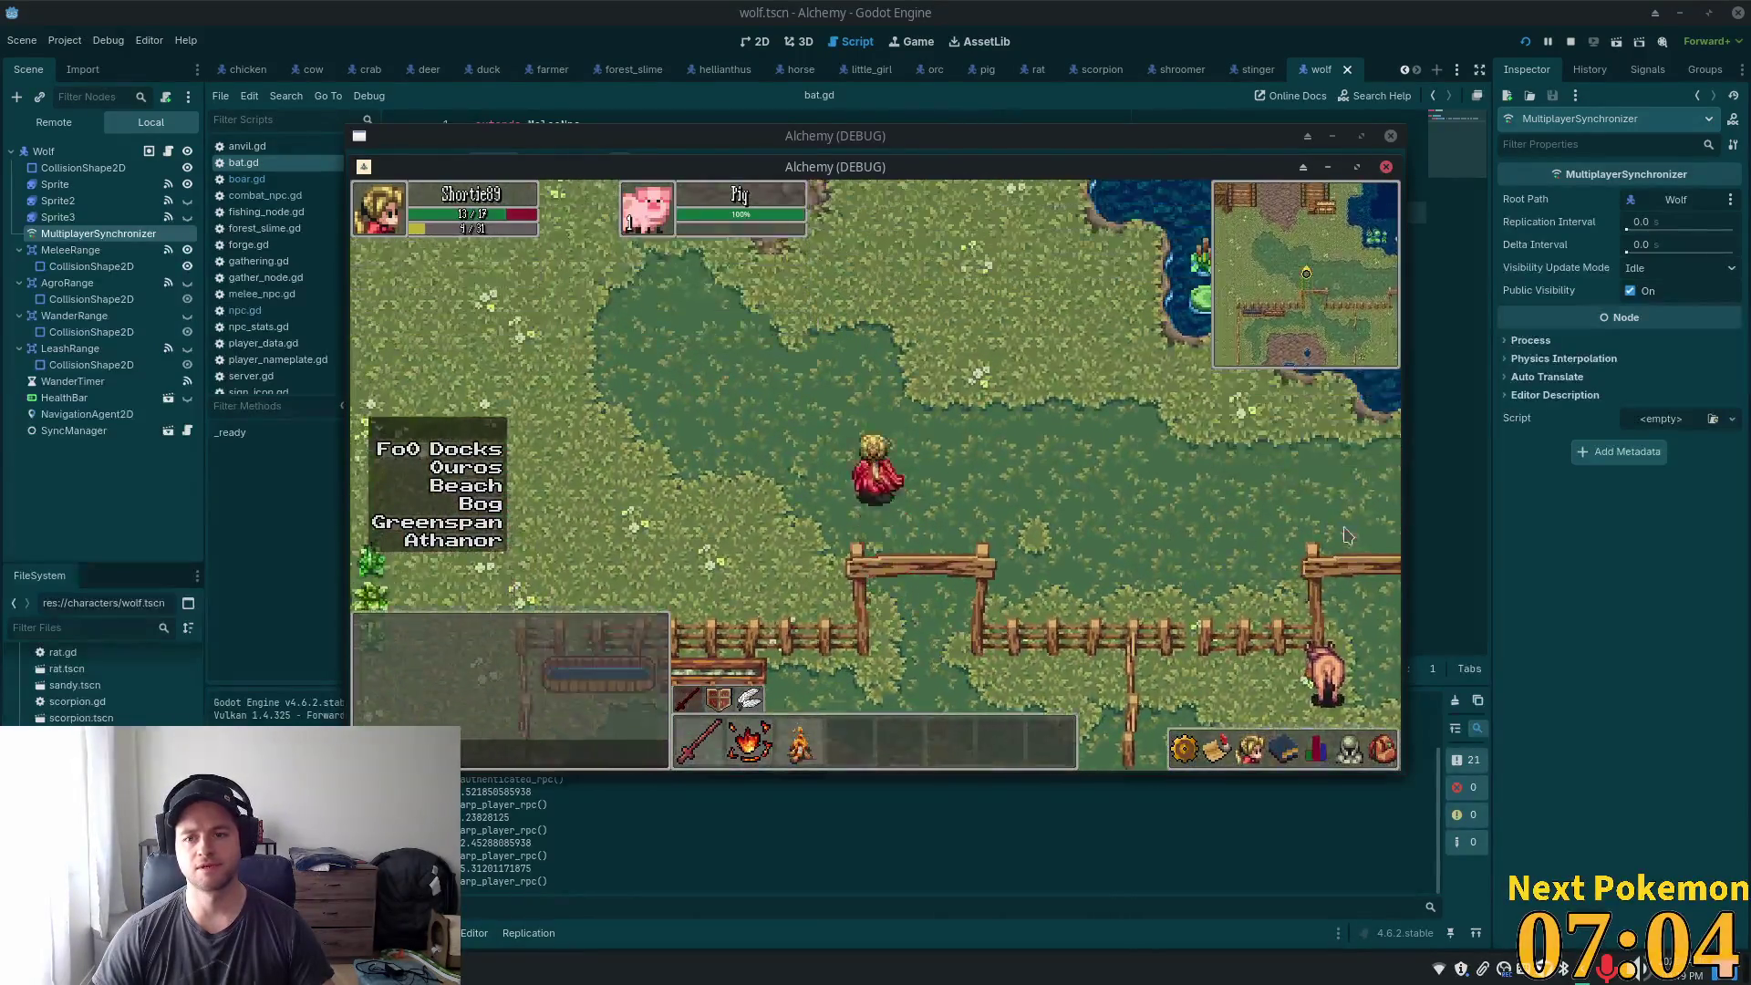
key(d)
key(d)
key(w)
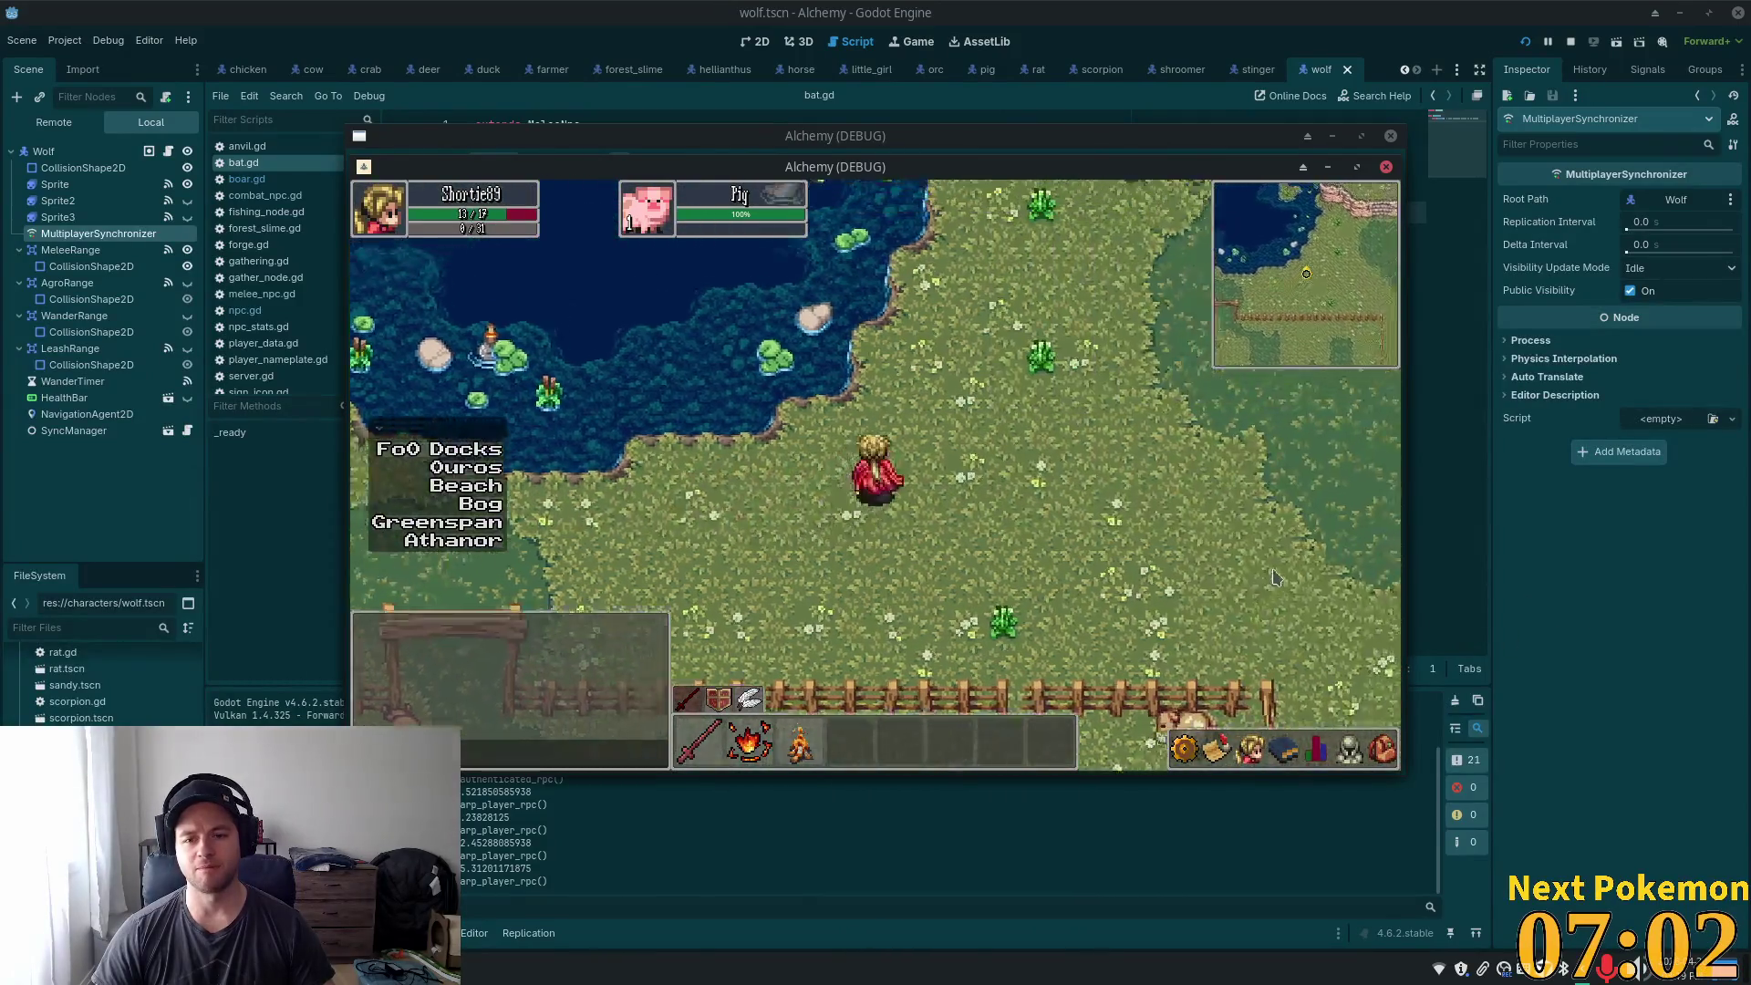
key(w)
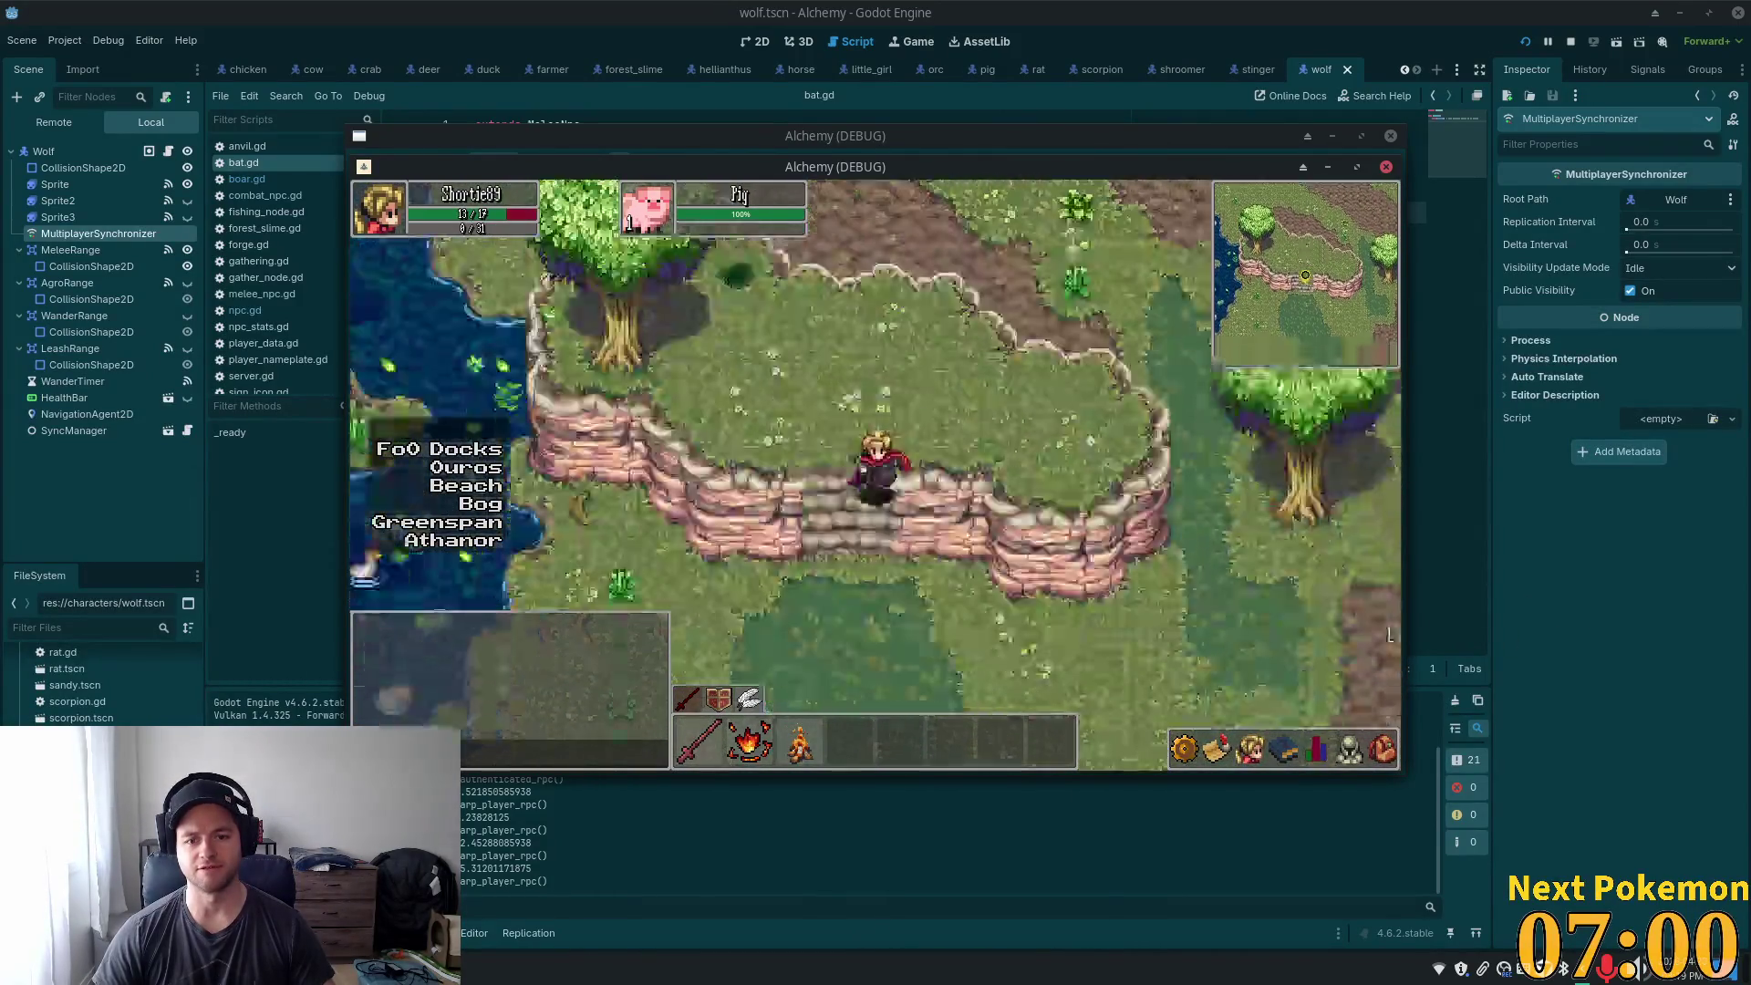
key(s)
click(1318, 746)
key(a)
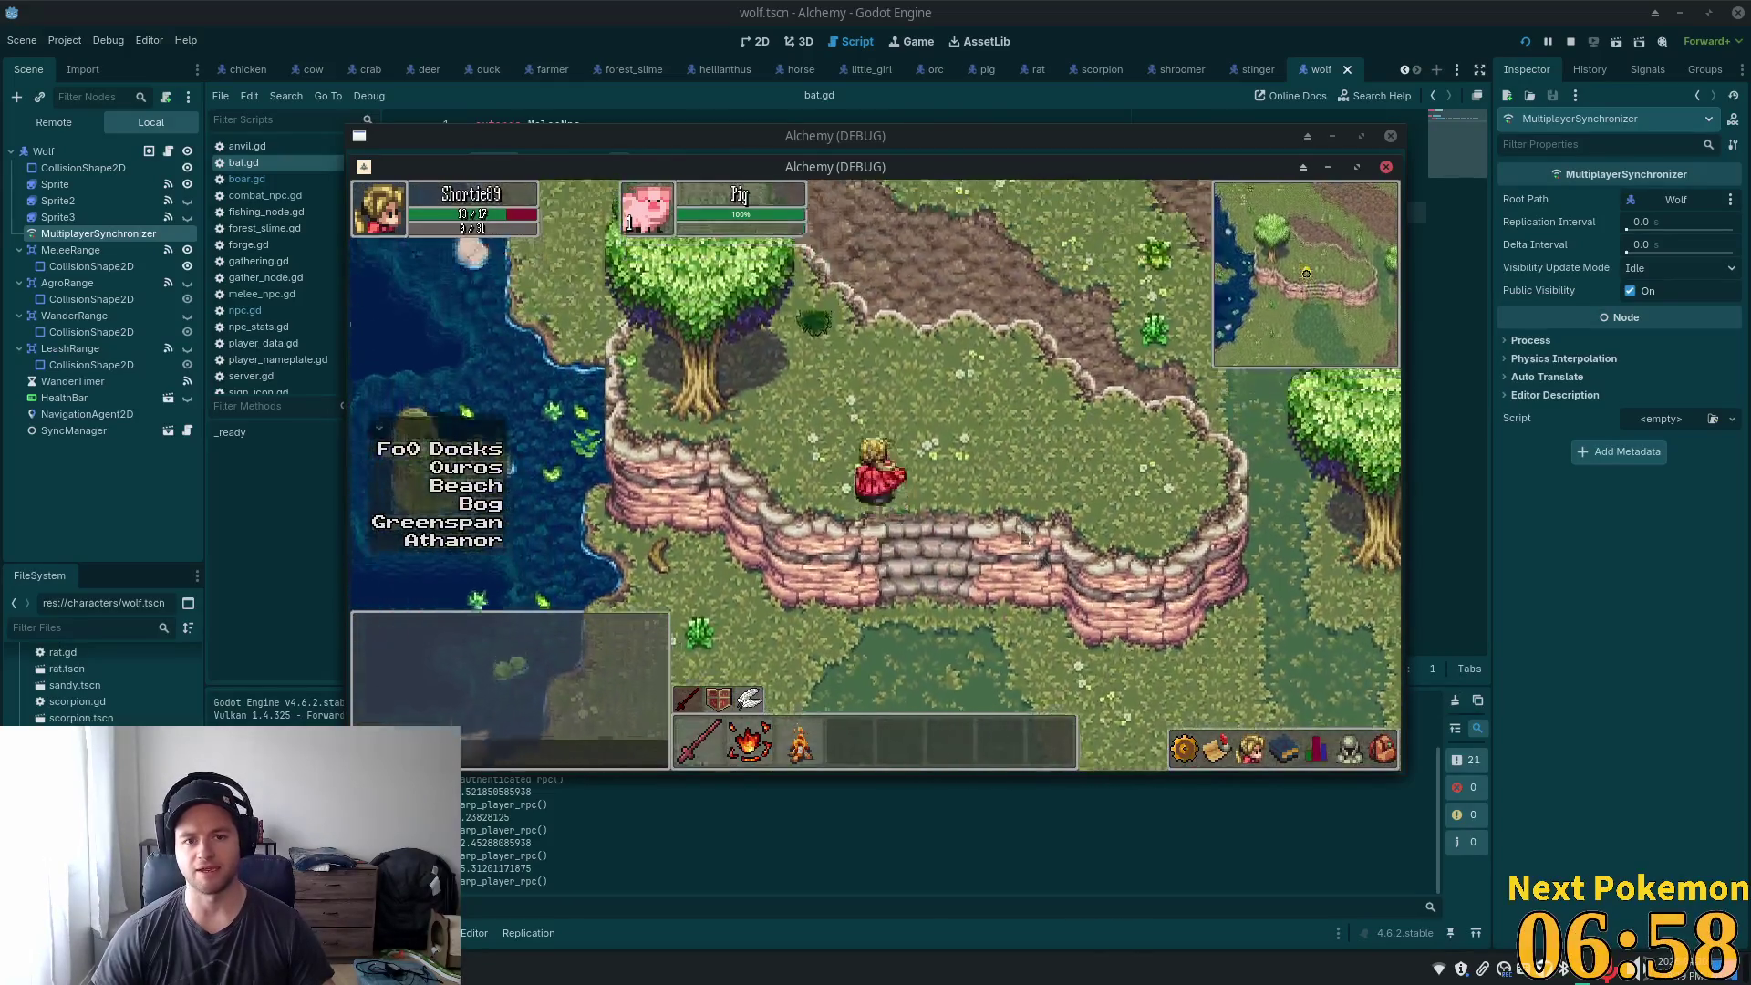
key(w)
key(s)
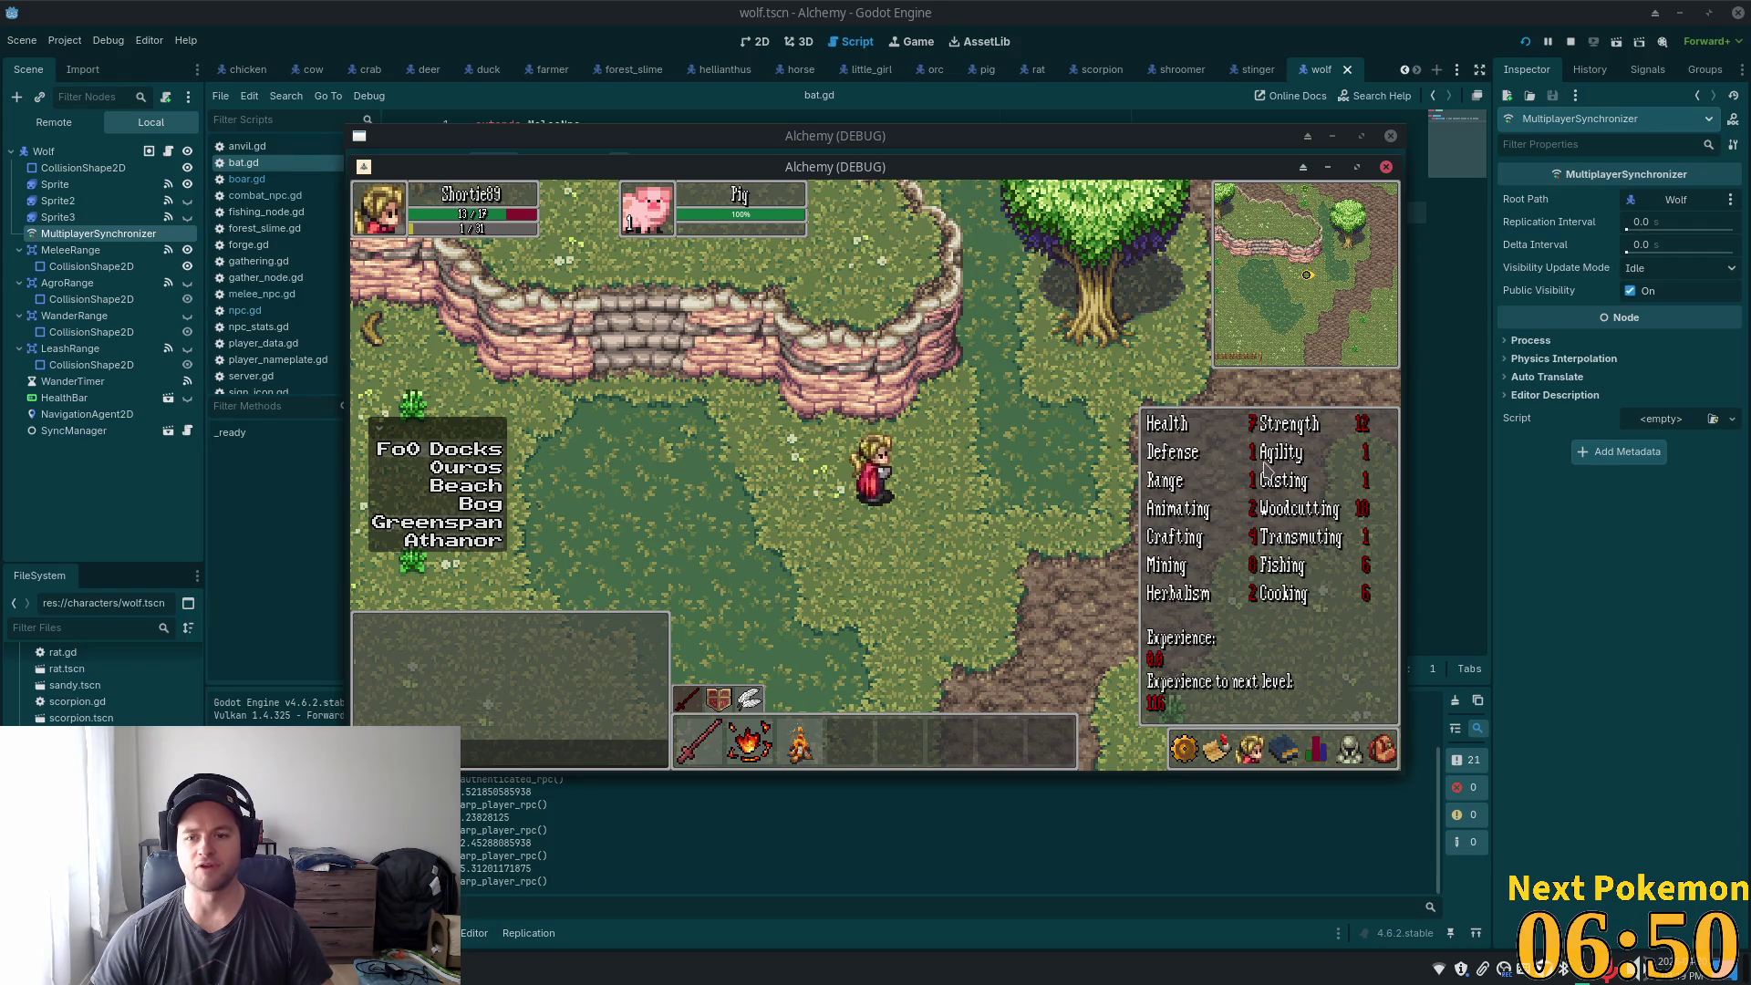
- Close and reopen the skills panel, then walk north up the dirt path
click(1359, 472)
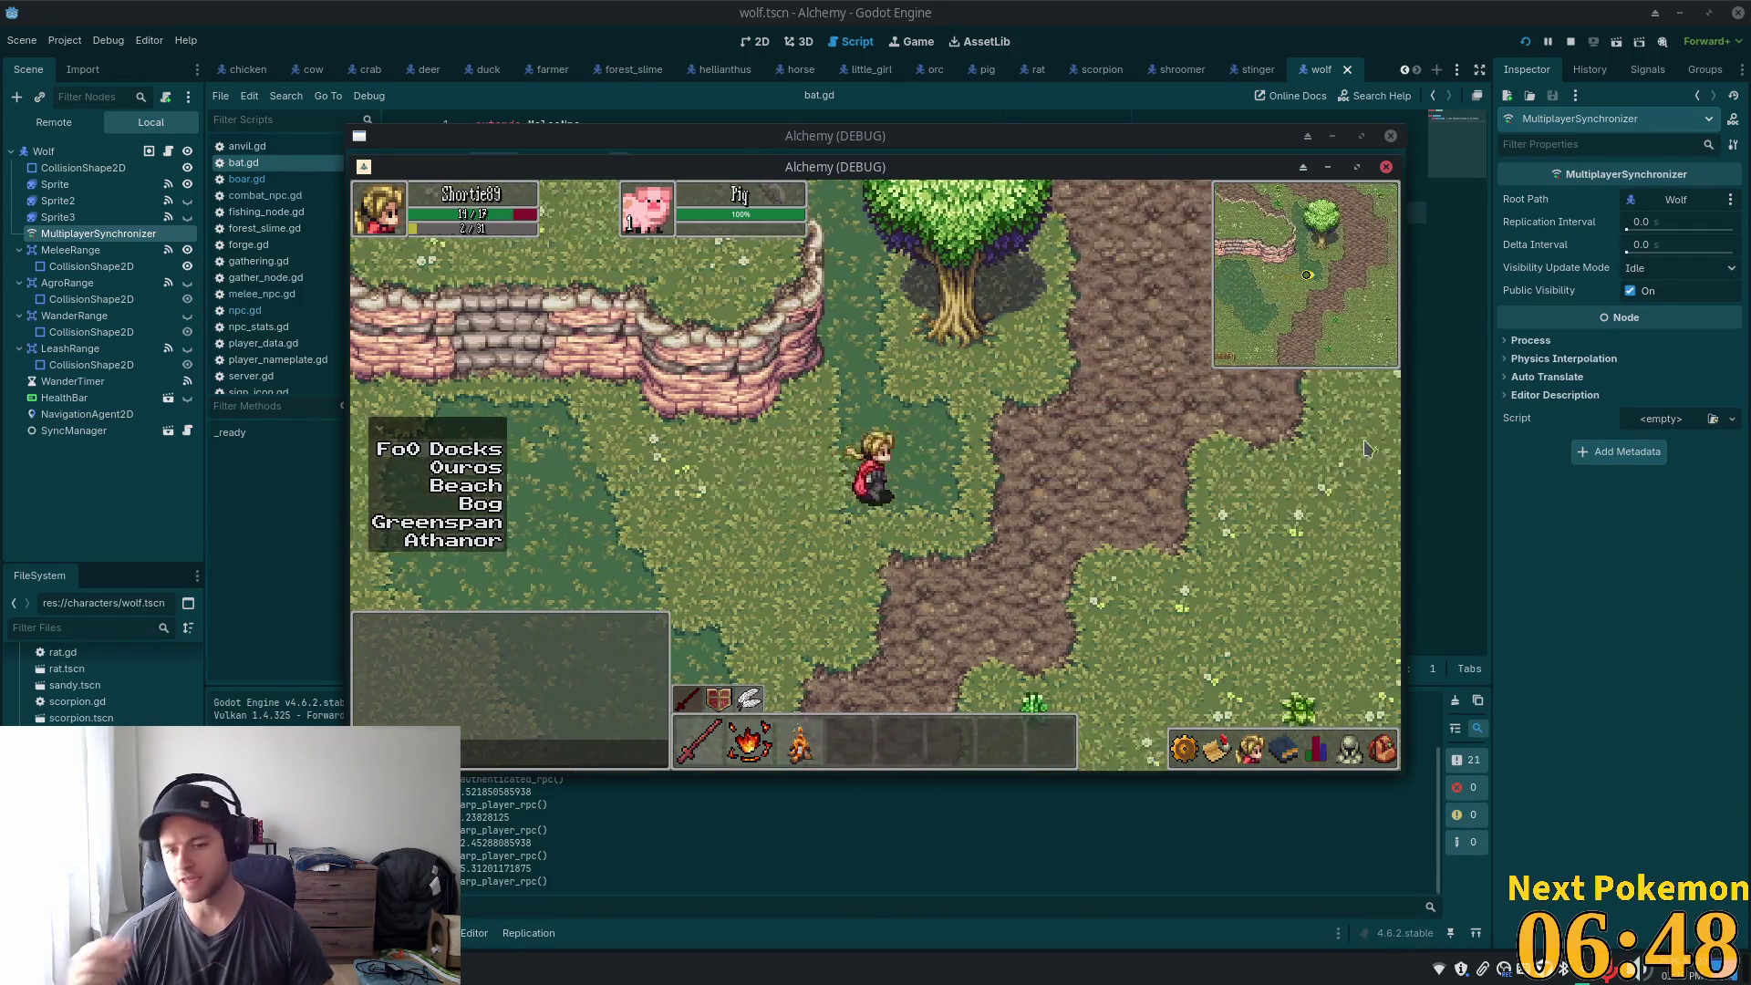
click(1318, 749)
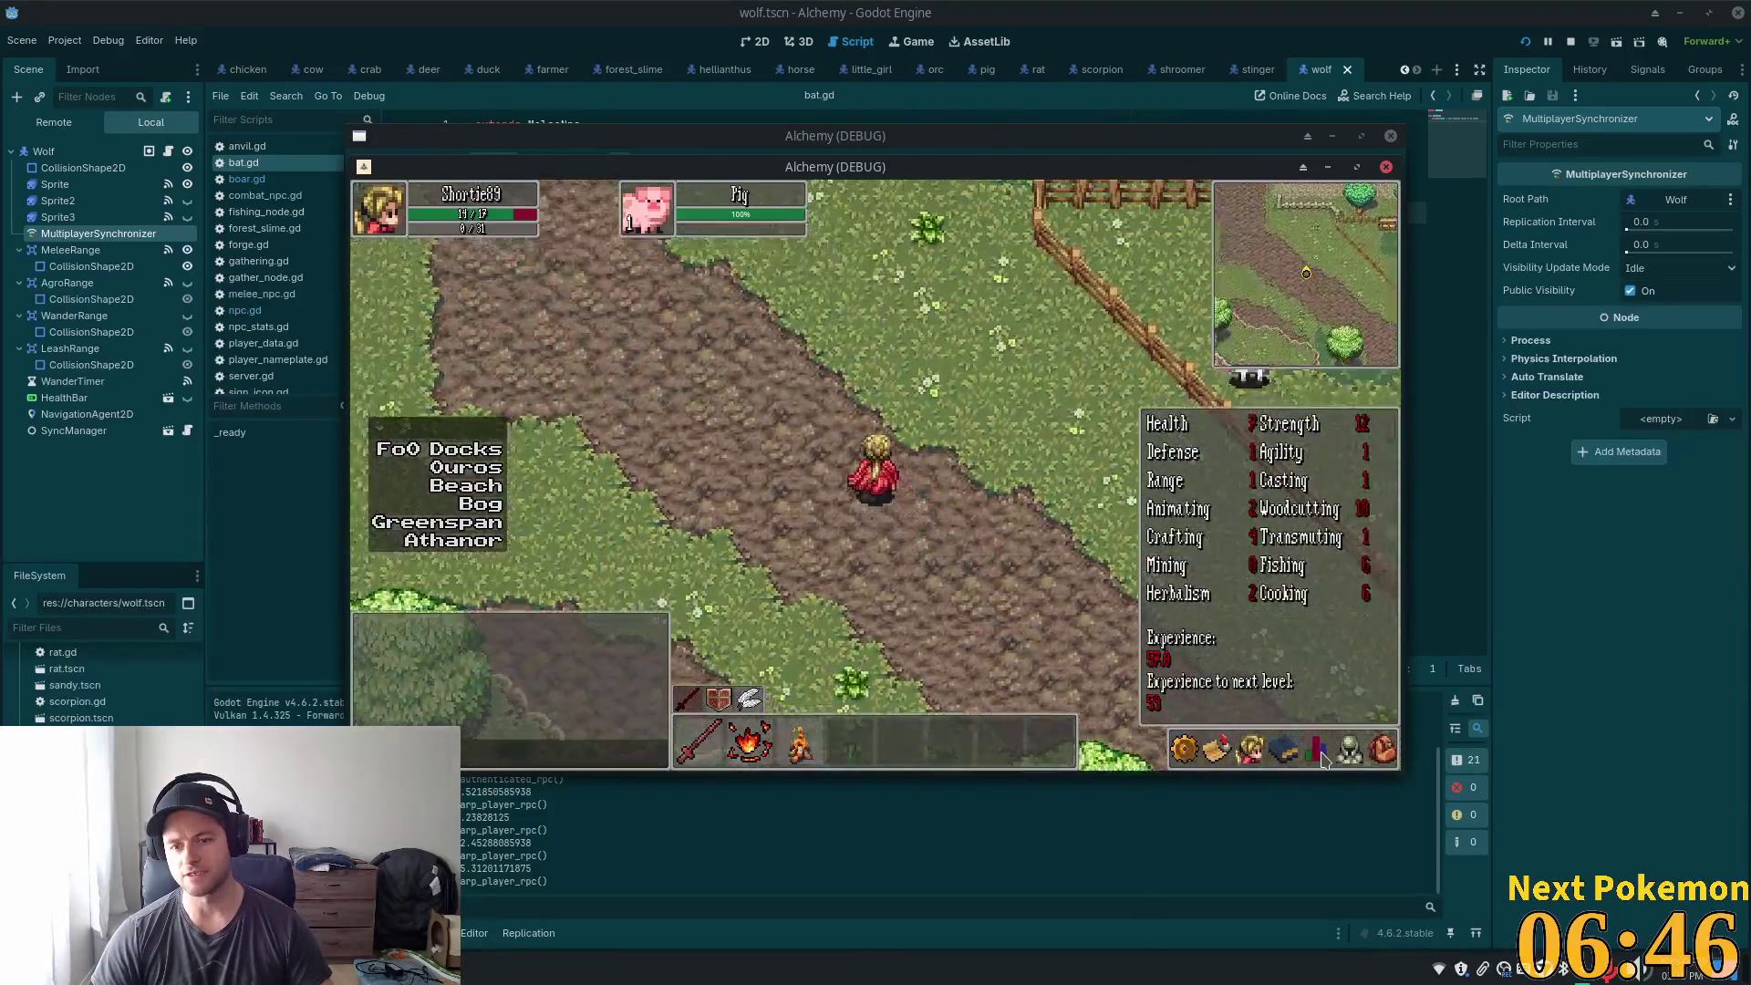
key(w)
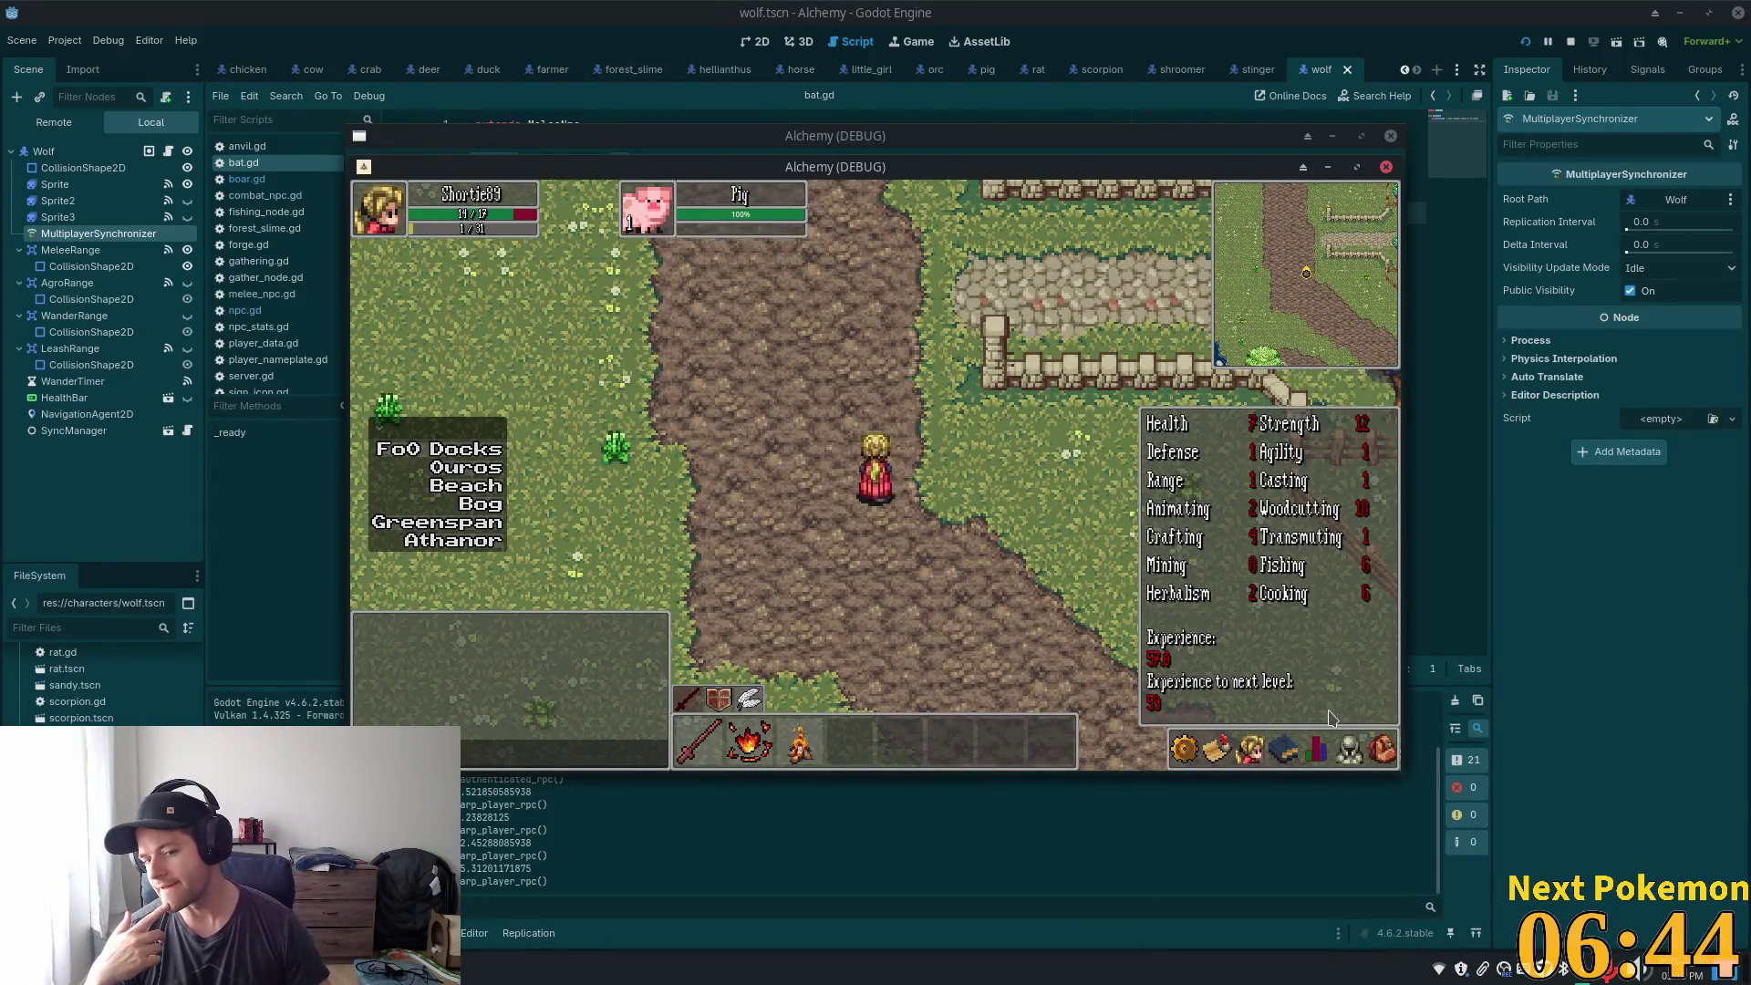
key(Up)
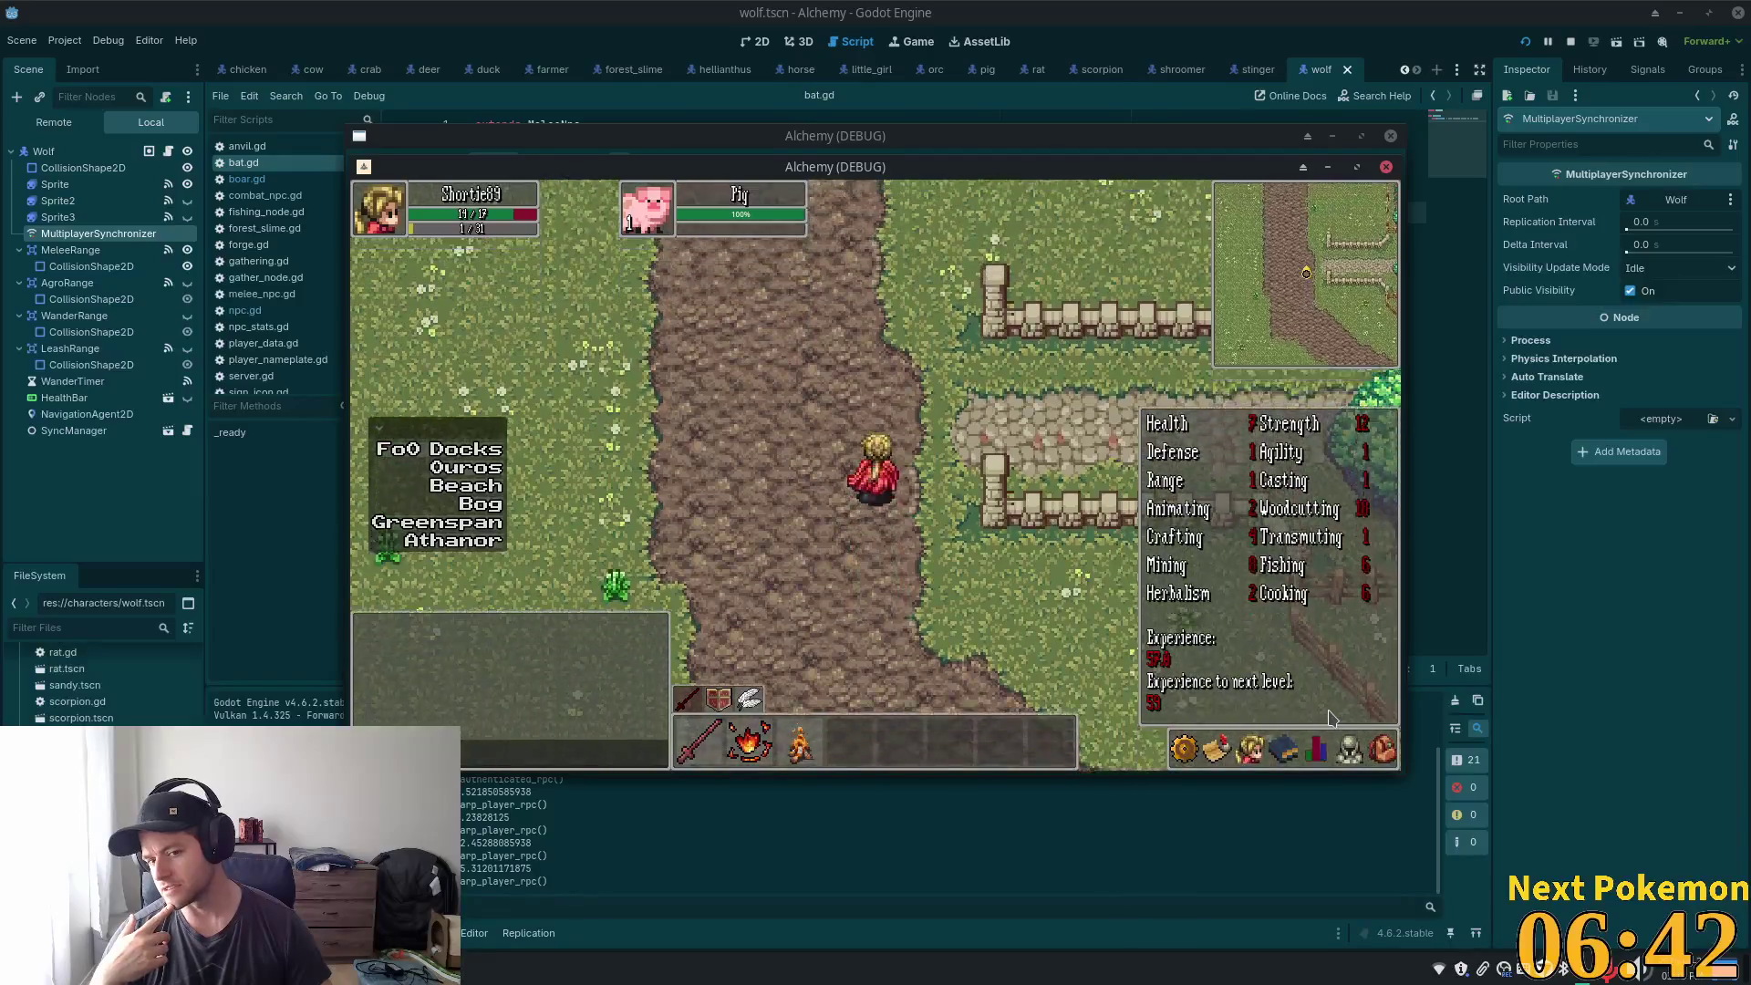
key(Left)
- Walk east toward the barn and back west along the stone path, dismiss the panel, and head southeast down the dirt road
key(Right)
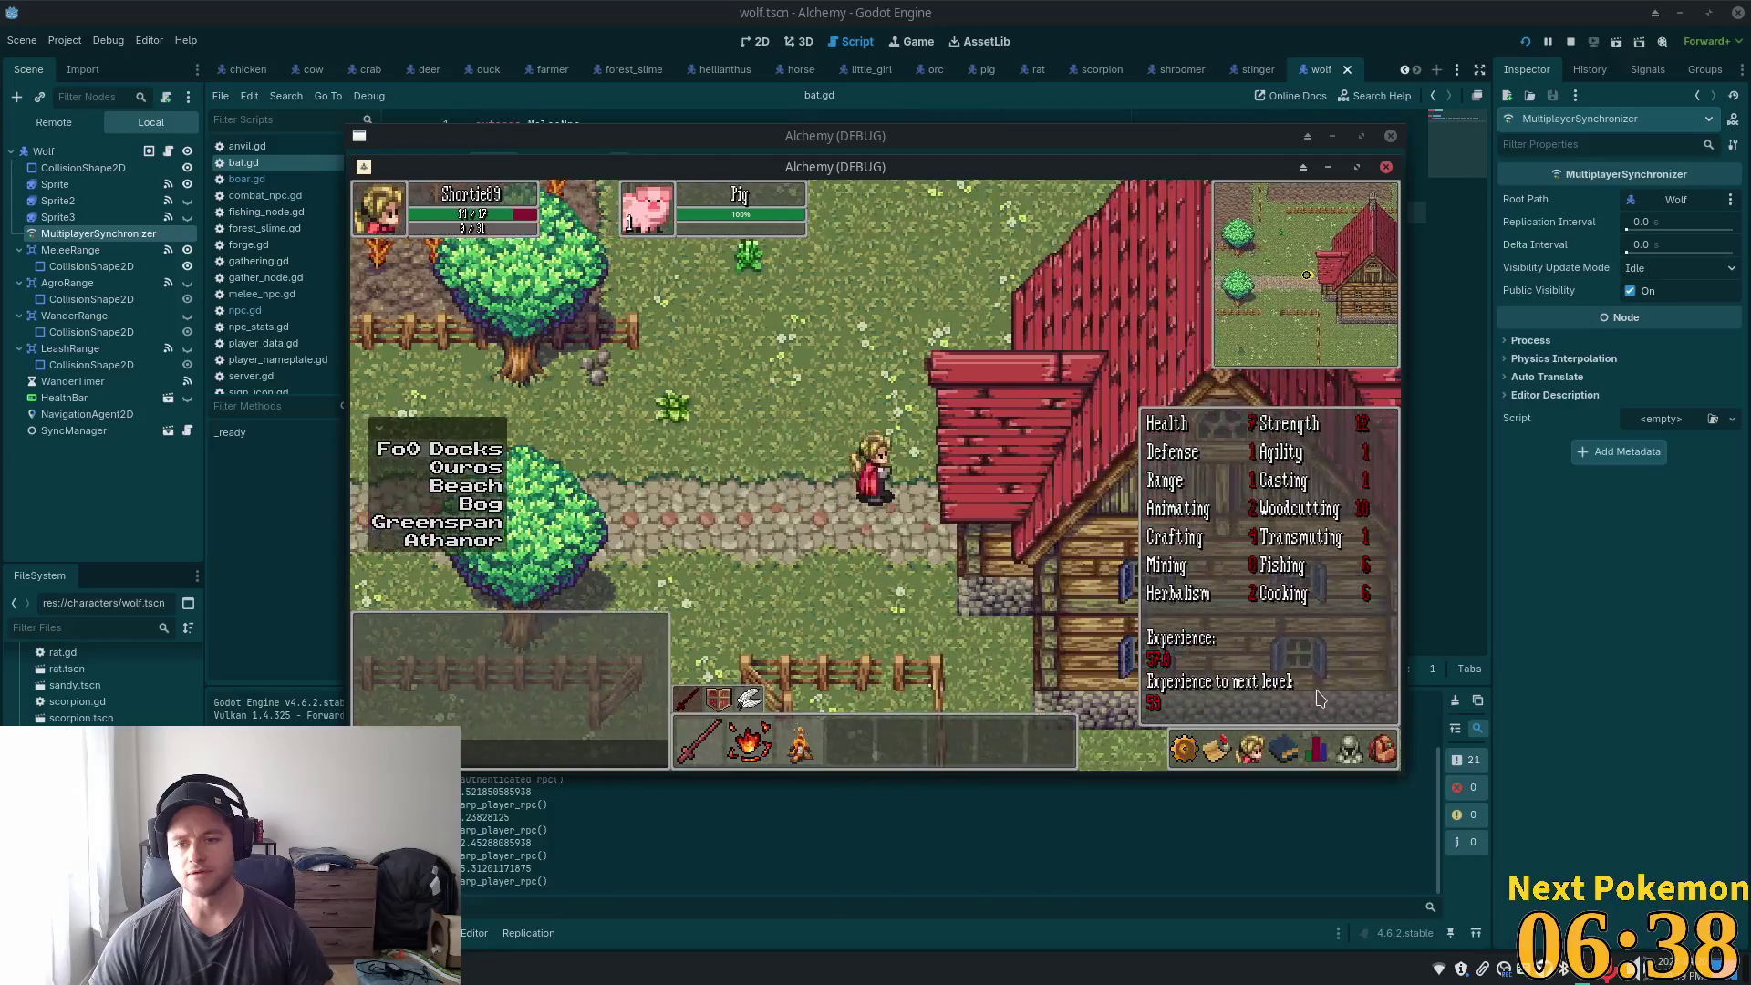
key(Left)
key(Left)
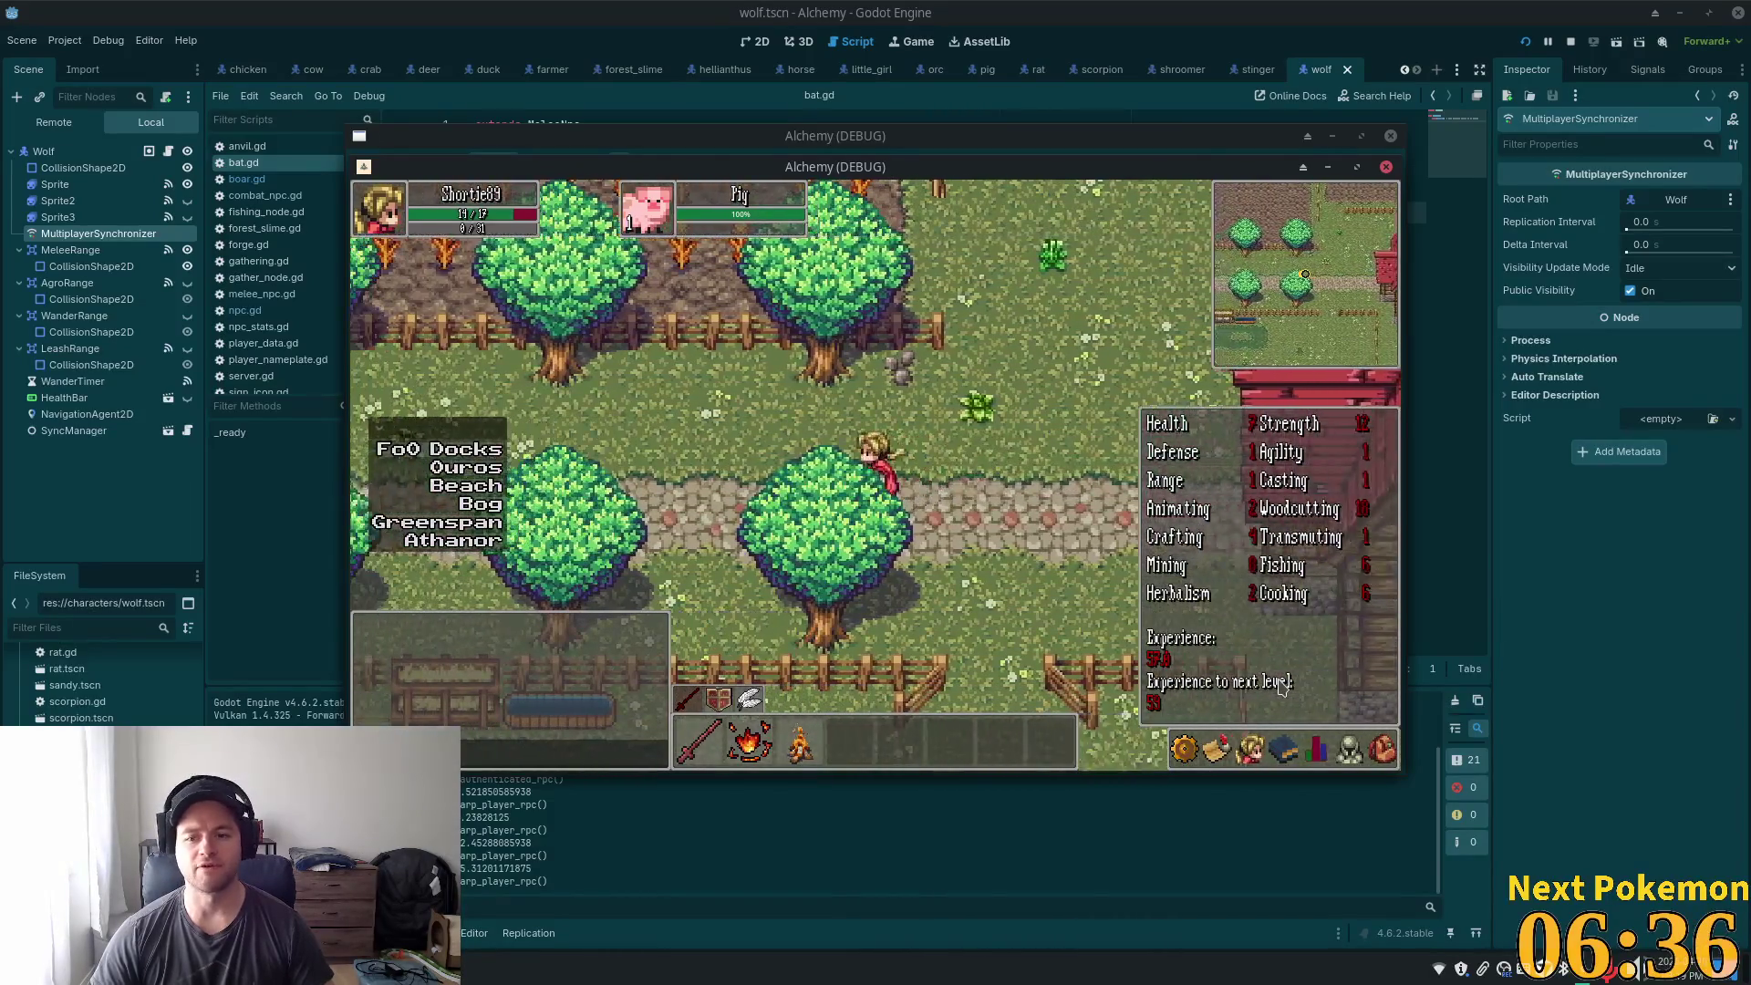
key(Left)
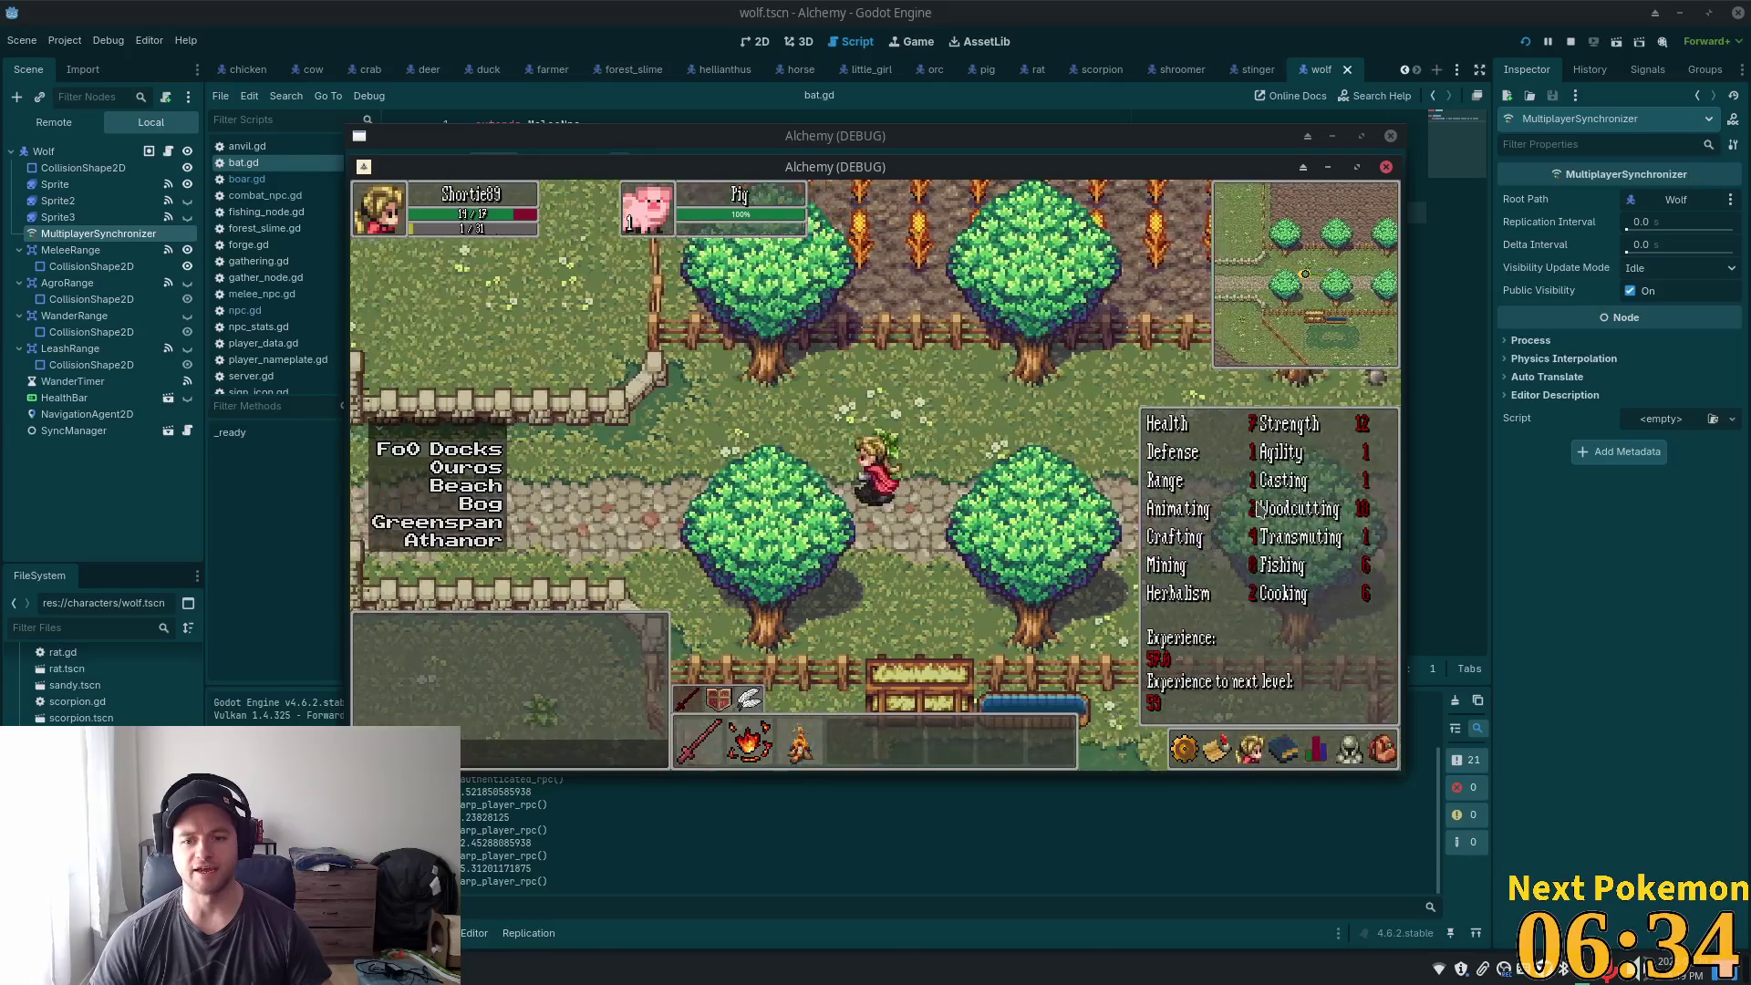
key(Escape)
key(Down)
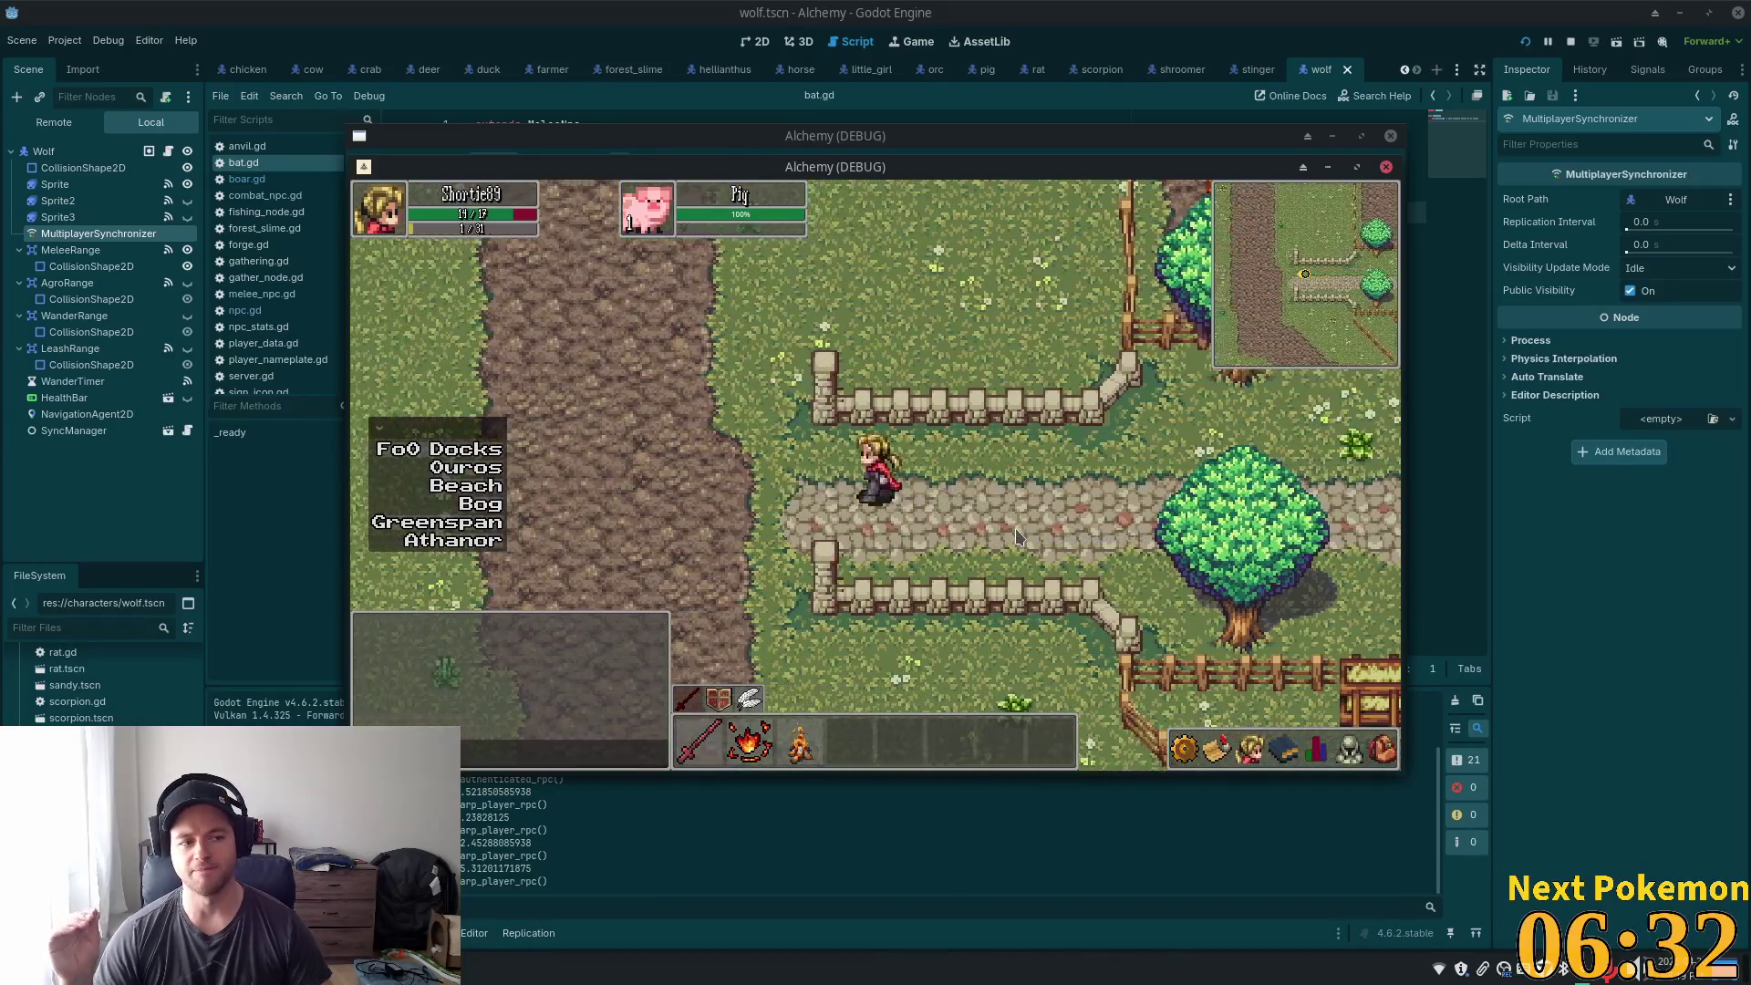
key(Down)
key(Right)
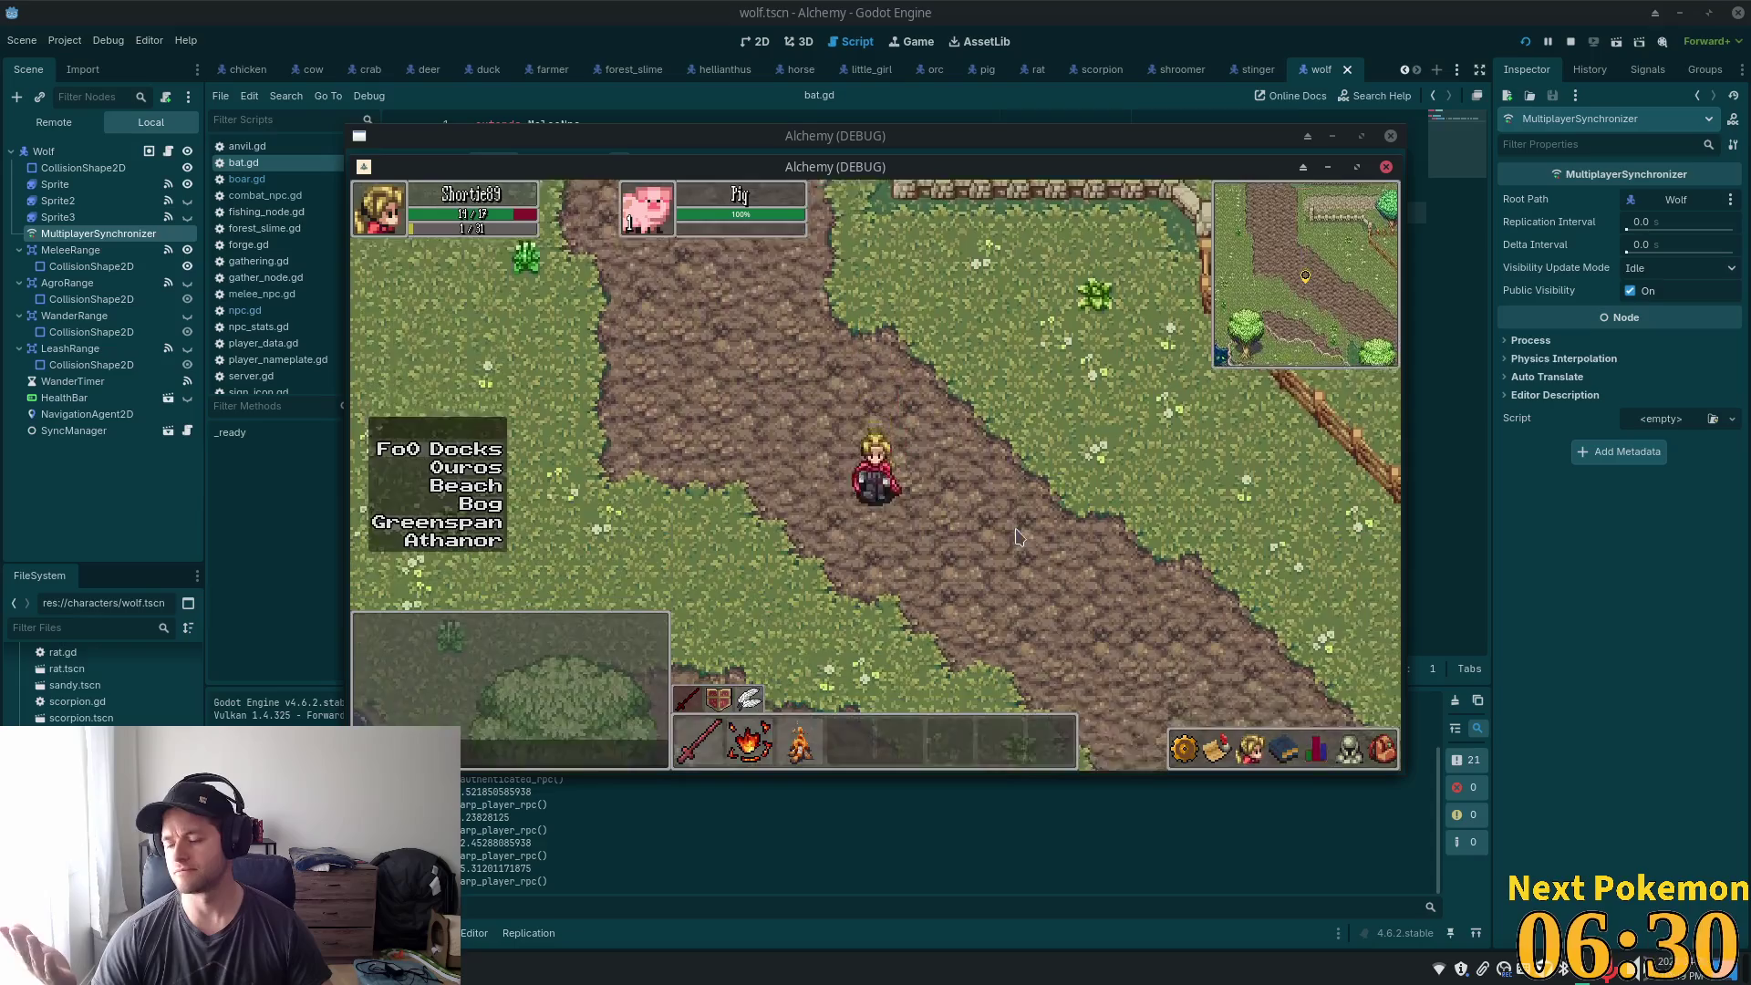
- Walk south past the crop field and down the dirt road onto the open grass
key(Down)
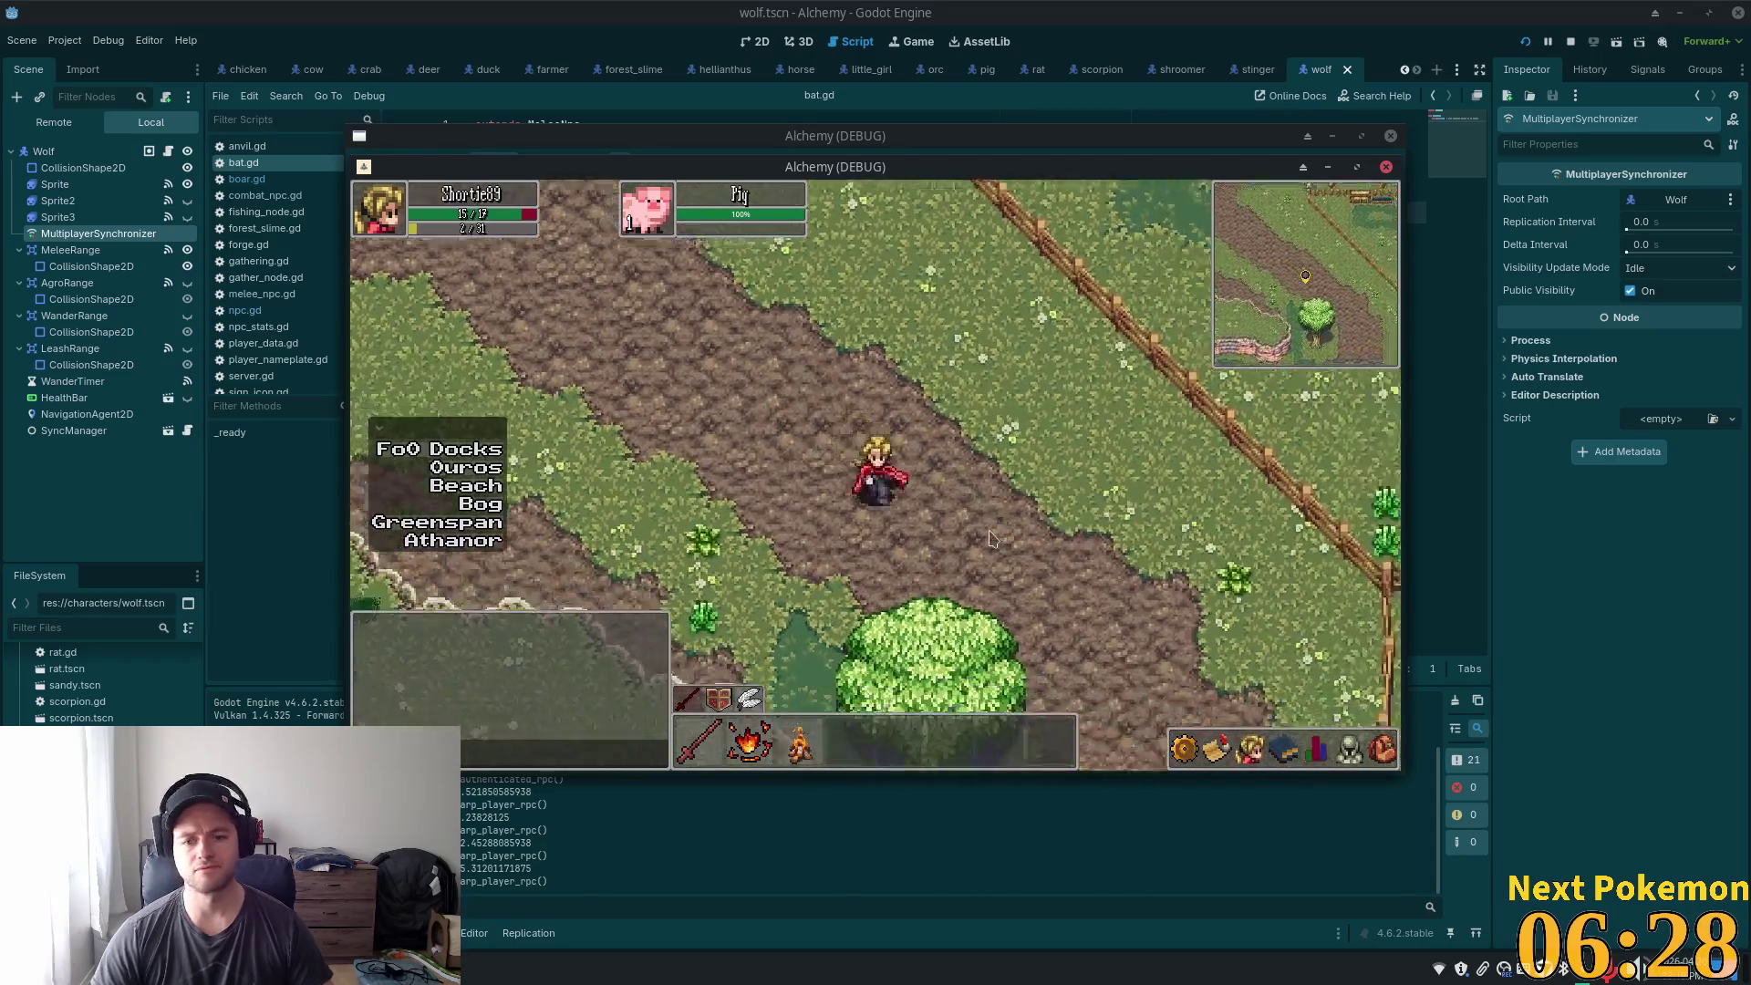
key(Down)
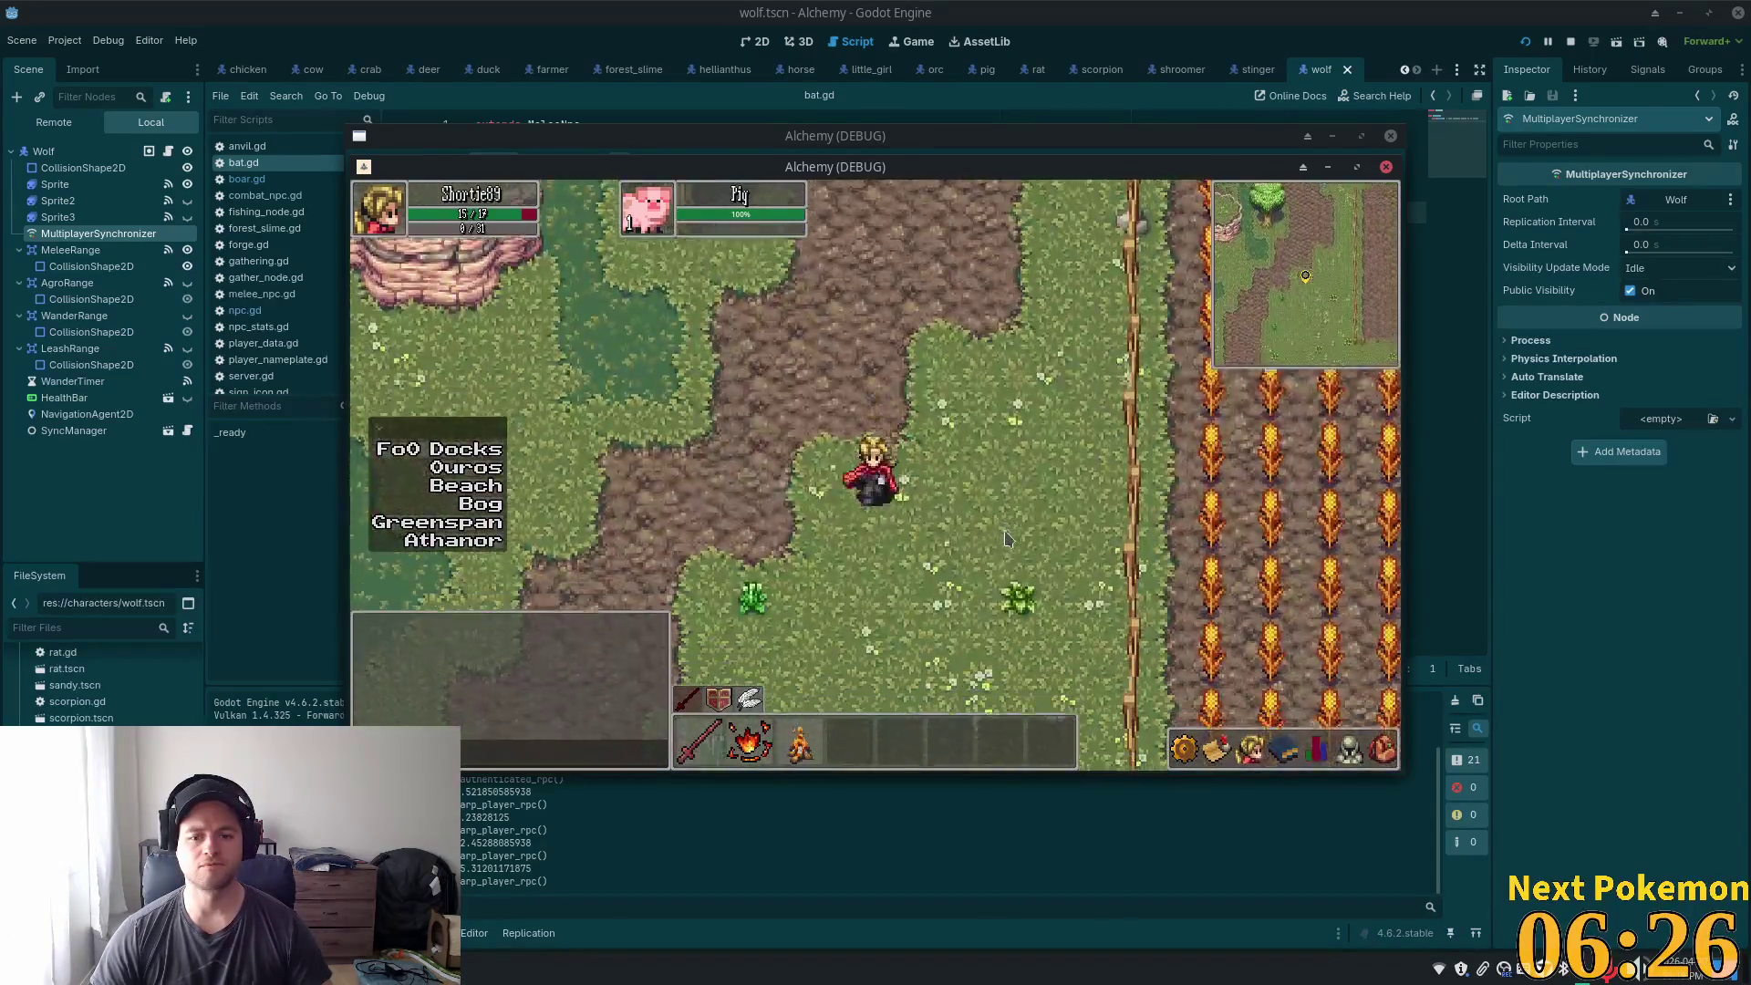
key(Down)
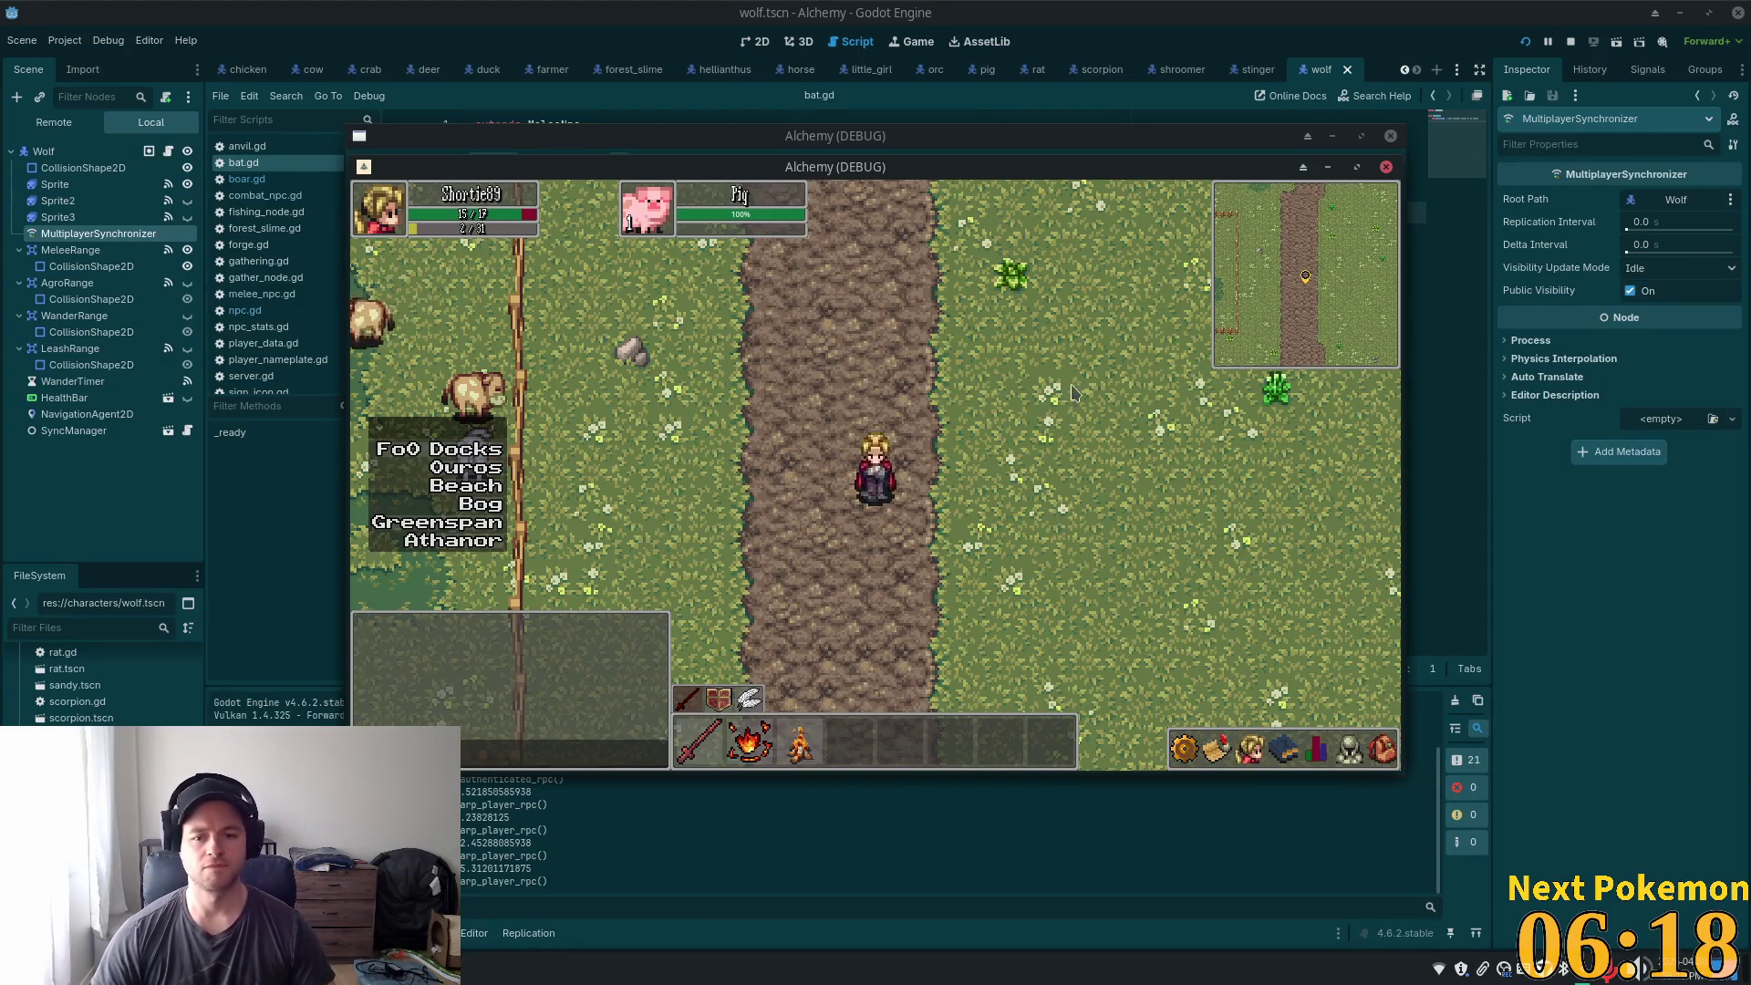
key(Down)
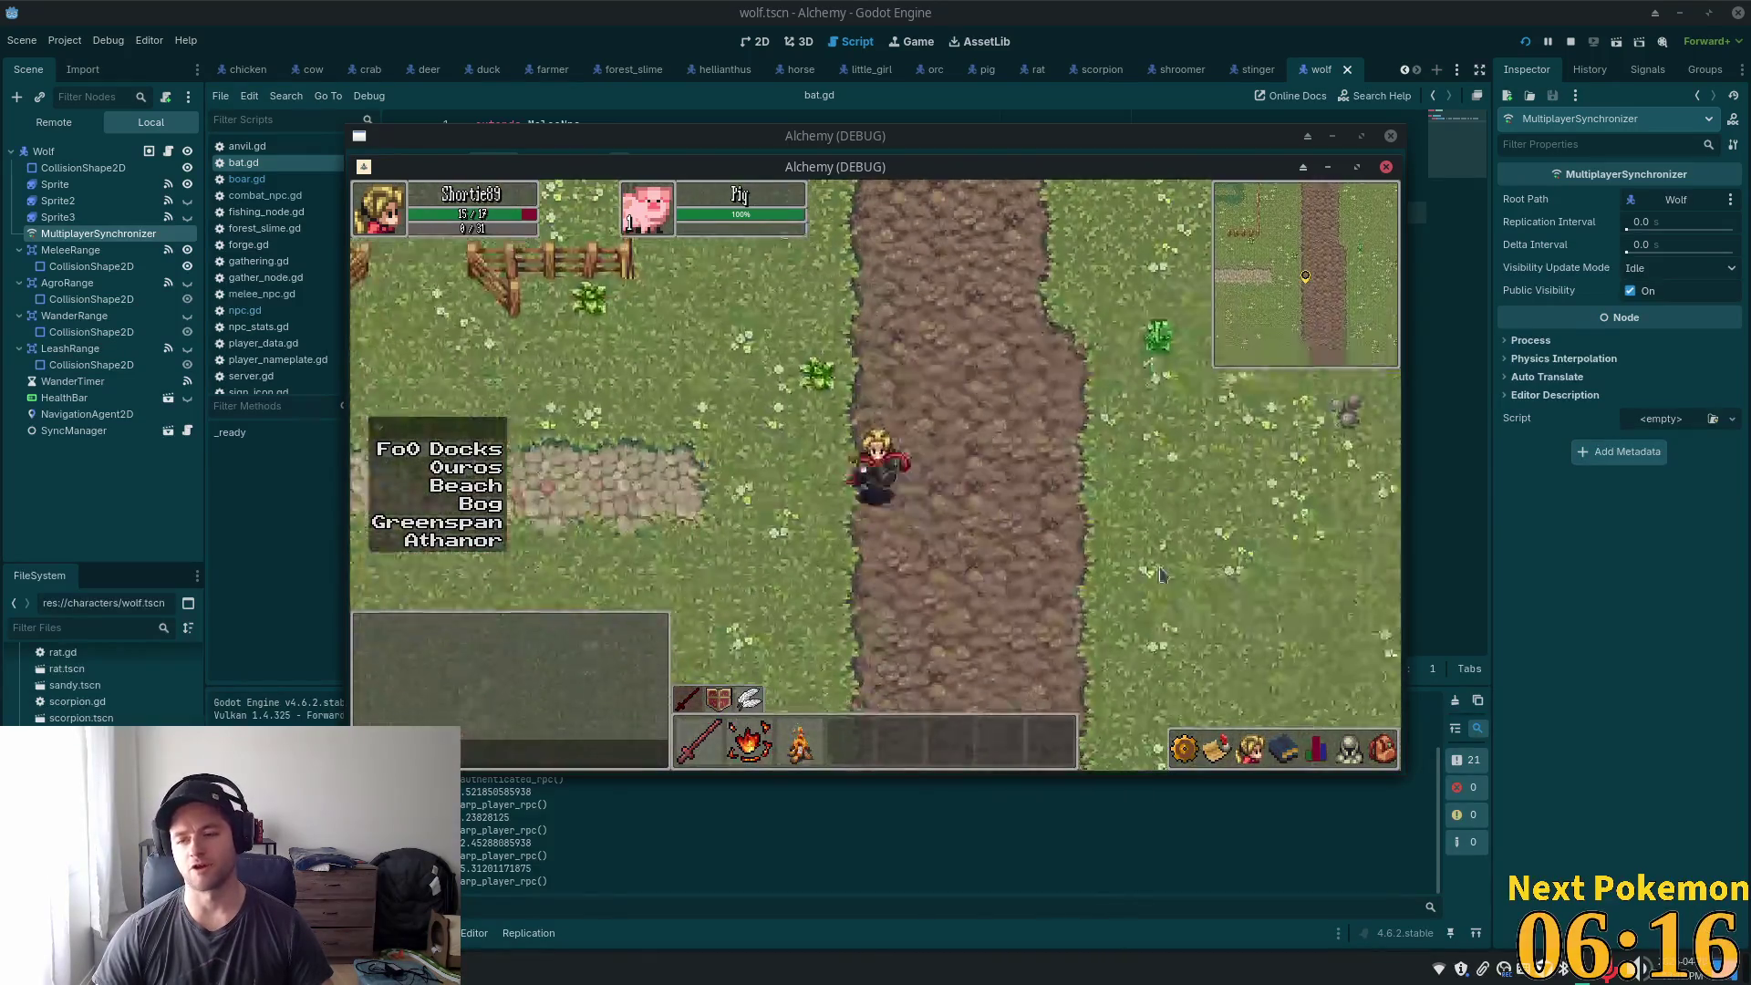
key(Right)
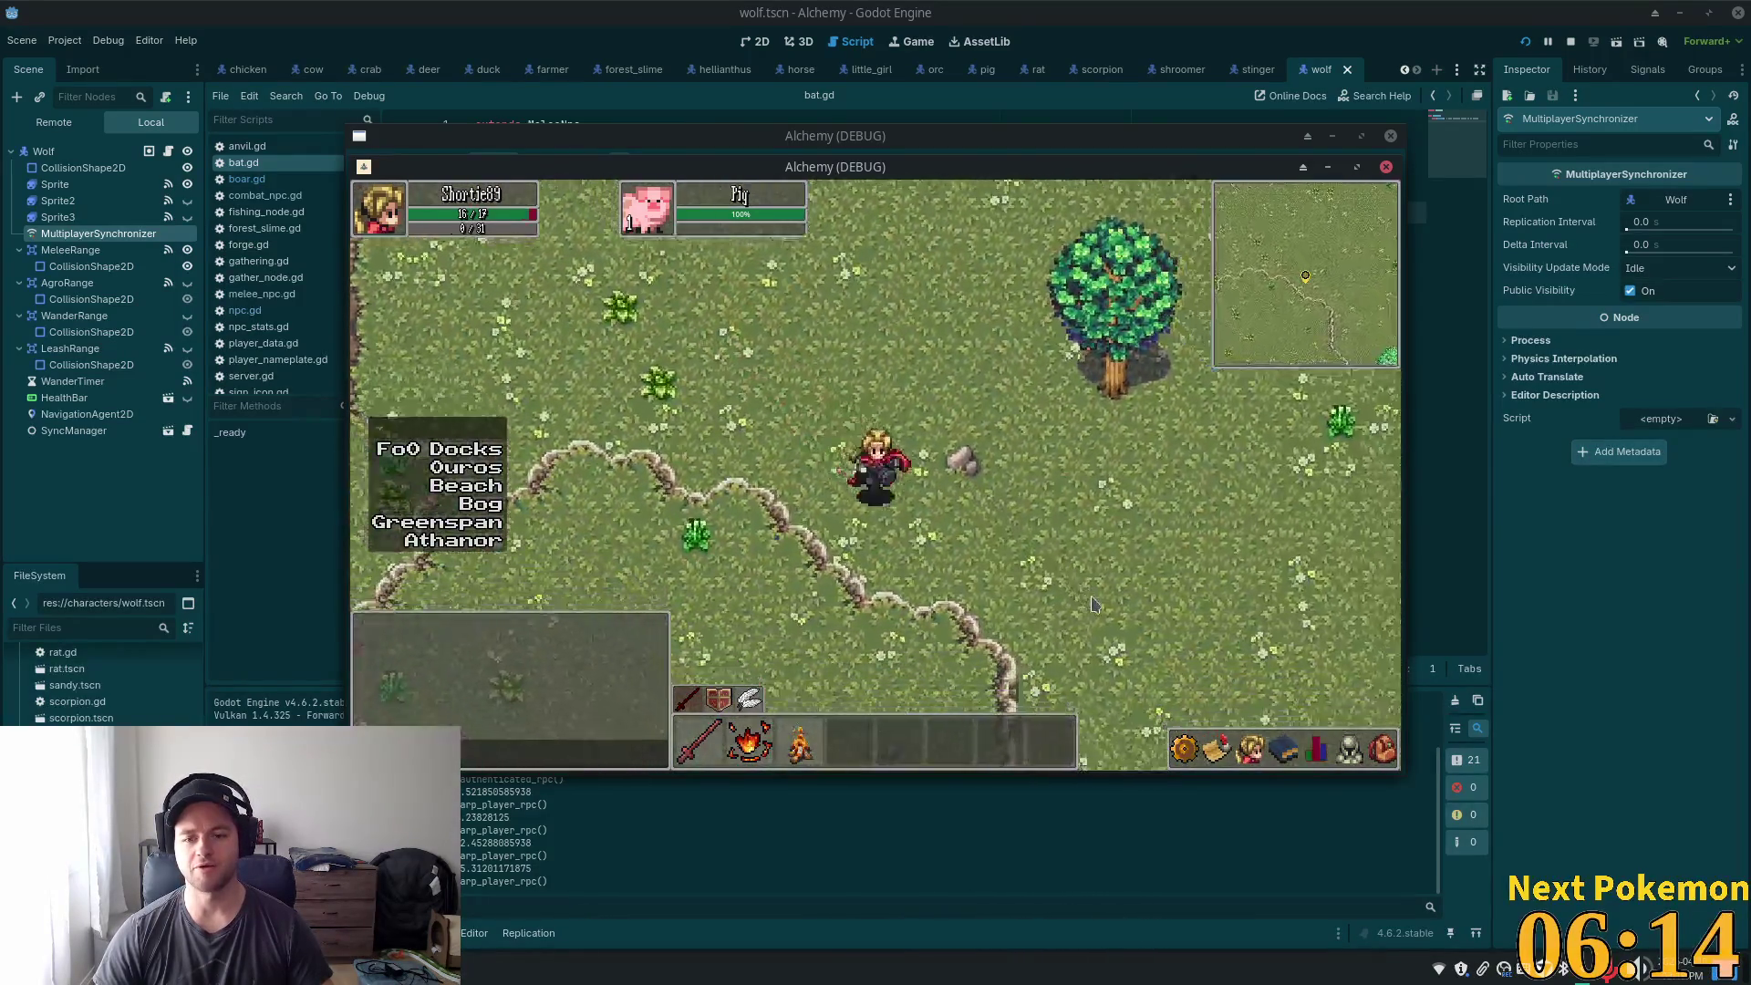
key(Down)
key(Up)
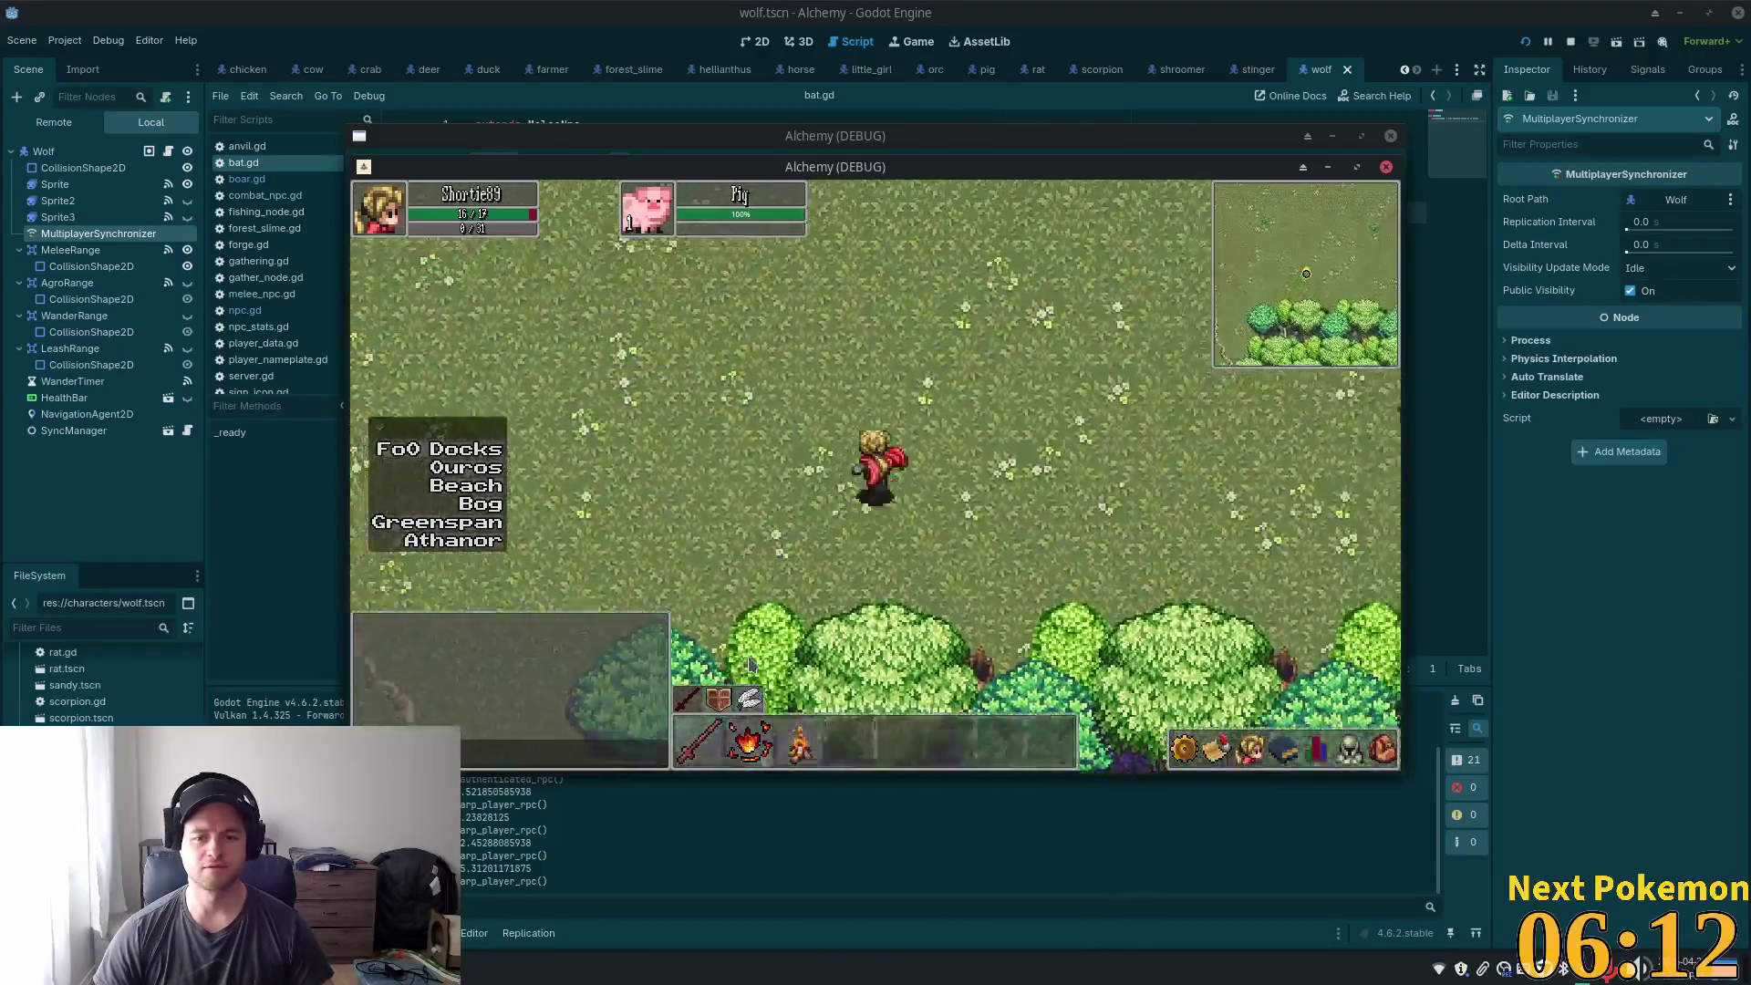
key(Up)
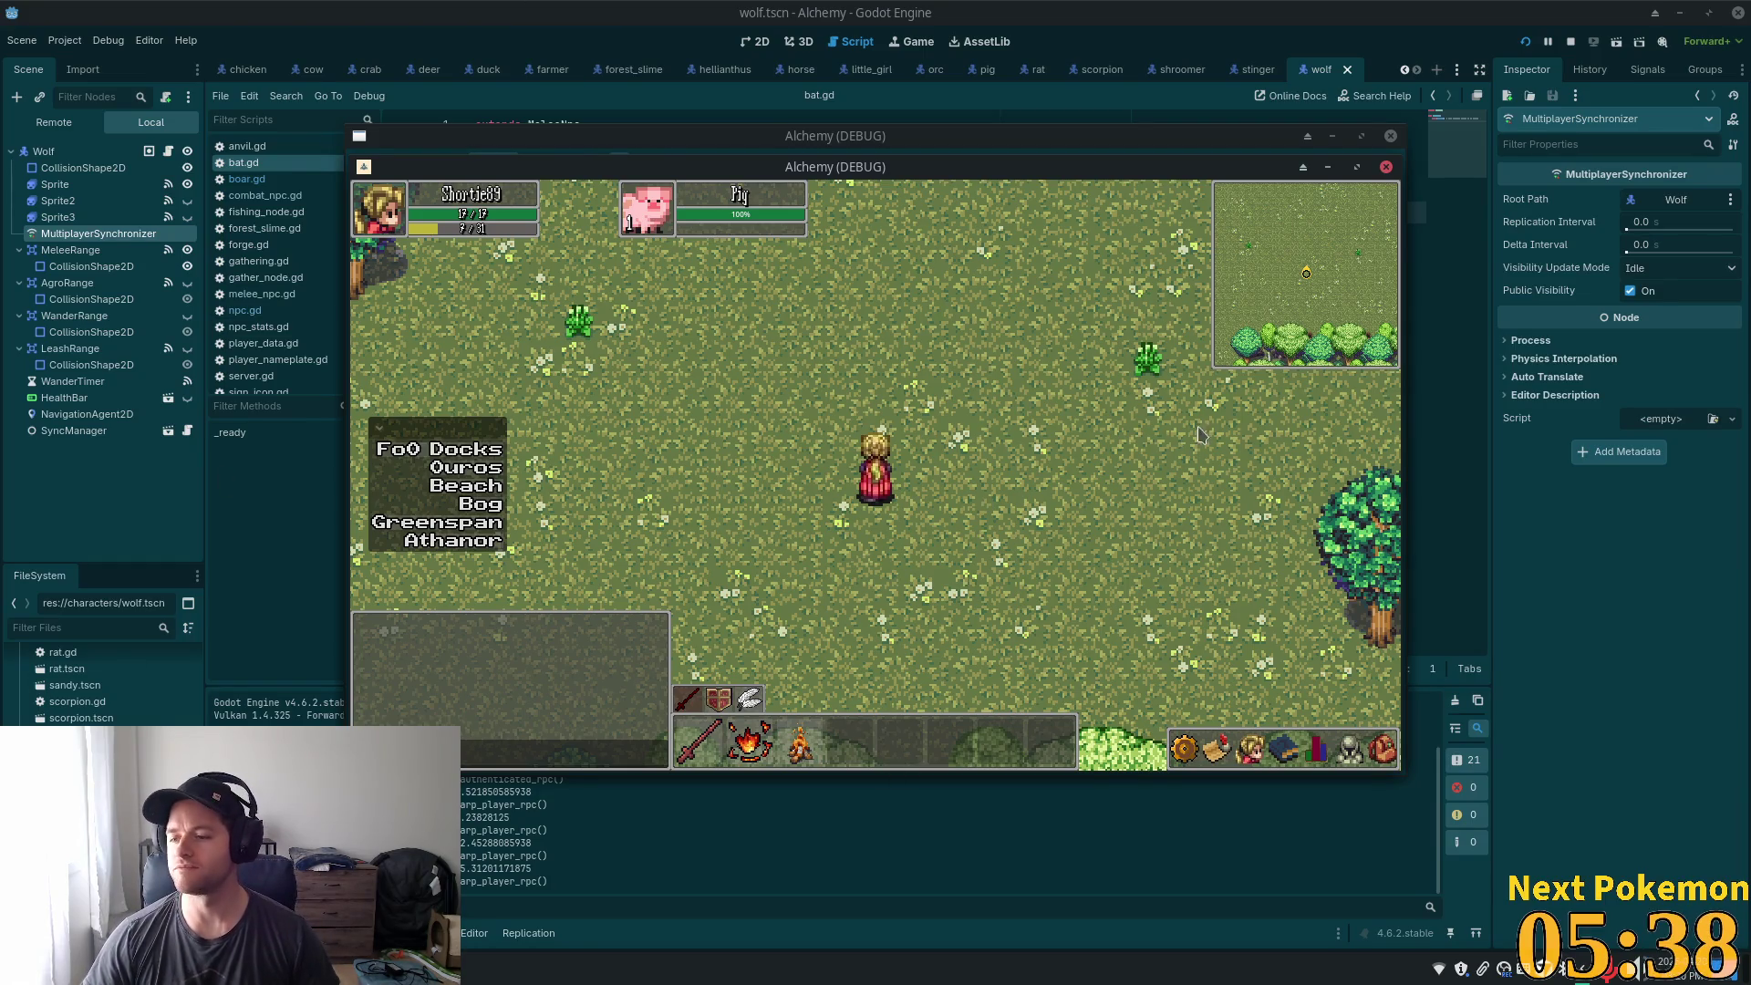
- Walk the character southeast across the grass toward the forest
key(d)
key(s)
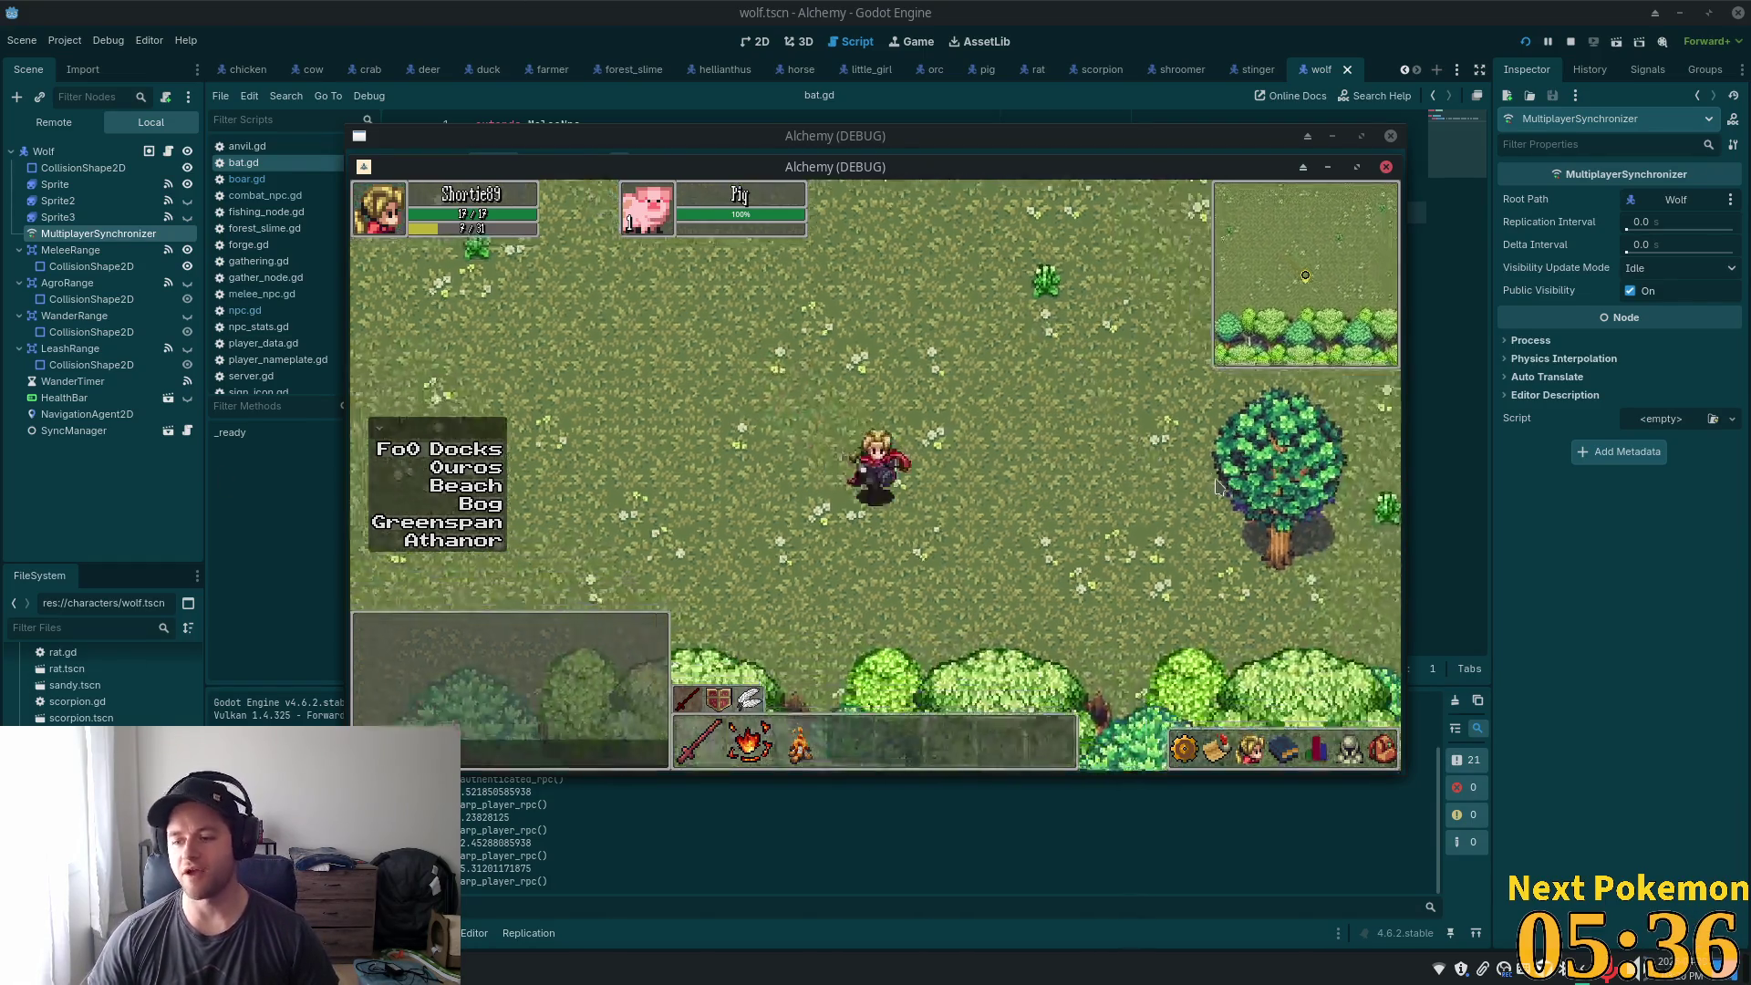
key(d)
key(s)
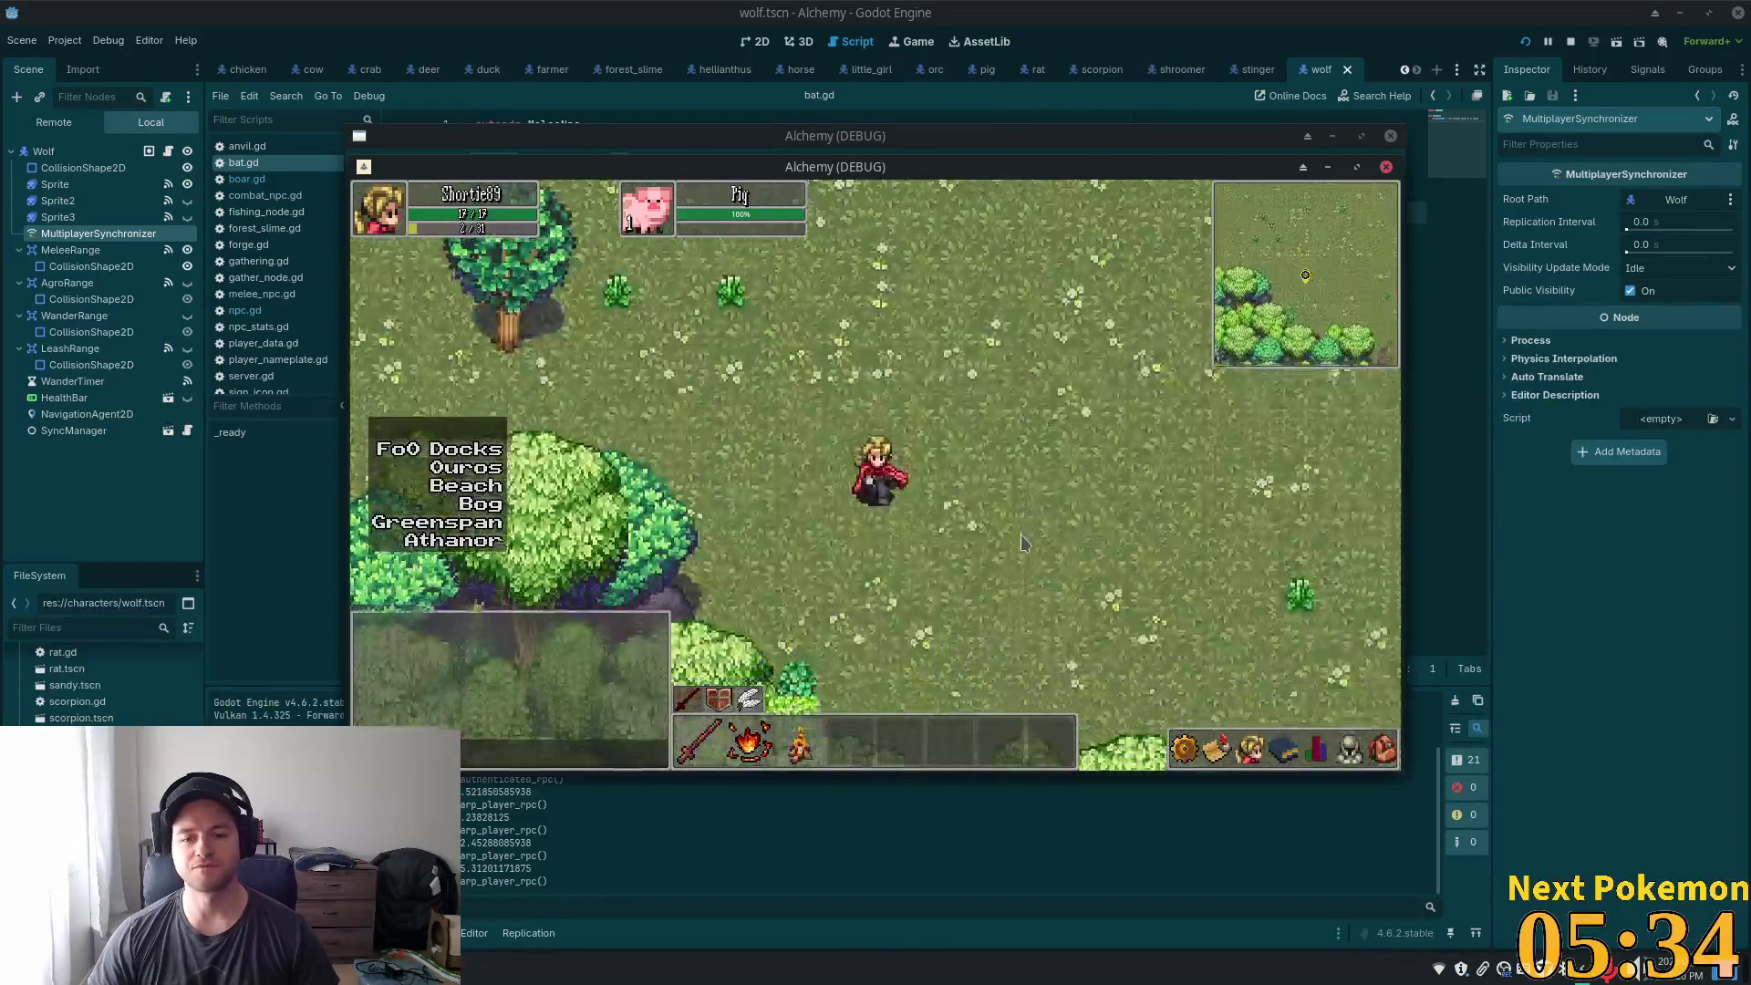
key(s)
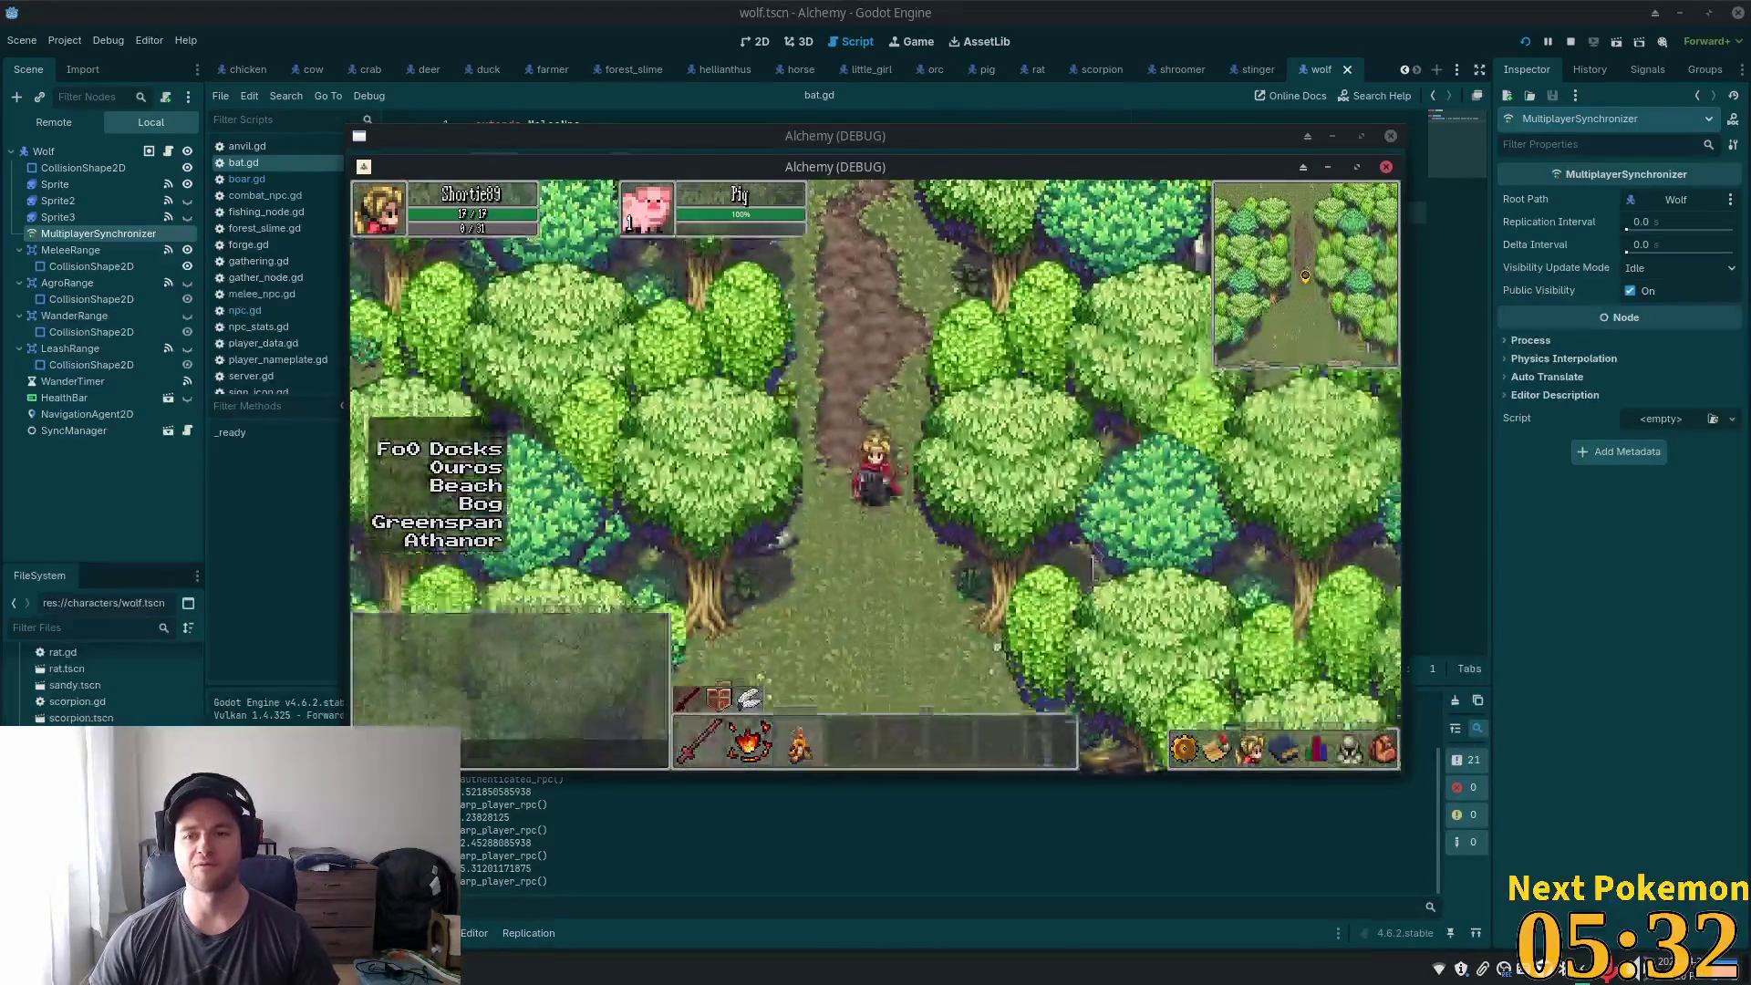
- Walk south down the stone steps and along the forest path into Verdigris Meadows
key(s)
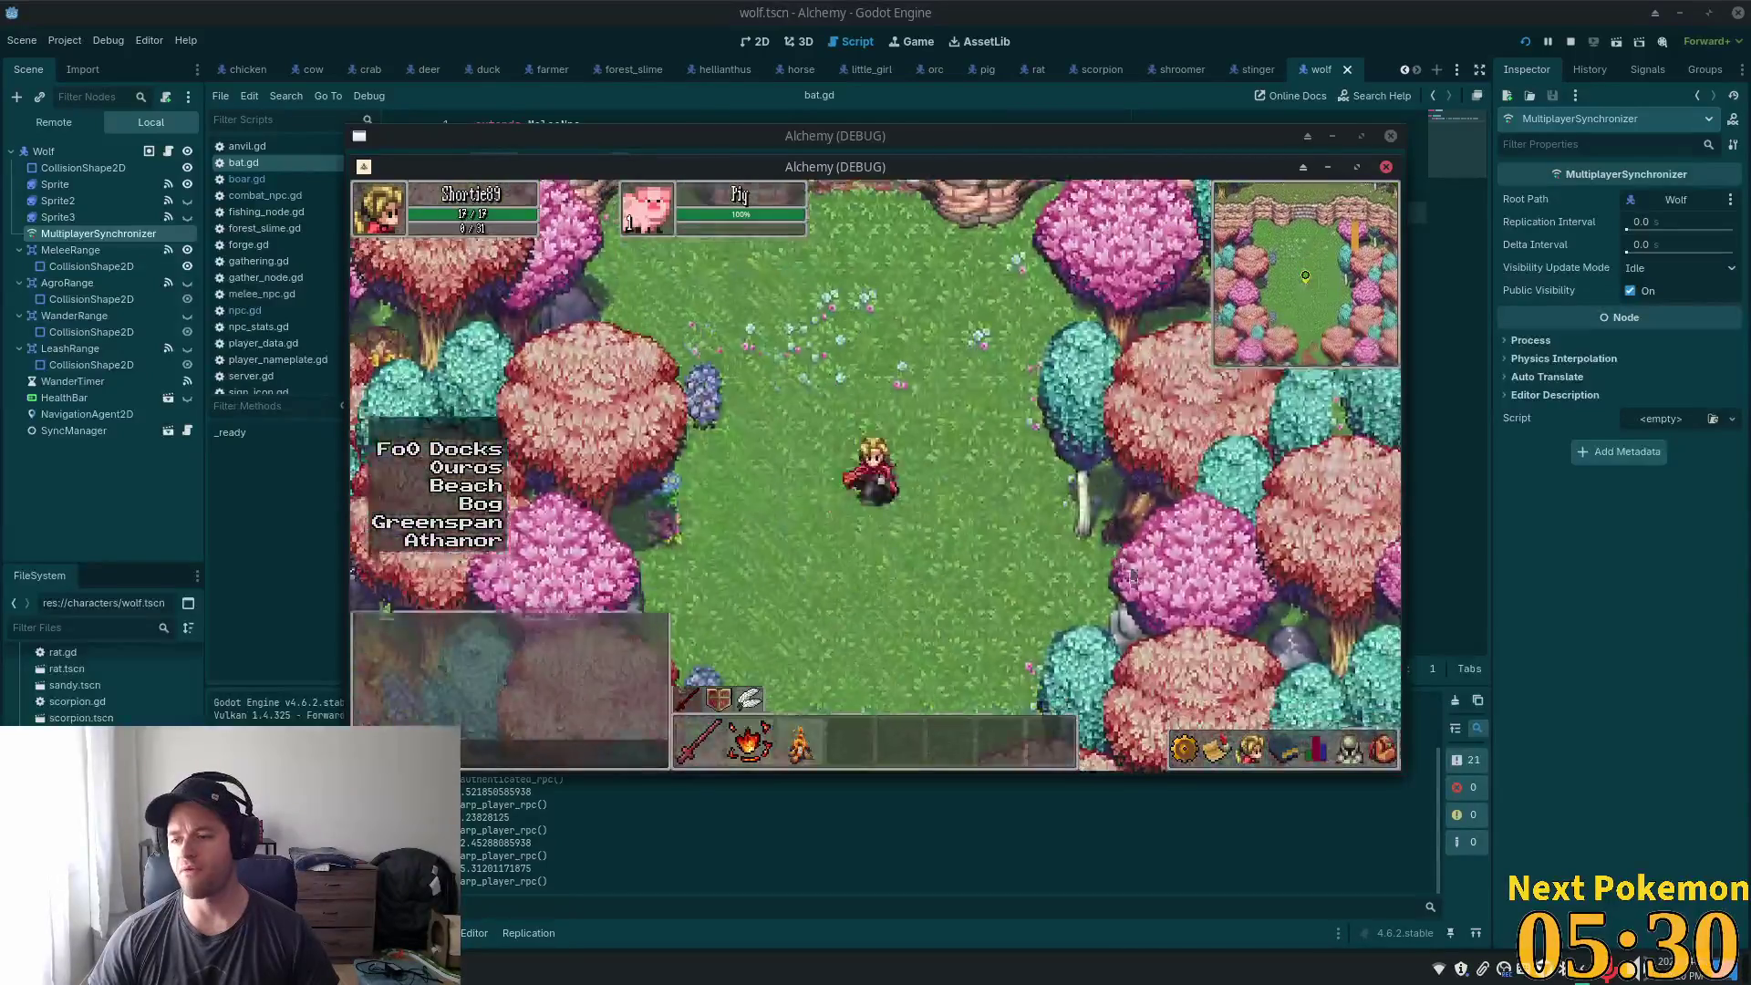
key(s)
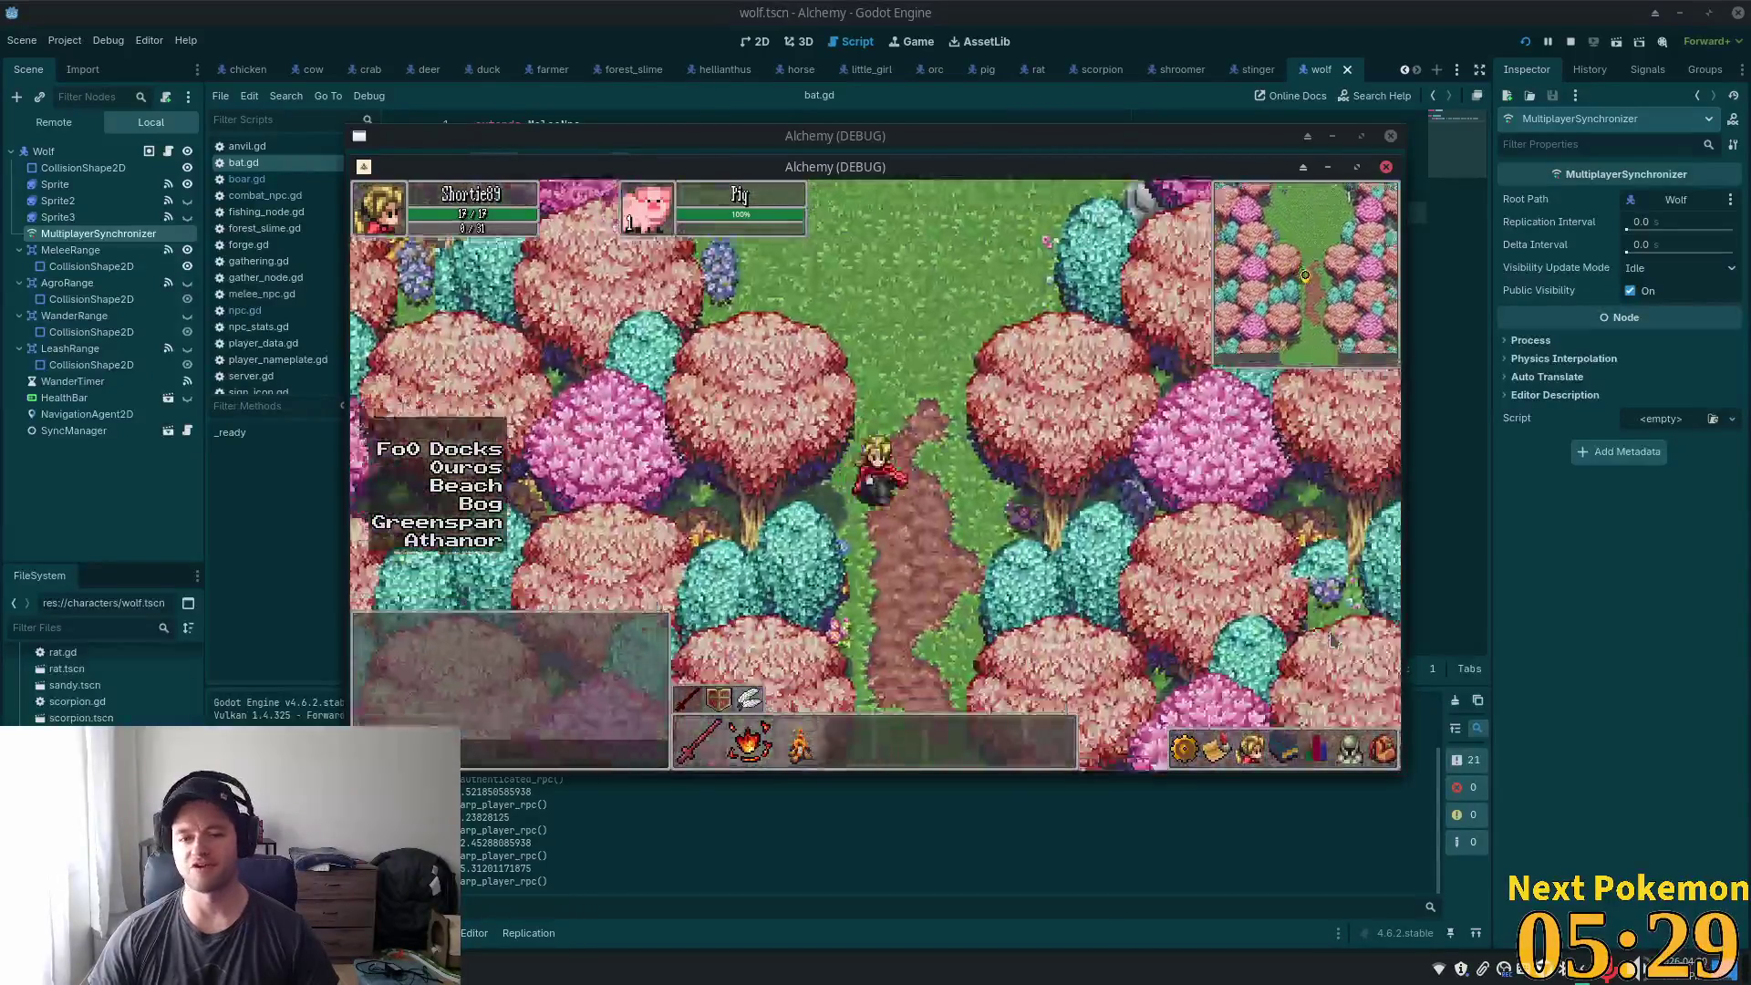
key(s)
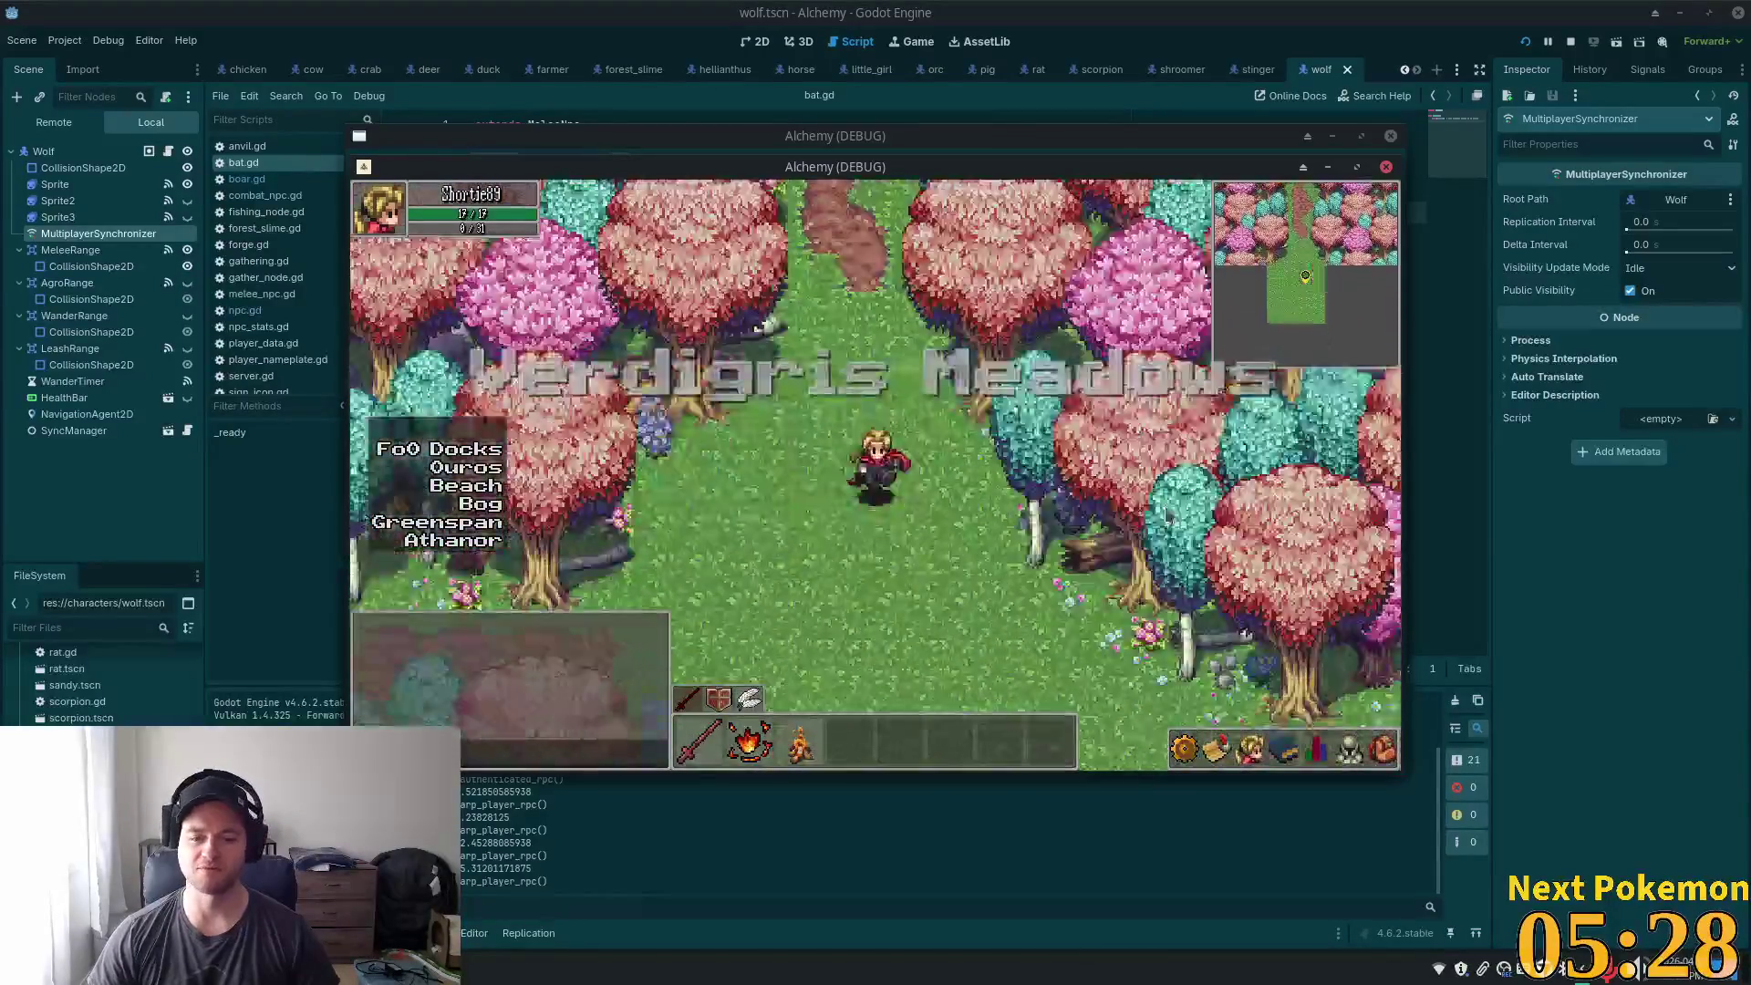
key(s)
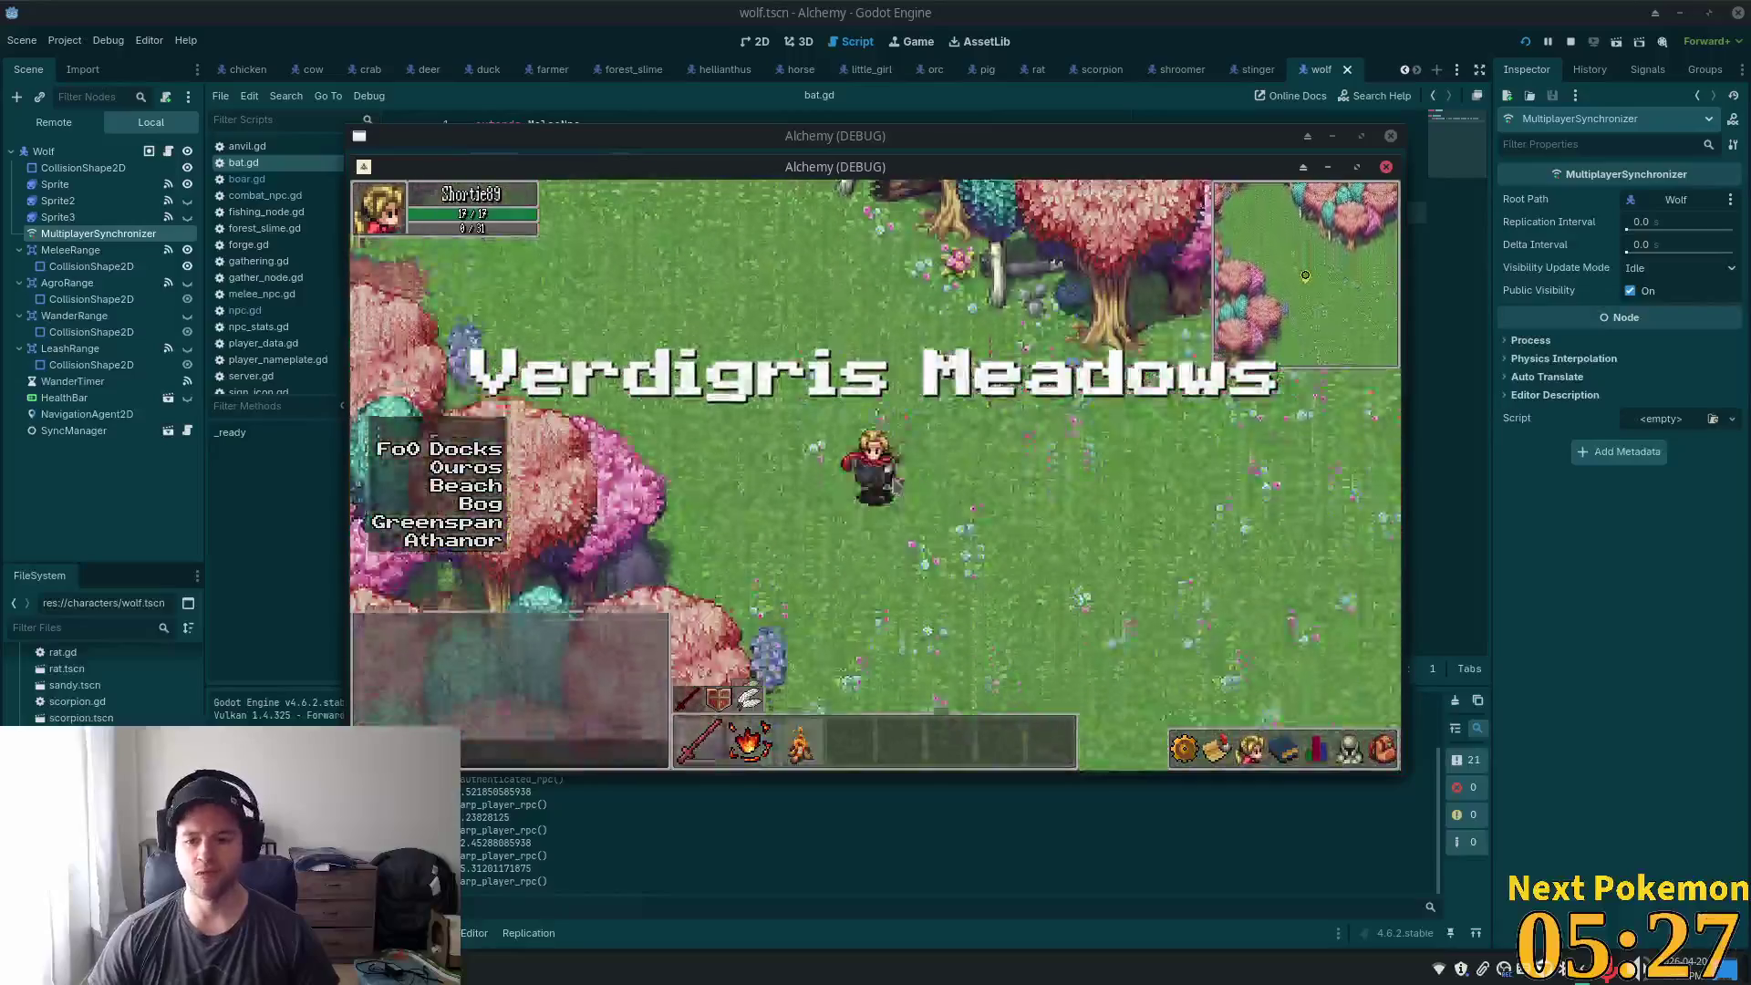
key(s)
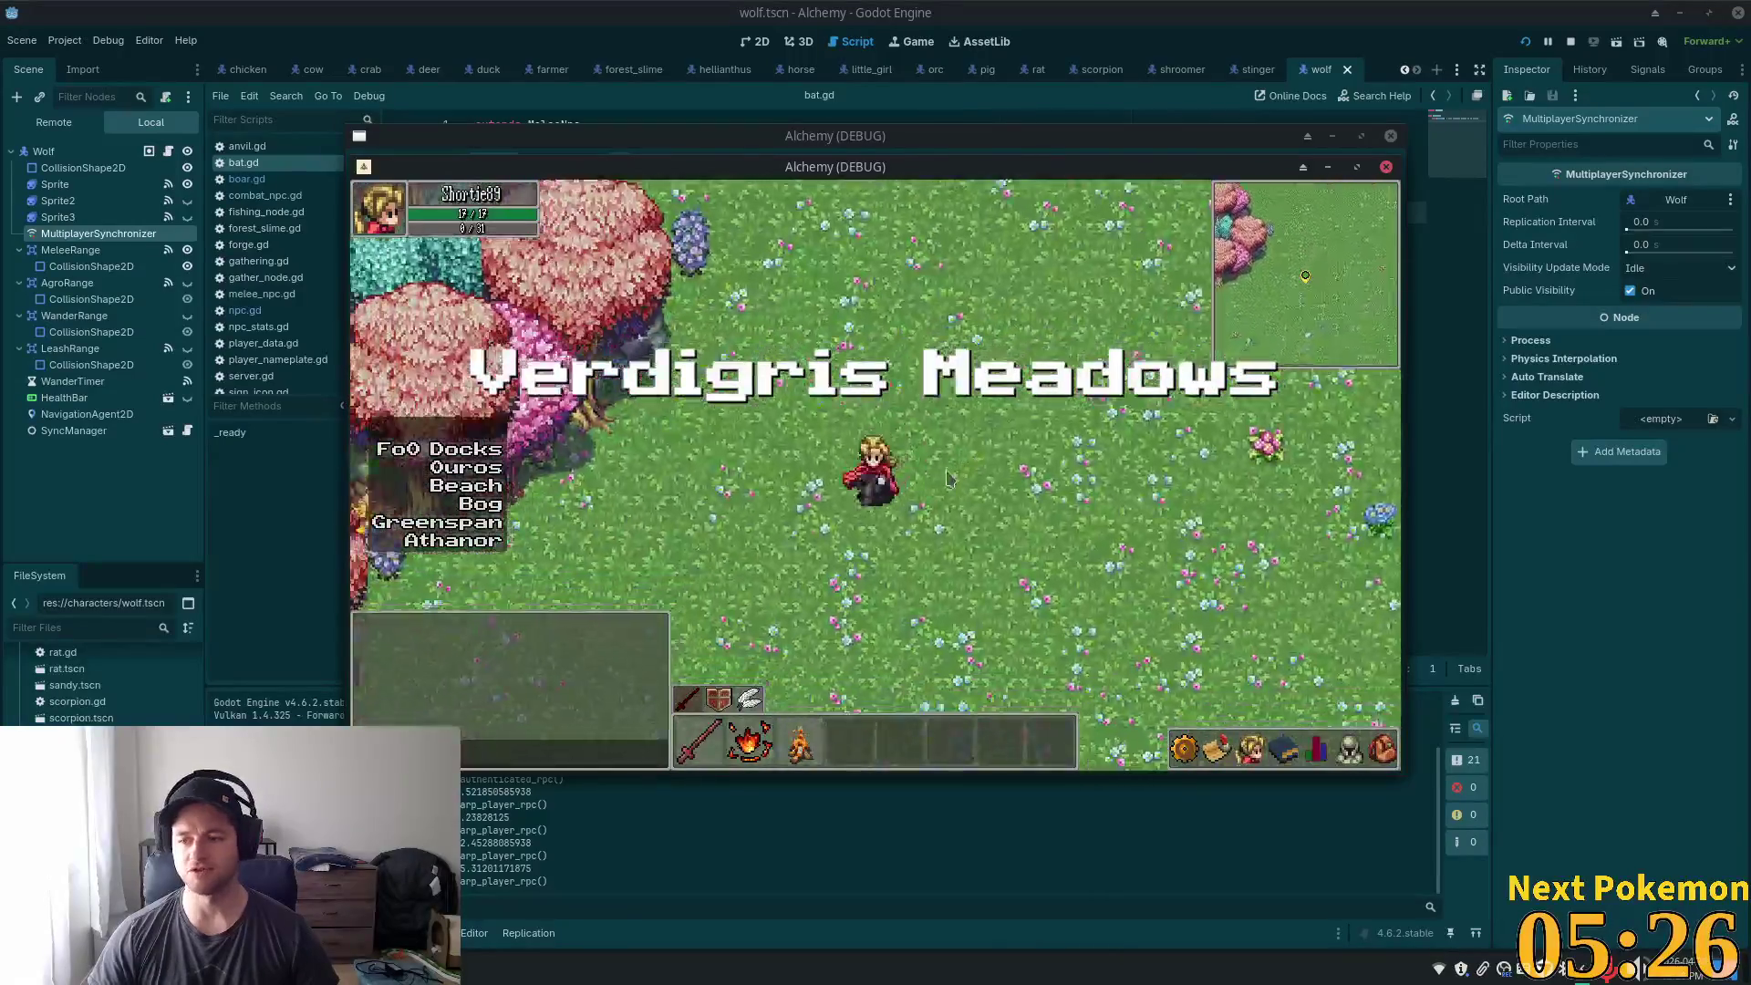
key(s)
key(a)
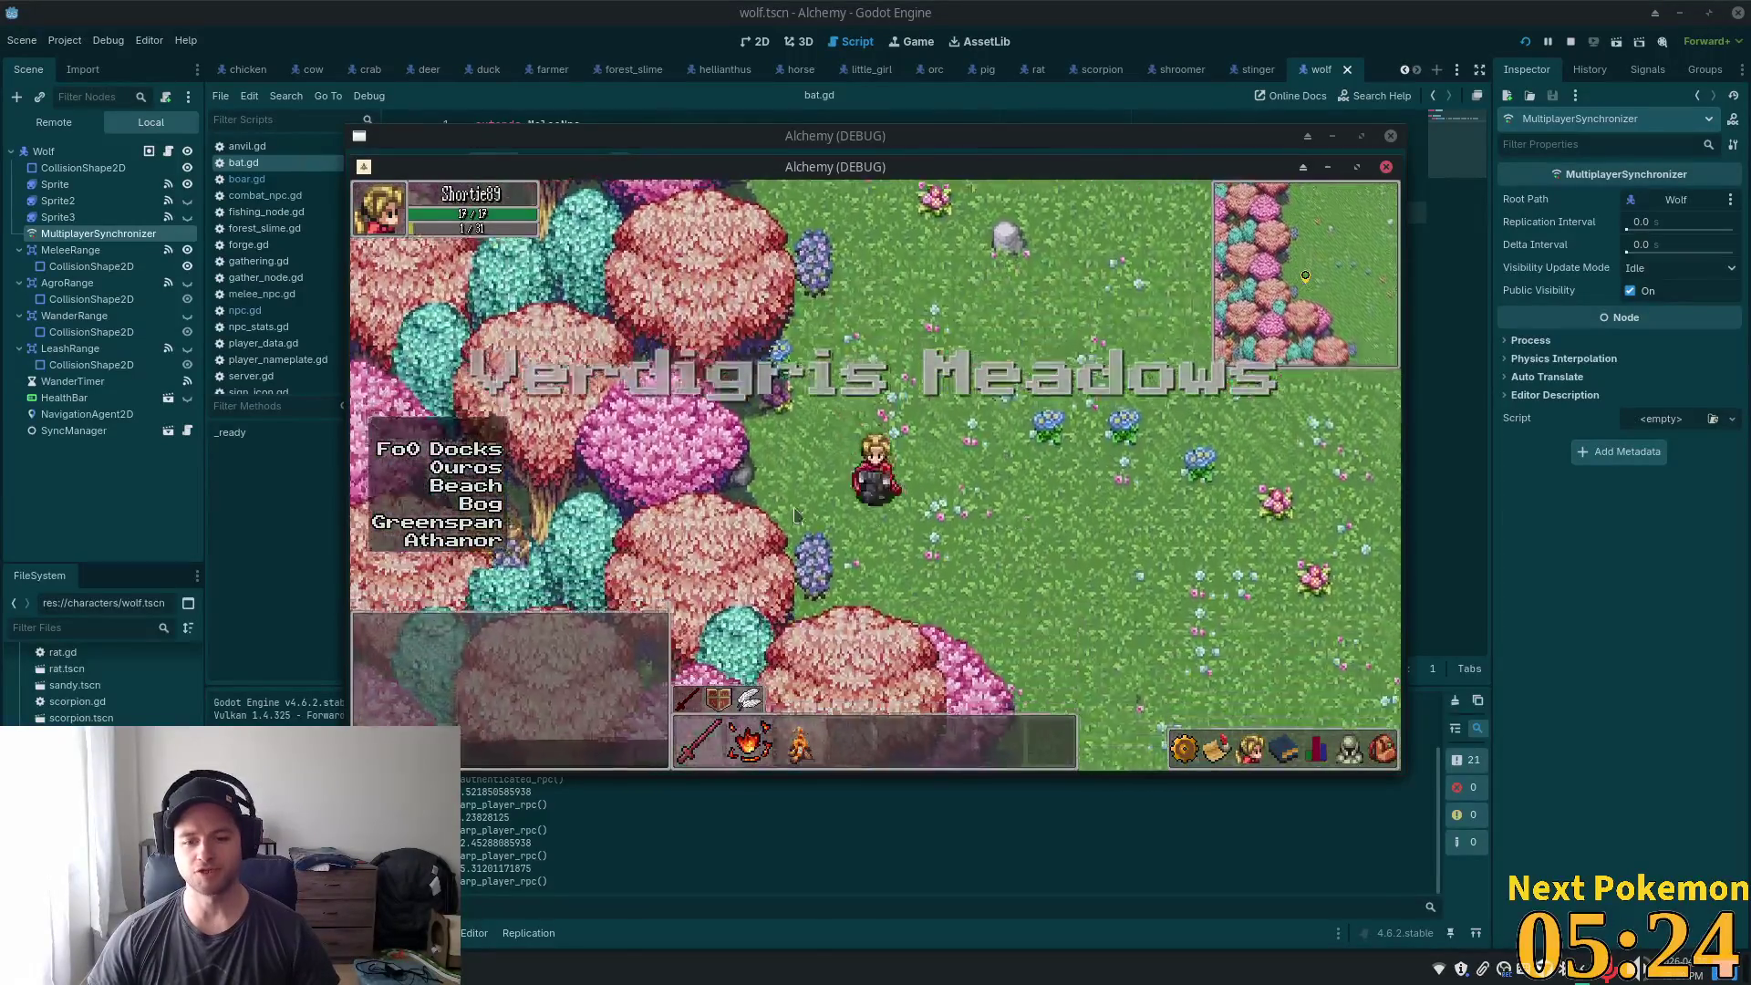
key(s)
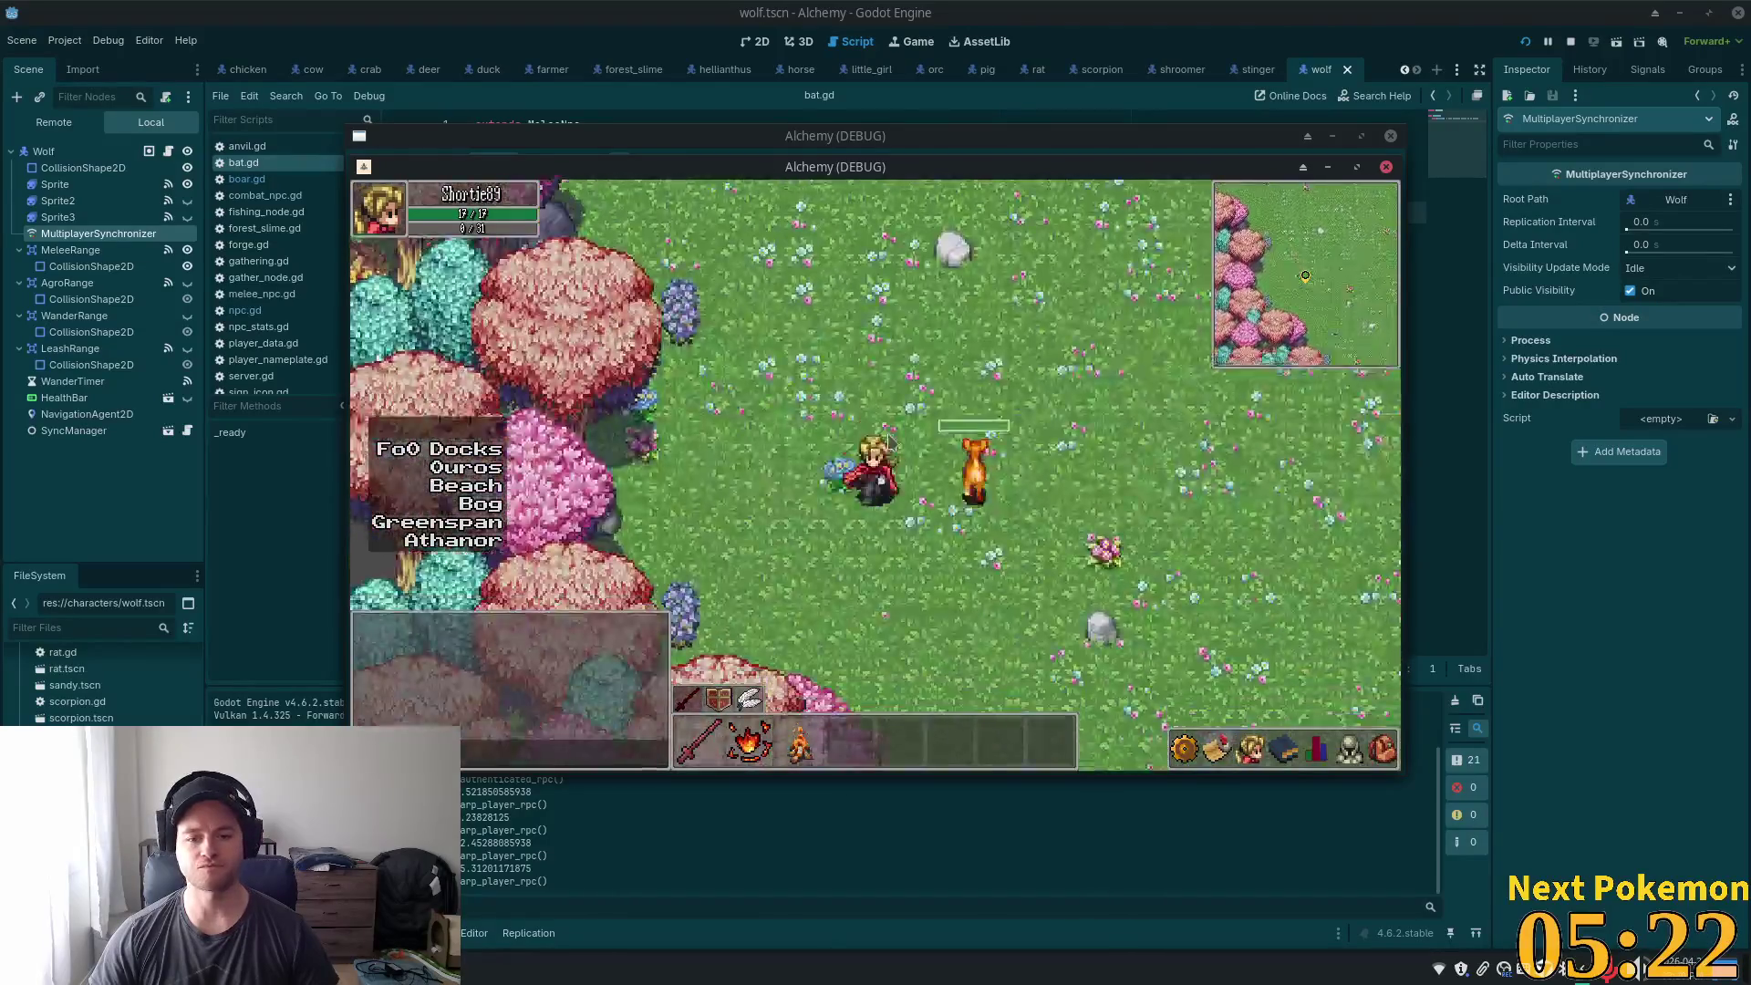
- Target a Helianthus flower and keep walking southeast past the pink and pale trees
key(s)
key(d)
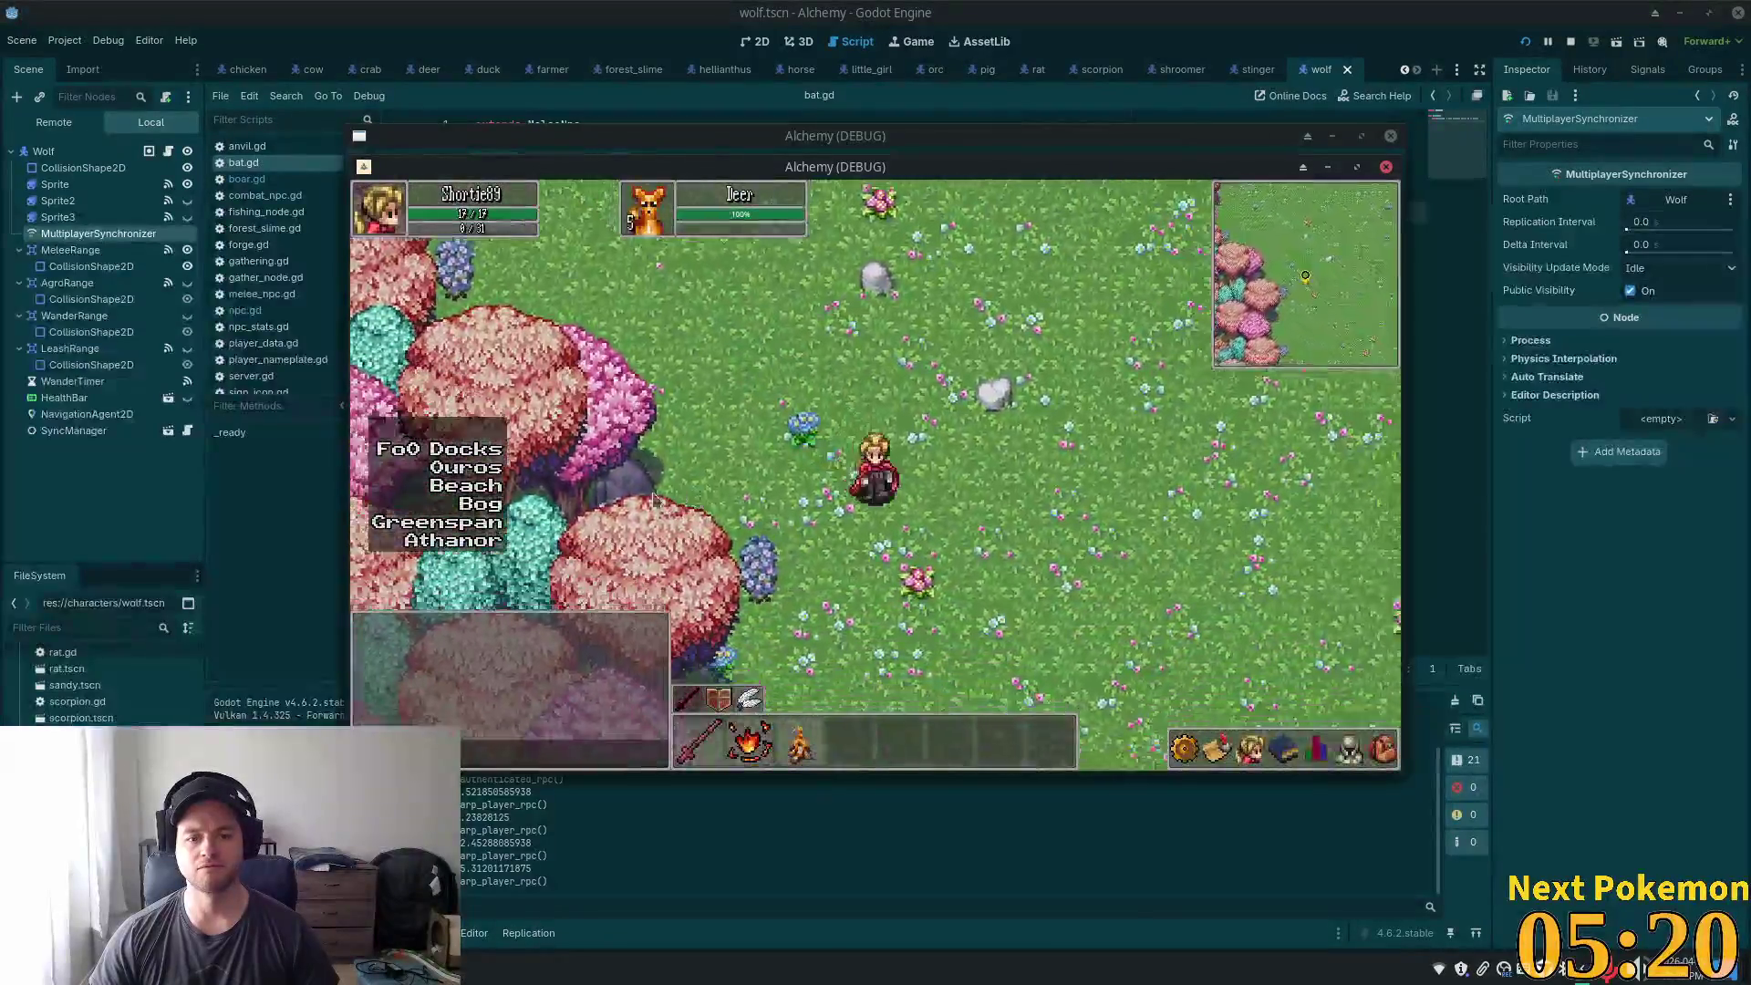
key(s)
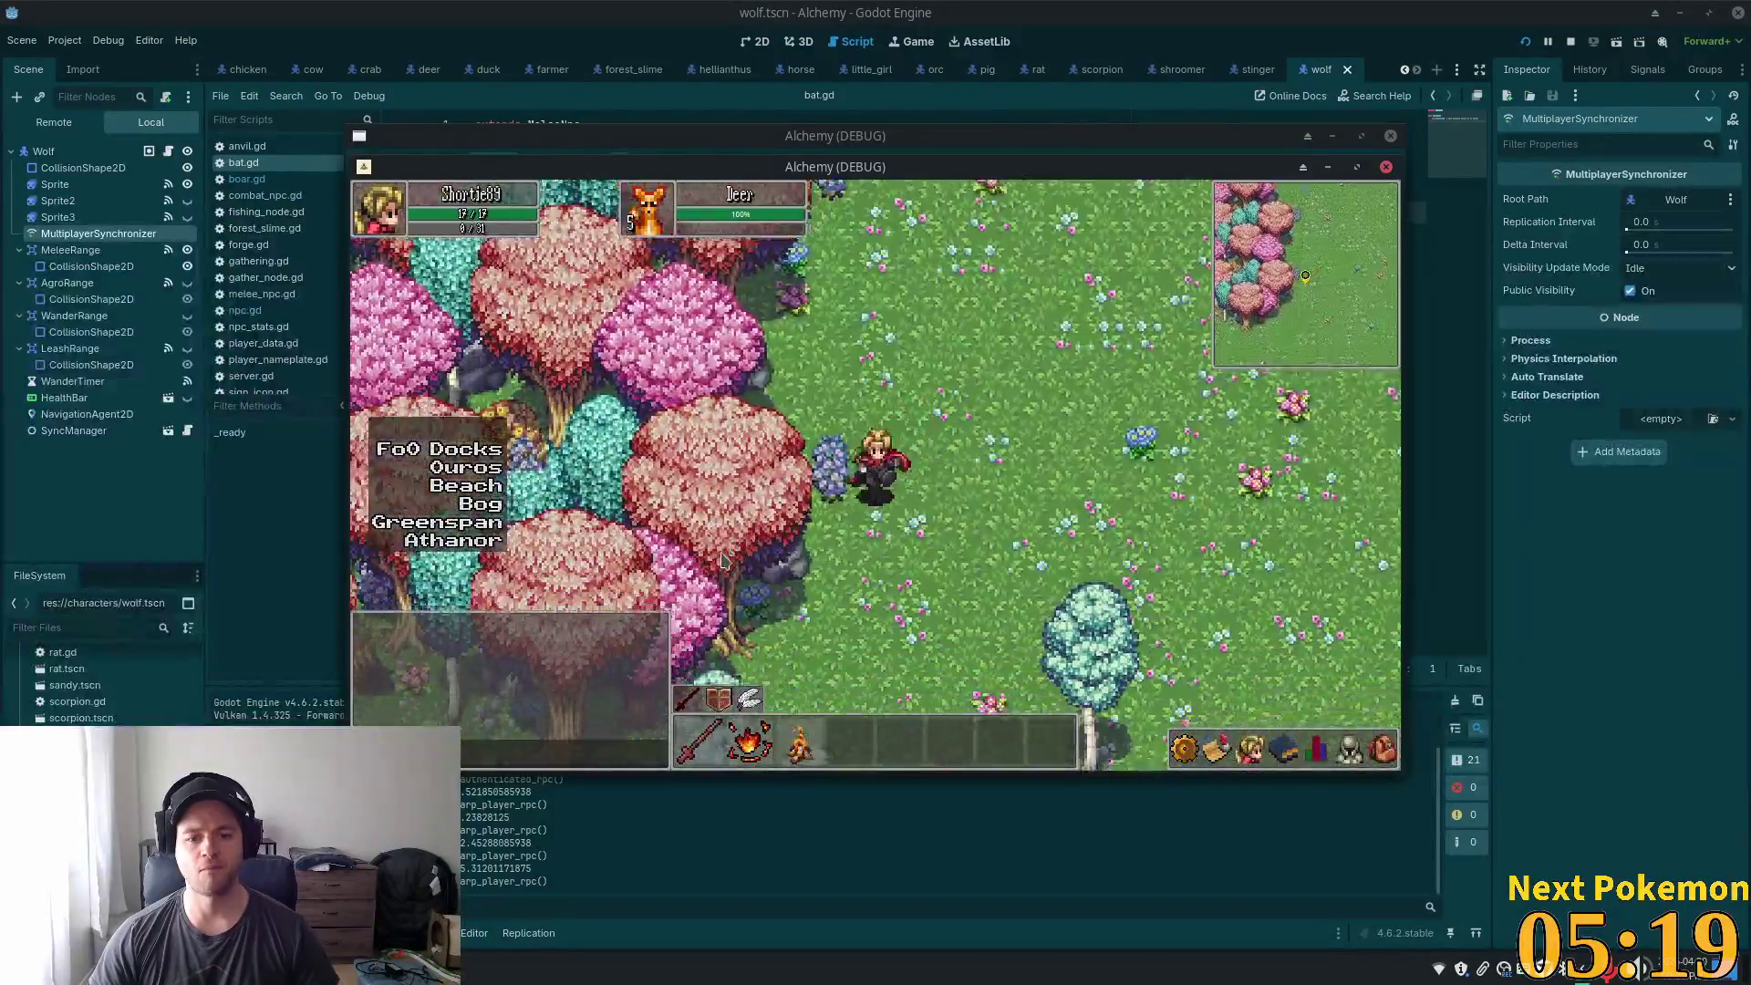
key(s)
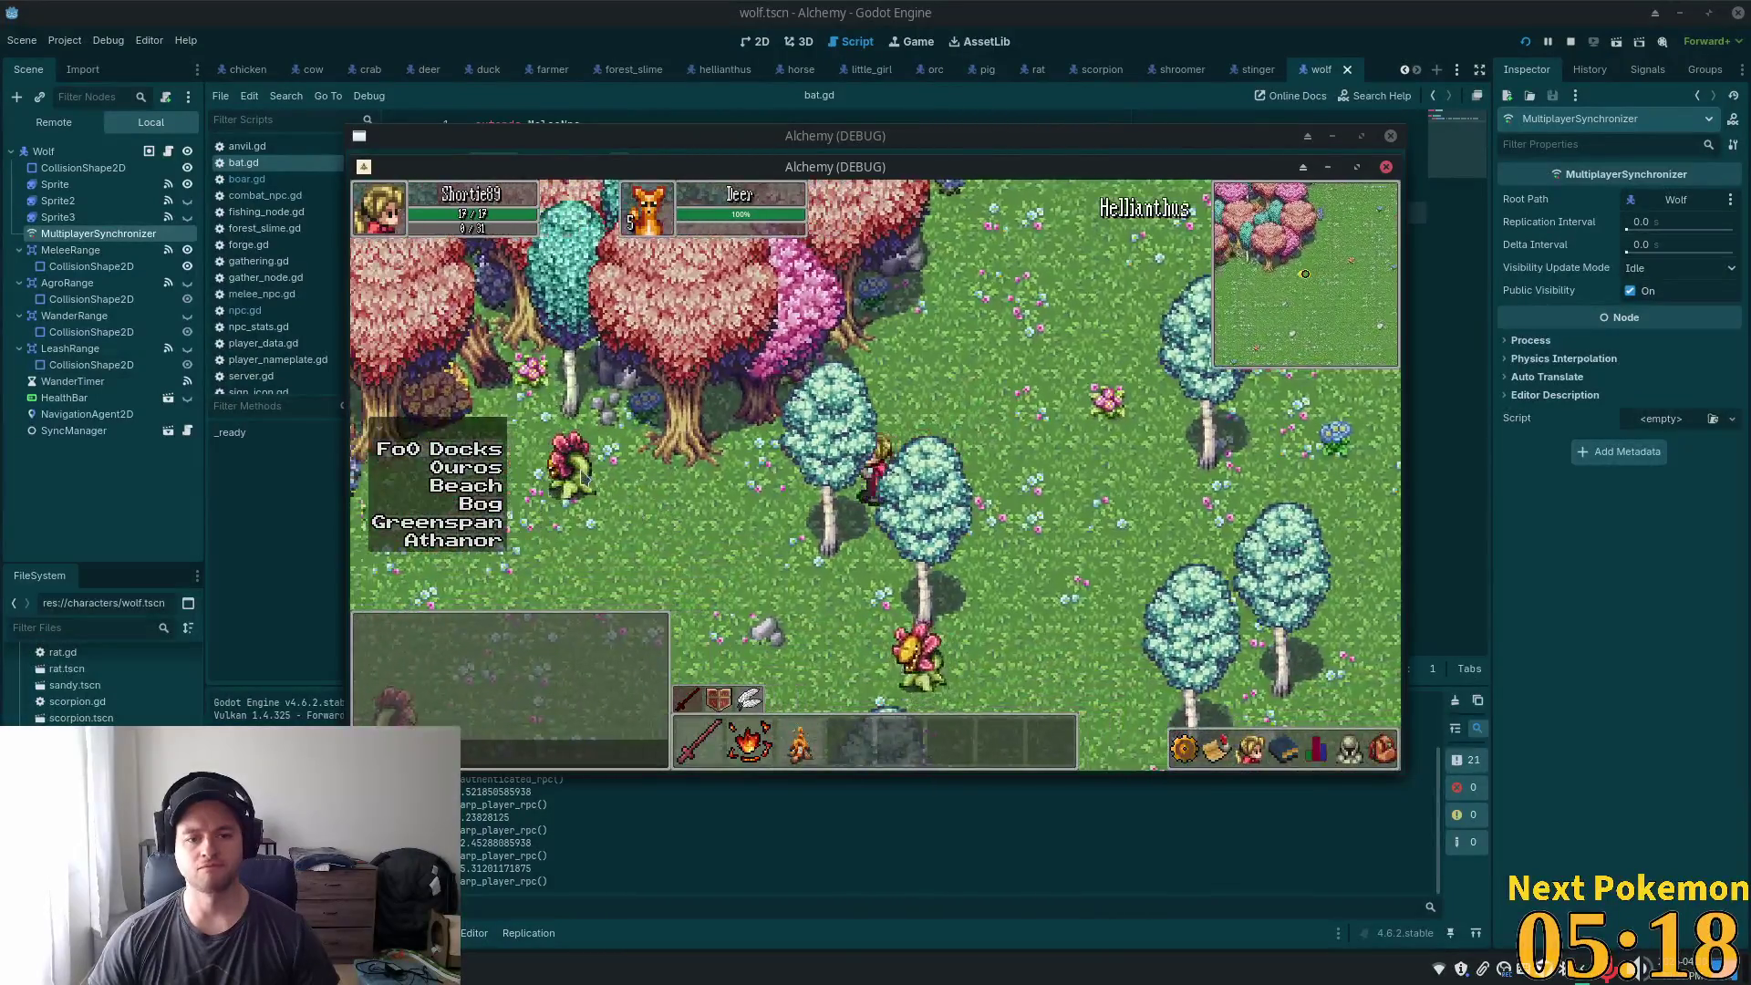
click(582, 476)
key(d)
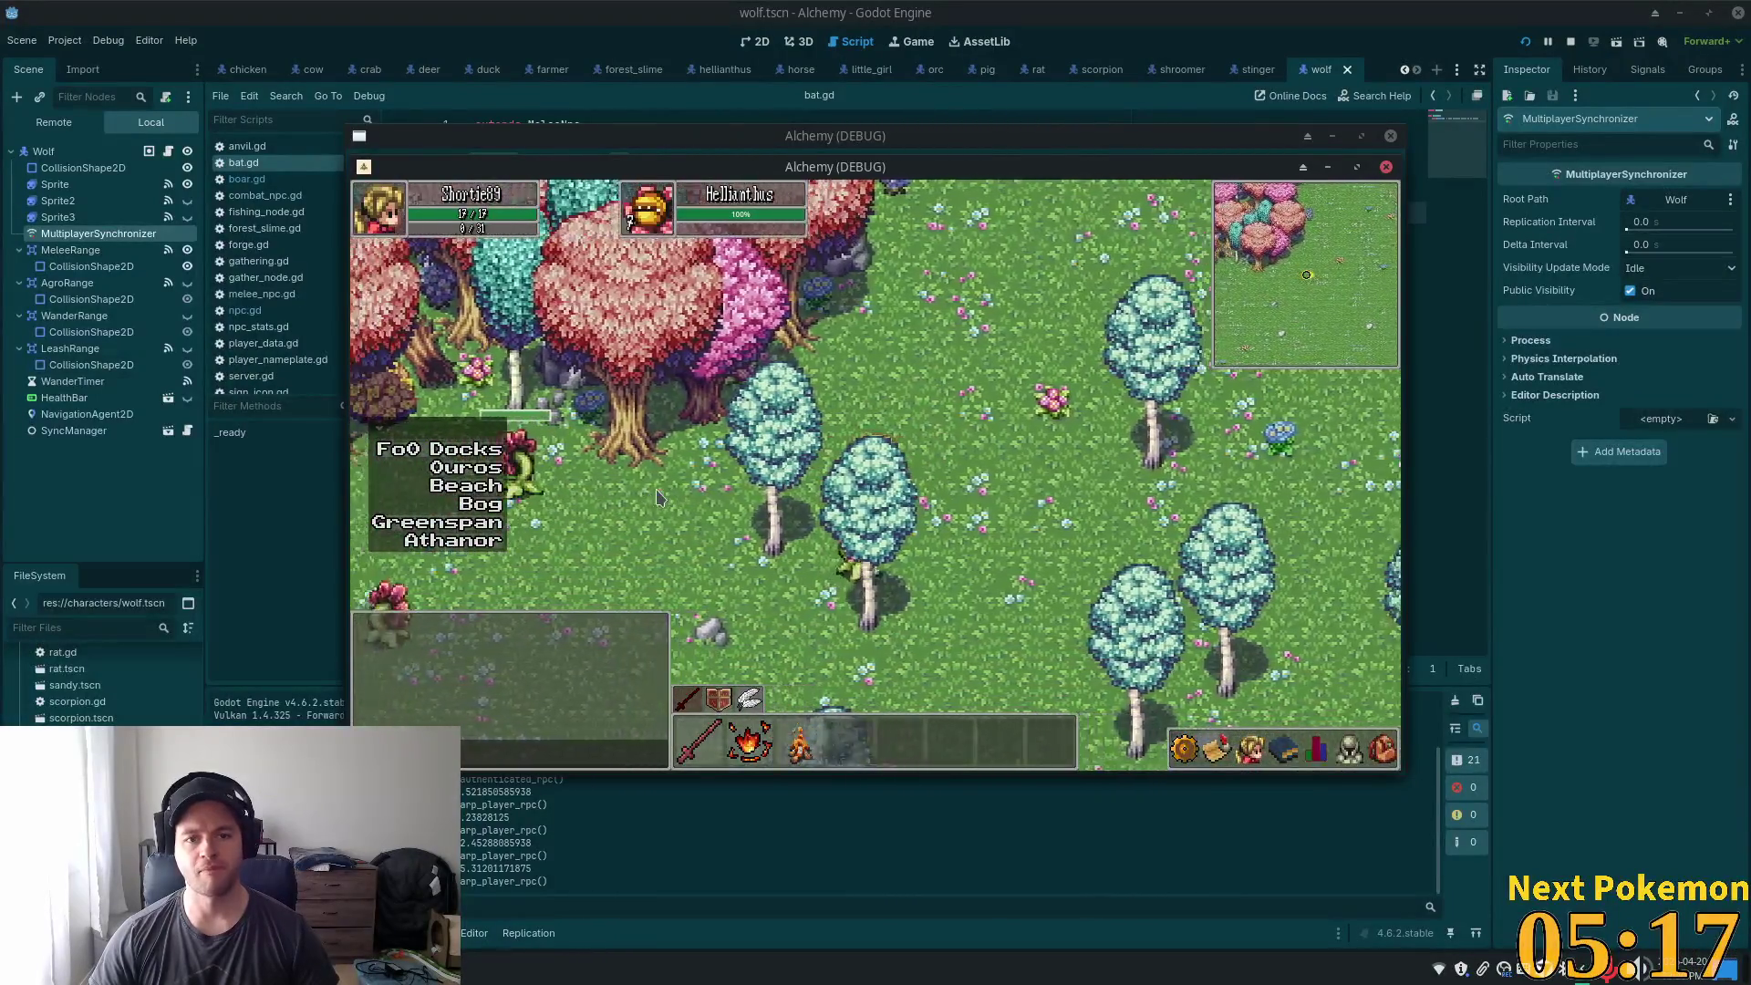
key(s)
key(d)
key(s)
key(d)
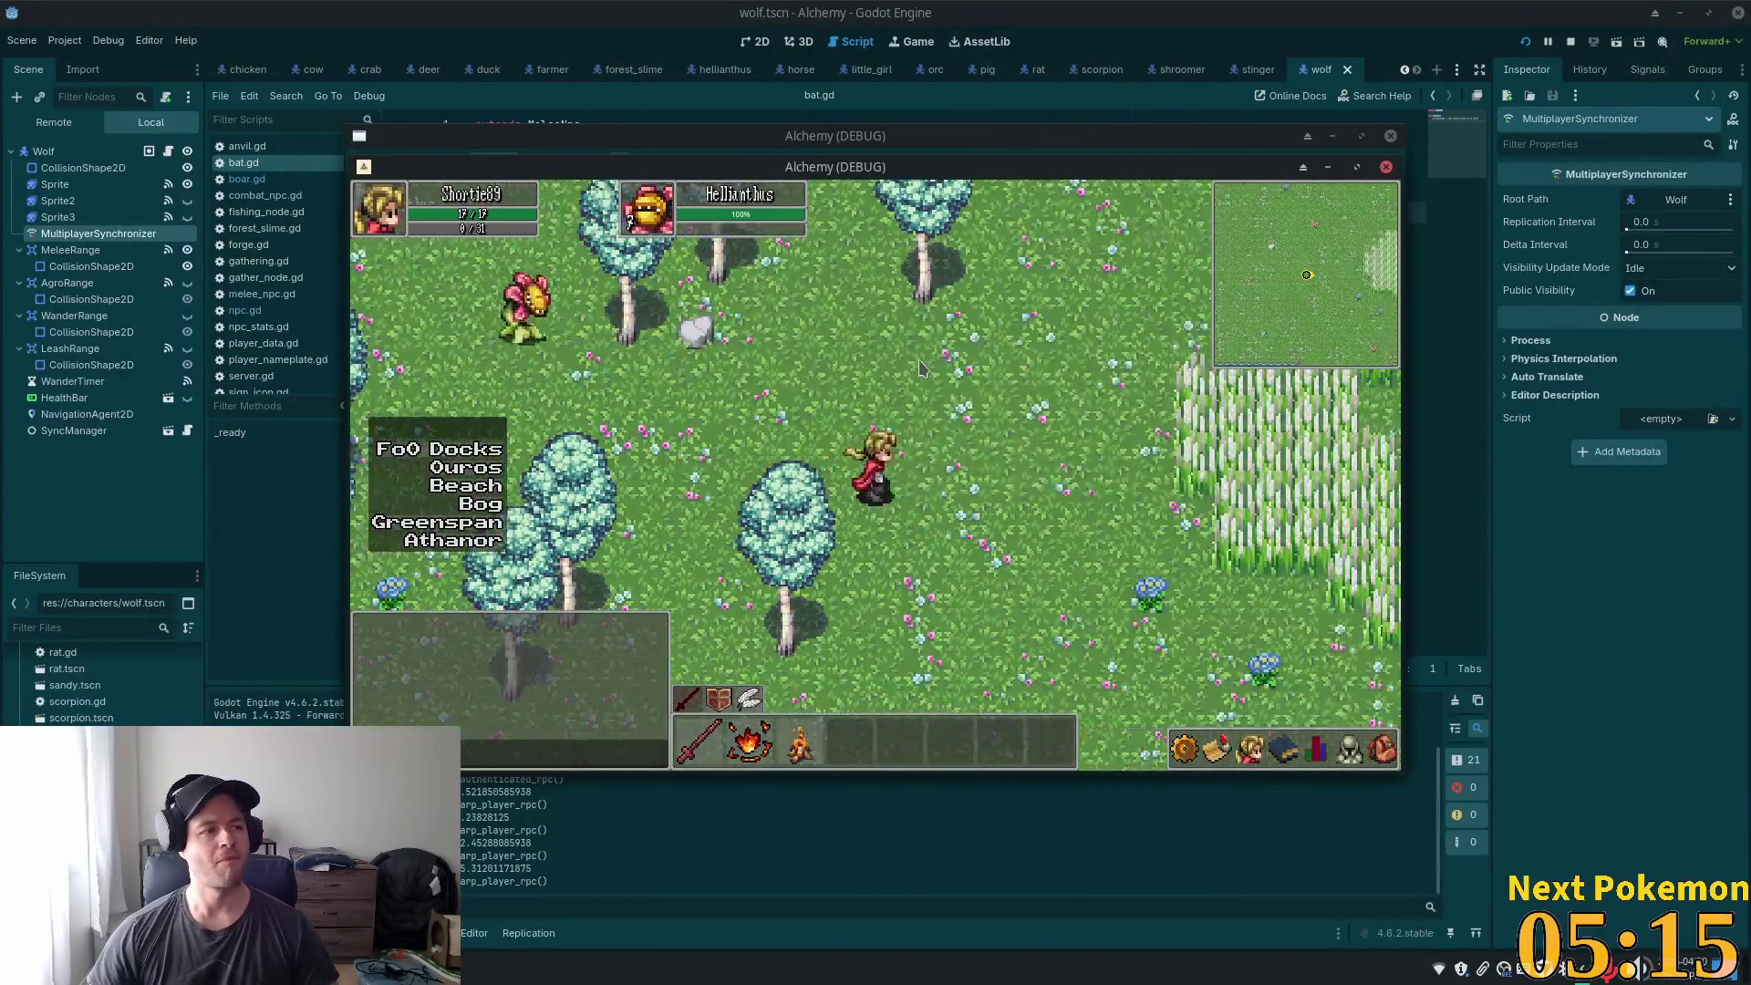
key(d)
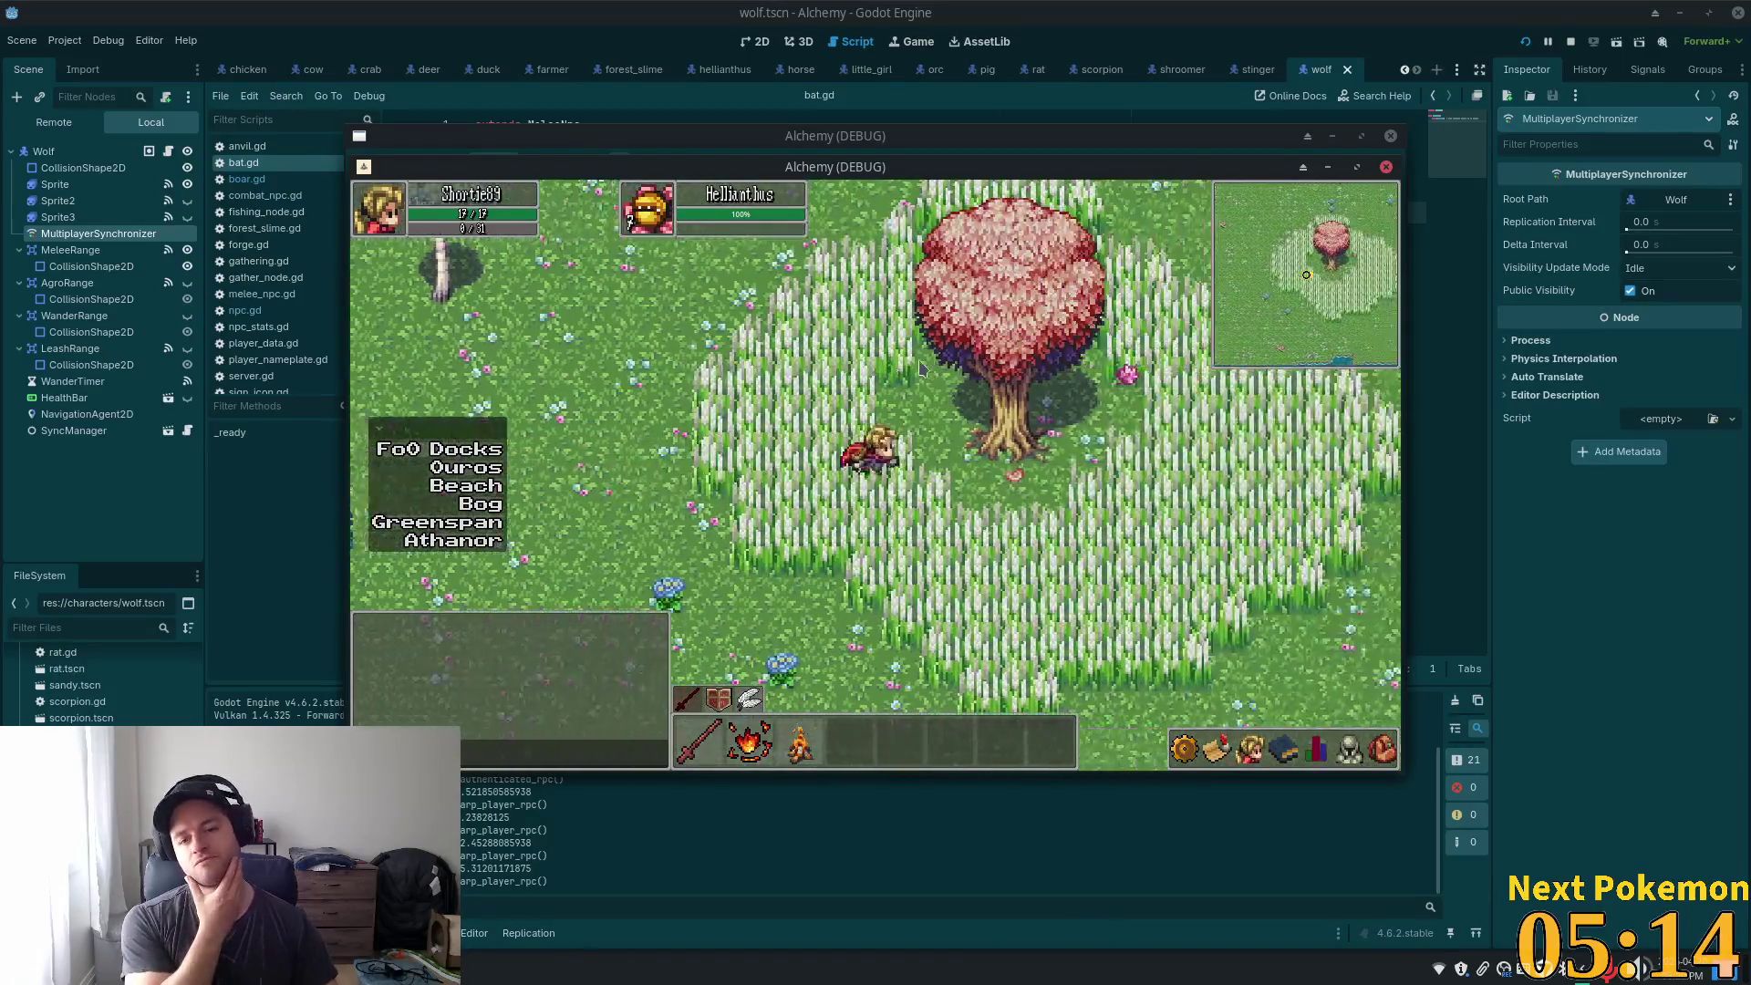
key(s)
key(d)
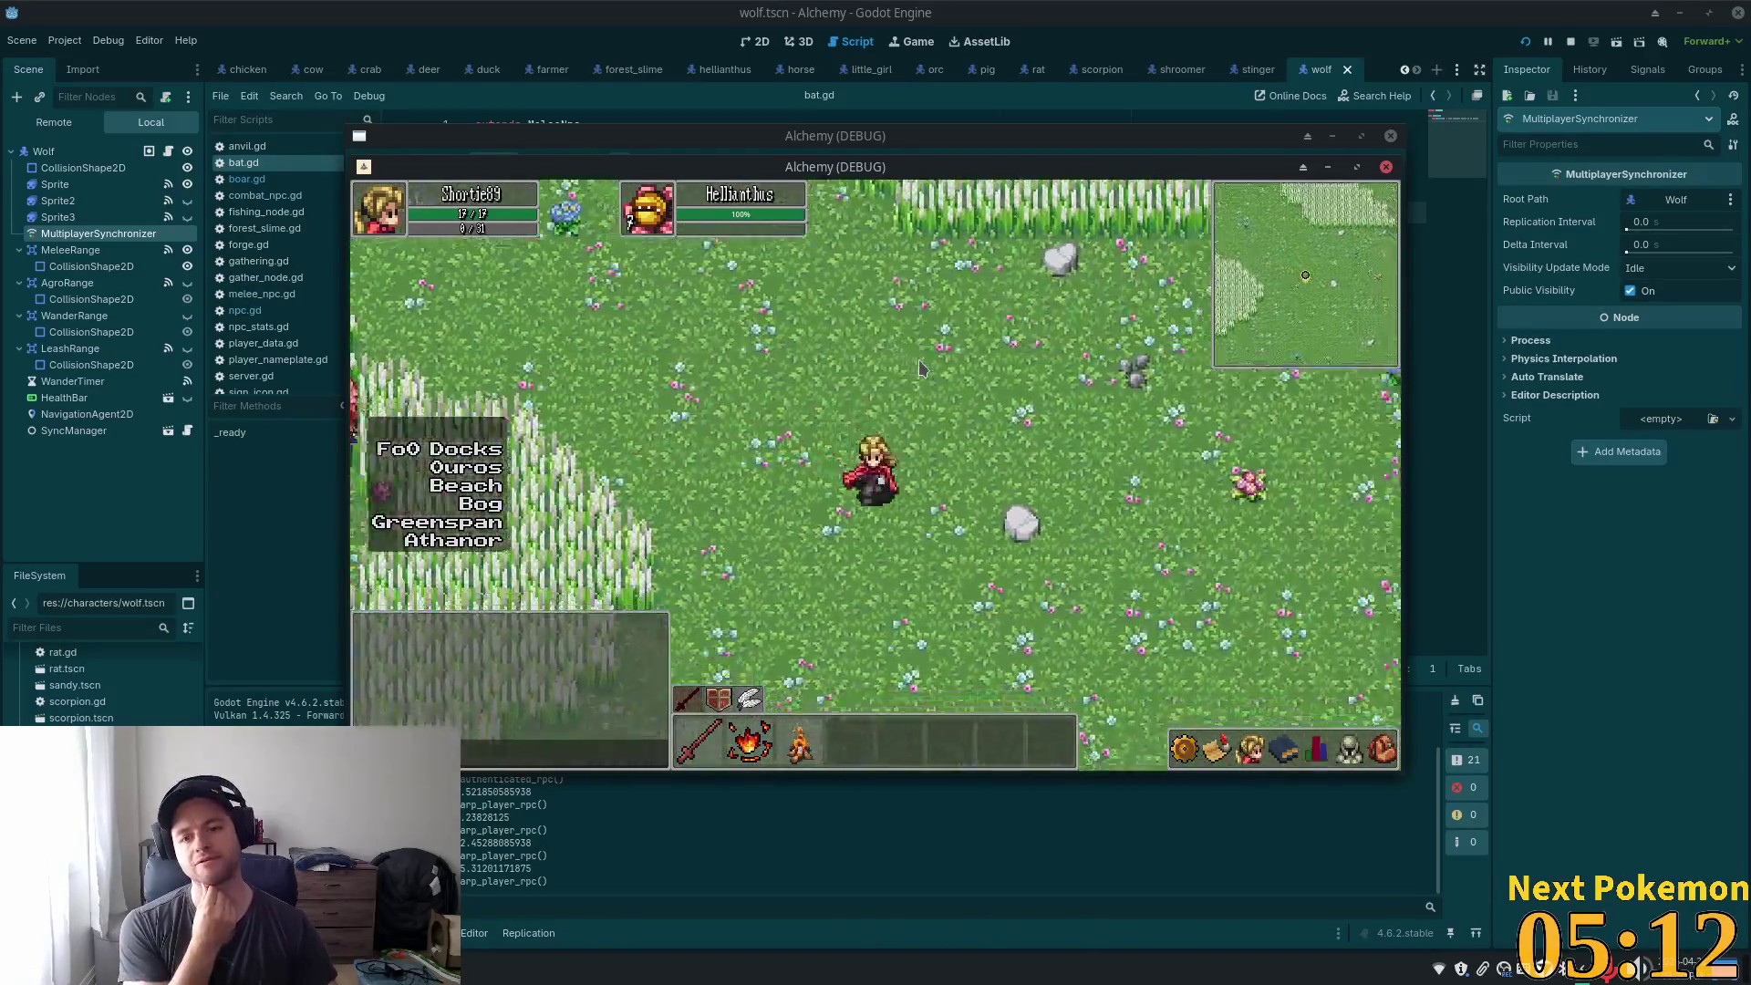
- Walk east past the rocky cliff into Ouros Highlands, north below the cliff, and show the skills and experience panel
key(s)
key(d)
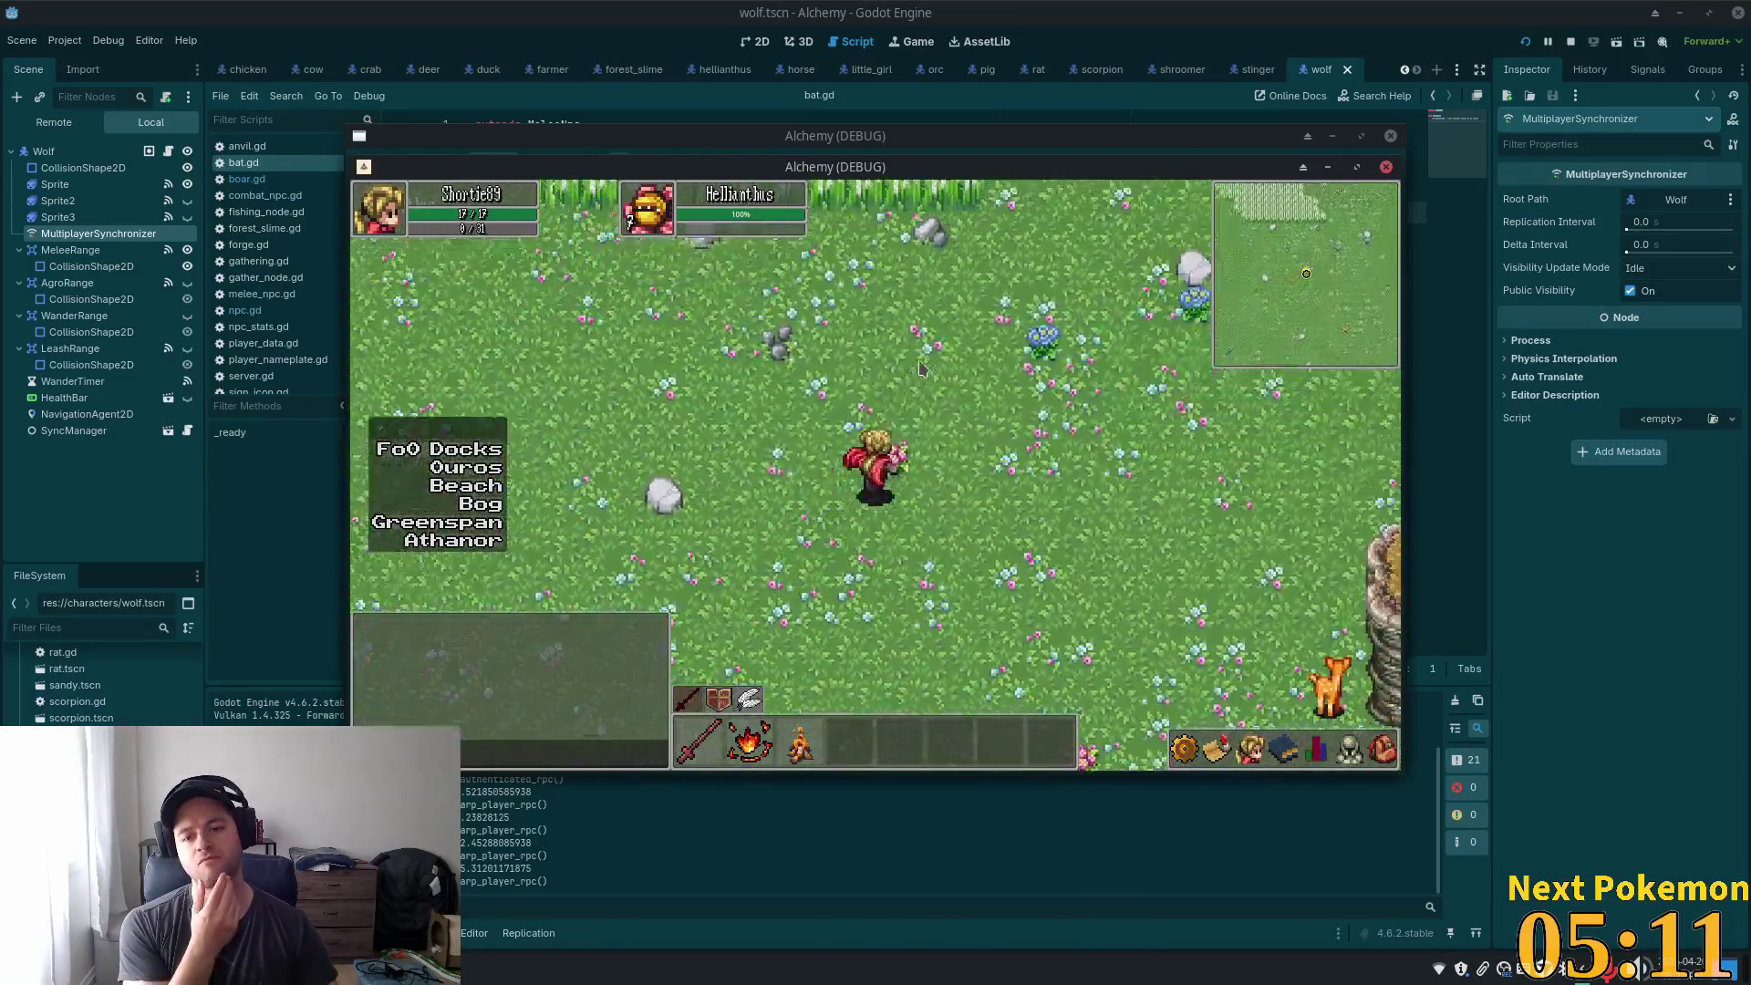
key(s)
key(d)
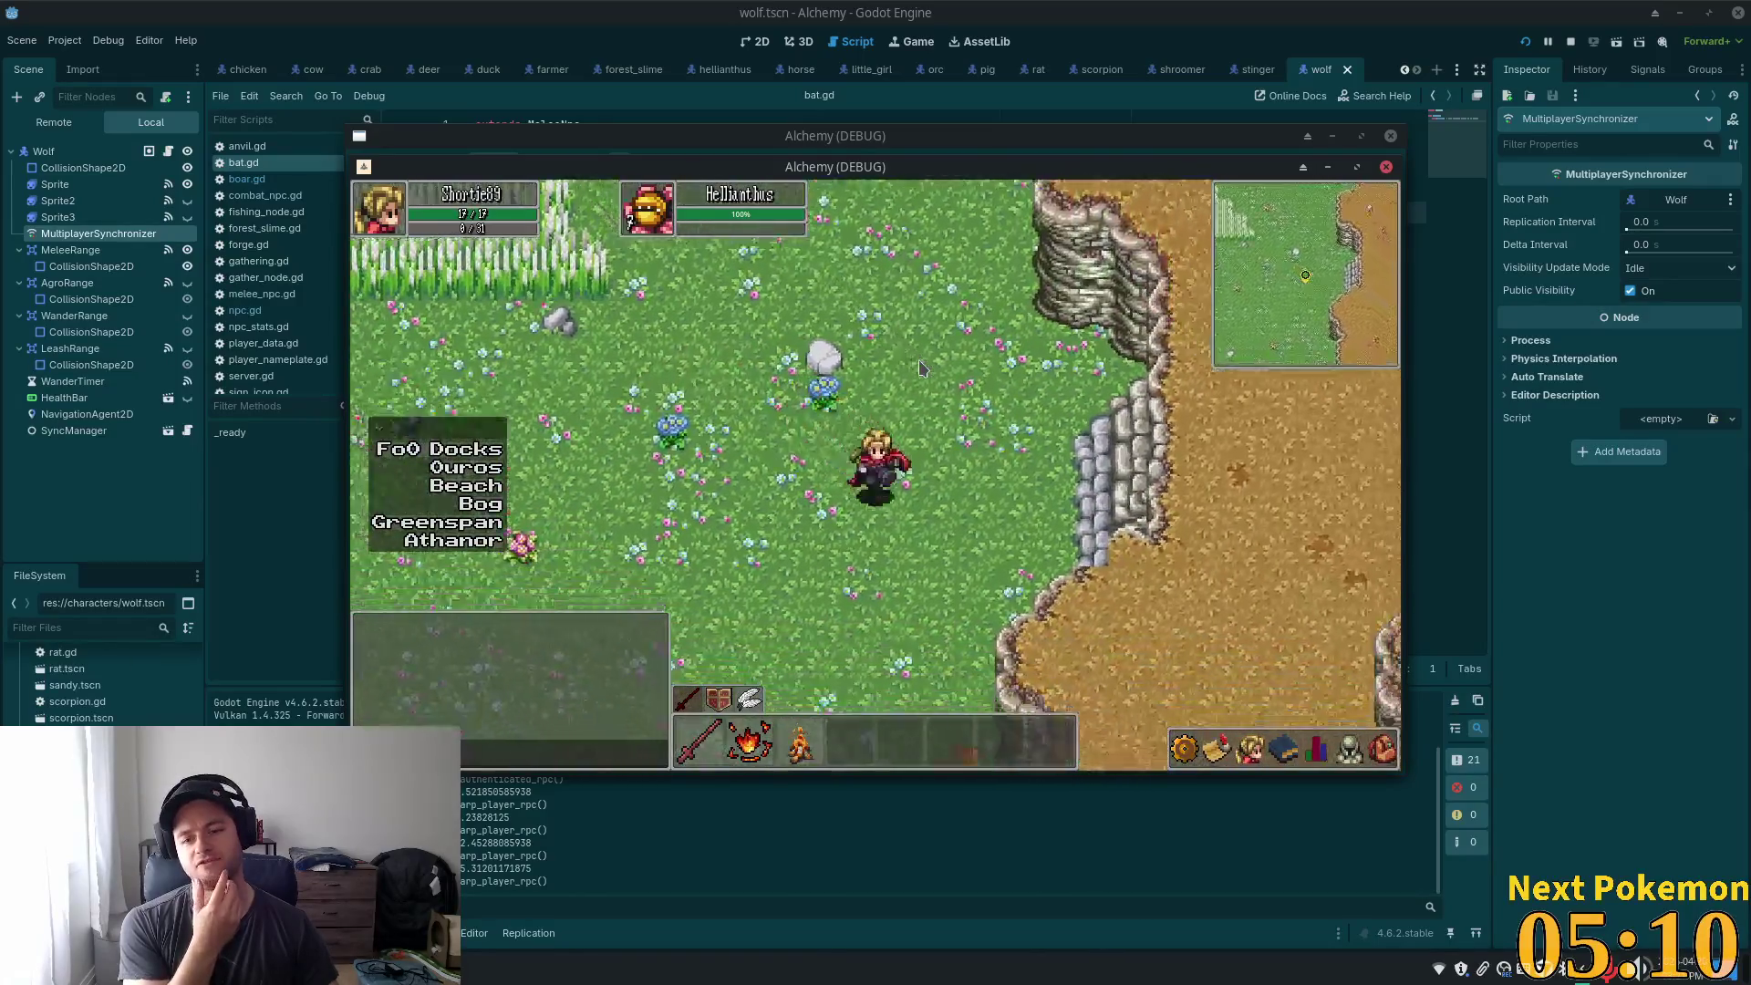
key(d)
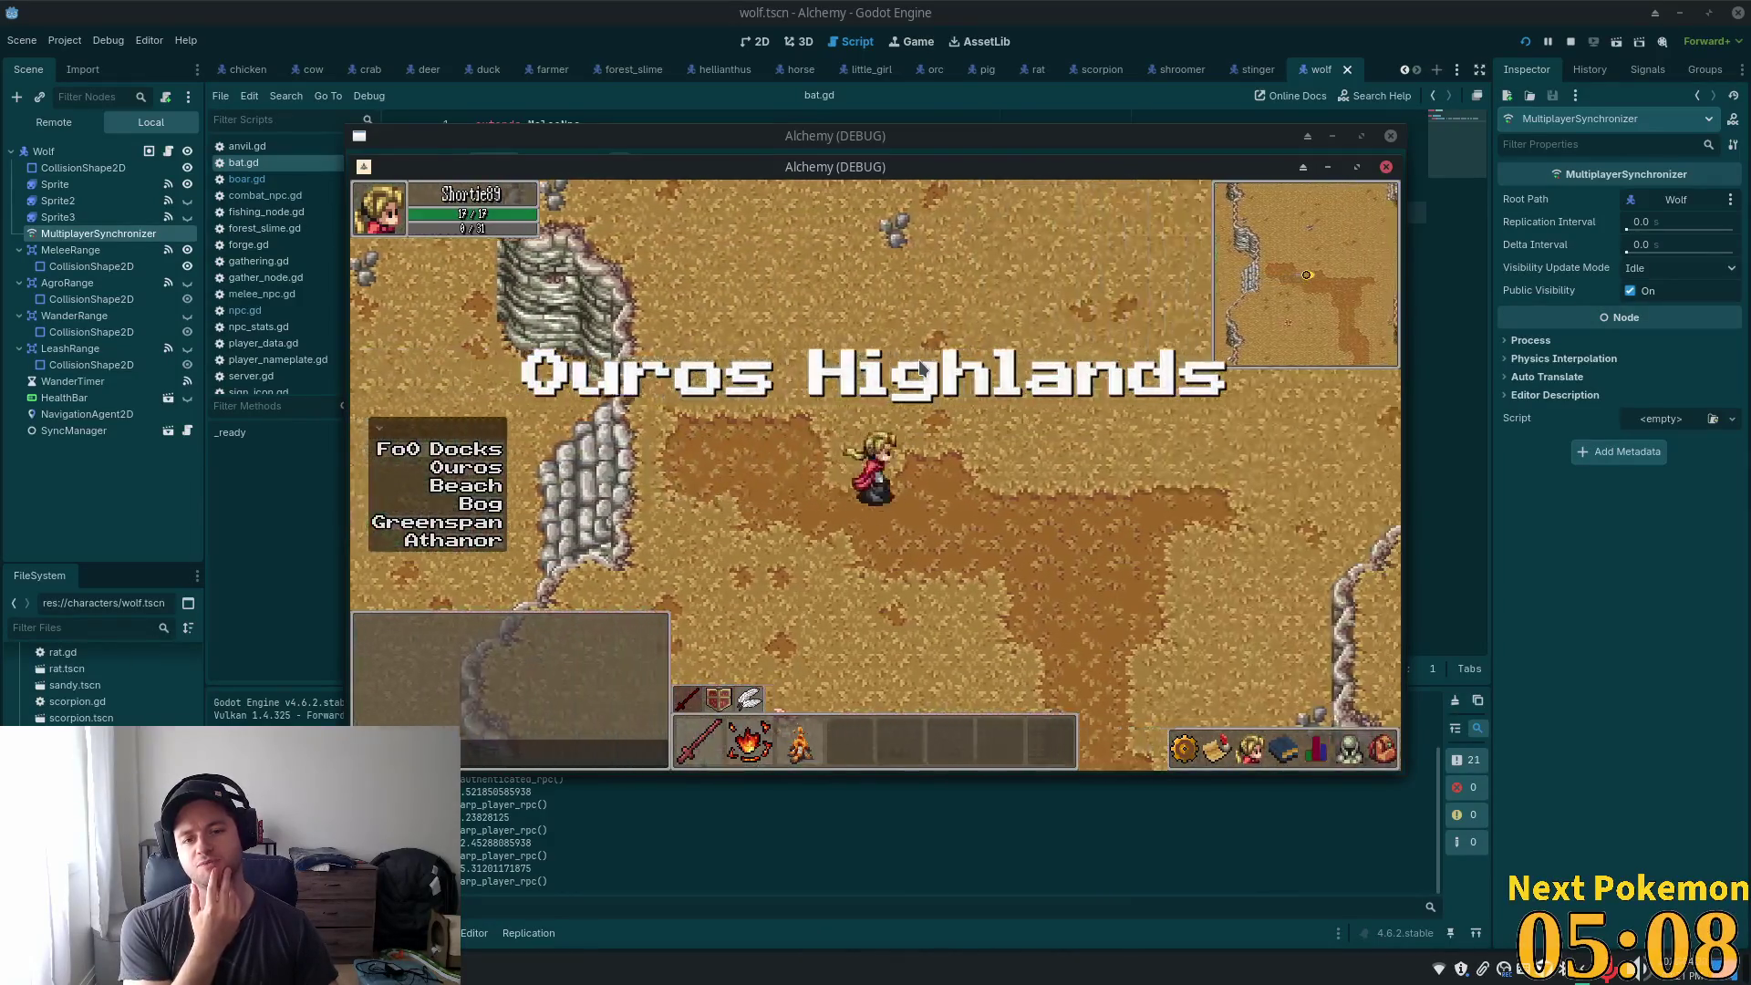
key(d)
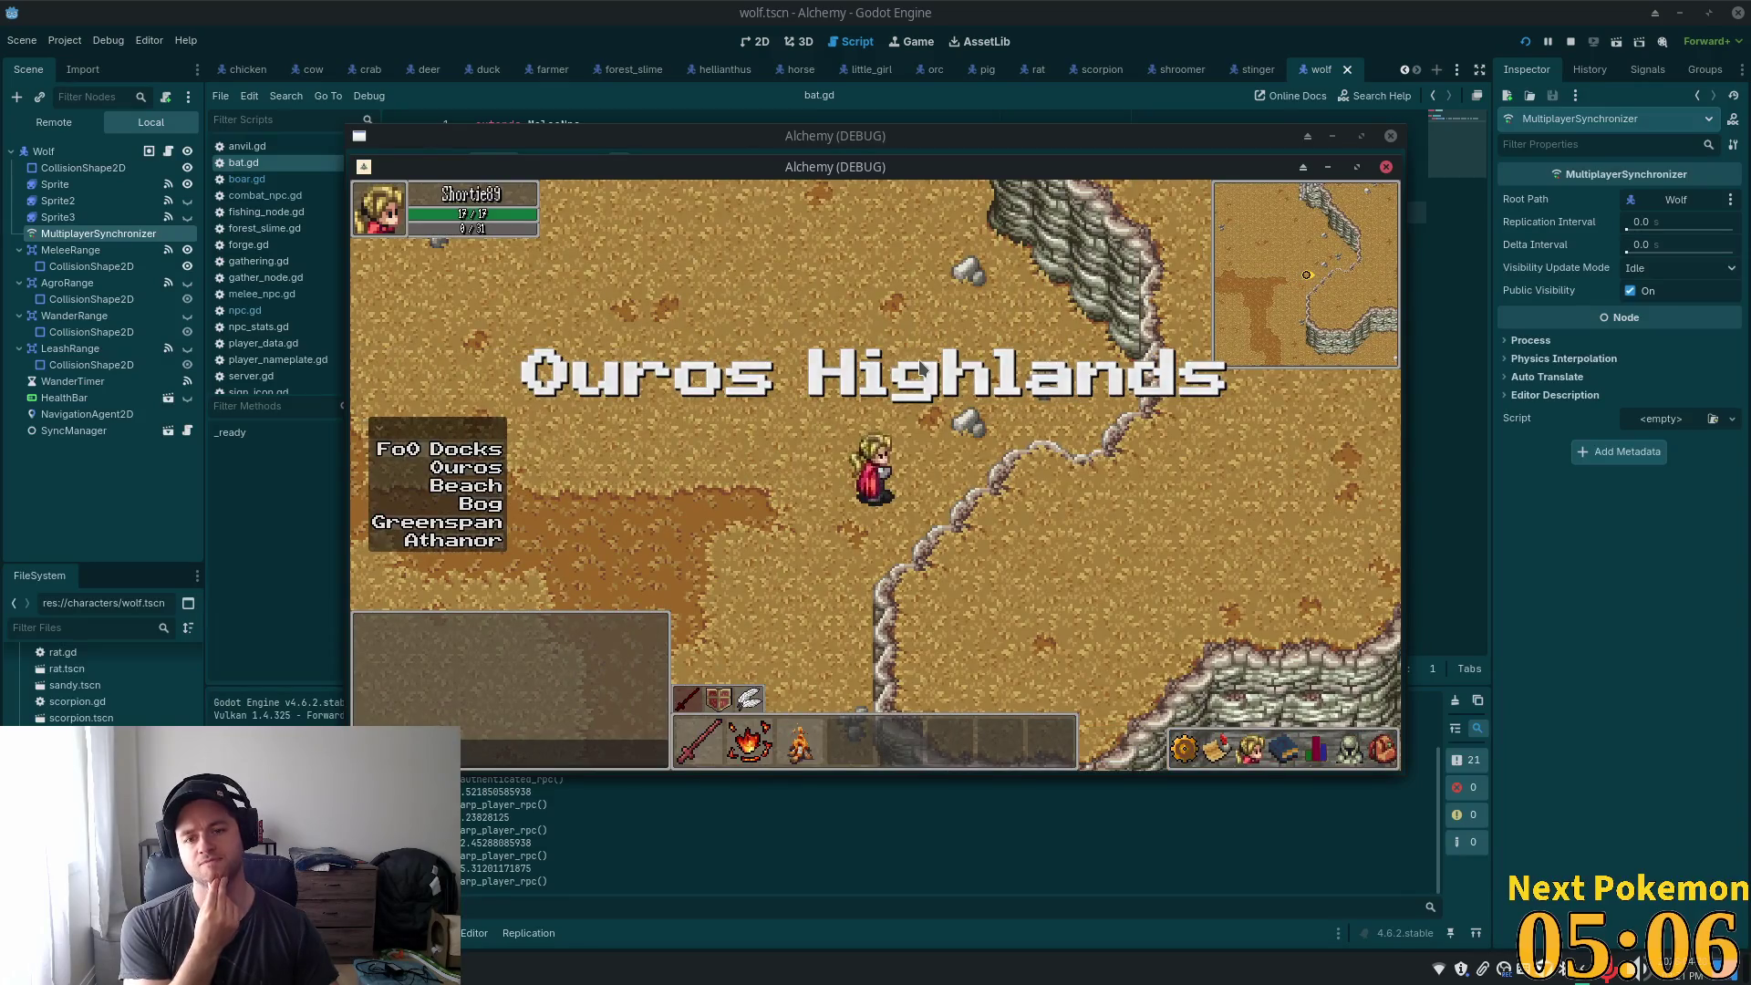
key(w)
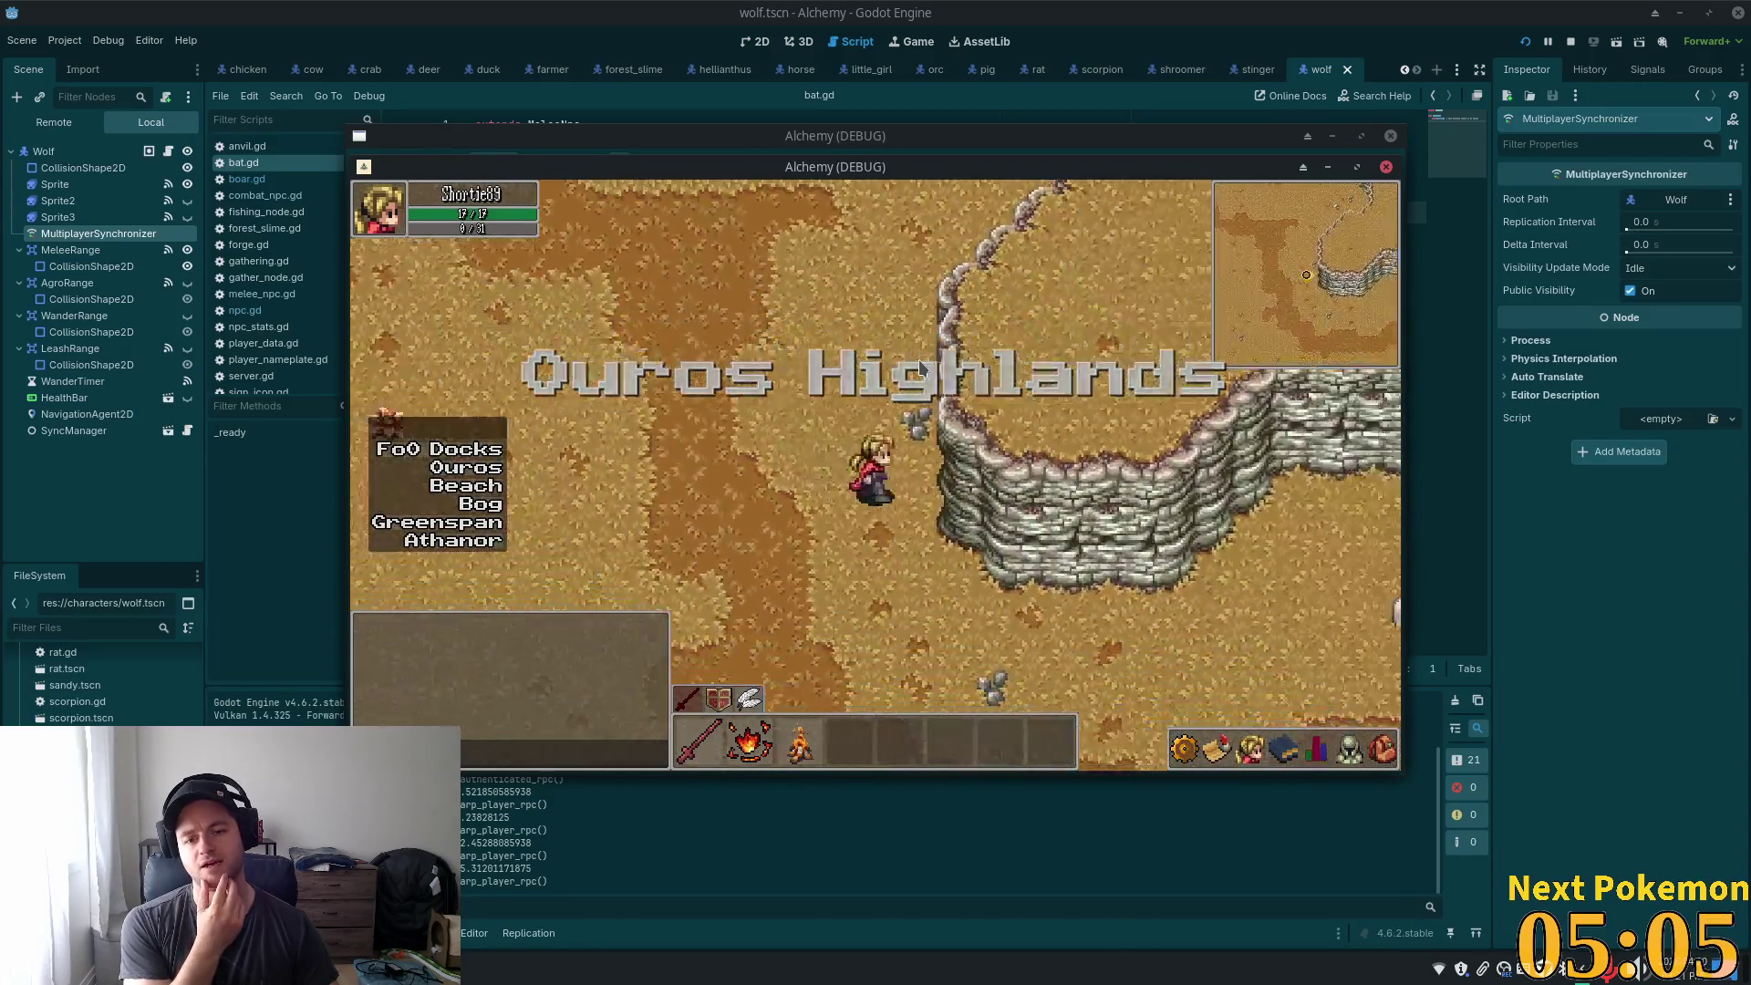
key(w)
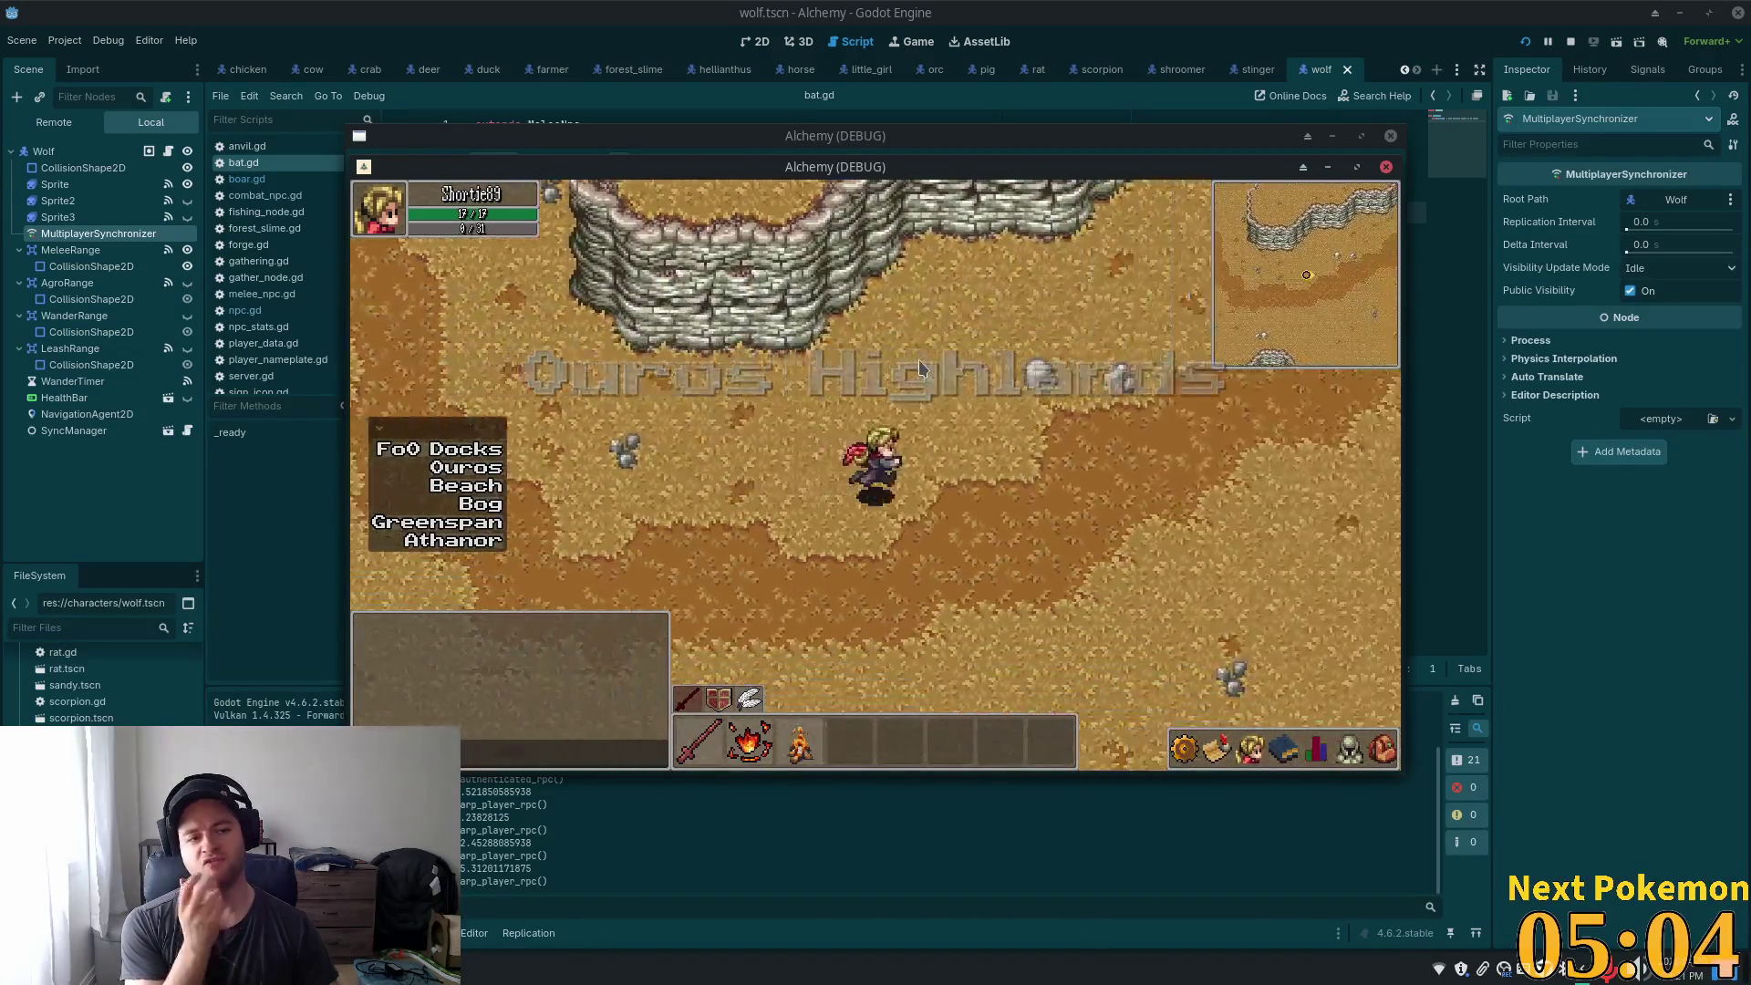
key(w)
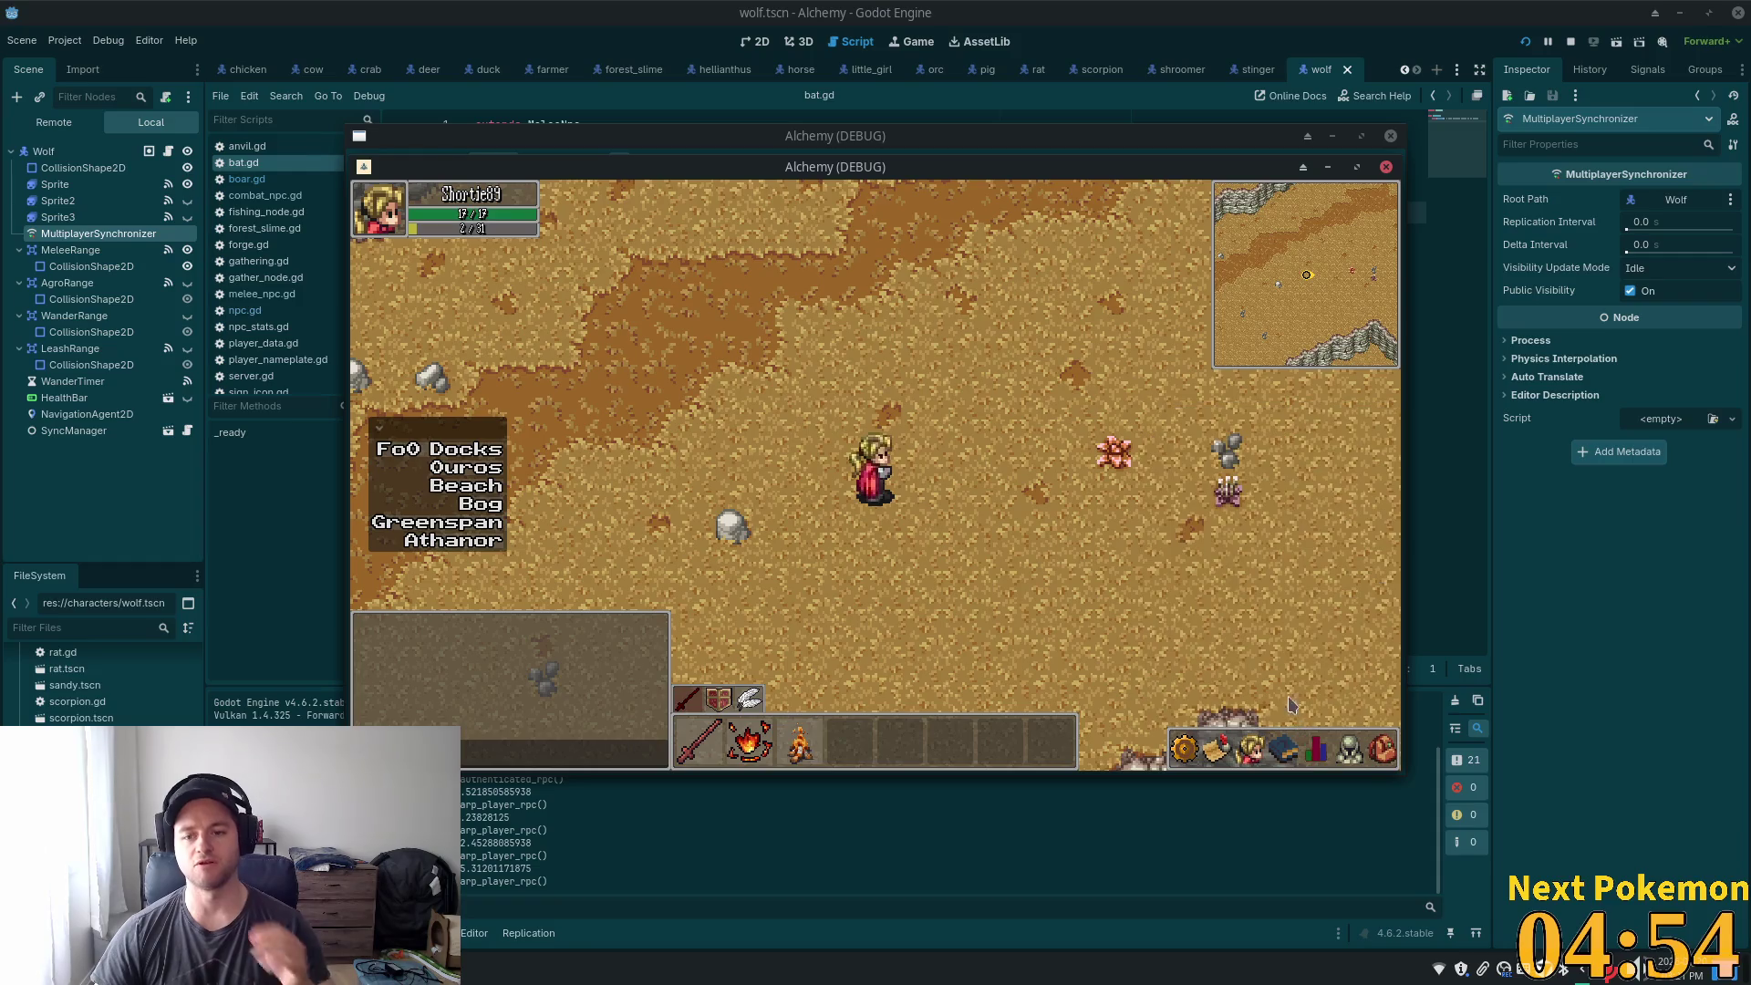
click(1316, 750)
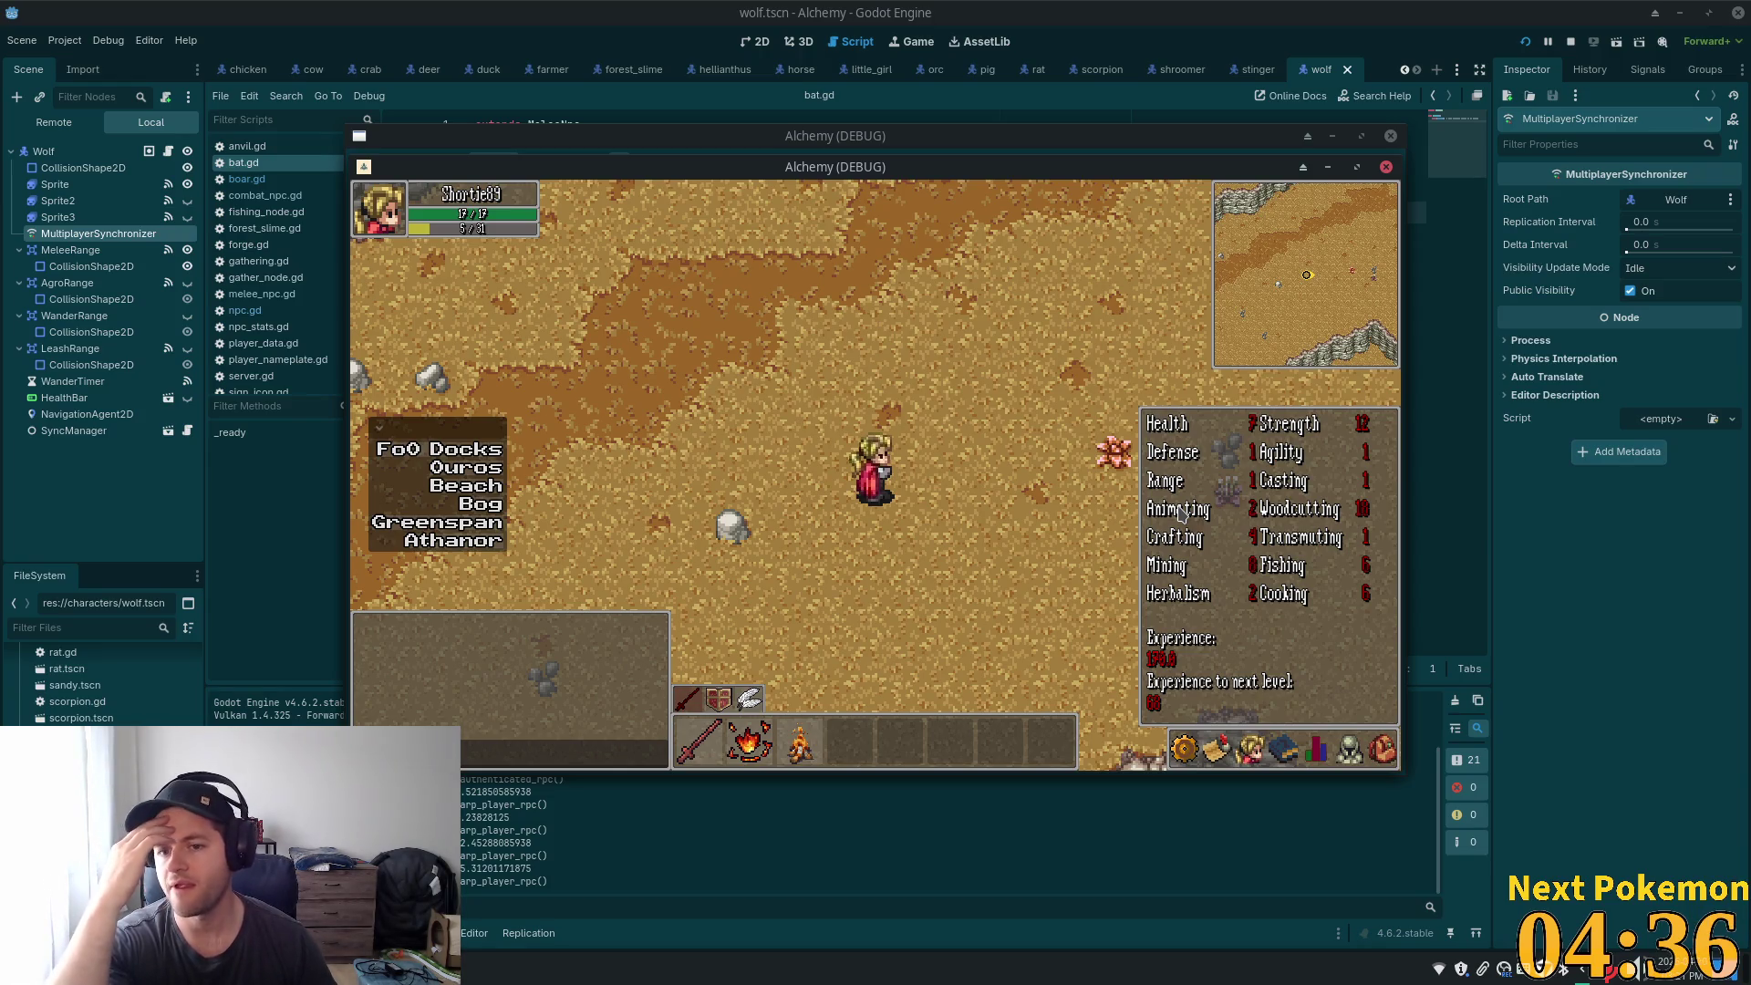
- Close the stats panel and walk the hero around the desert toward the cliffs
key(Up)
key(Left)
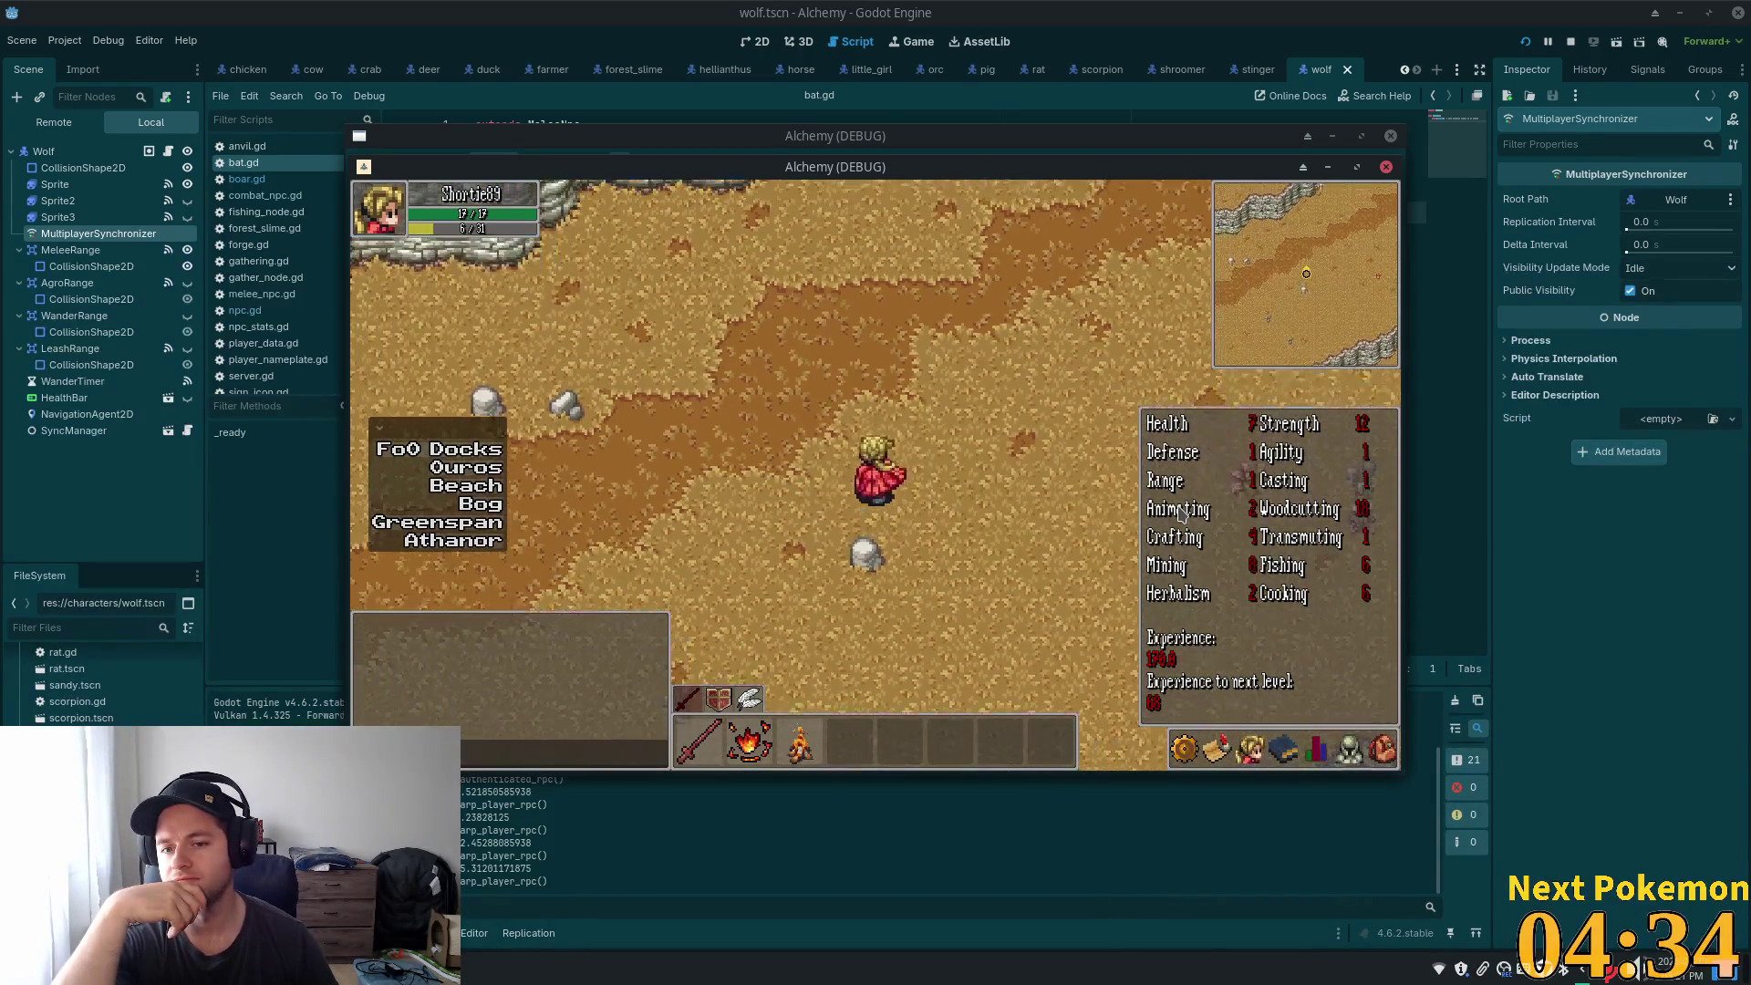
key(Down)
key(Left)
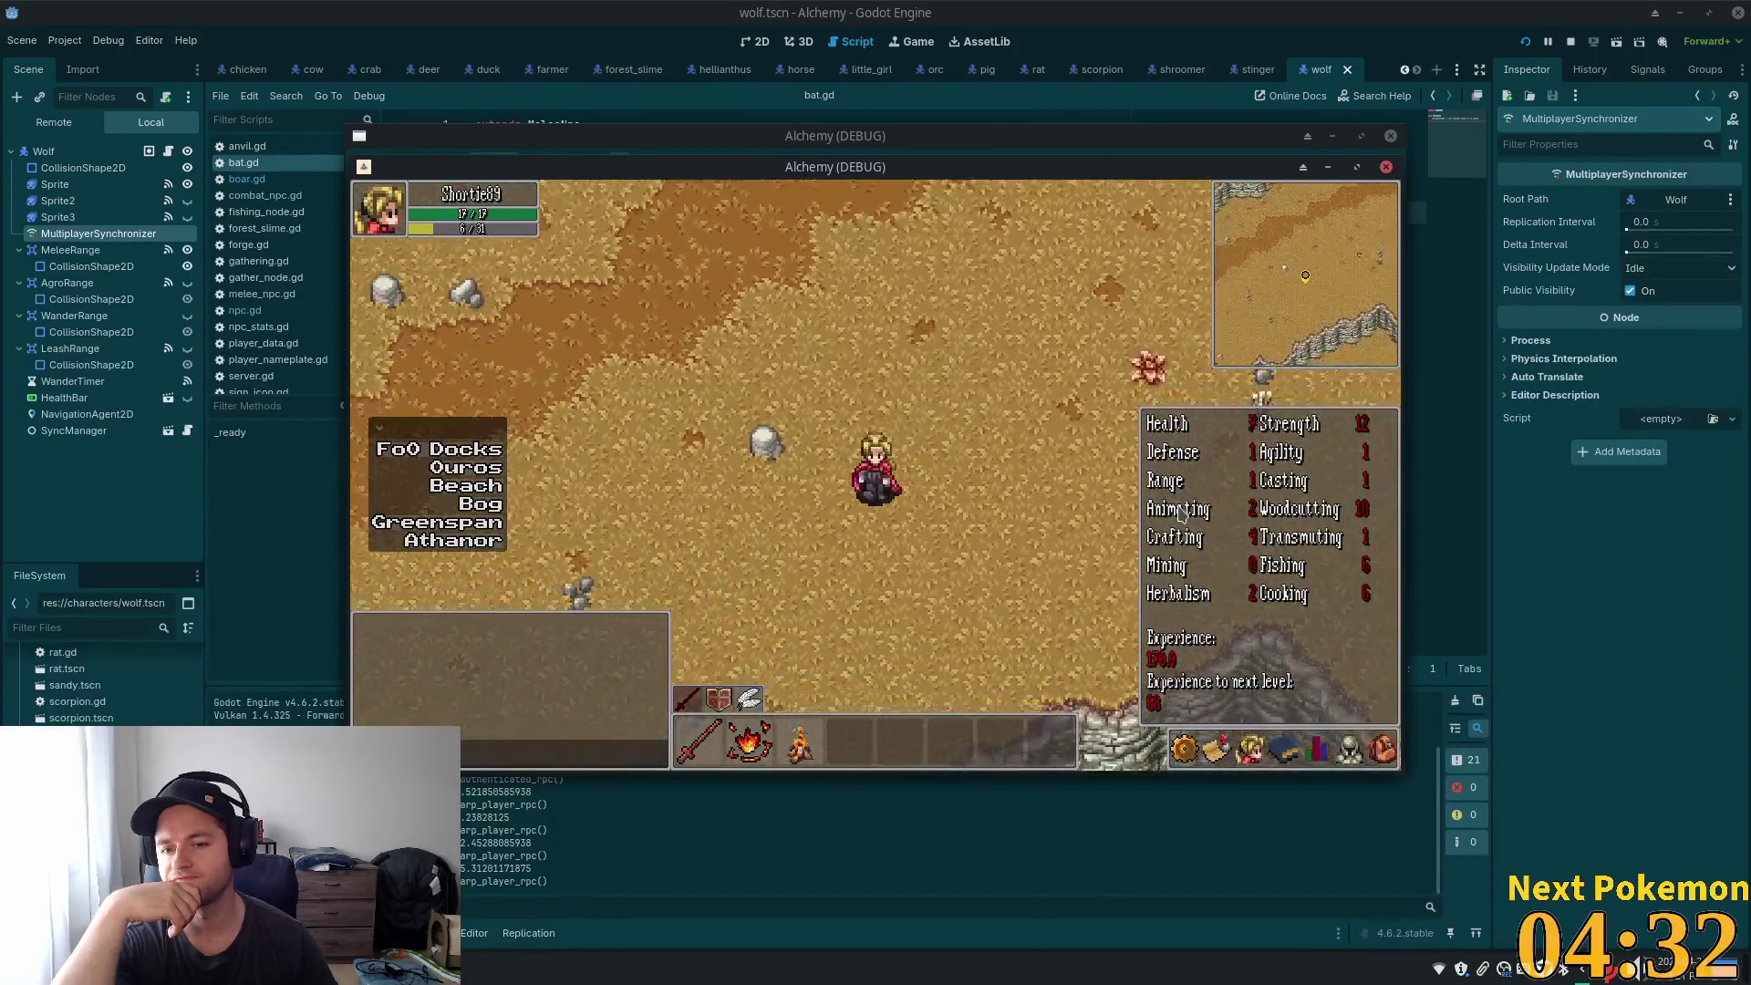
key(Up)
key(Left)
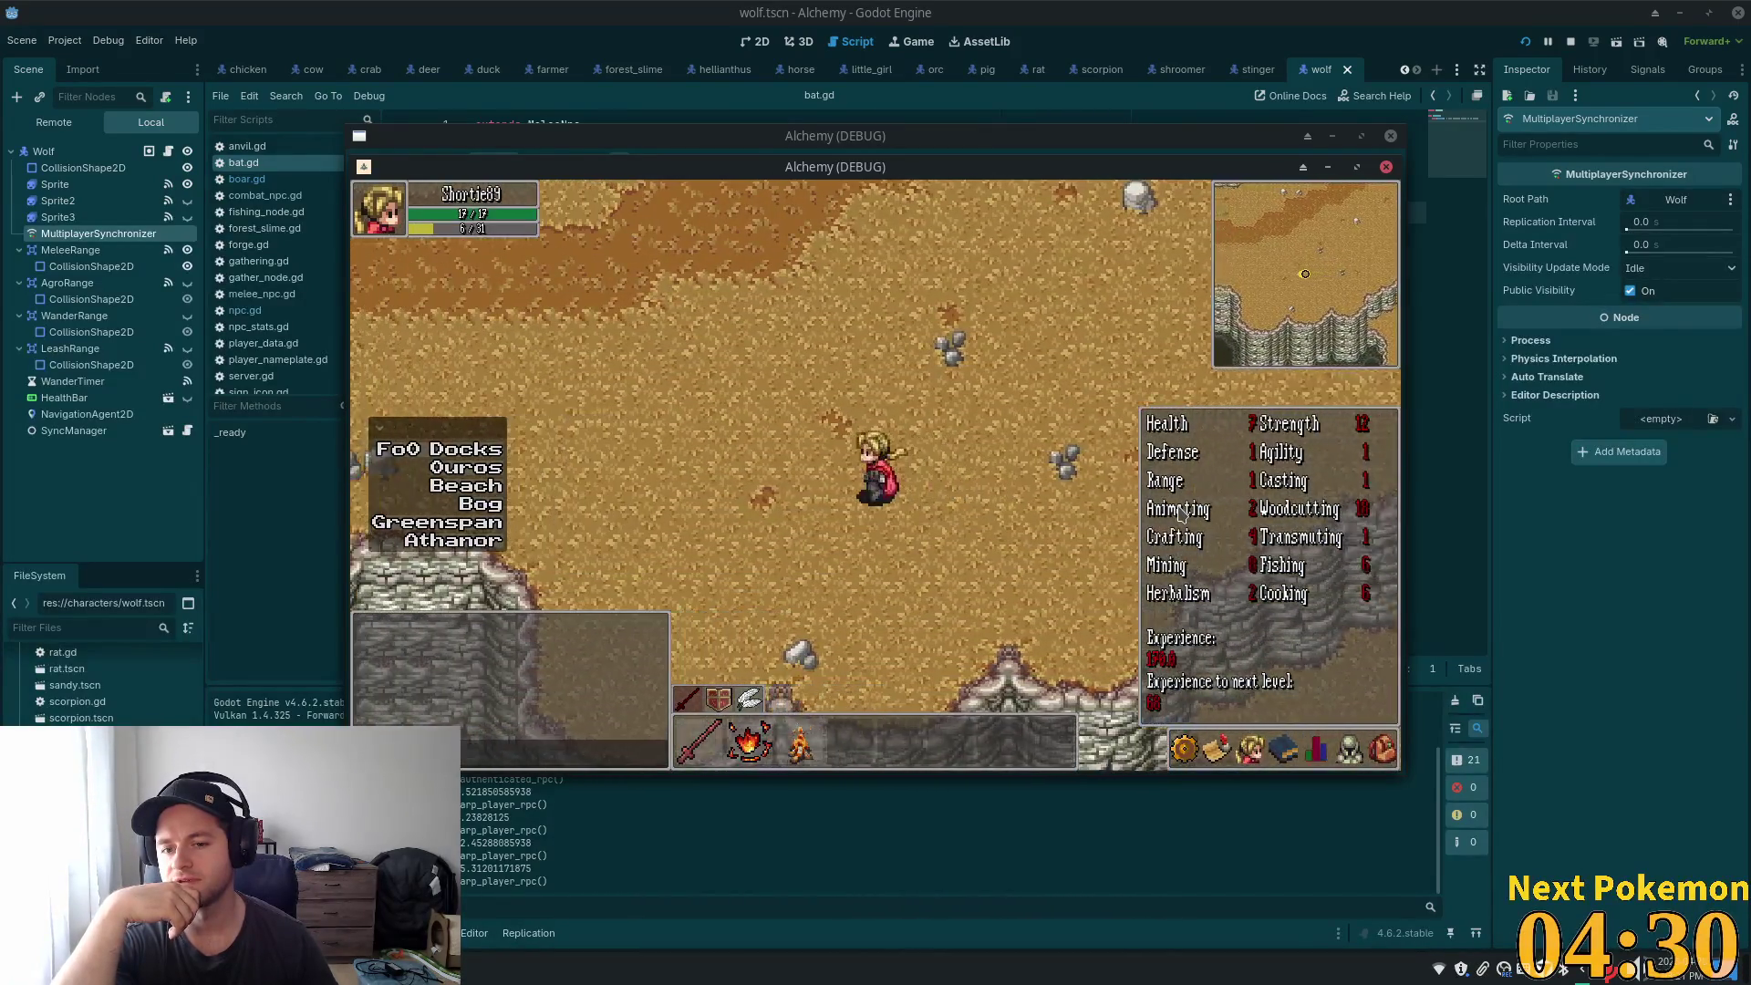
key(Up)
key(Left)
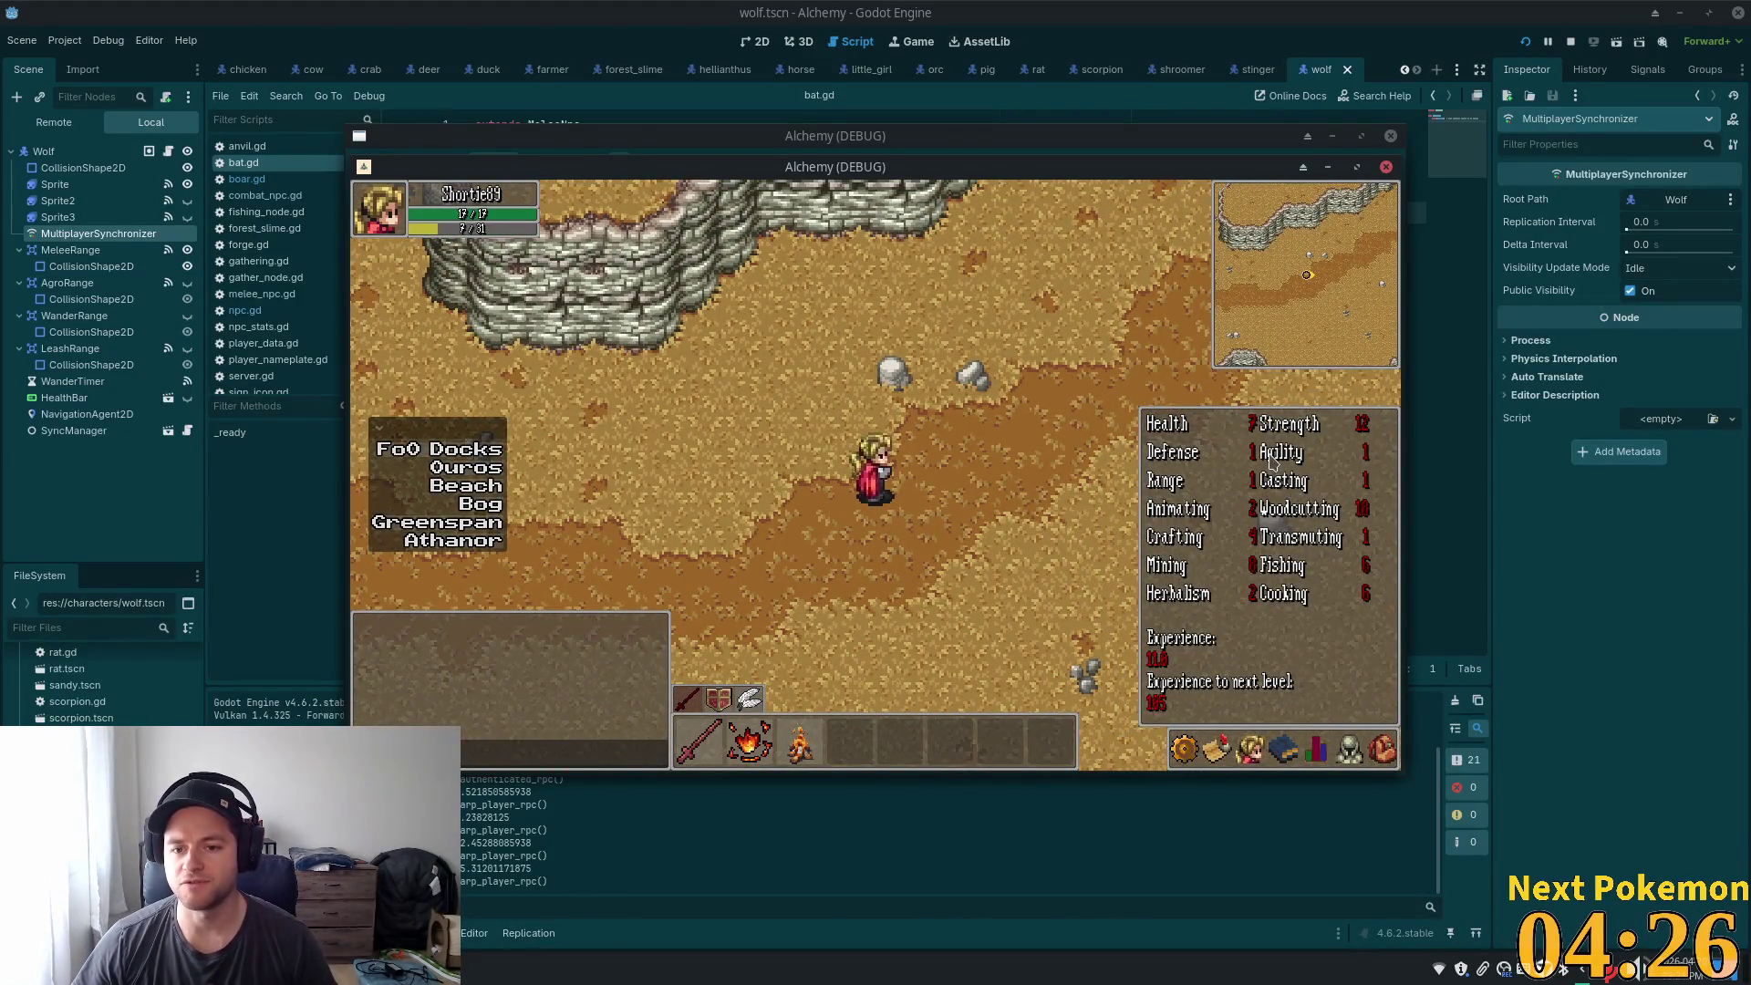
key(Up)
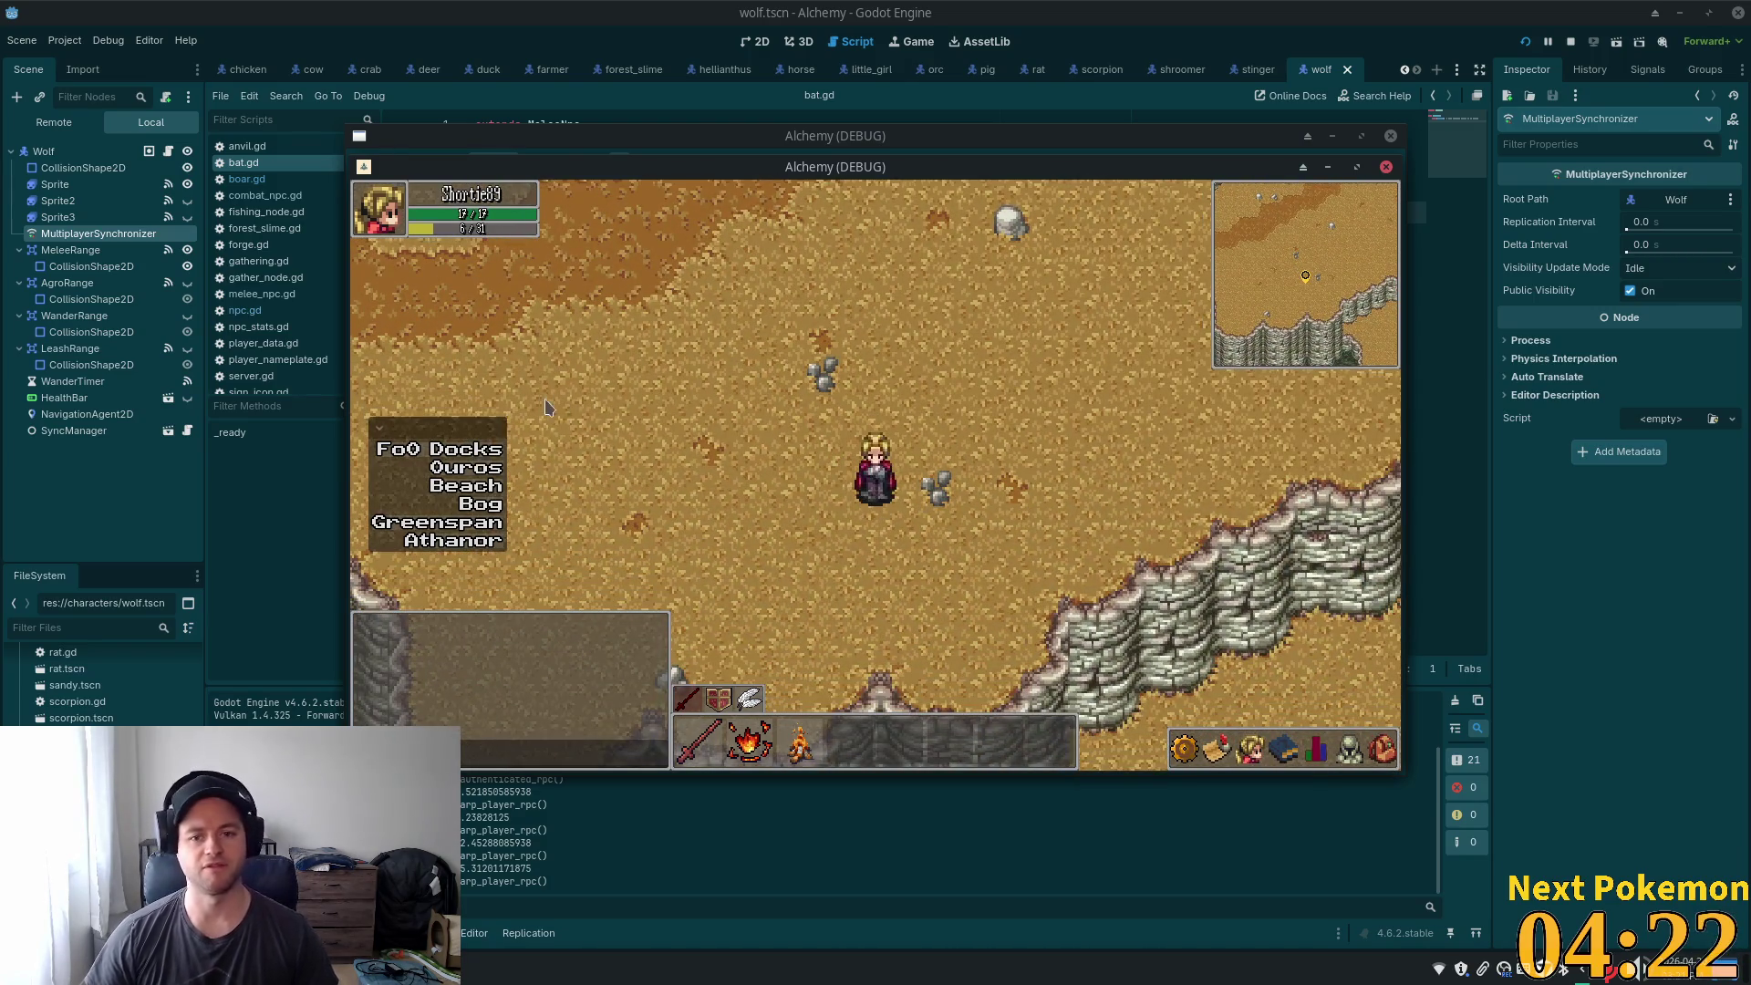
key(Up)
key(Right)
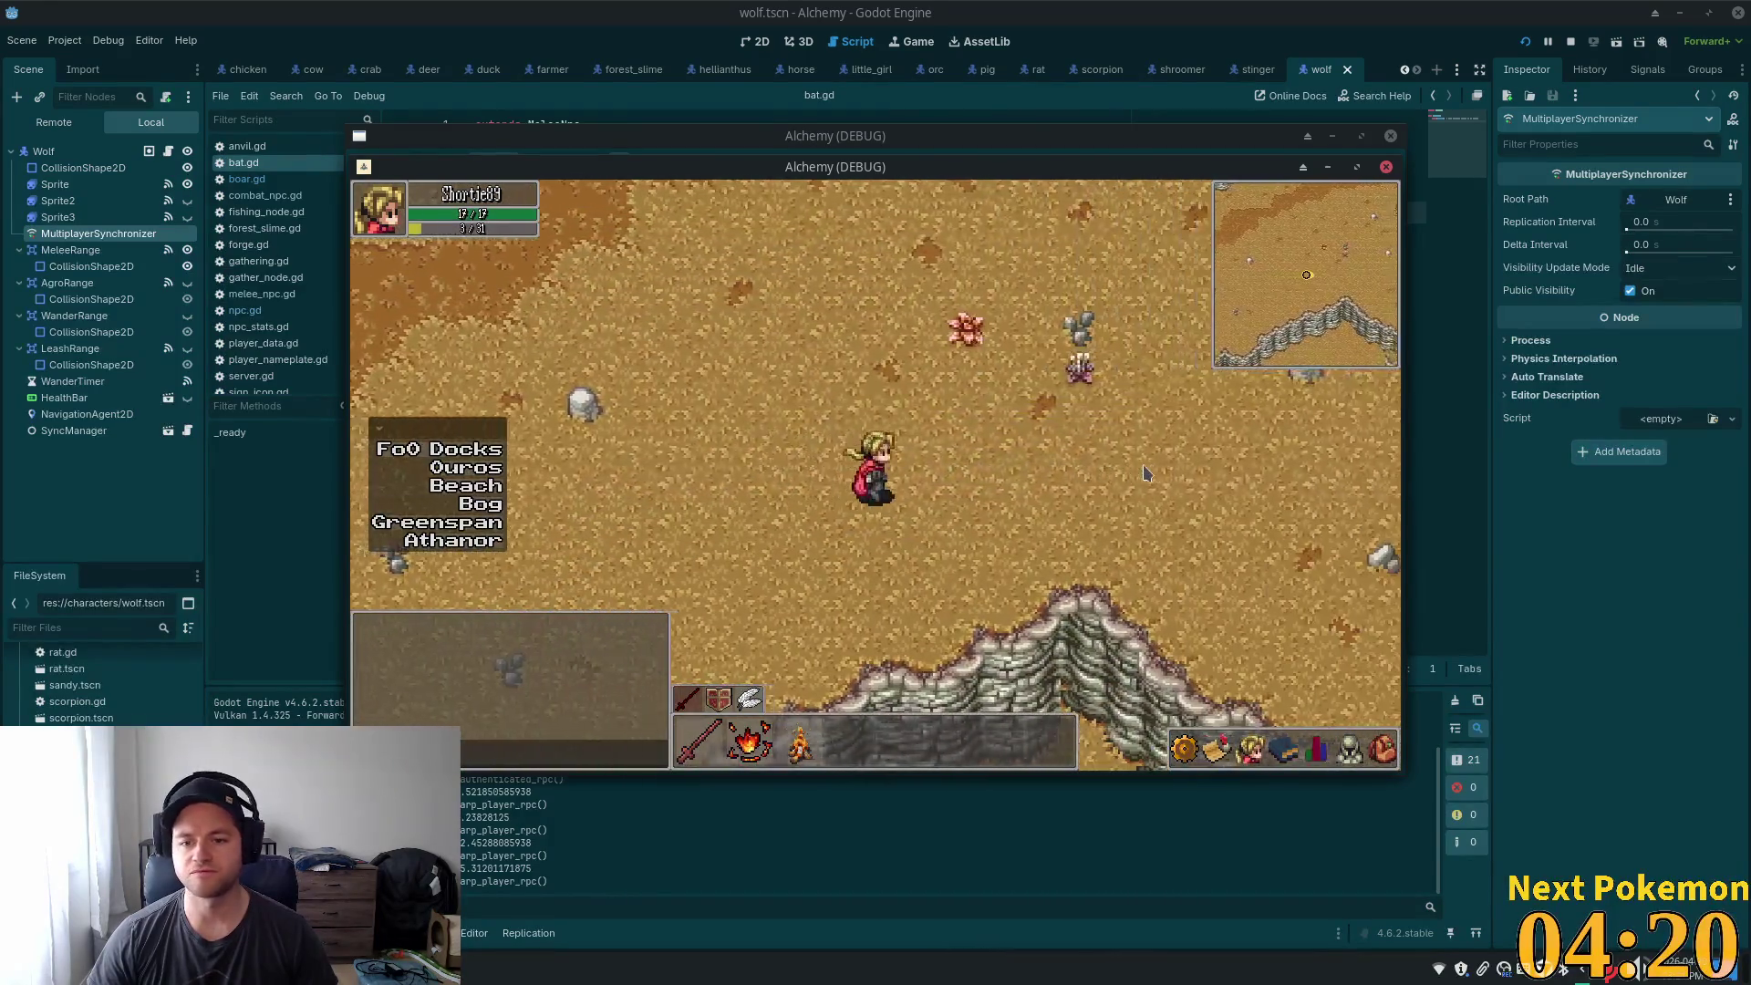
- Walk the hero with WASD past the cliffs into the Ouros area
key(Right)
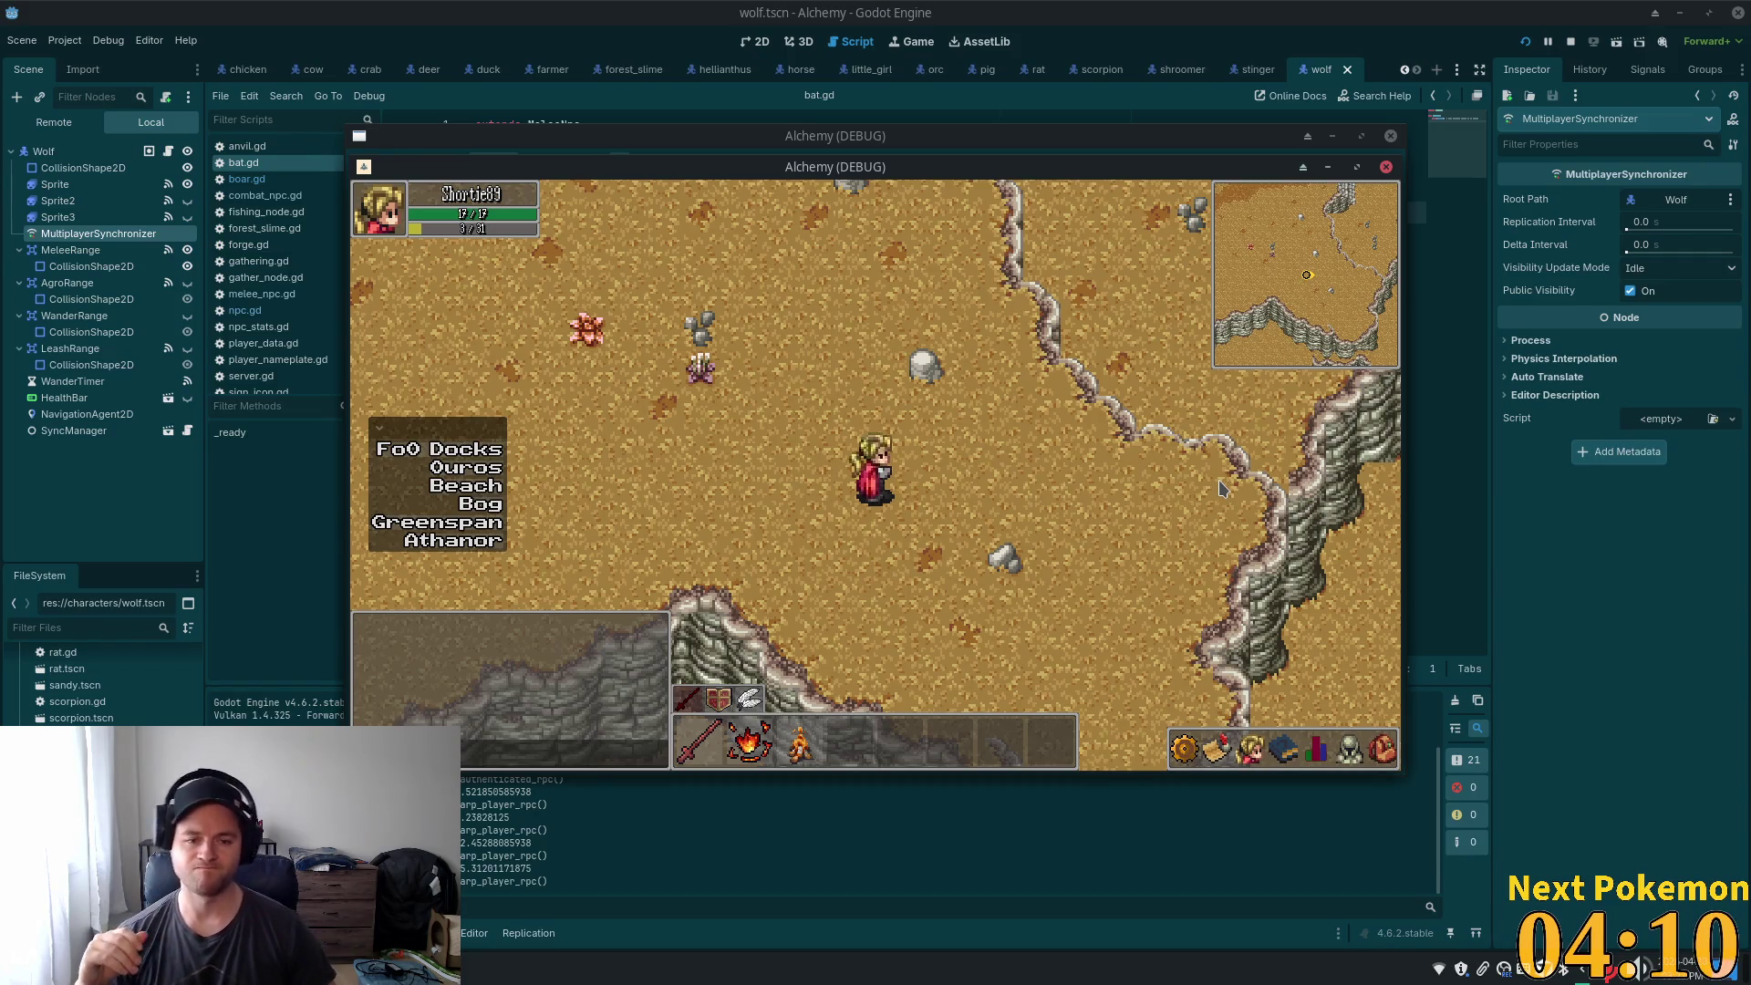
key(a)
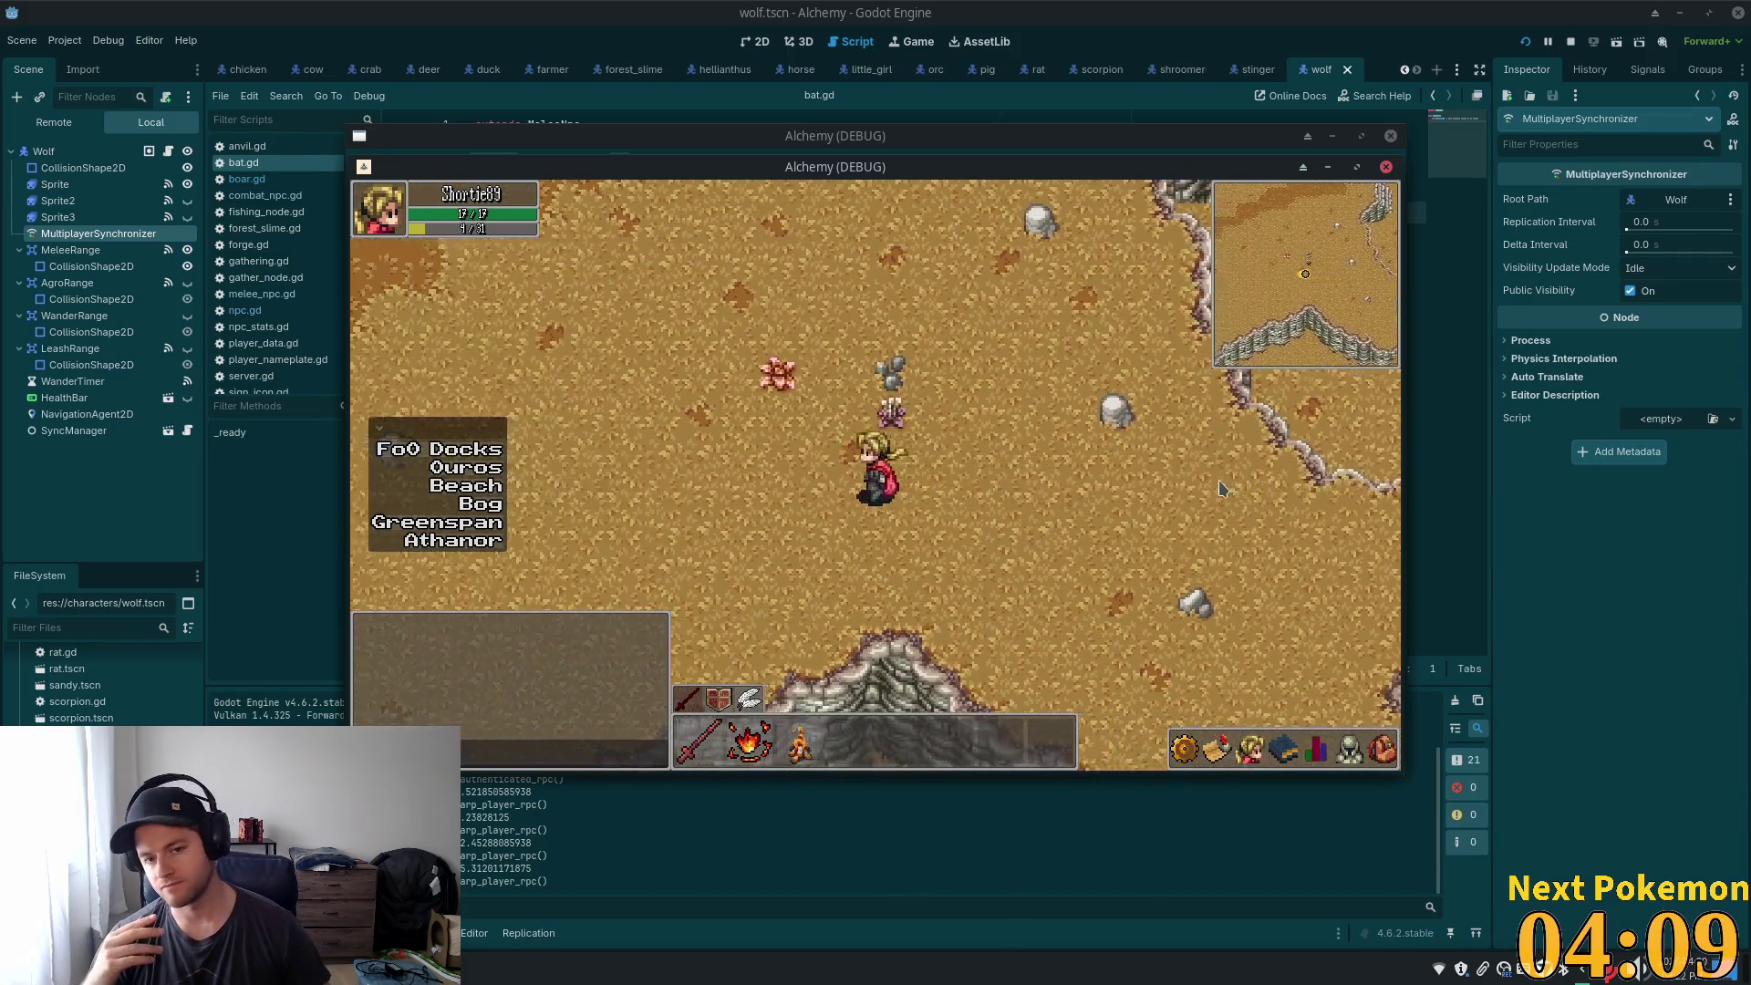
key(a)
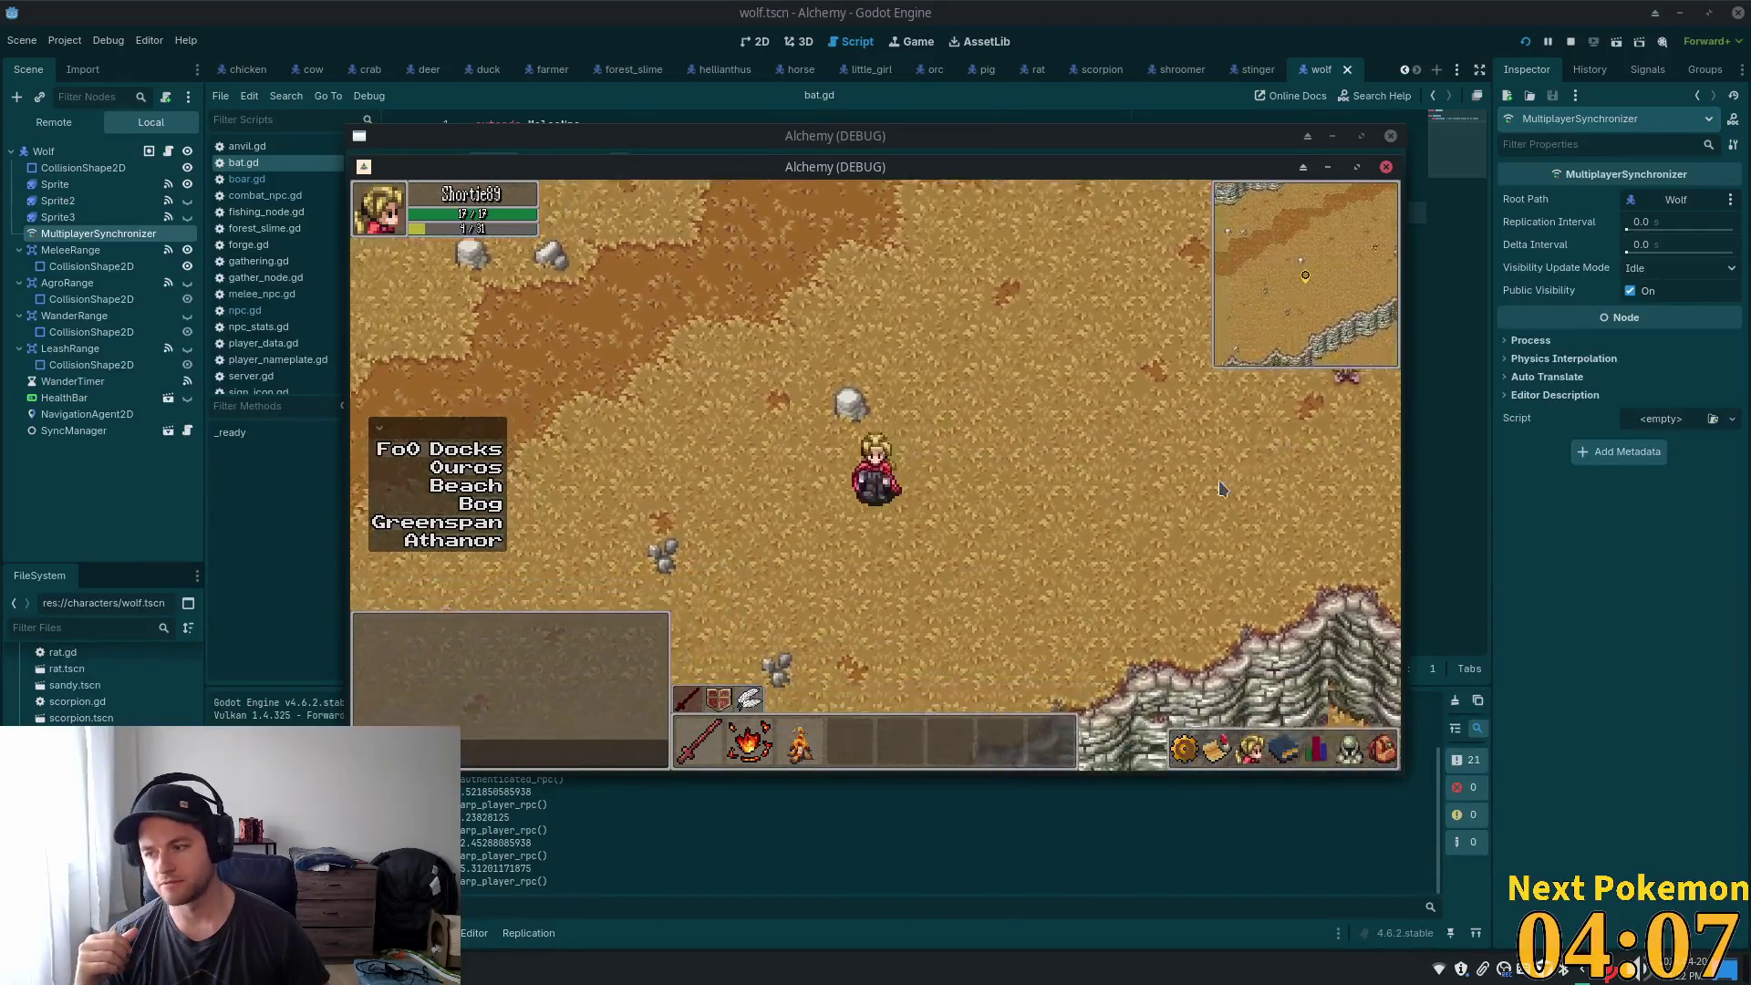
key(w)
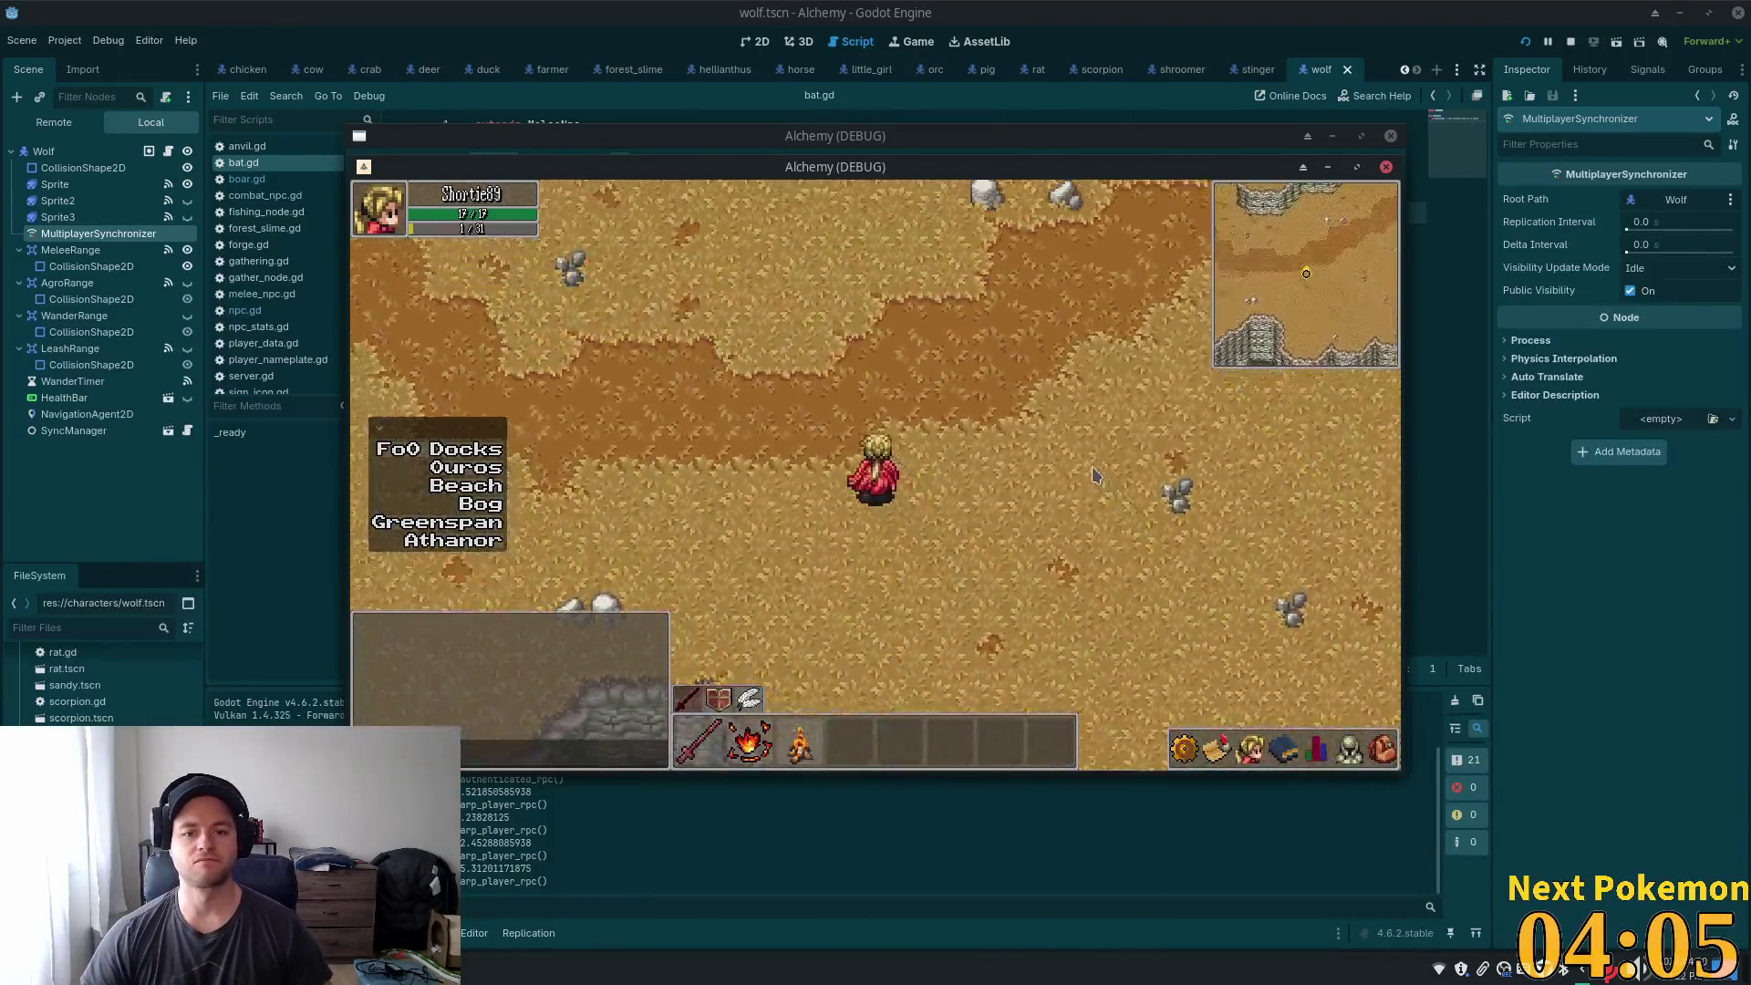
key(s)
key(d)
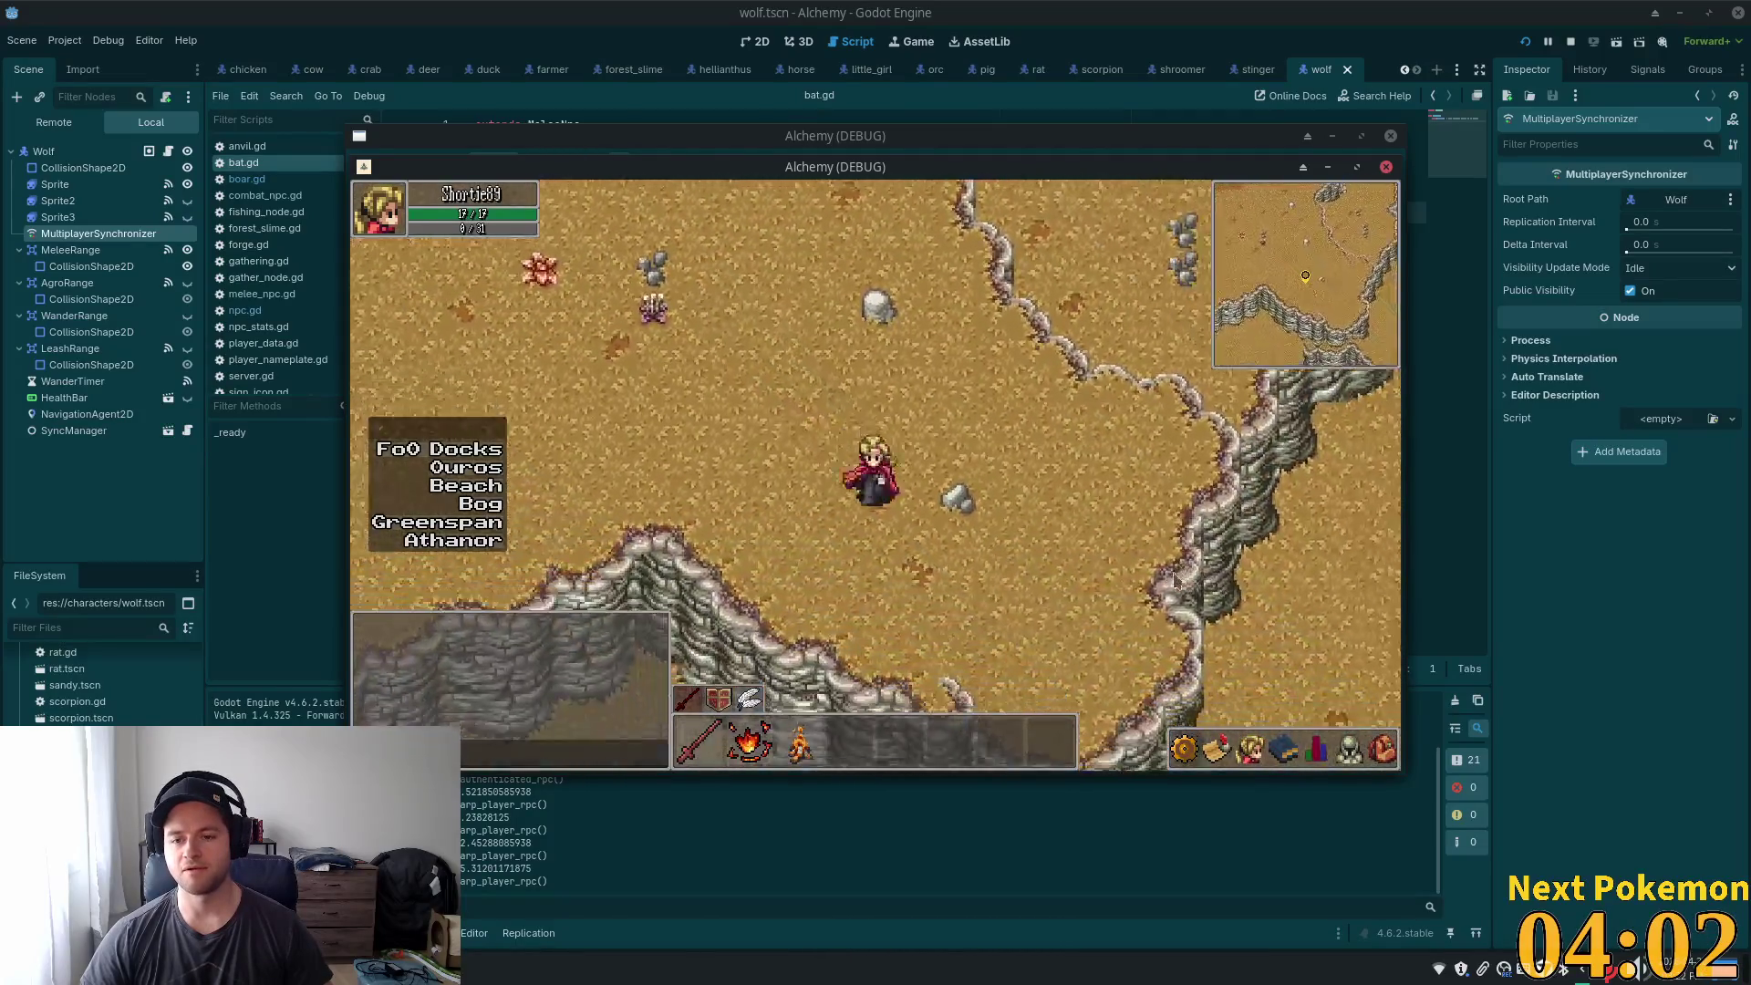
key(w)
key(d)
key(s)
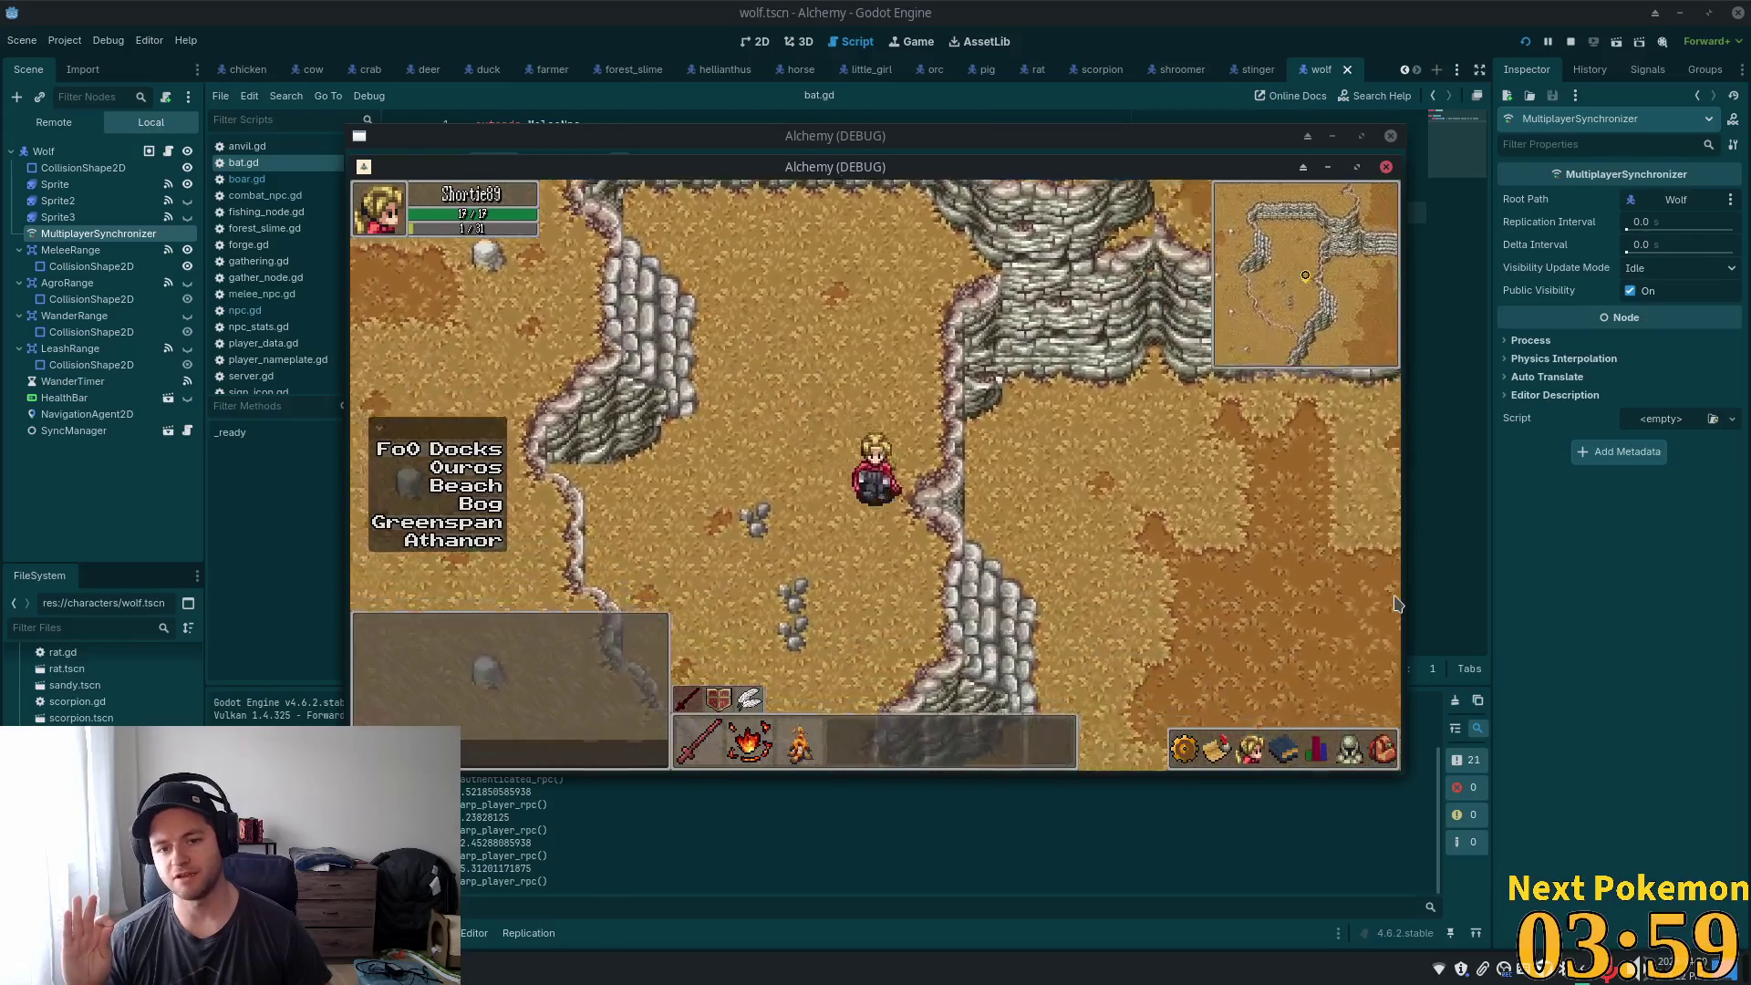
key(d)
key(s)
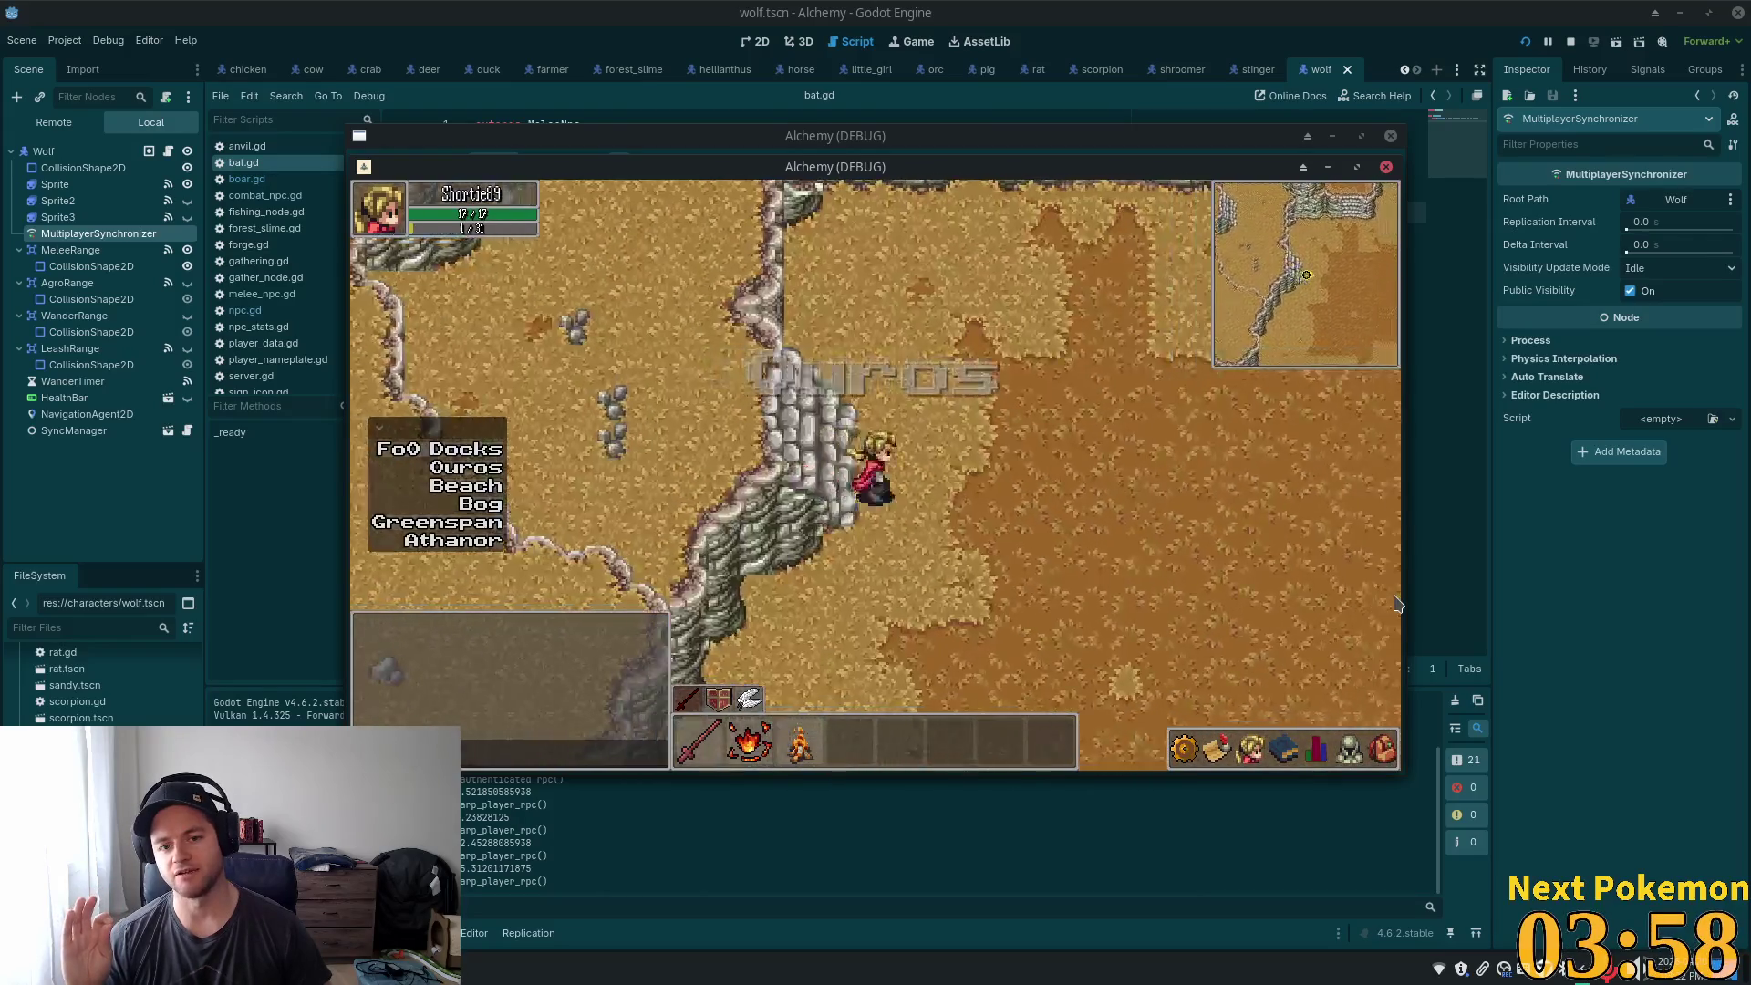
key(d)
key(s)
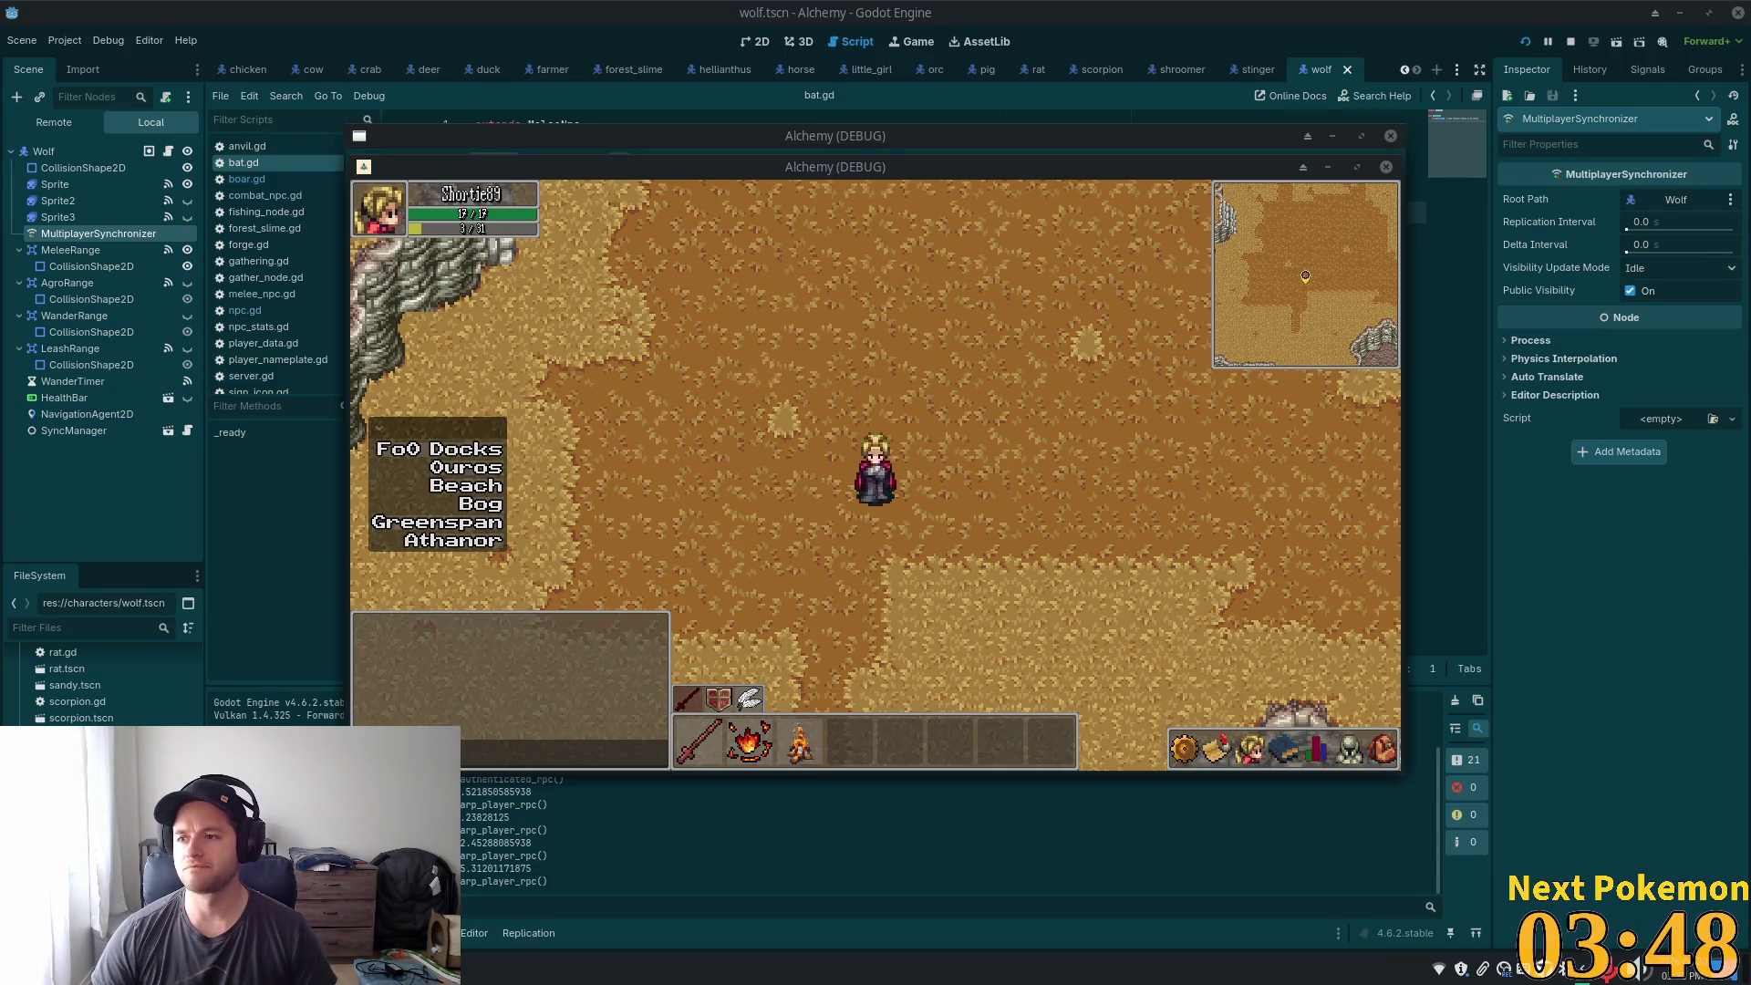
- Click-to-move the hero across the stone bridge into town and into the inn
click(1178, 465)
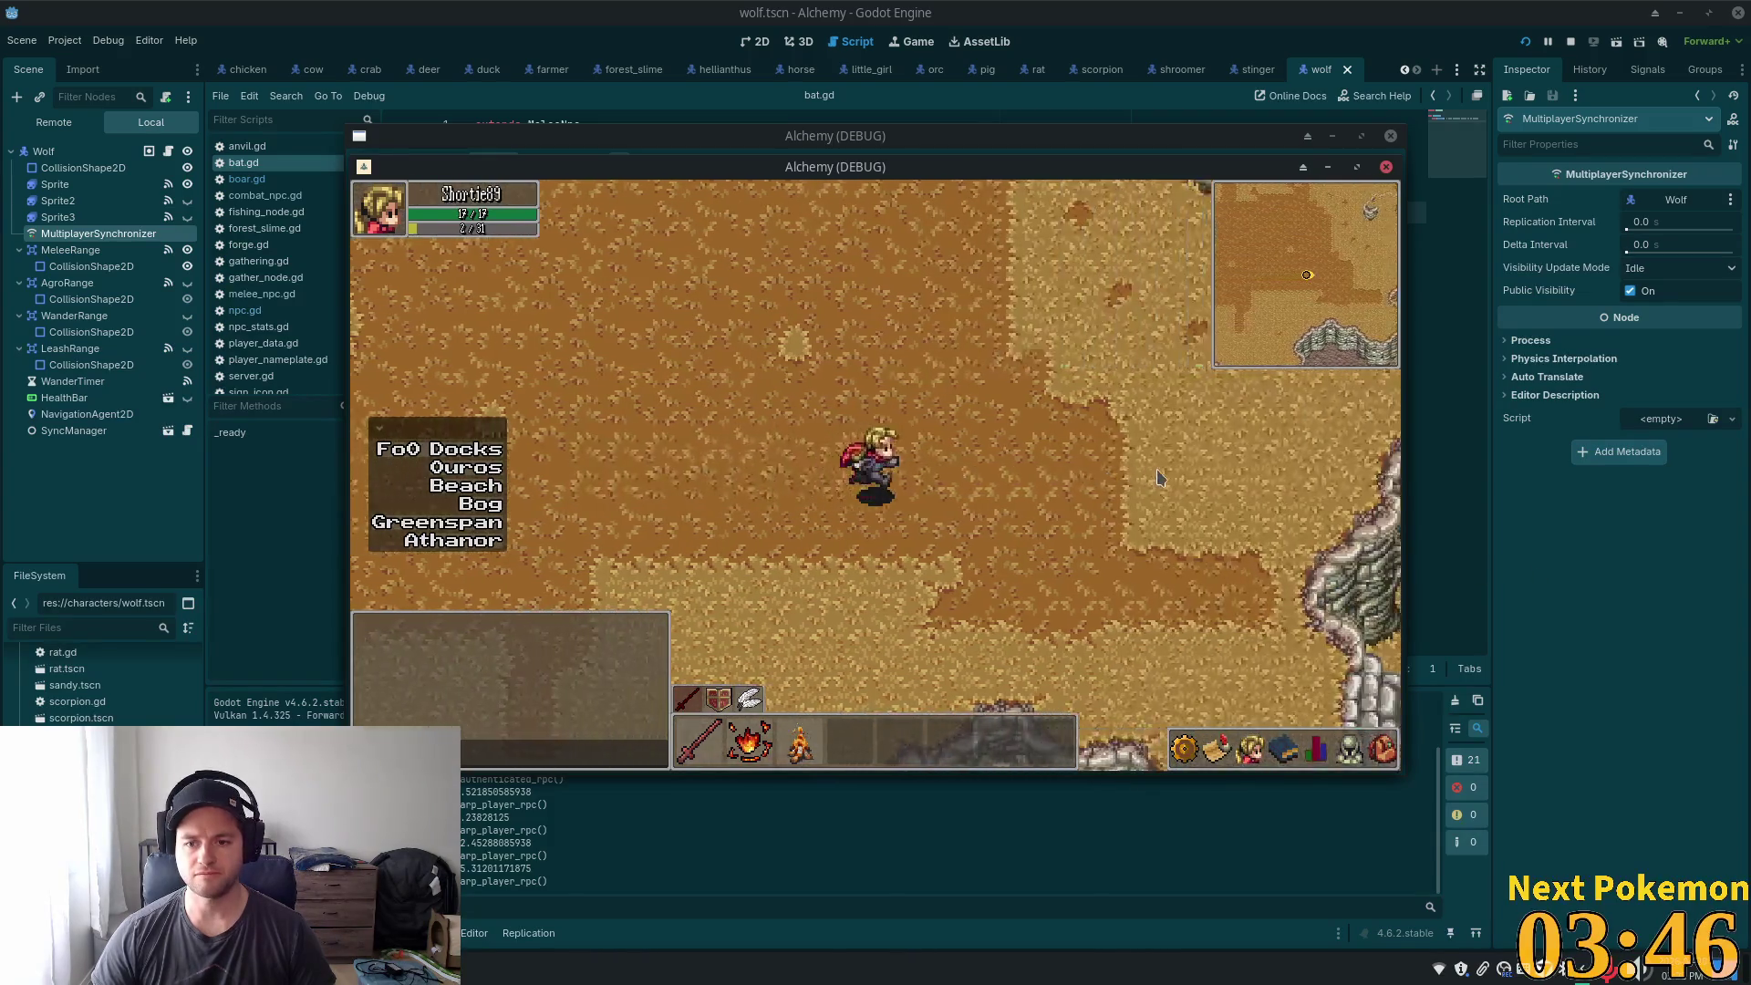
drag(1151, 481, 1120, 490)
click(1120, 490)
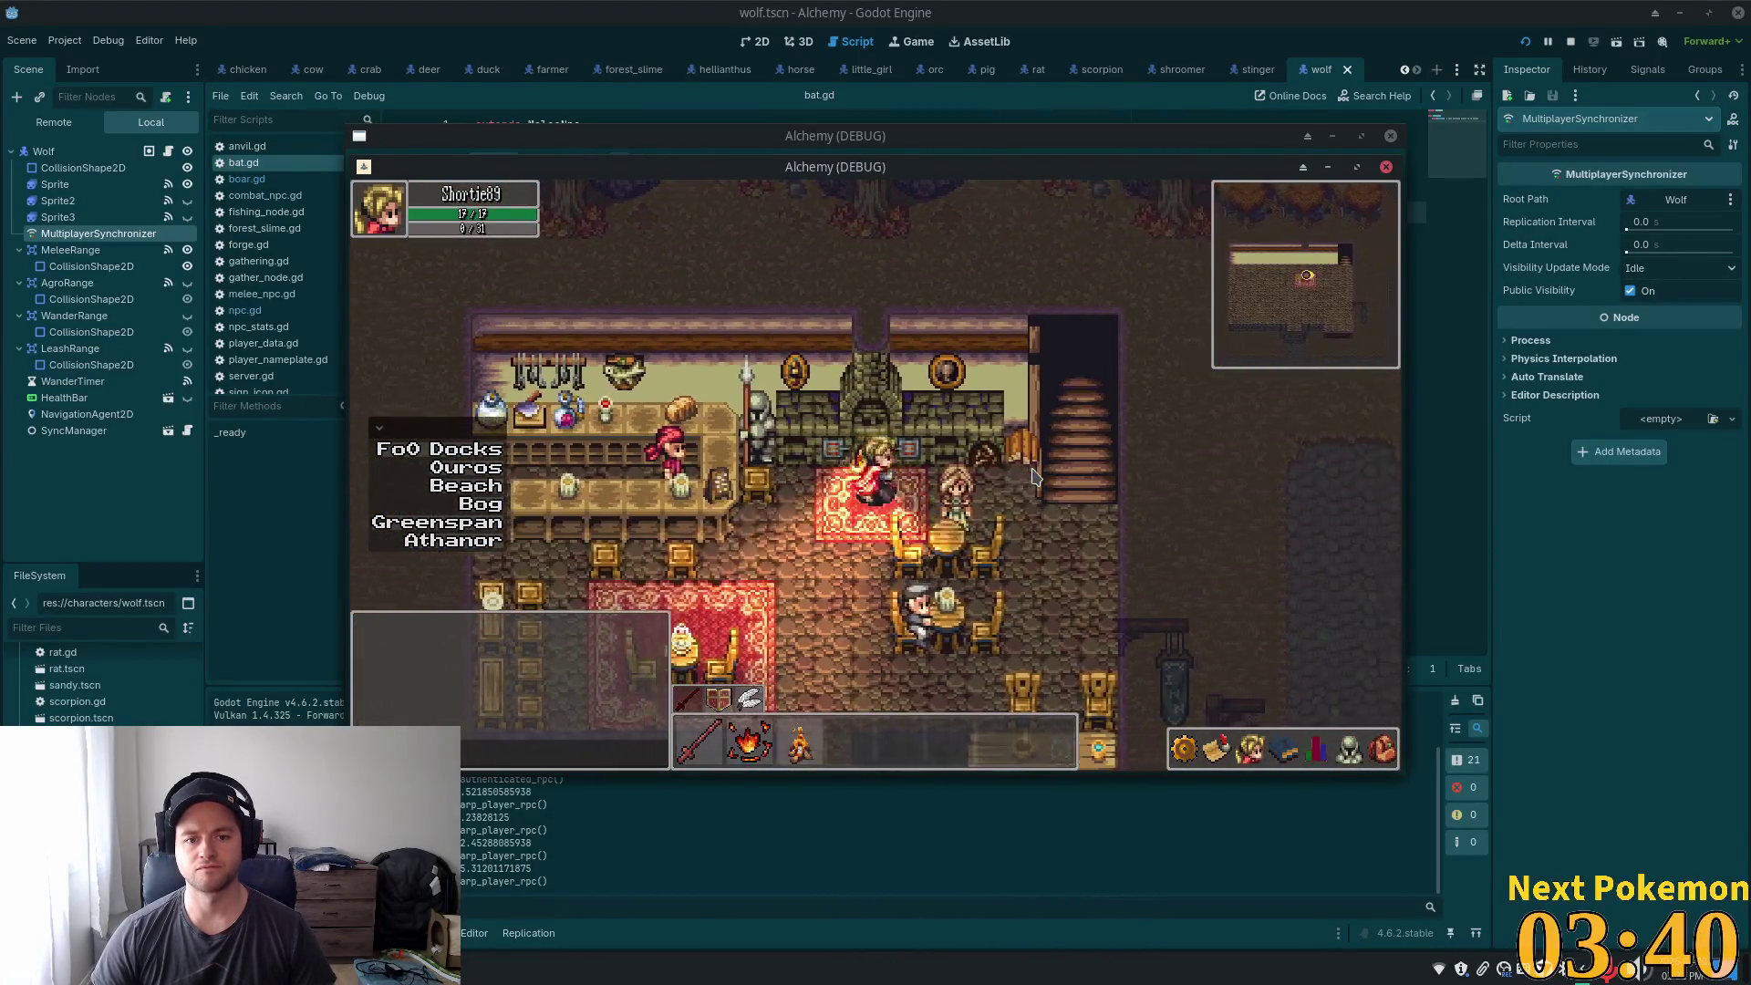
- Walk to the tavern bartender and buy one Ale from his shop
click(836, 429)
click(773, 422)
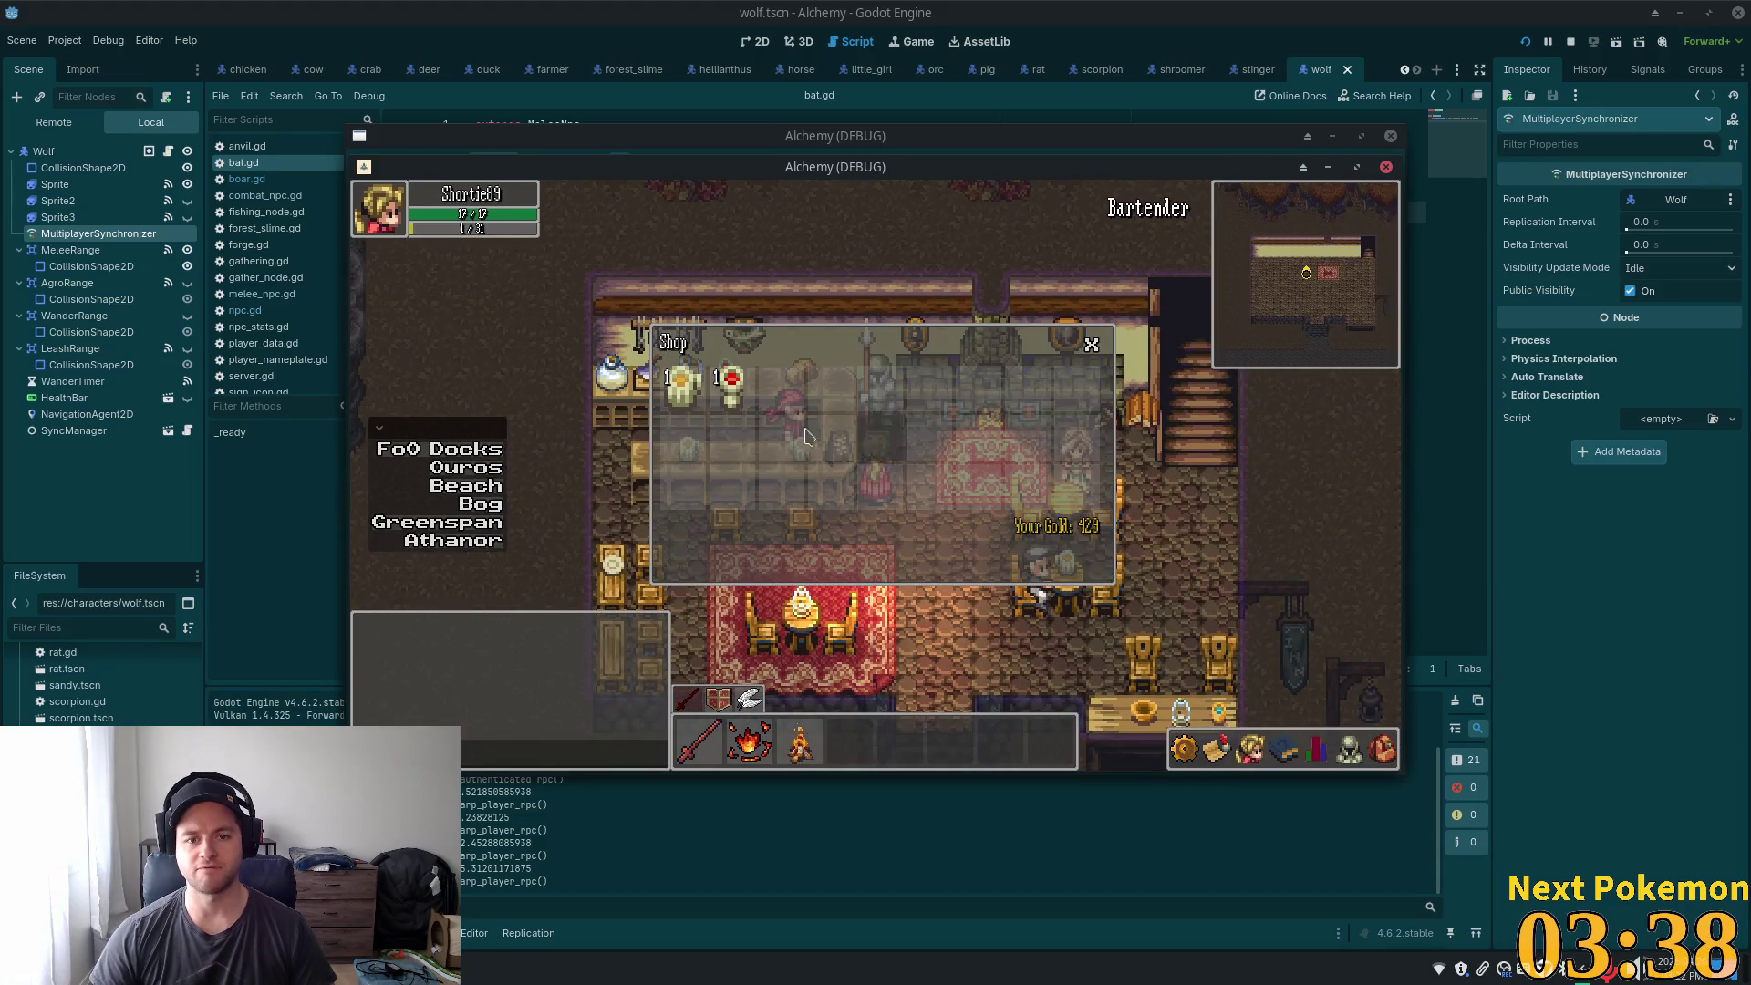
click(667, 397)
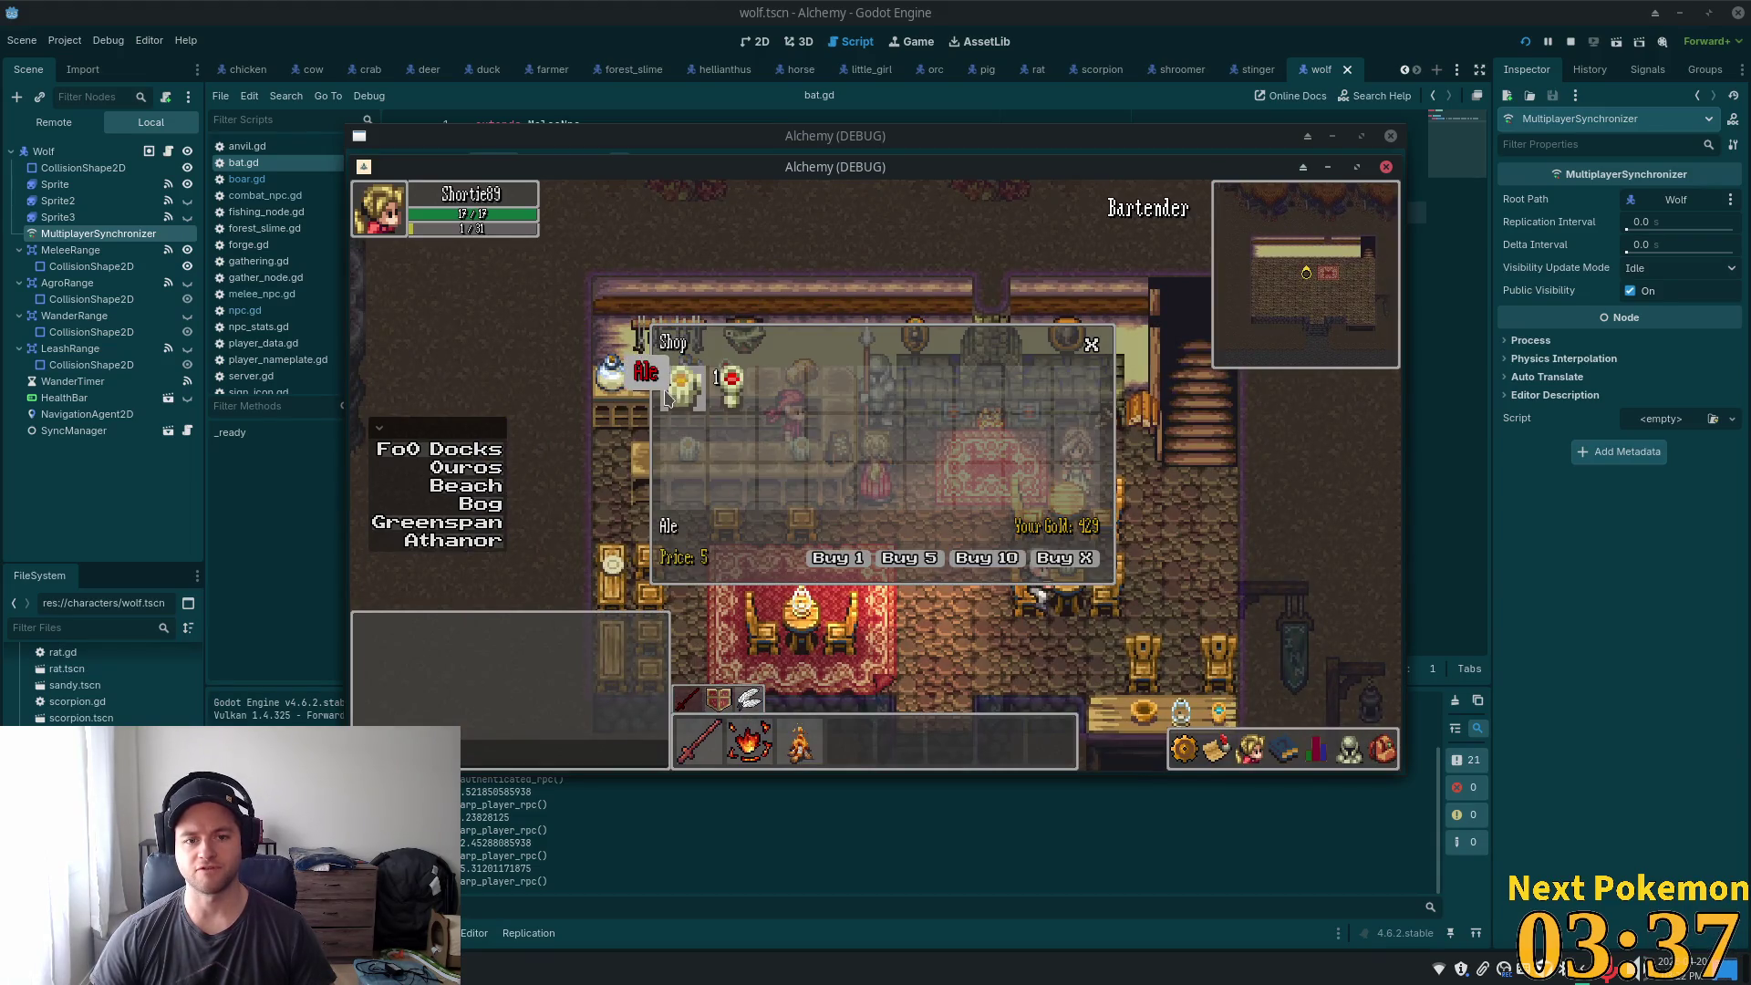
click(1092, 344)
- Try drinking the Ale from the bag inventory, then bring up the alchemy-todo notes
click(1382, 749)
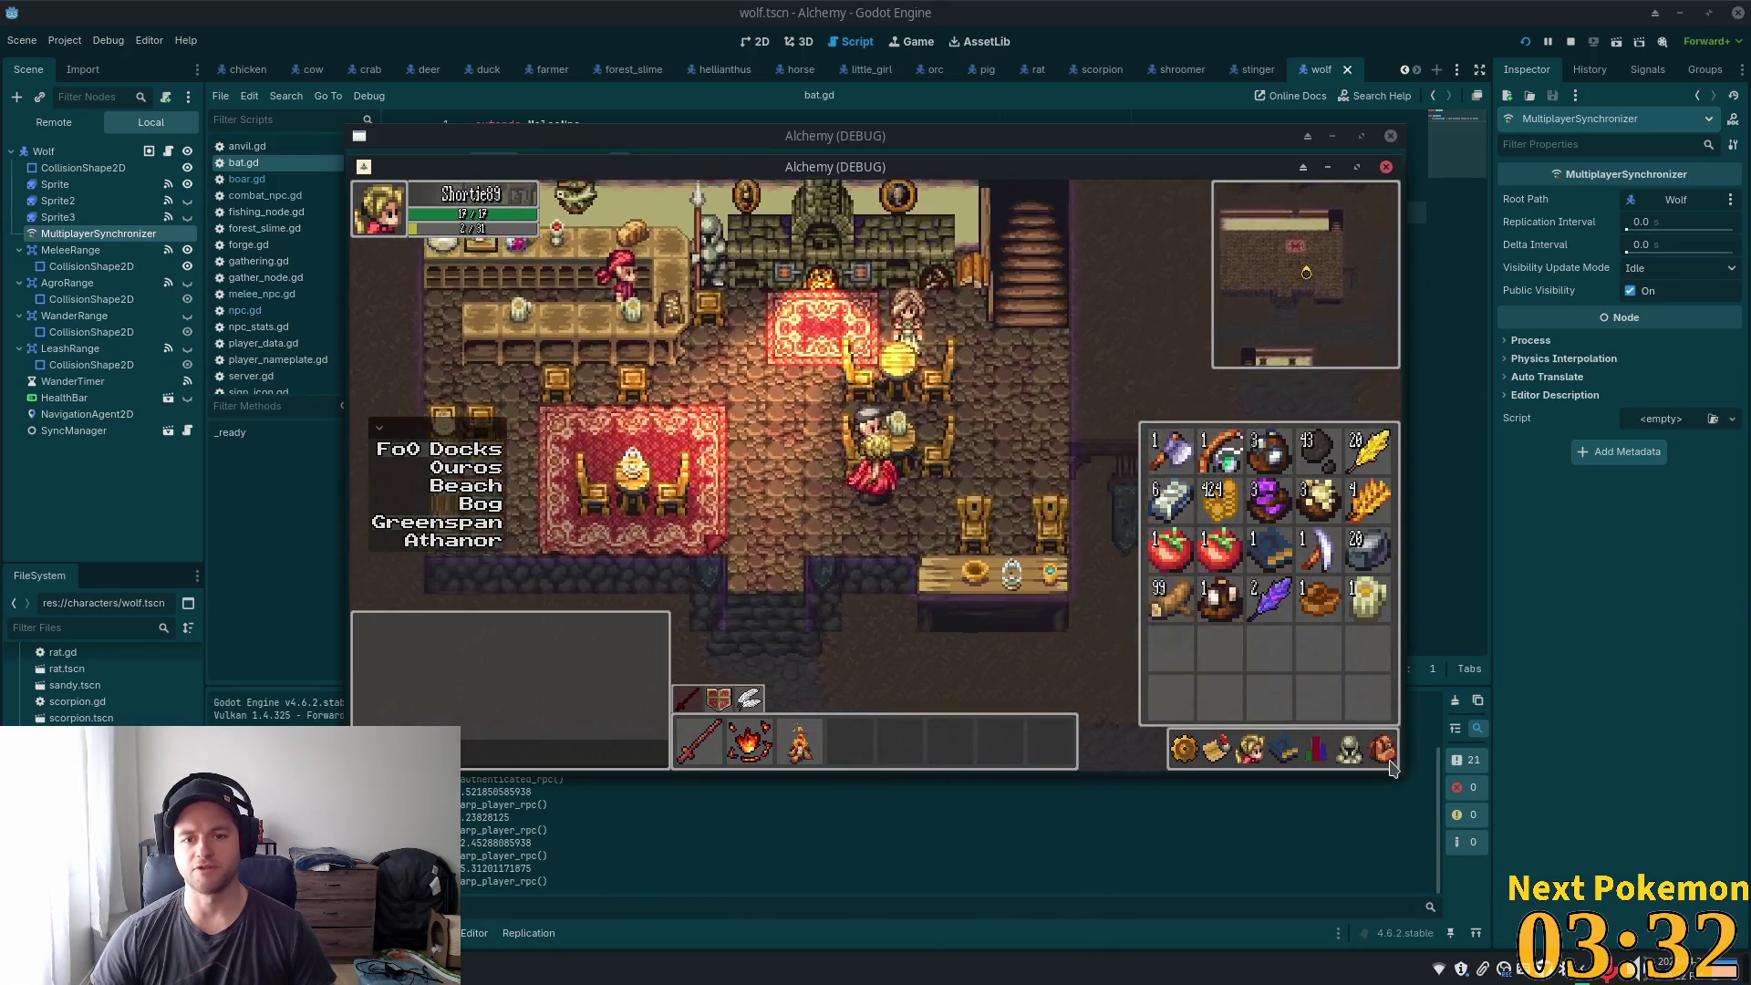
click(1382, 750)
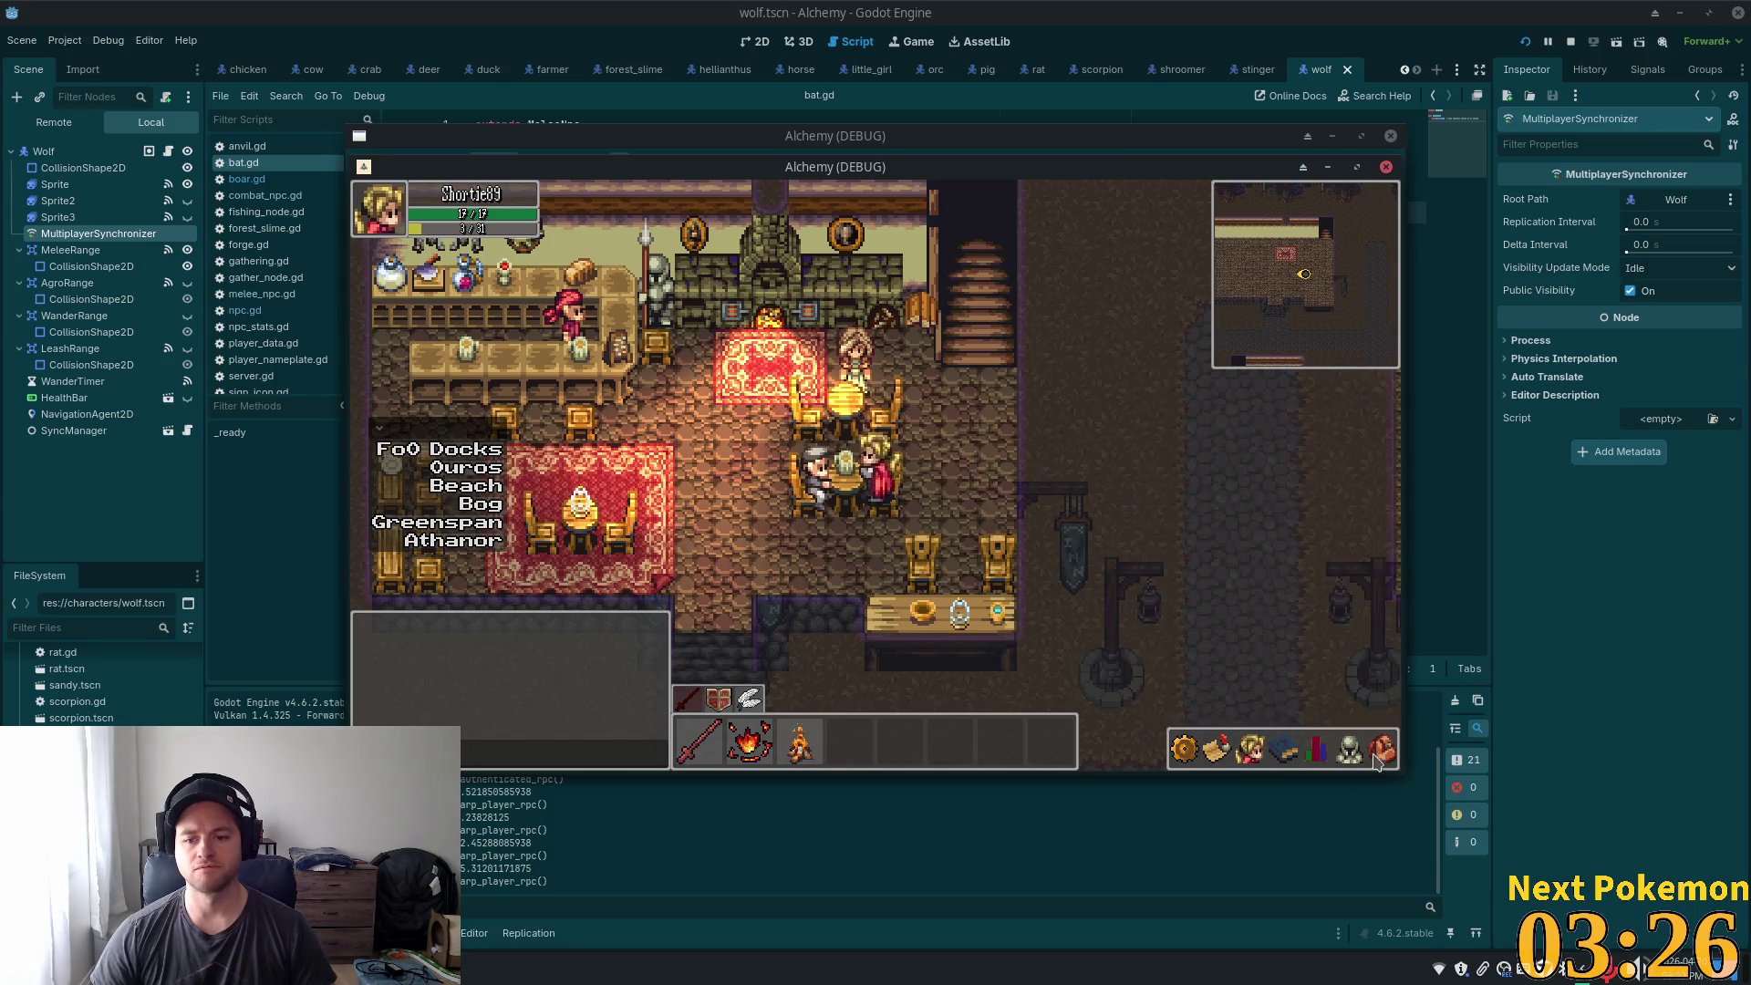
click(1378, 755)
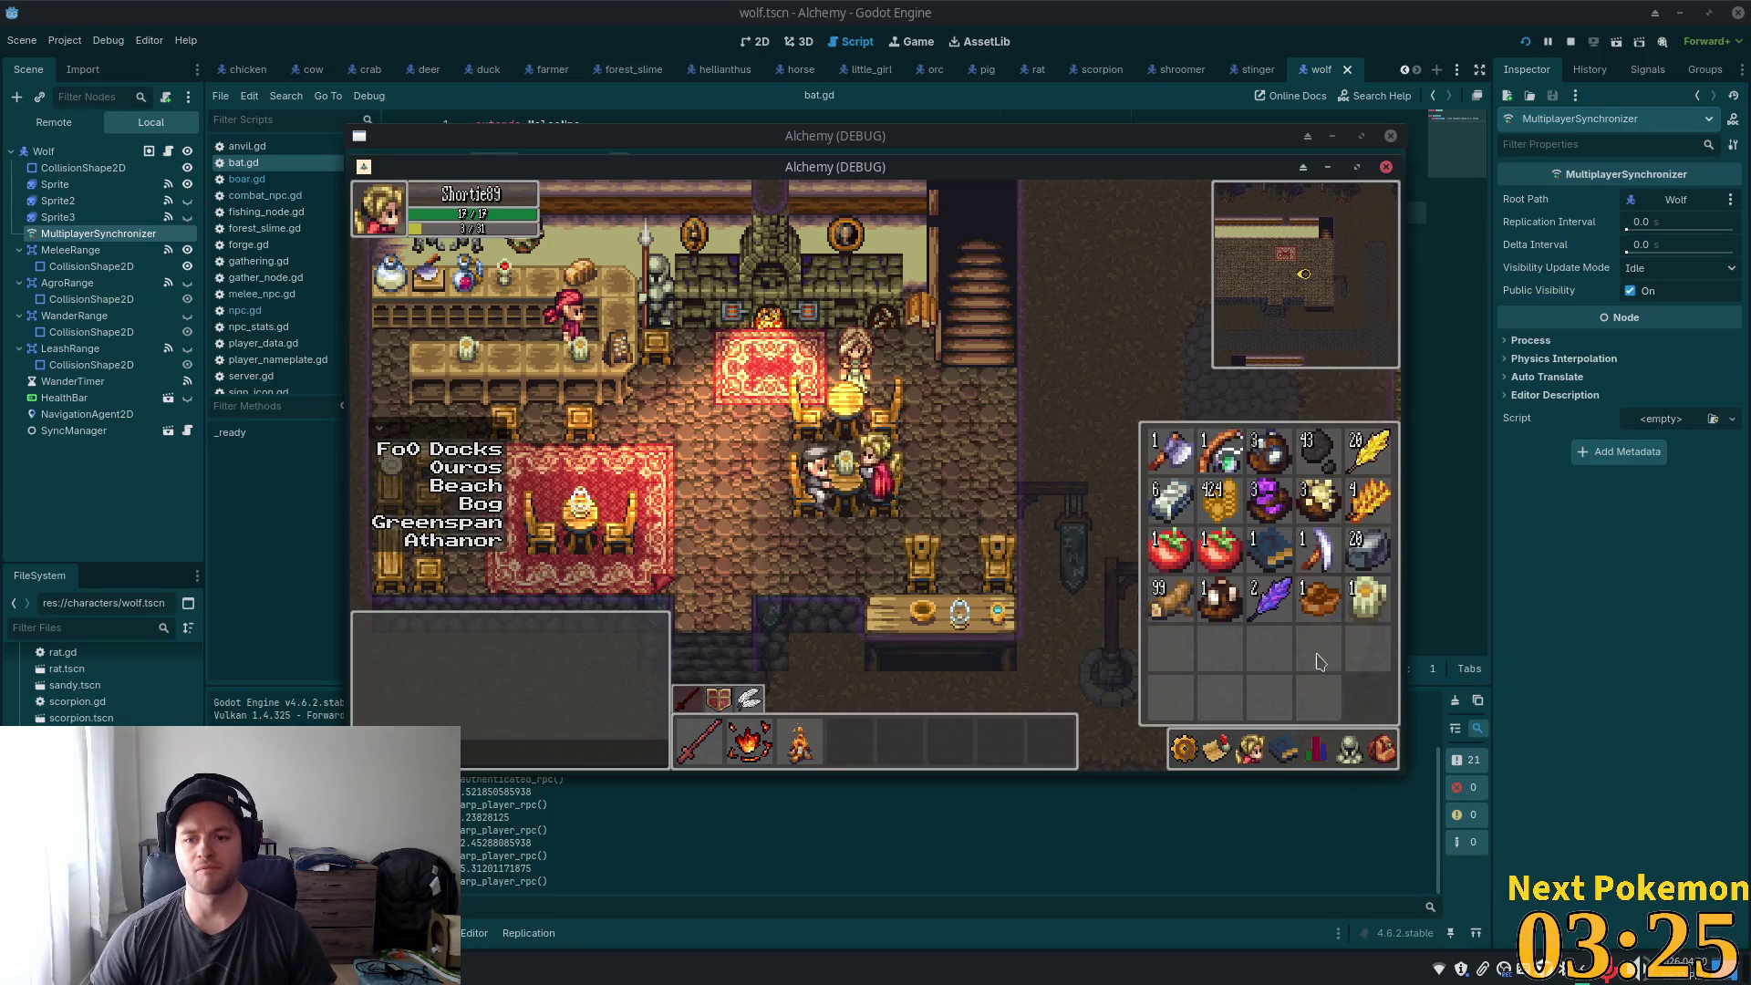
click(1359, 610)
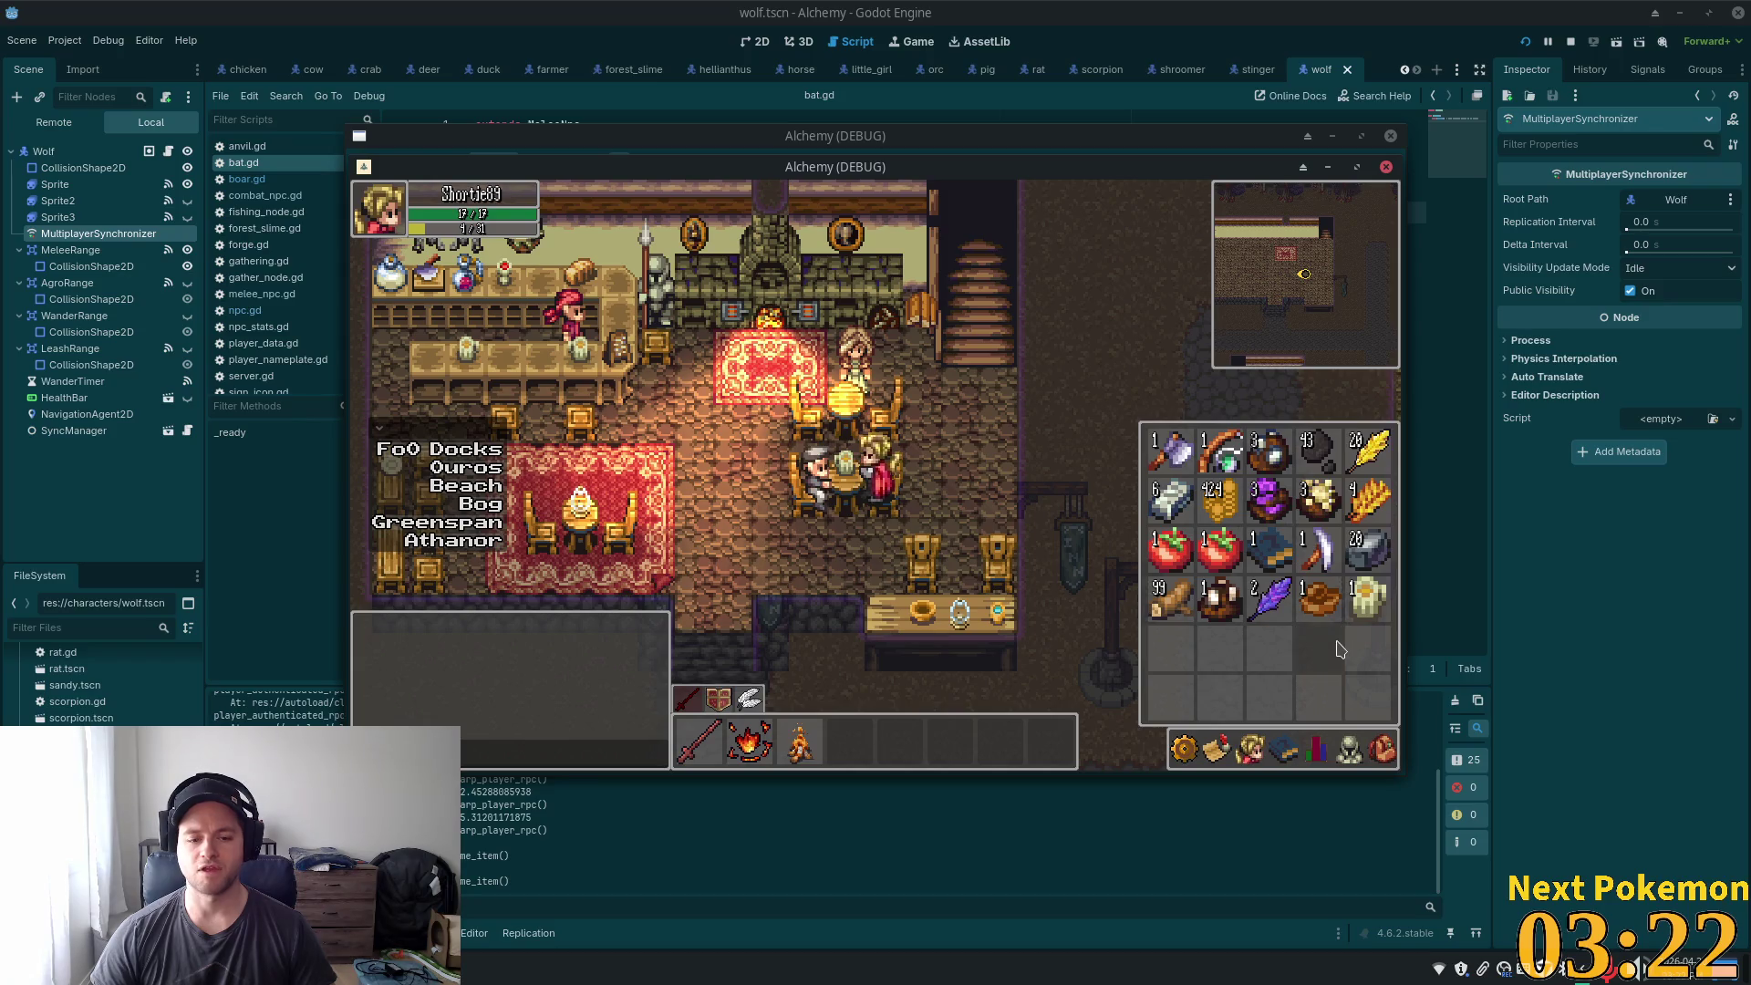
key(i)
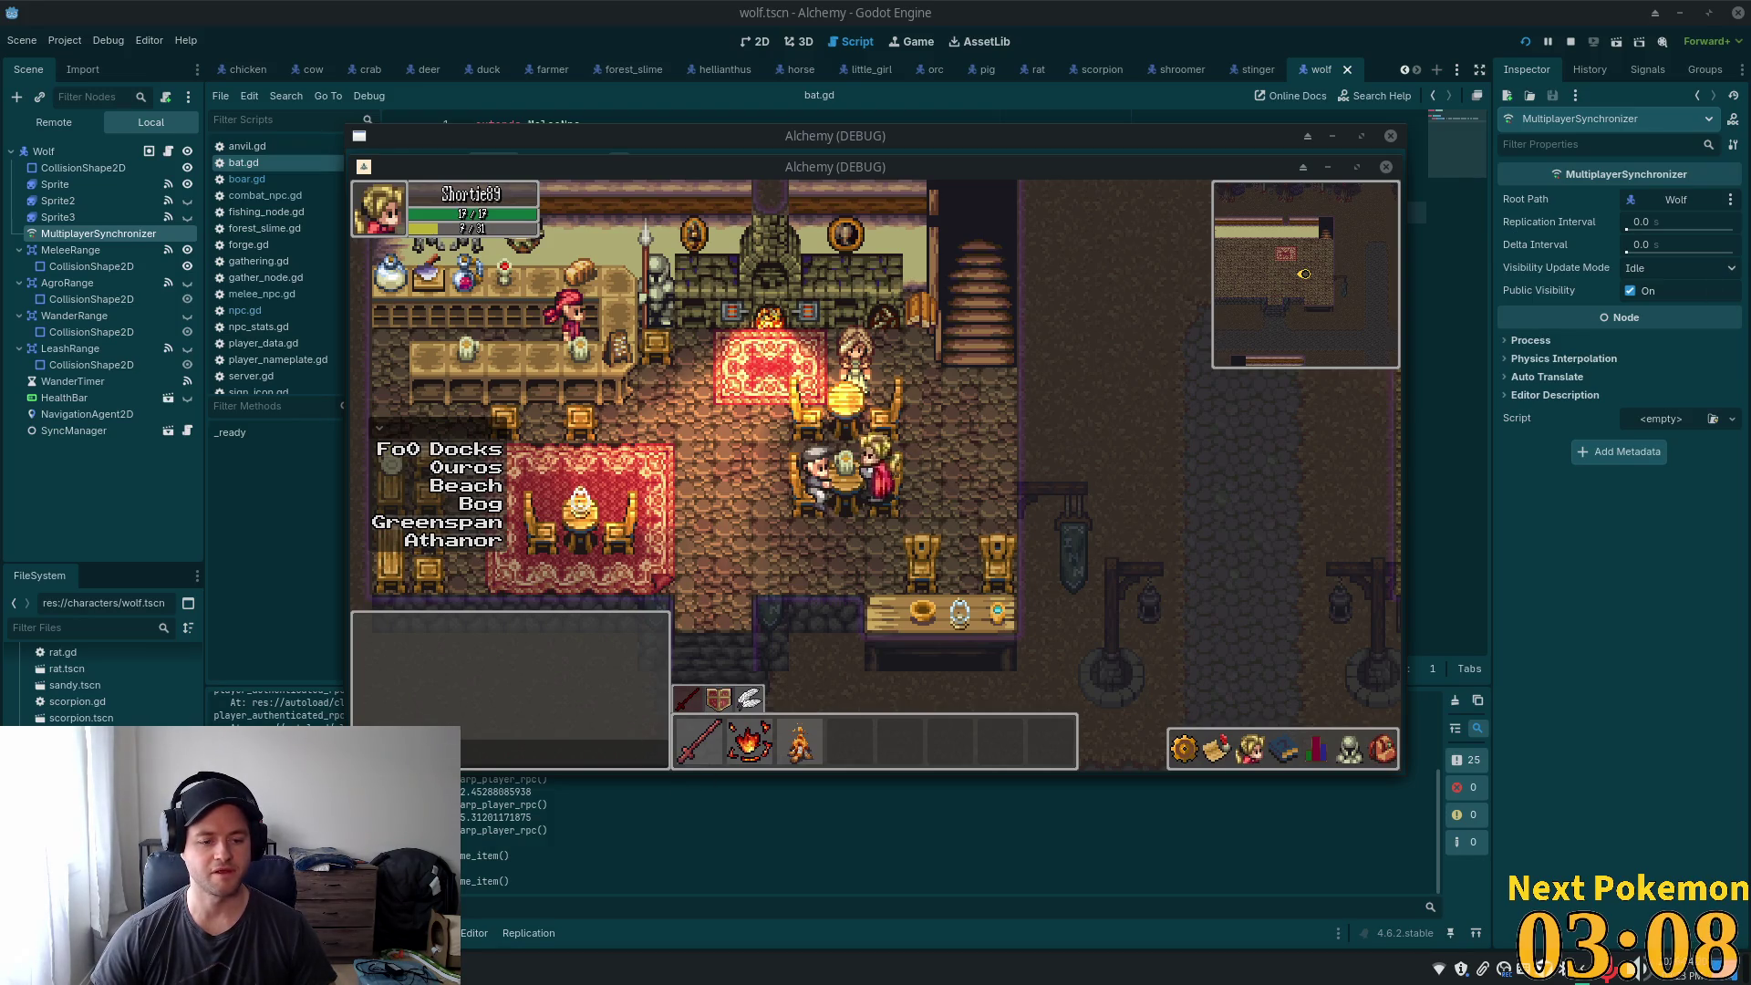
key(alt+Tab)
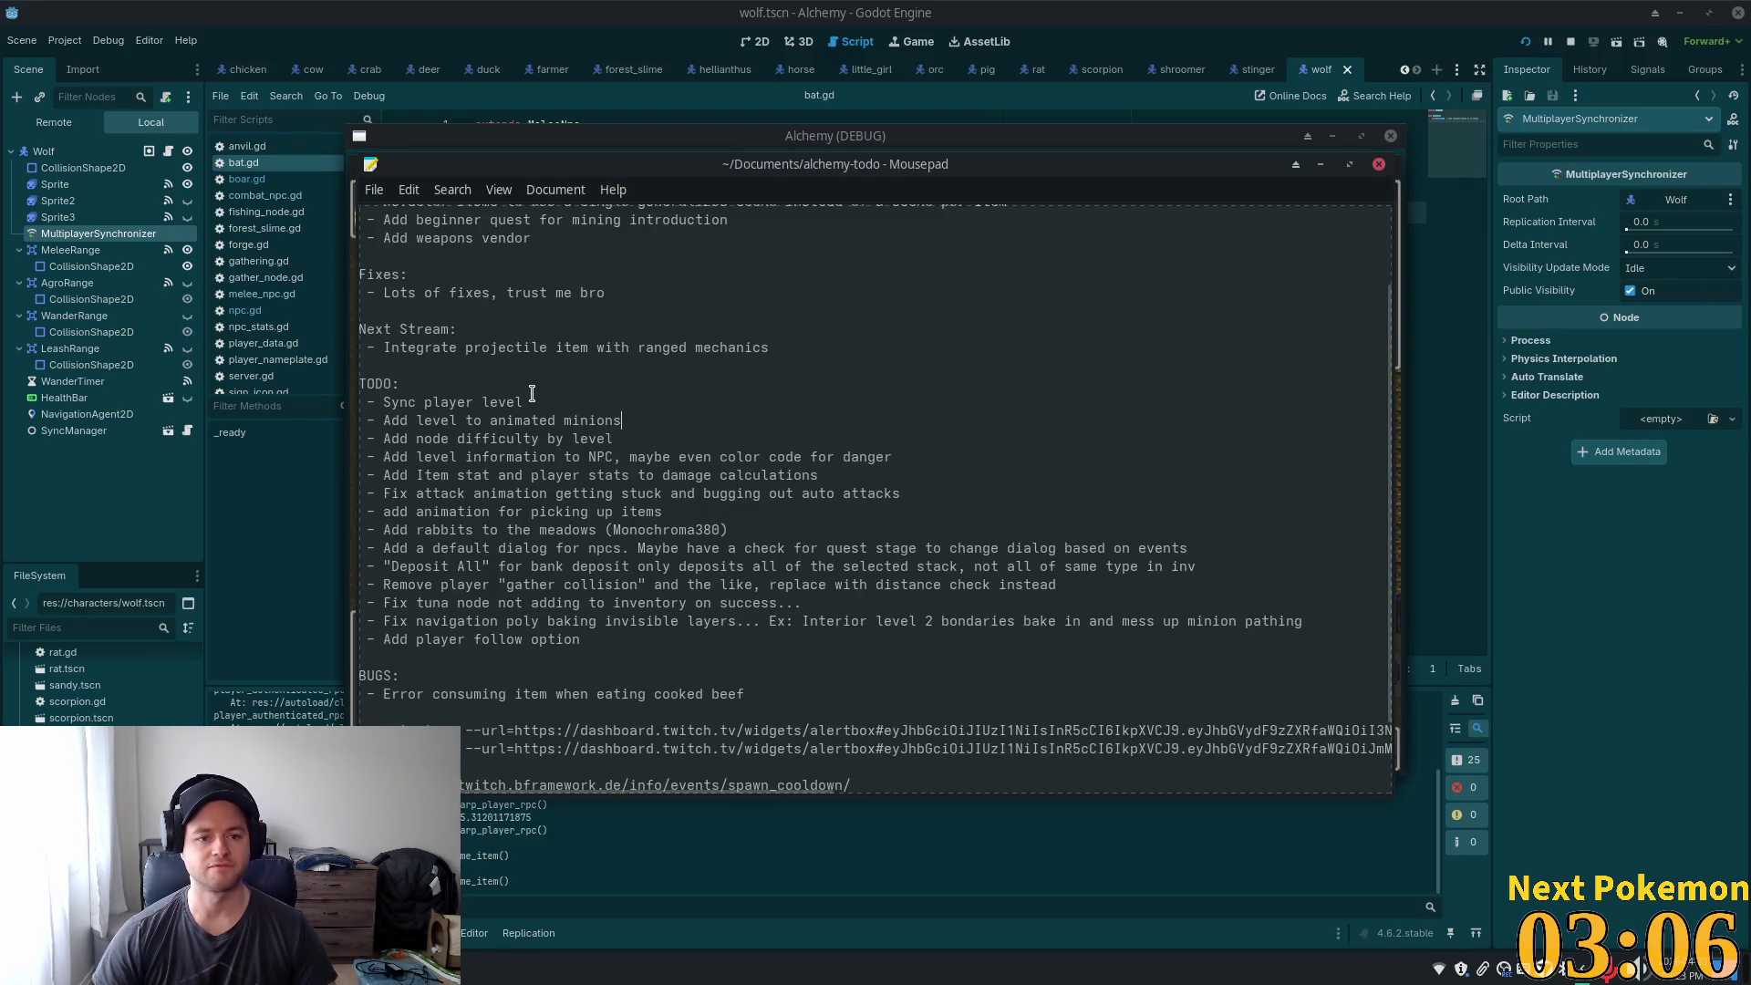
- Add a 'make drinks consumable' TODO line, then bring the Alchemy (DEBUG) game back
key(Return)
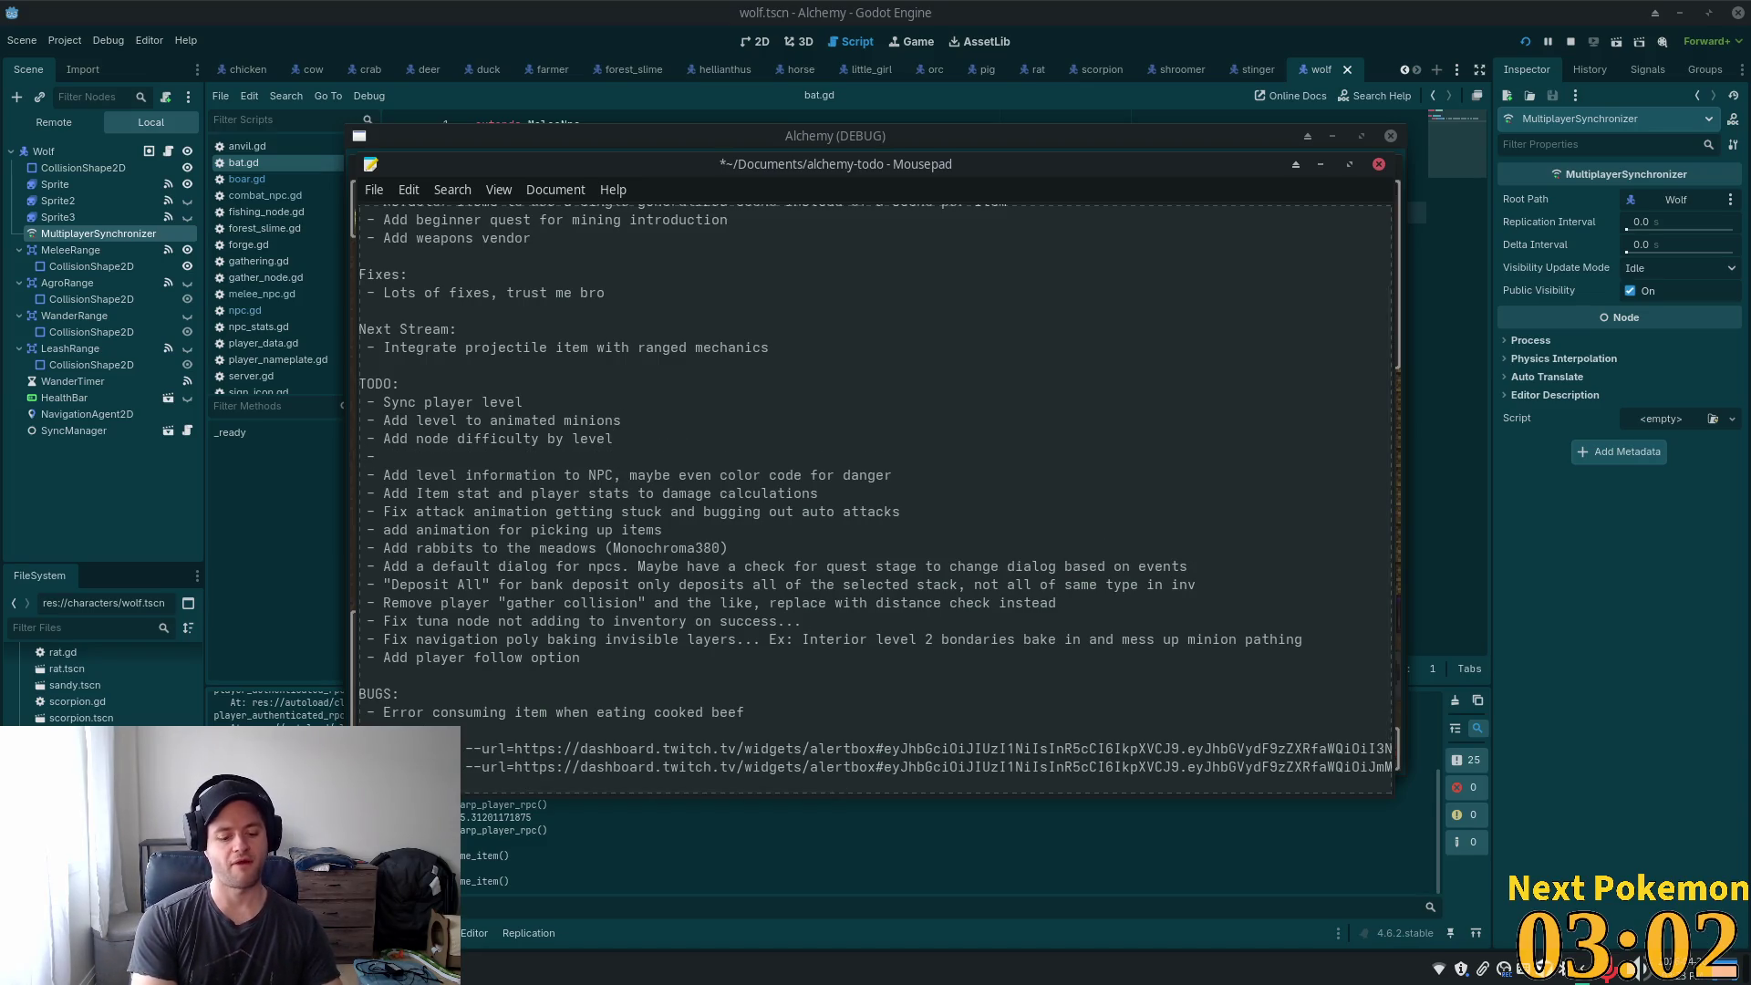
text(make d)
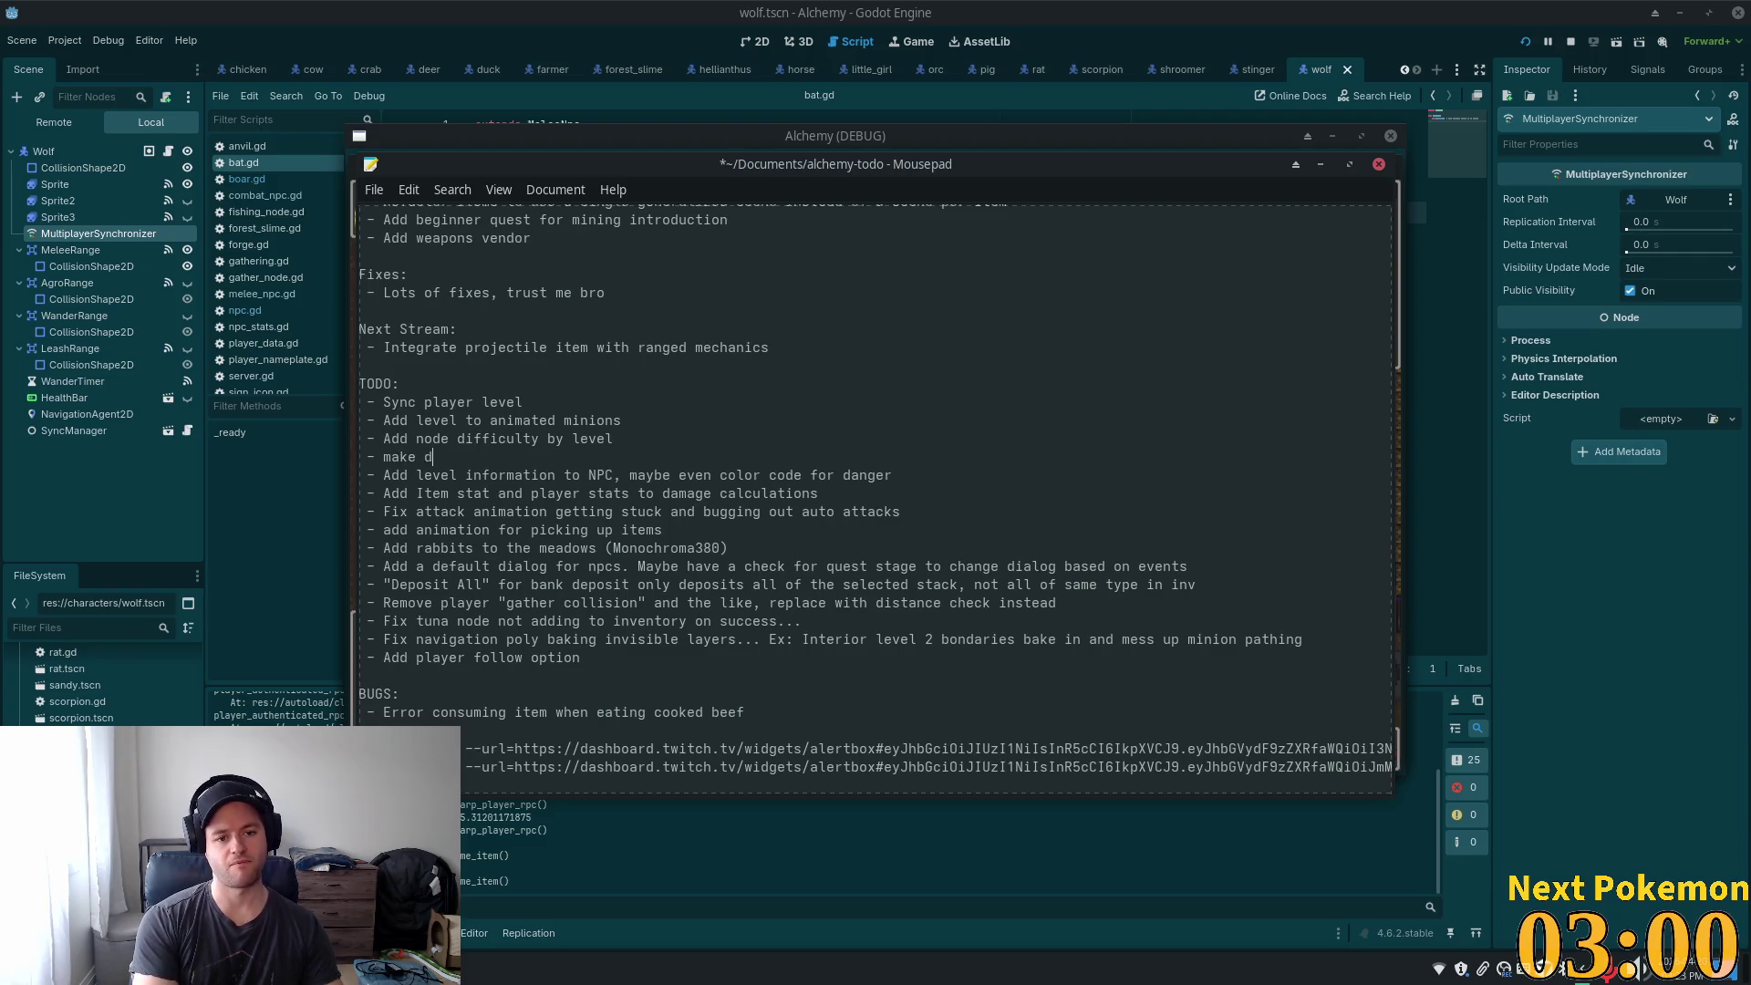
text(rinks )
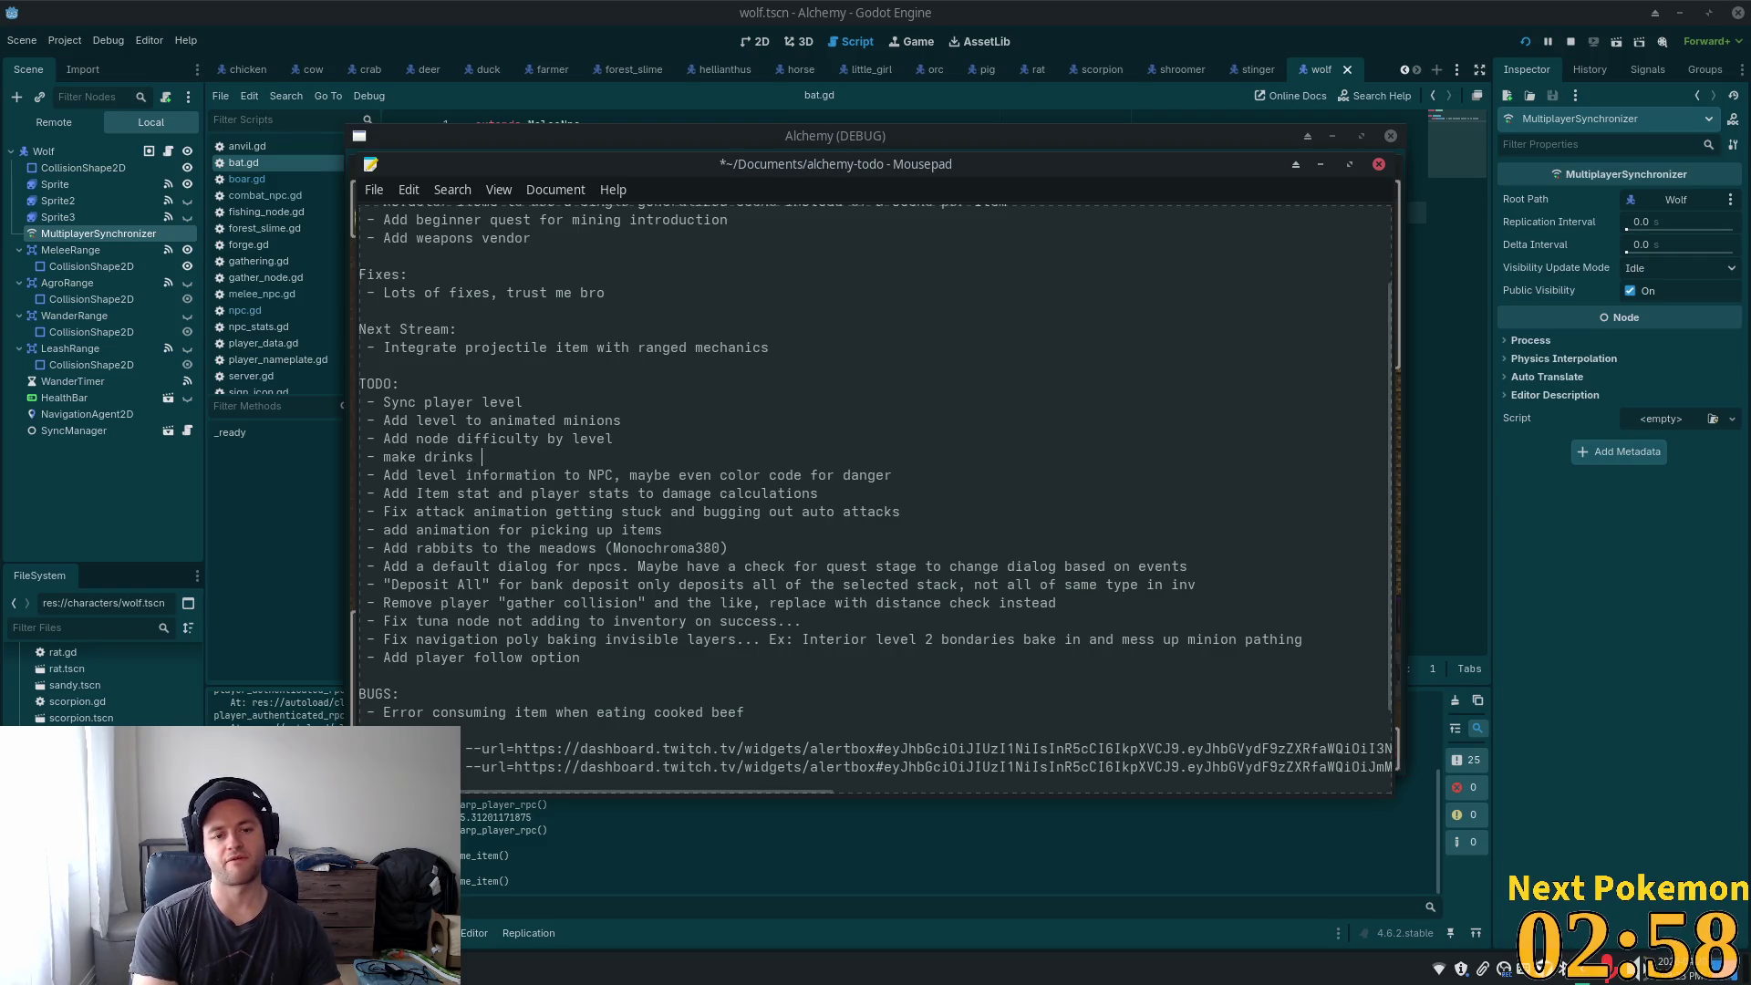
text(consumable)
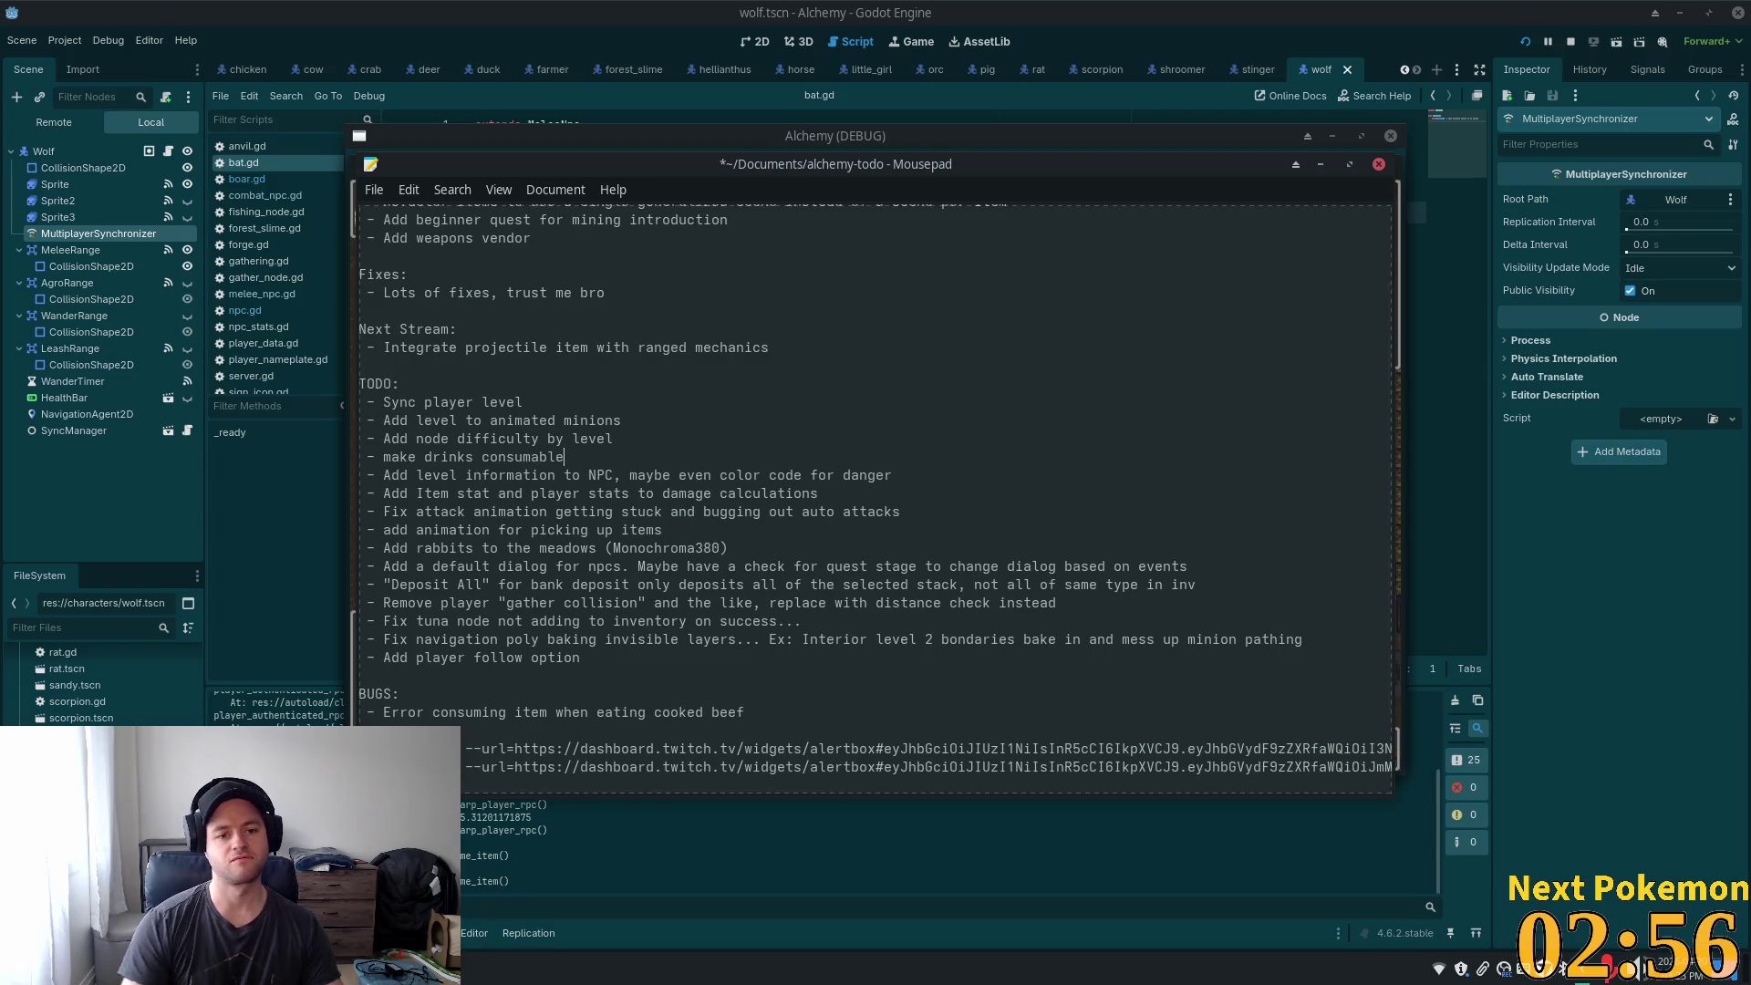
click(1185, 108)
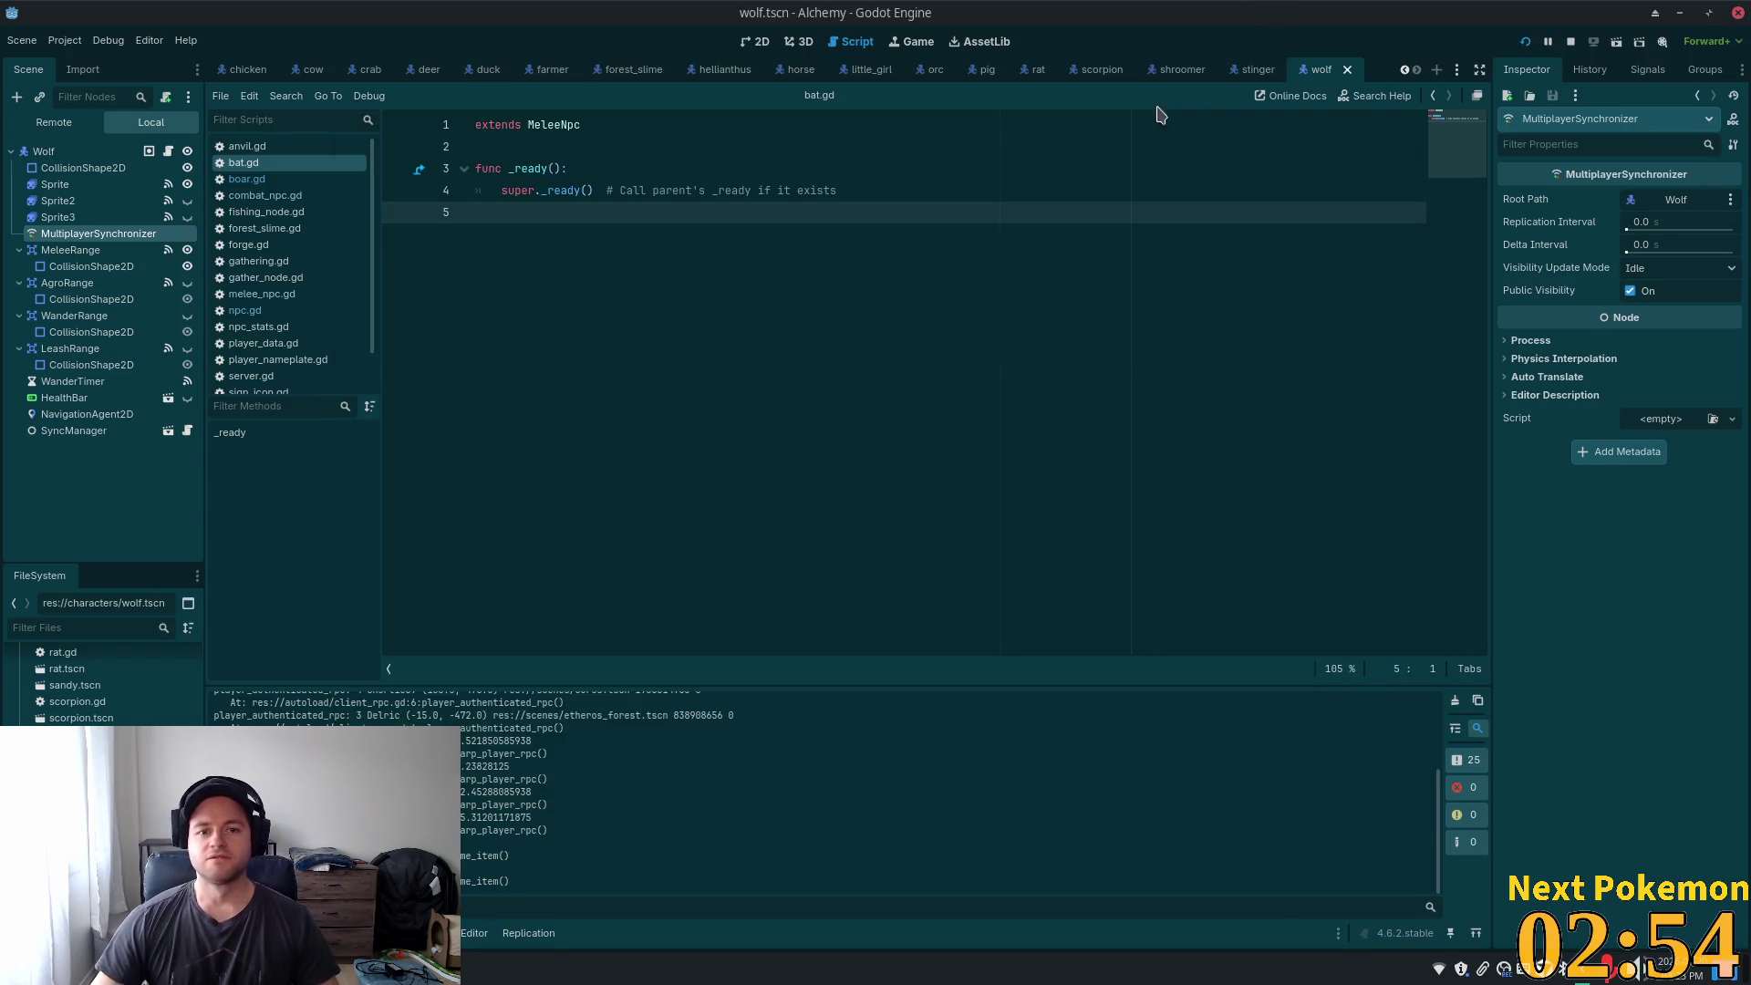
click(476, 968)
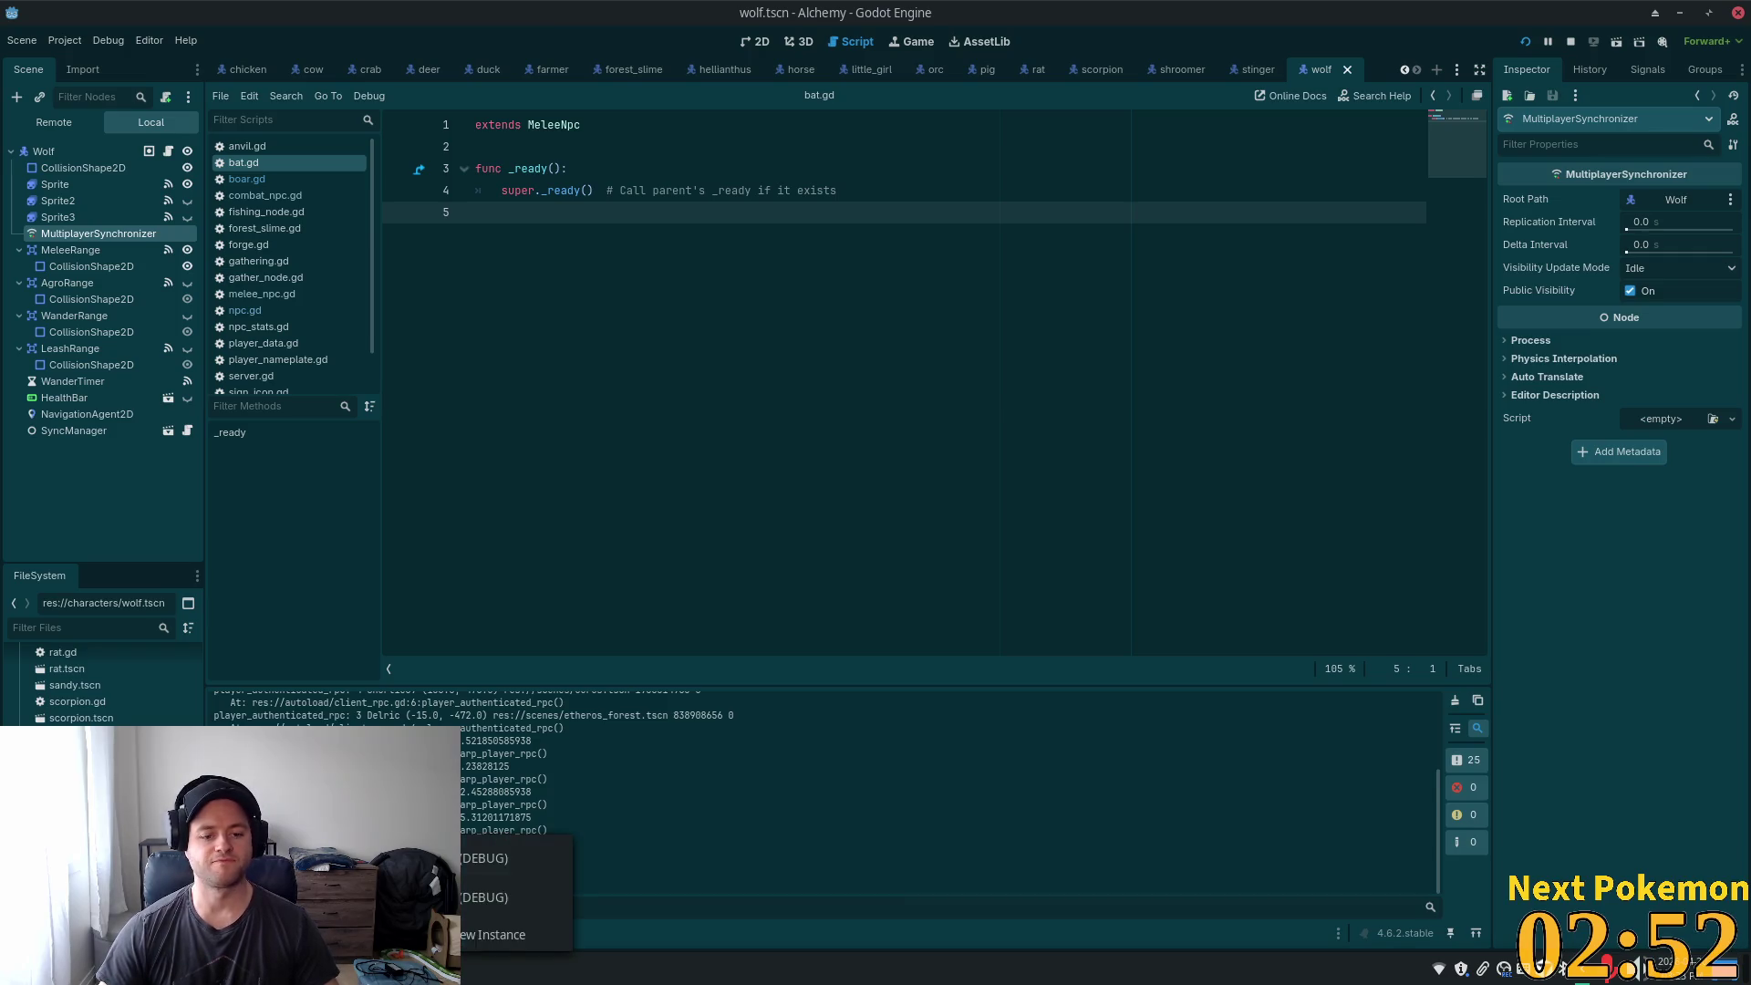
click(490, 866)
key(s)
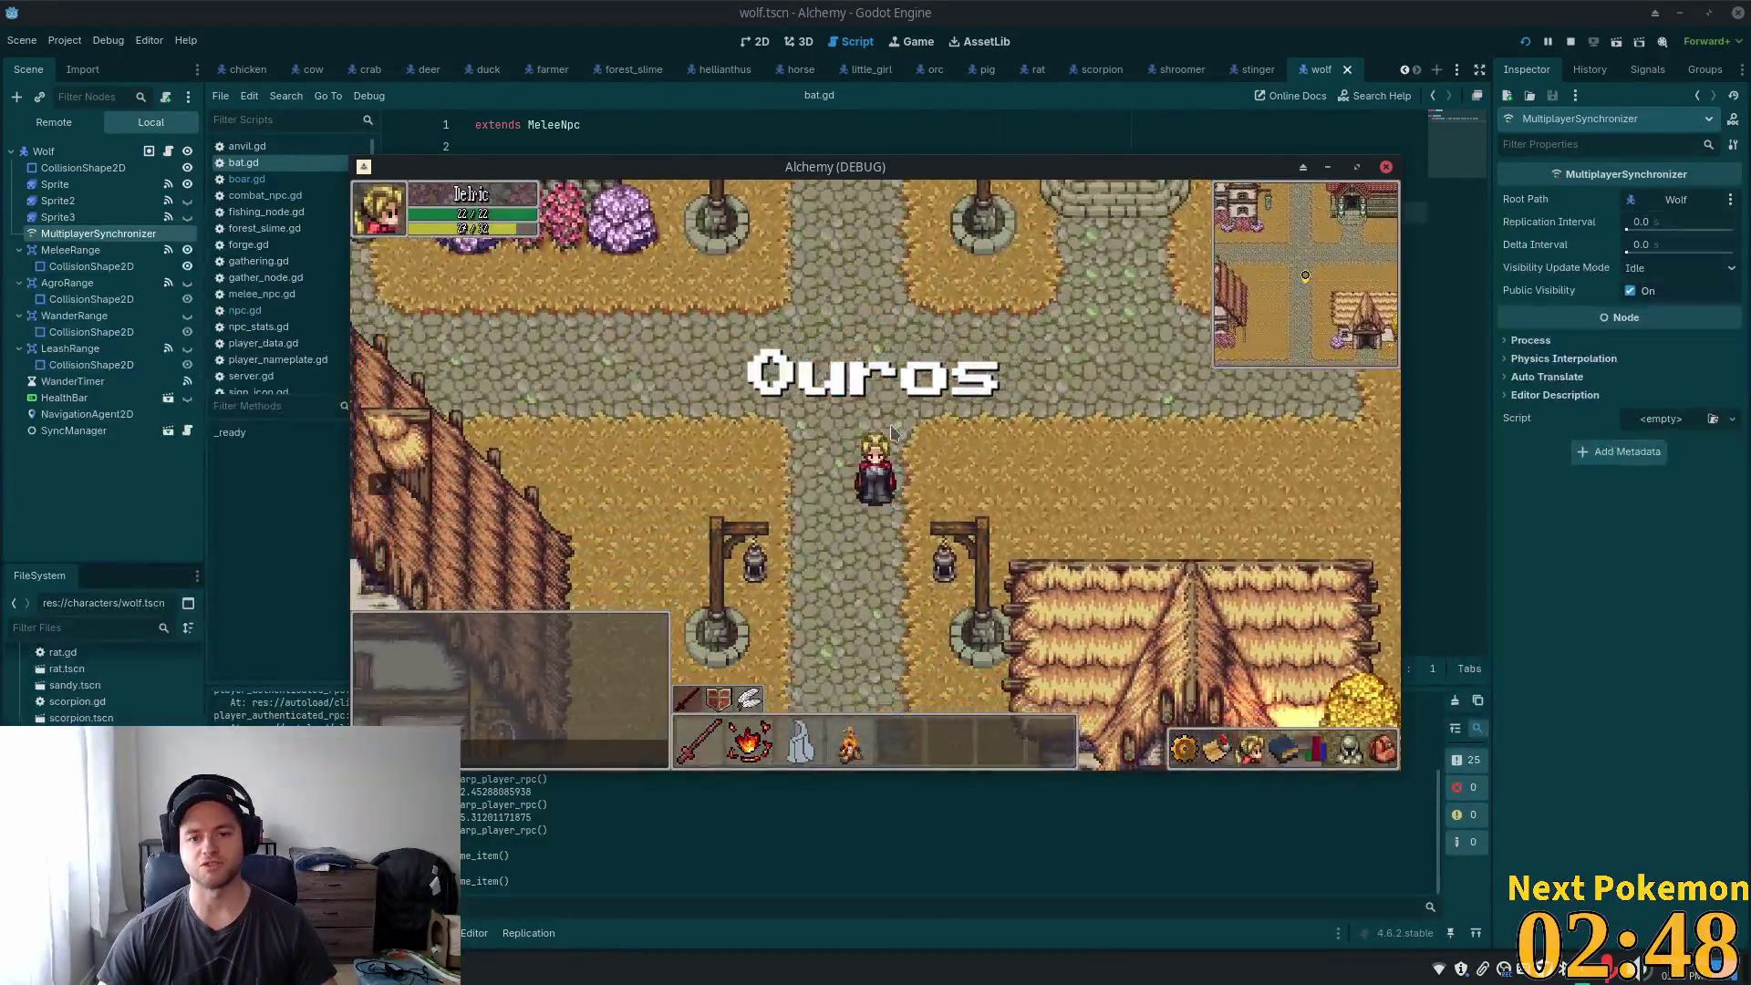
- Walk the hero through town past the cow pen to the farm and target a pig
key(w)
key(s)
key(a)
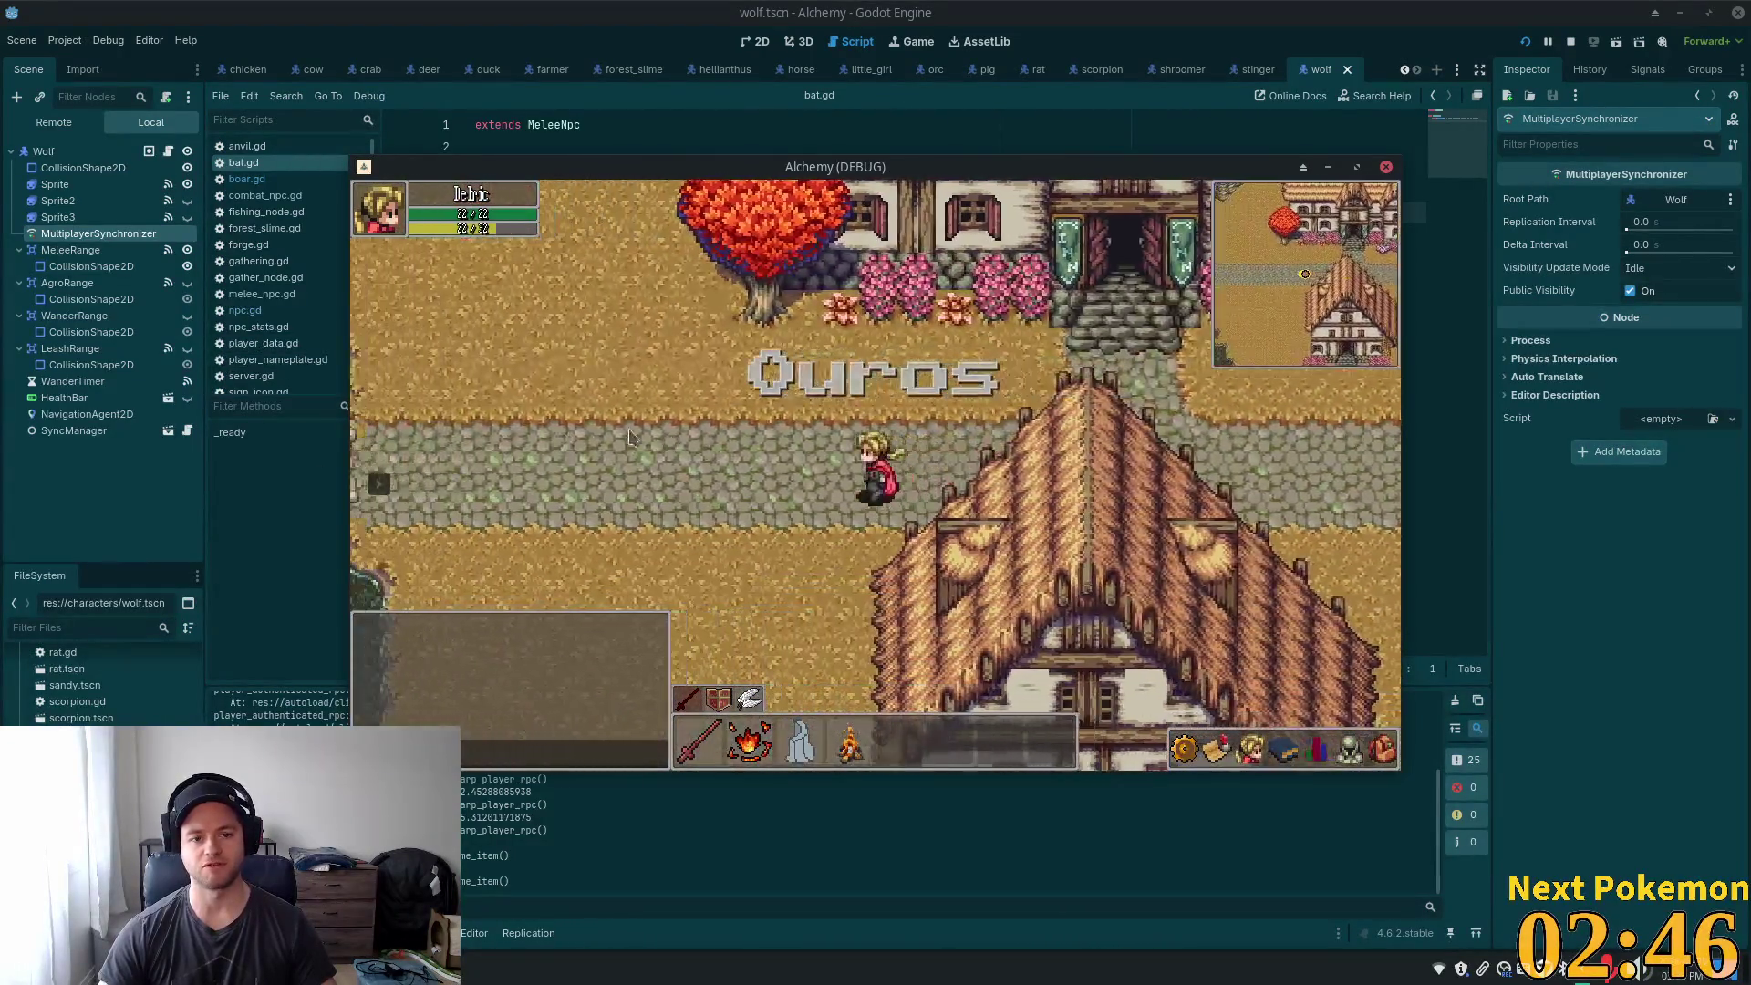
key(d)
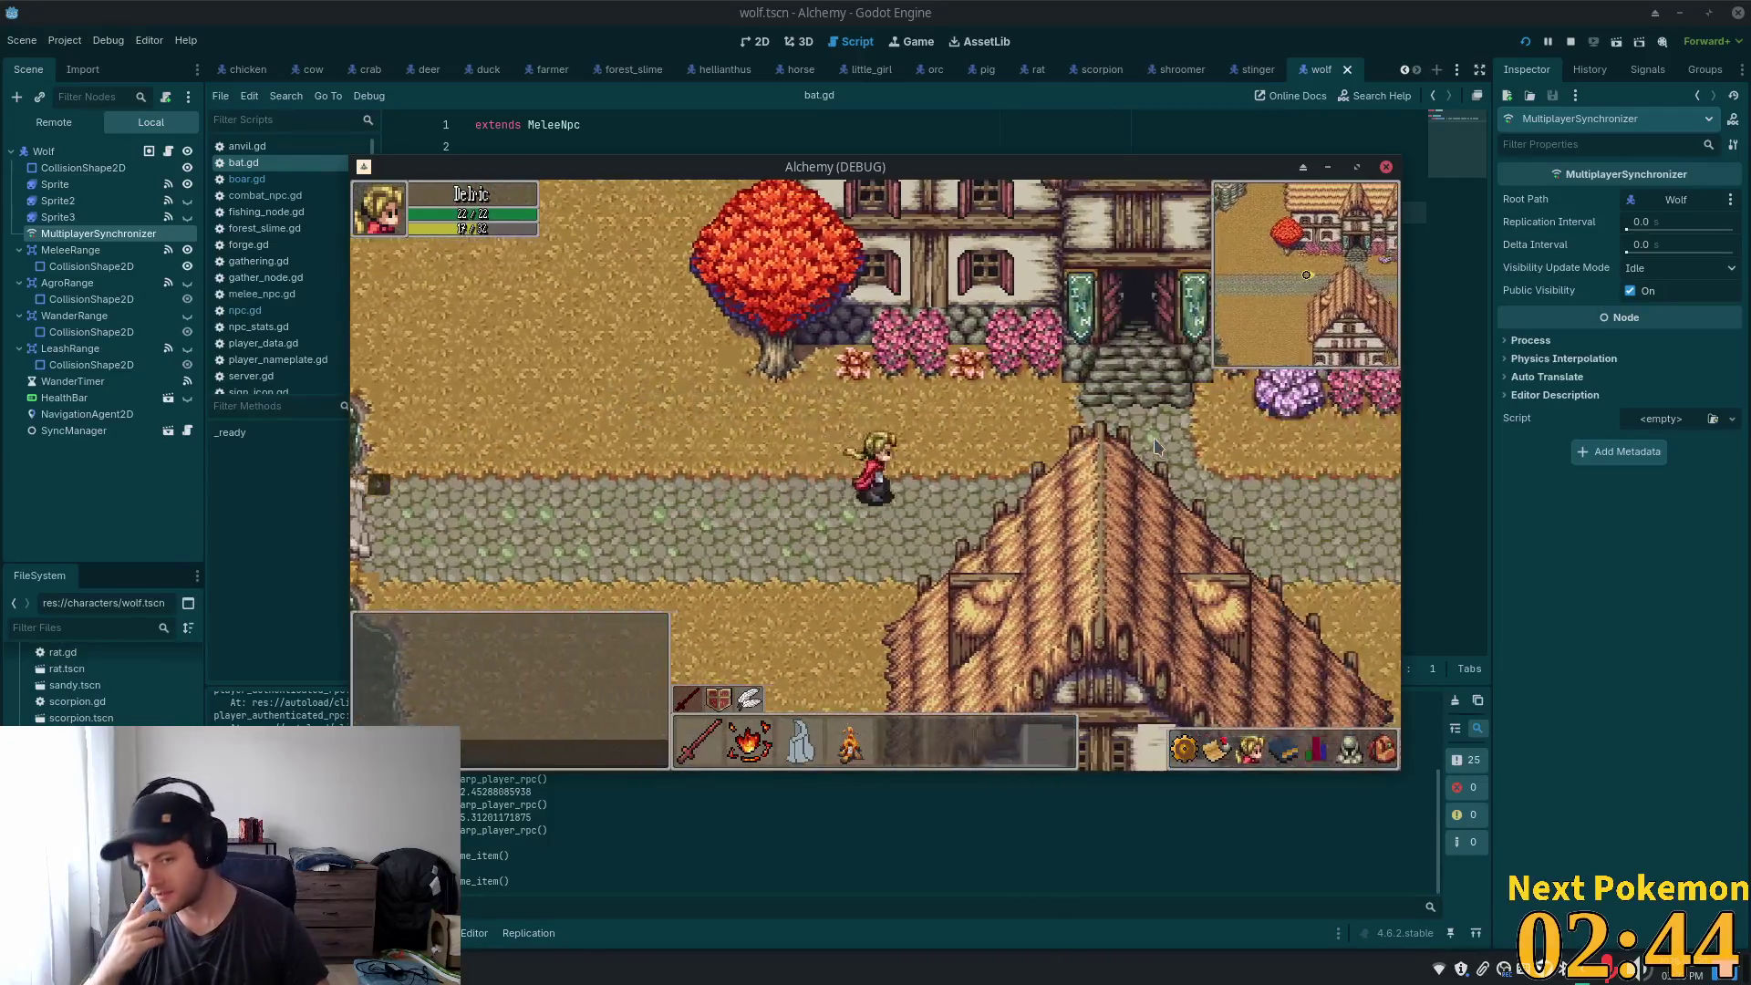
key(s)
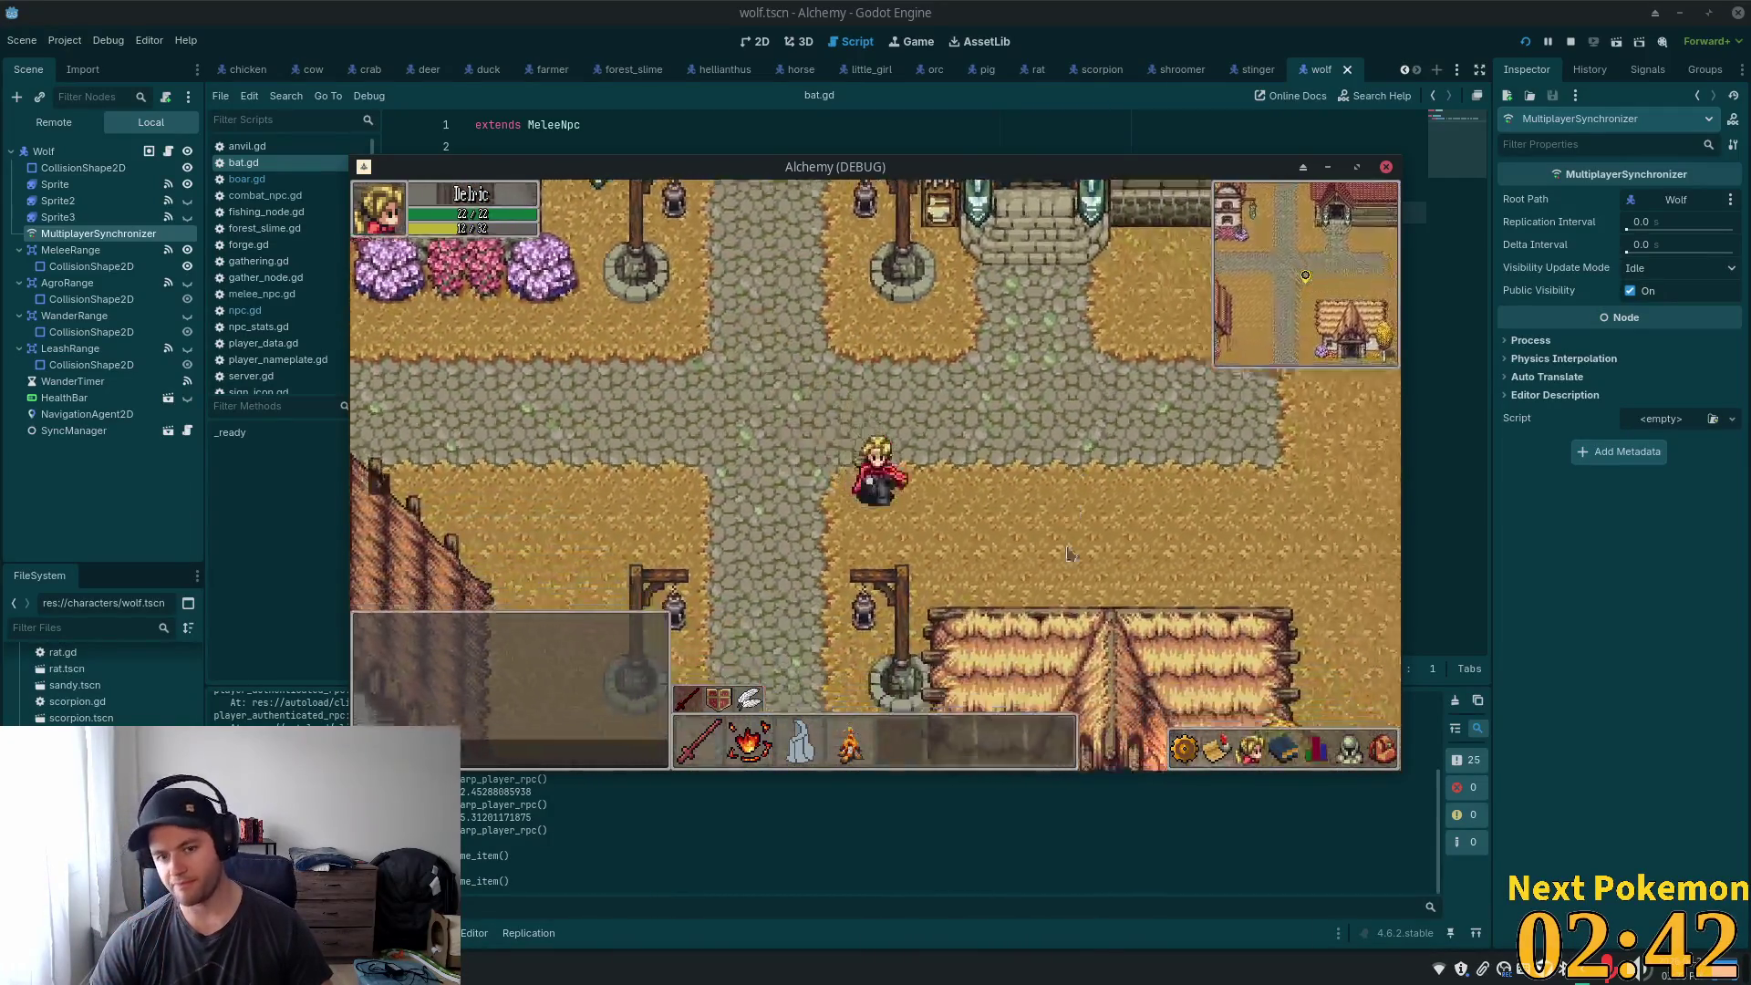
key(d)
key(s)
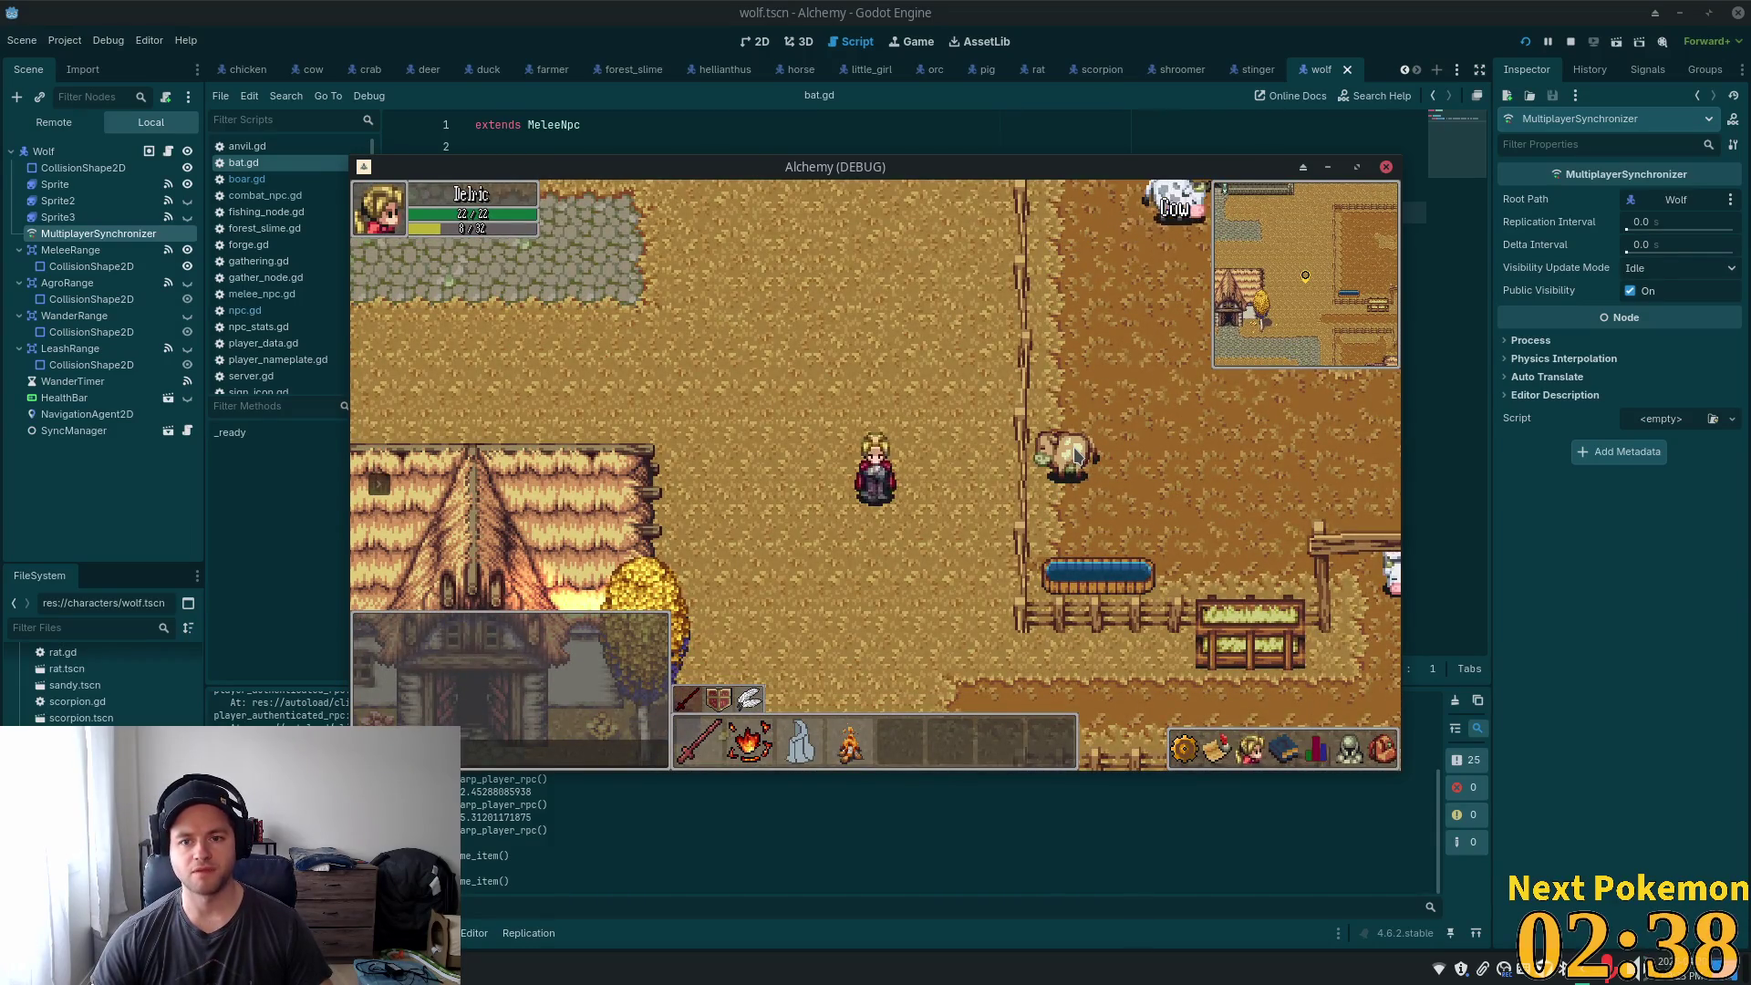
key(s)
key(d)
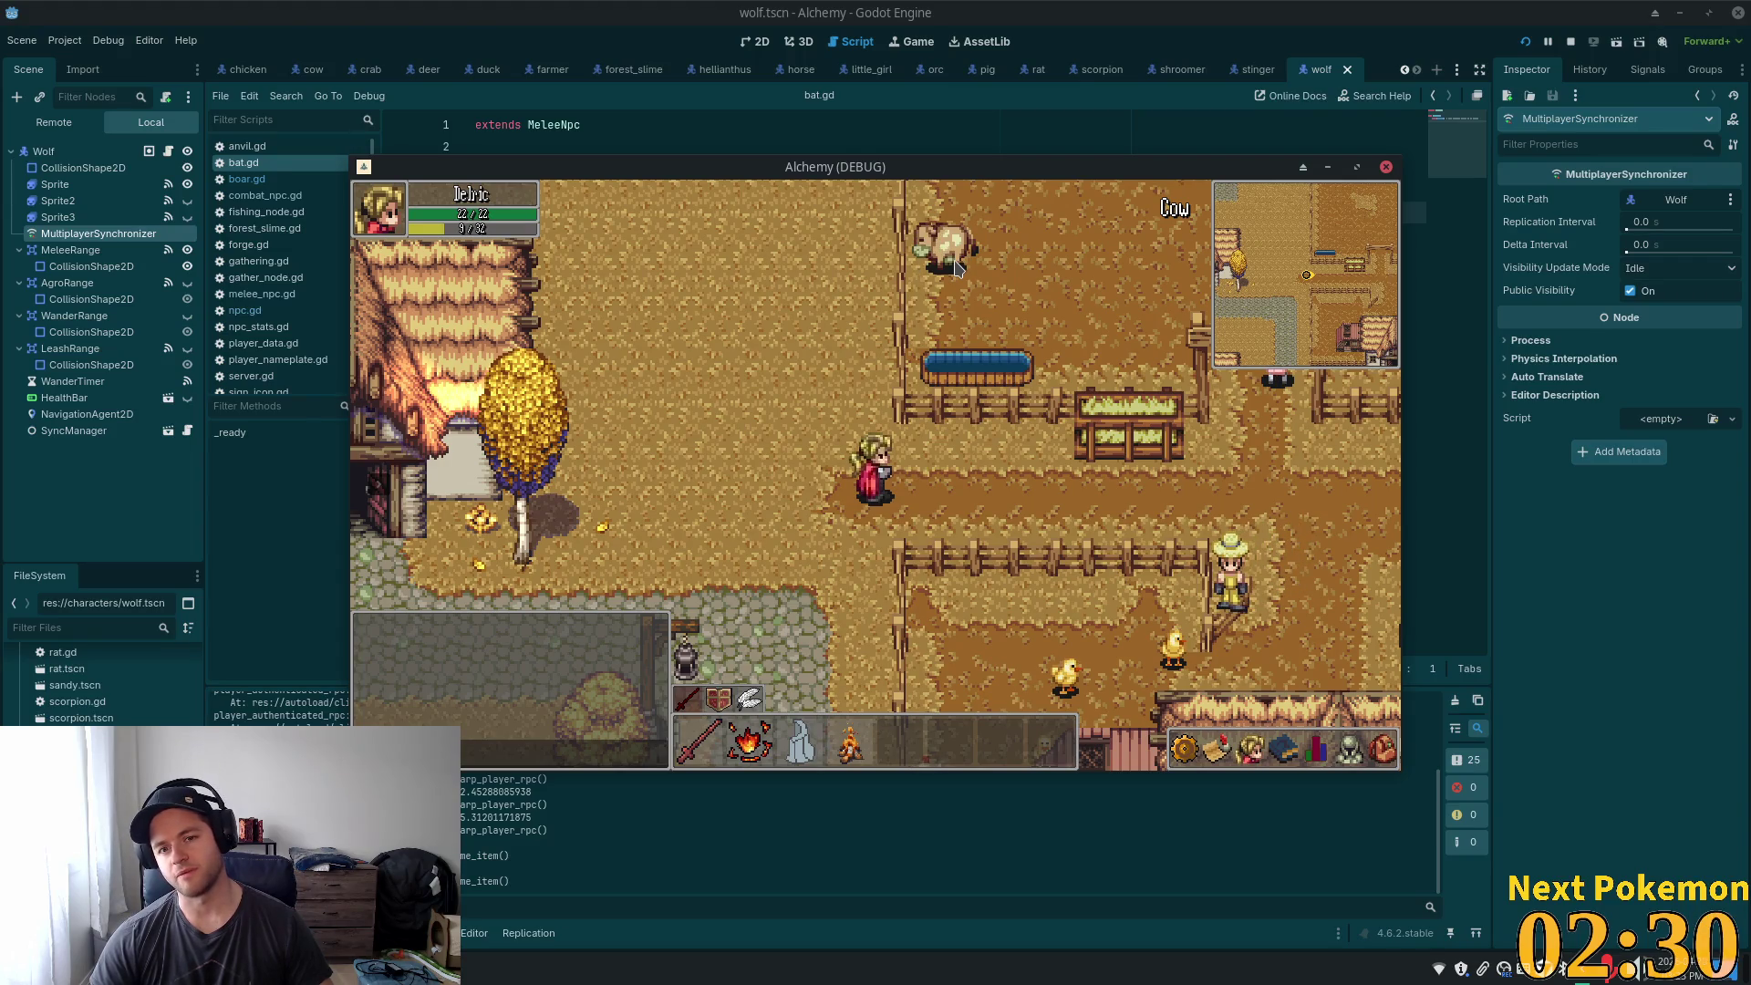
key(d)
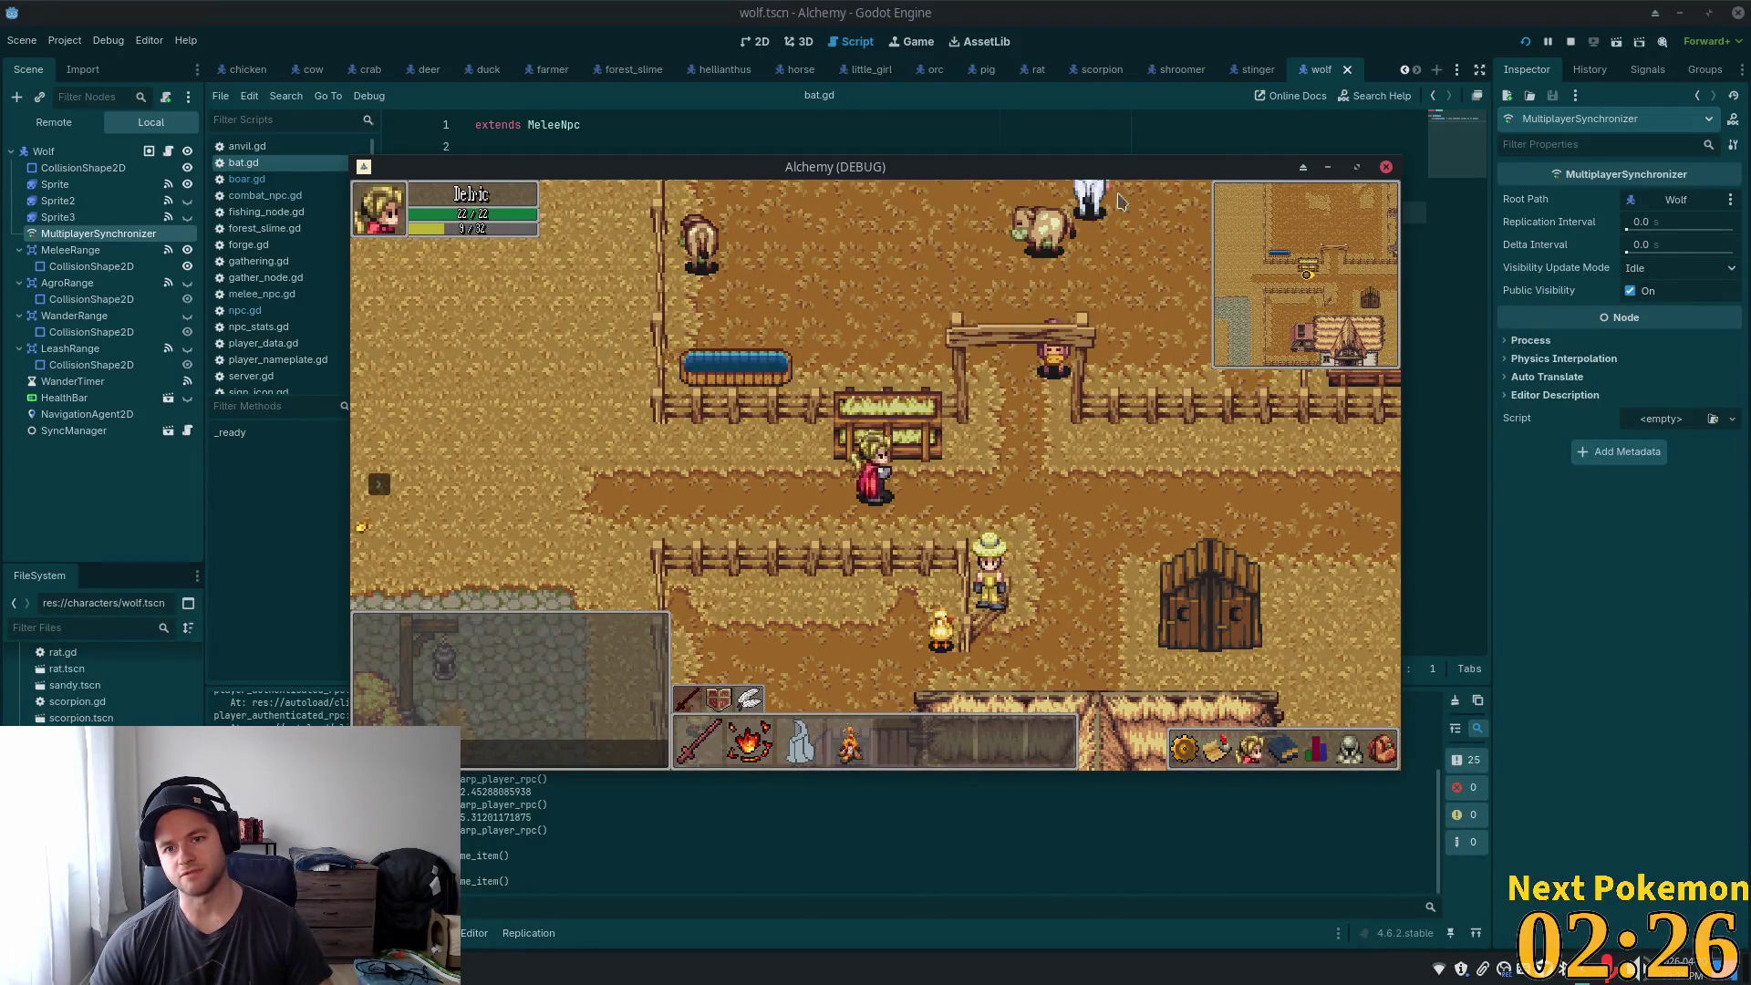
key(d)
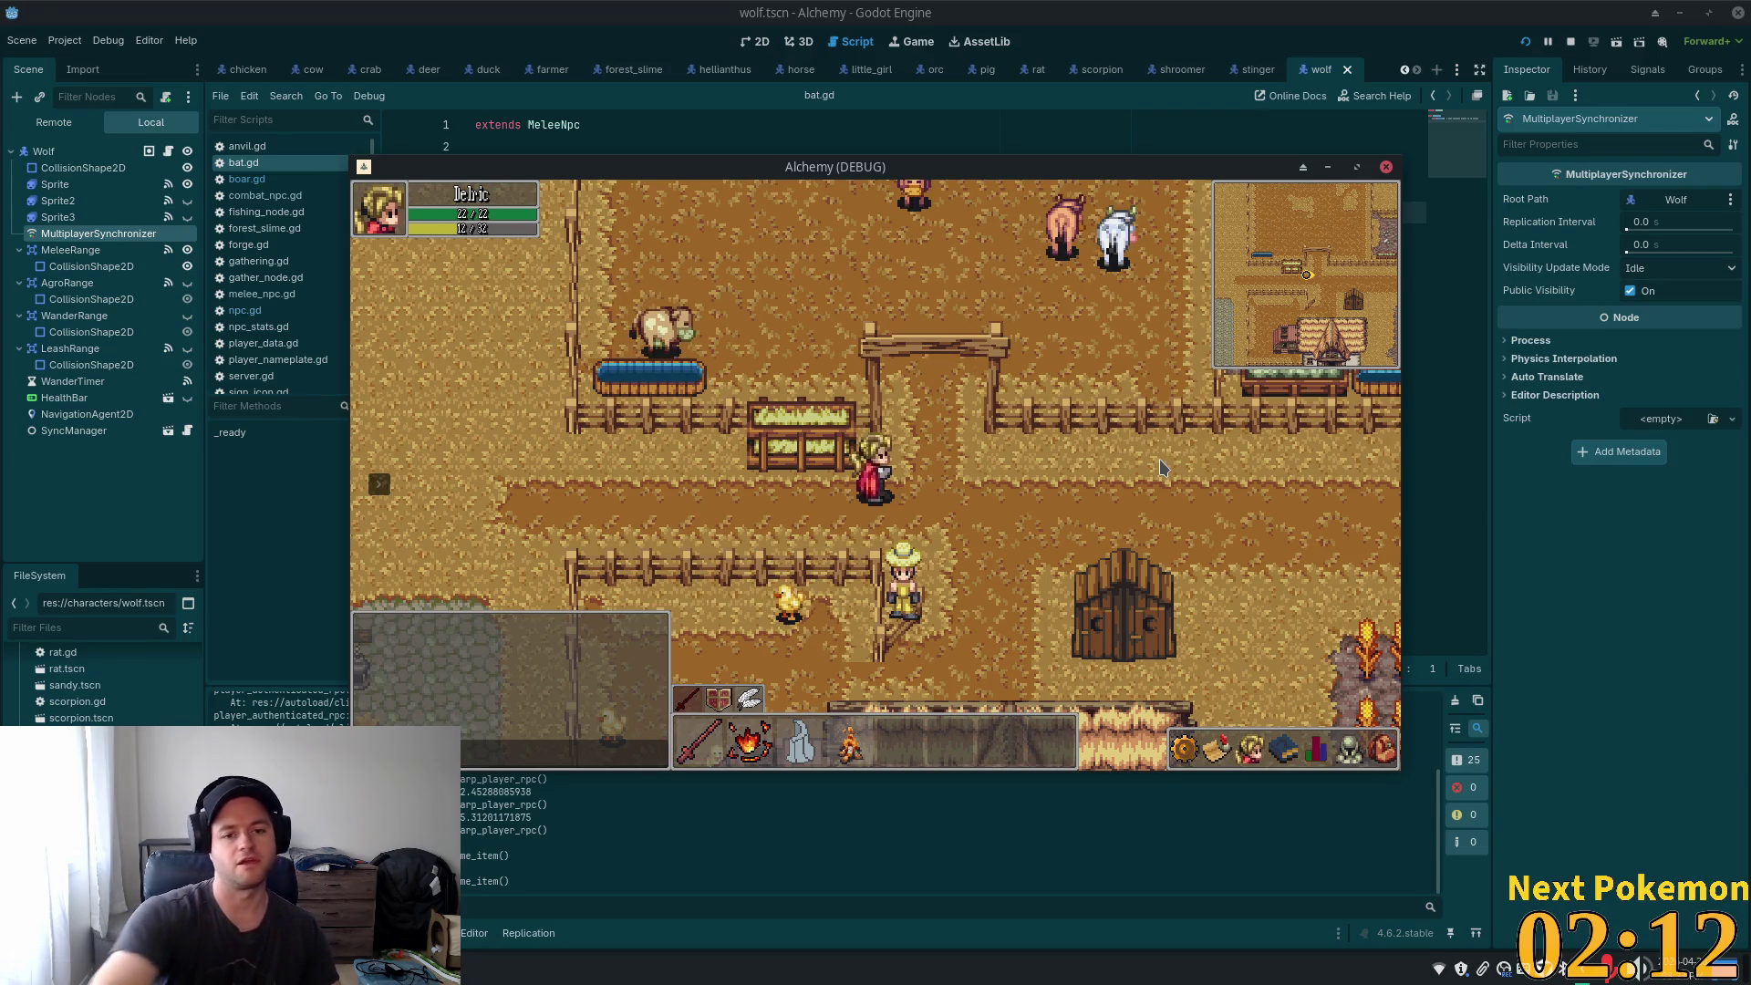
key(d)
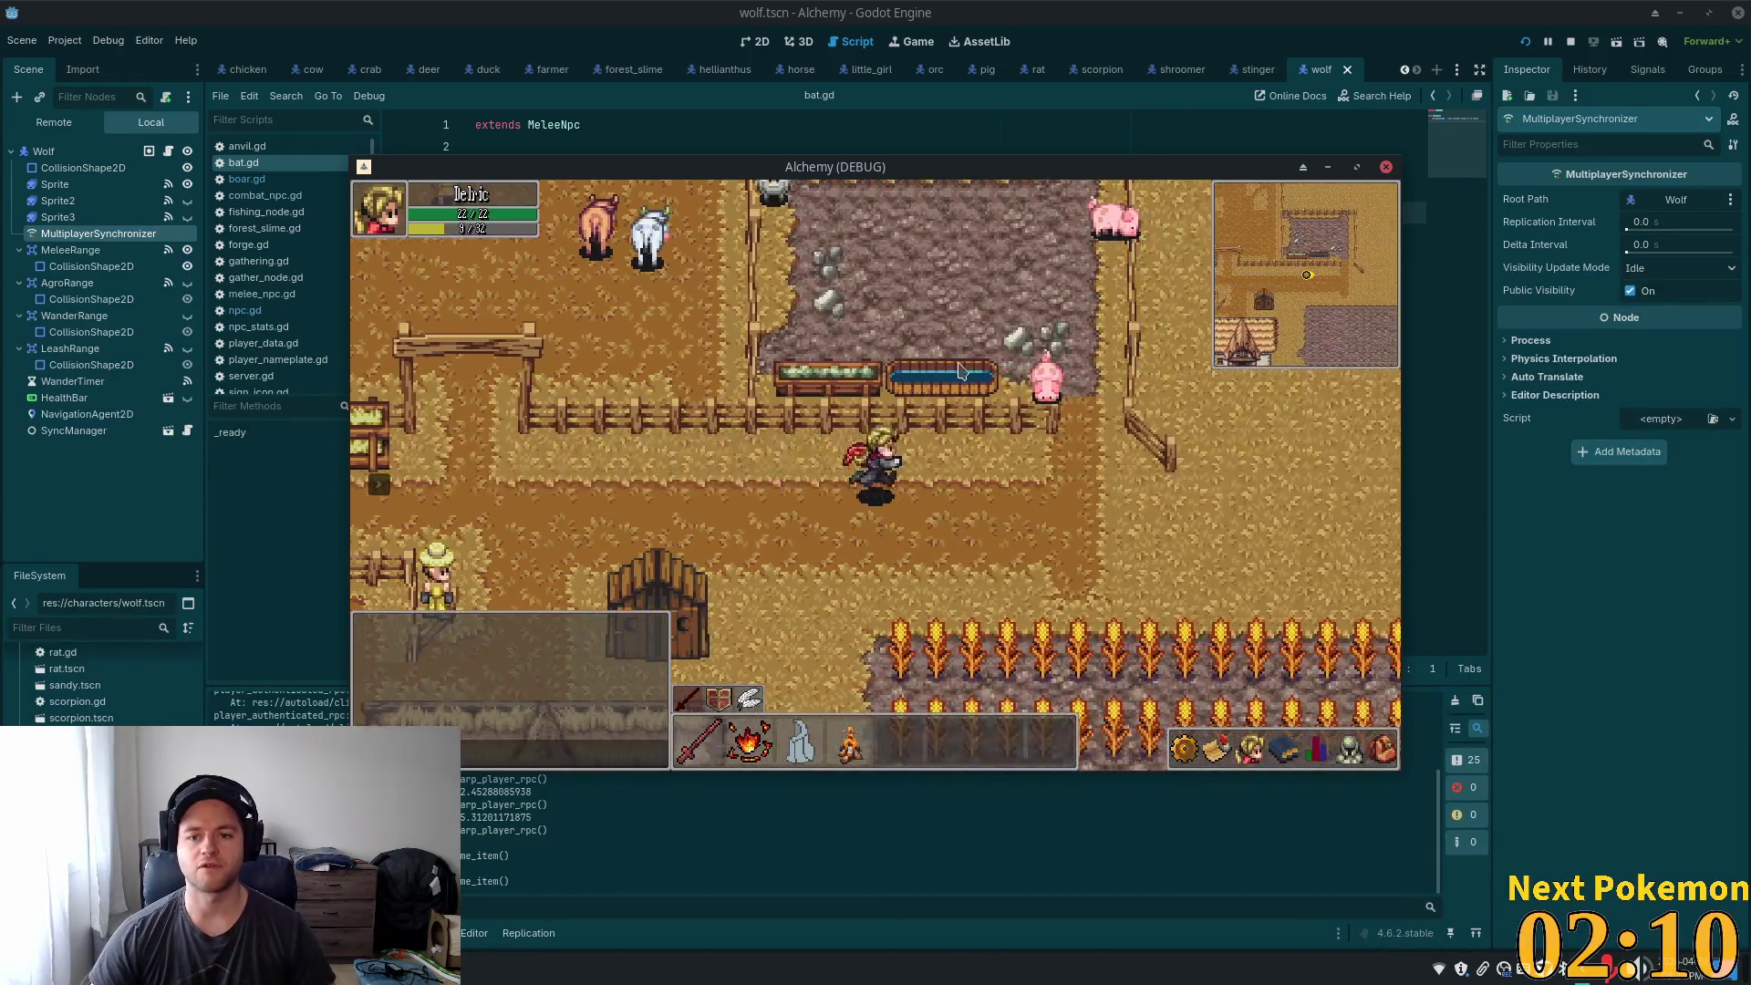
key(d)
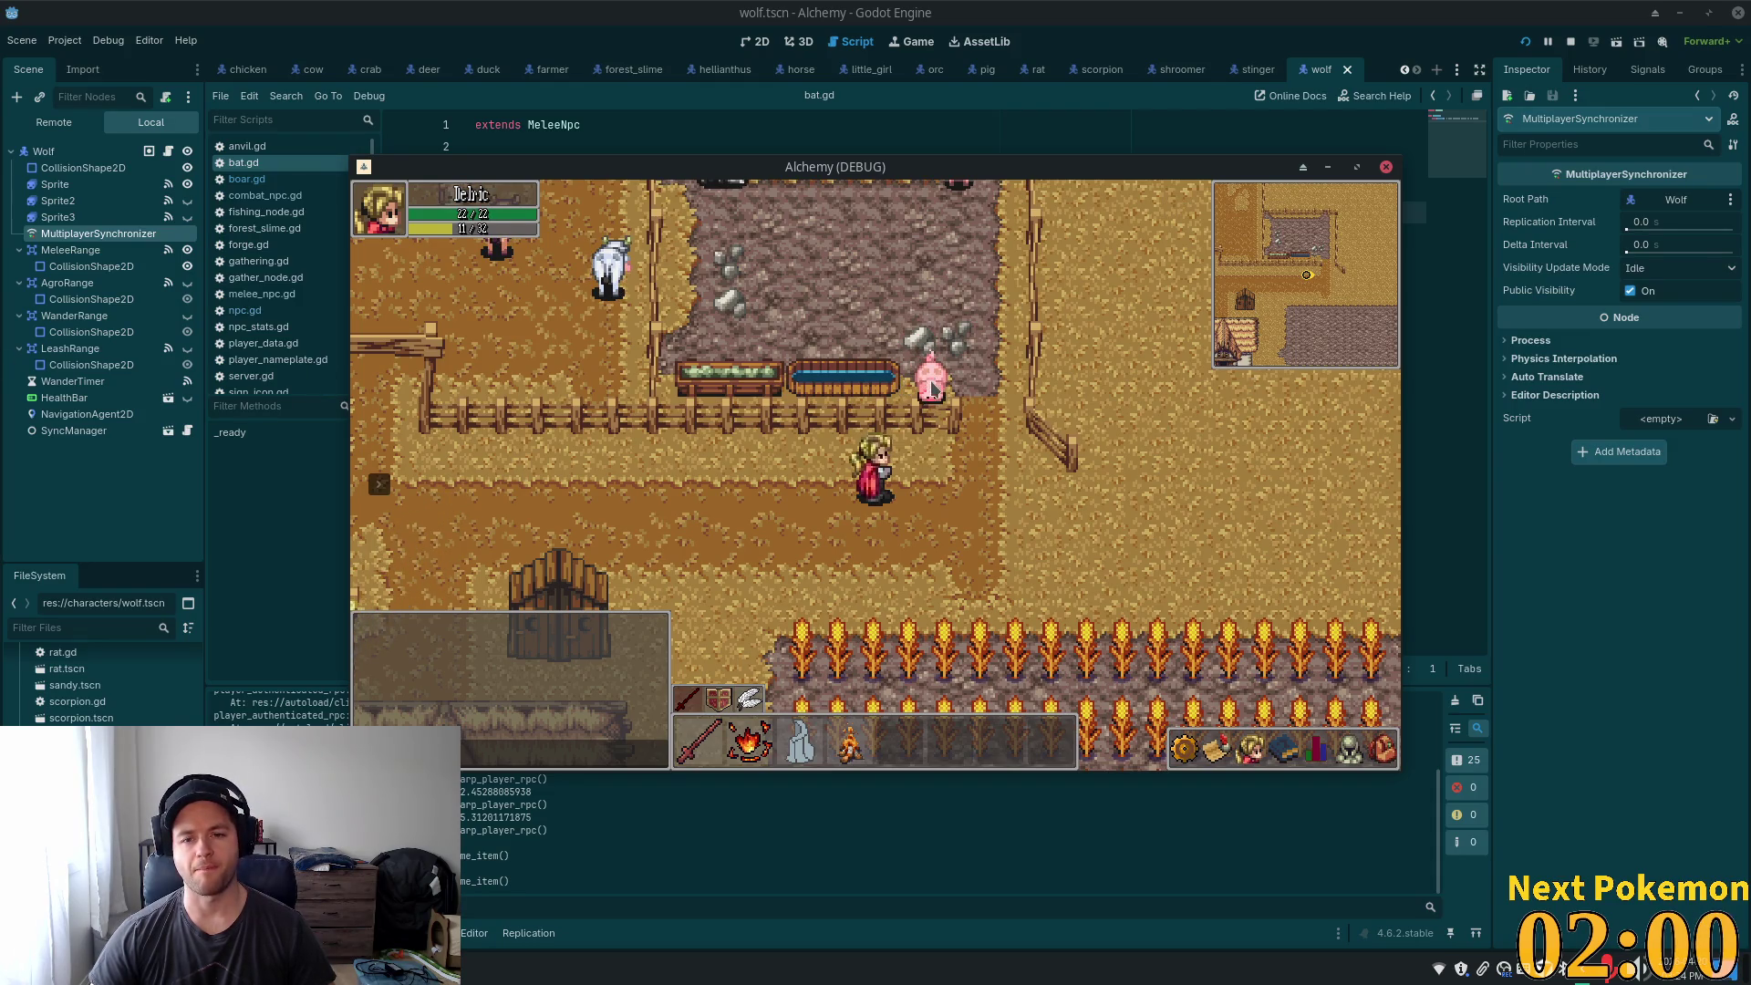
click(926, 374)
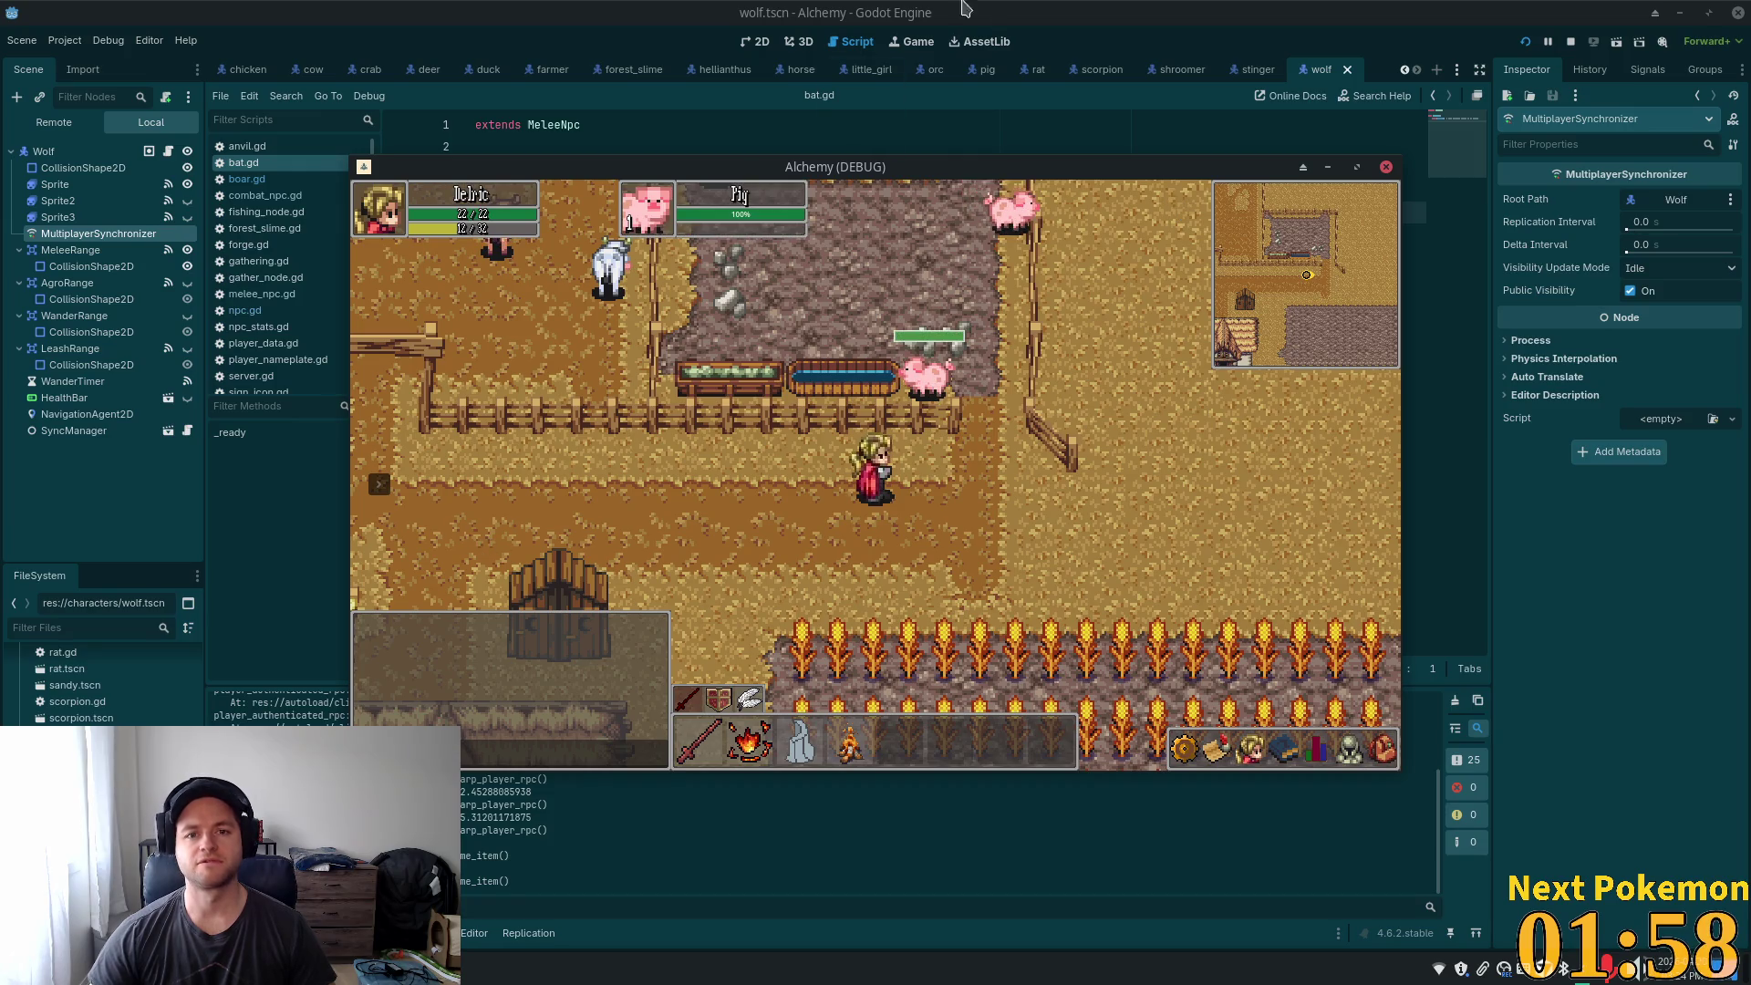
- In the script editor, run a quick resource search for 'npc'
click(943, 10)
key(shift+alt+o)
text(np)
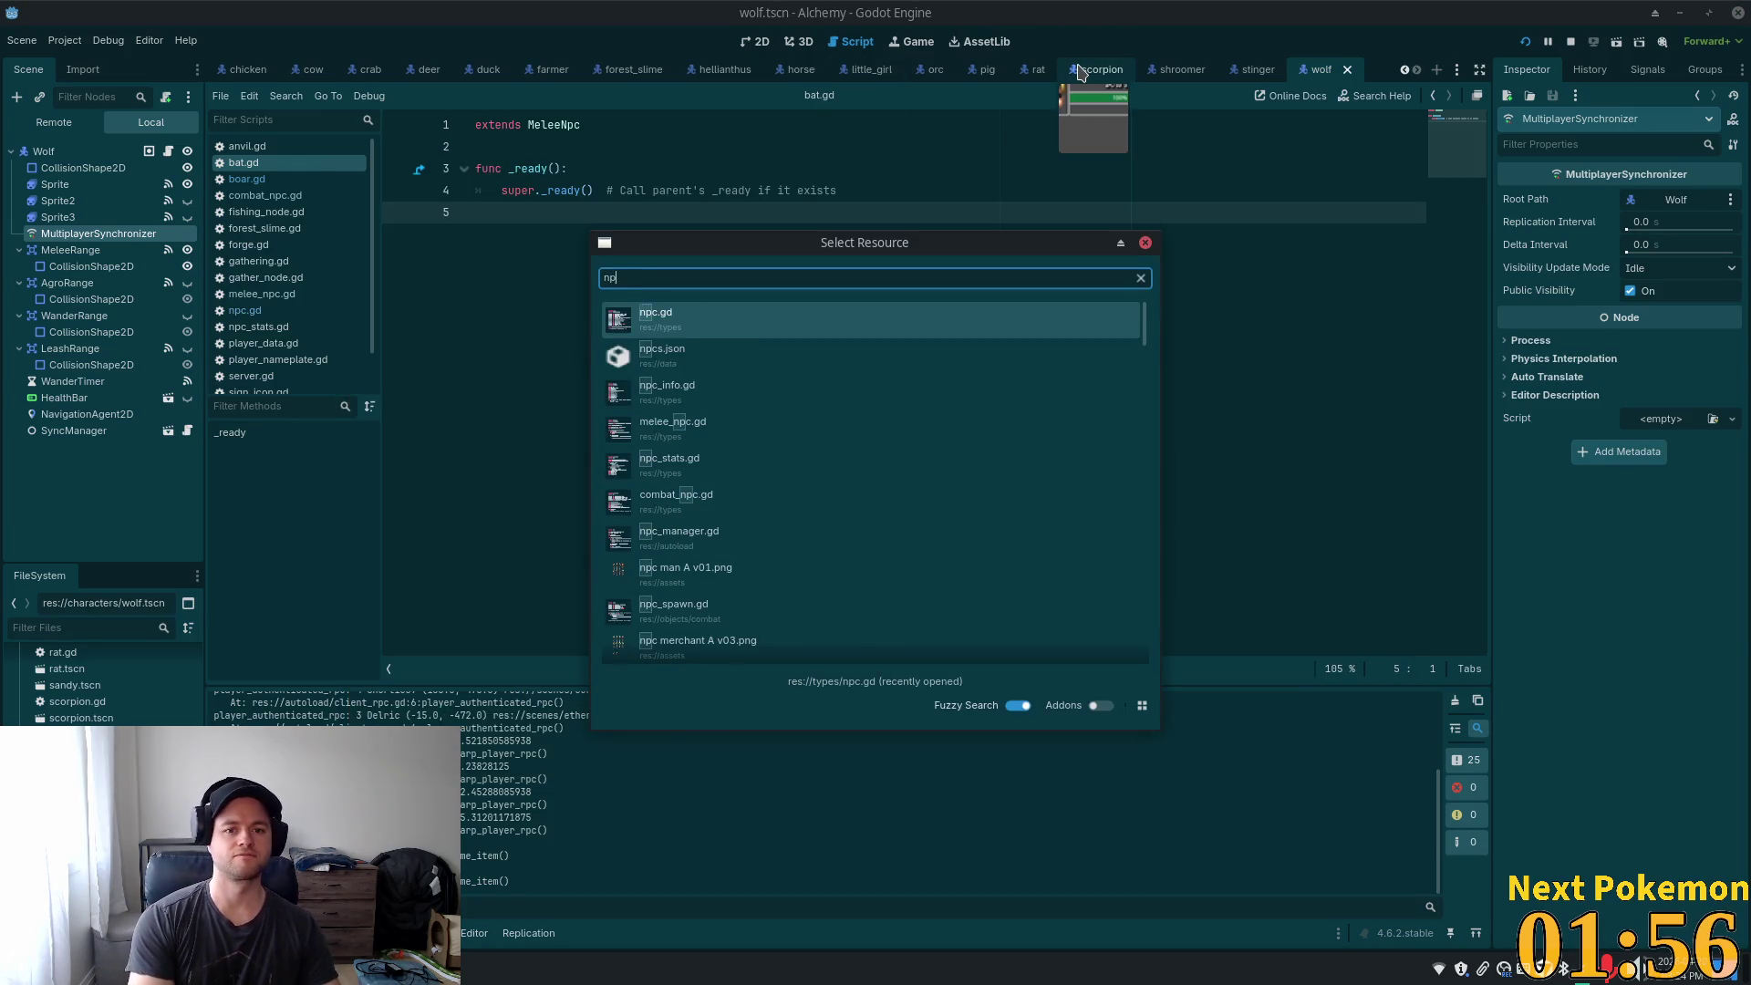
text(c)
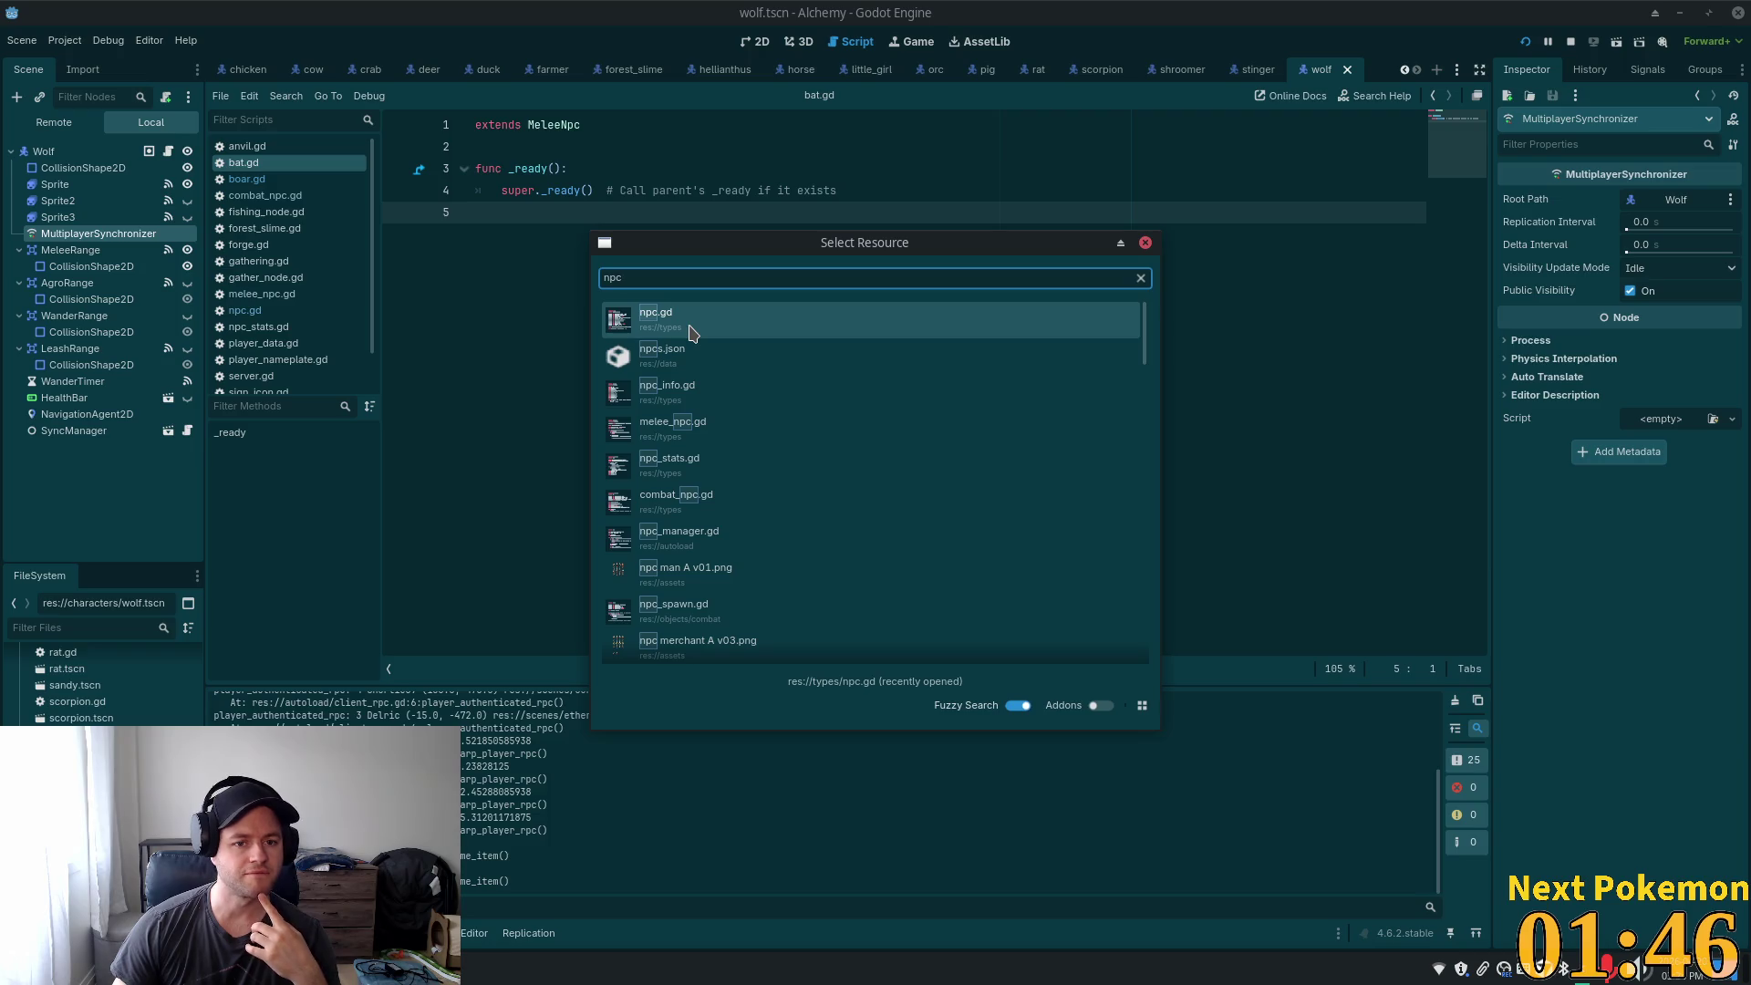
- Open npc.gd from the Select Resource search results
double_click(690, 332)
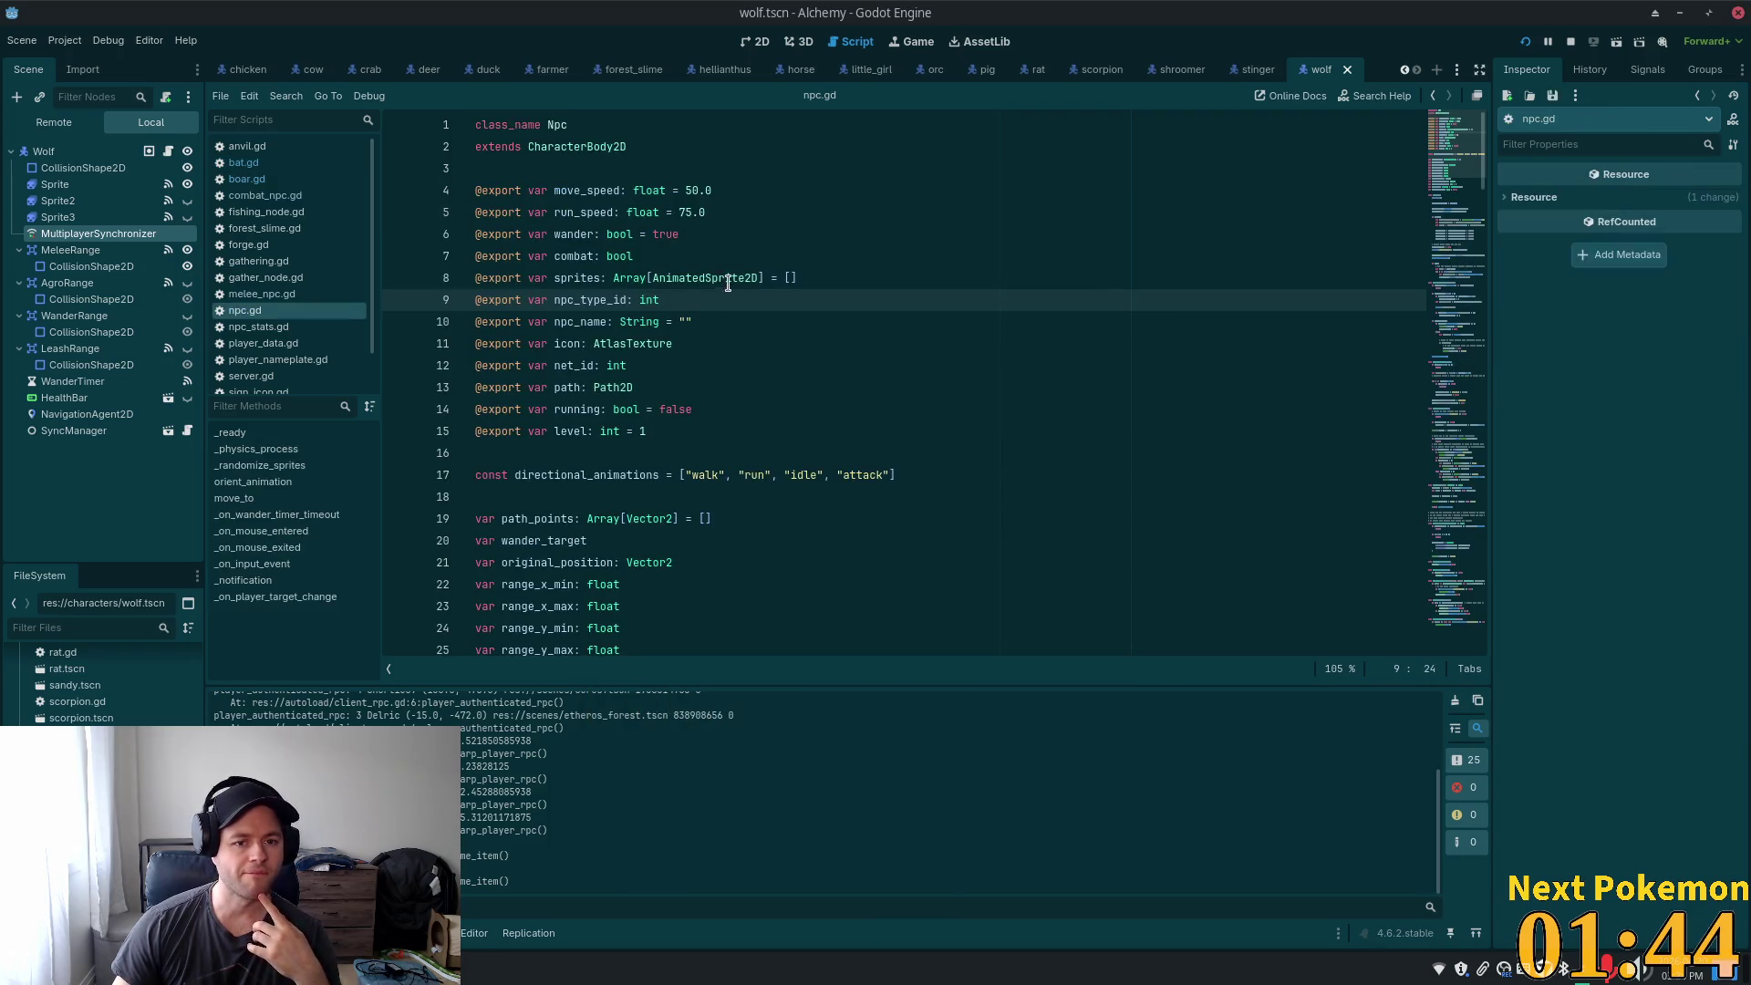
- Locate the UiState.focus_object call on line 167 of npc.gd and open ui_state.gd from it
scroll(739, 294, down, 5)
mouse_move(1452, 196)
mouse_down()
mouse_move(1514, 383)
mouse_move(1517, 599)
mouse_up()
double_click(578, 255)
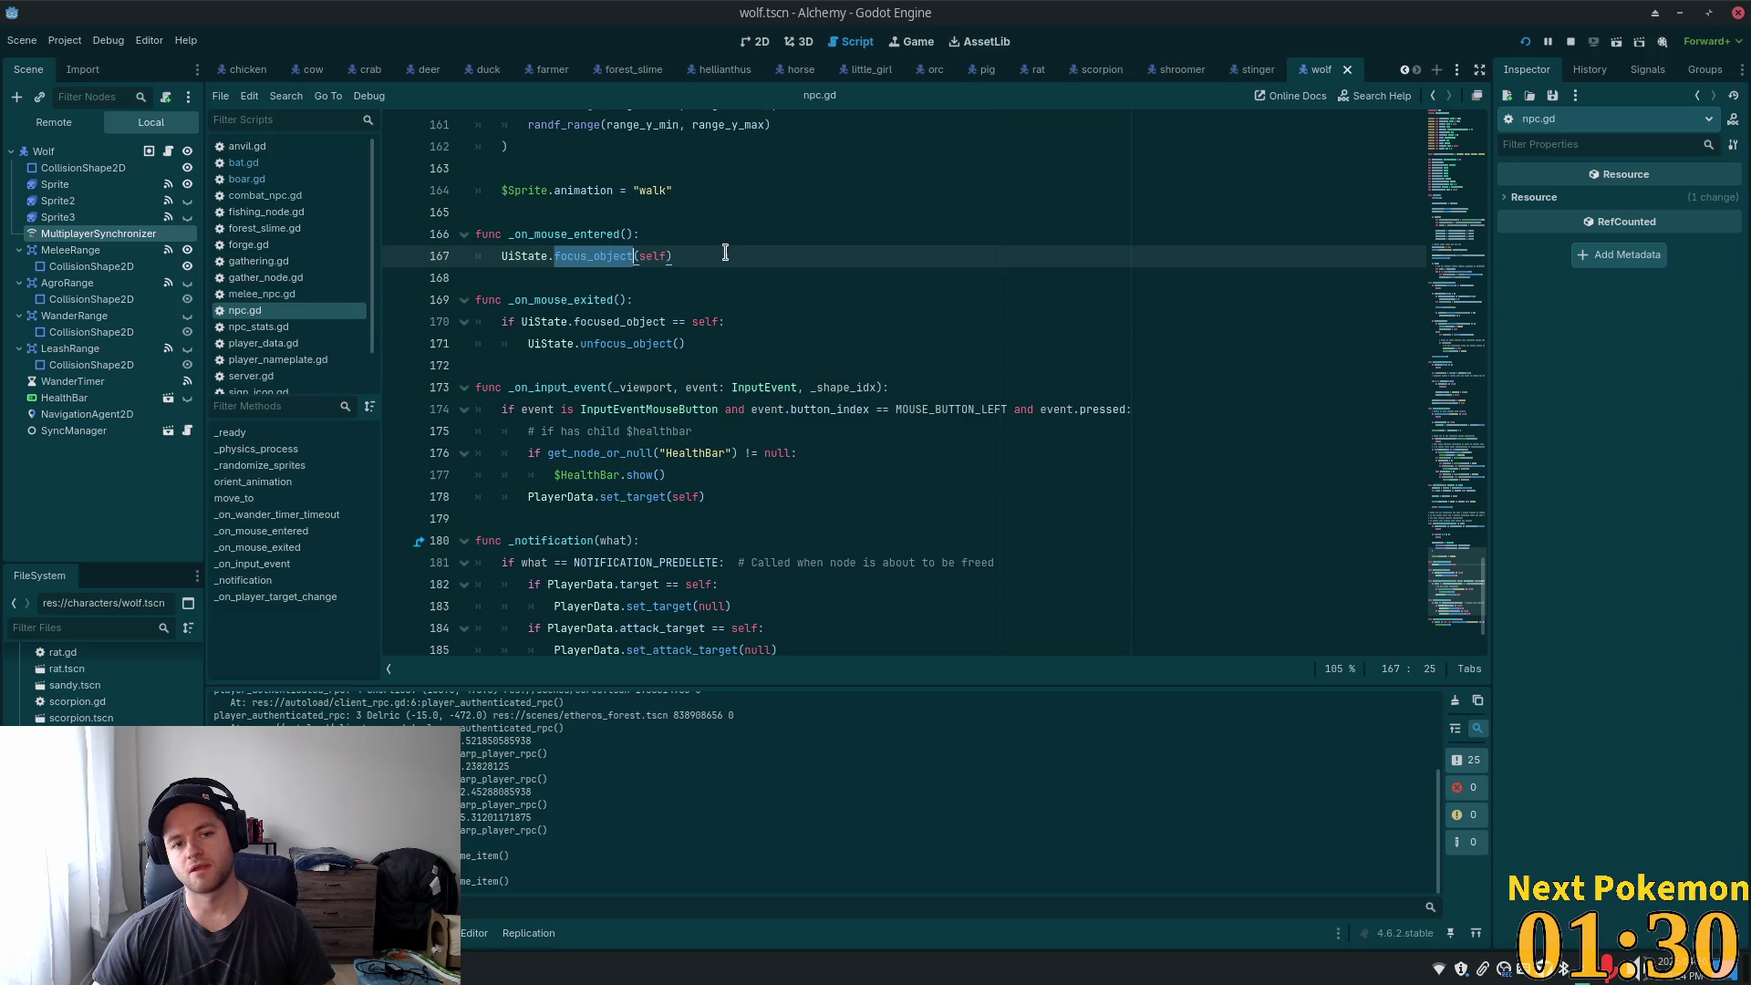
mouse_move(613, 256)
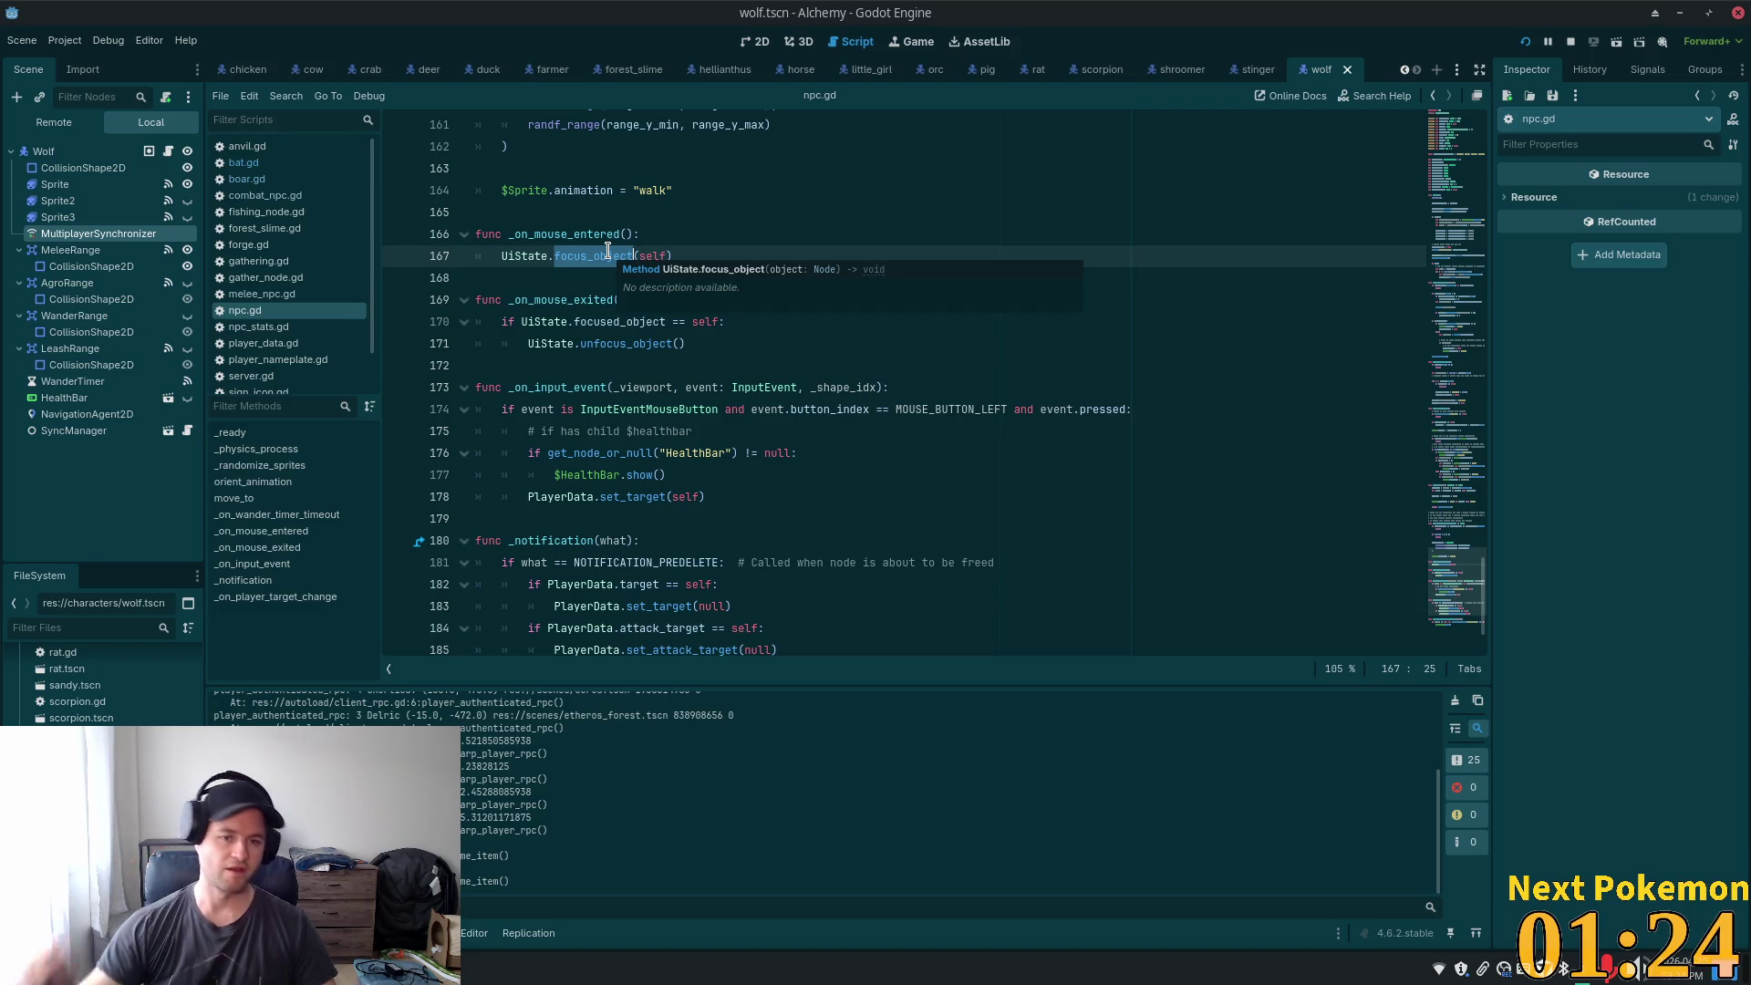
ctrl+click(538, 258)
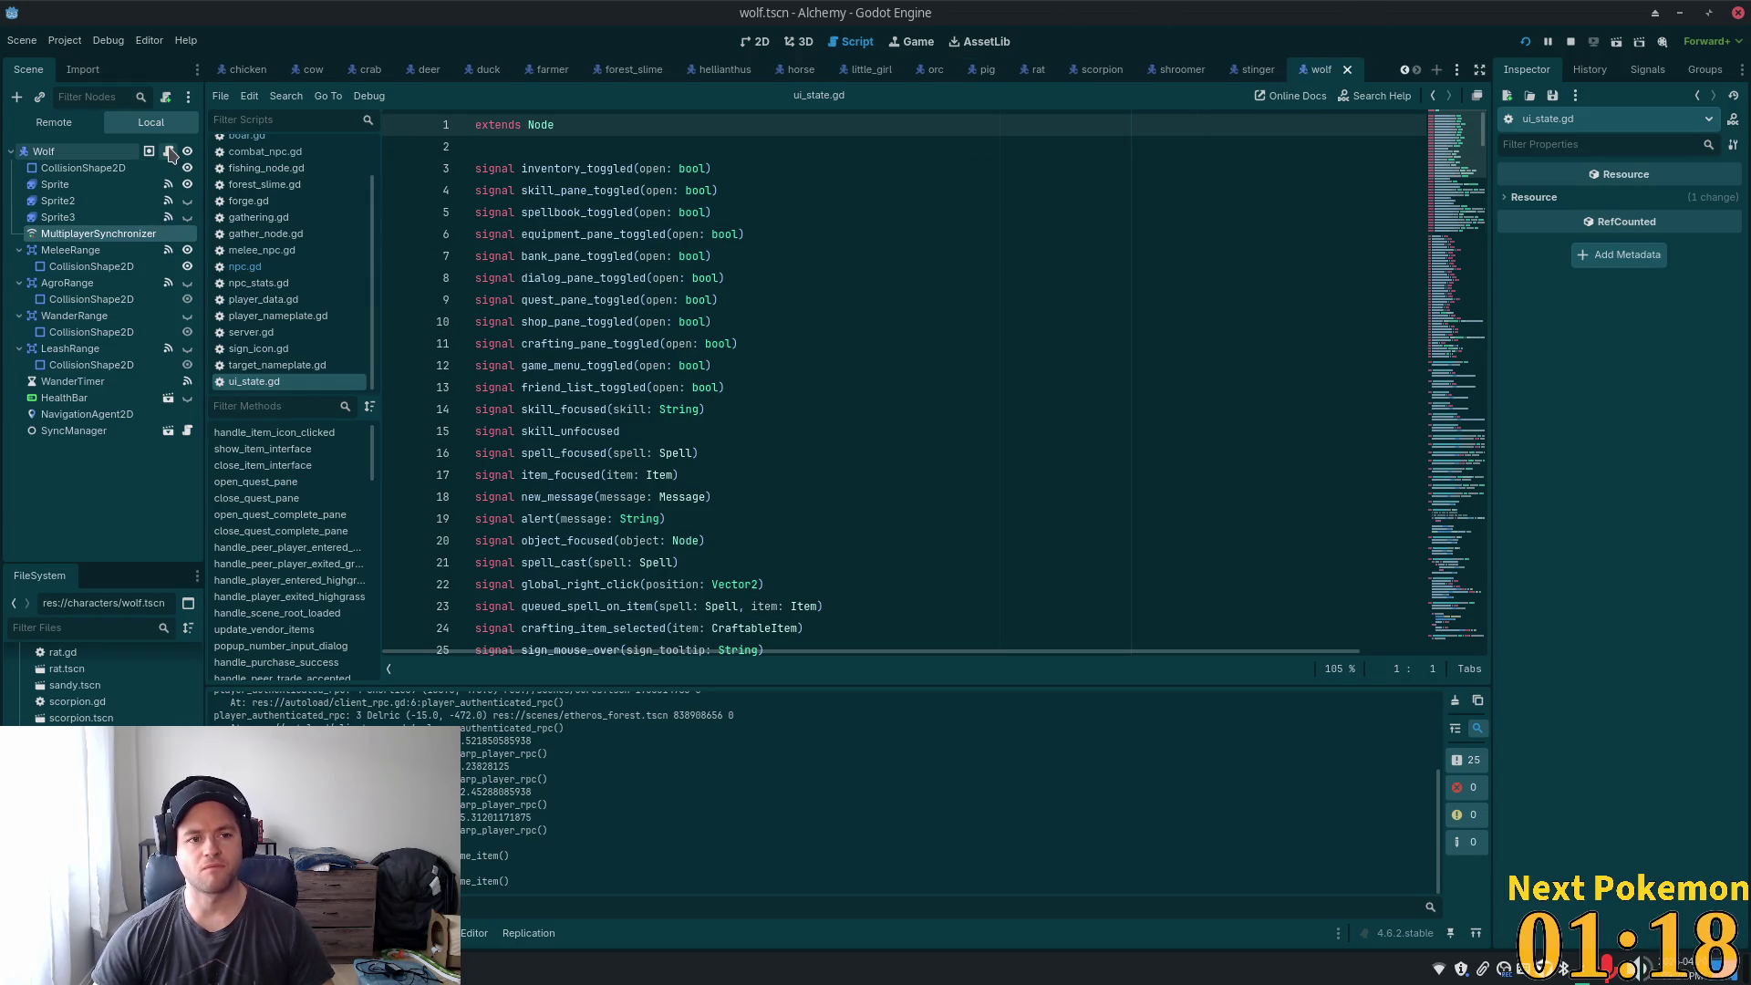
- Jump to focus_object's definition in ui_state.gd and highlight the object_focused signal on line 403
click(328, 266)
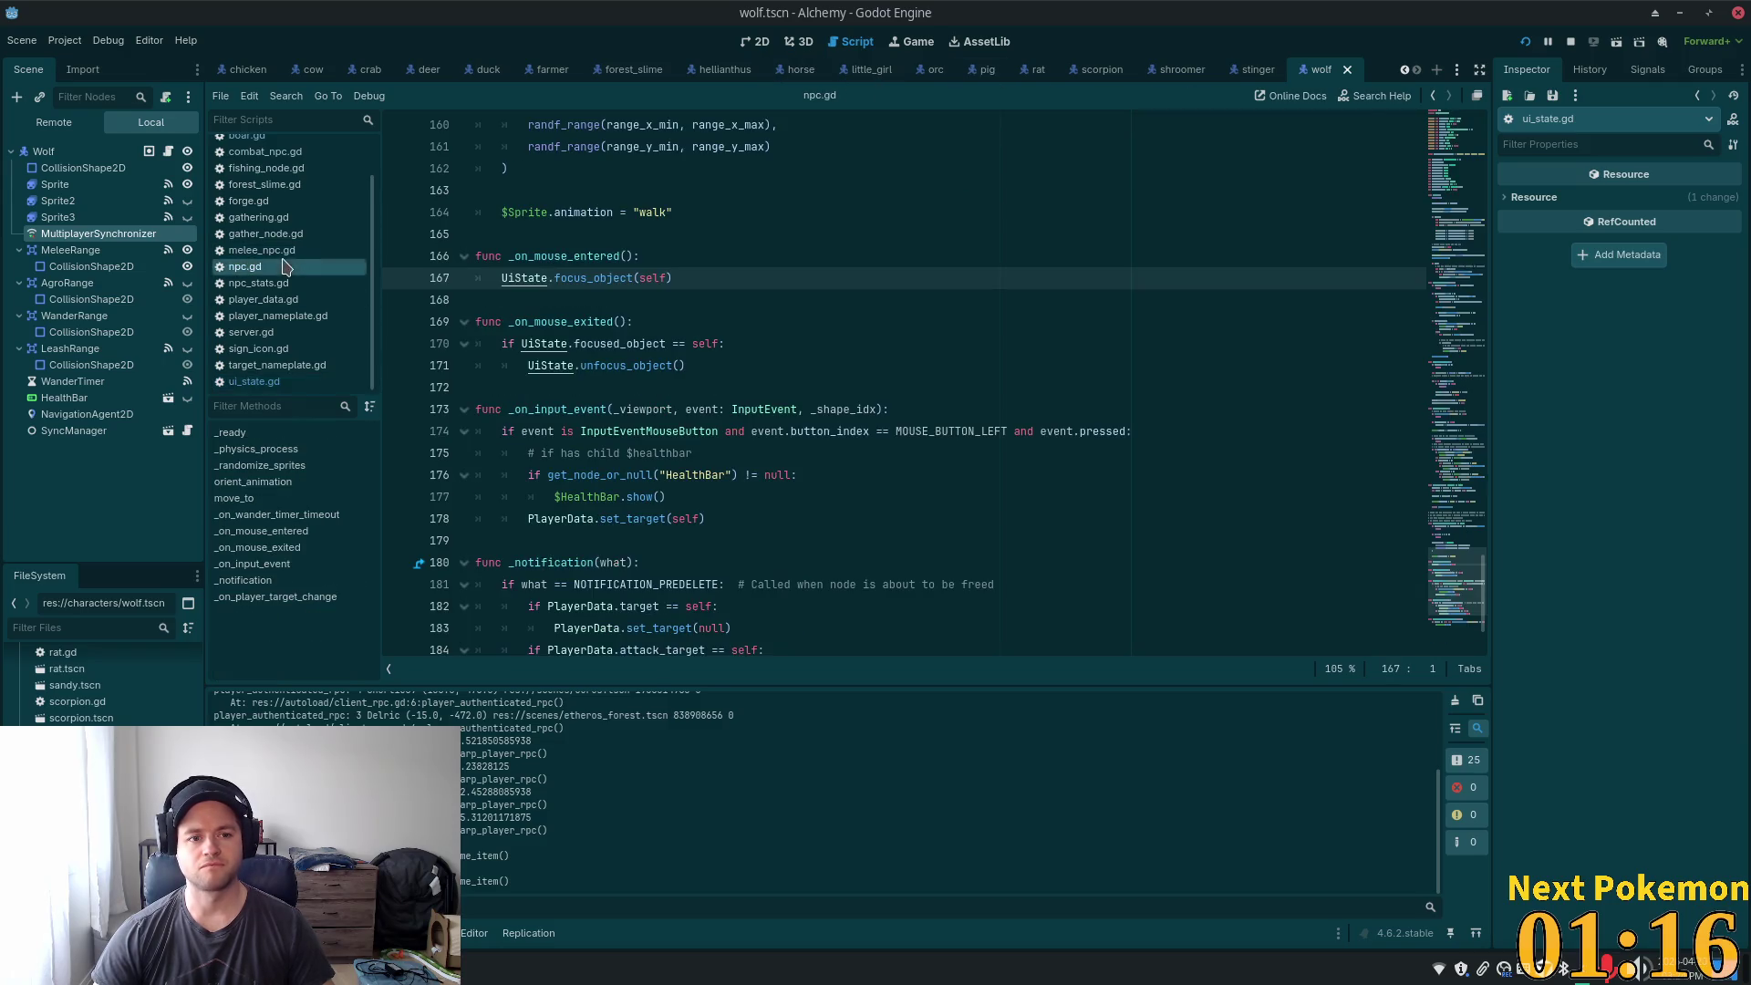
ctrl+click(589, 279)
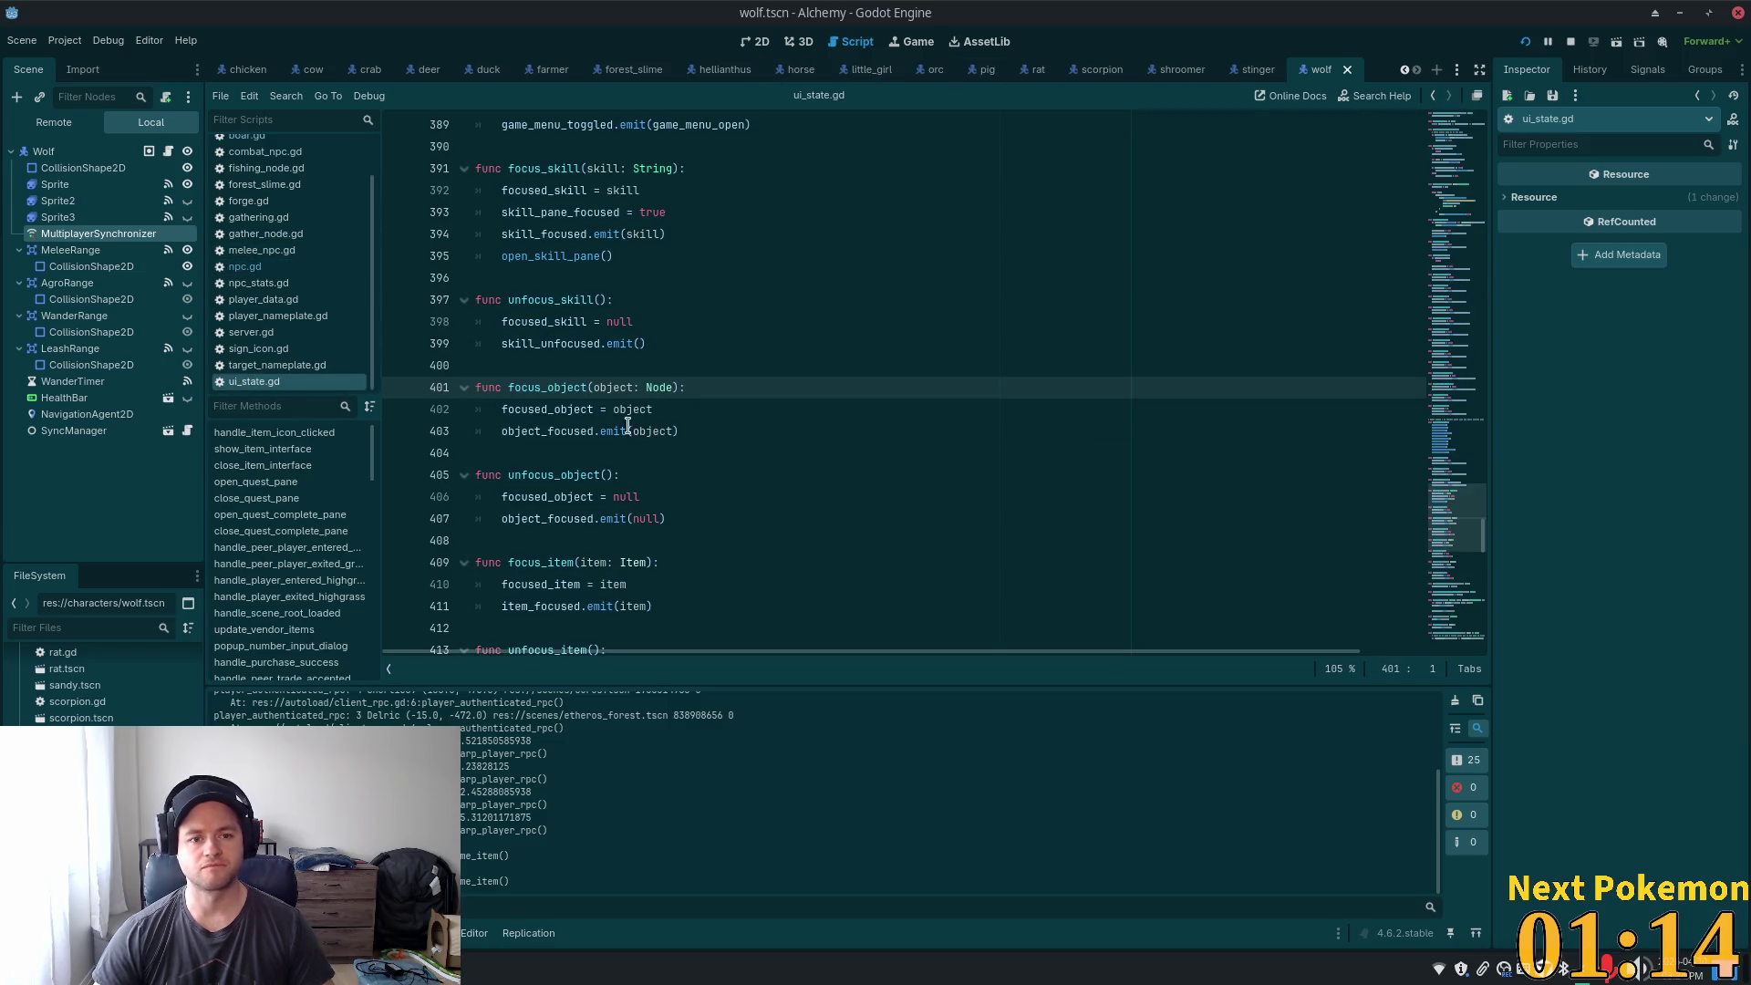
double_click(578, 408)
double_click(551, 432)
key(ctrl+c)
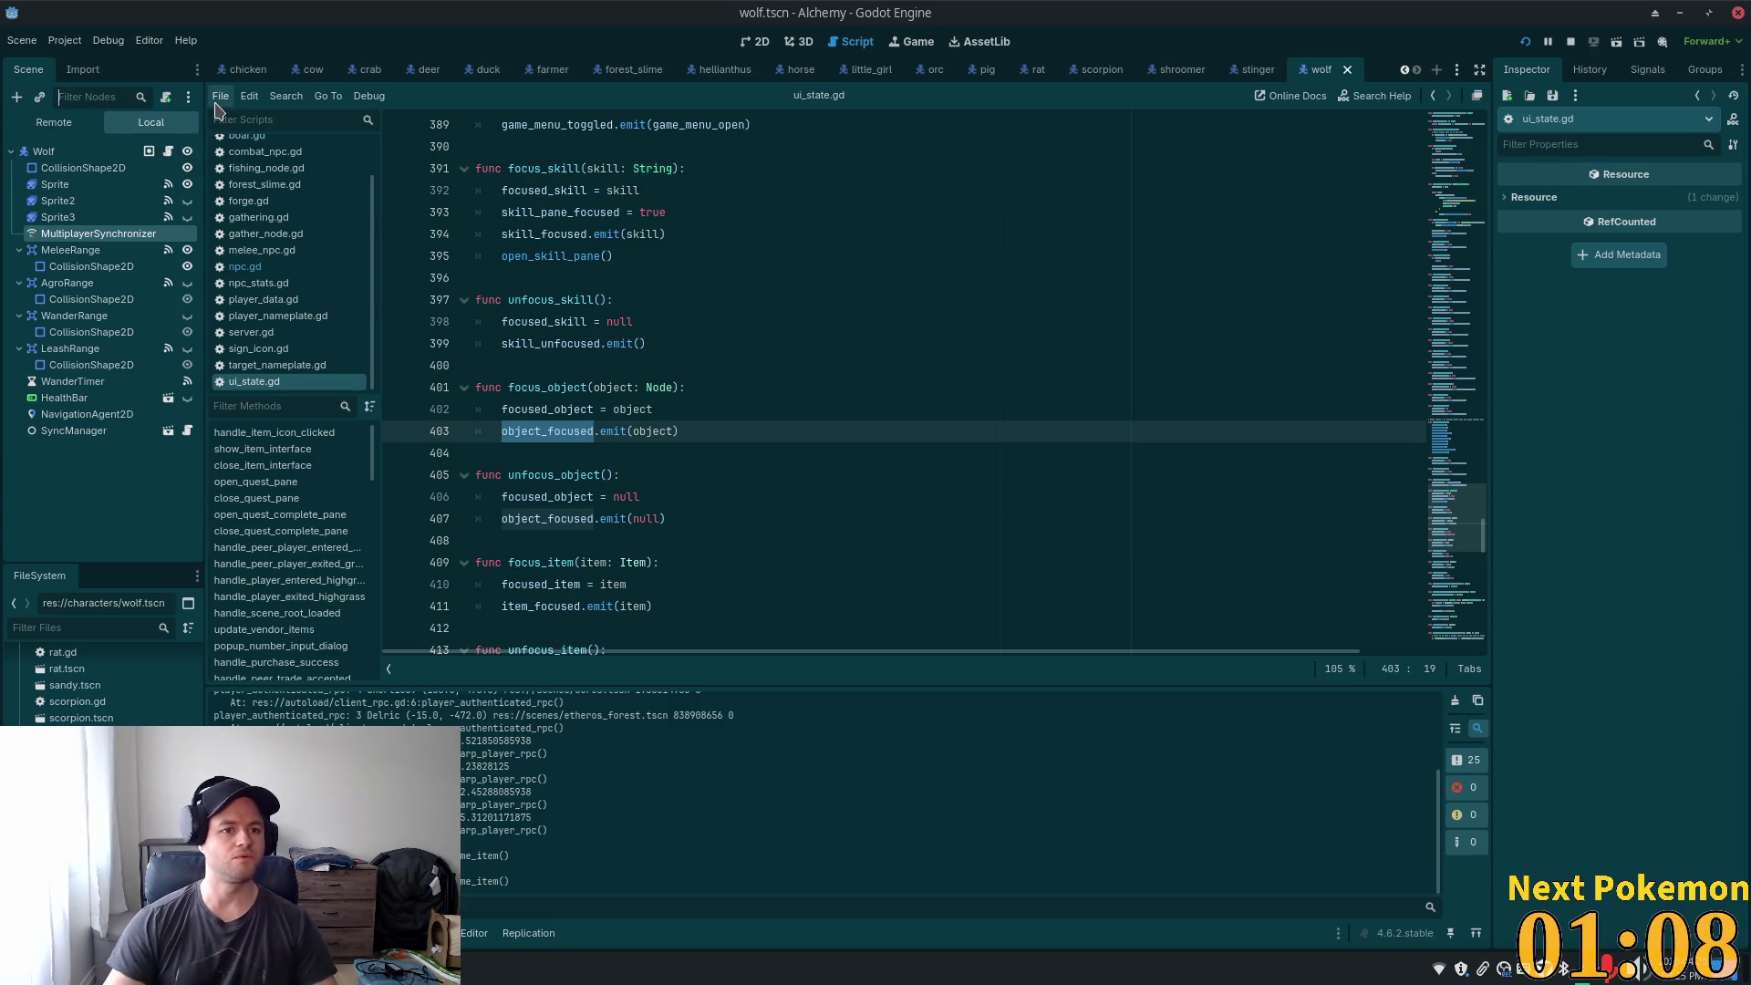
key(alt+Tab)
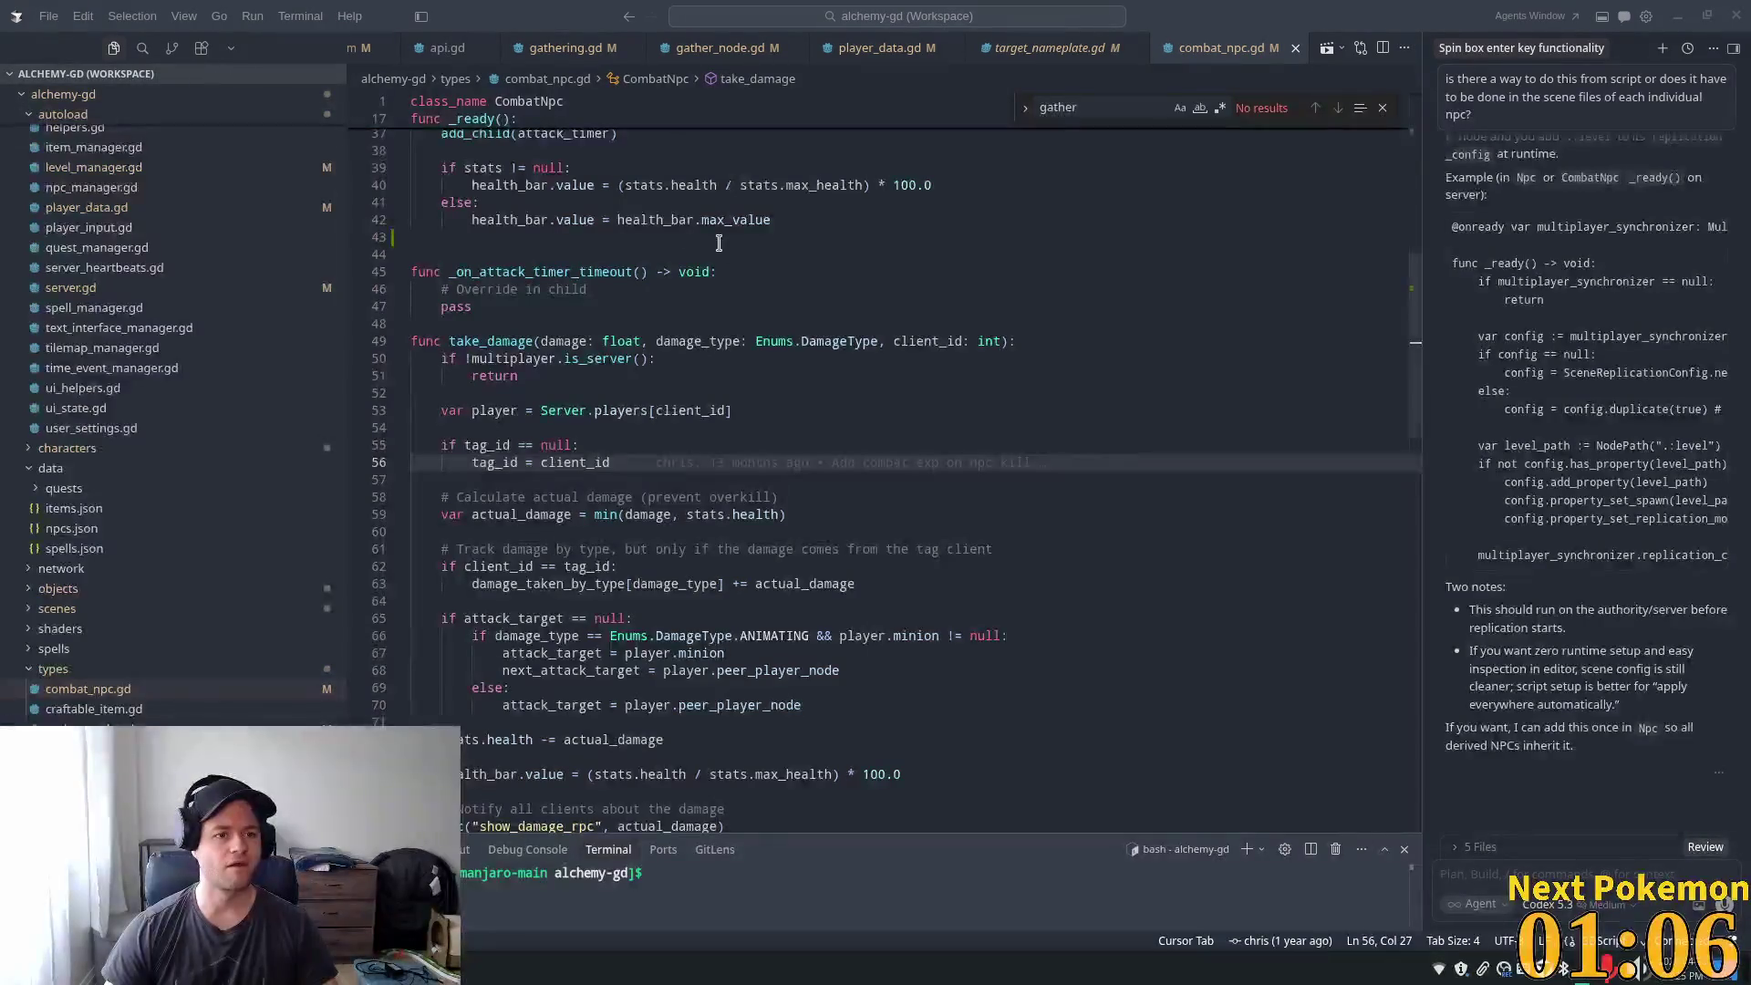
- Search the workspace for 'object_focused.conn' and open the match in object_description.gd
click(719, 243)
click(142, 47)
key(ctrl+v)
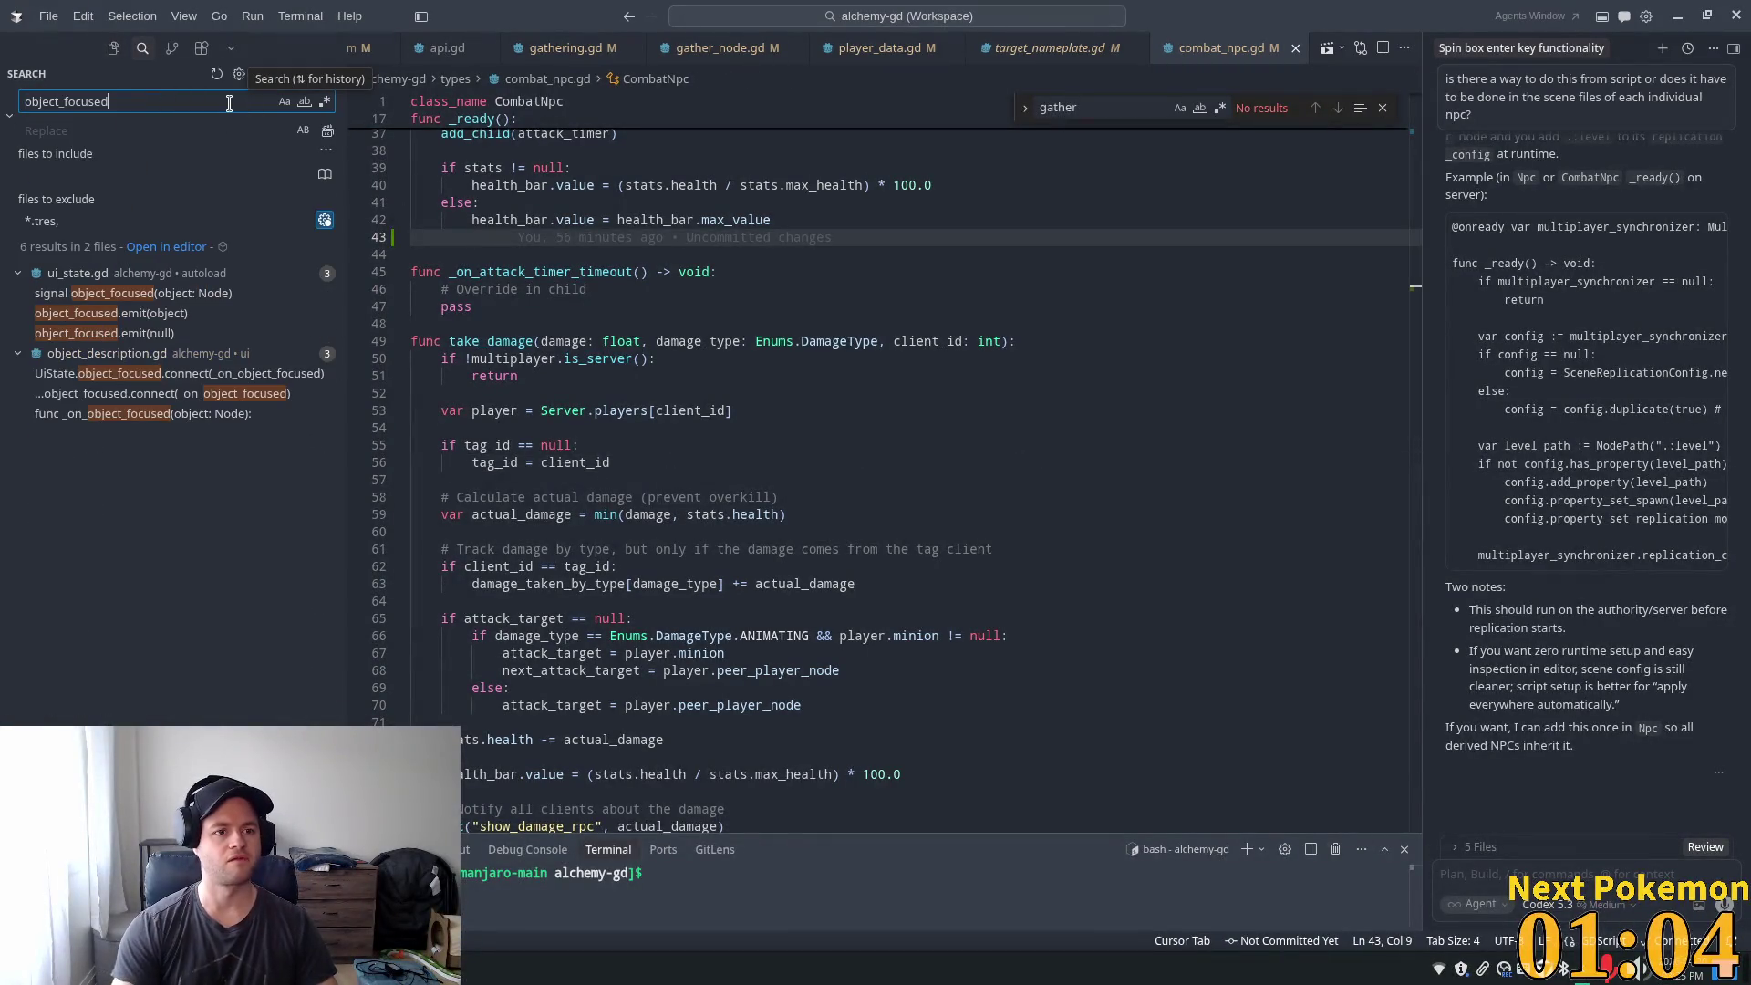
text(.conn)
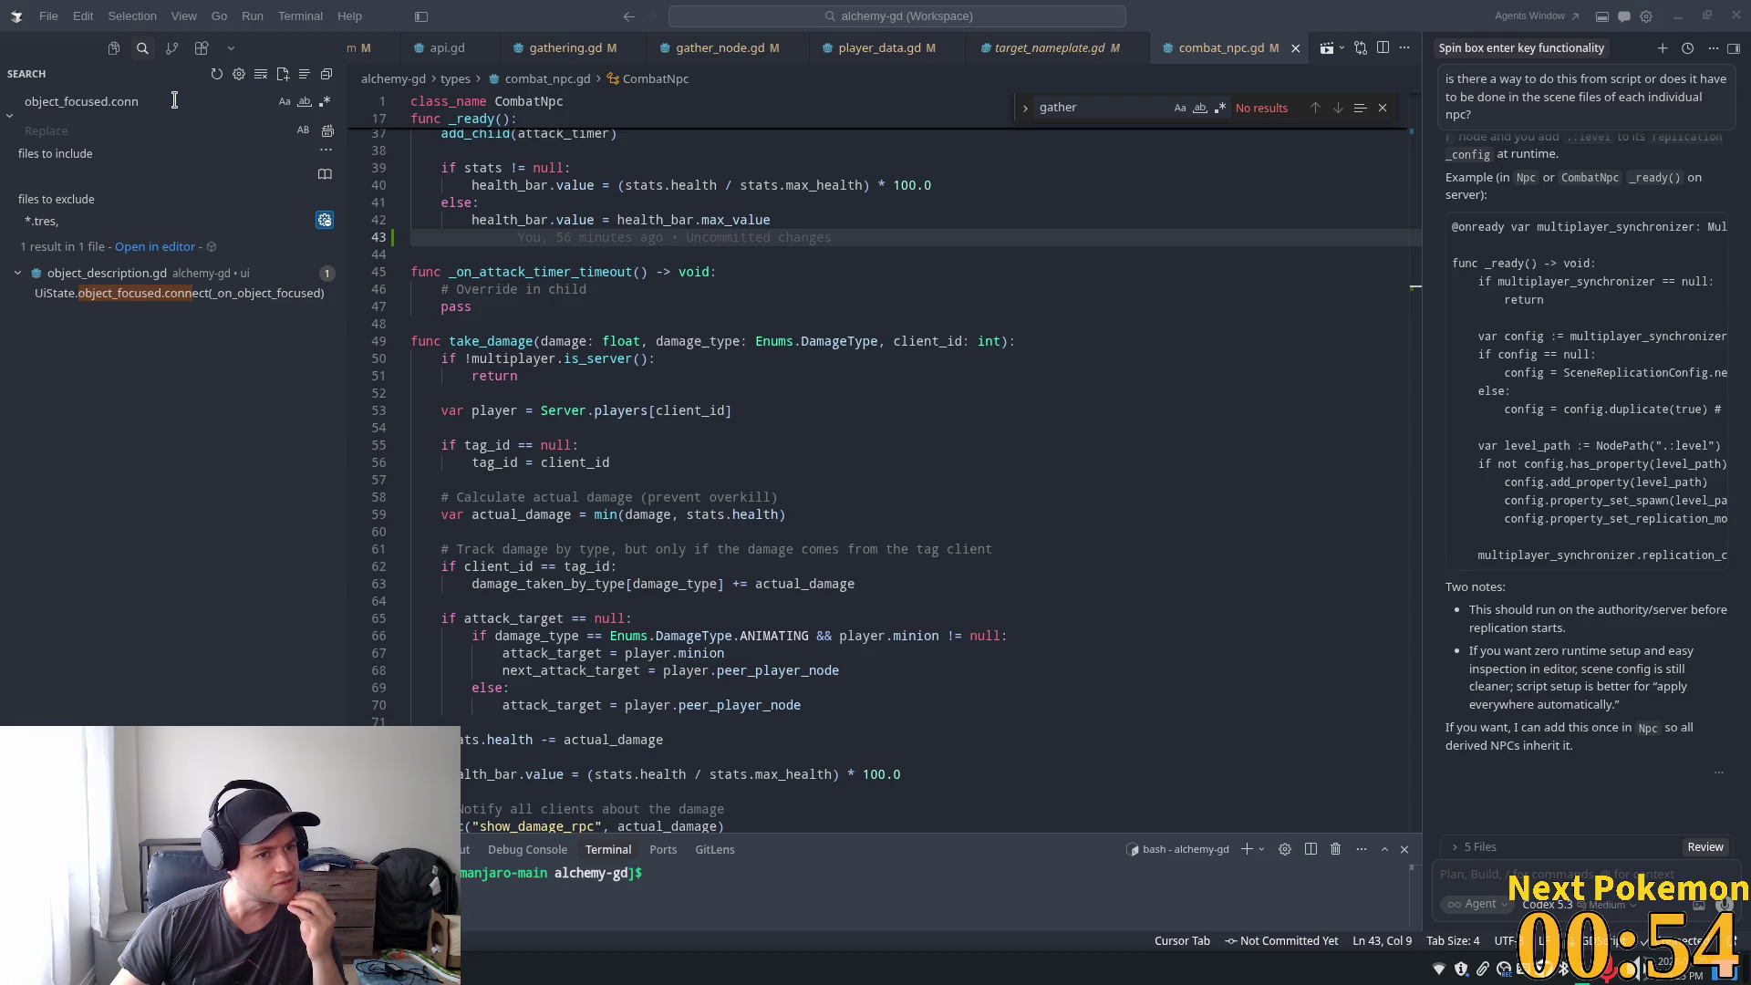
click(108, 293)
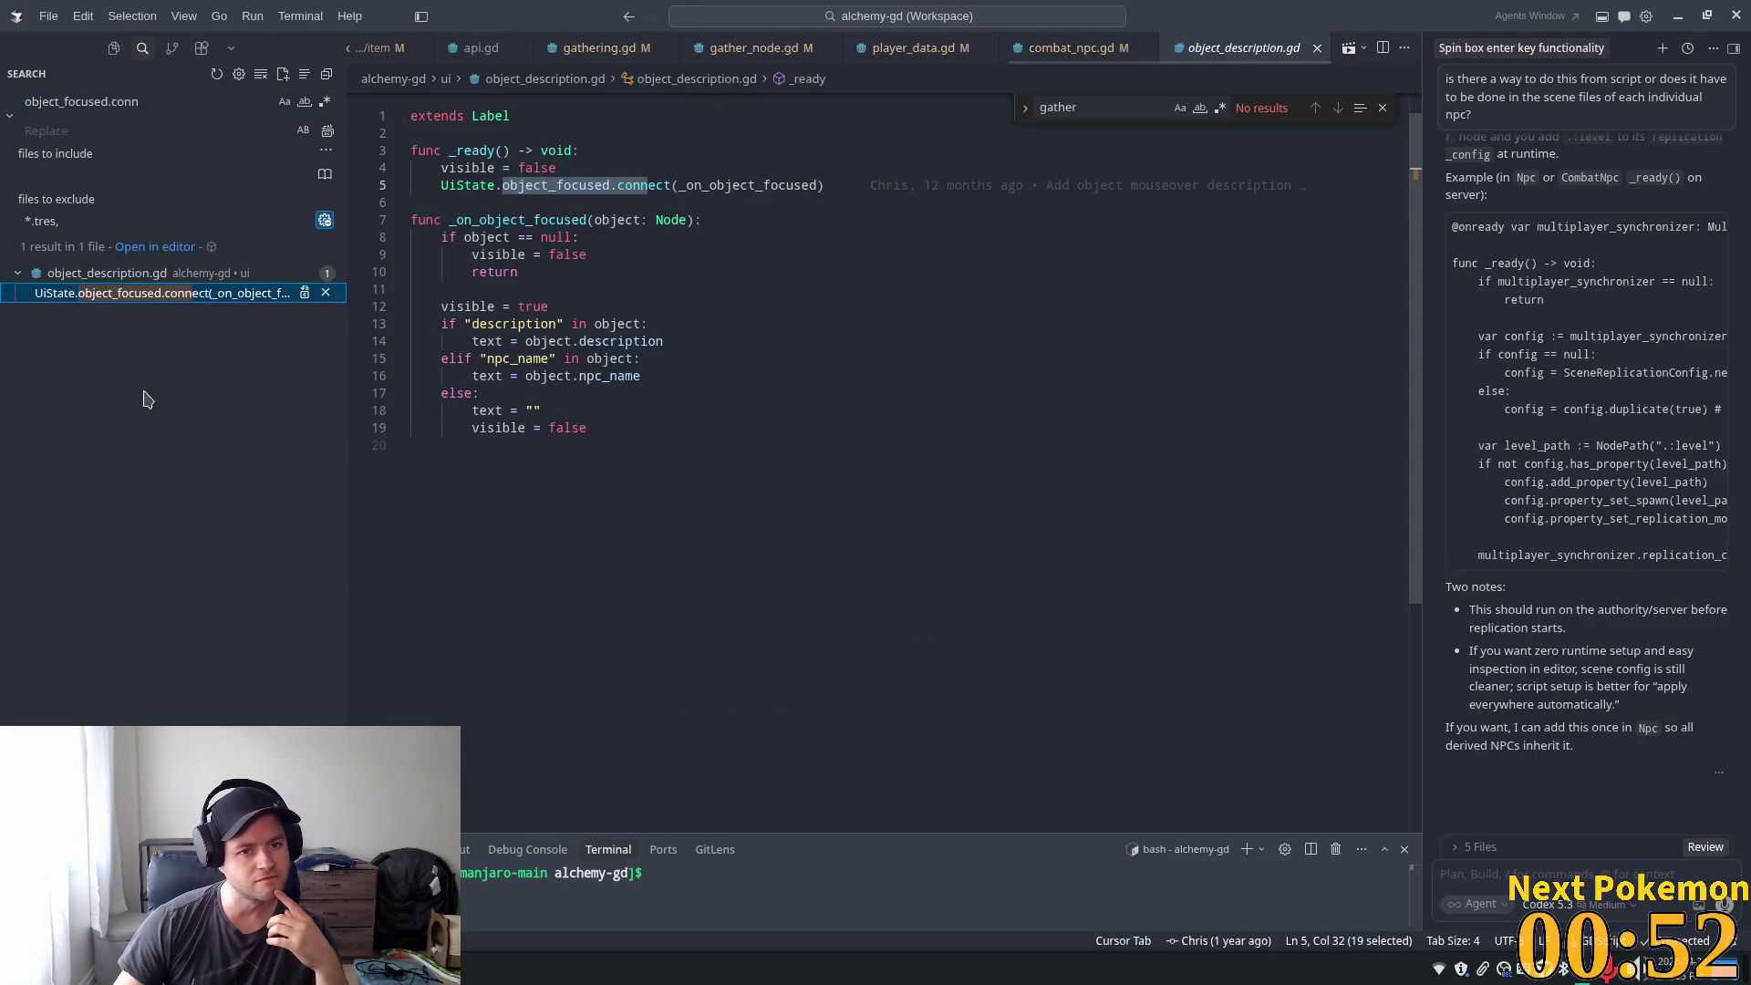
click(641, 253)
mouse_move(668, 248)
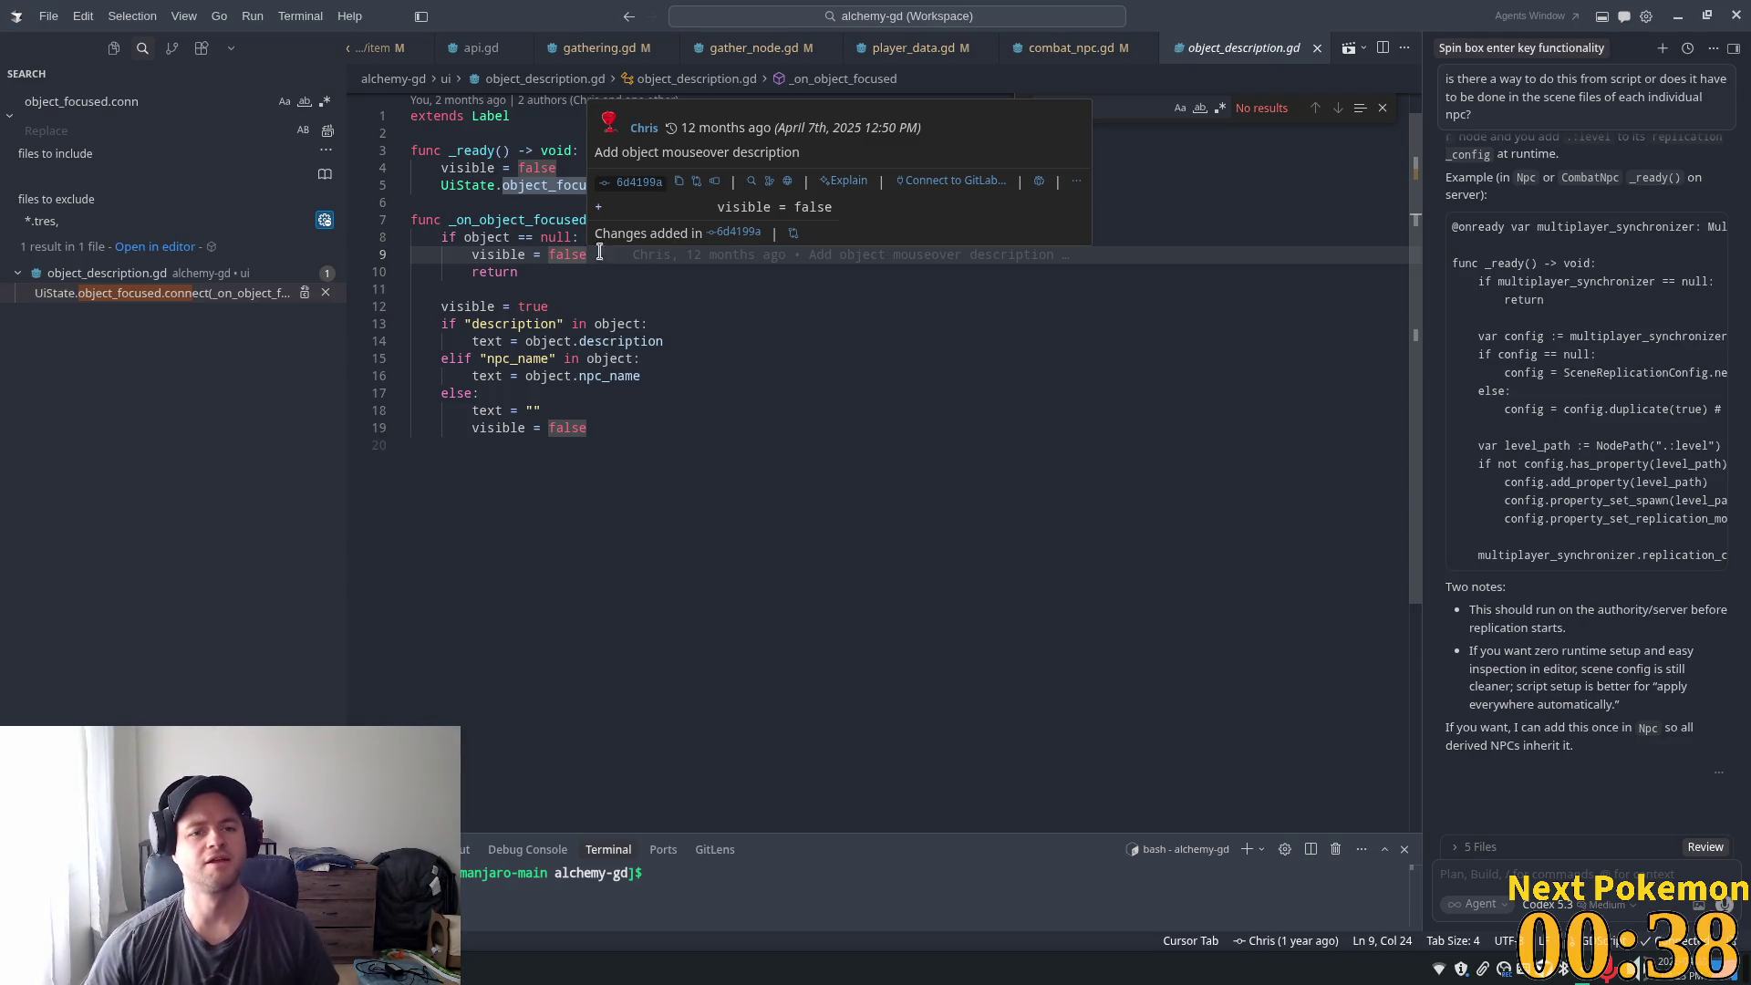
double_click(483, 149)
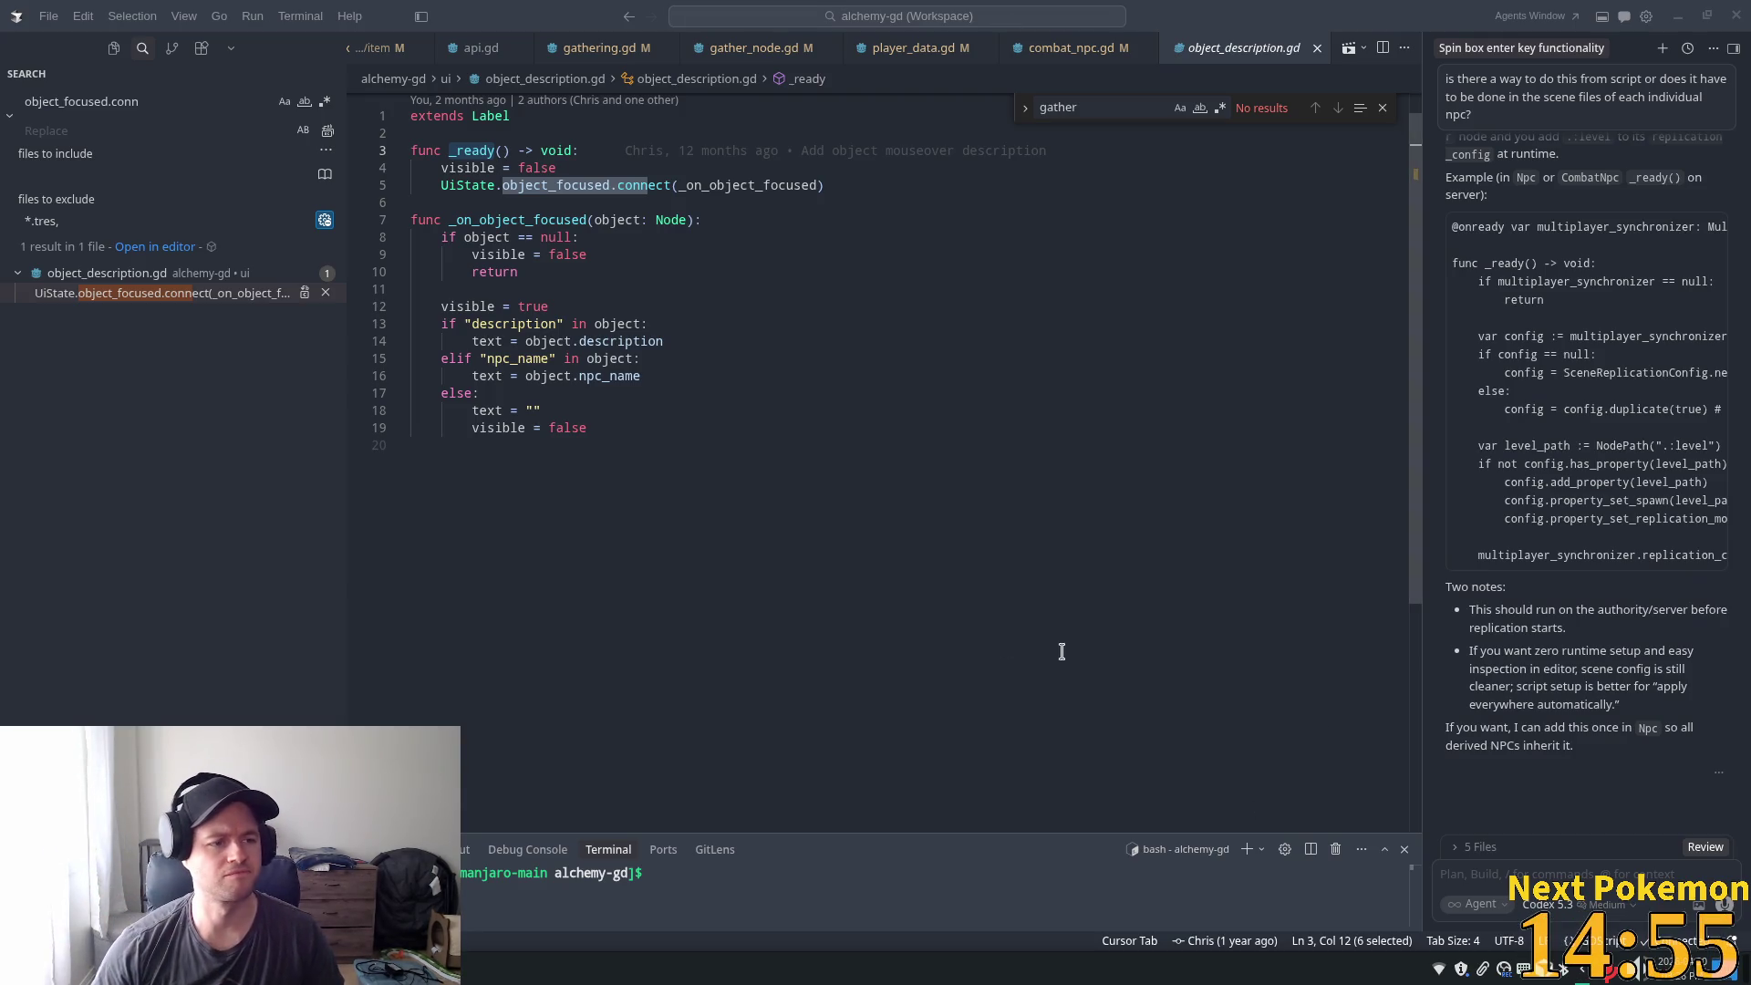
- Check blame info for lines 10–11 of object_description.gd, then move to the npc_name branch on line 15
click(737, 556)
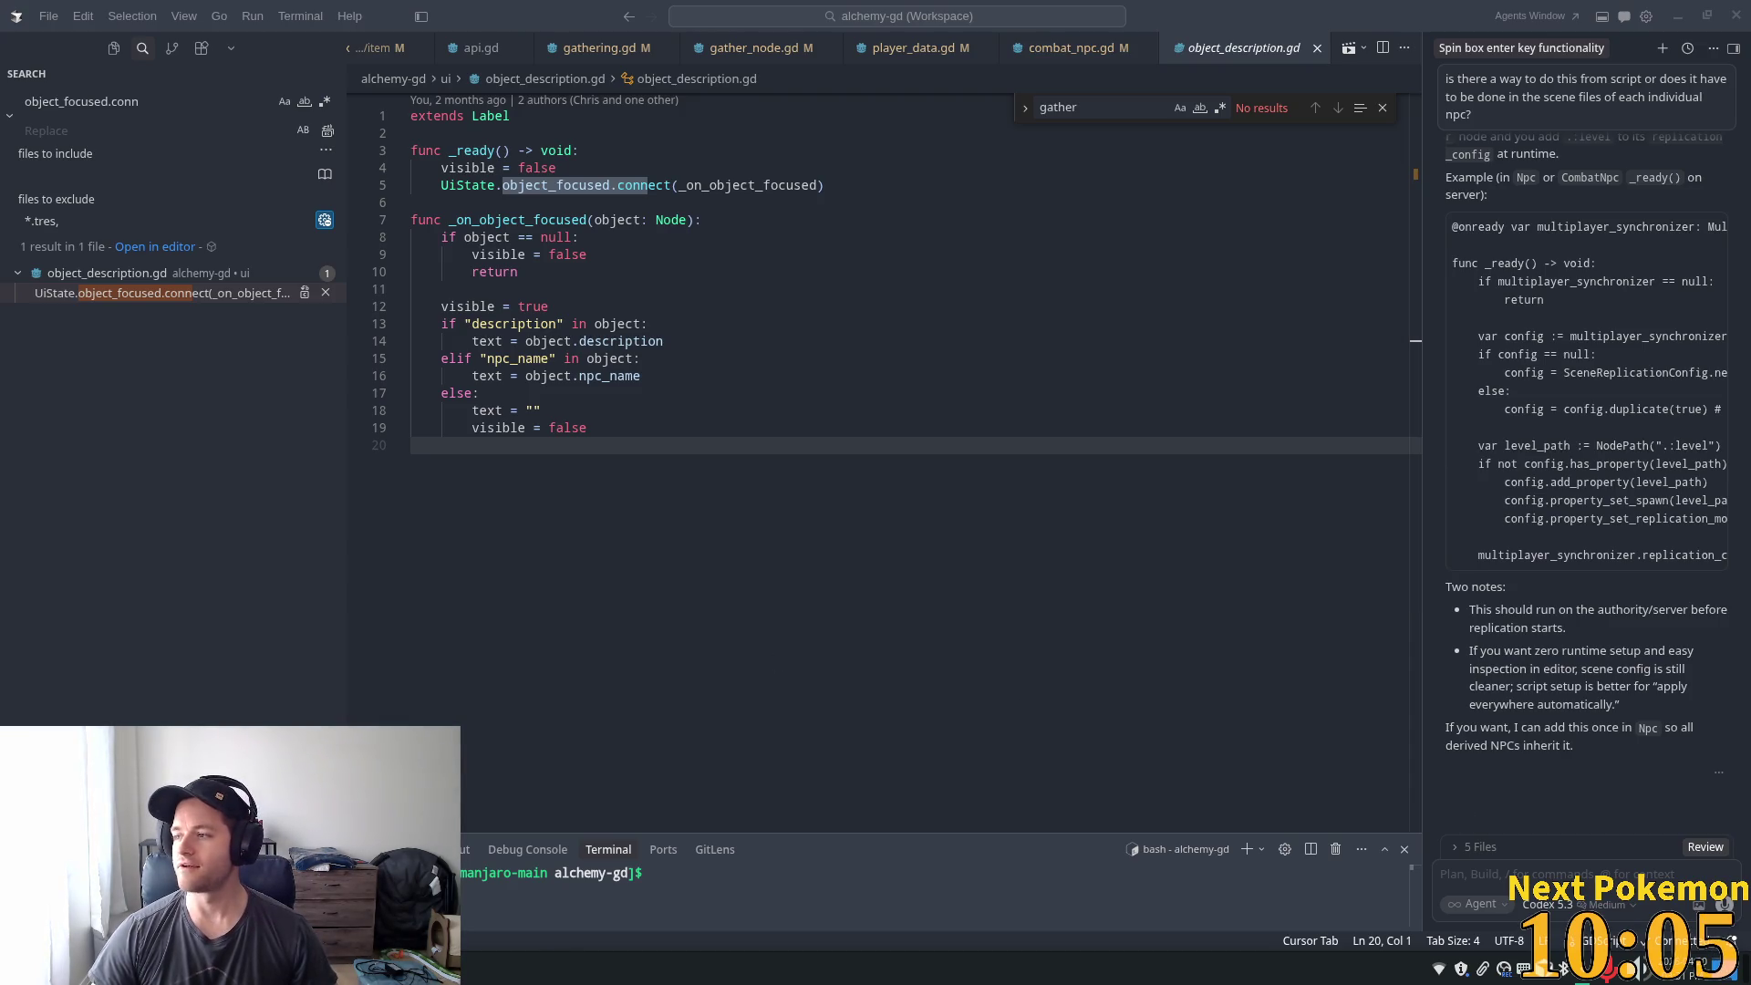
click(593, 288)
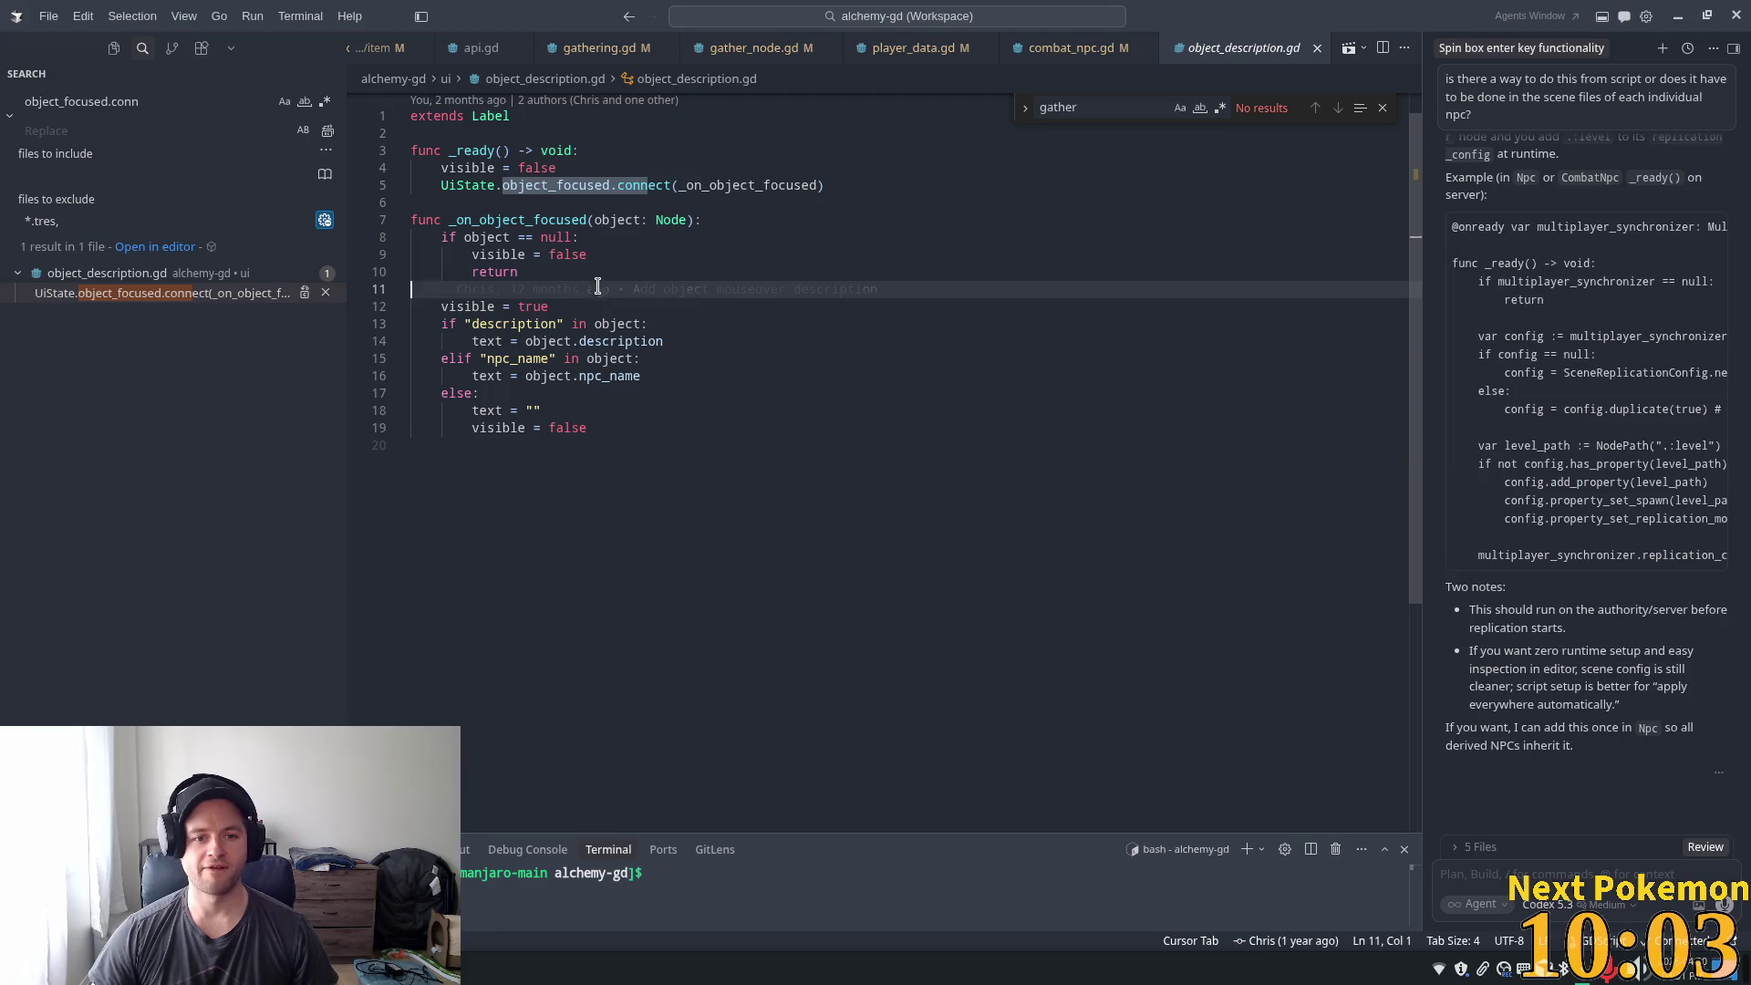
scroll(643, 419, up, 1)
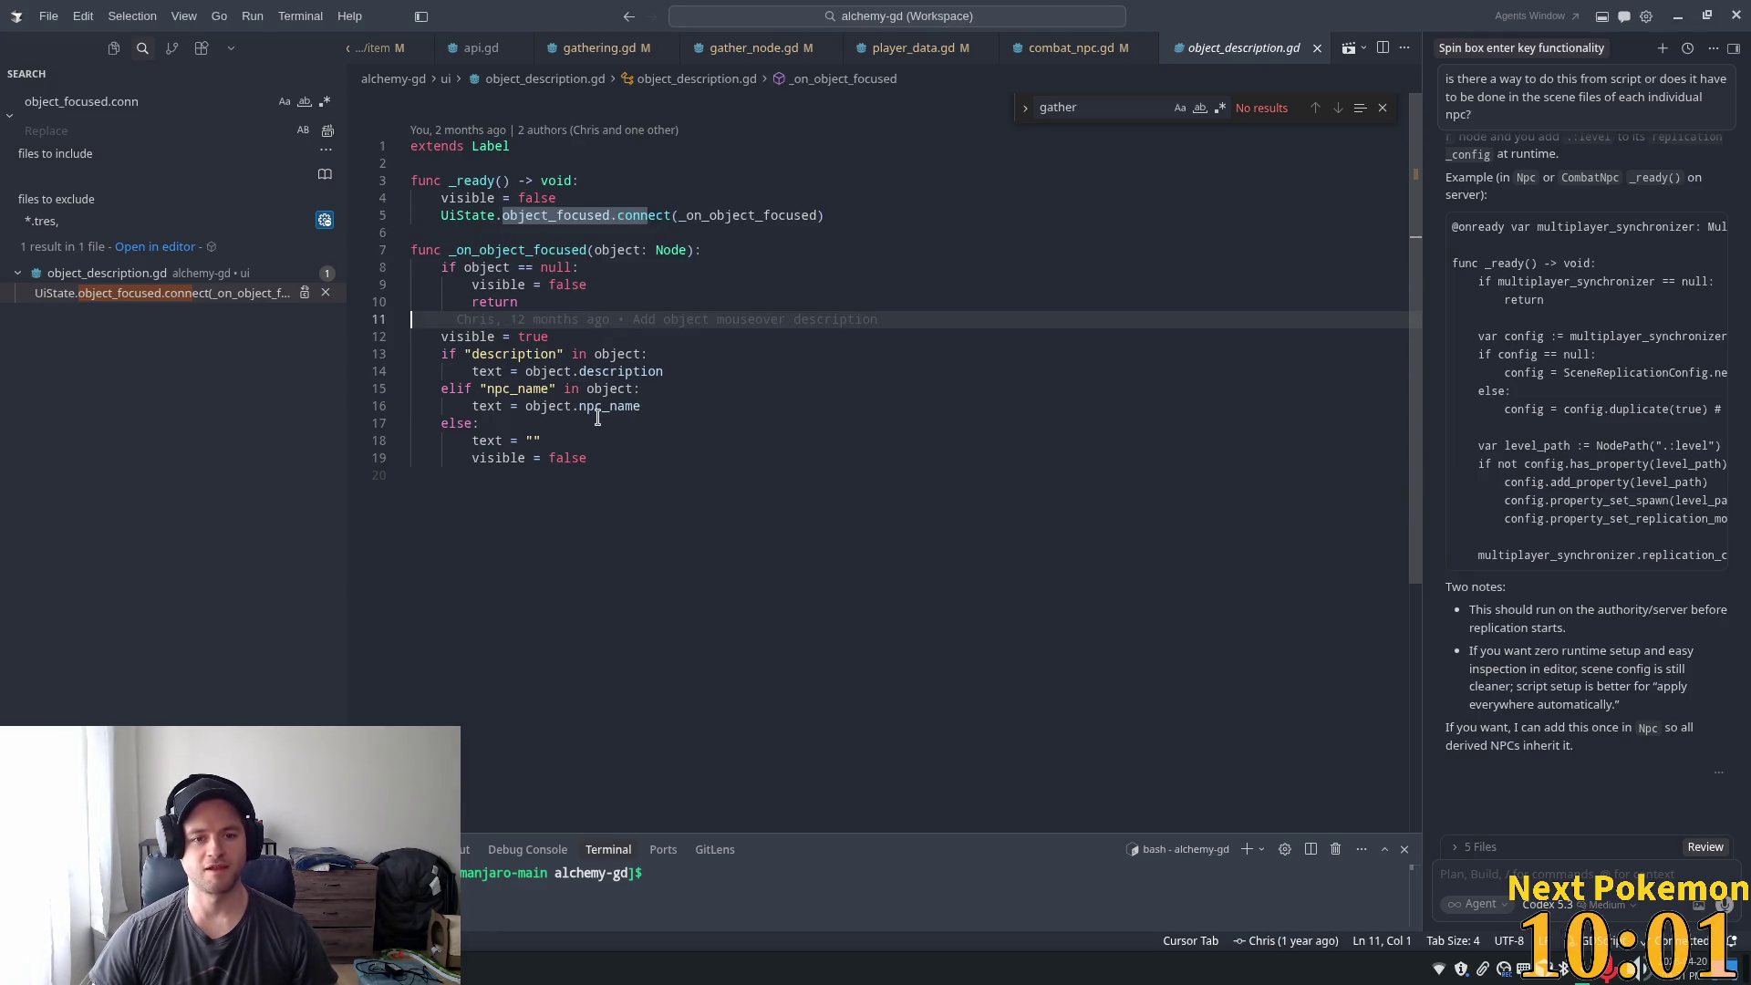
click(844, 302)
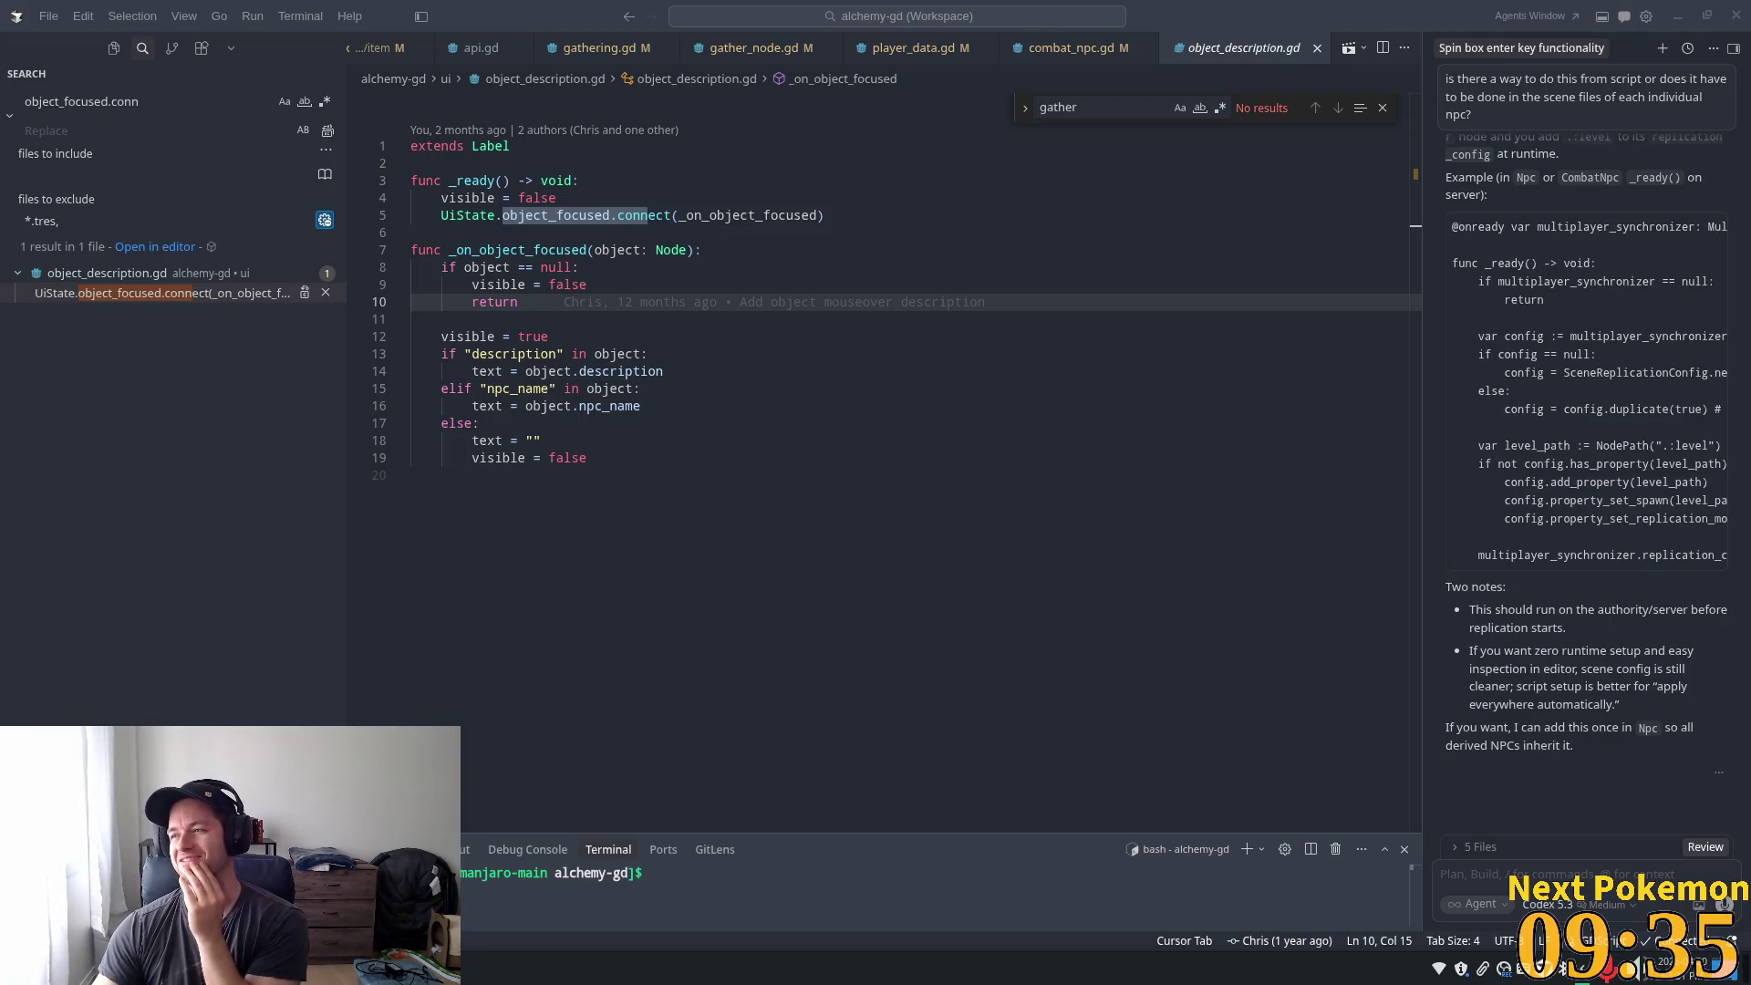
key(alt+Tab)
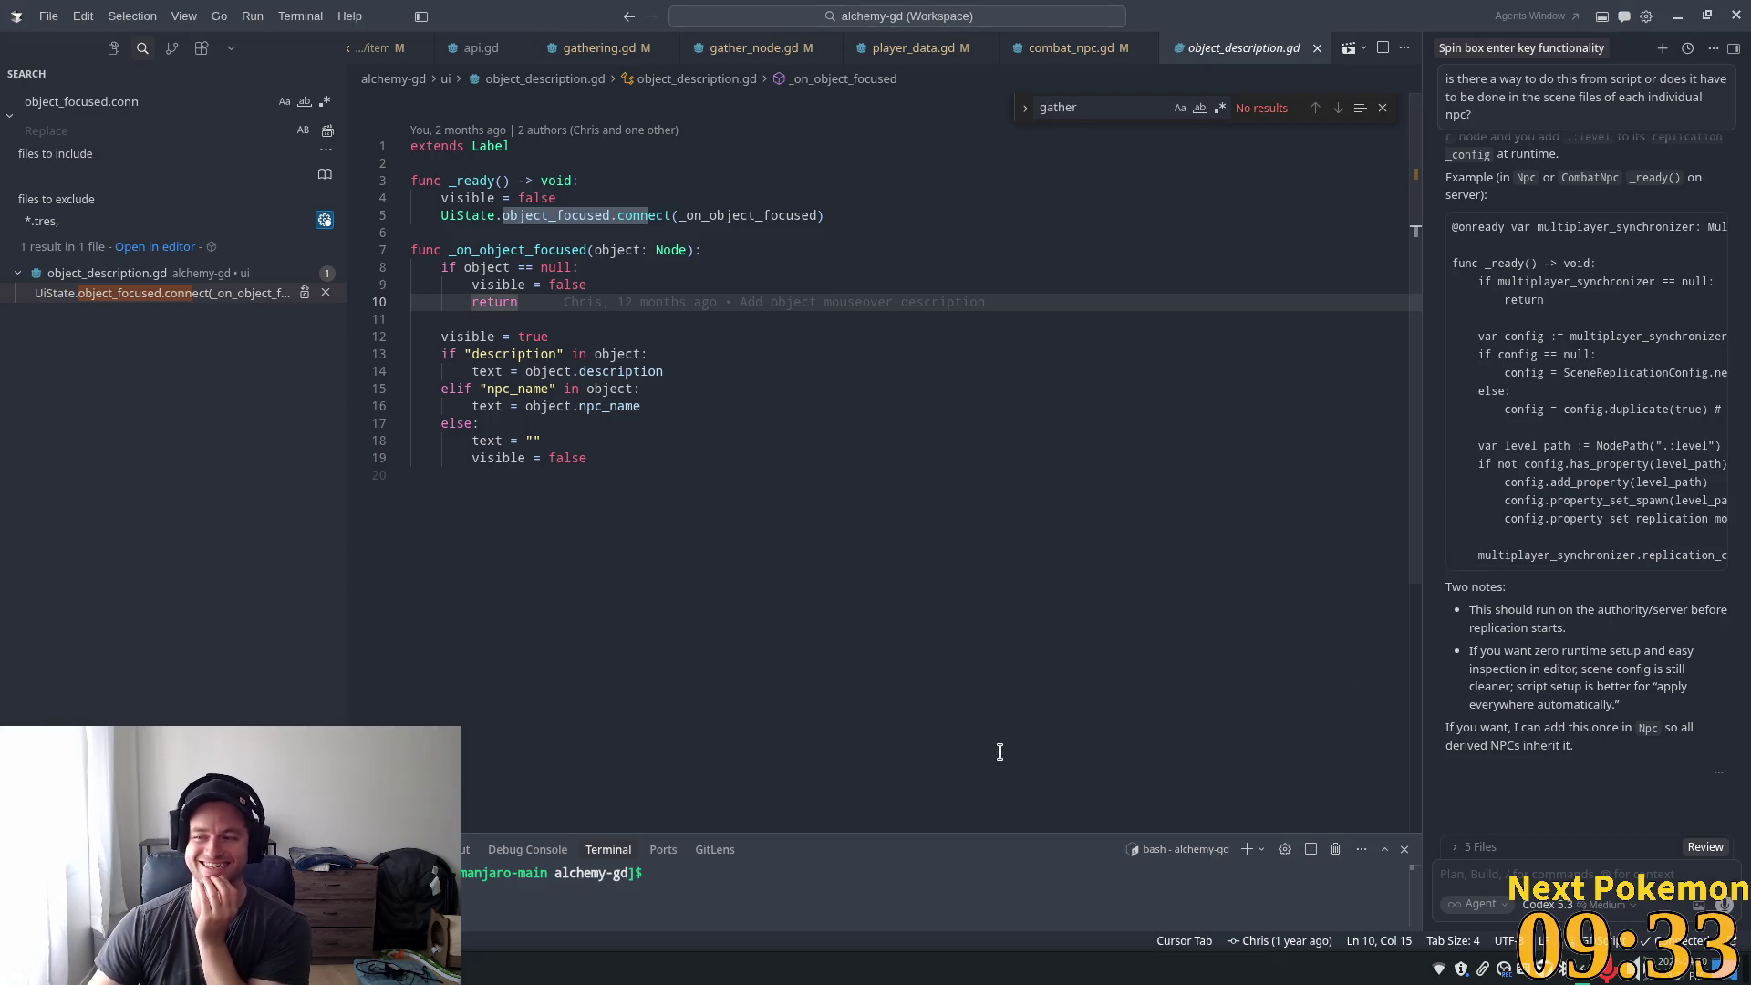
key(alt+Tab)
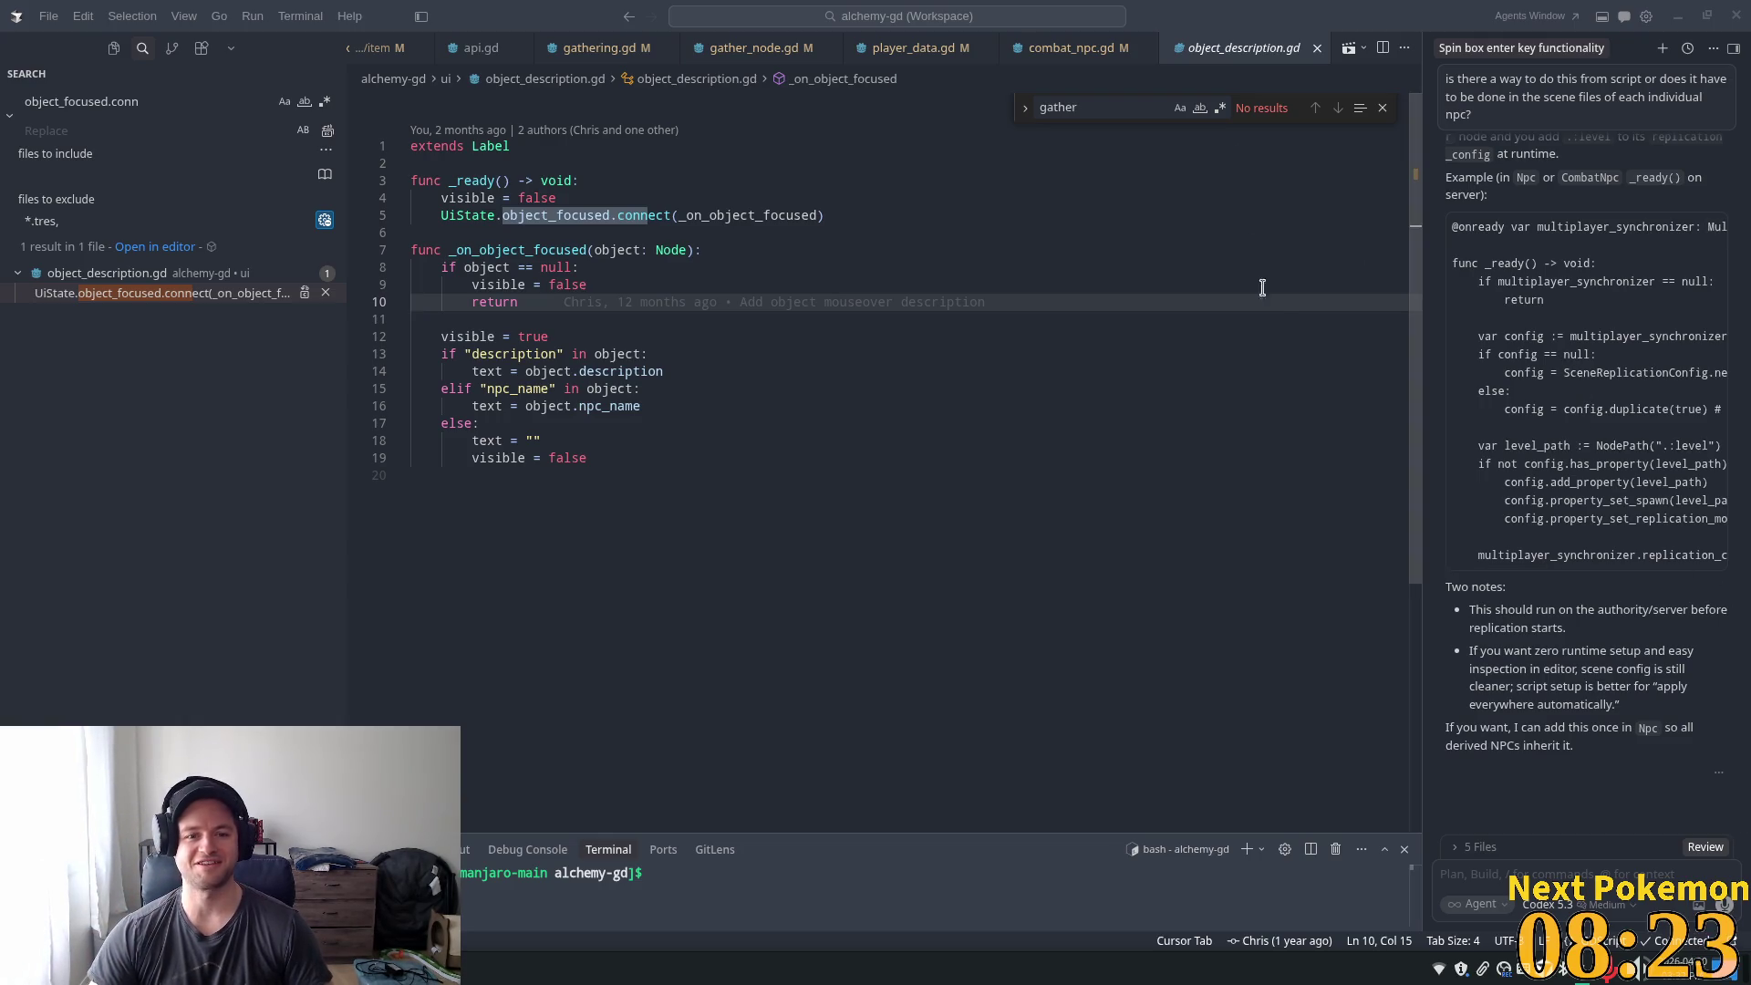
click(987, 330)
- Review lines 15, 18 and 9 of _on_object_focused, then return to Godot's ui_state.gd
click(792, 386)
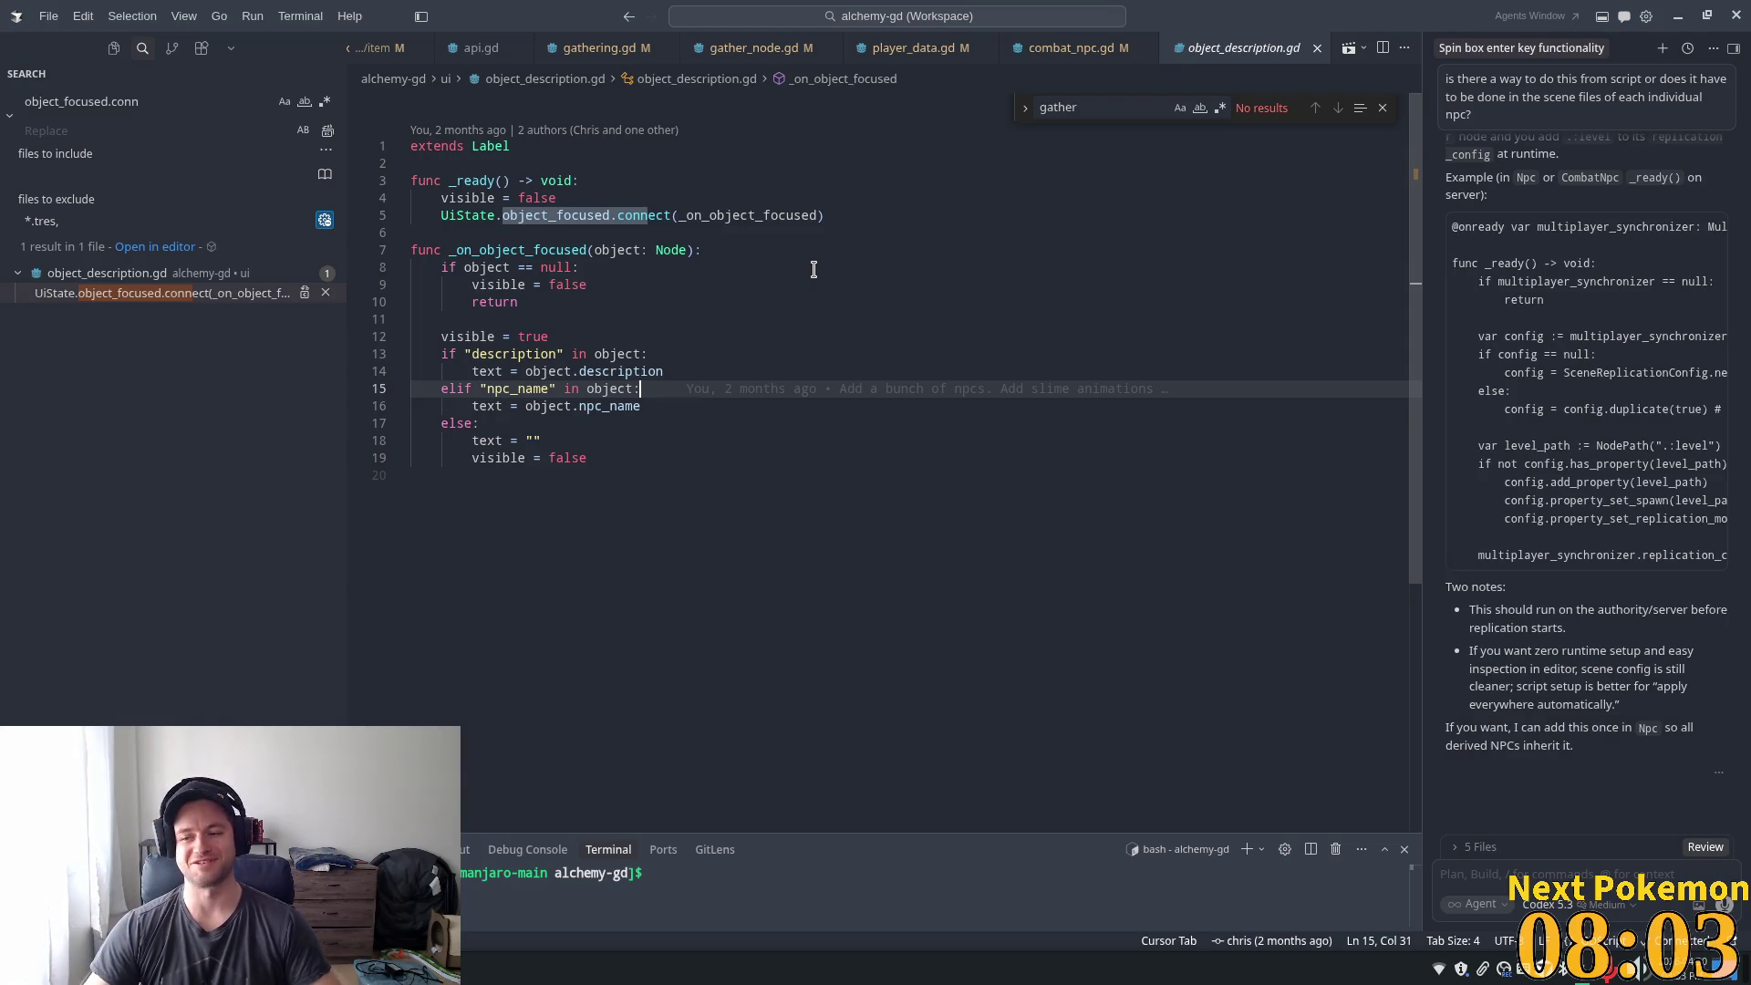
click(620, 436)
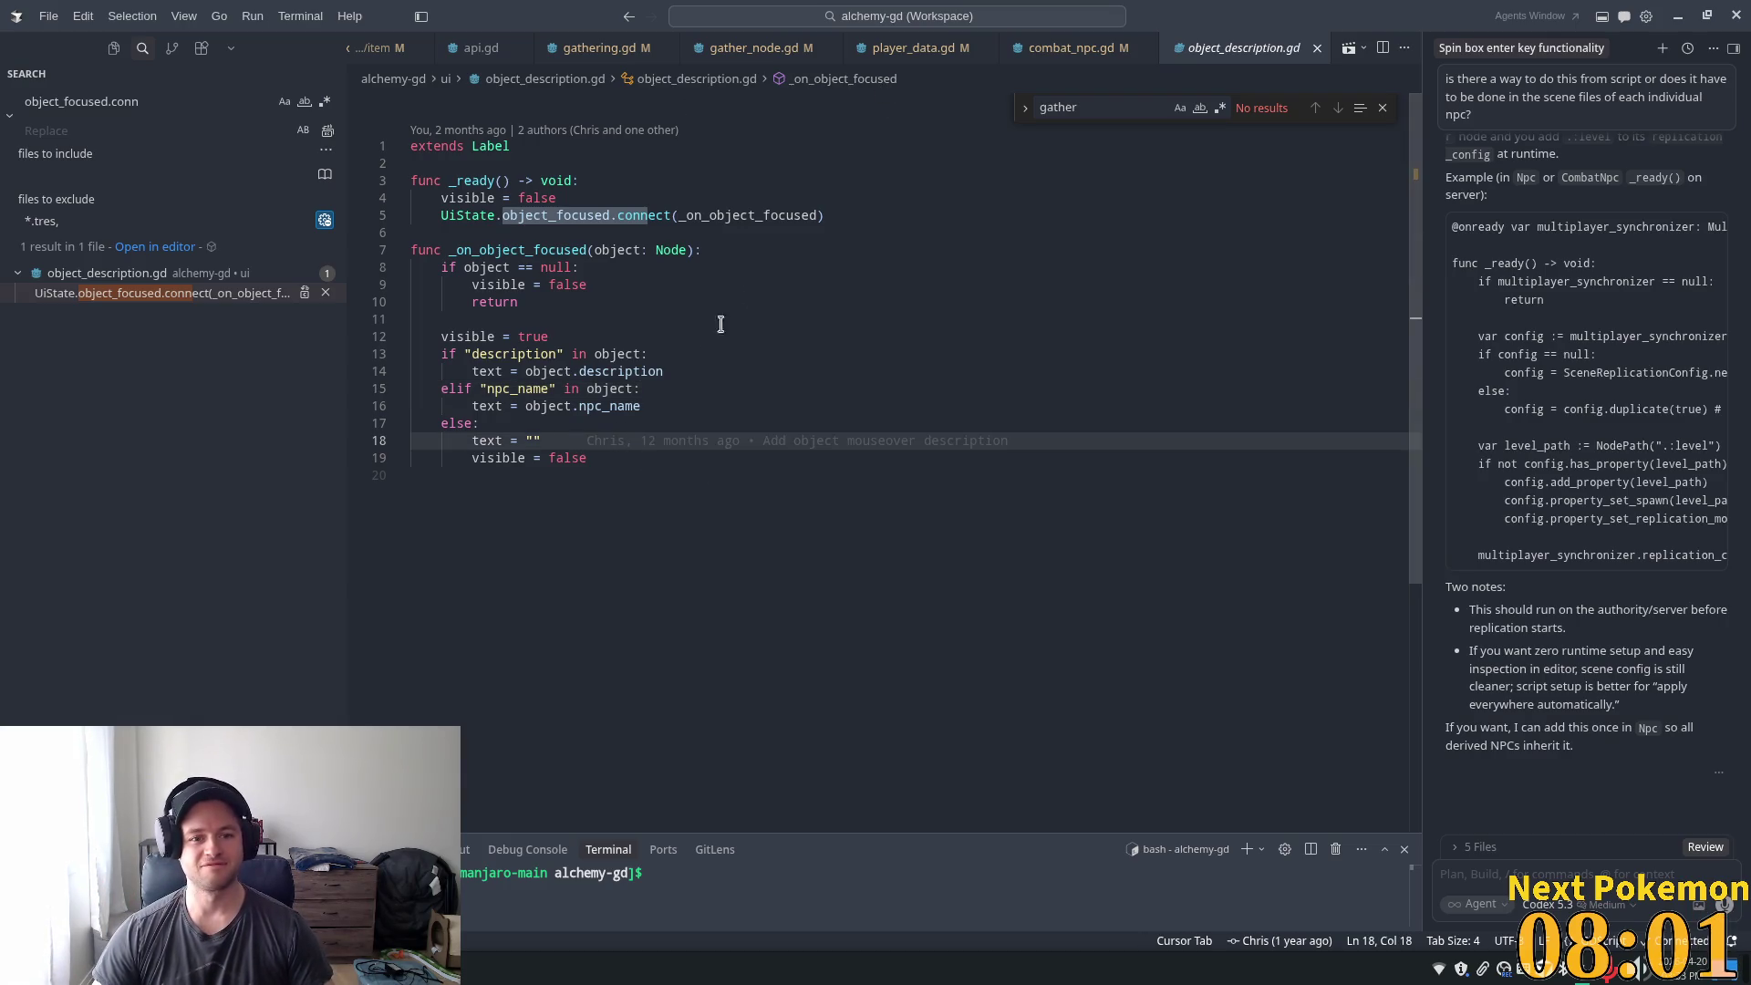
click(630, 284)
key(alt+Tab)
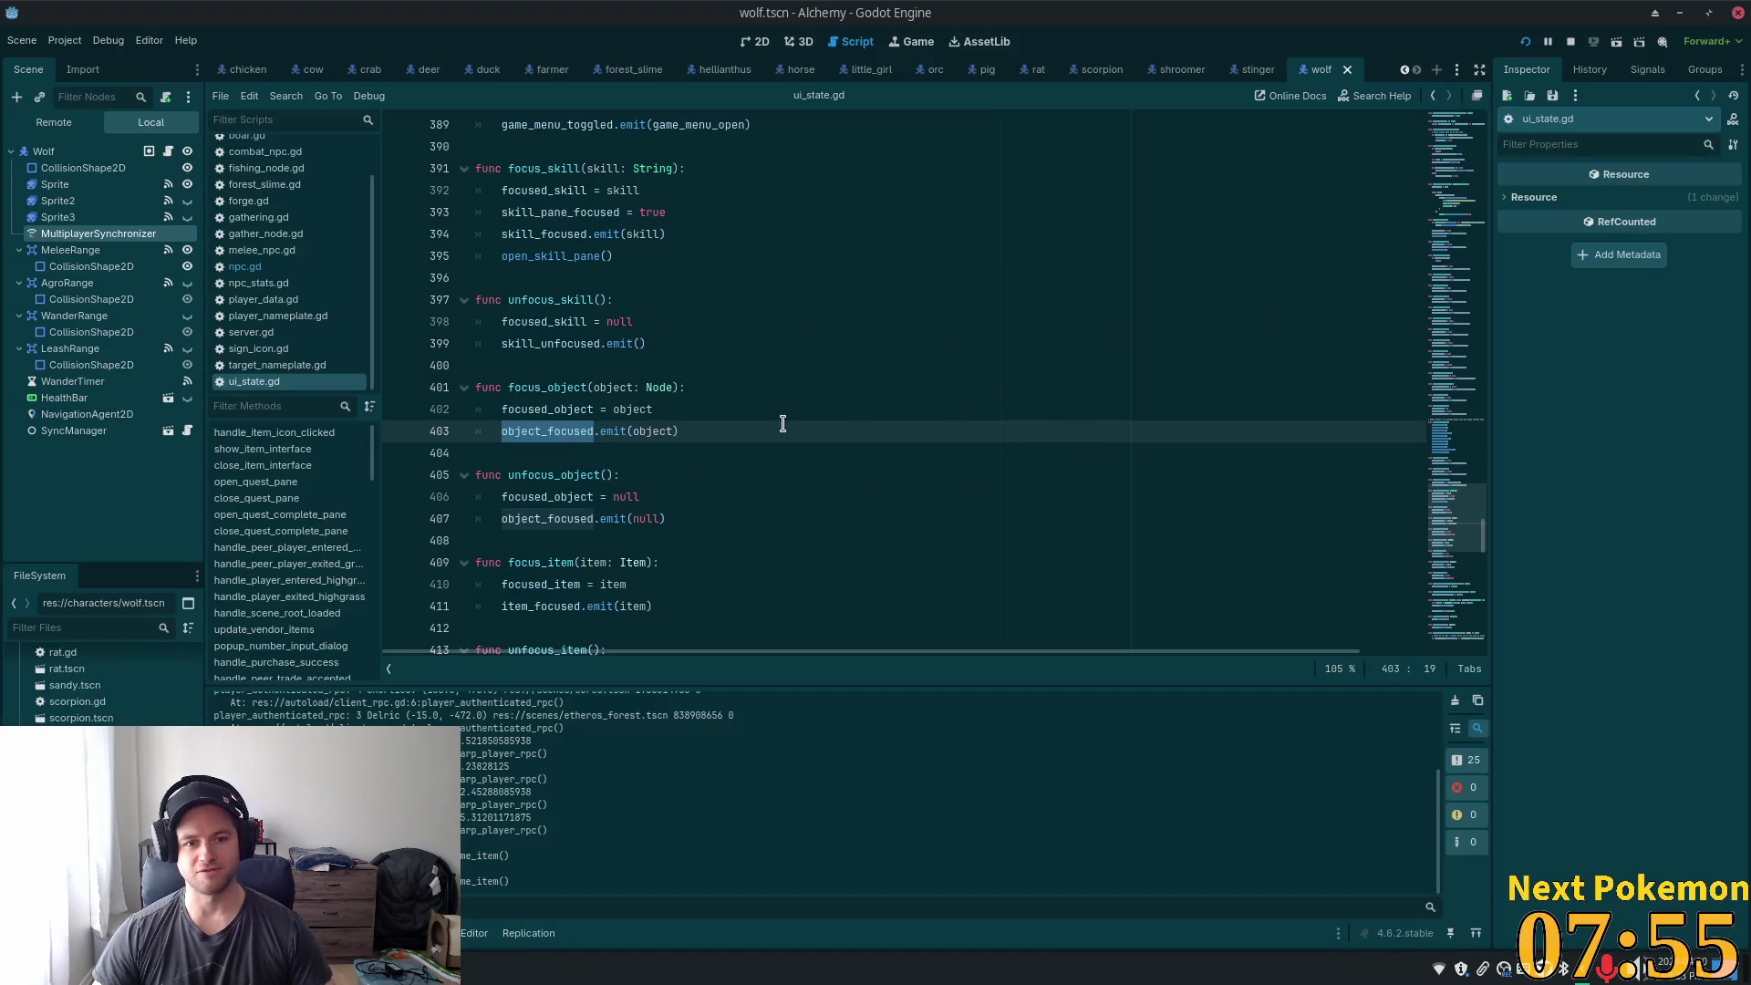
key(alt+Tab)
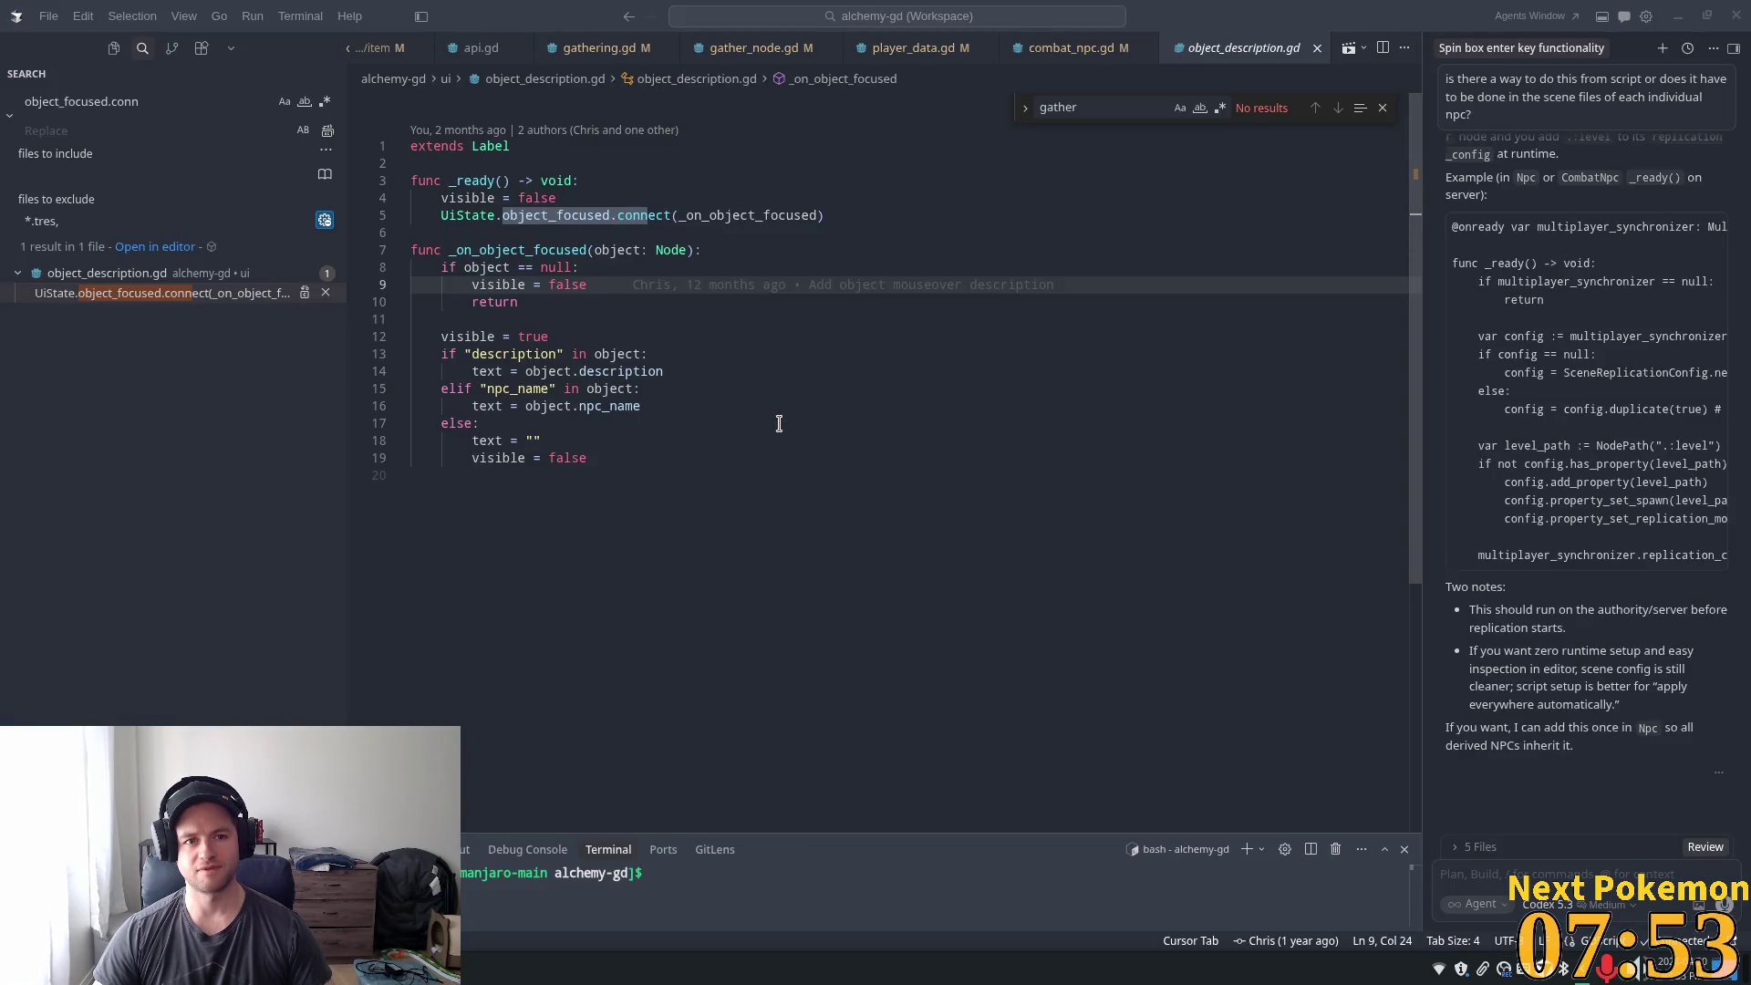
right_click(428, 968)
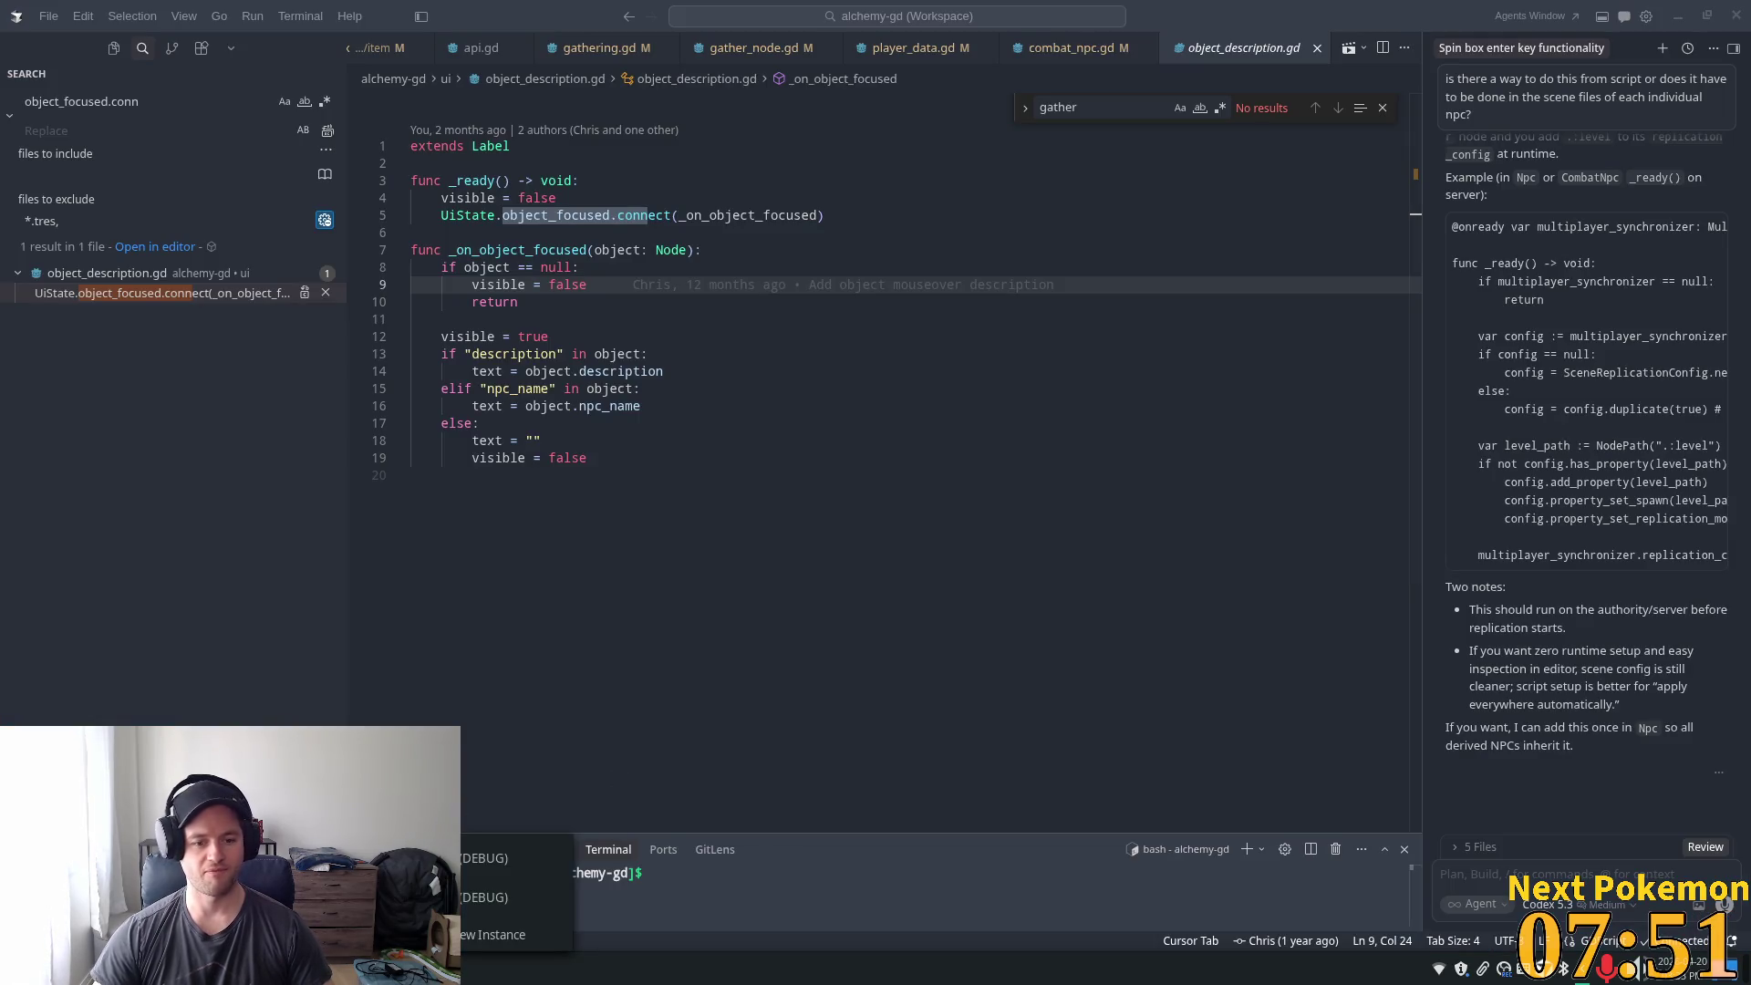
key(Escape)
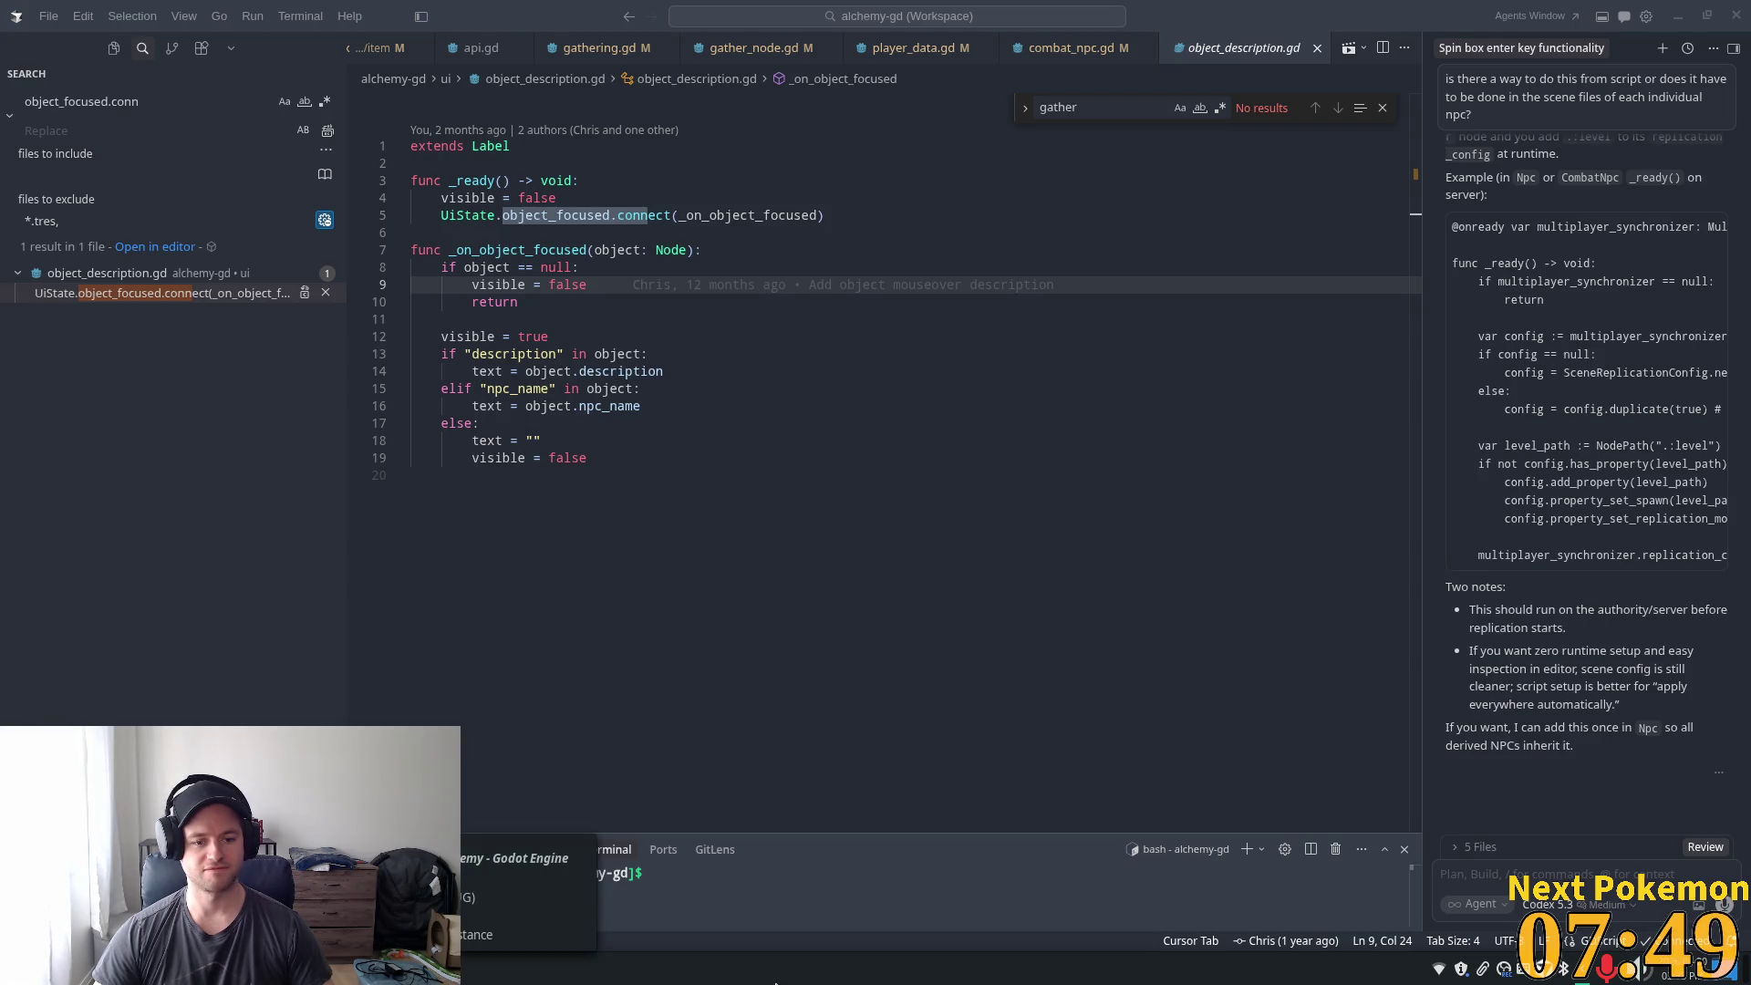
key(alt+Tab)
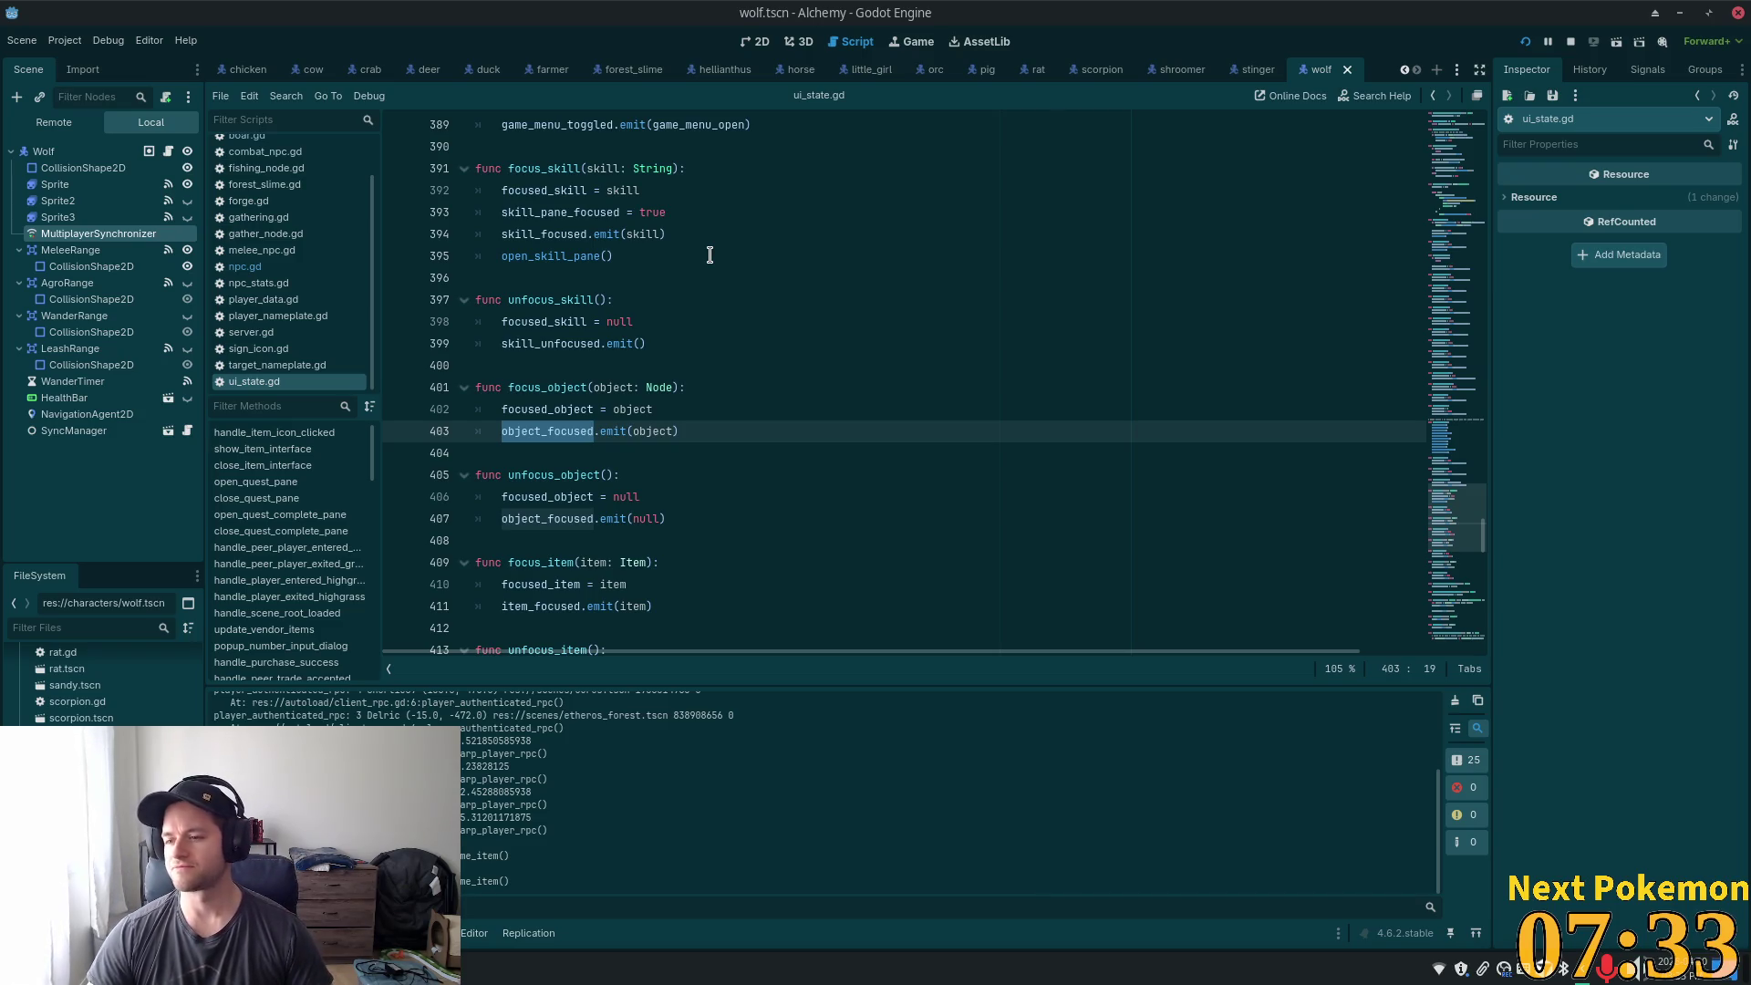
click(673, 148)
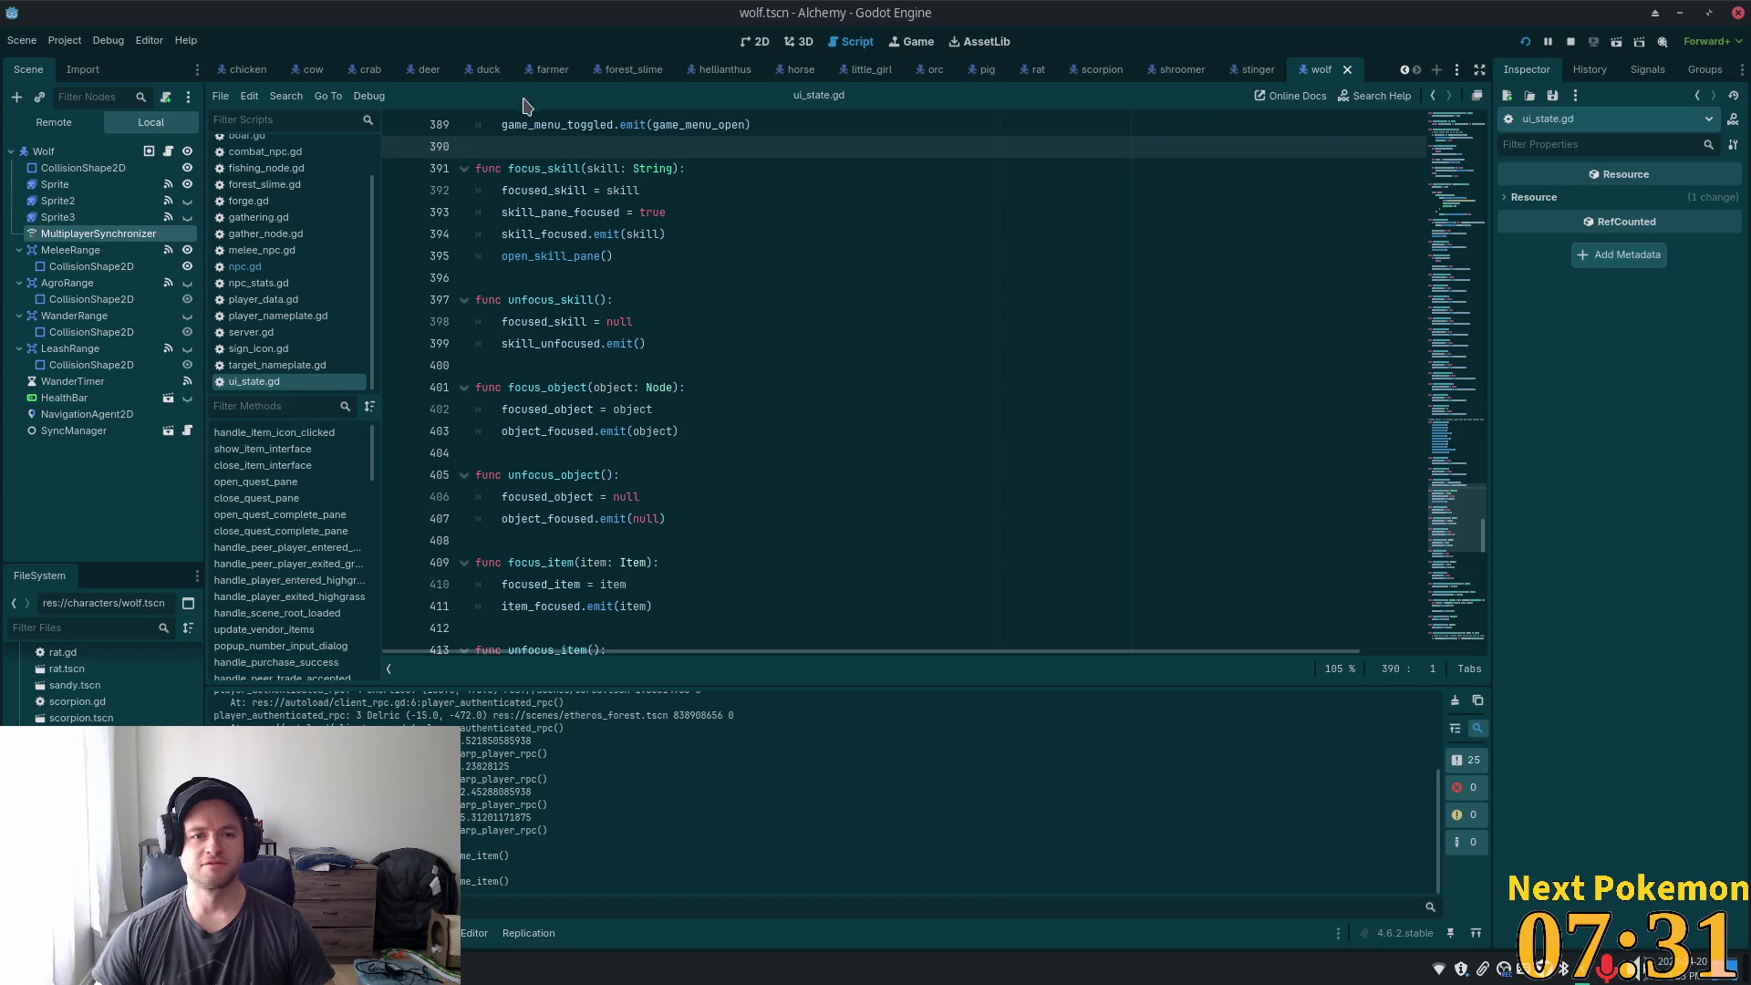
scroll(688, 69, up, 6)
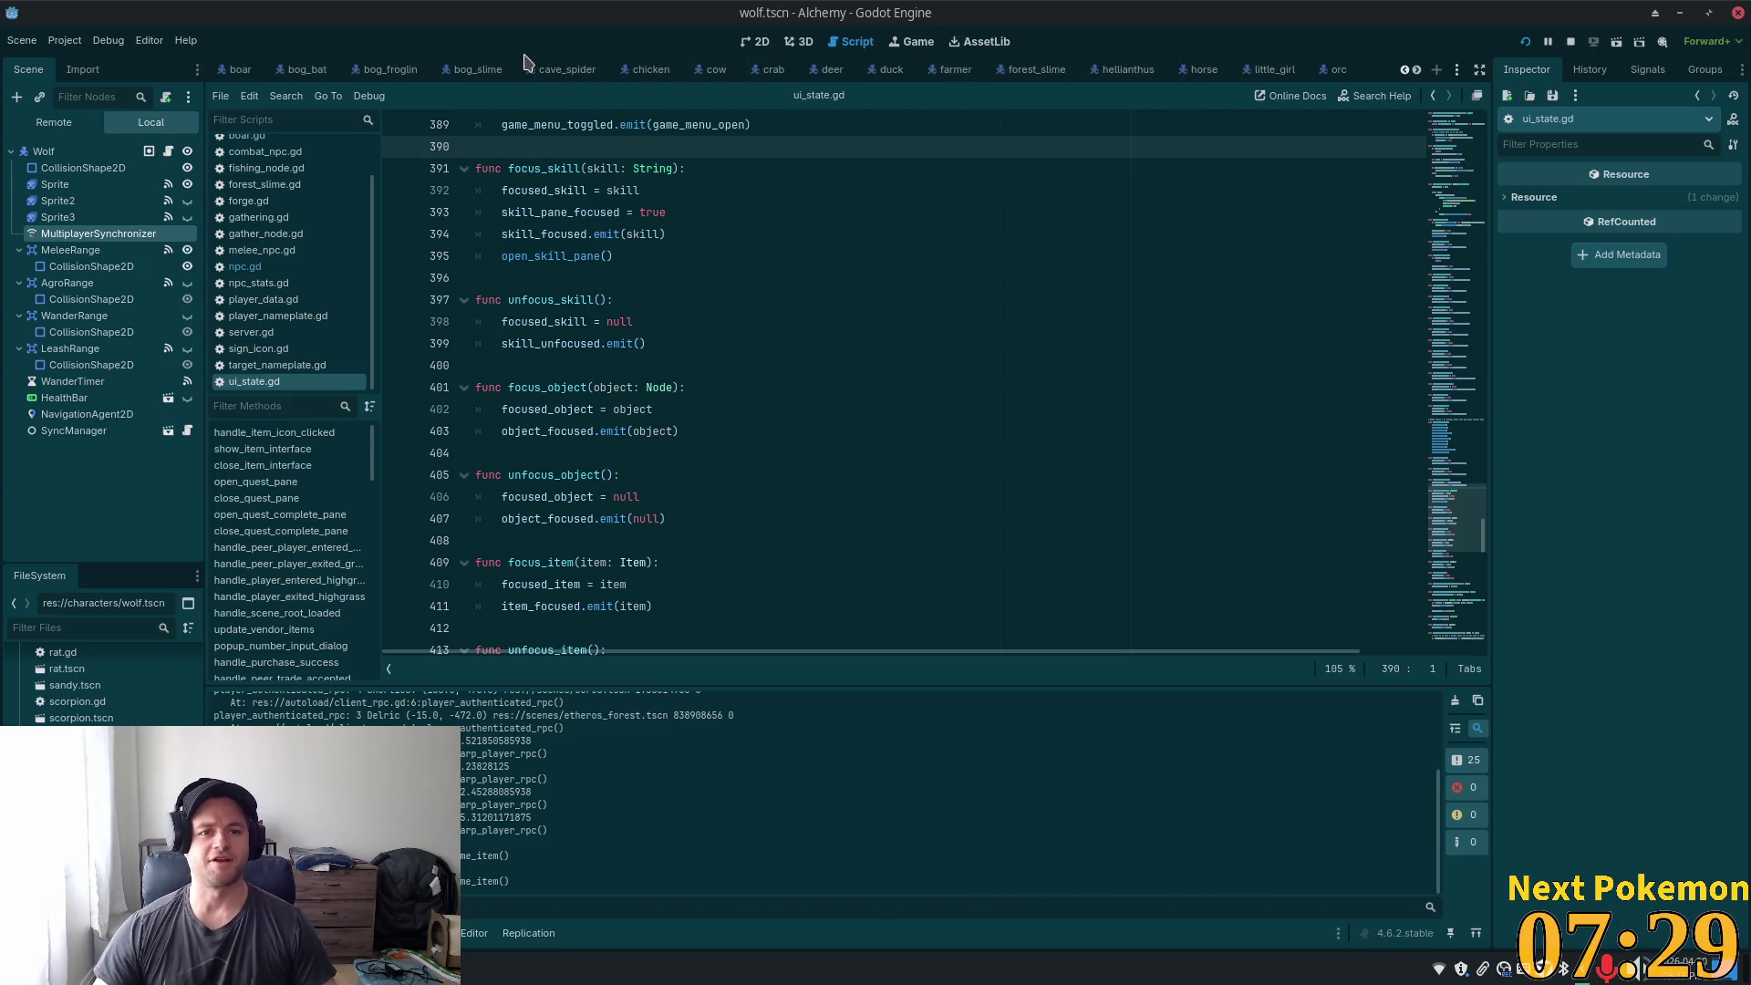
- Close all open scene tabs and open hud.tscn through the quick file search for 'hud'
right_click(442, 73)
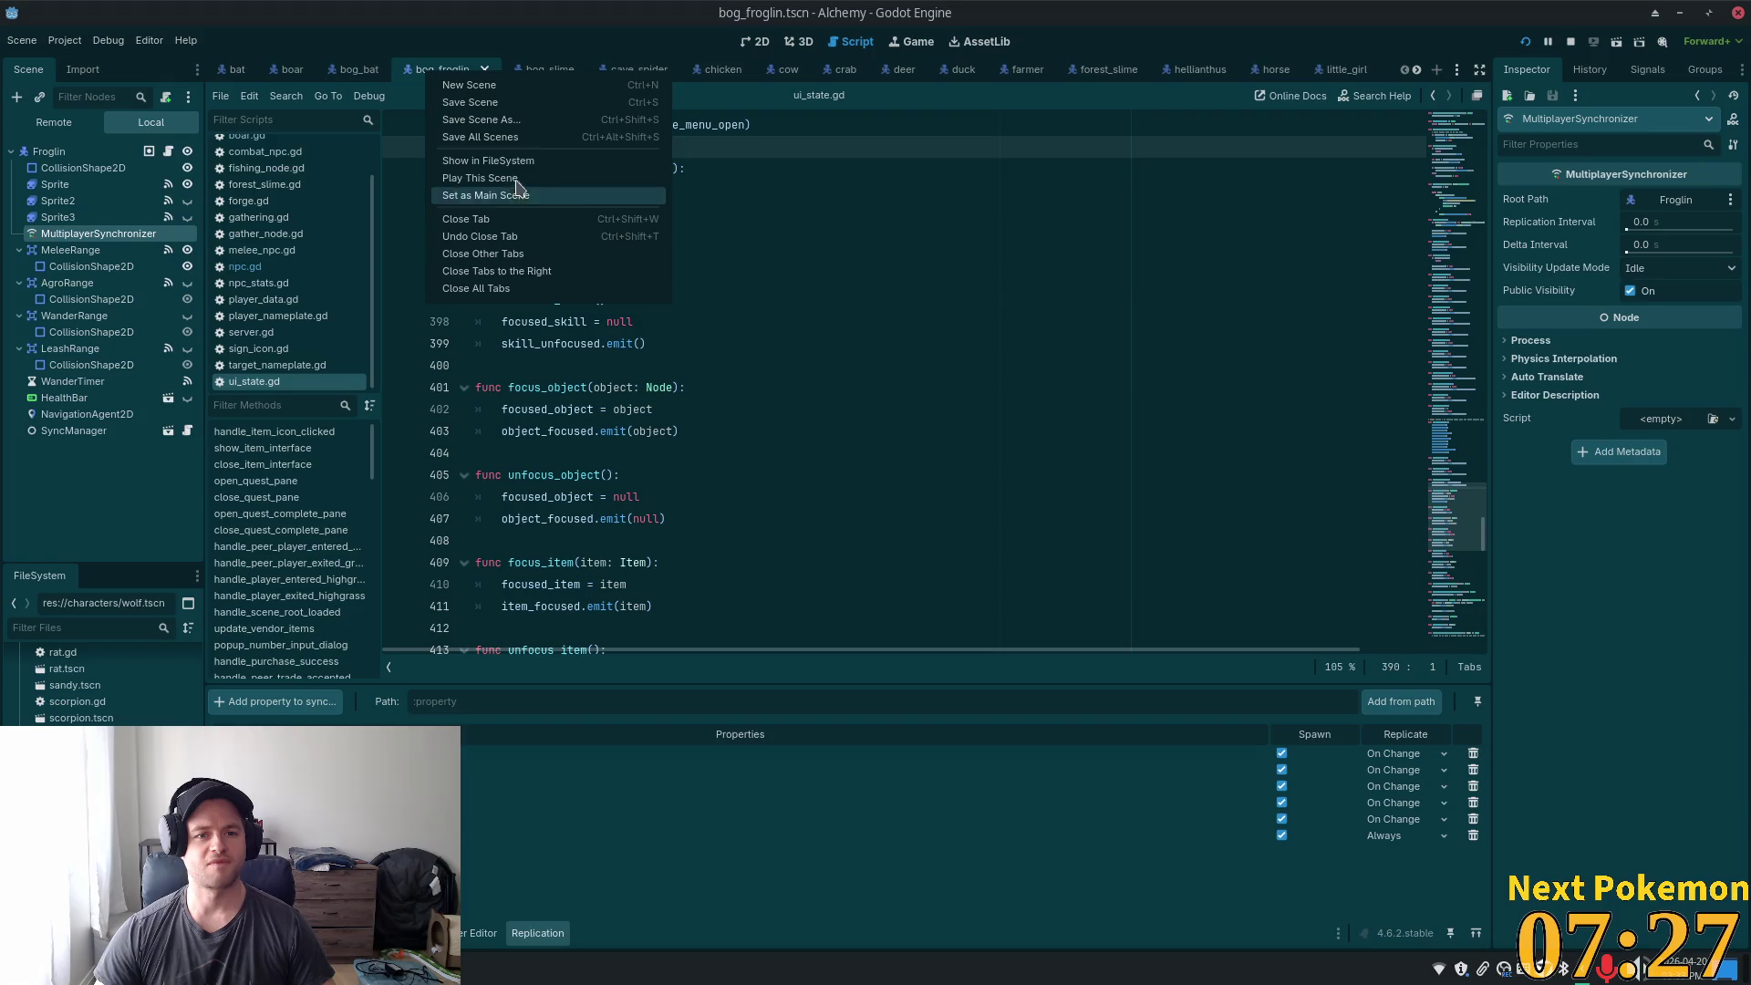
click(512, 289)
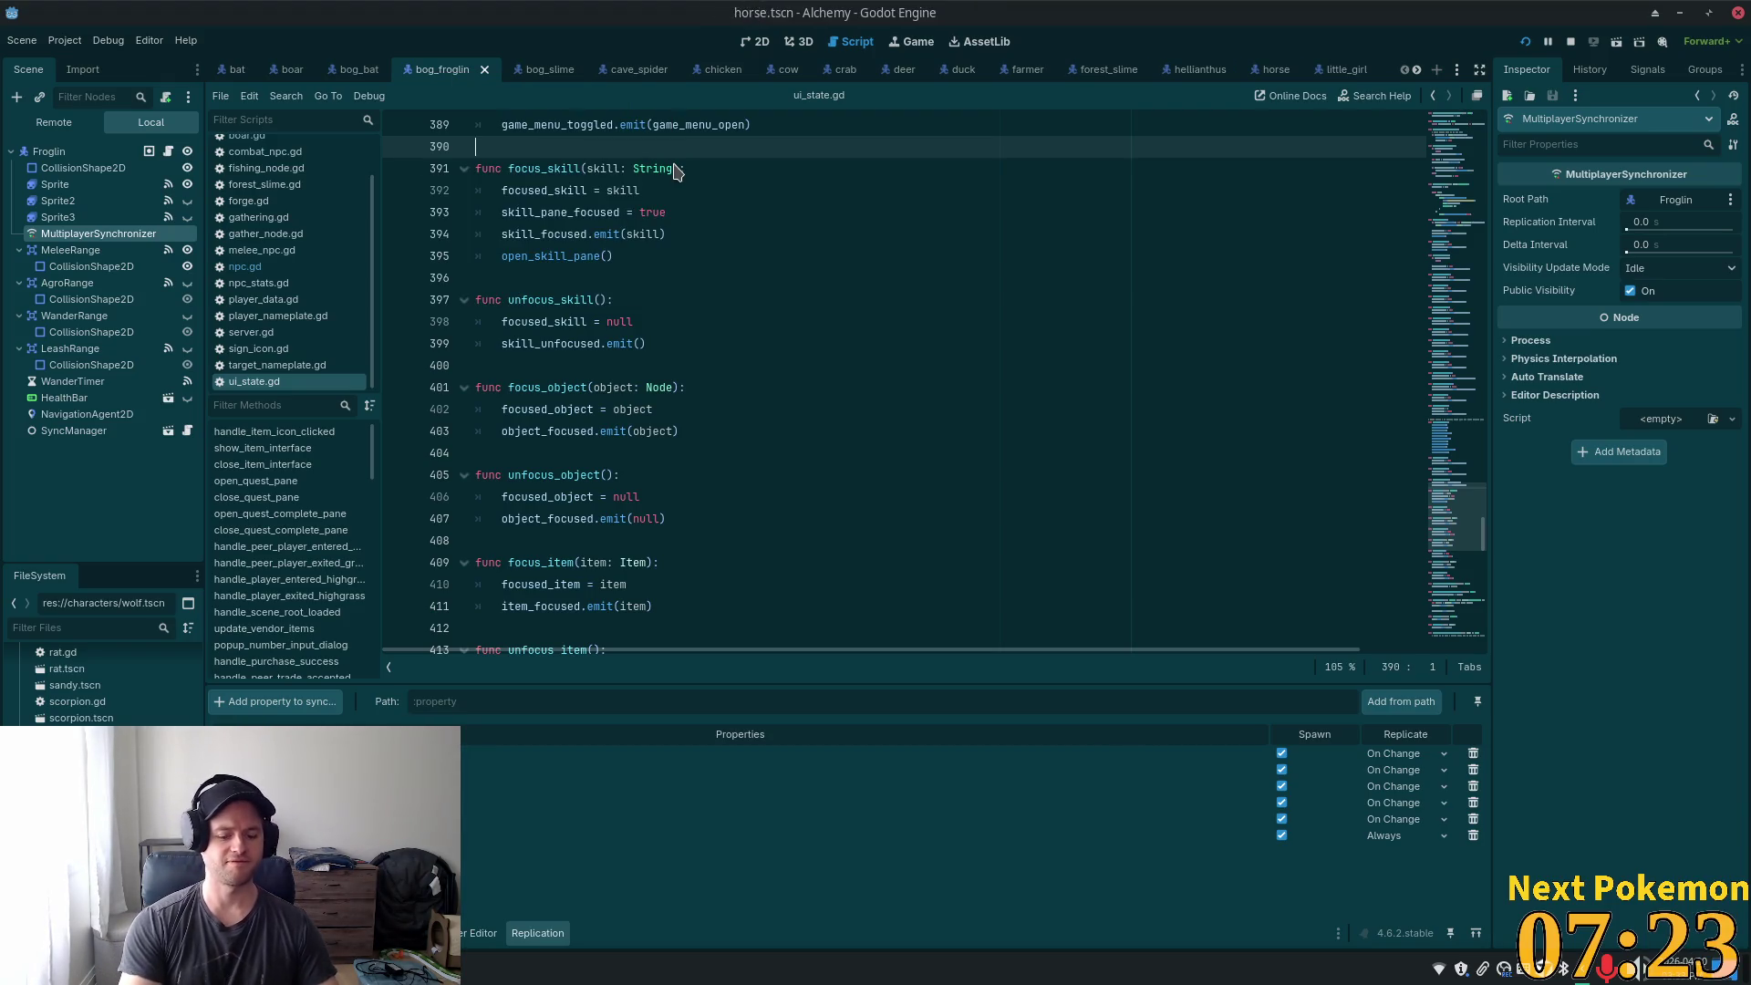
key(alt+shift+o)
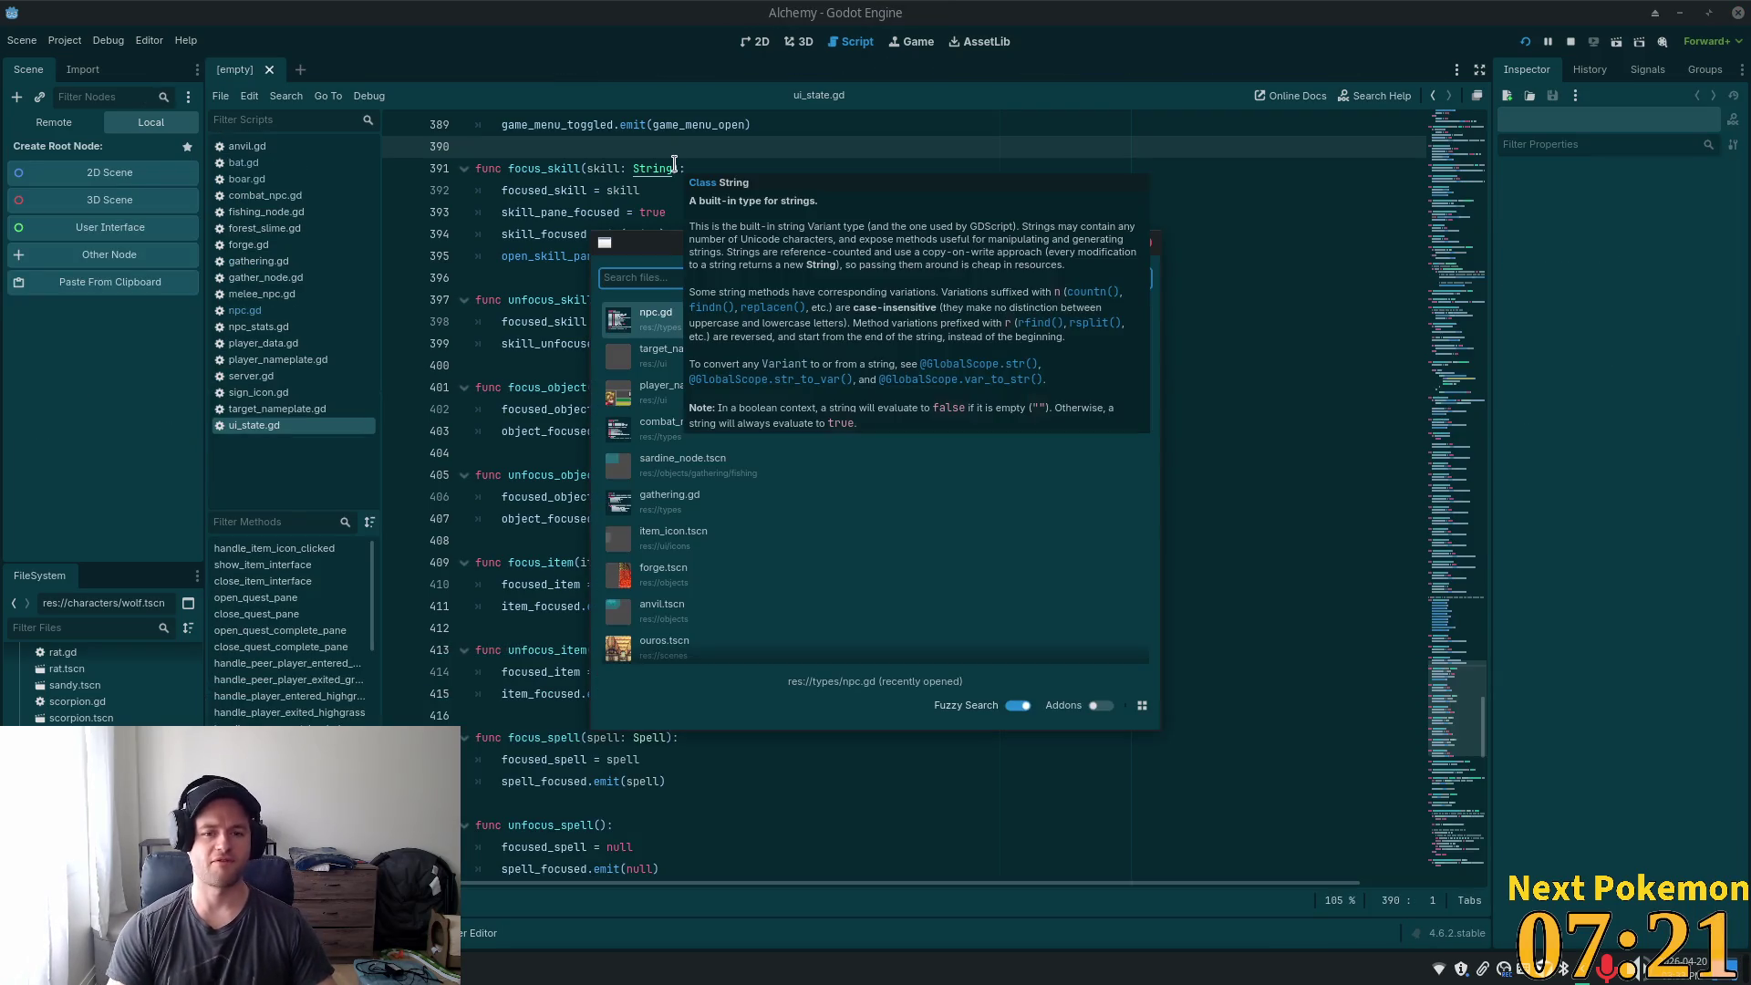
text(hud)
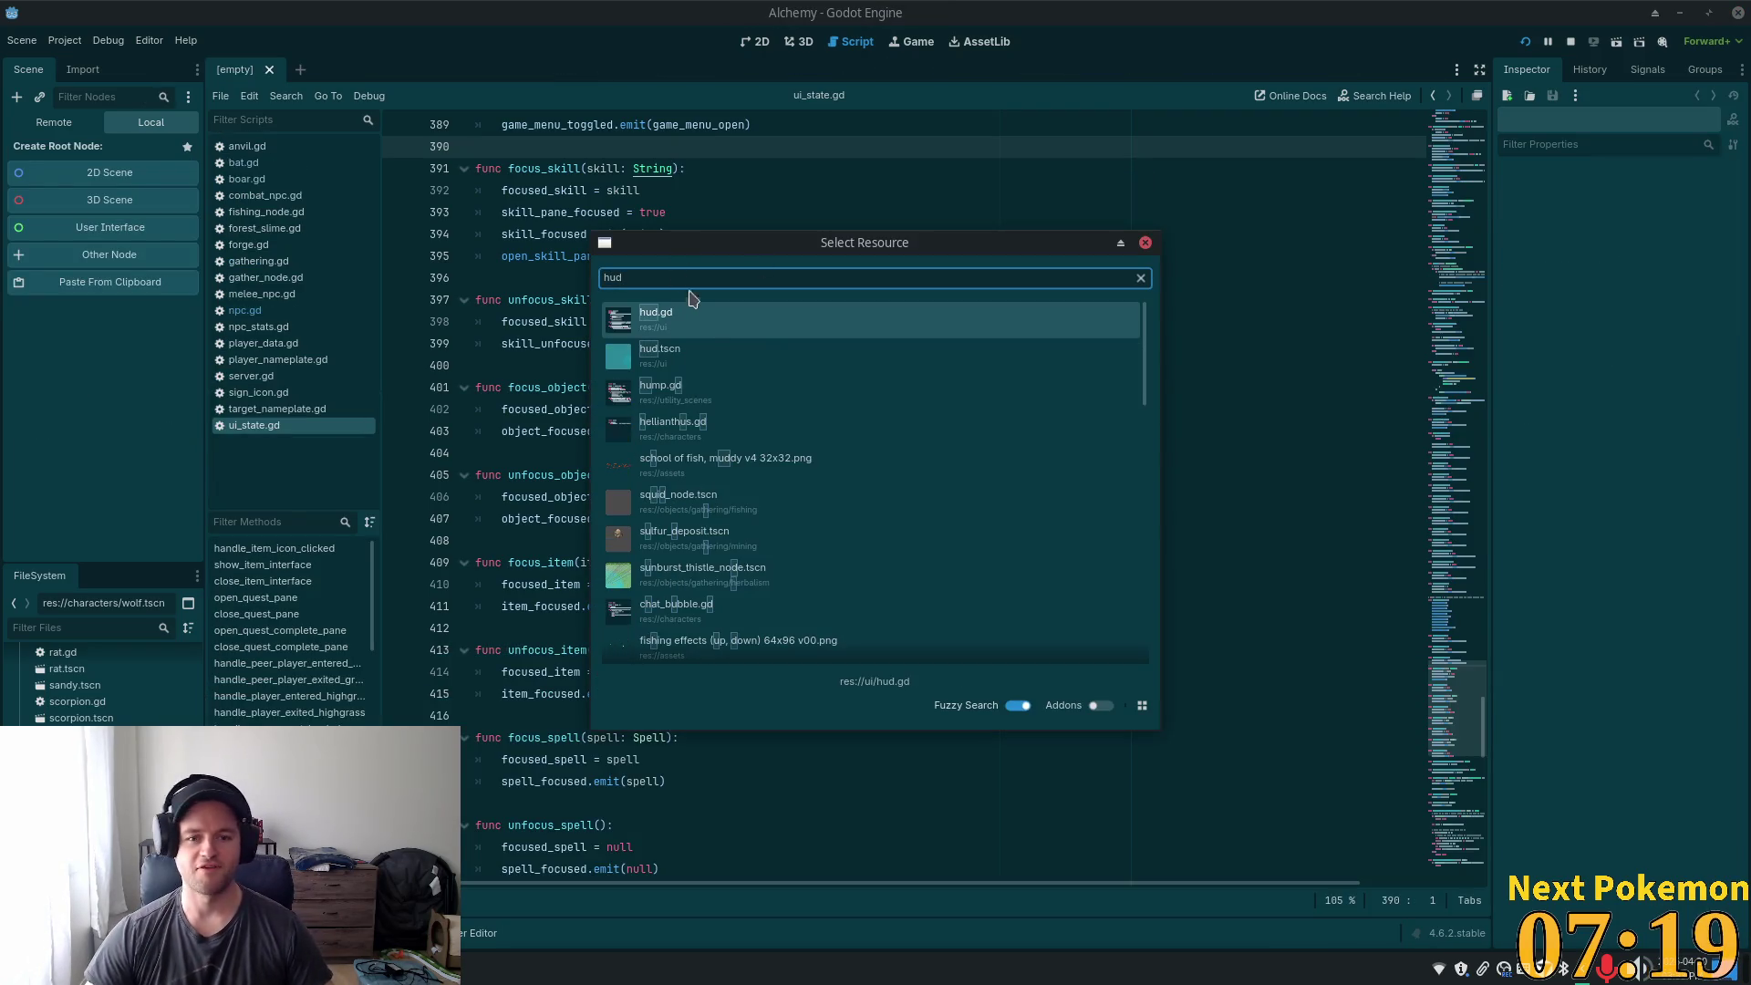
click(709, 367)
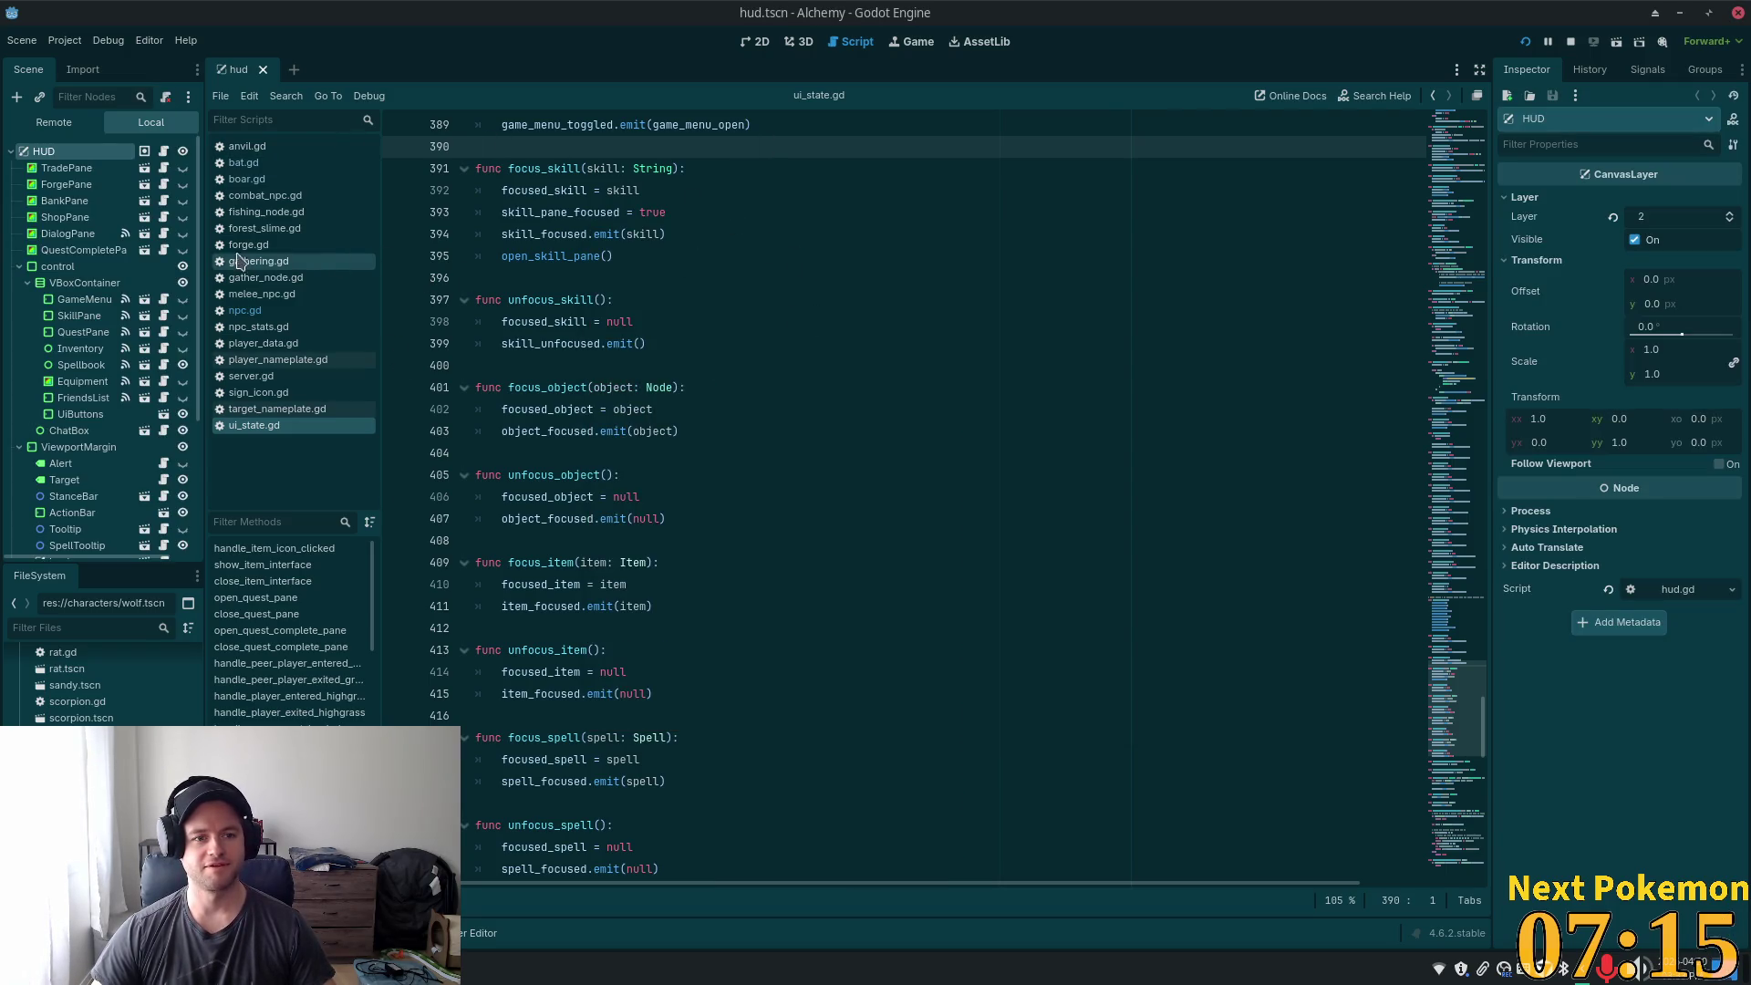
- Narrow the scene tree panel slightly and show the HUD scene's 2D layout
drag(203, 265, 191, 266)
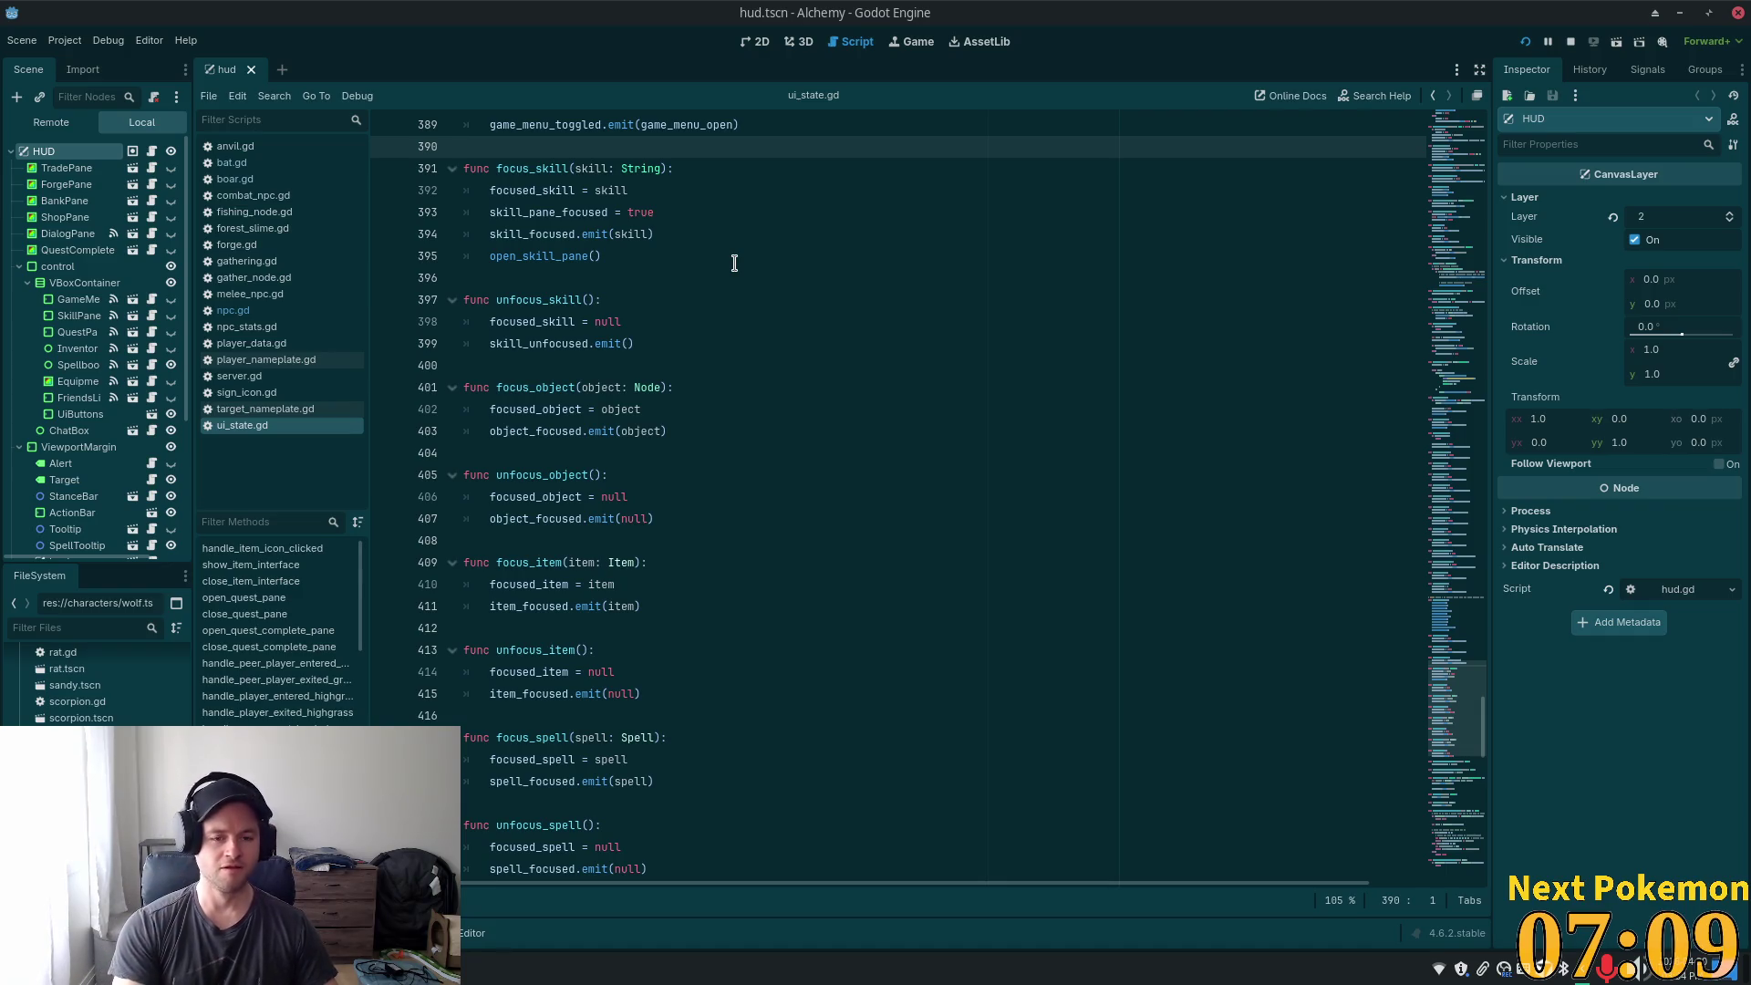
key(shift+alt+o)
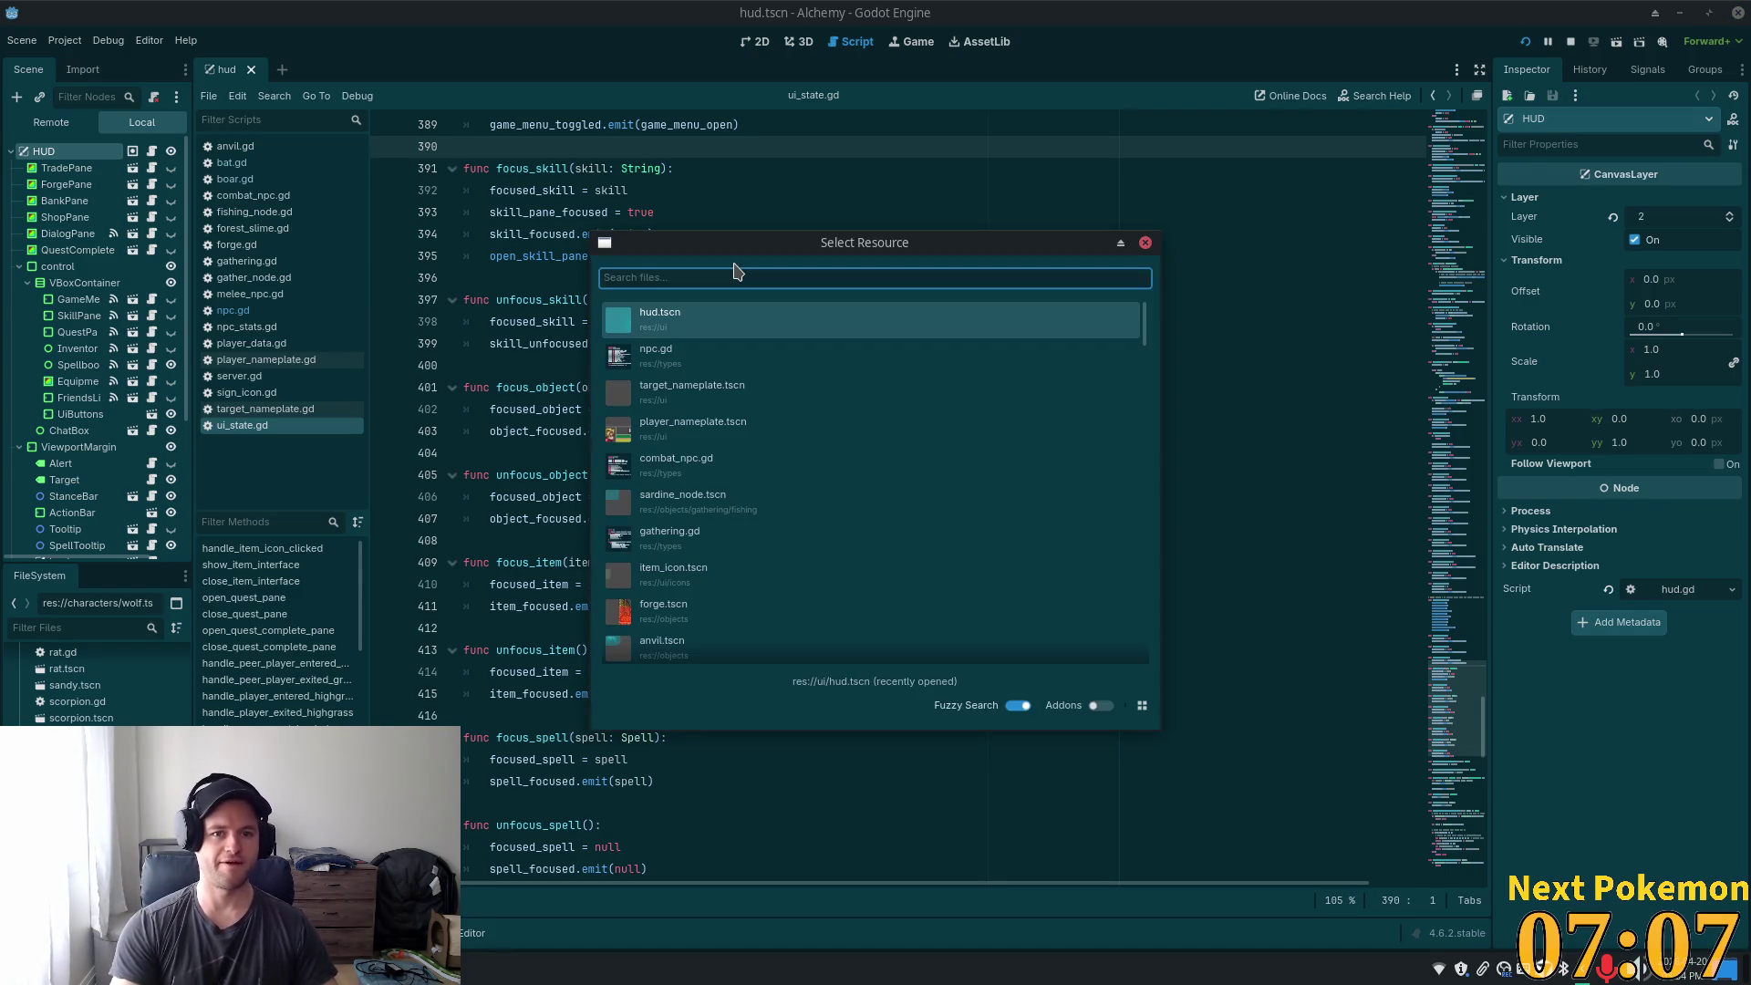
key(Escape)
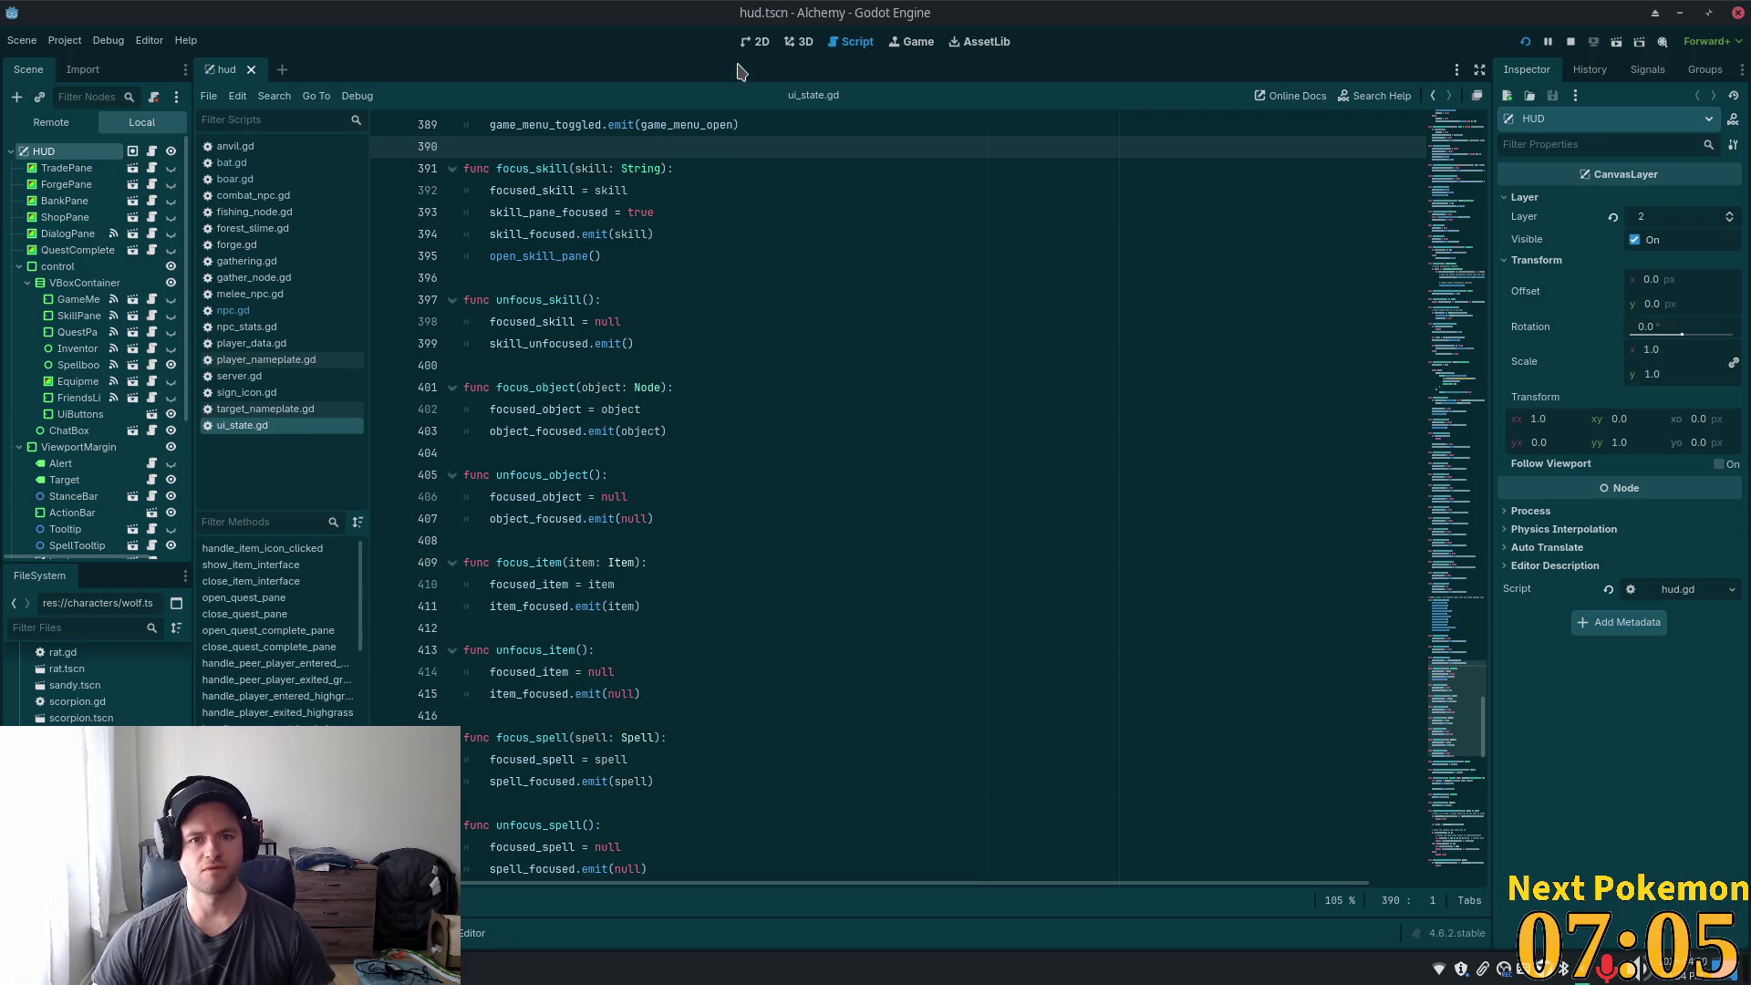
click(743, 47)
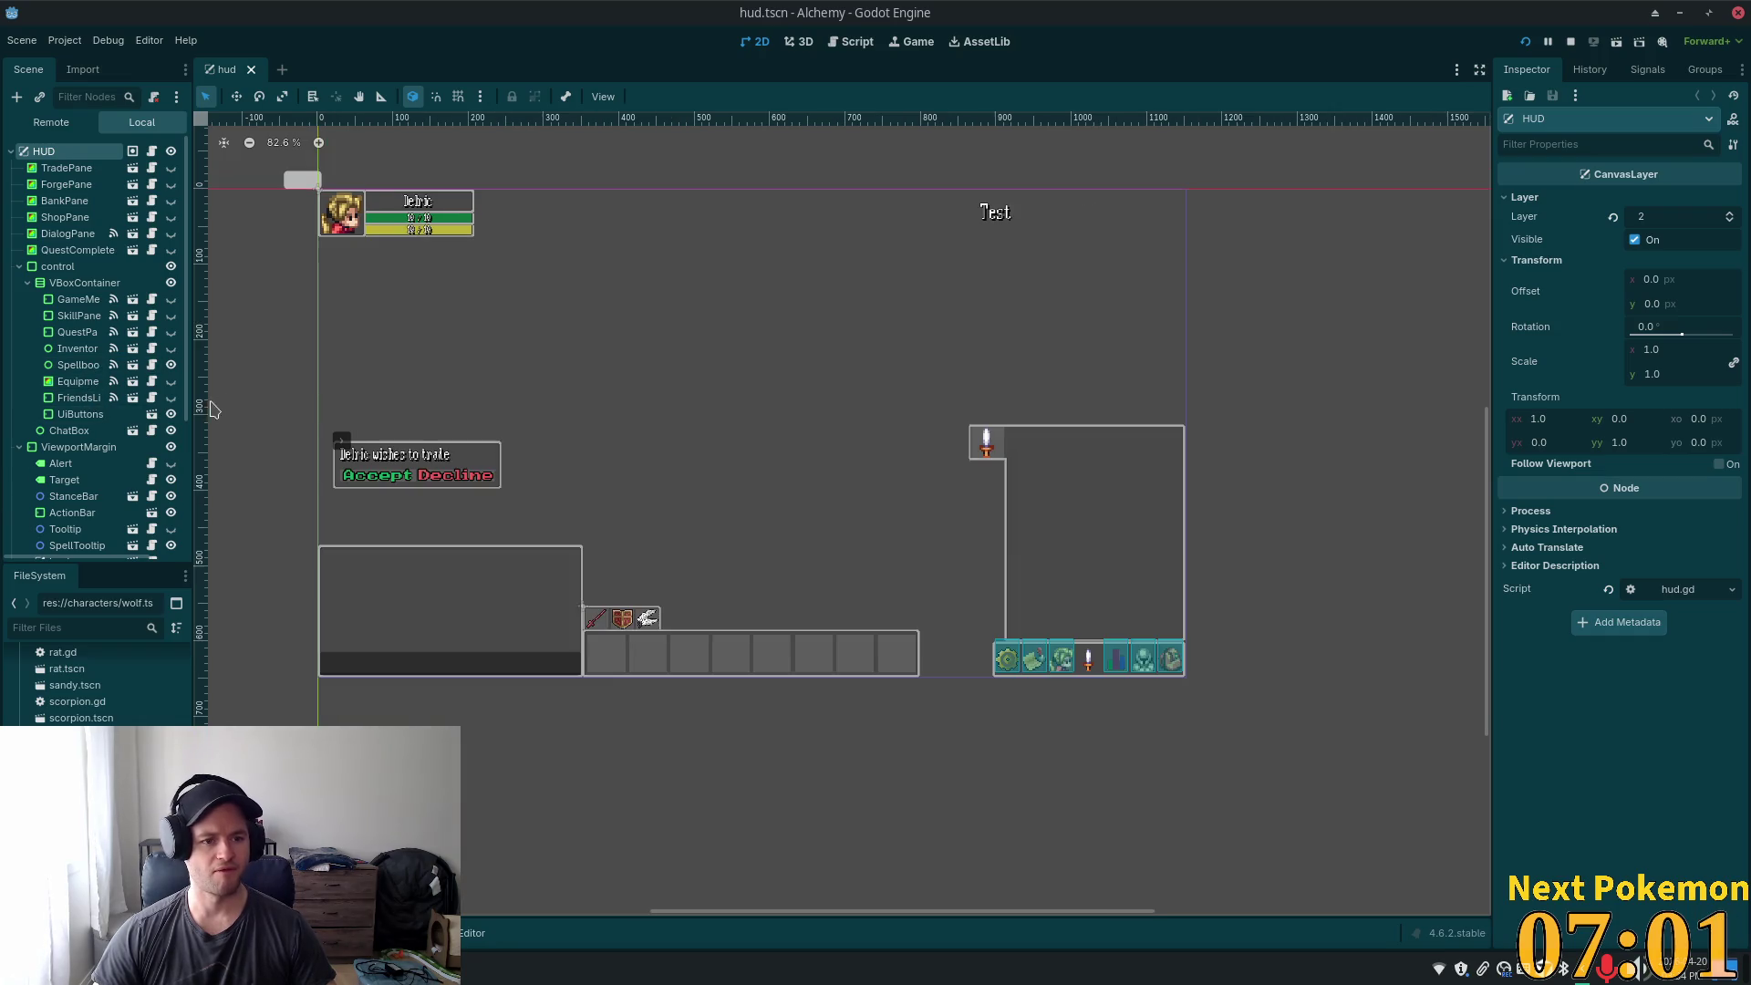
- Scroll down the HUD's Scene tree to the ObjectDescription node
scroll(109, 415, down, 2)
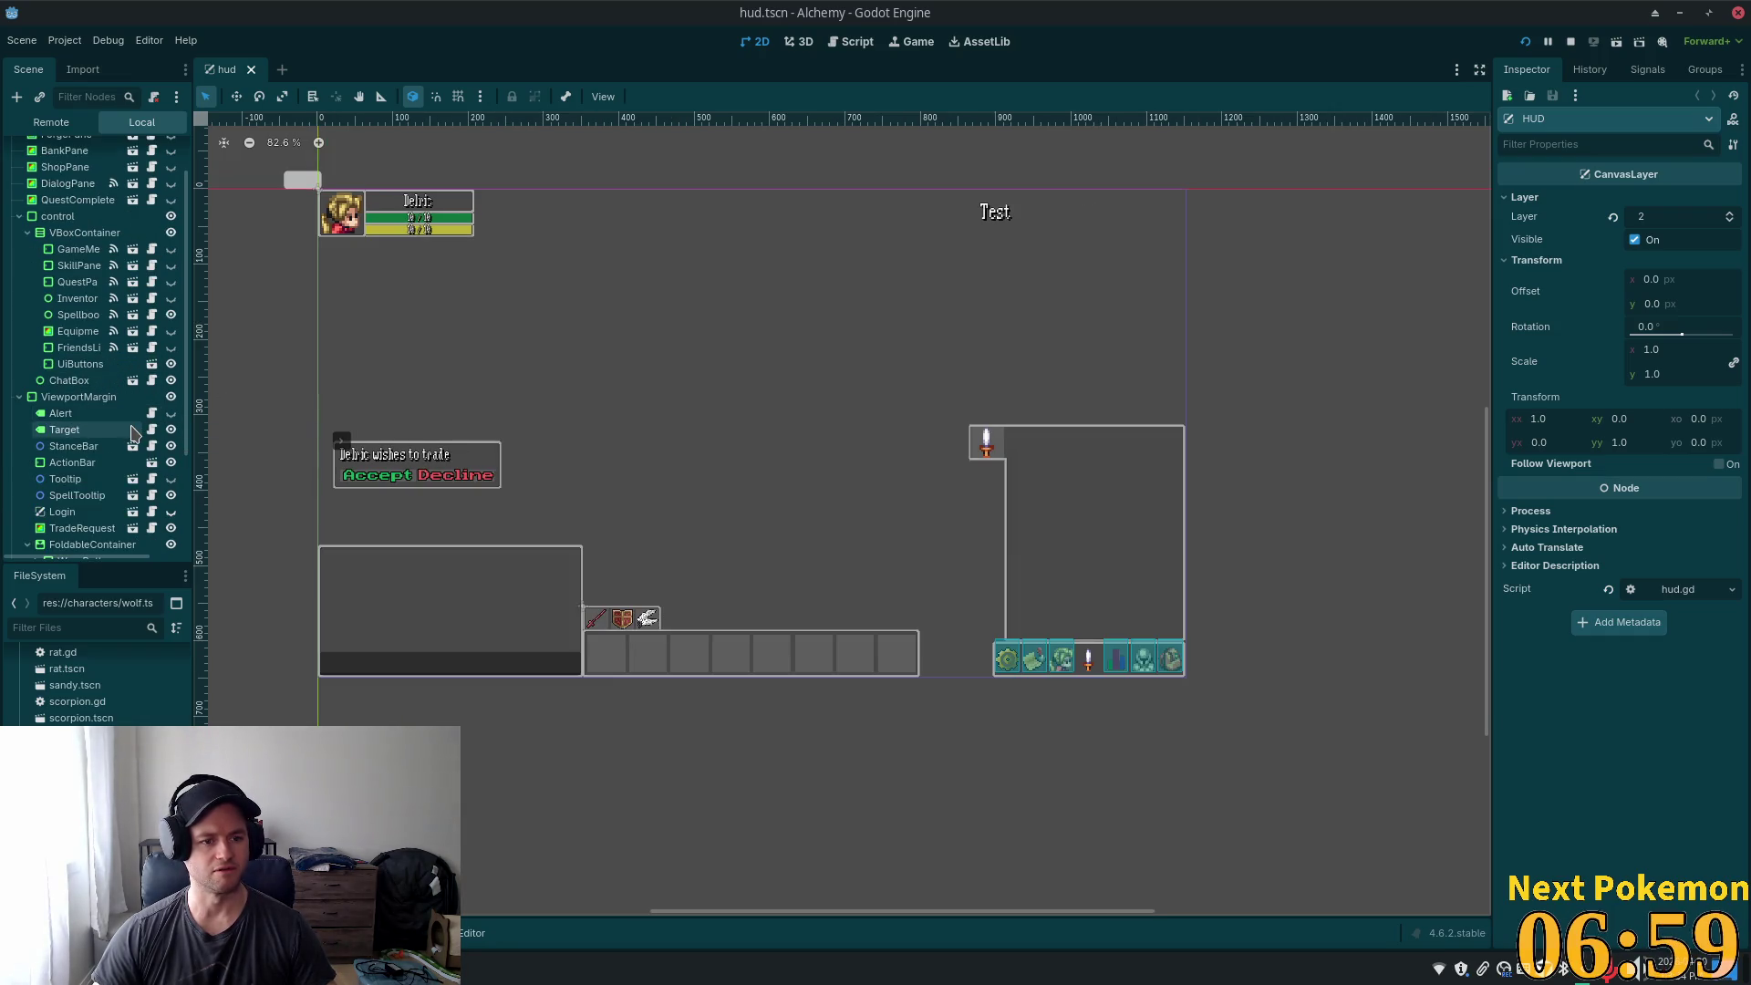
scroll(128, 431, down, 4)
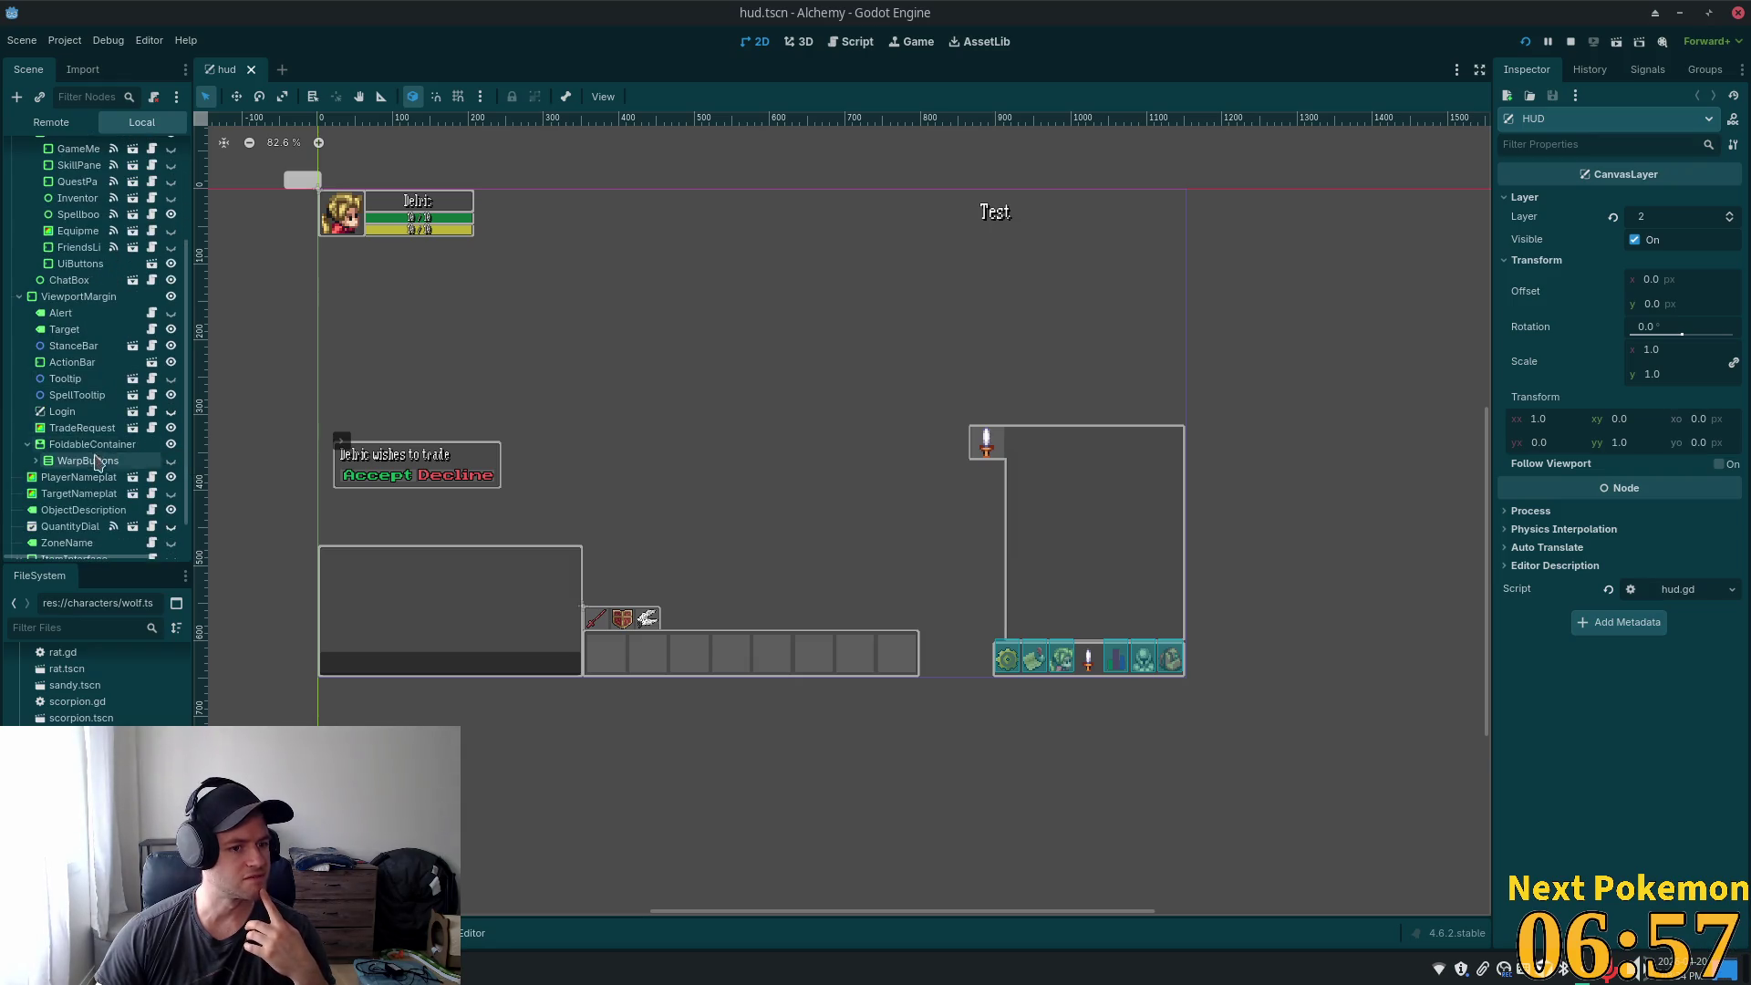
scroll(123, 465, down, 2)
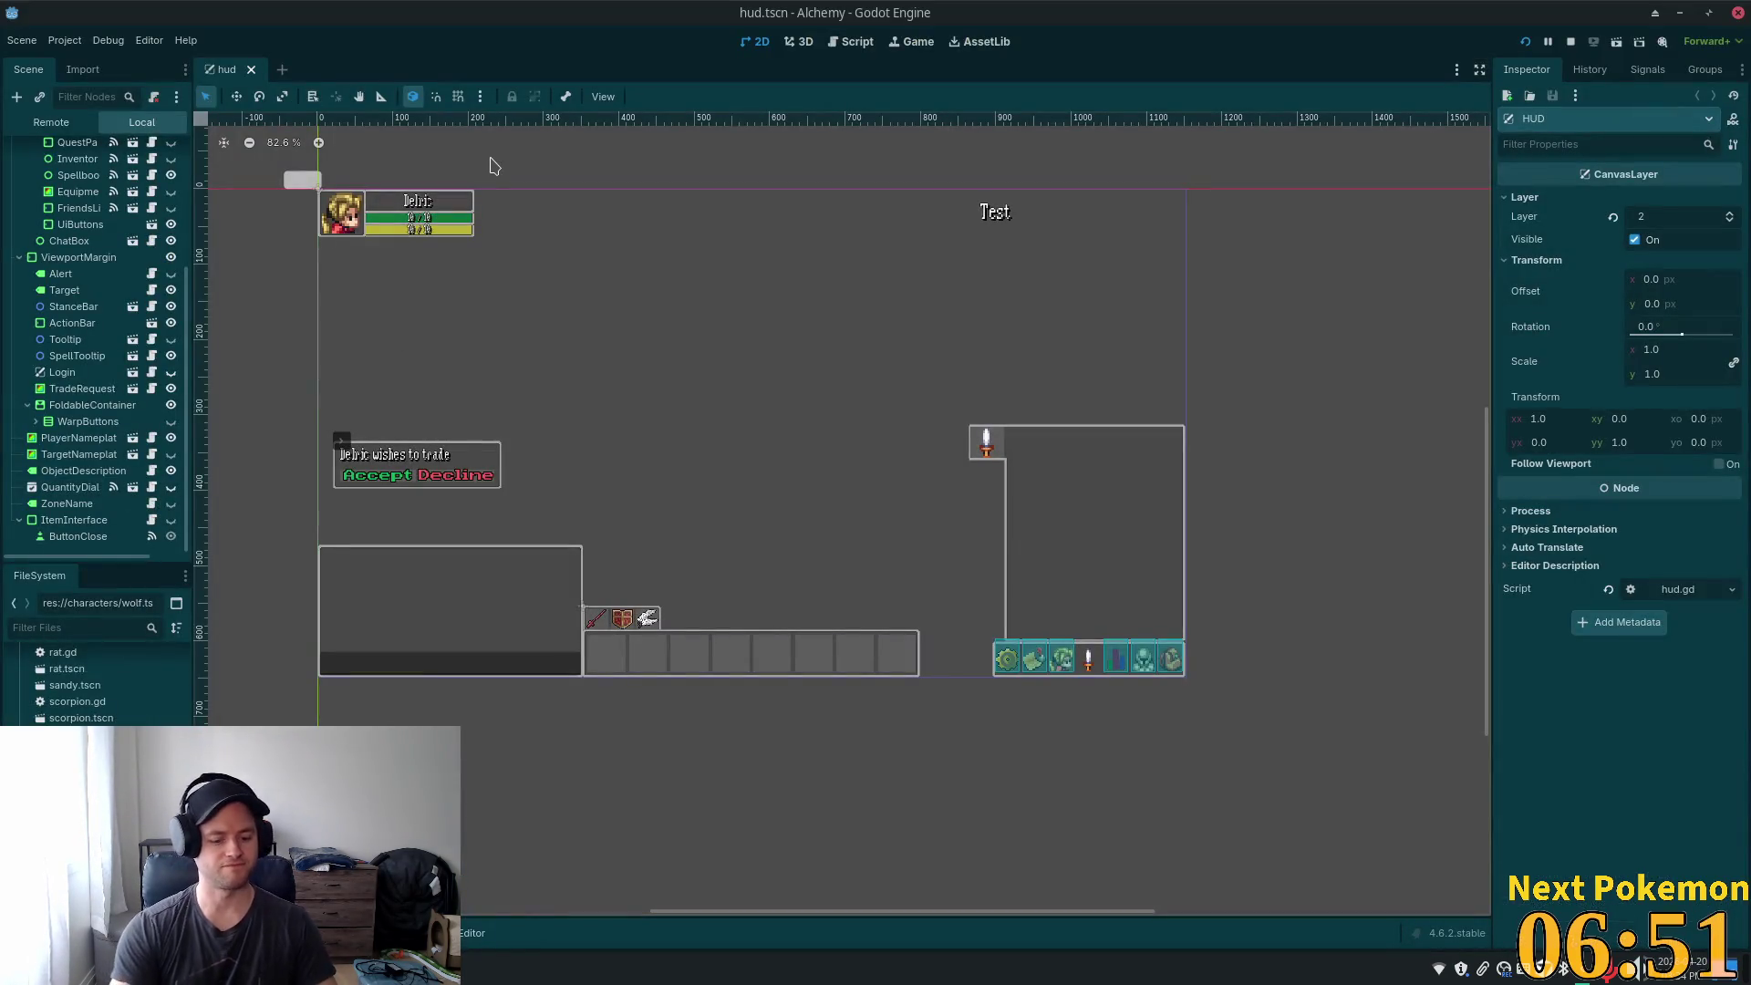
- Open the ouros.tscn town map scene by searching 'ouros'
key(shift+alt+o)
text(ouros)
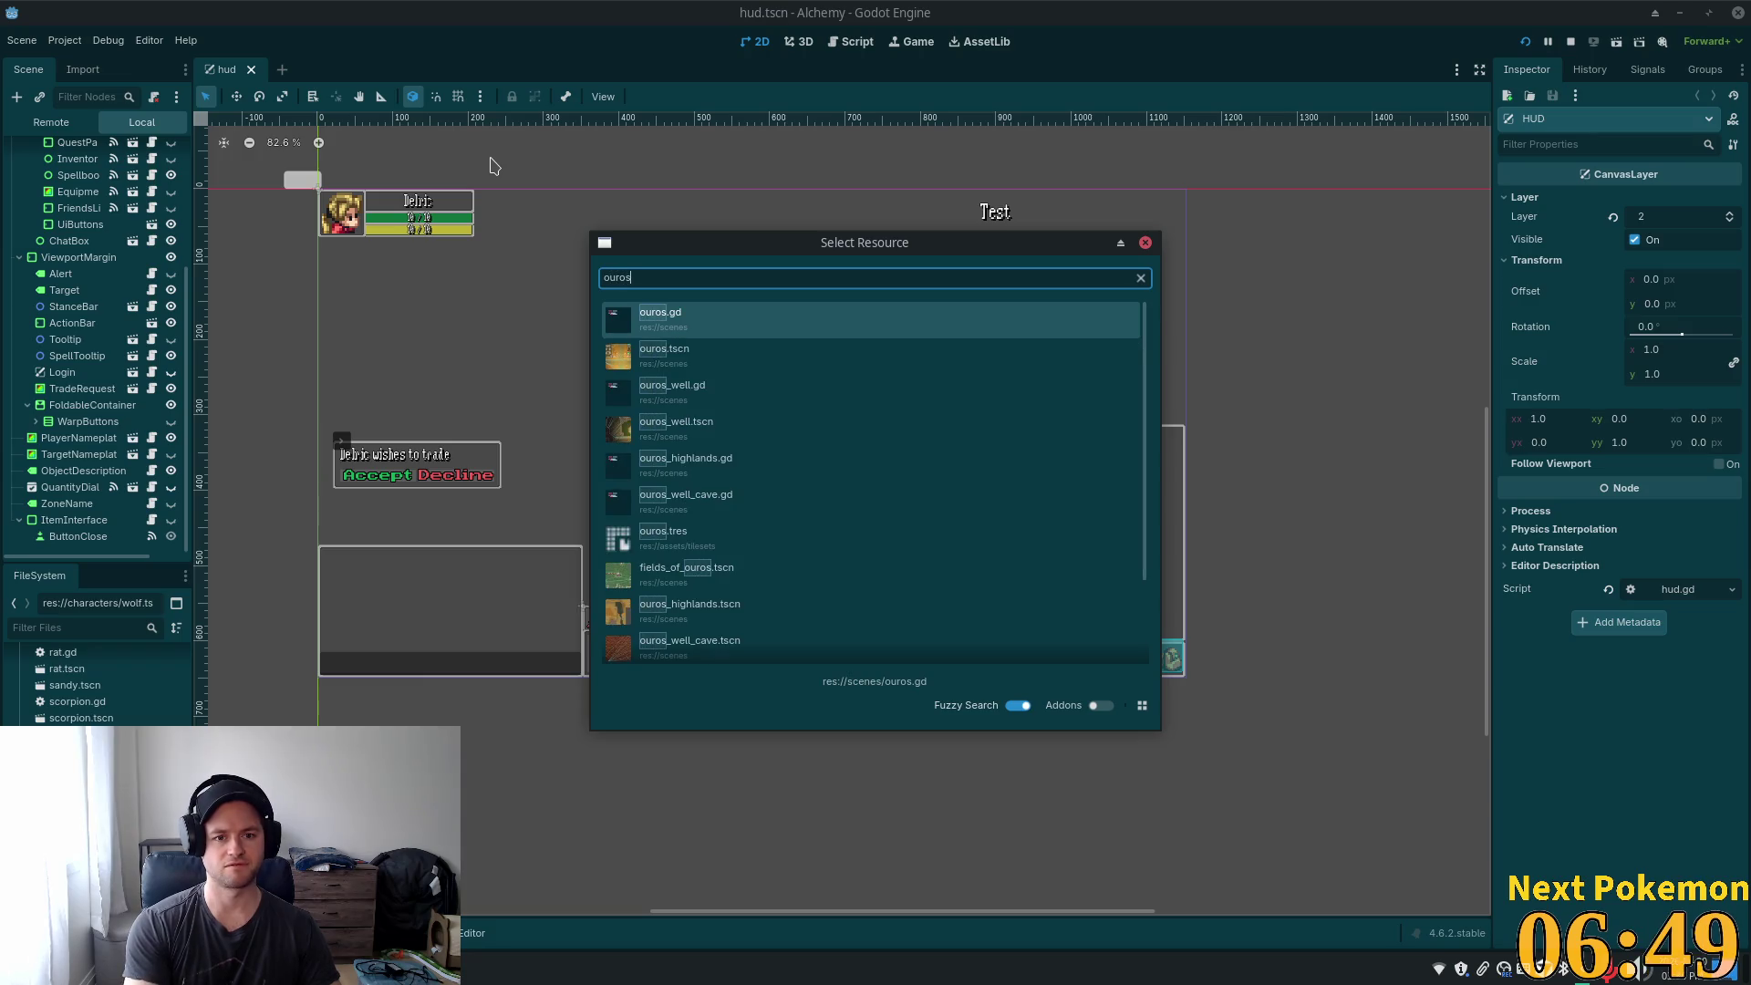
key(Down)
key(Return)
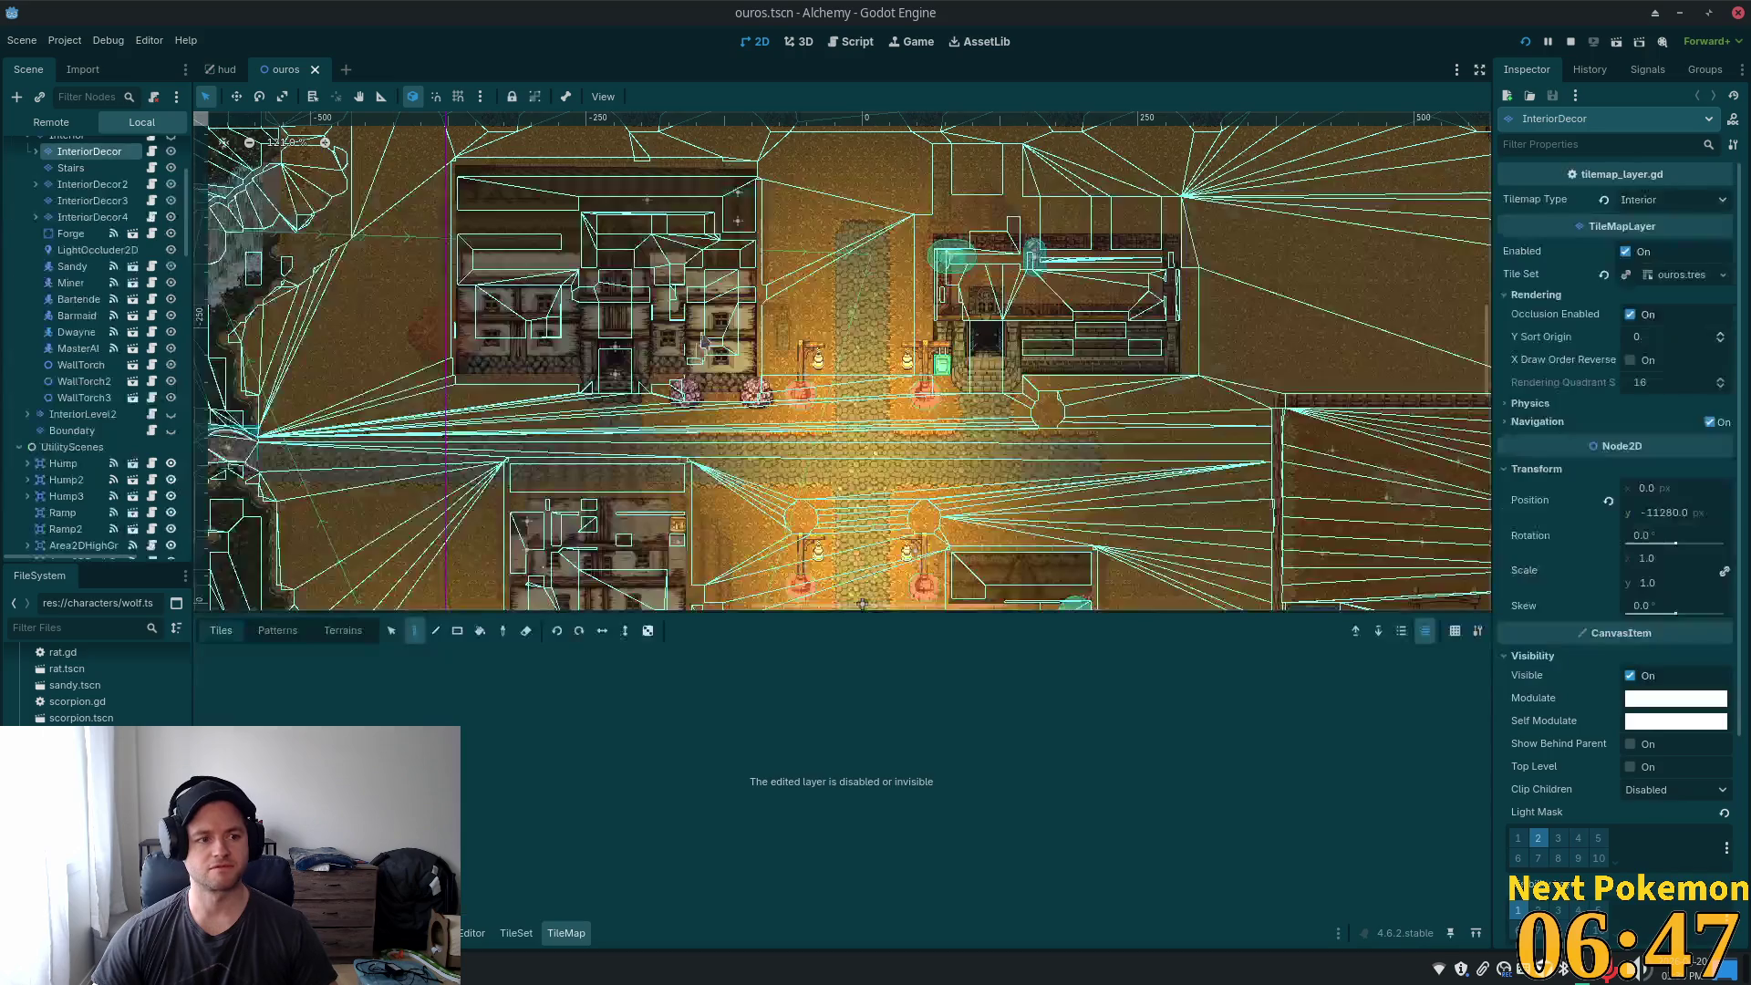
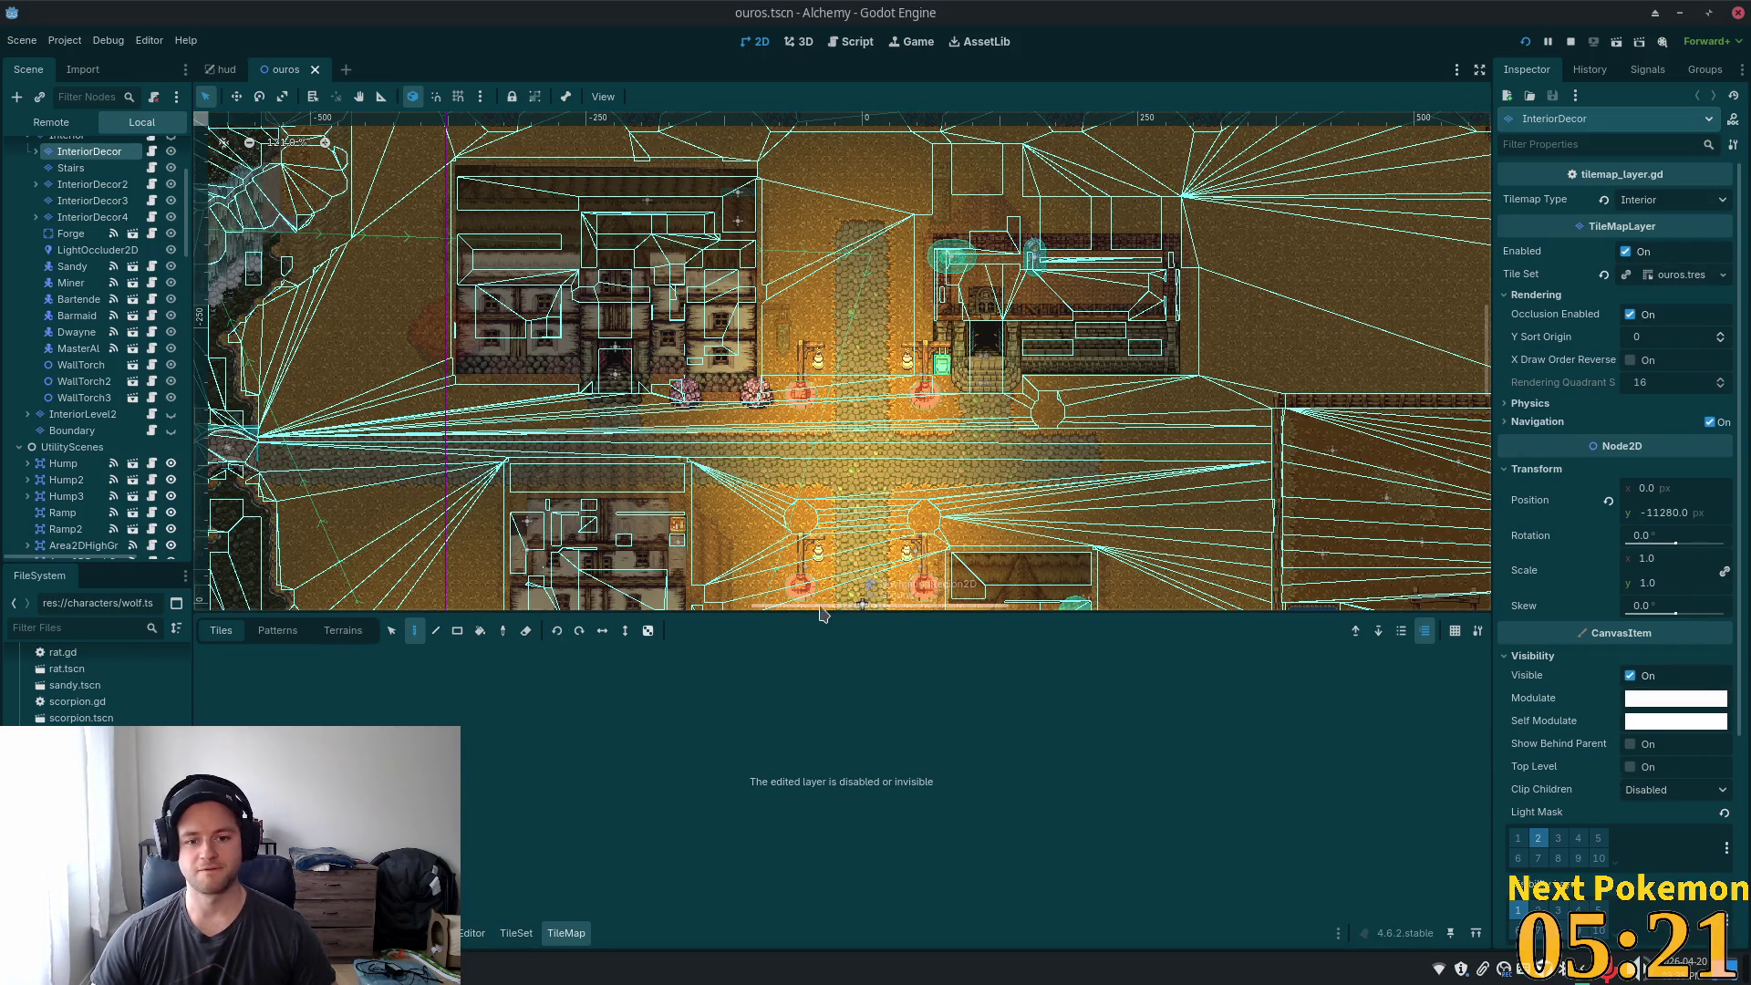
- Lower the TileMap panel splitter to enlarge the ouros town map viewport, and scroll the Scene dock up
drag(840, 610, 843, 707)
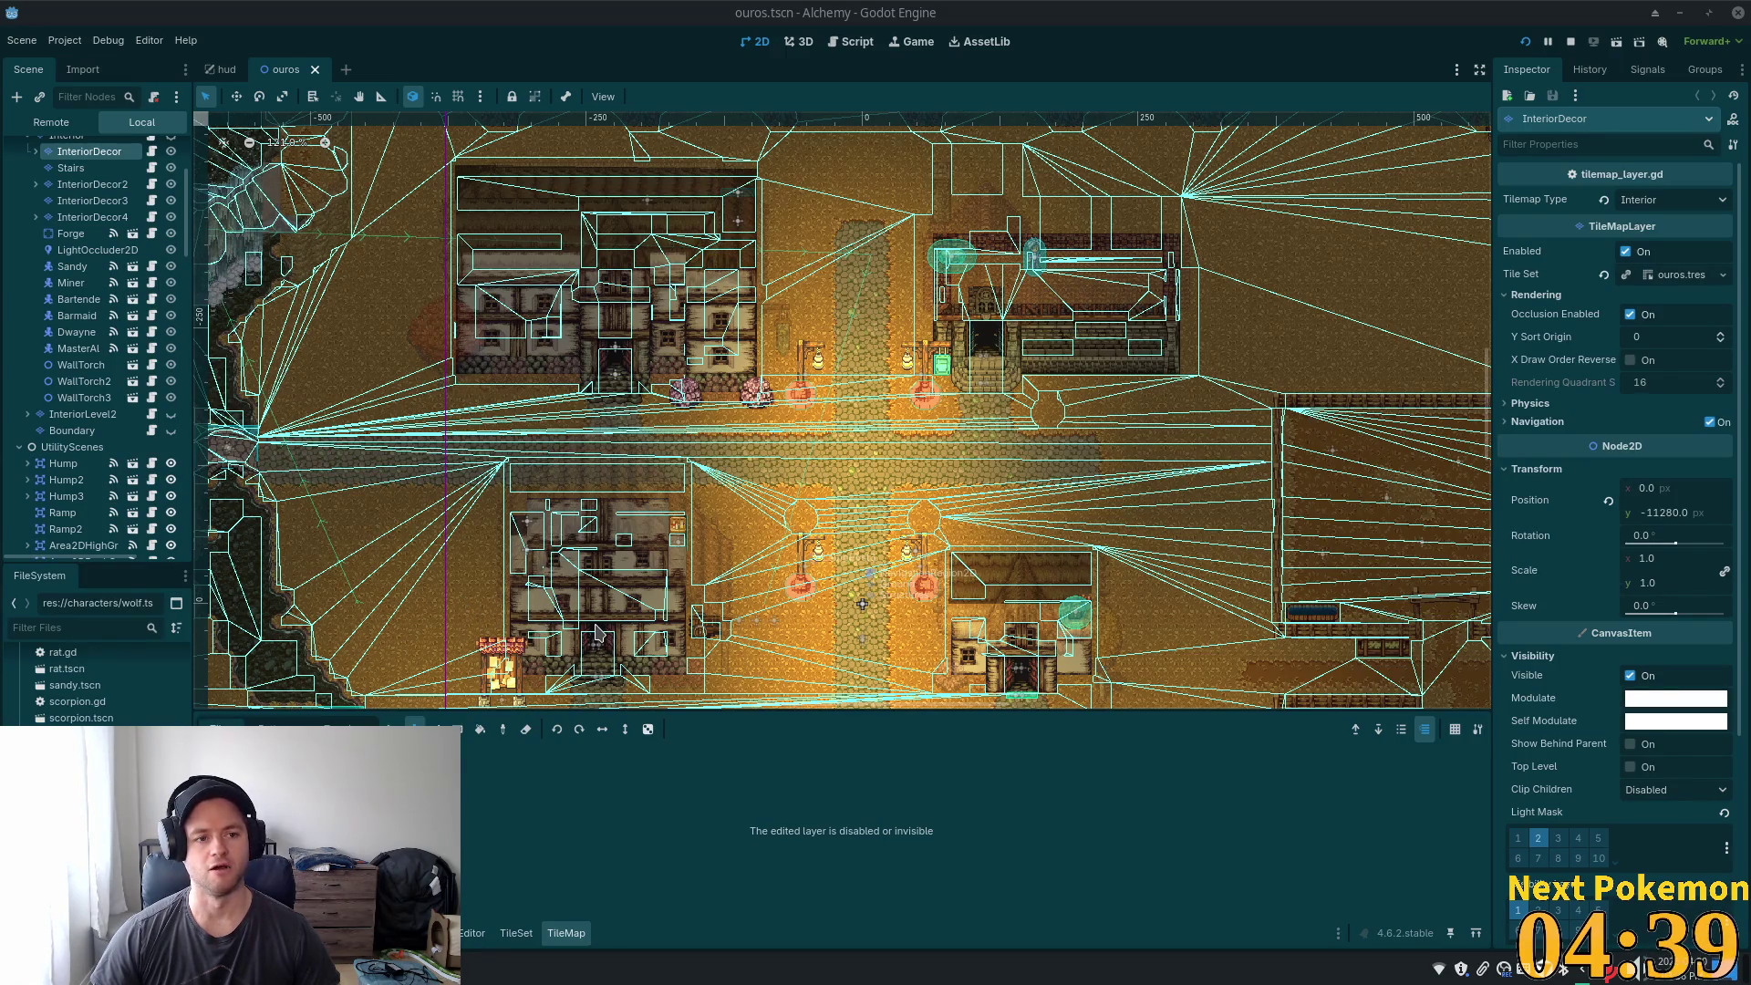
scroll(73, 301, up, 5)
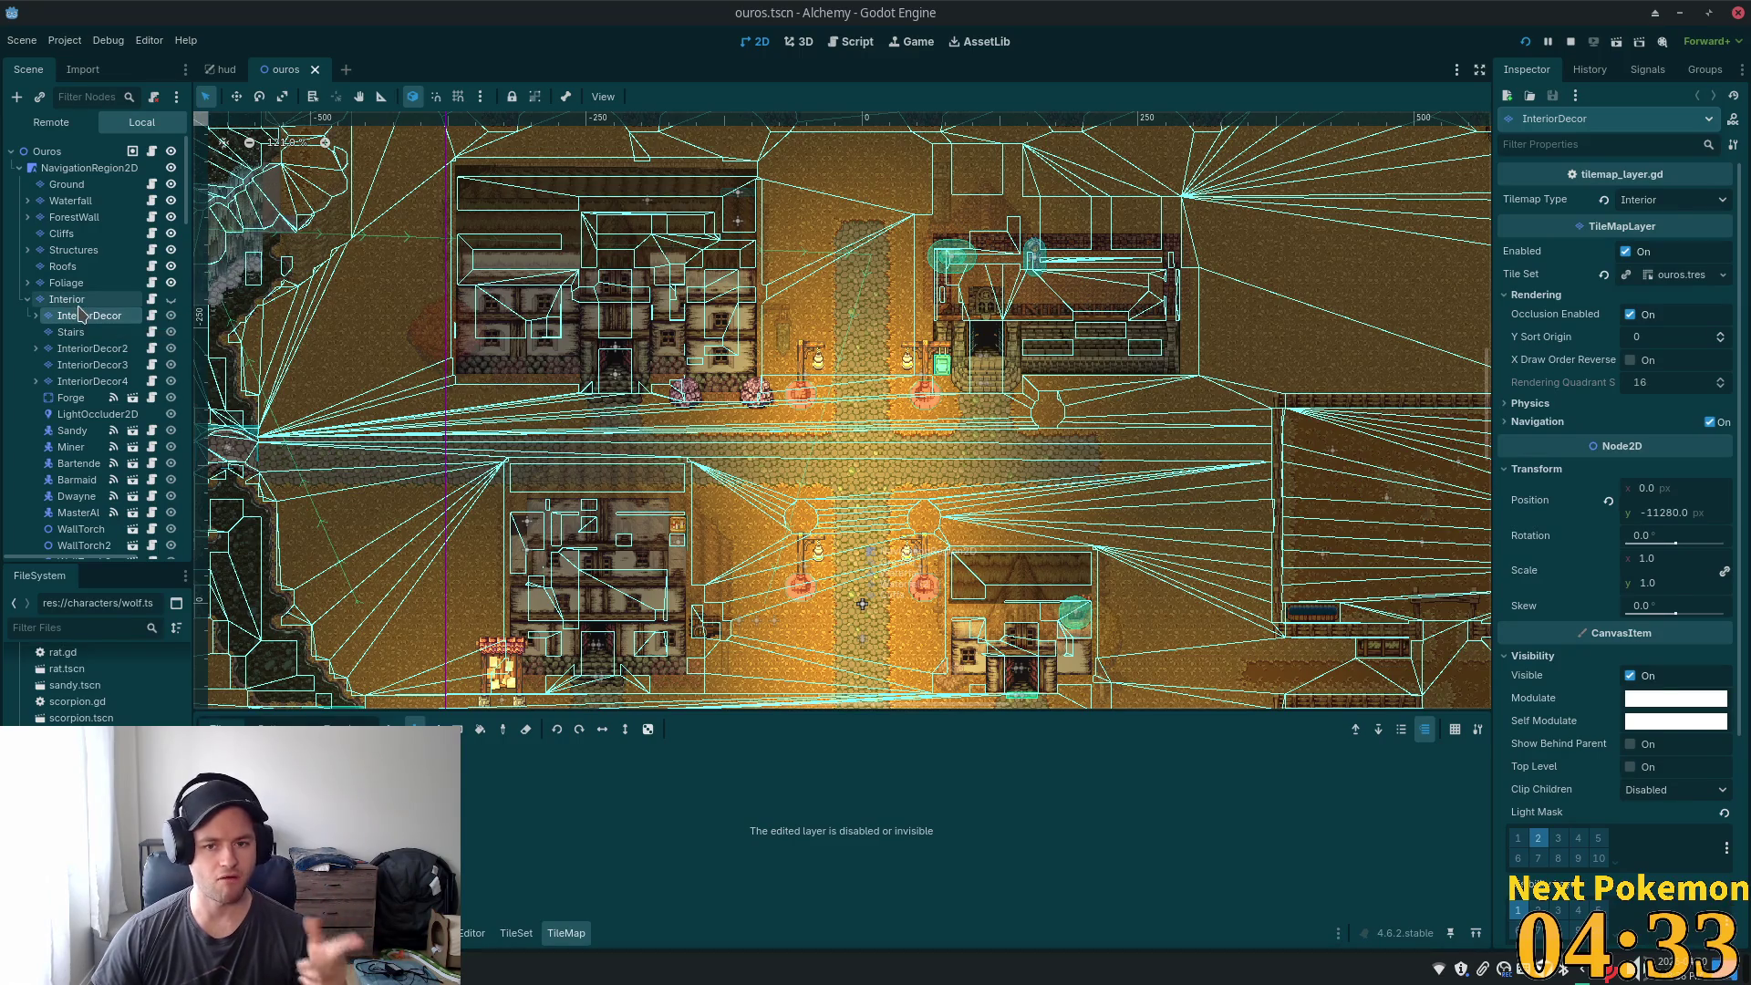
key(shift+alt+o)
- Quick-open anvil.tscn and open the Anvil root node's script
text(anvil)
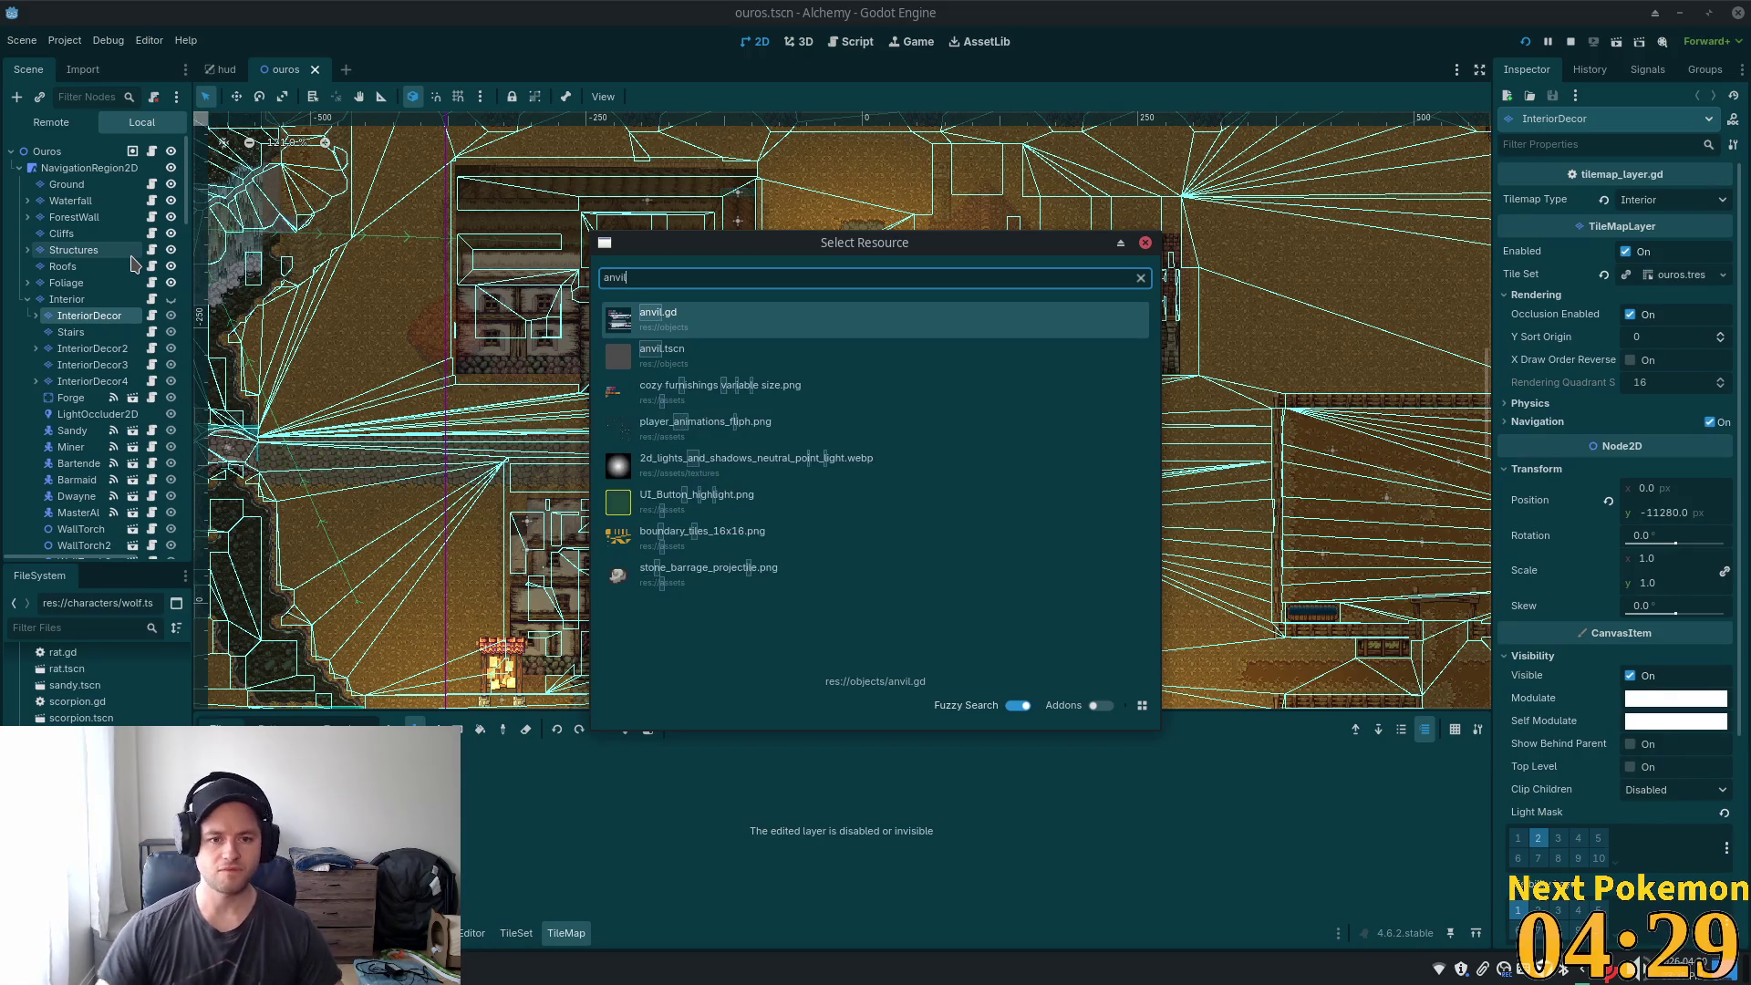
double_click(679, 354)
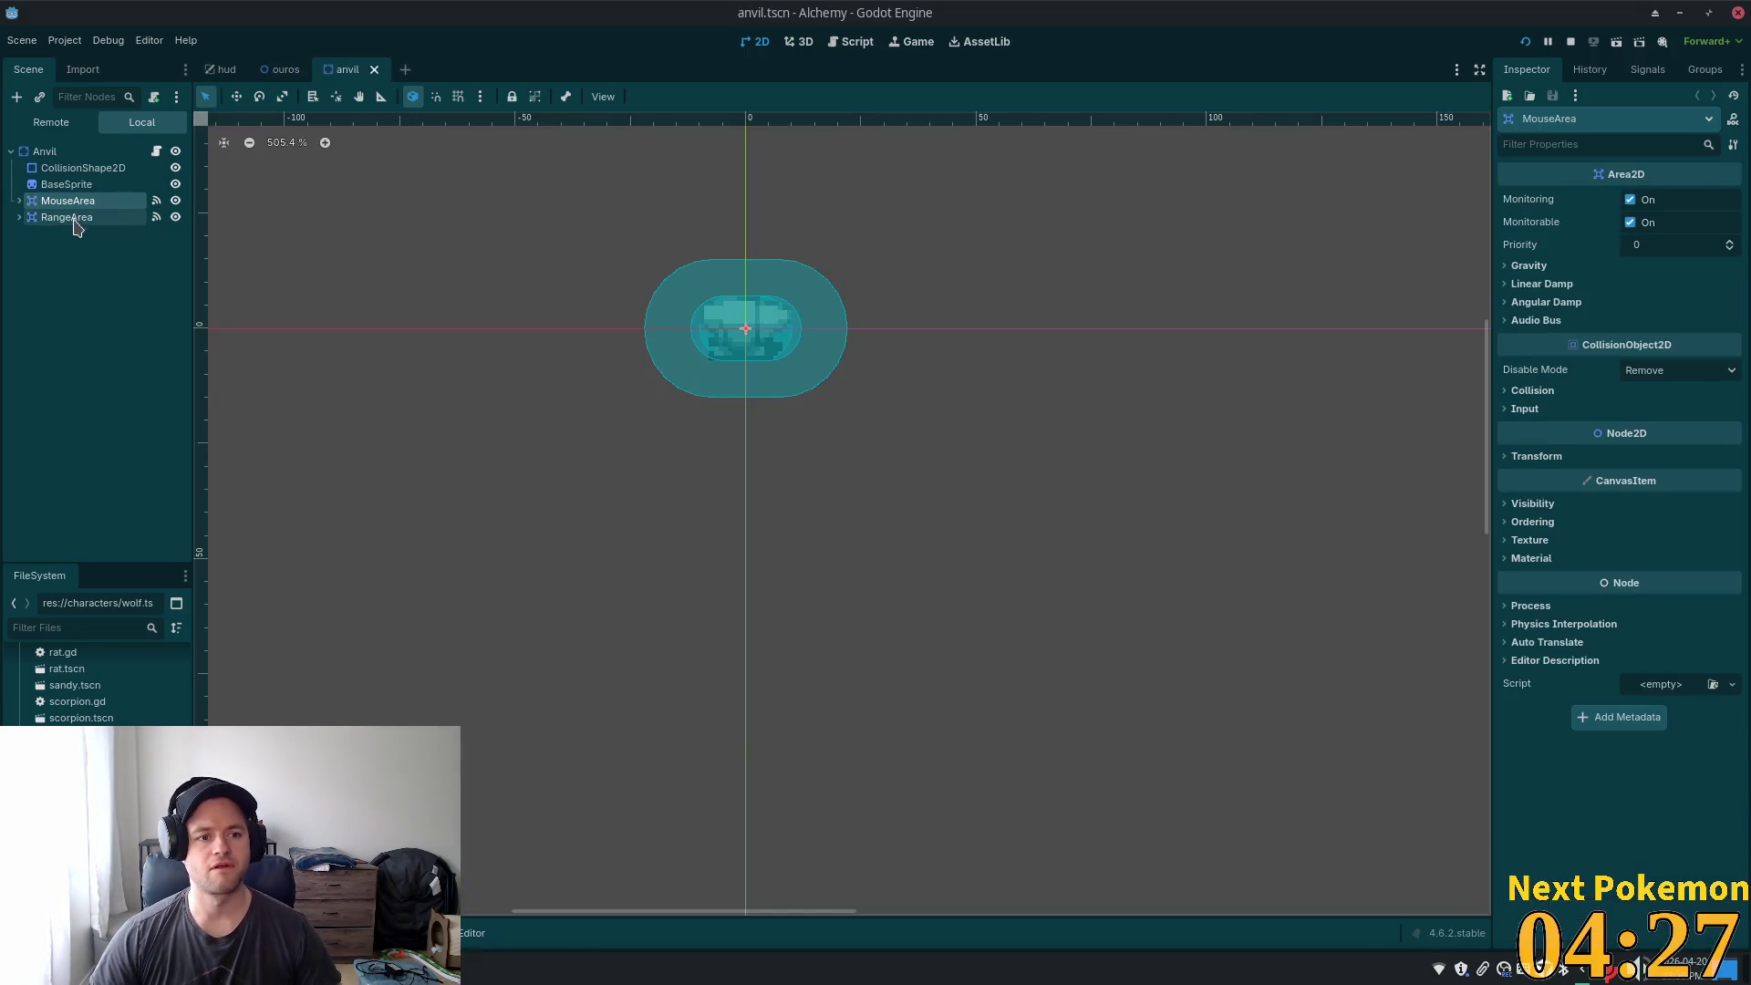
click(50, 151)
click(156, 150)
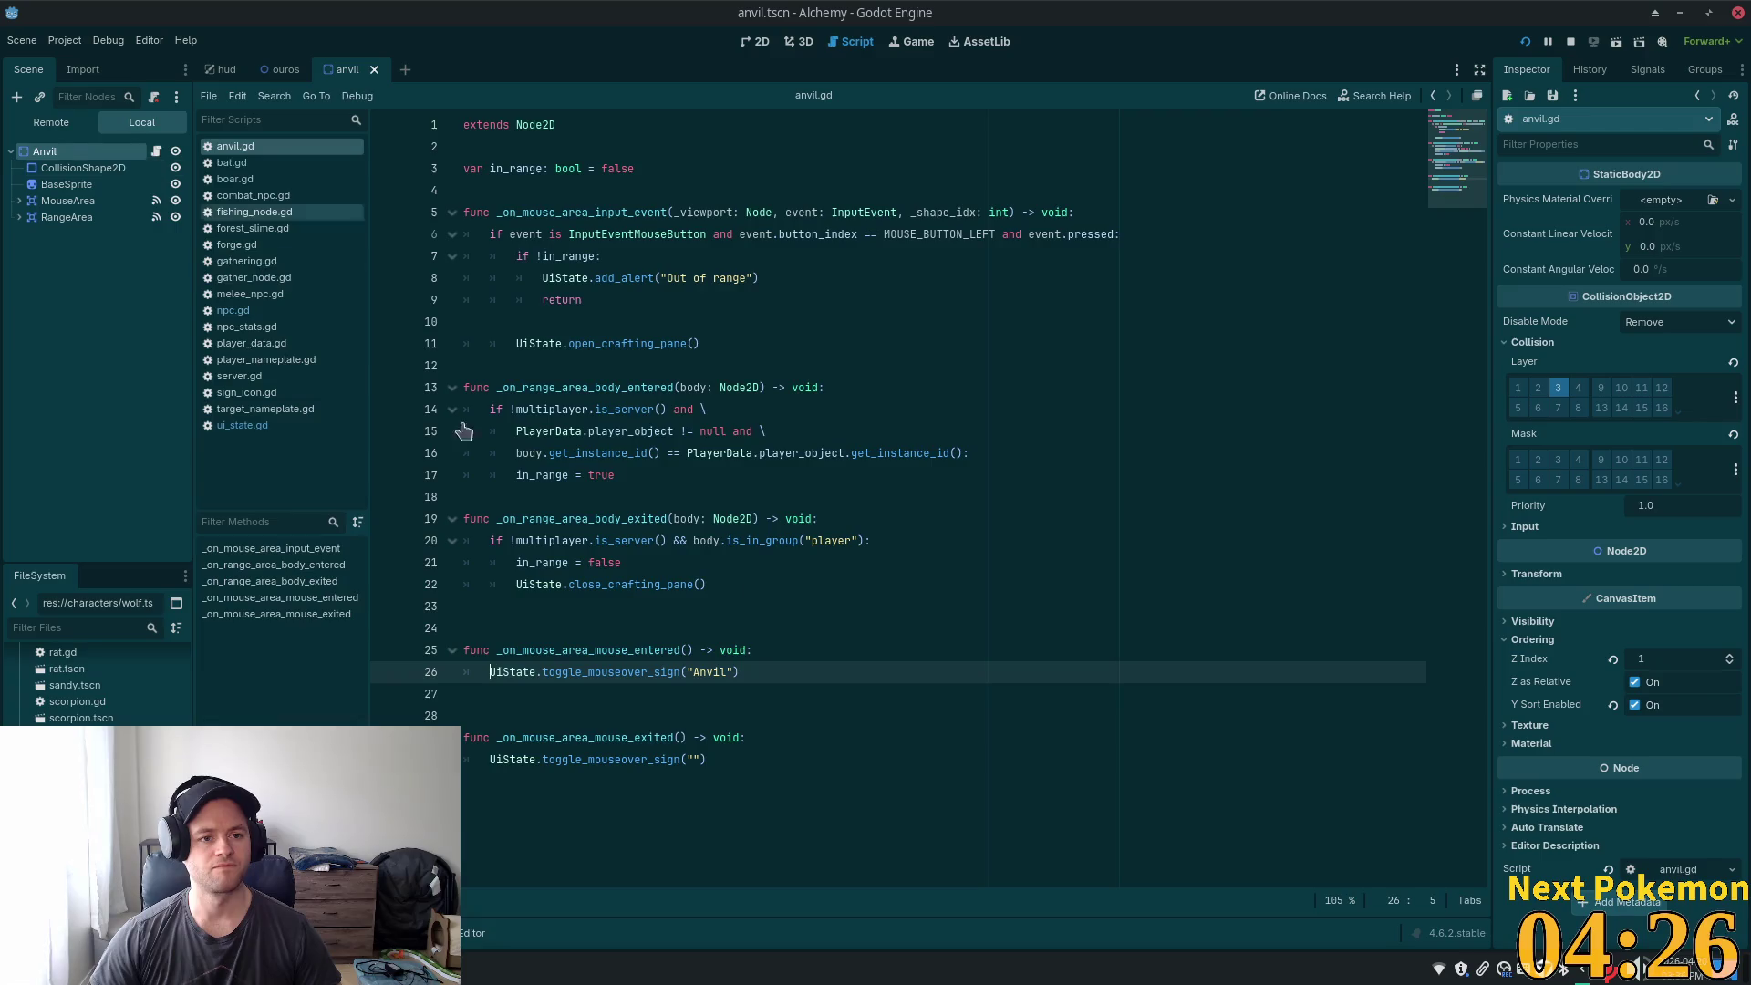
- Jump from the toggle_mouseover_sign call to its definition in ui_state.gd and select sign_mouse_over
click(700, 518)
click(585, 672)
ctrl+click(584, 672)
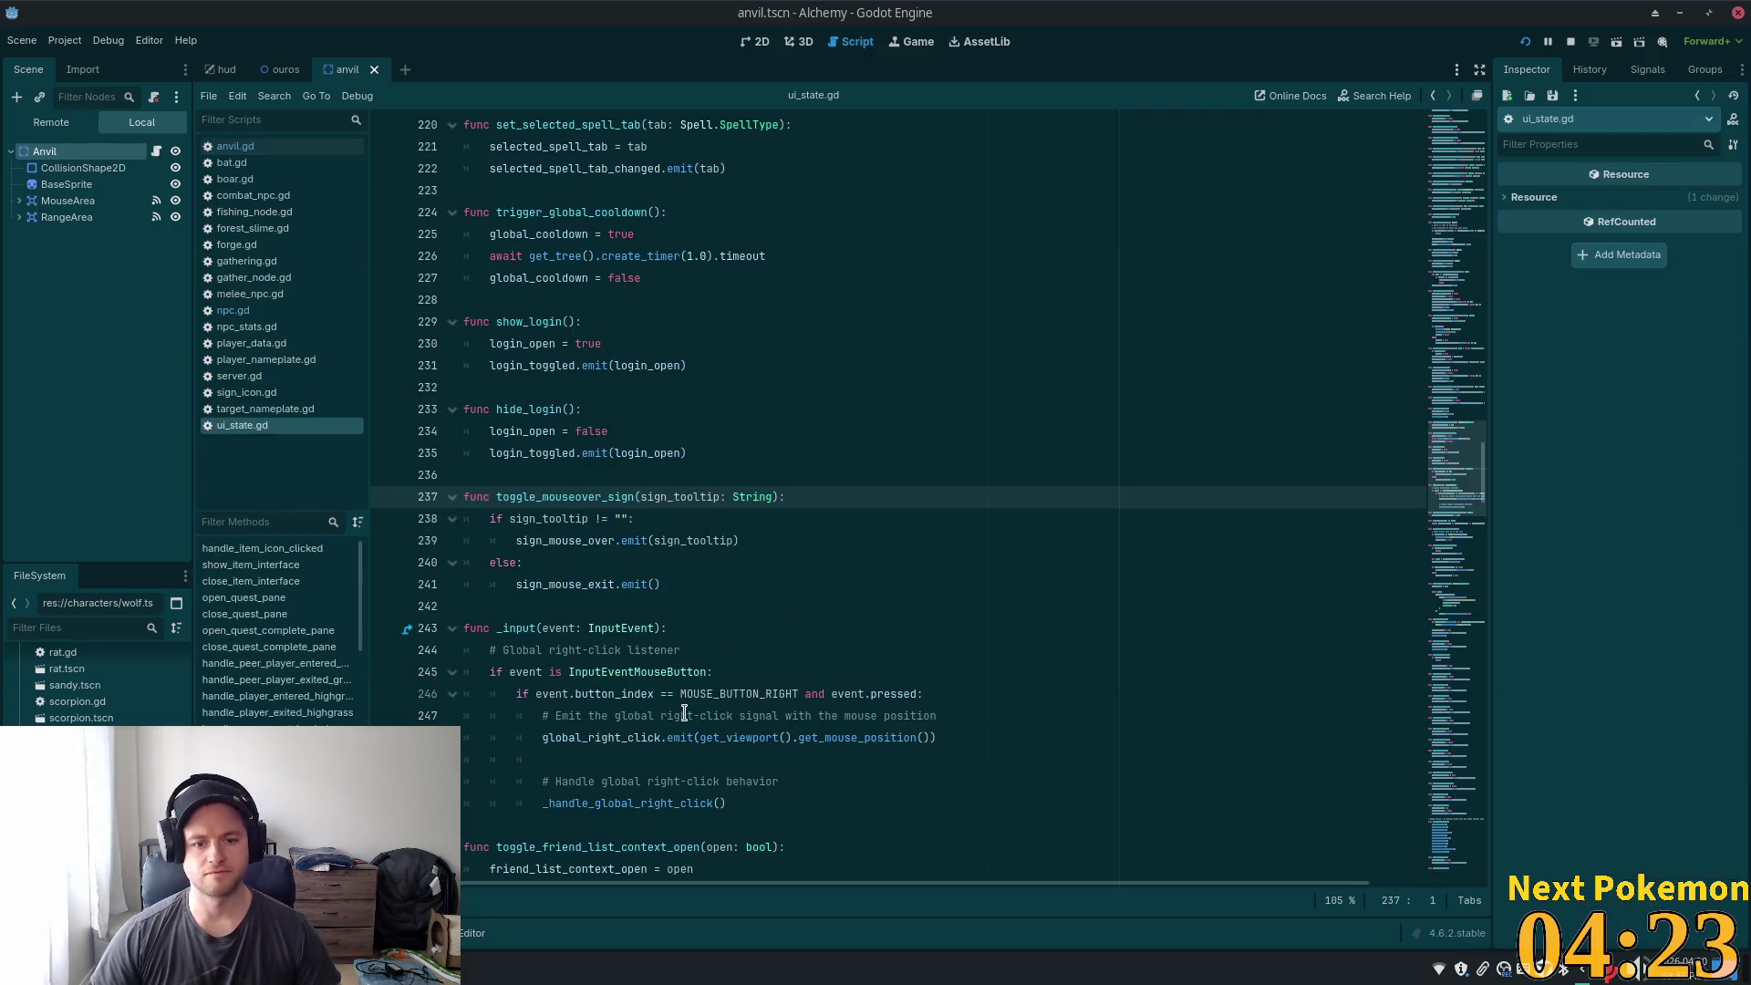
click(573, 541)
double_click(573, 540)
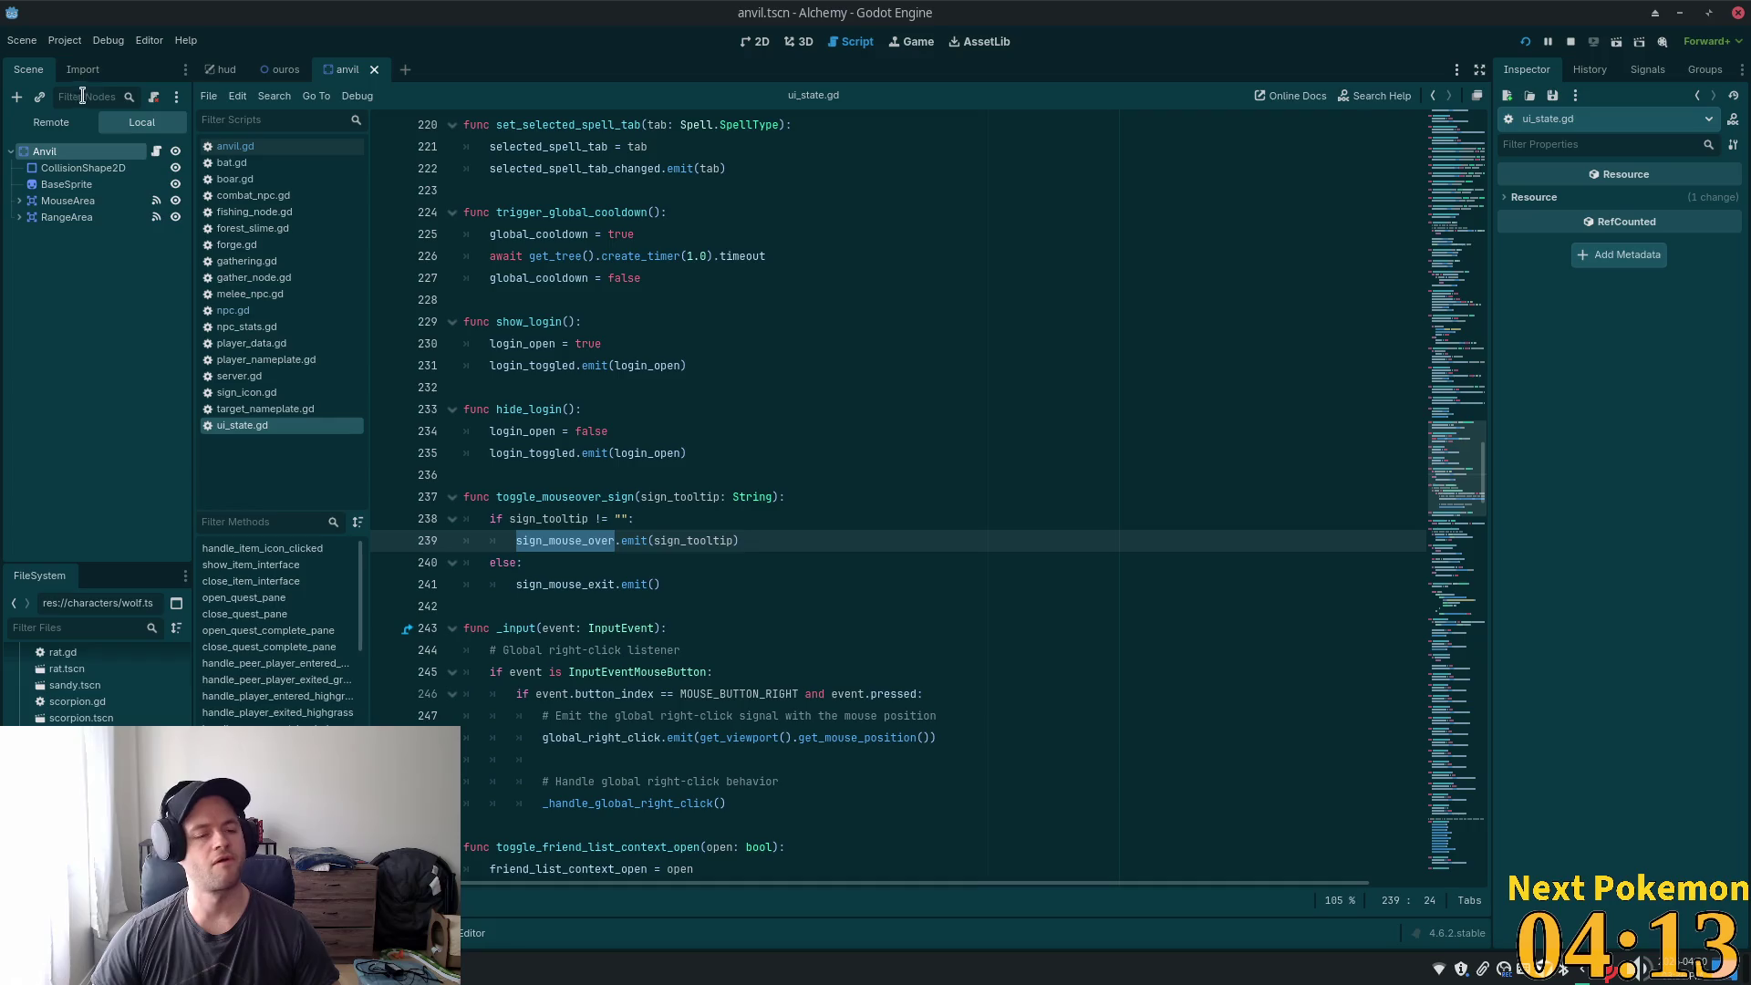
- In Cursor, change the project search to sign_mouse_over and open the tooltip.gd match
key(alt+Tab)
key(ctrl+shift+f)
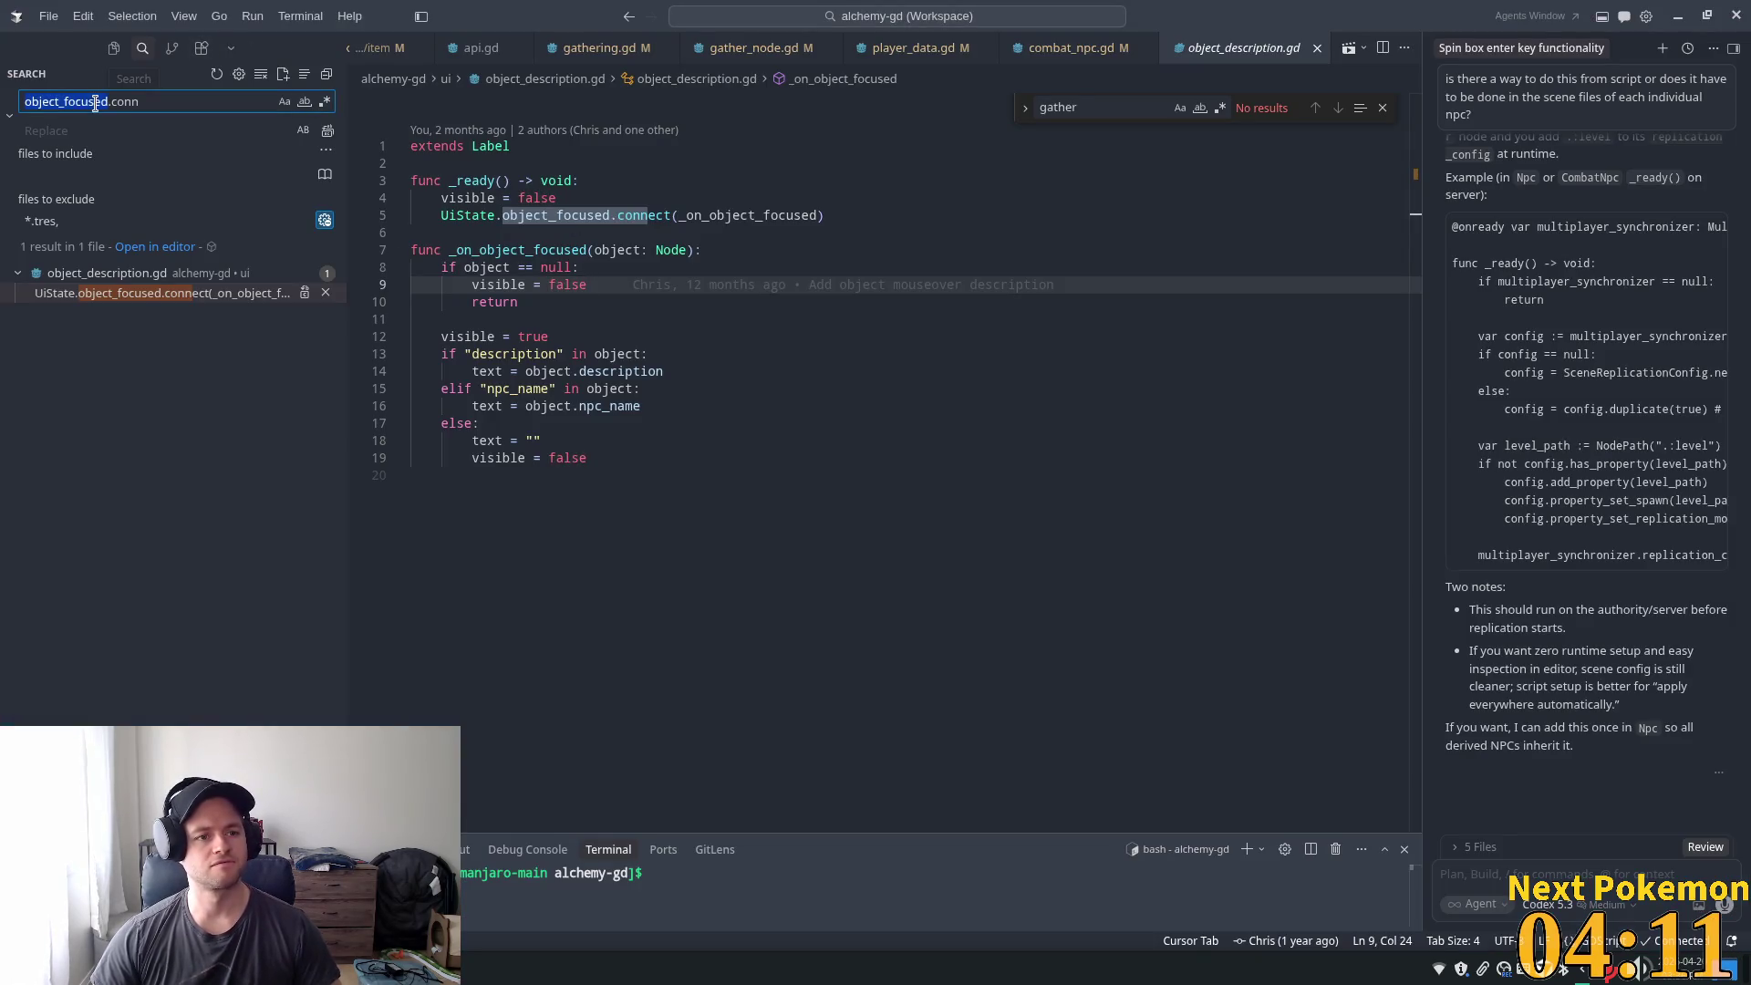
key(End)
key(ctrl+shift+Left)
double_click(79, 102)
text(sign_mouse_over)
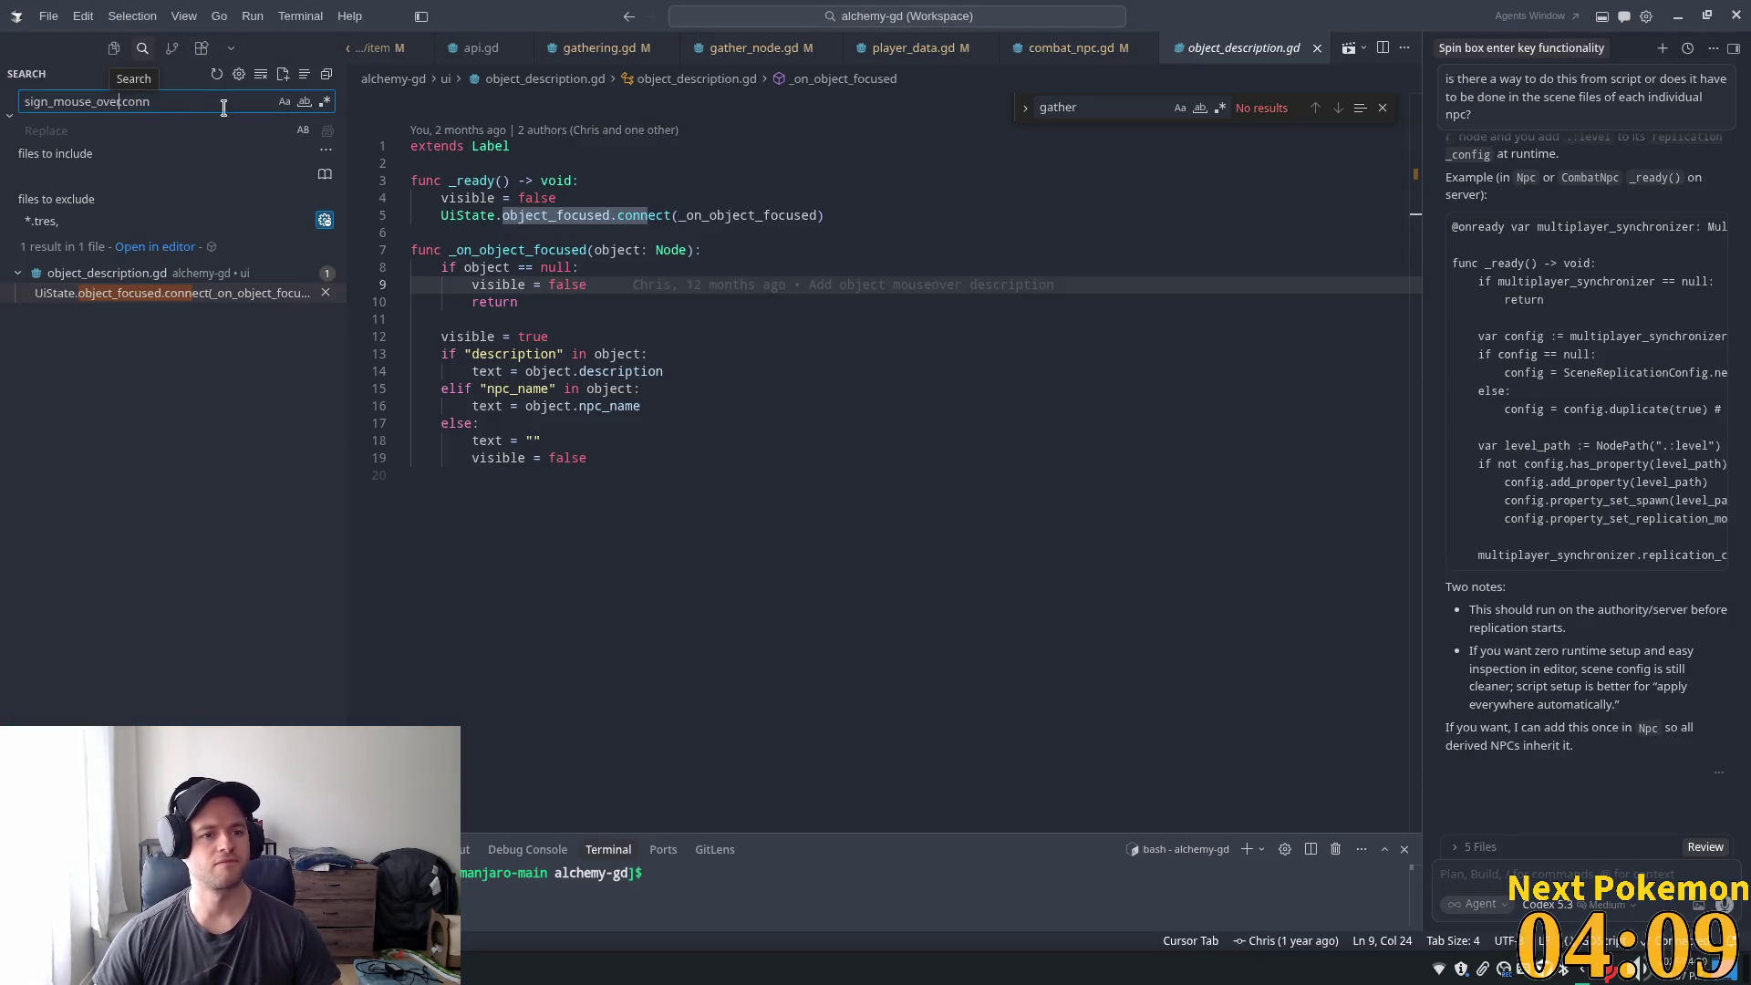
click(122, 294)
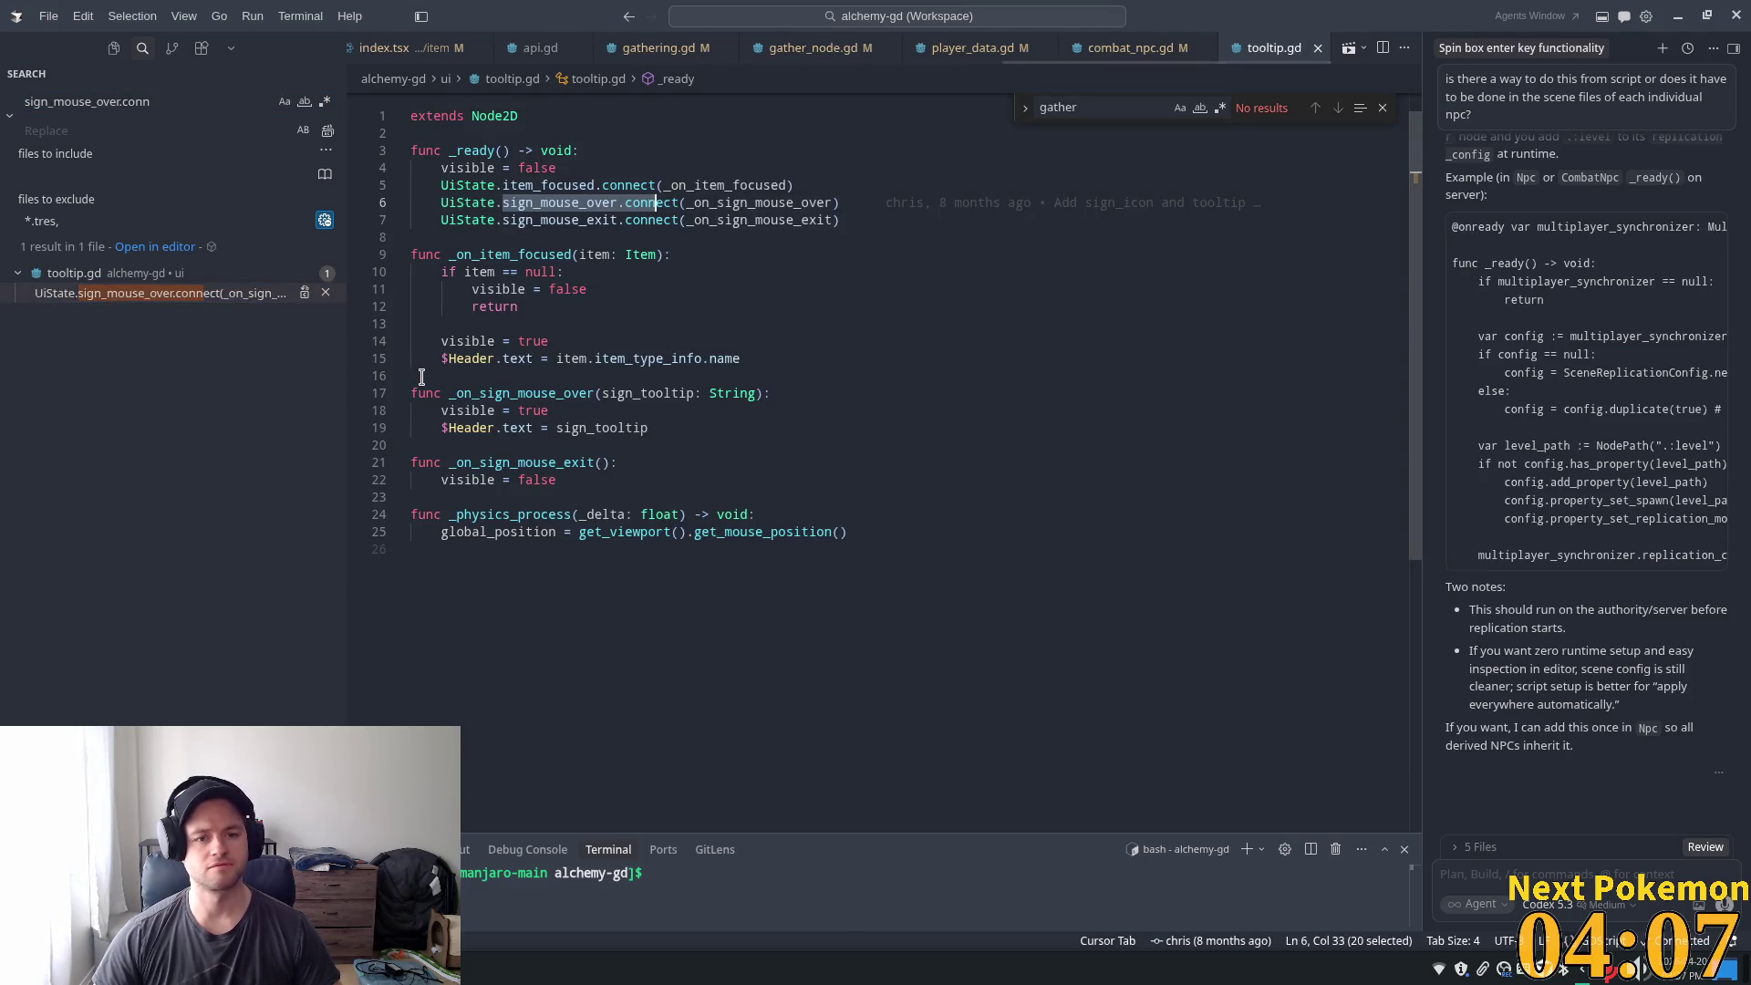
- Inspect the _on_sign_mouse_over handler and the _on_item_focused line in tooltip.gd
double_click(745, 201)
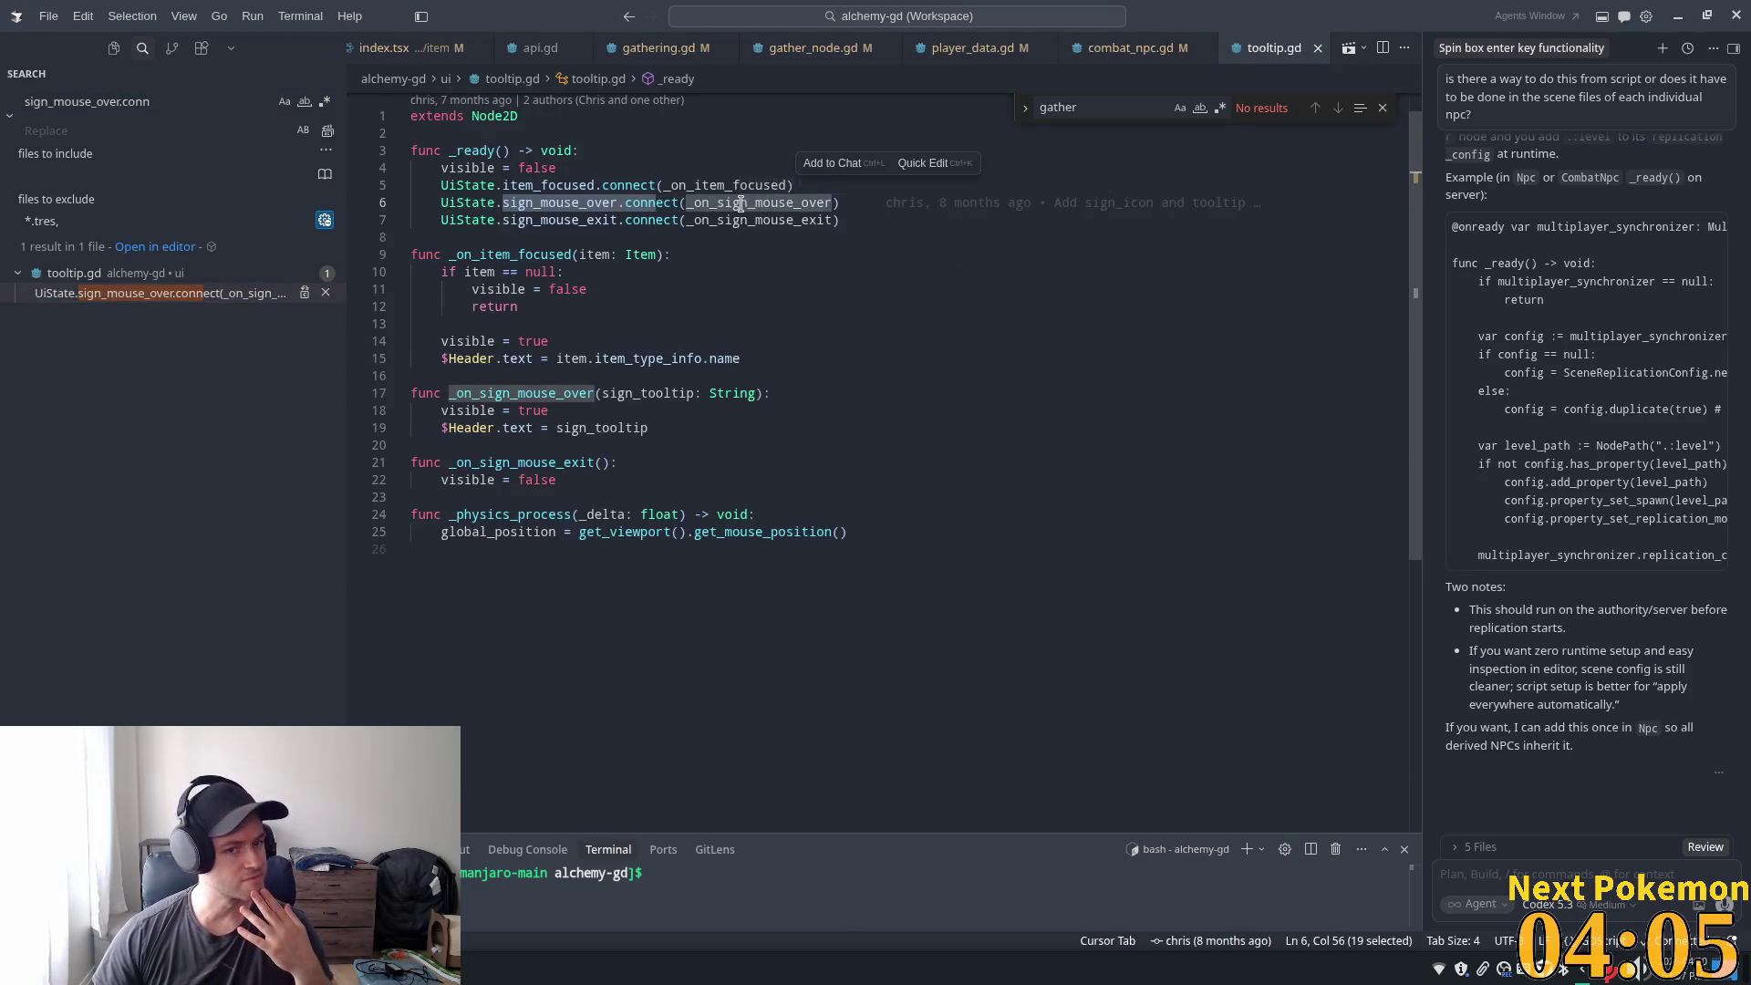
mouse_move(653, 220)
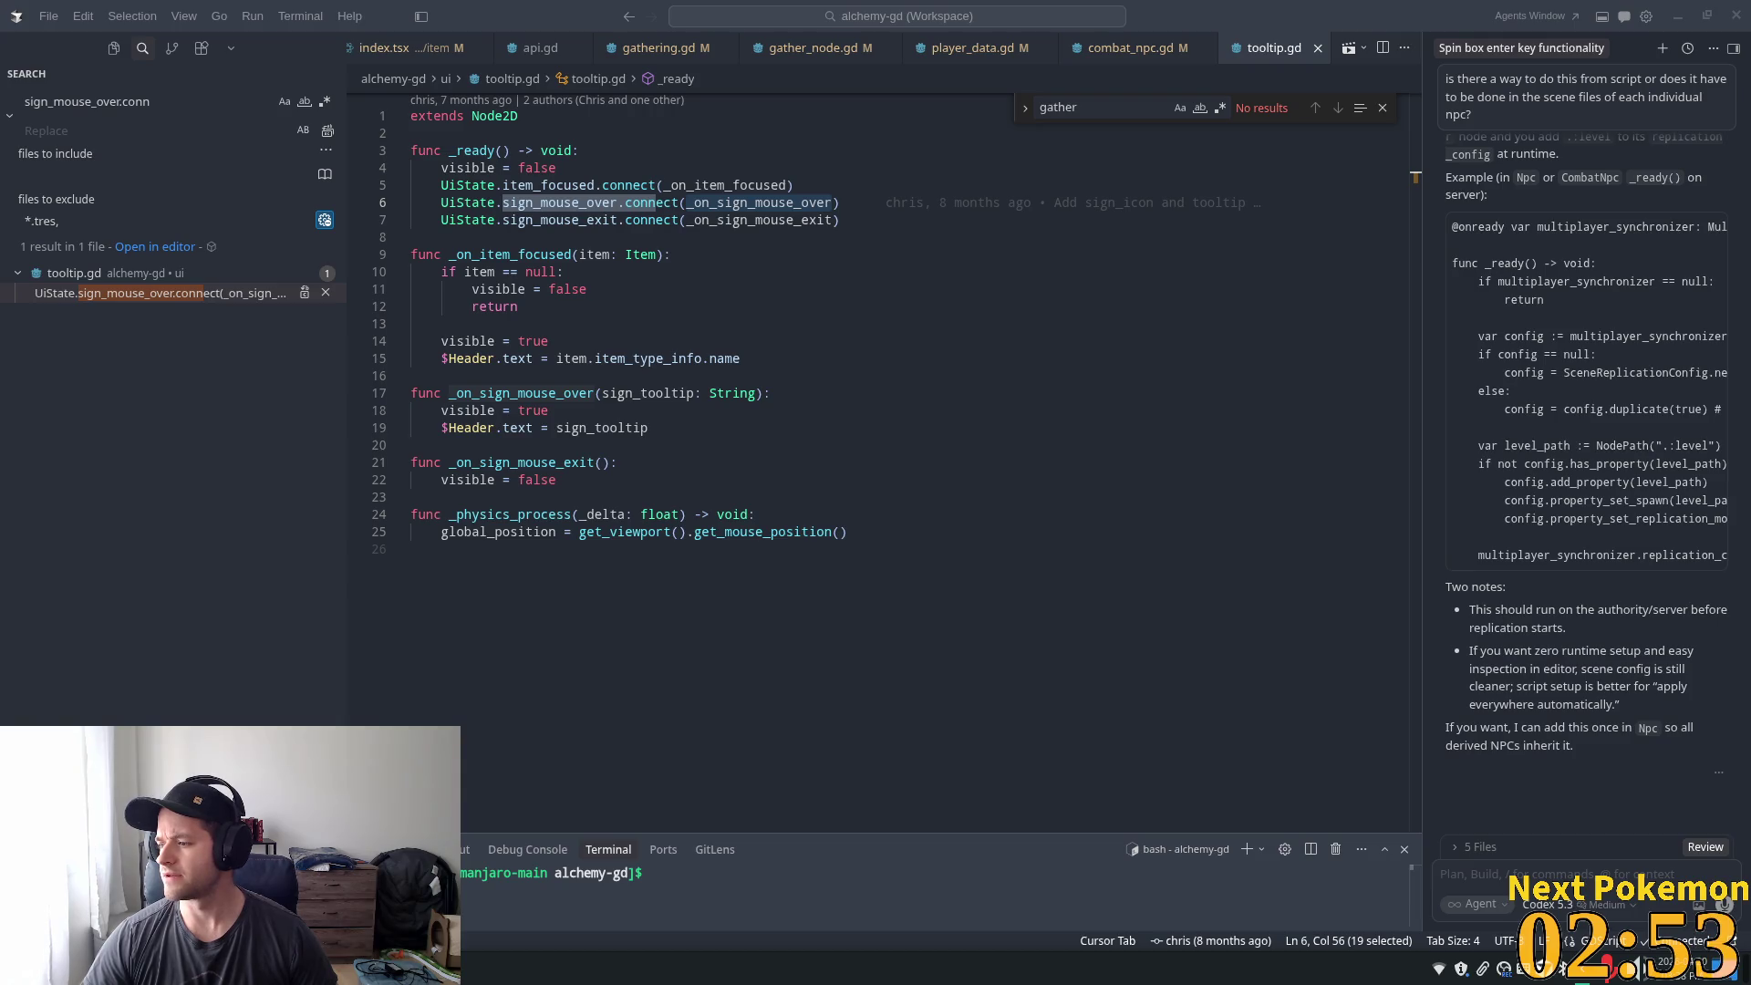
key(alt+Tab)
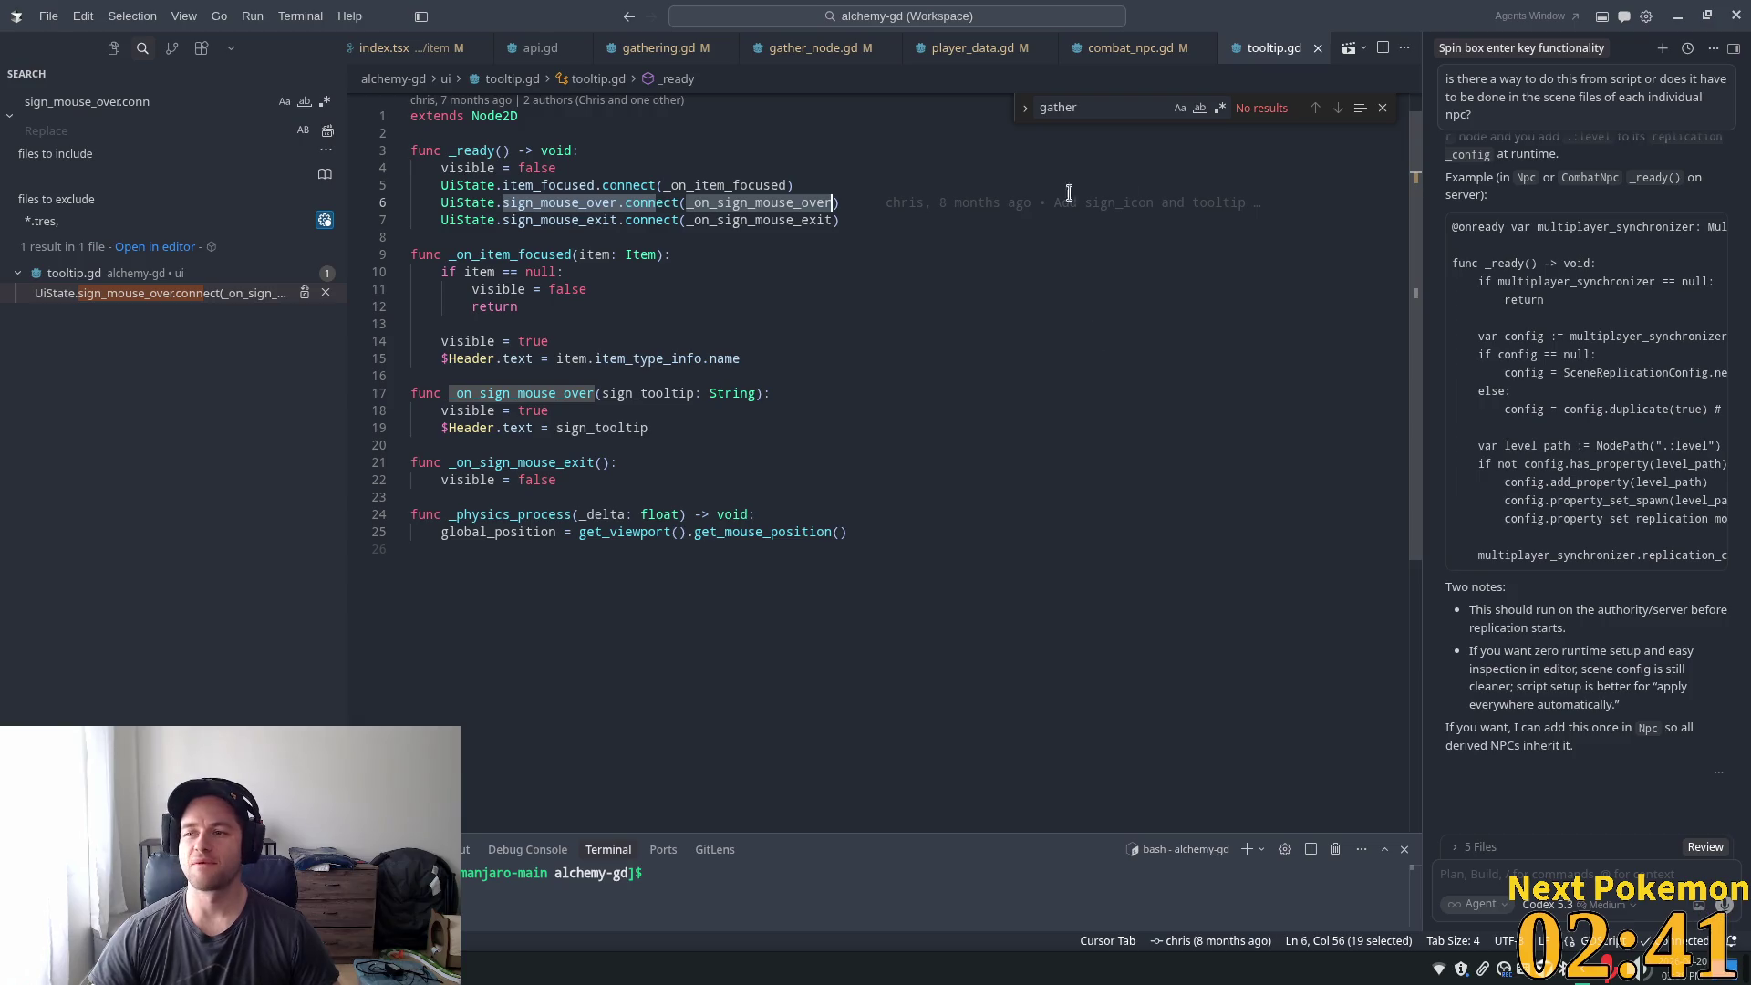
click(550, 255)
- Select the sign_mouse_exit signal and the _on_sign_mouse_exit handler name in tooltip.gd
double_click(585, 220)
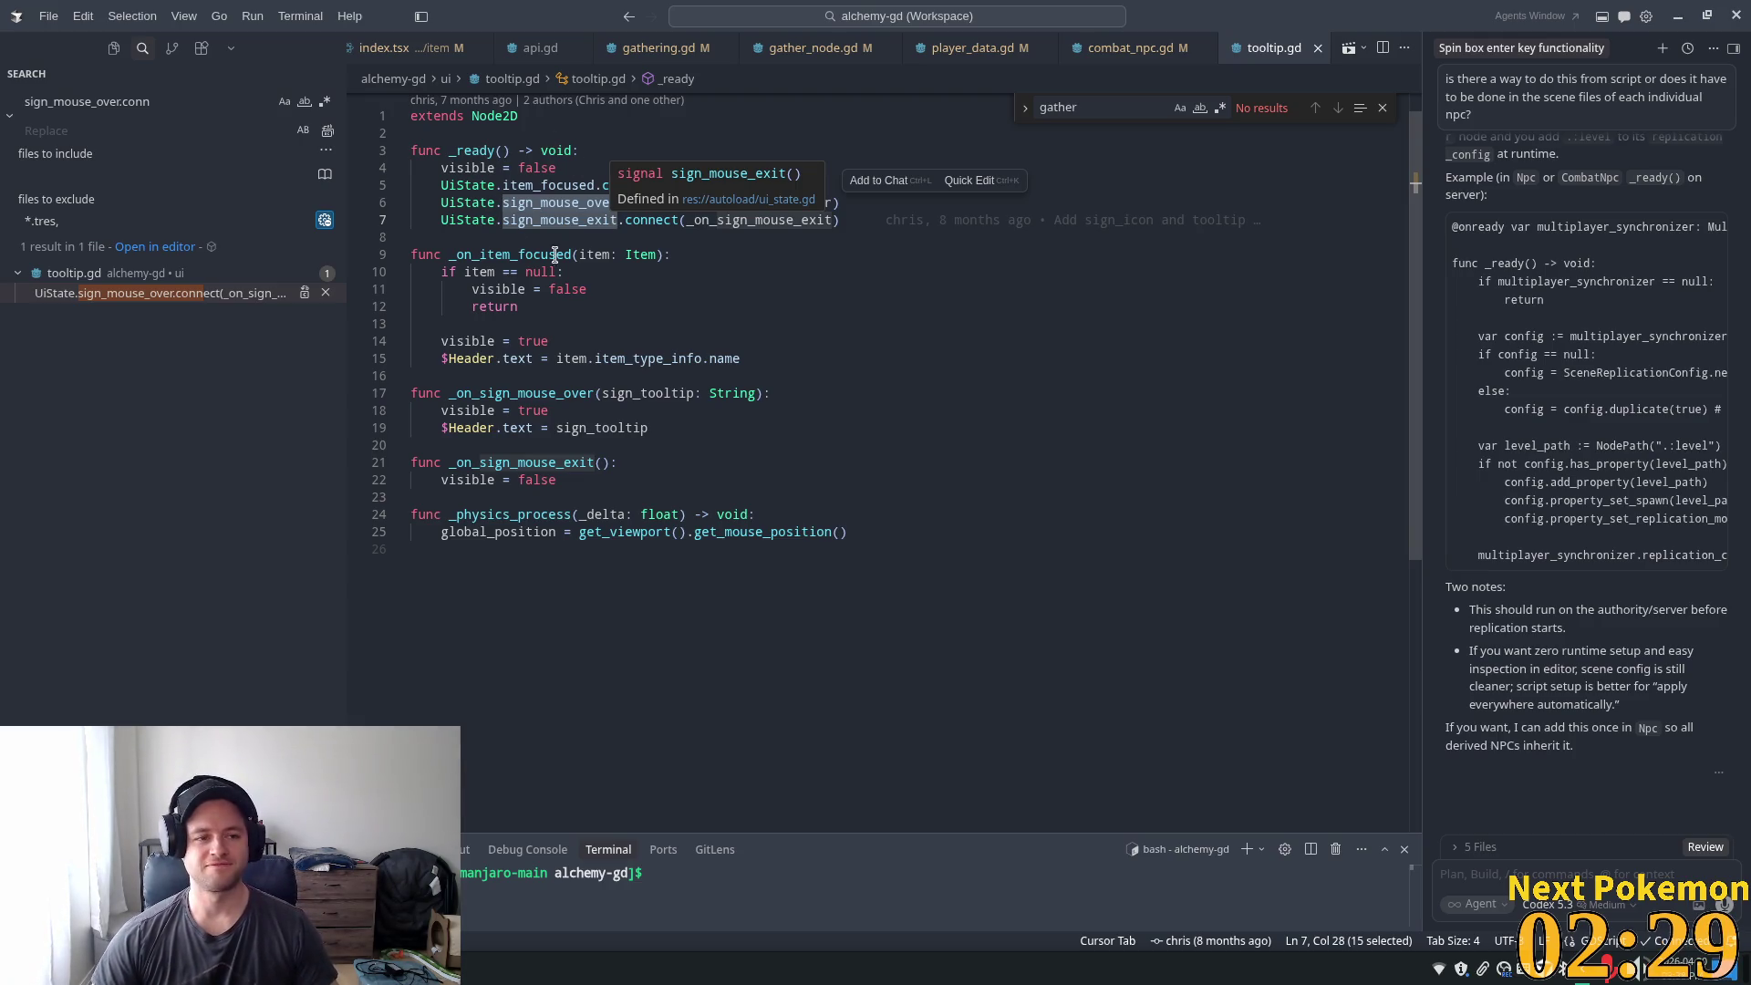
click(826, 361)
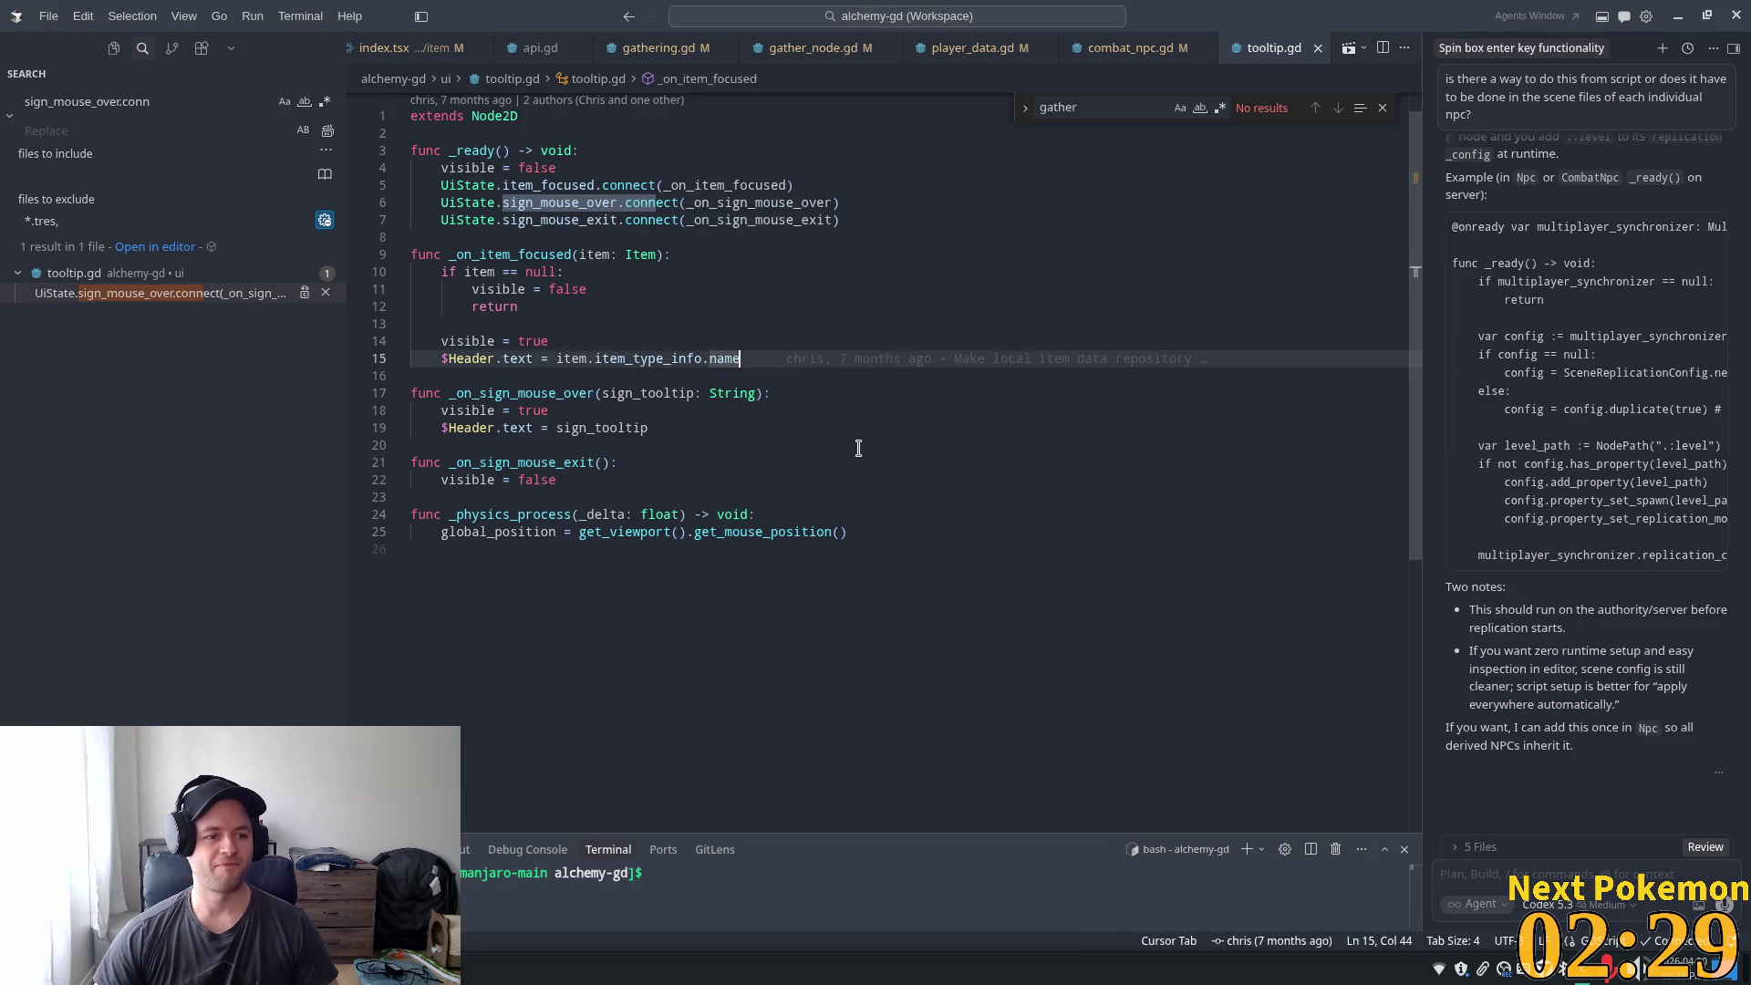
click(597, 220)
double_click(693, 219)
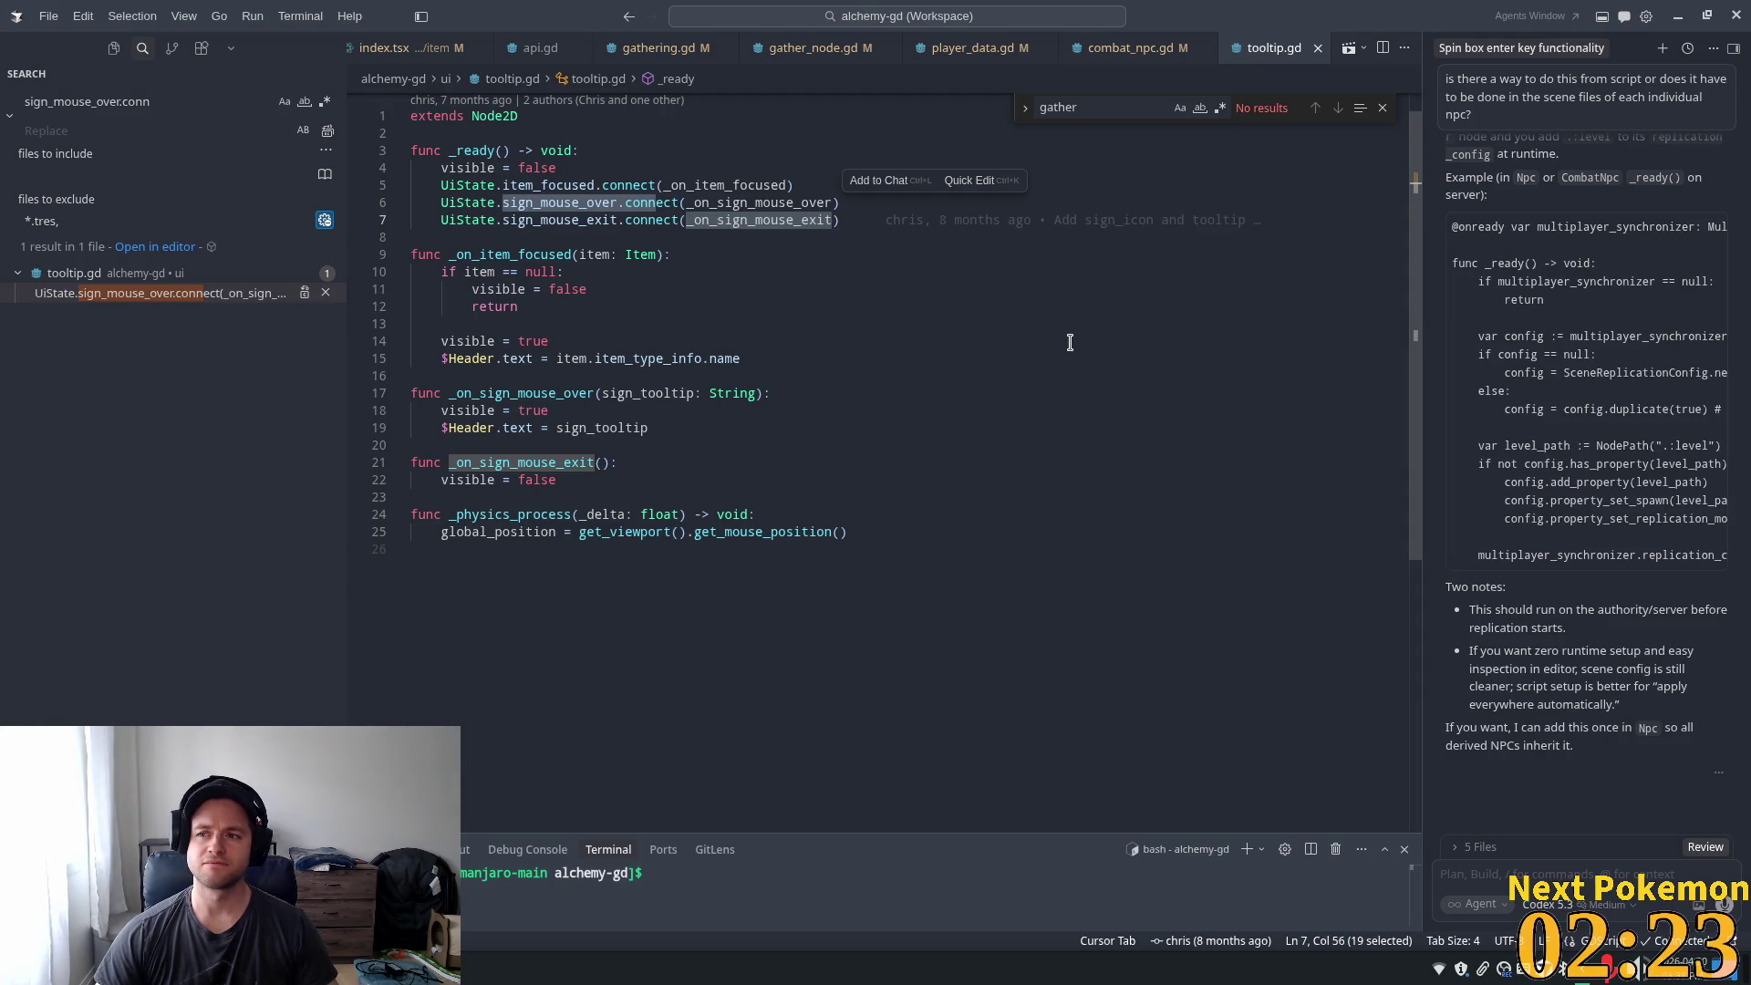
- Recheck the line 7 connect call, then return to Godot's ui_state.gd
key(alt+Tab)
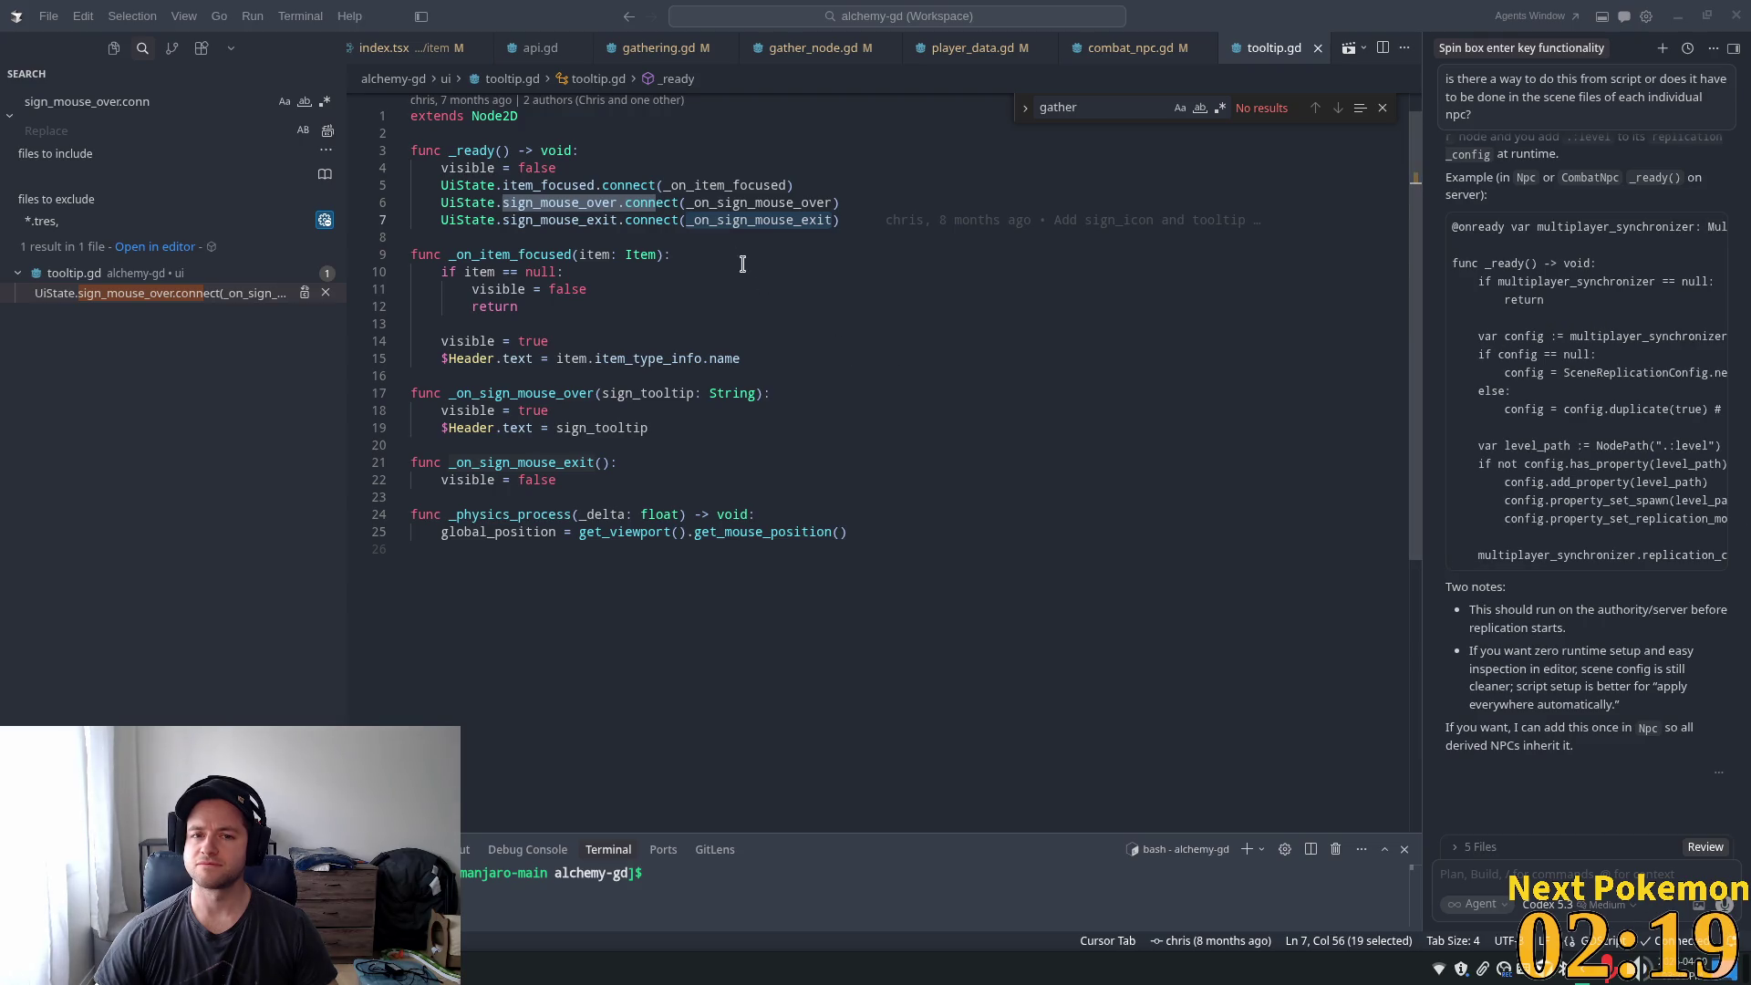
click(720, 248)
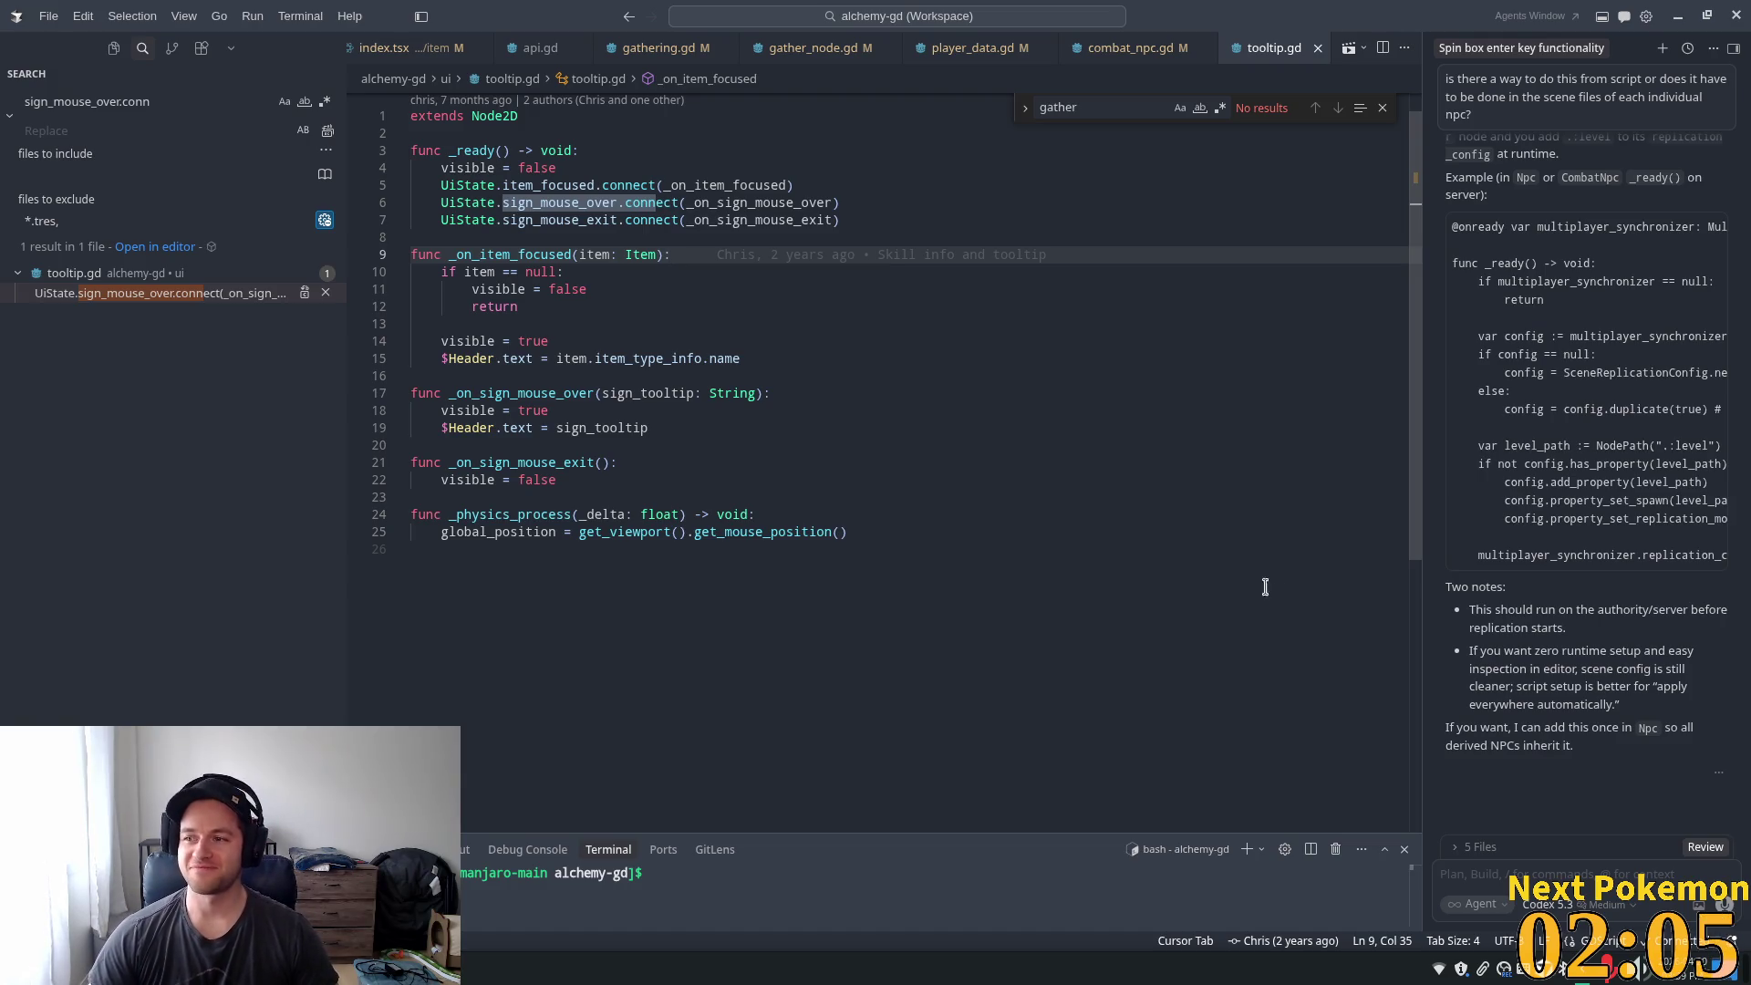
click(686, 219)
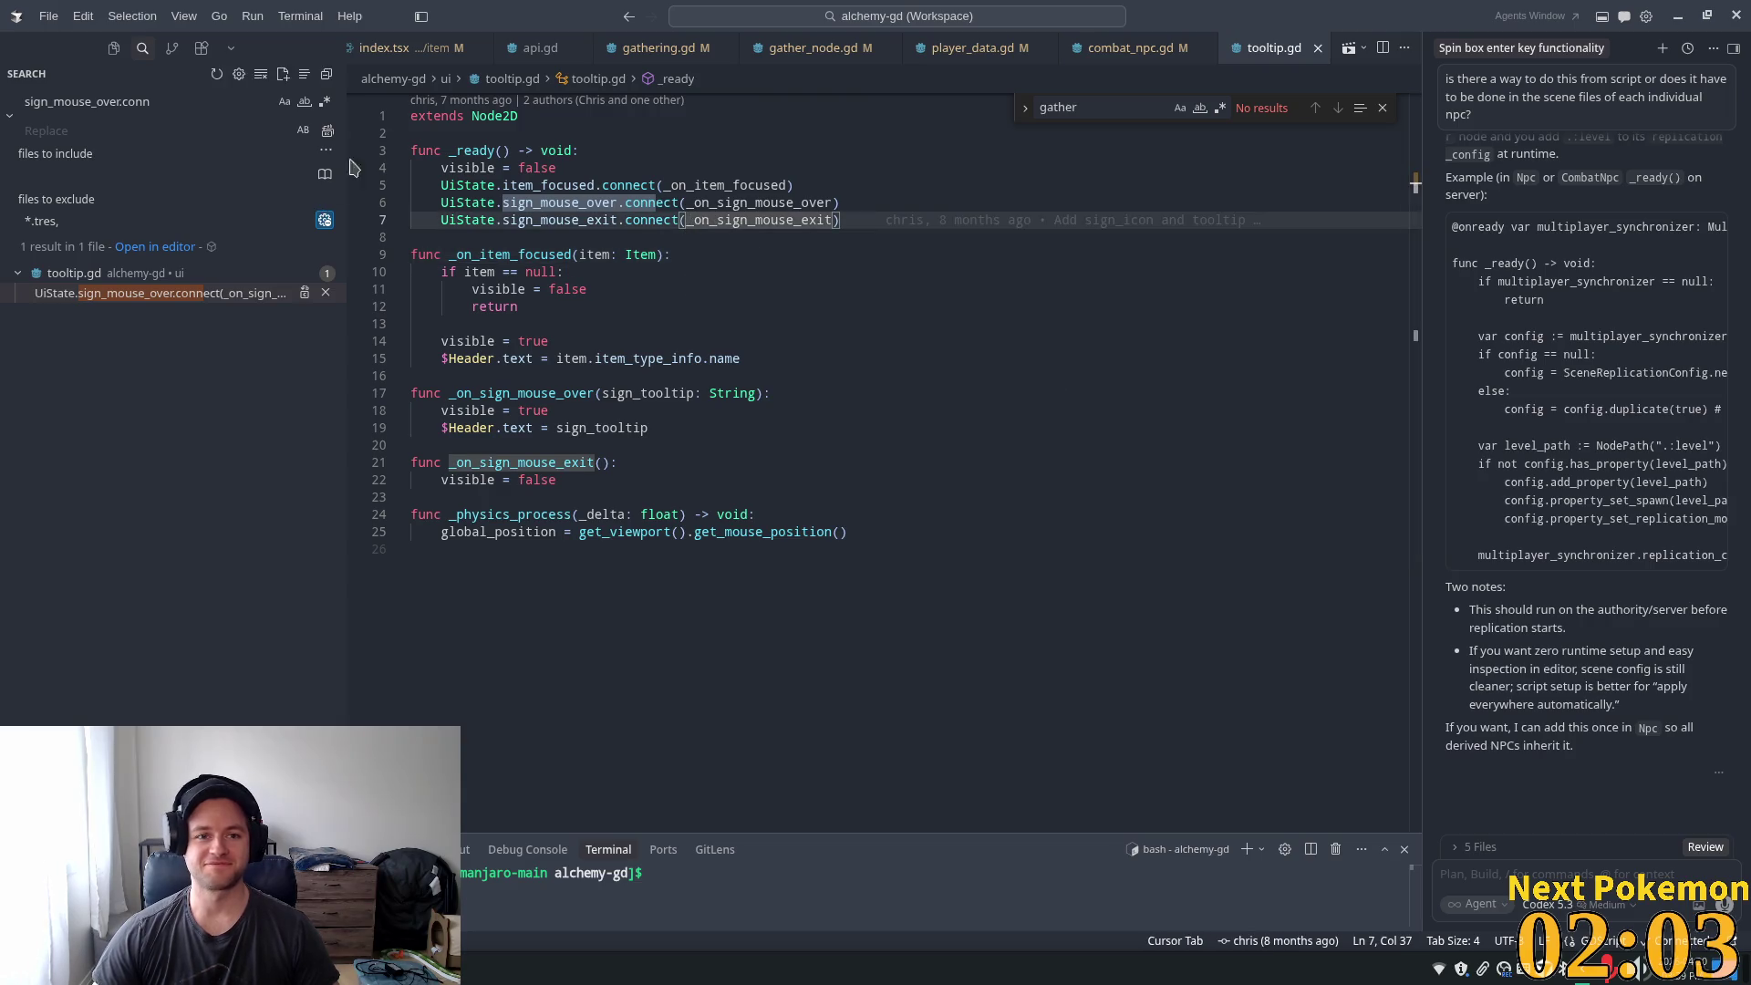
key(alt+Tab)
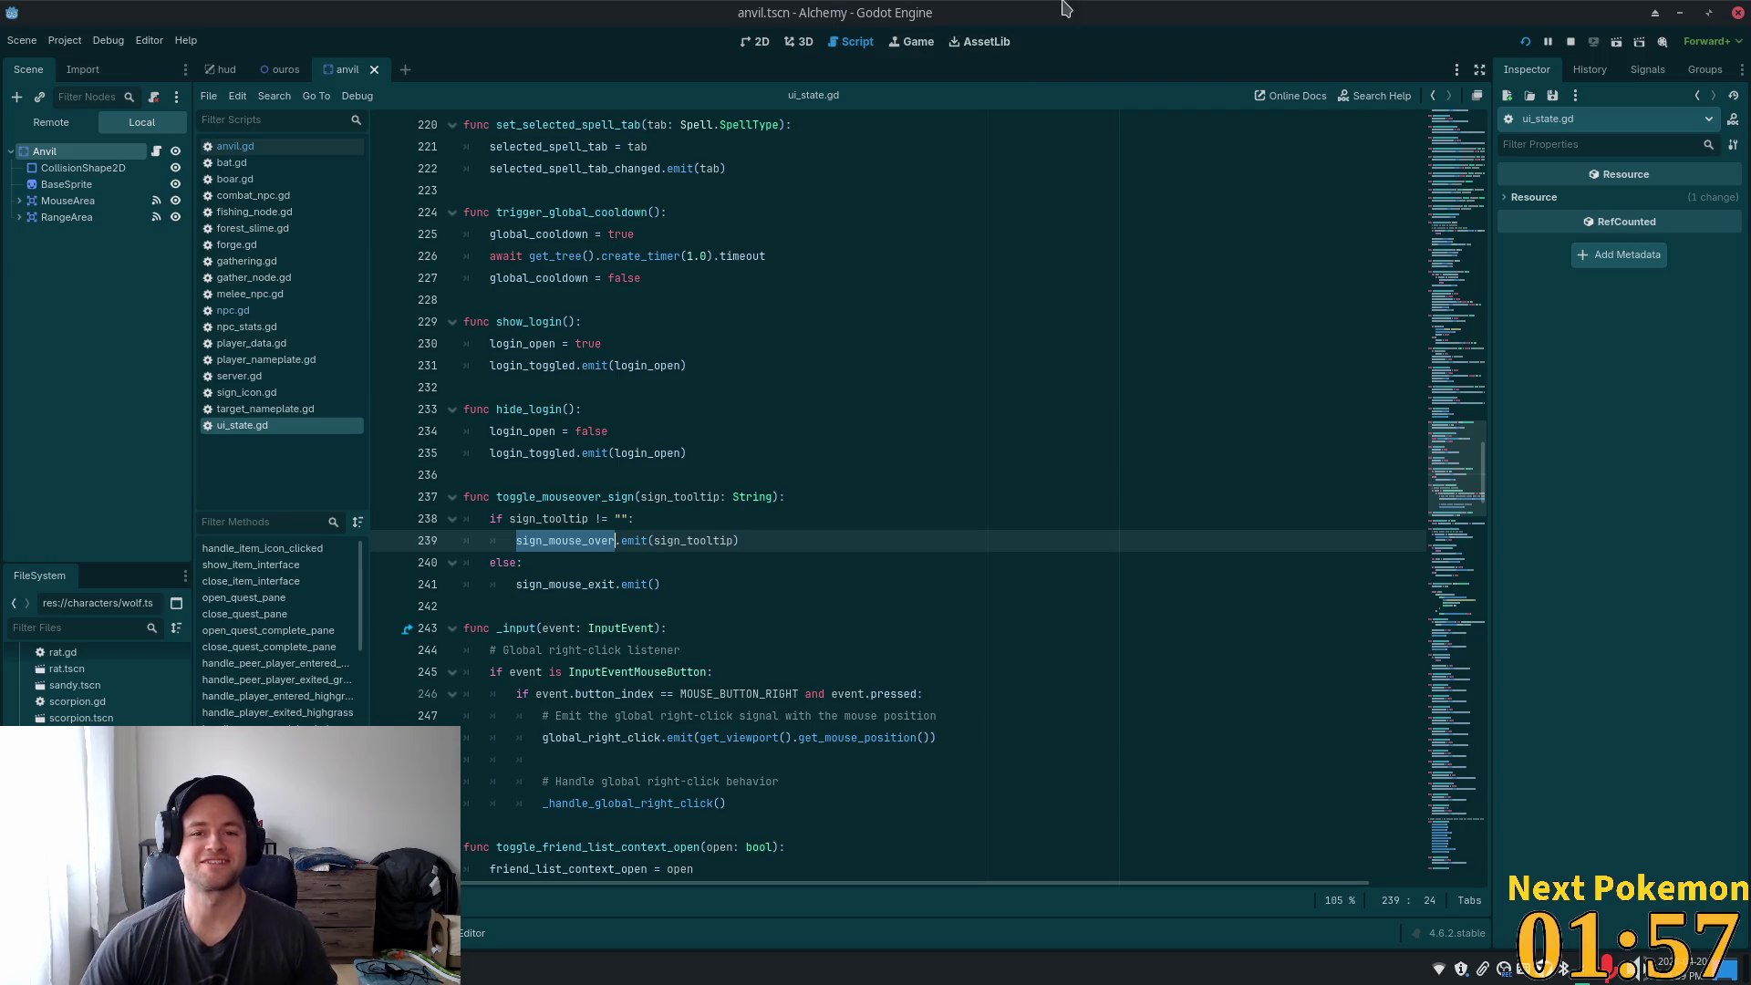
- Return to the 2D view and open the hud.tscn scene
click(755, 41)
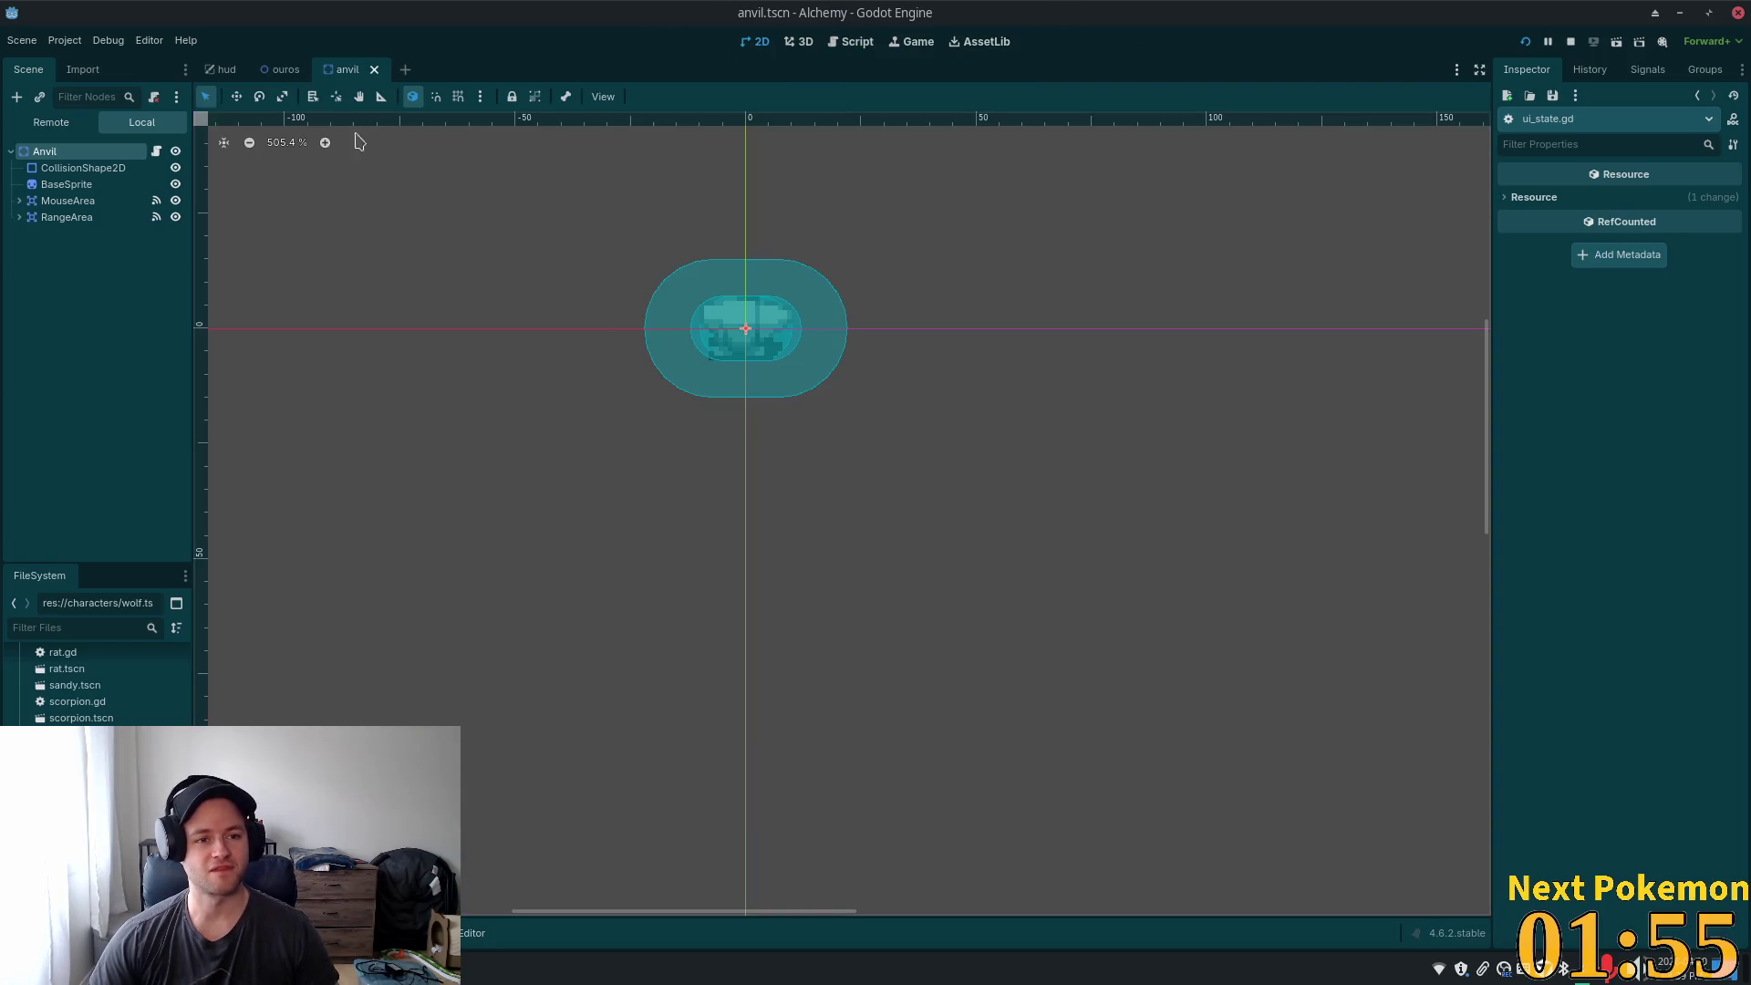
click(226, 76)
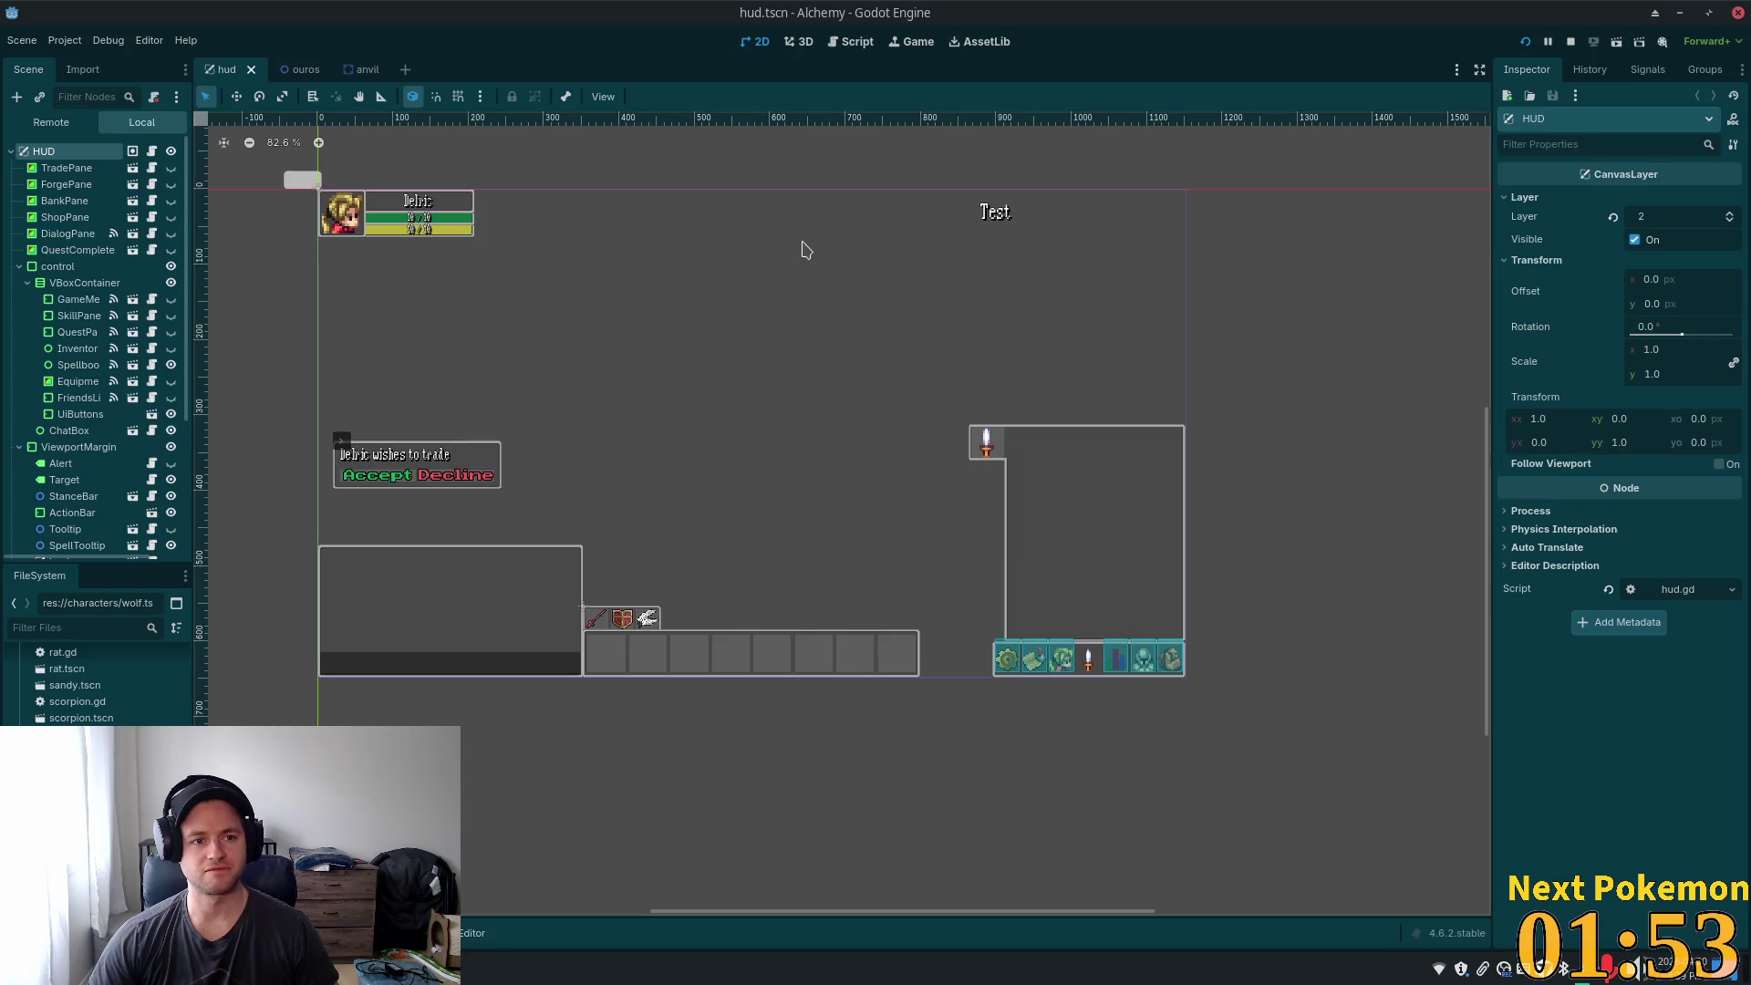
scroll(139, 320, down, 2)
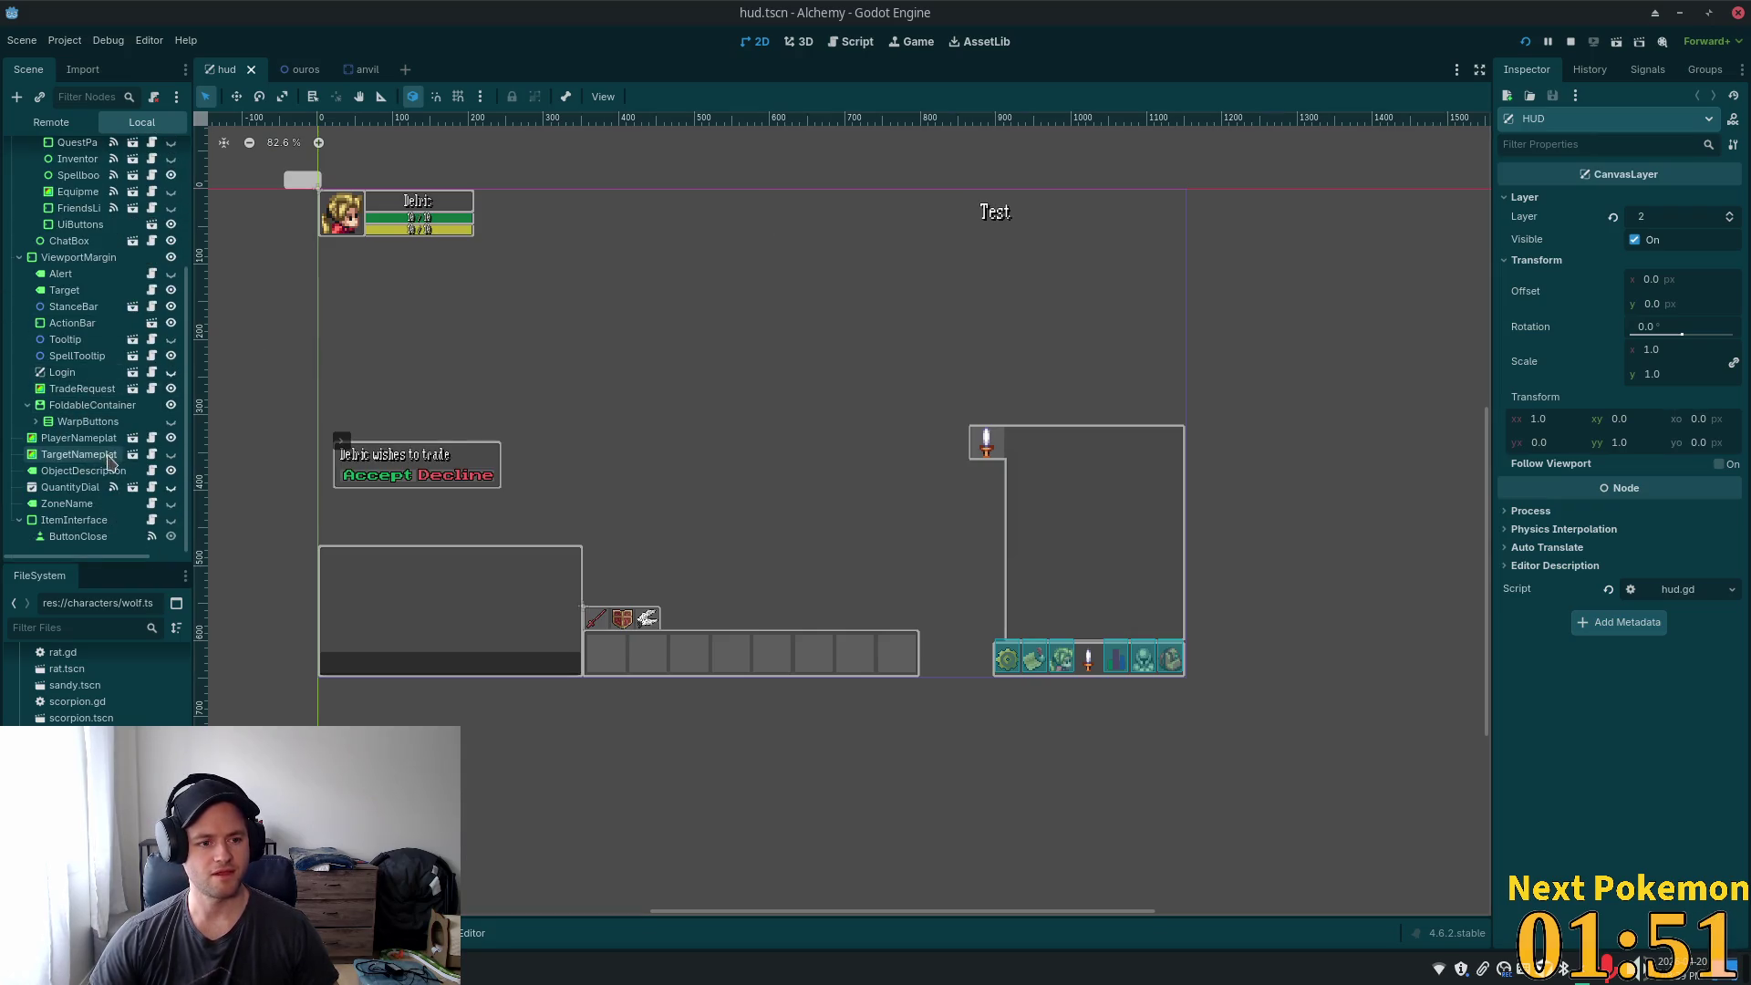
scroll(95, 501, up, 3)
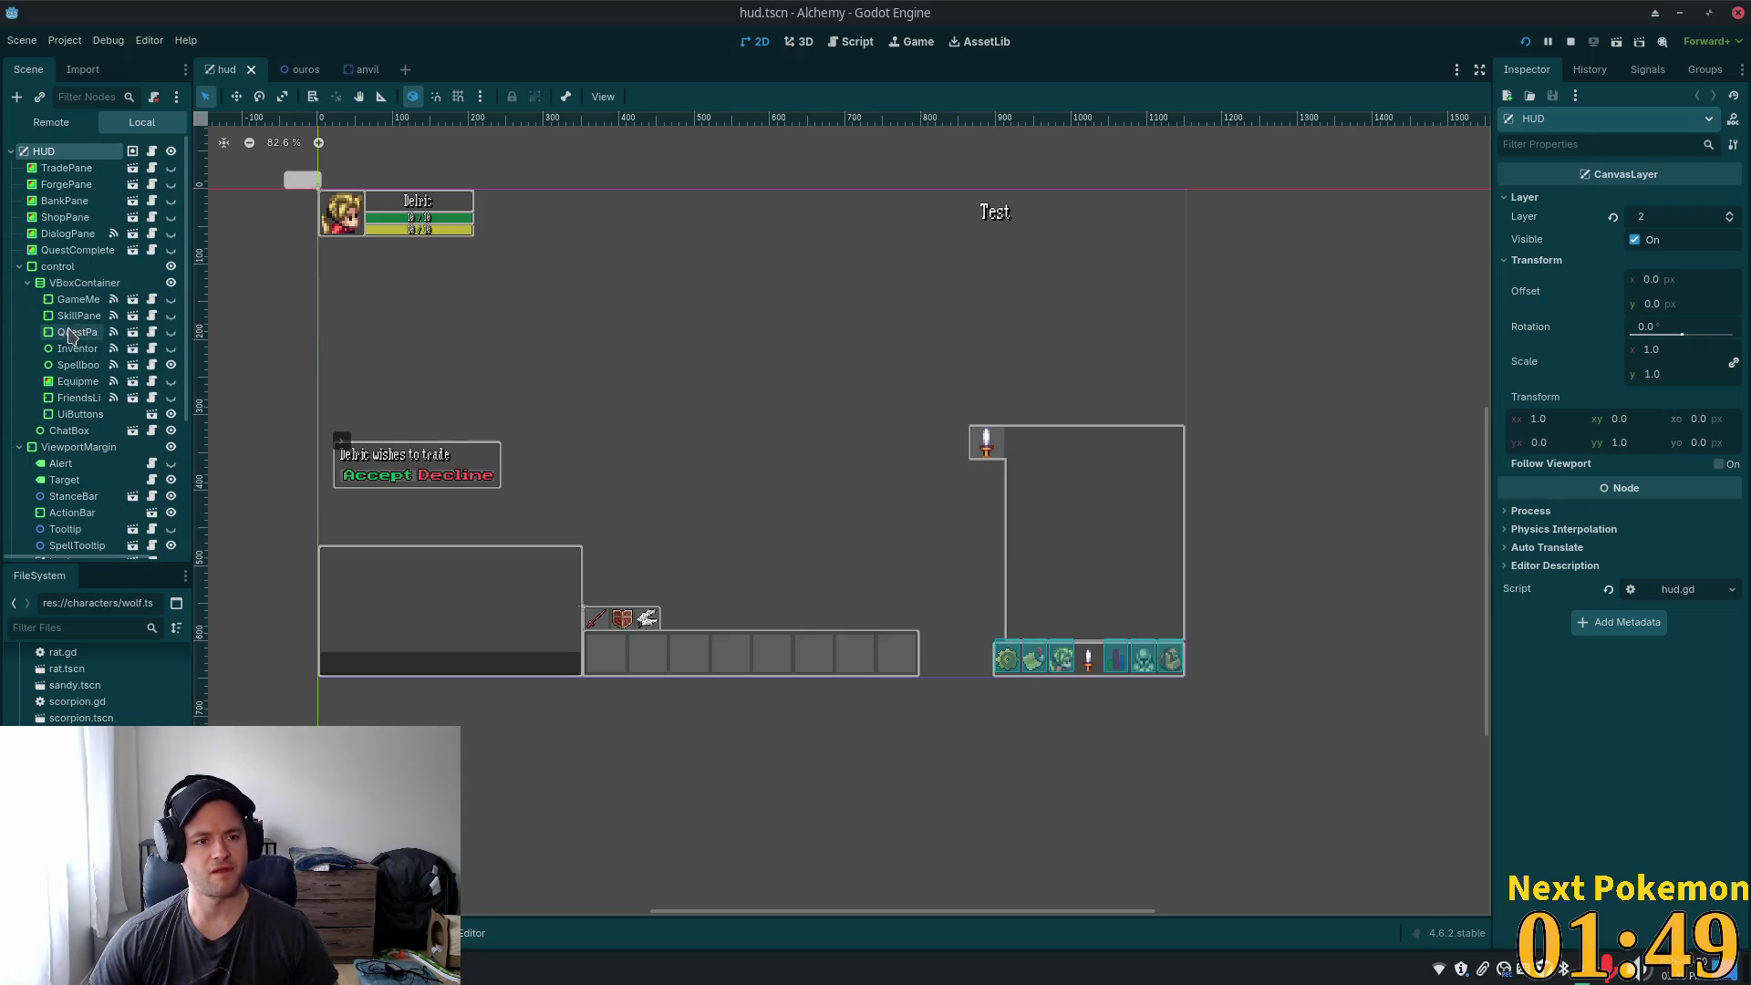
scroll(105, 476, down, 2)
- Show the Tooltip node on the canvas briefly, then hide it again
click(66, 429)
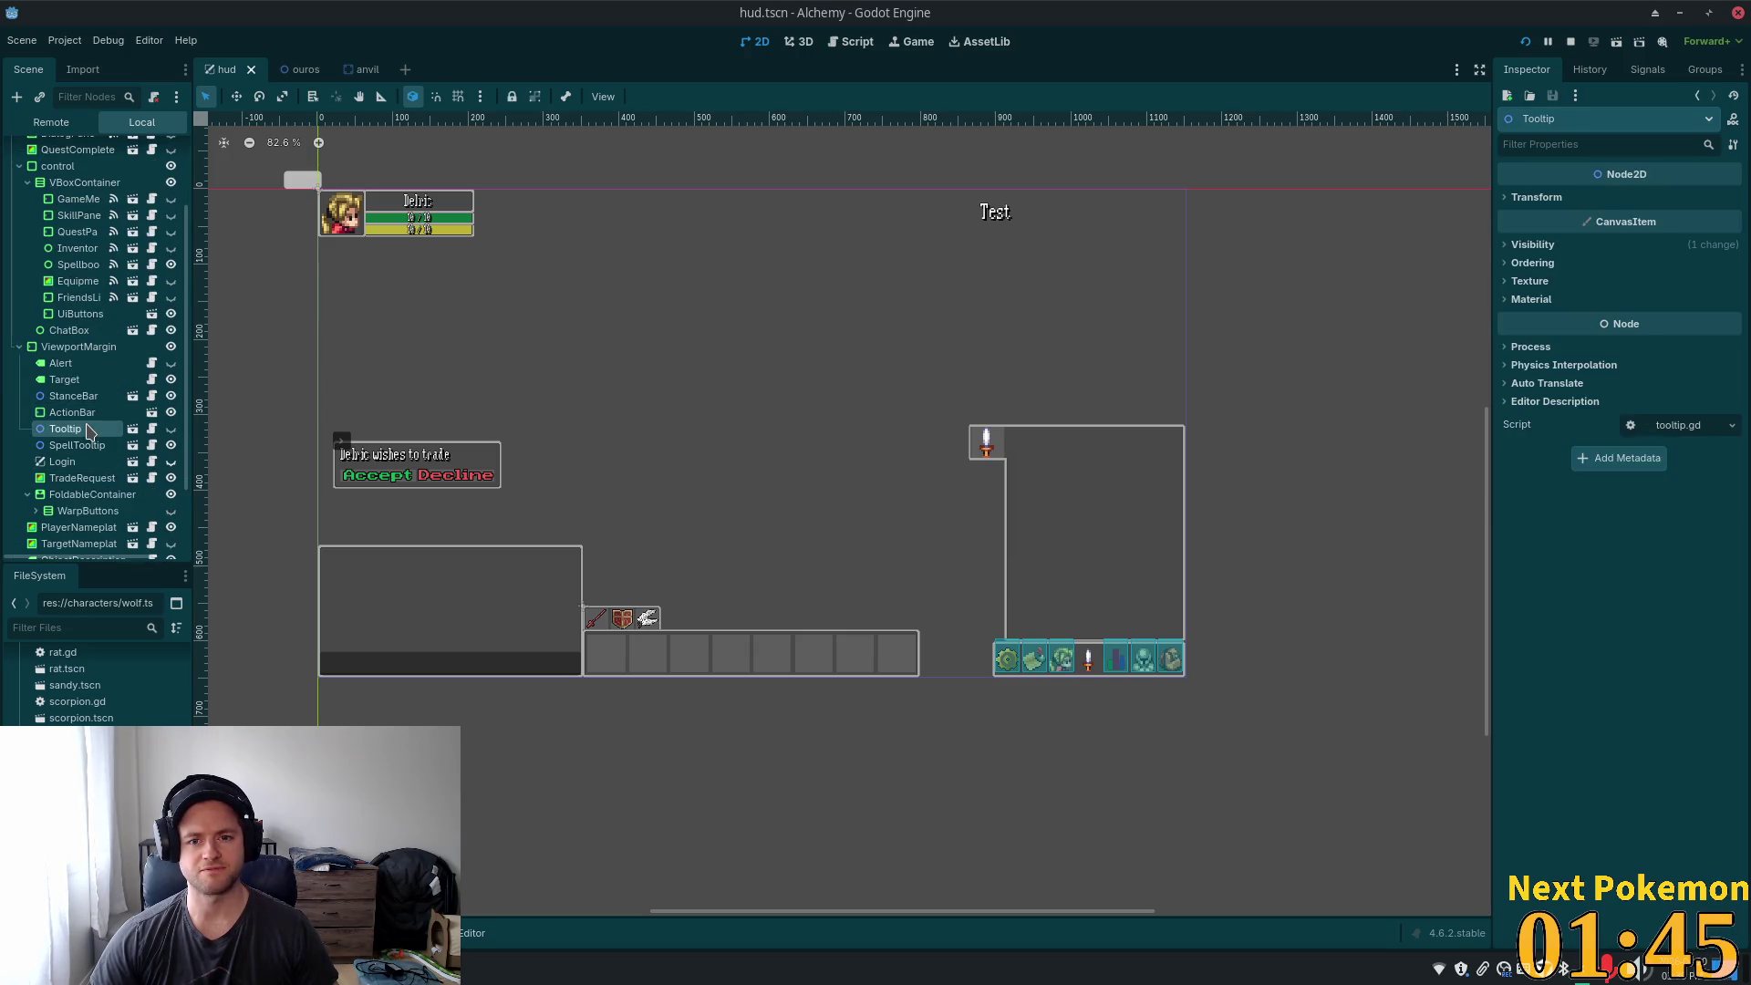
click(170, 429)
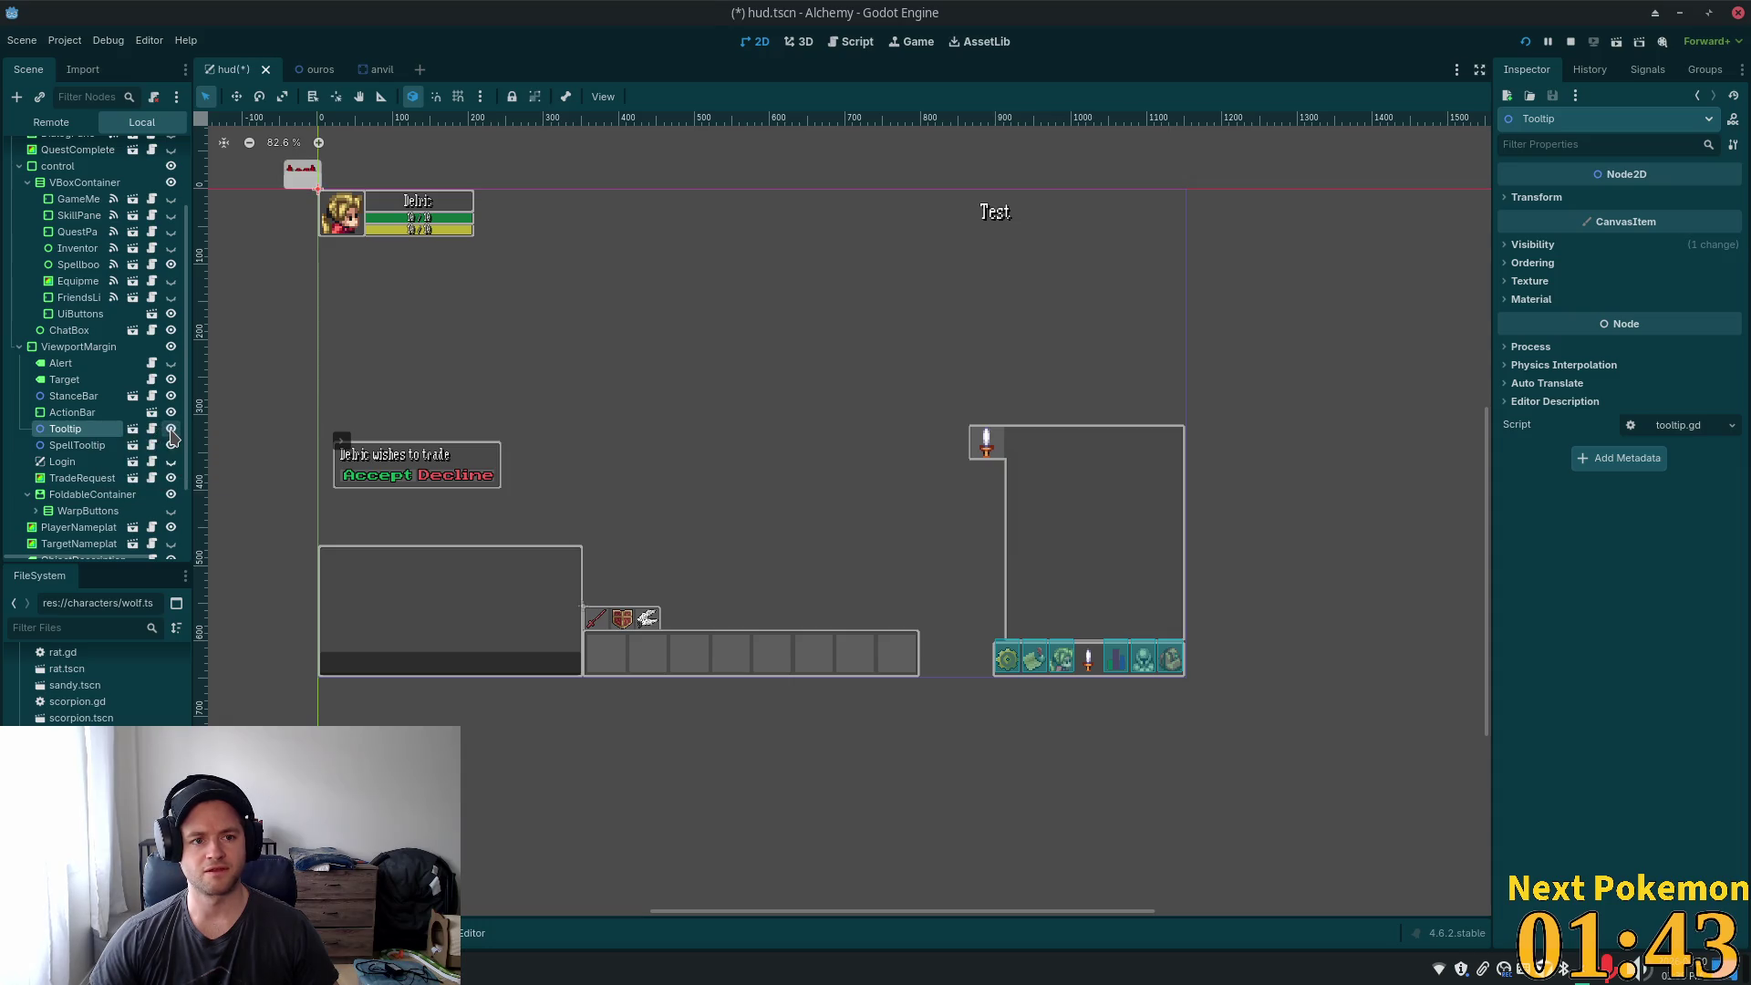
click(171, 429)
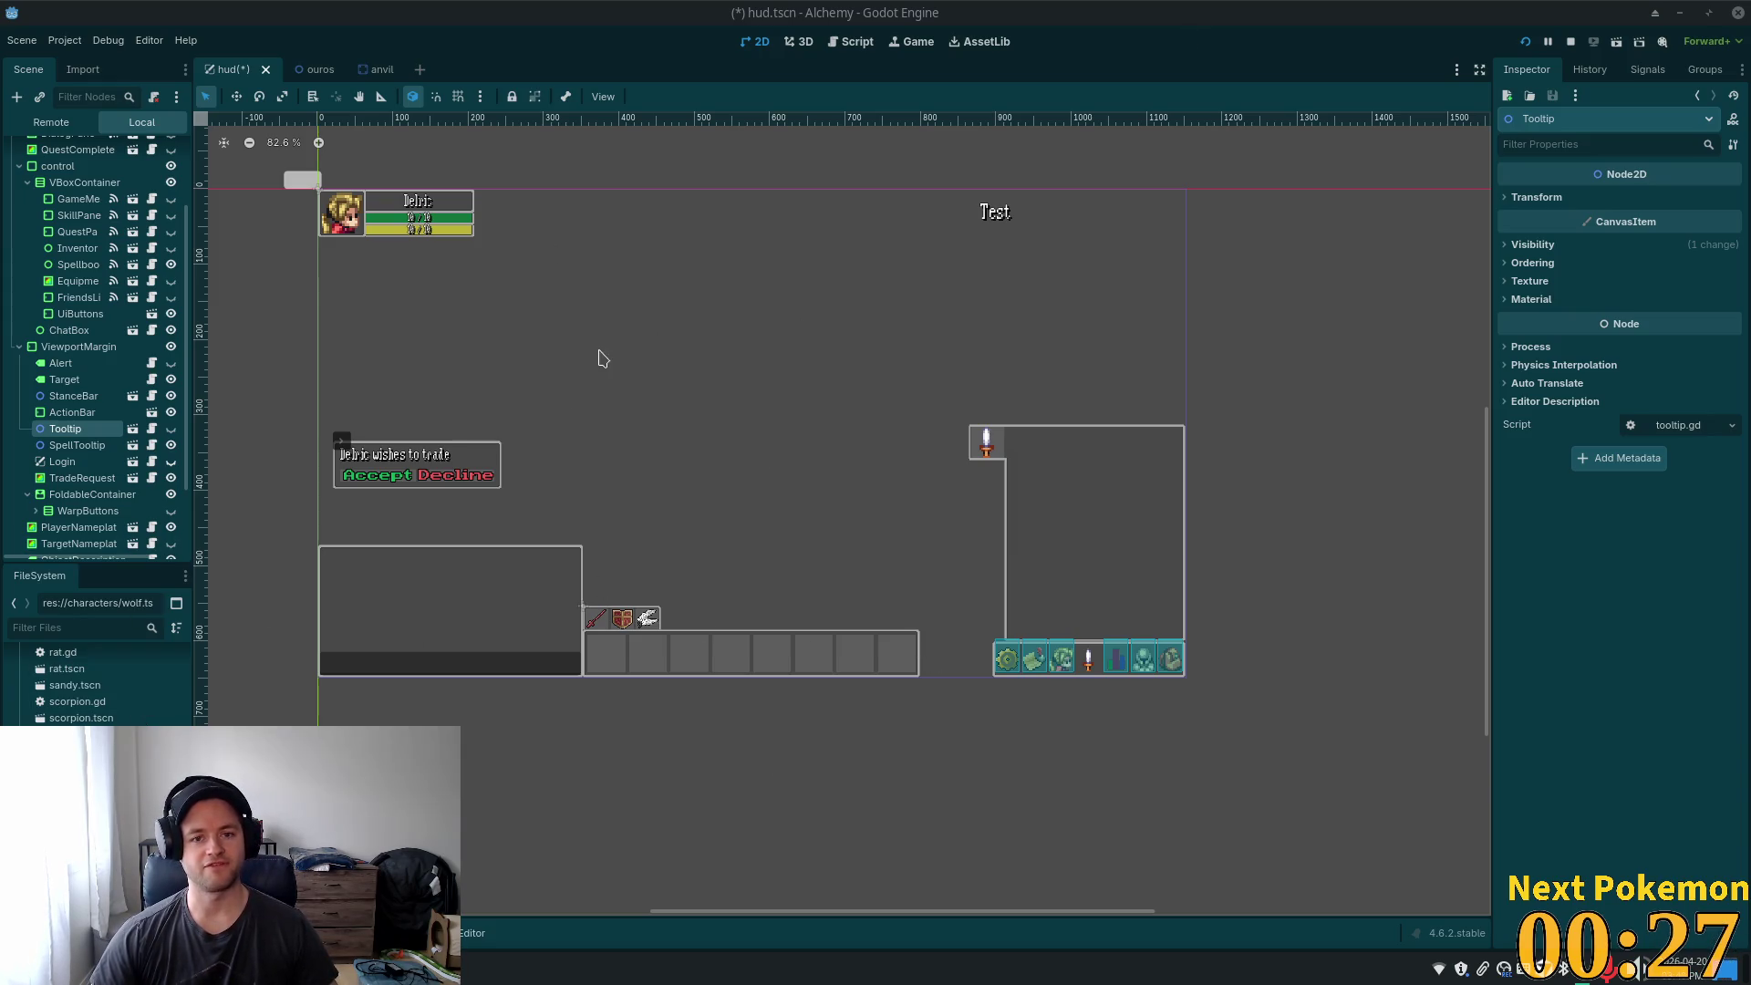
scroll(529, 401, up, 5)
- Zoom the hud canvas out to 56.4% and pan so the whole HUD layout is centred
scroll(420, 395, down, 6)
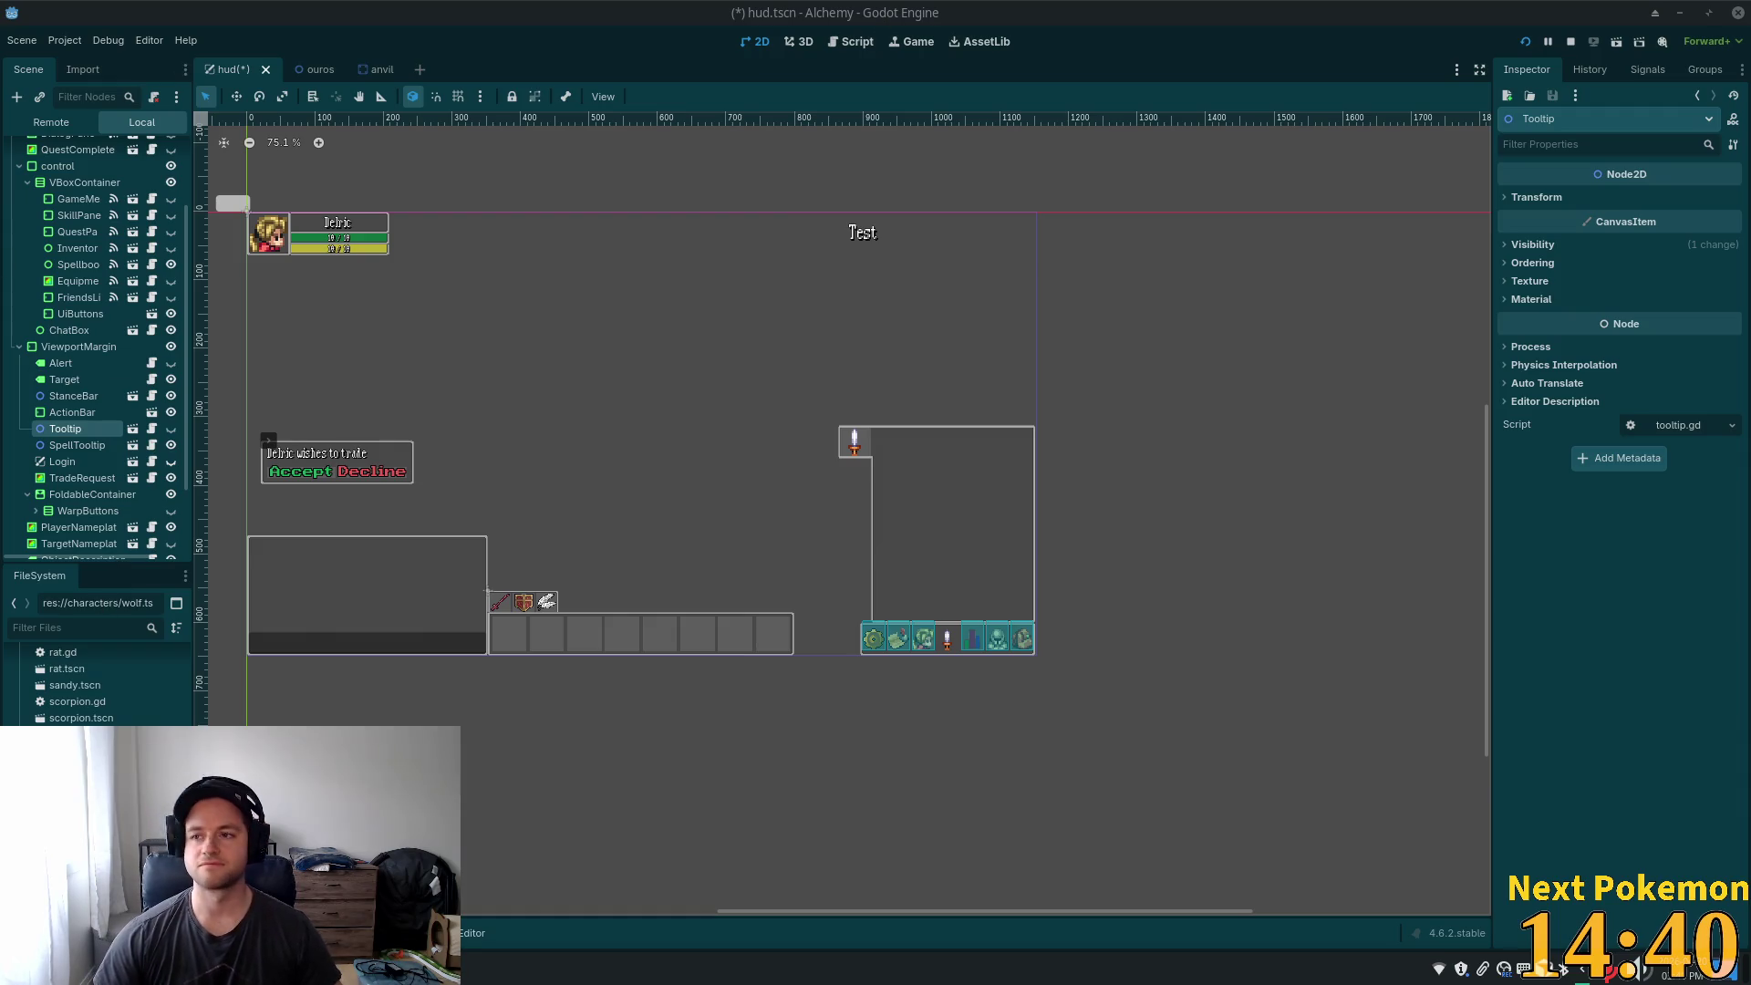
click(809, 547)
scroll(551, 477, up, 4)
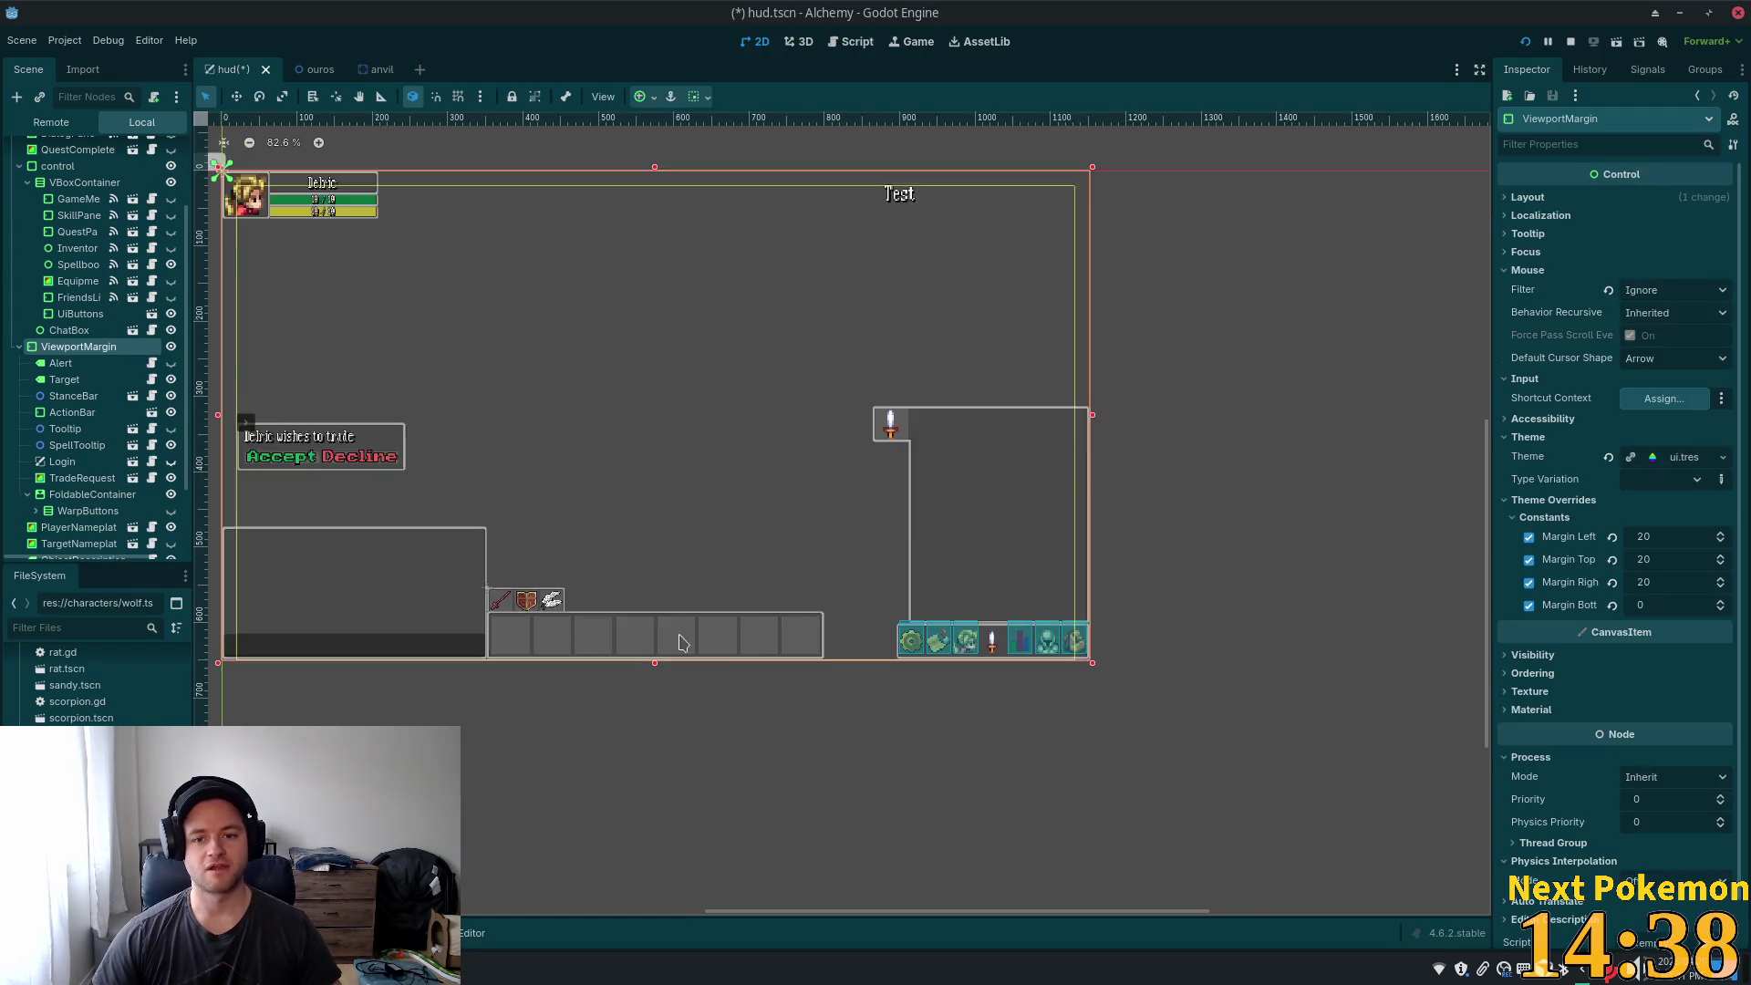
scroll(583, 821, down, 5)
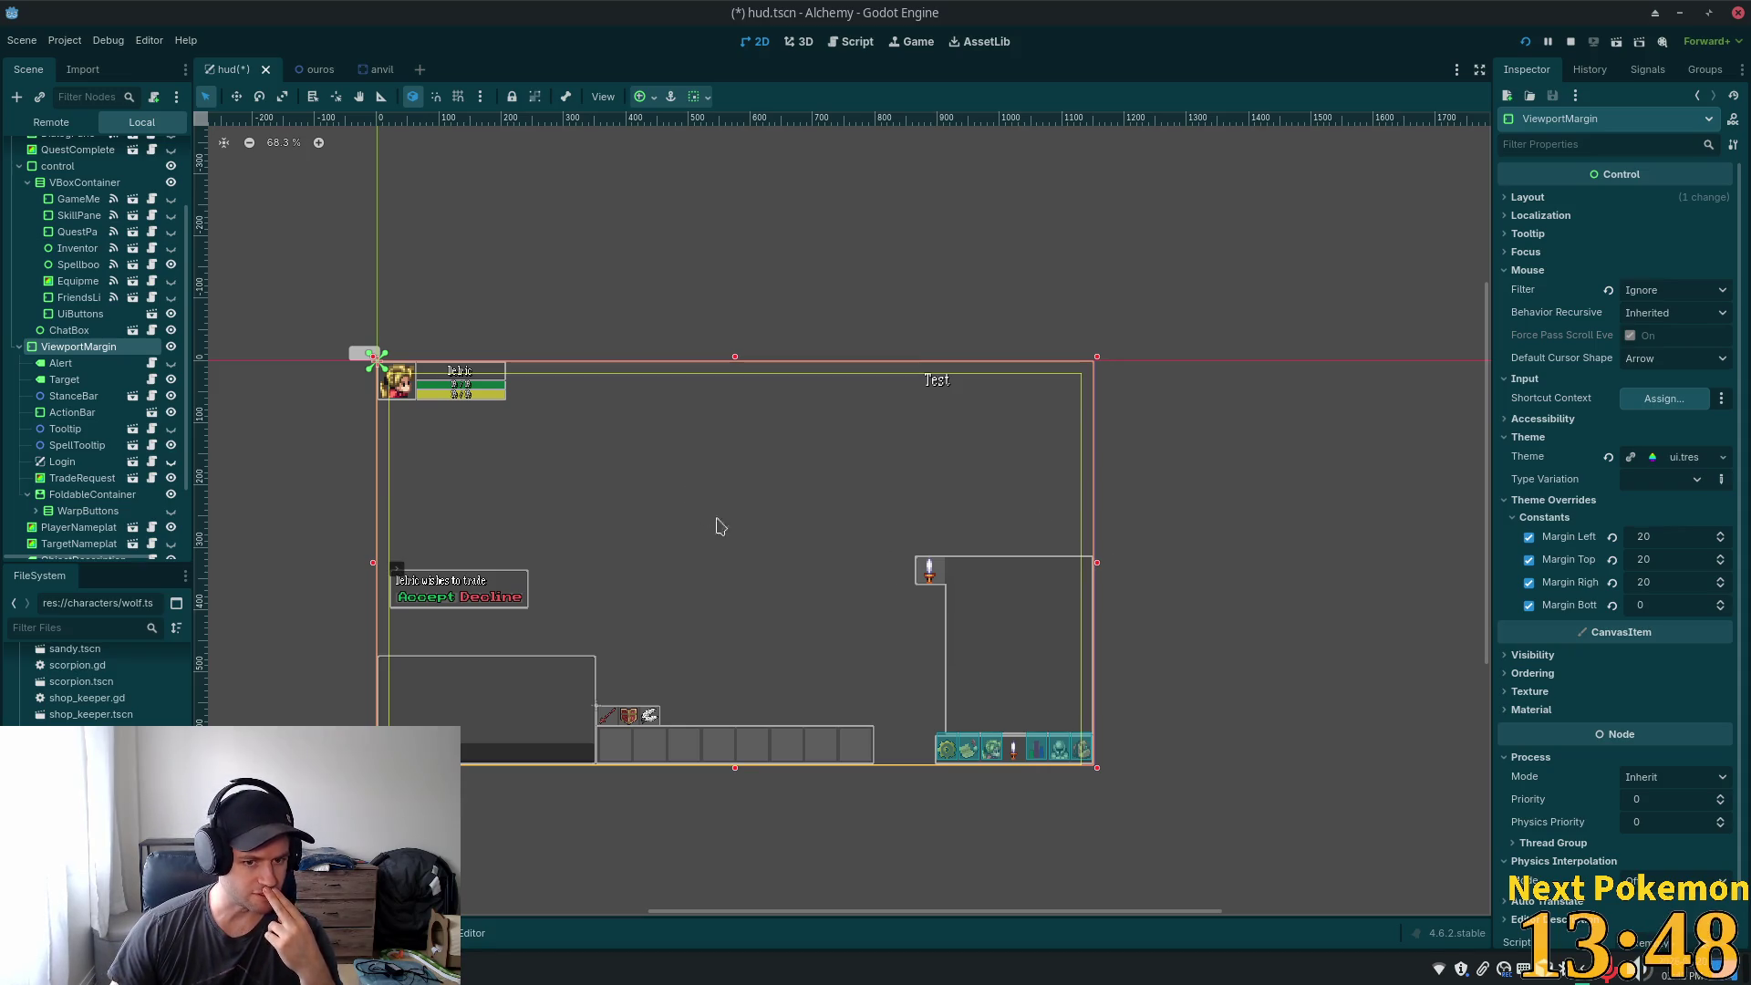
scroll(967, 565, up, 6)
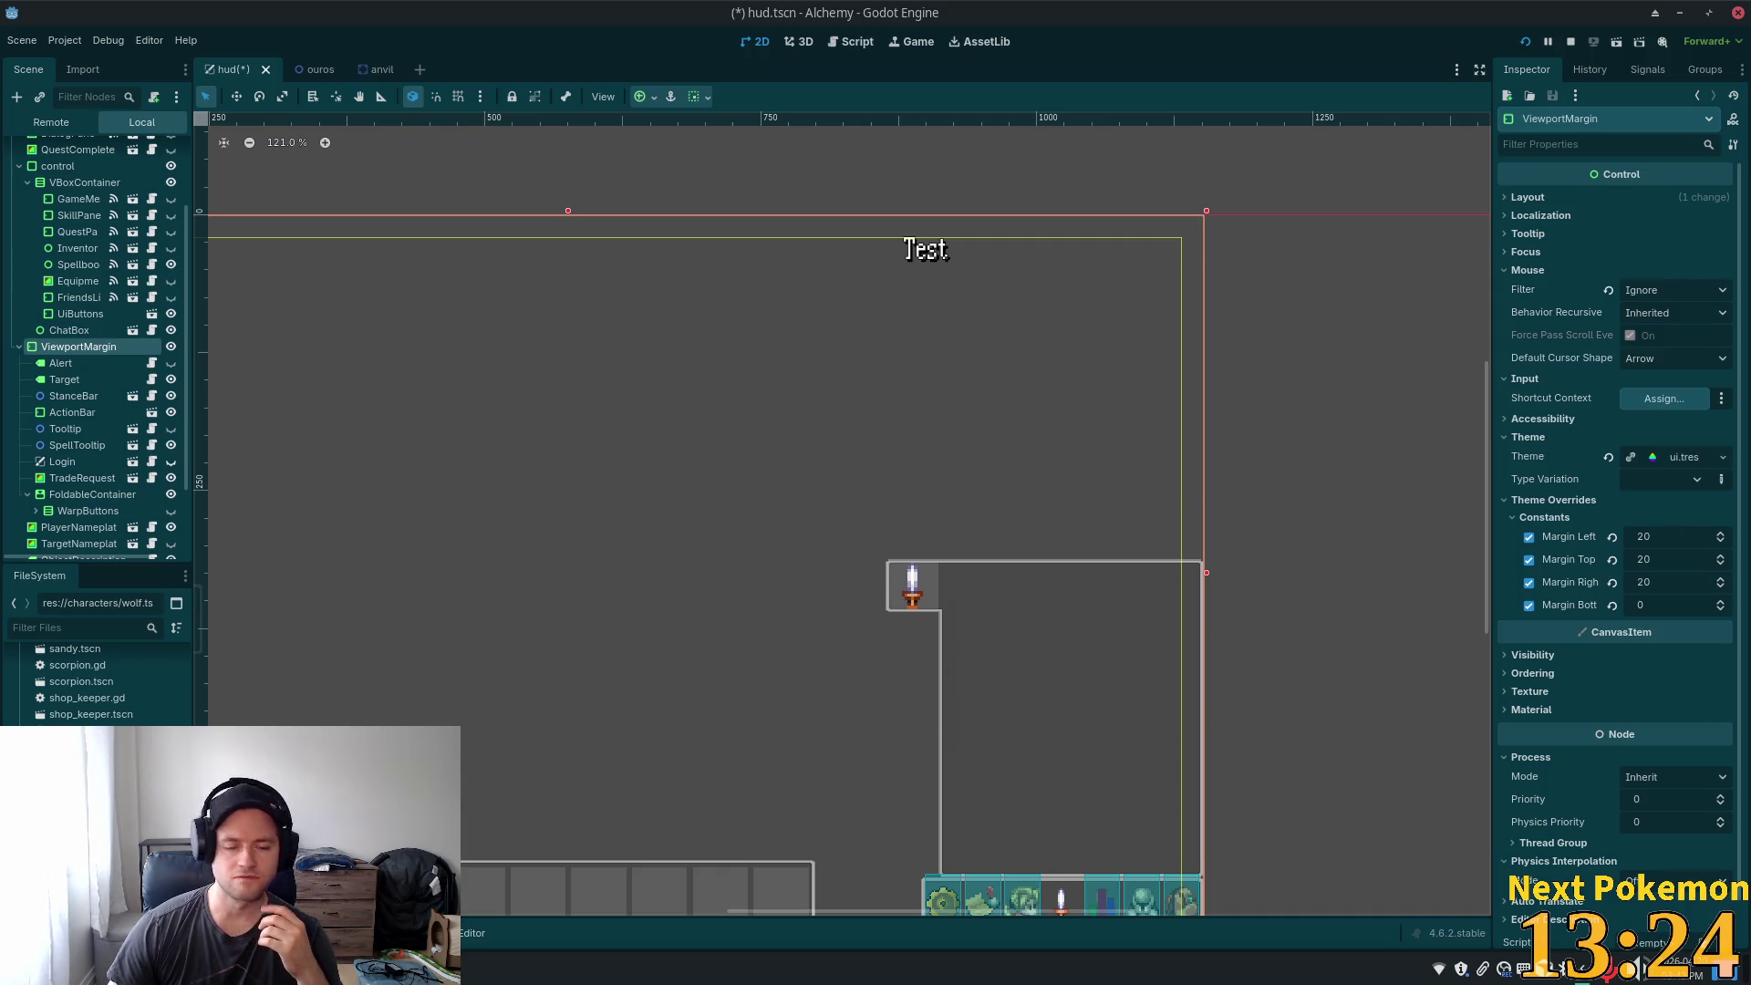
scroll(489, 542, down, 5)
scroll(1004, 729, down, 2)
drag(1067, 683, 1204, 664)
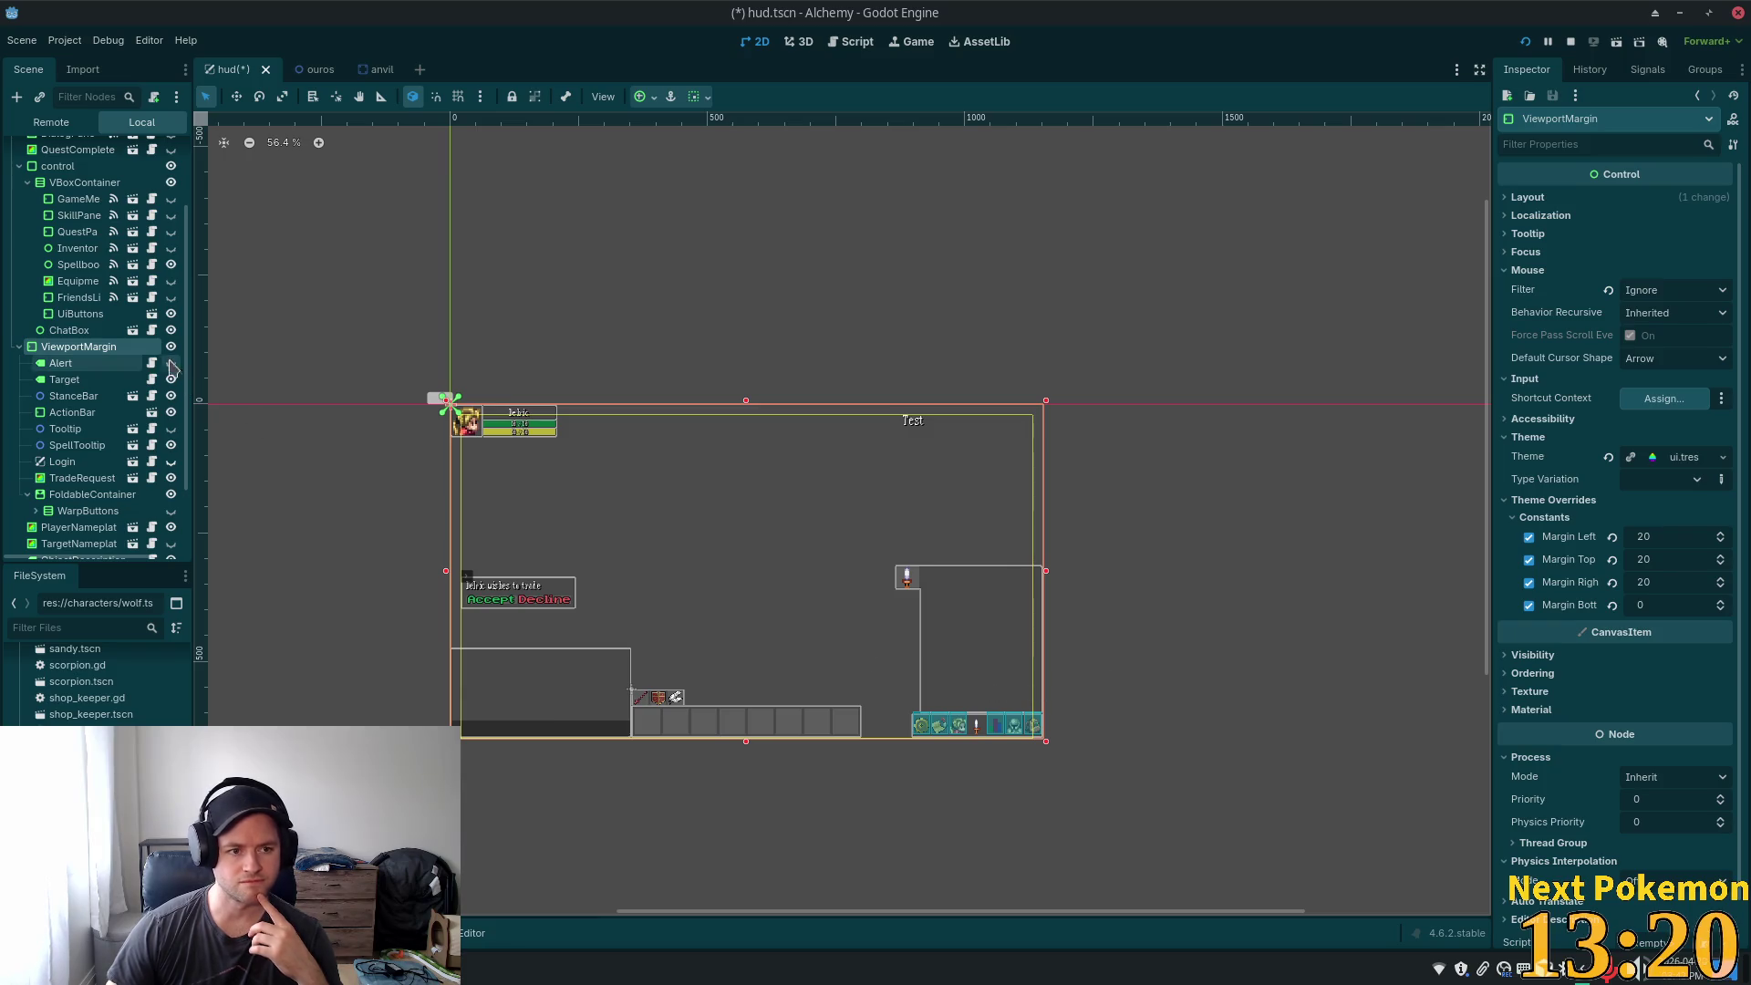
click(91, 381)
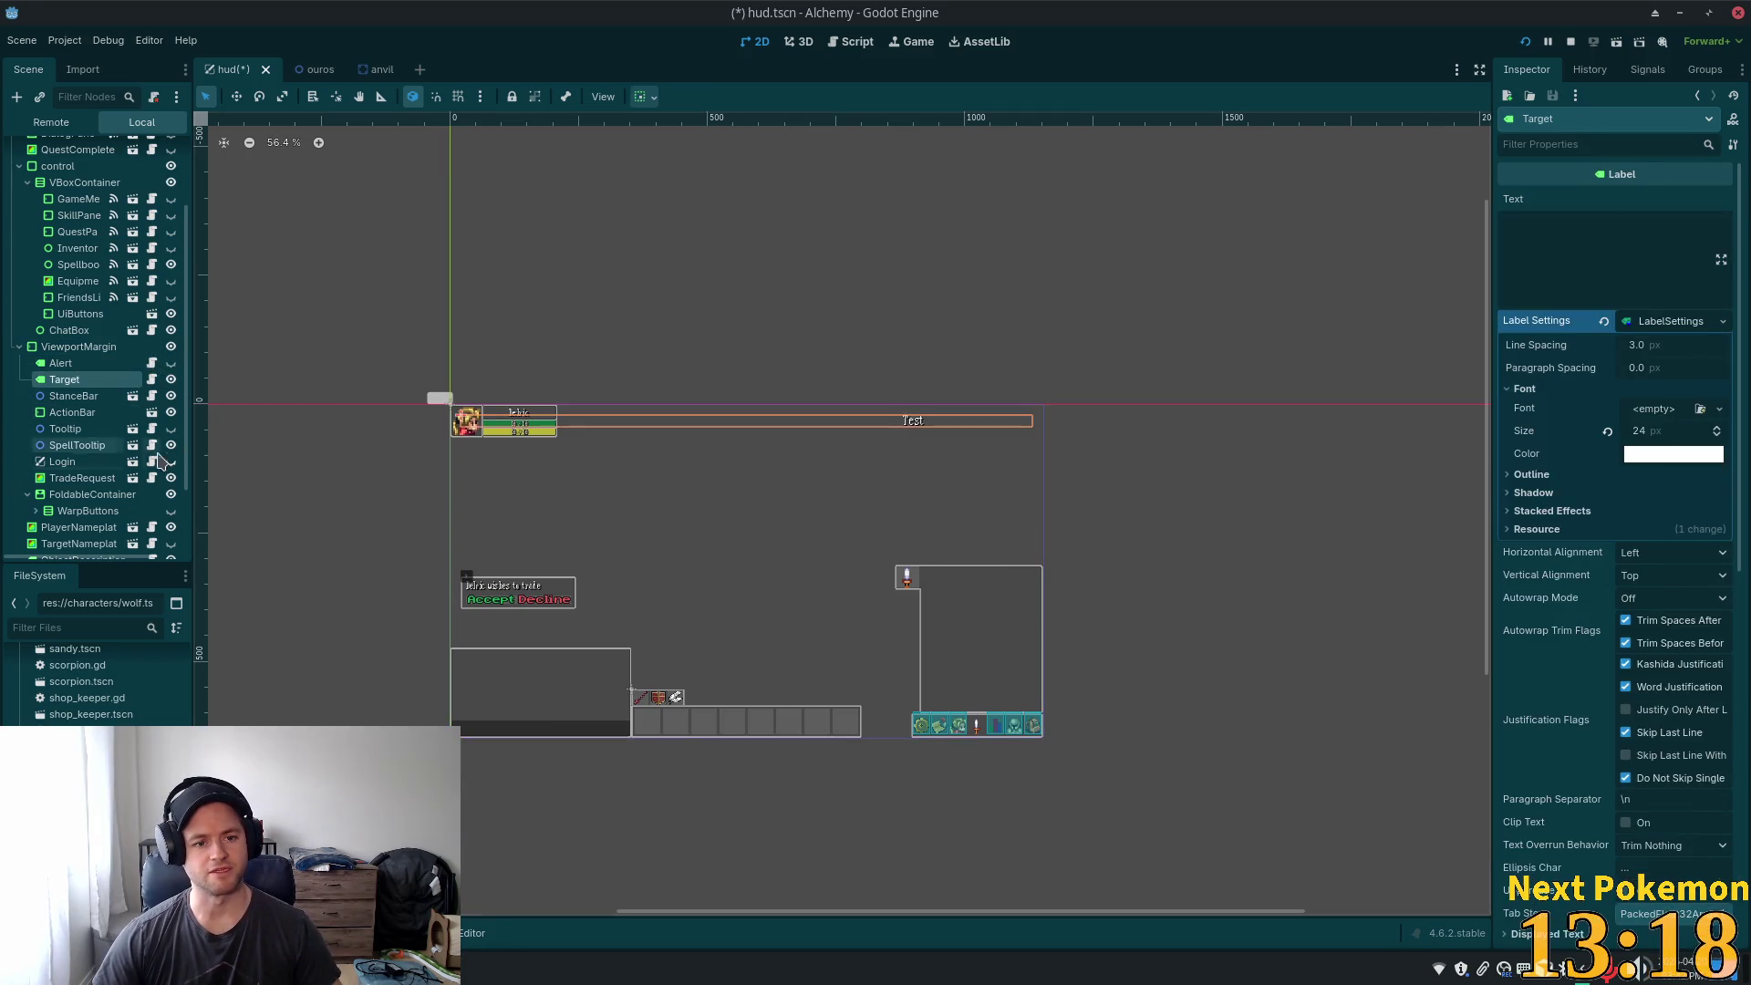
- Duplicate the Target label into Target2 under ViewportMargin, leaving its name as Target2
key(ctrl+d)
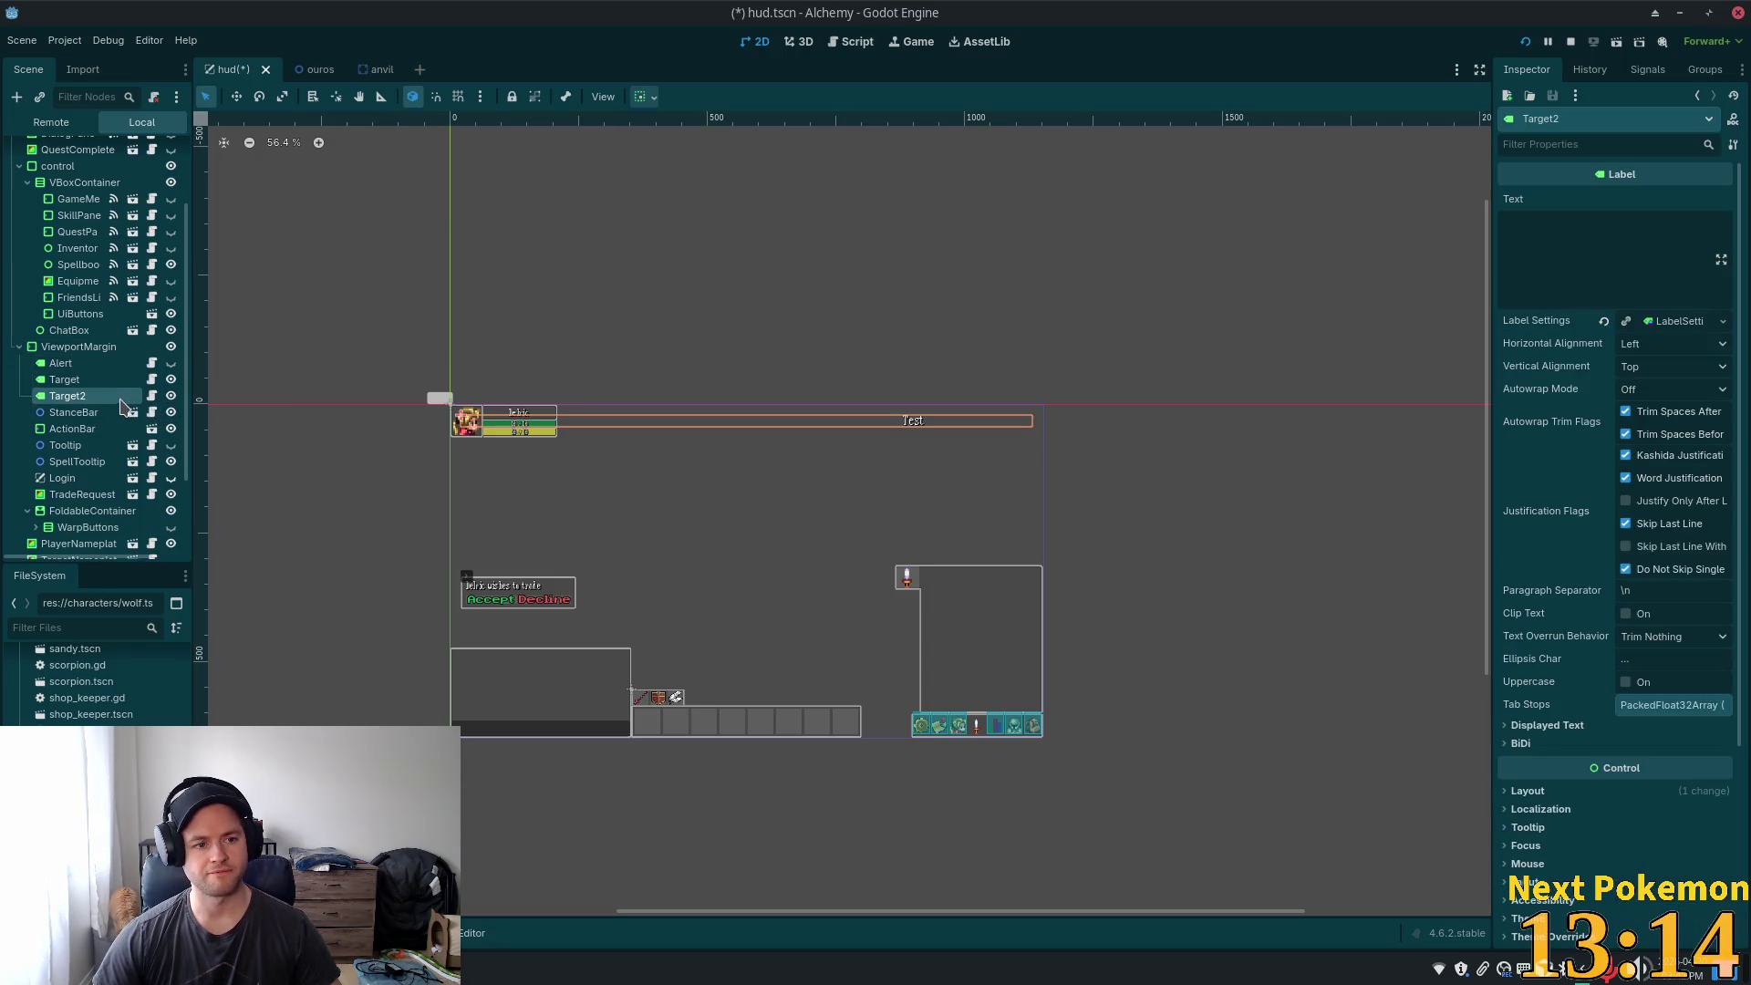
double_click(90, 394)
click(89, 394)
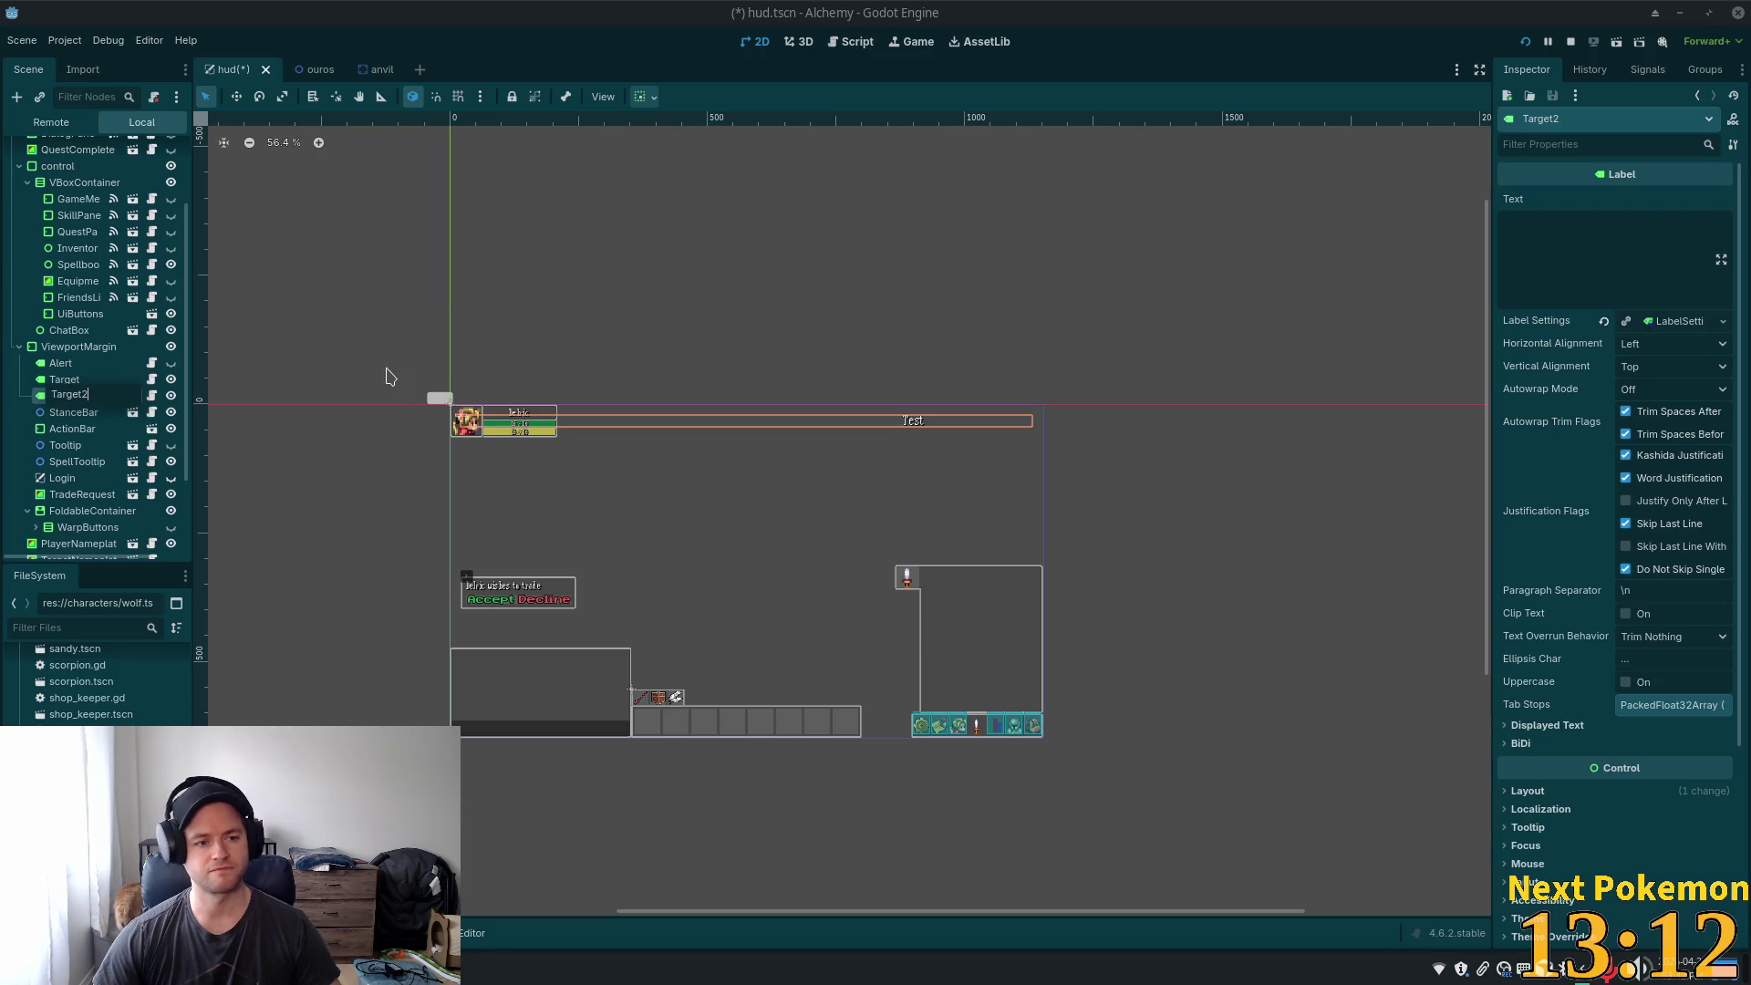
key(BackSpace)
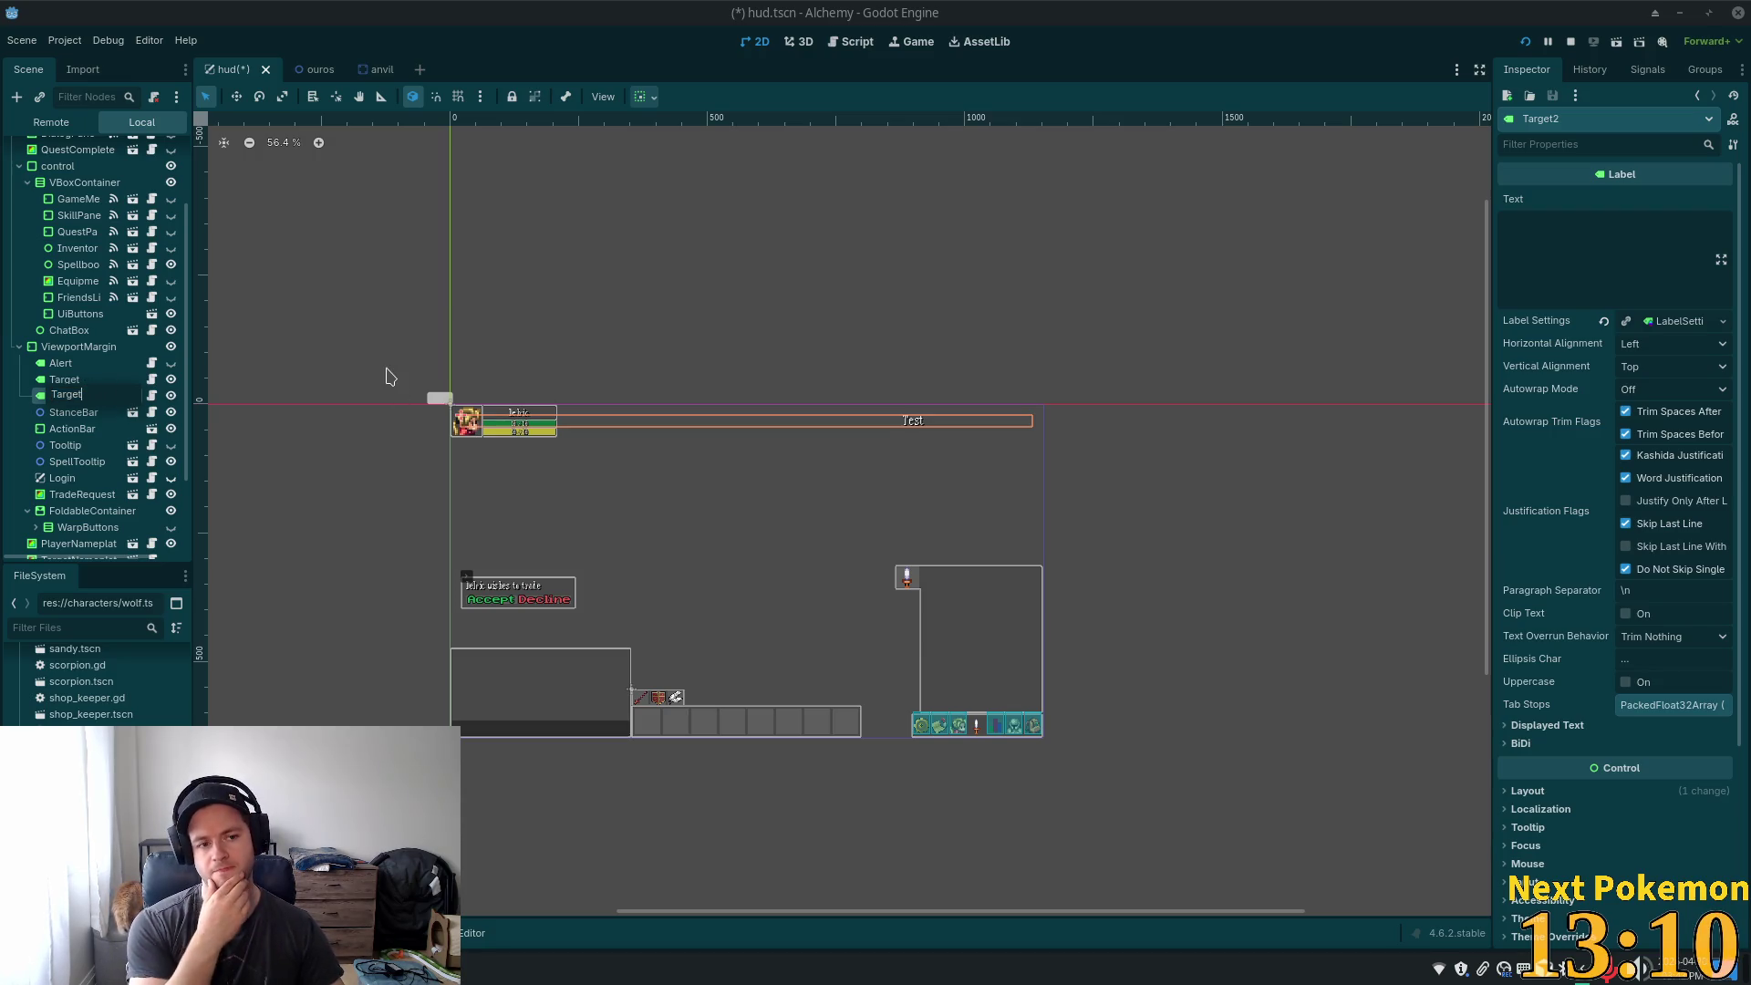
key(BackSpace)
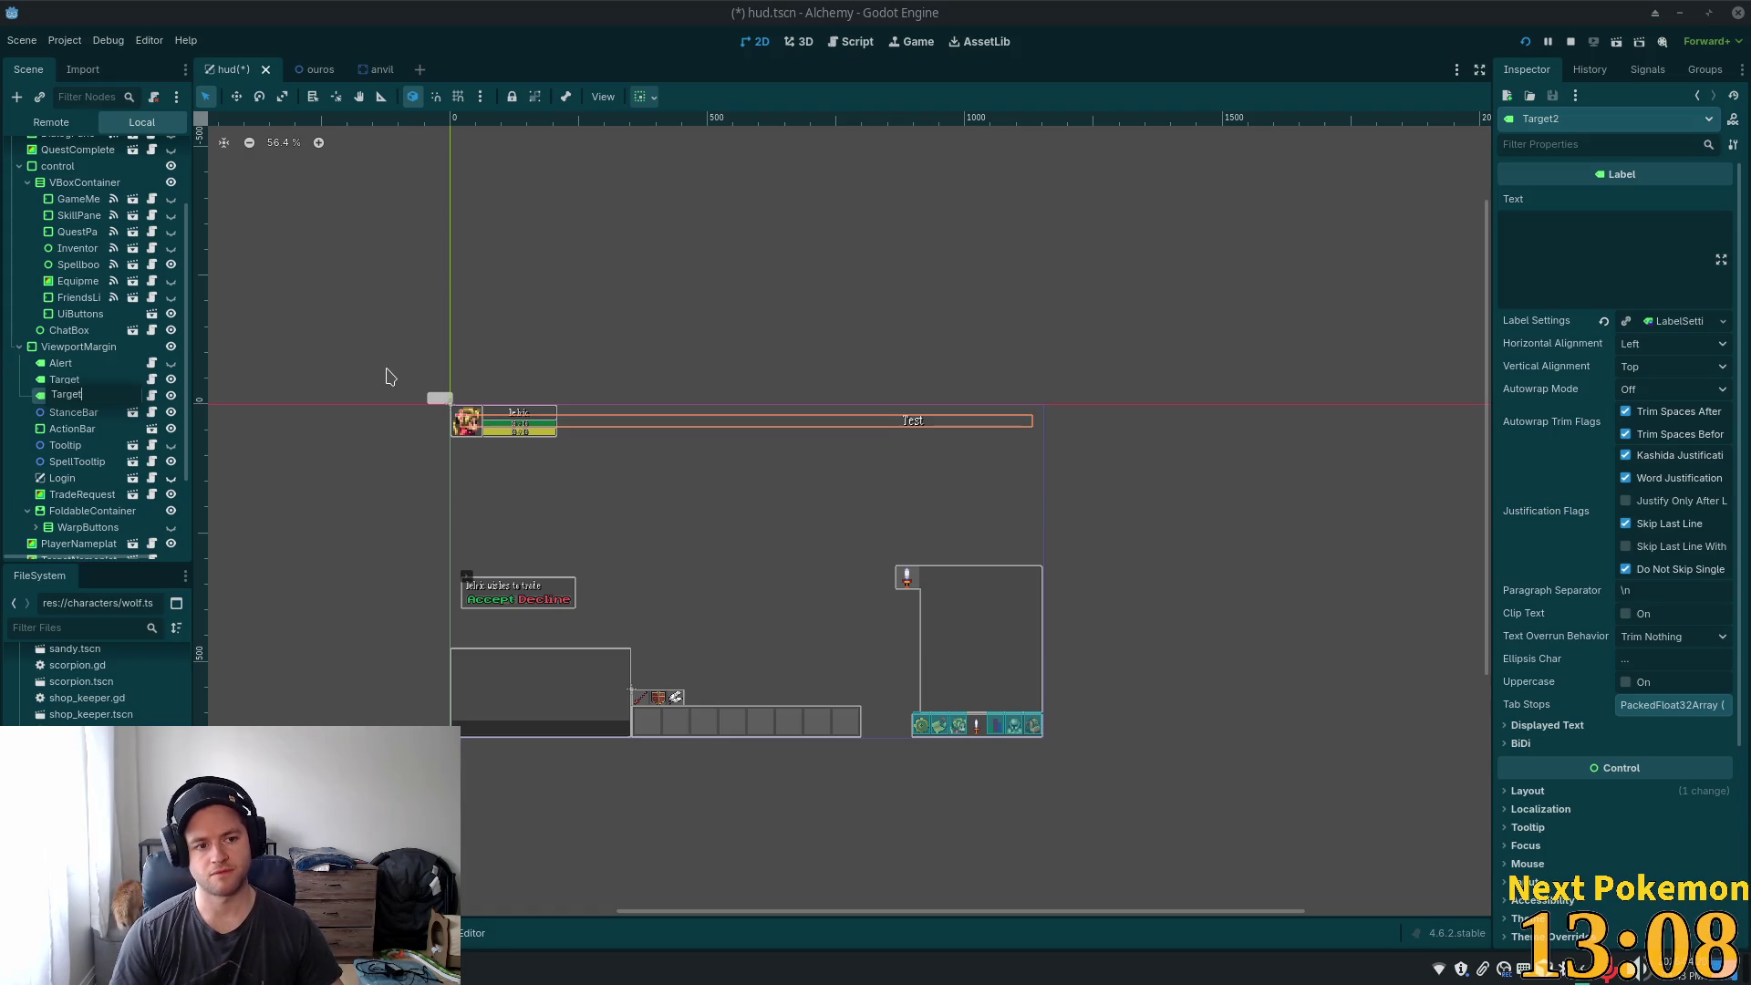
key(shift+Home)
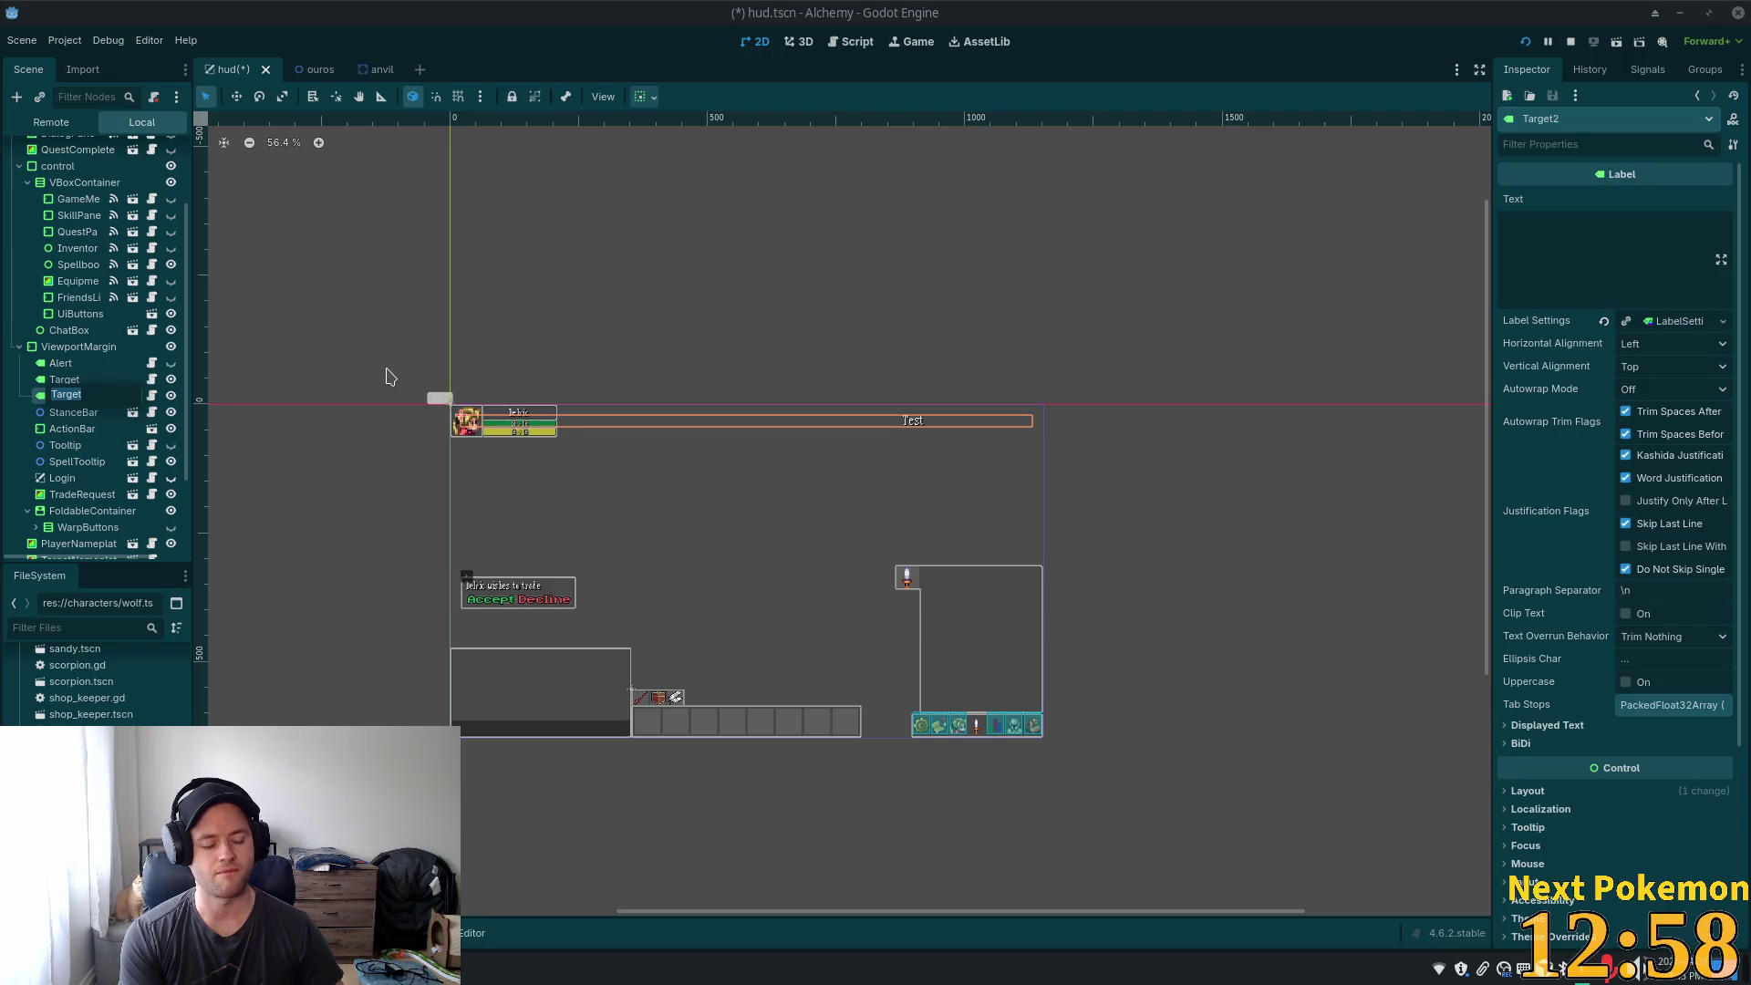
key(Home)
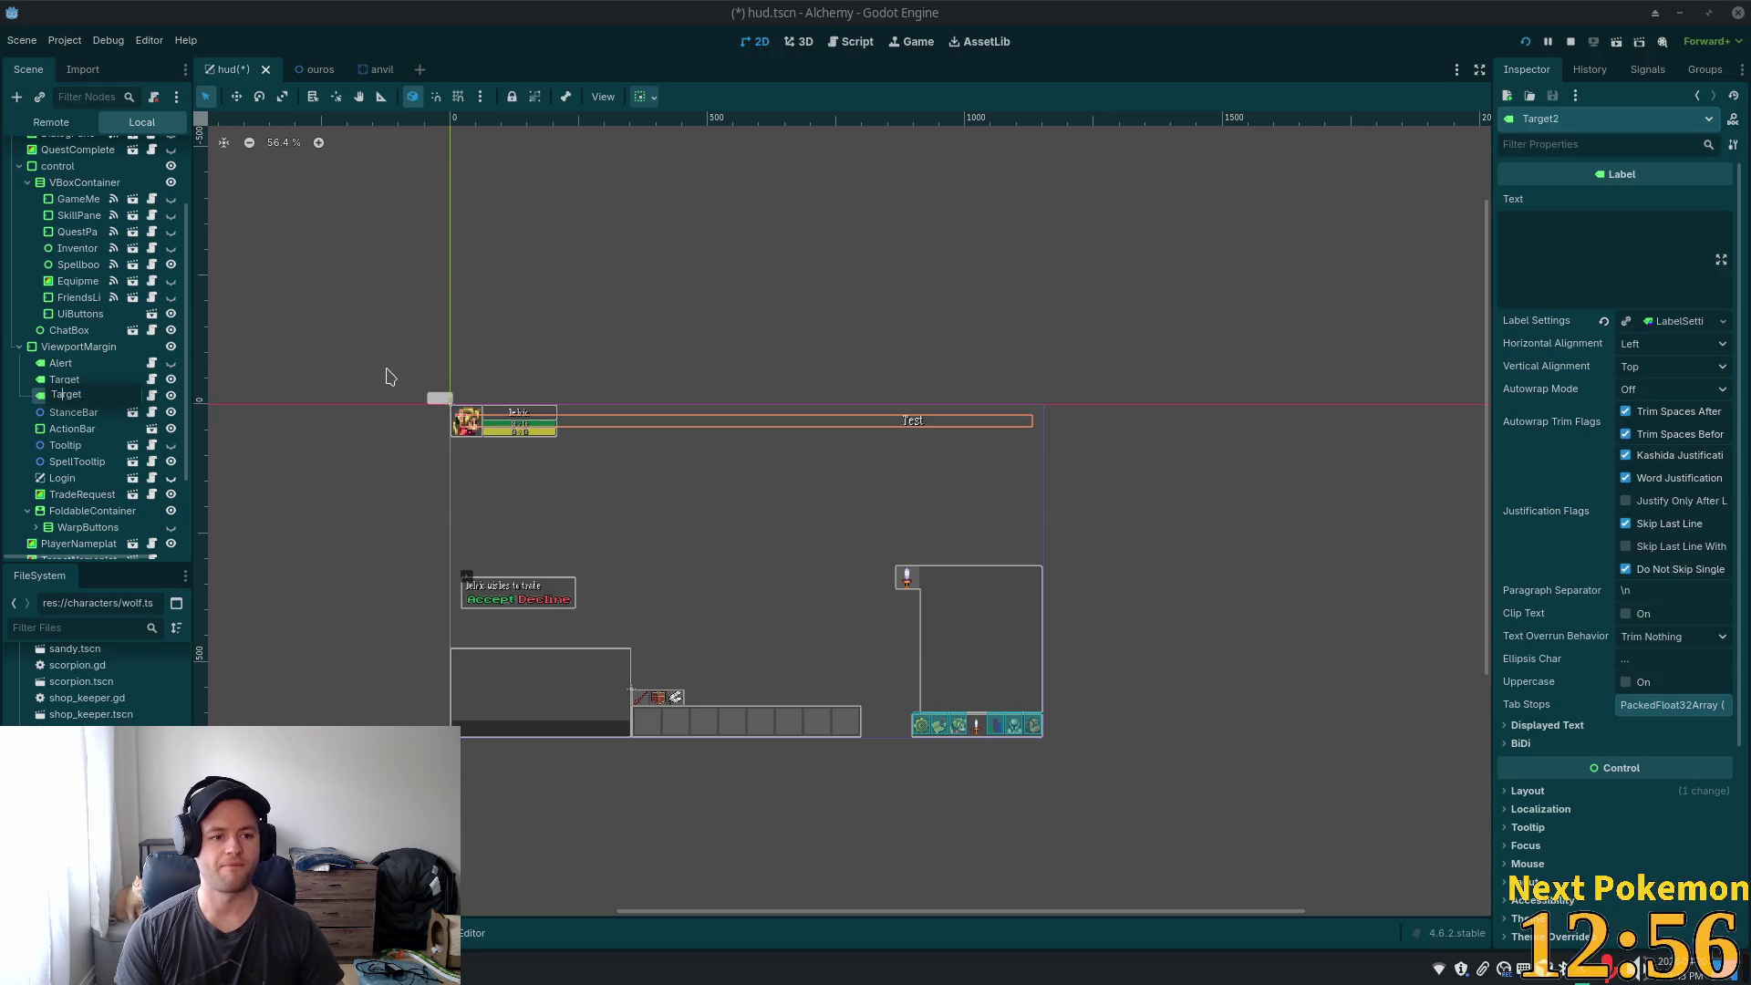
key(End)
key(shift+Home)
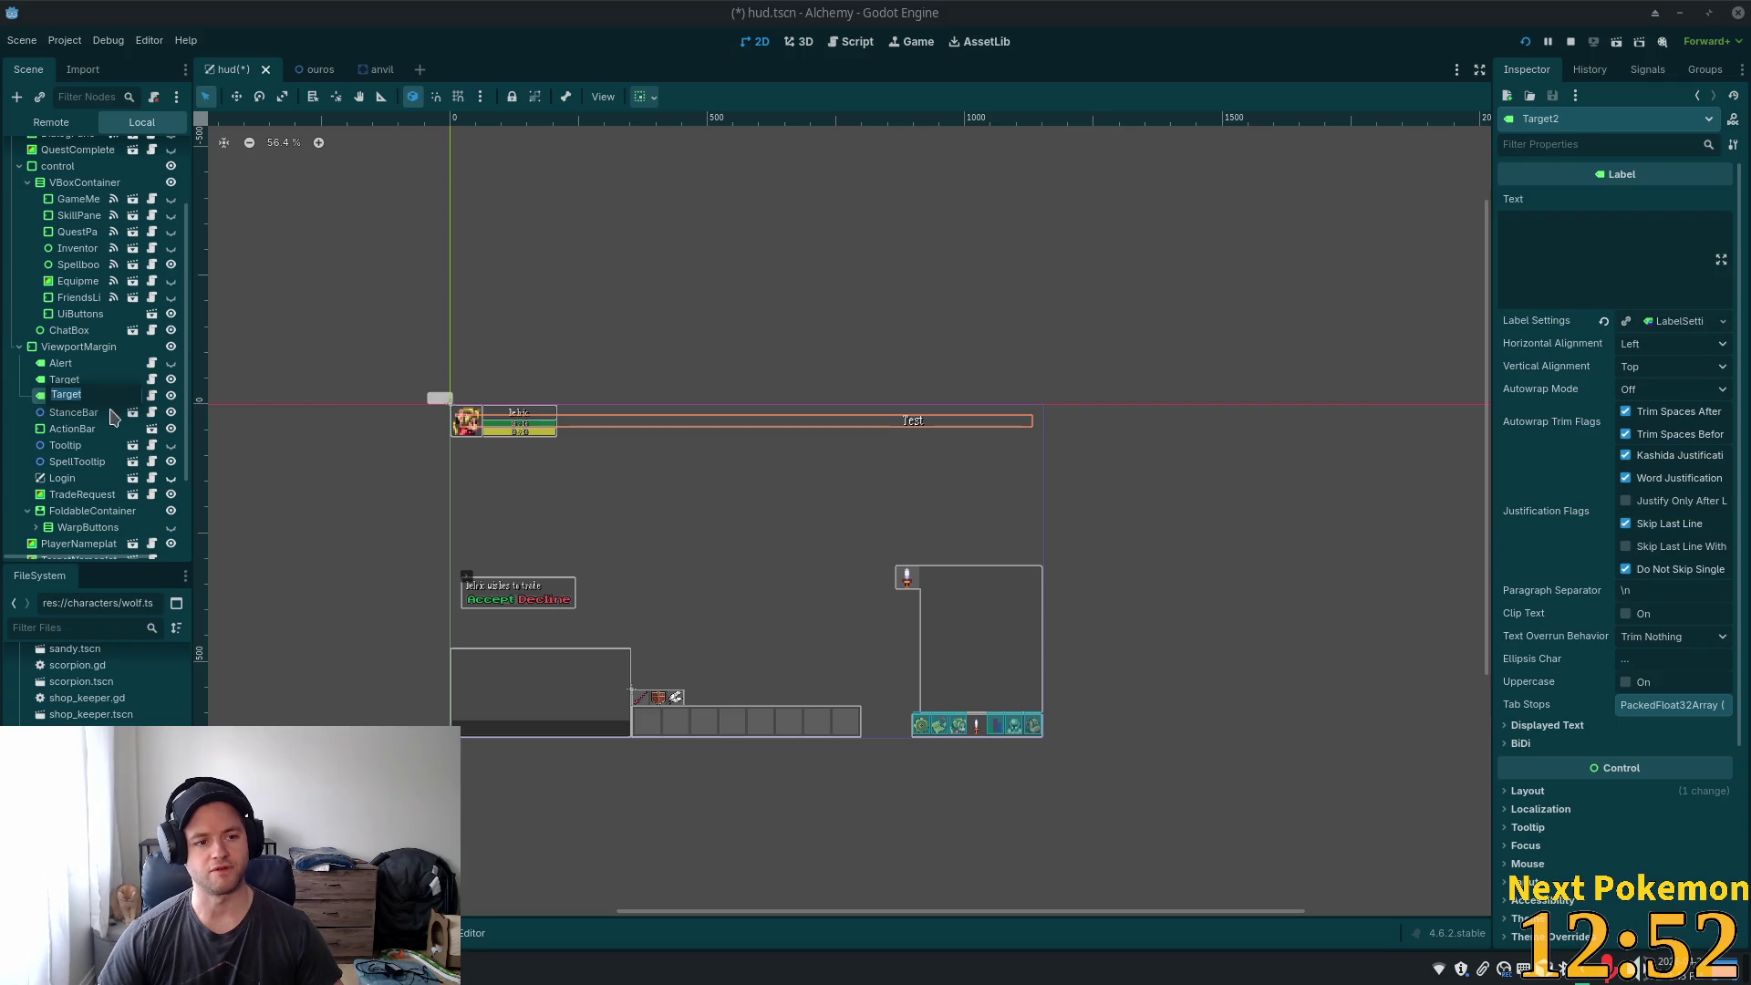
key(Return)
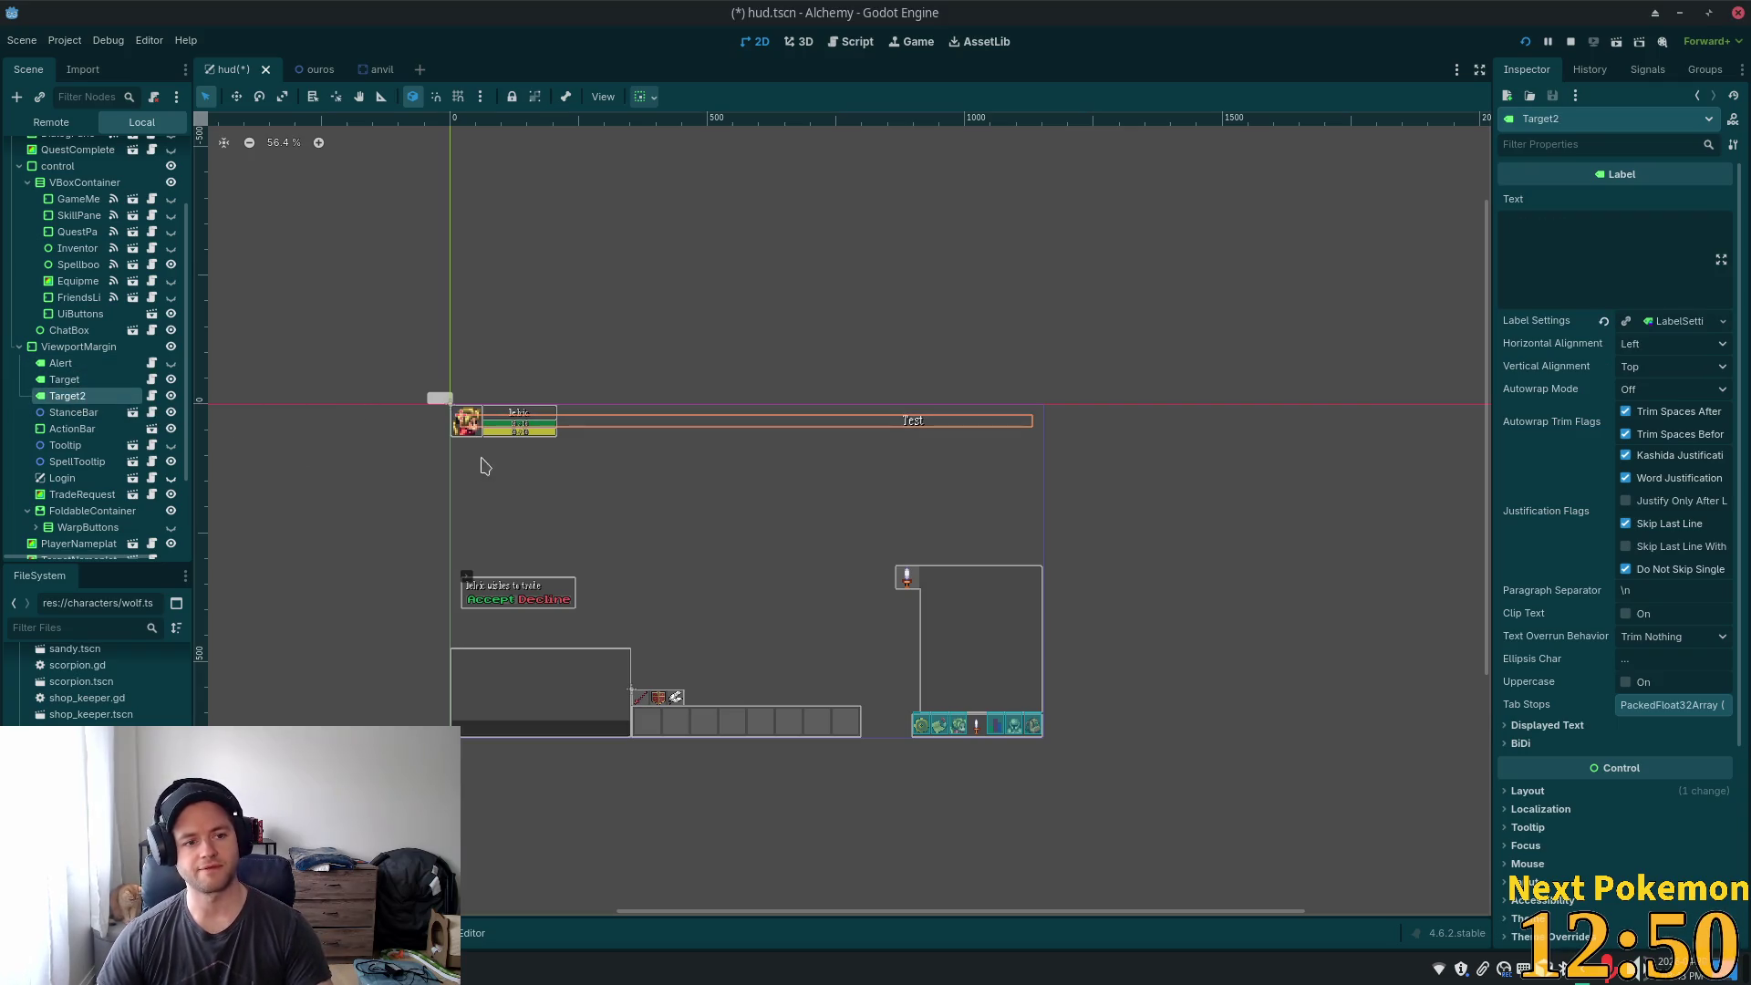
- Delete the Target2 node and confirm the removal
key(Delete)
click(912, 503)
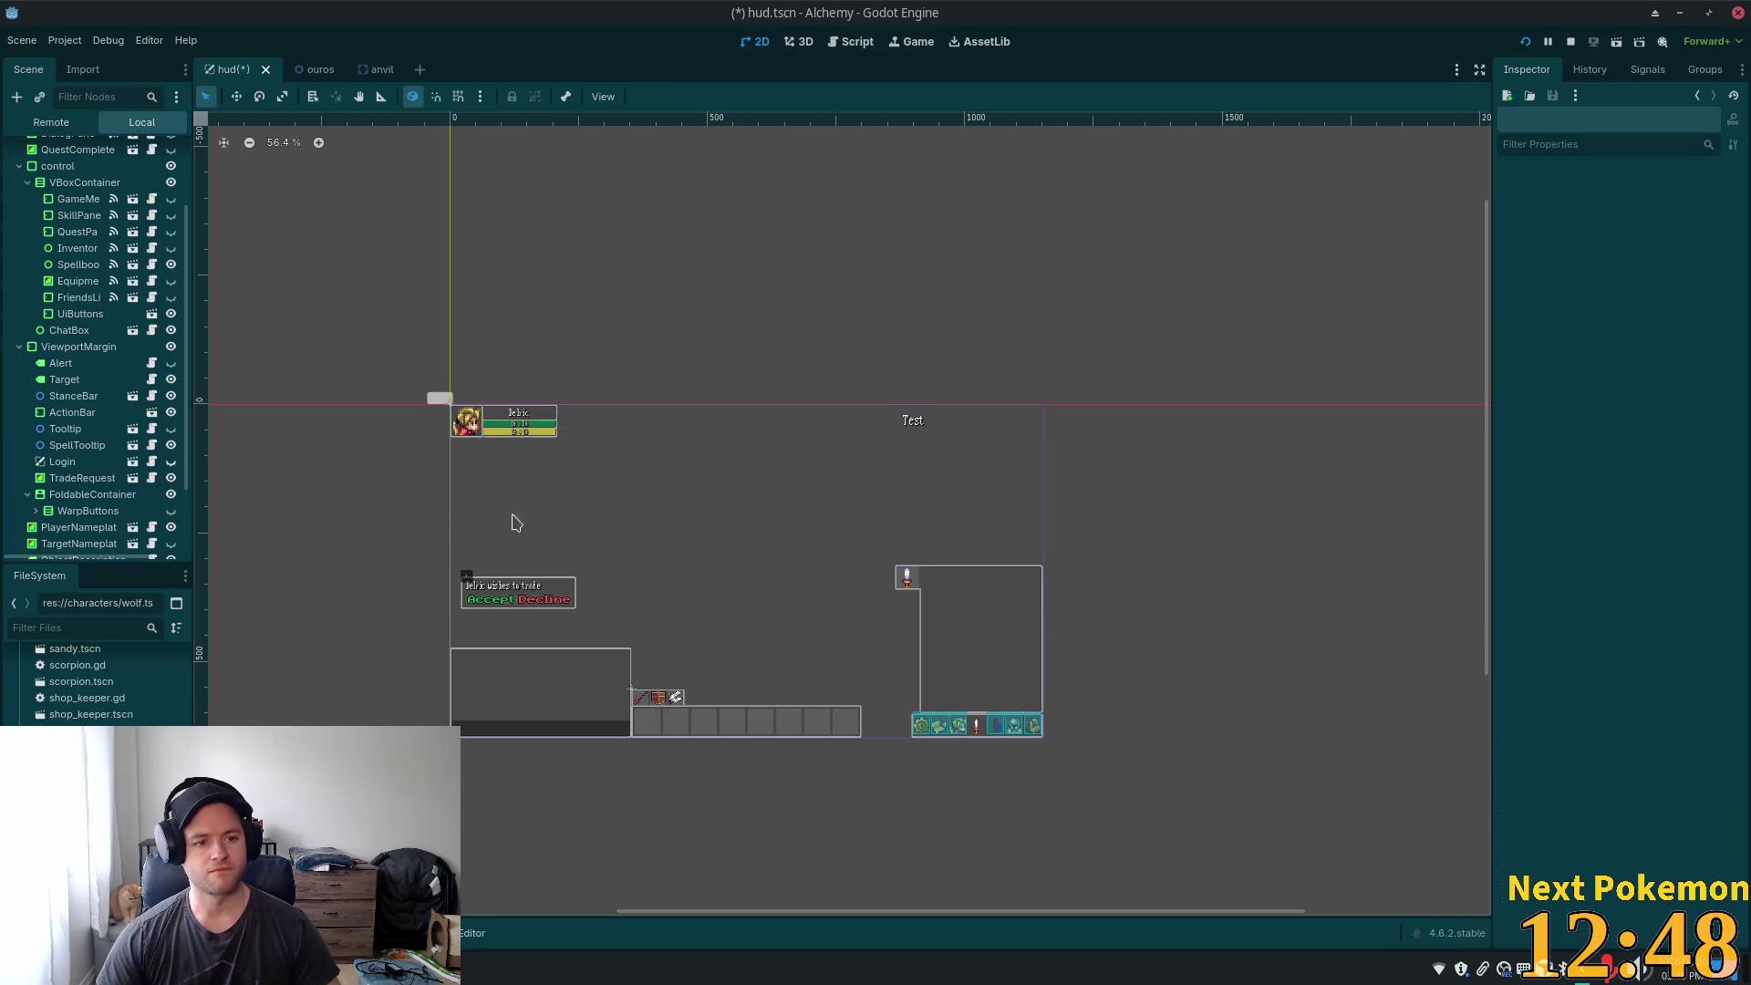
click(73, 396)
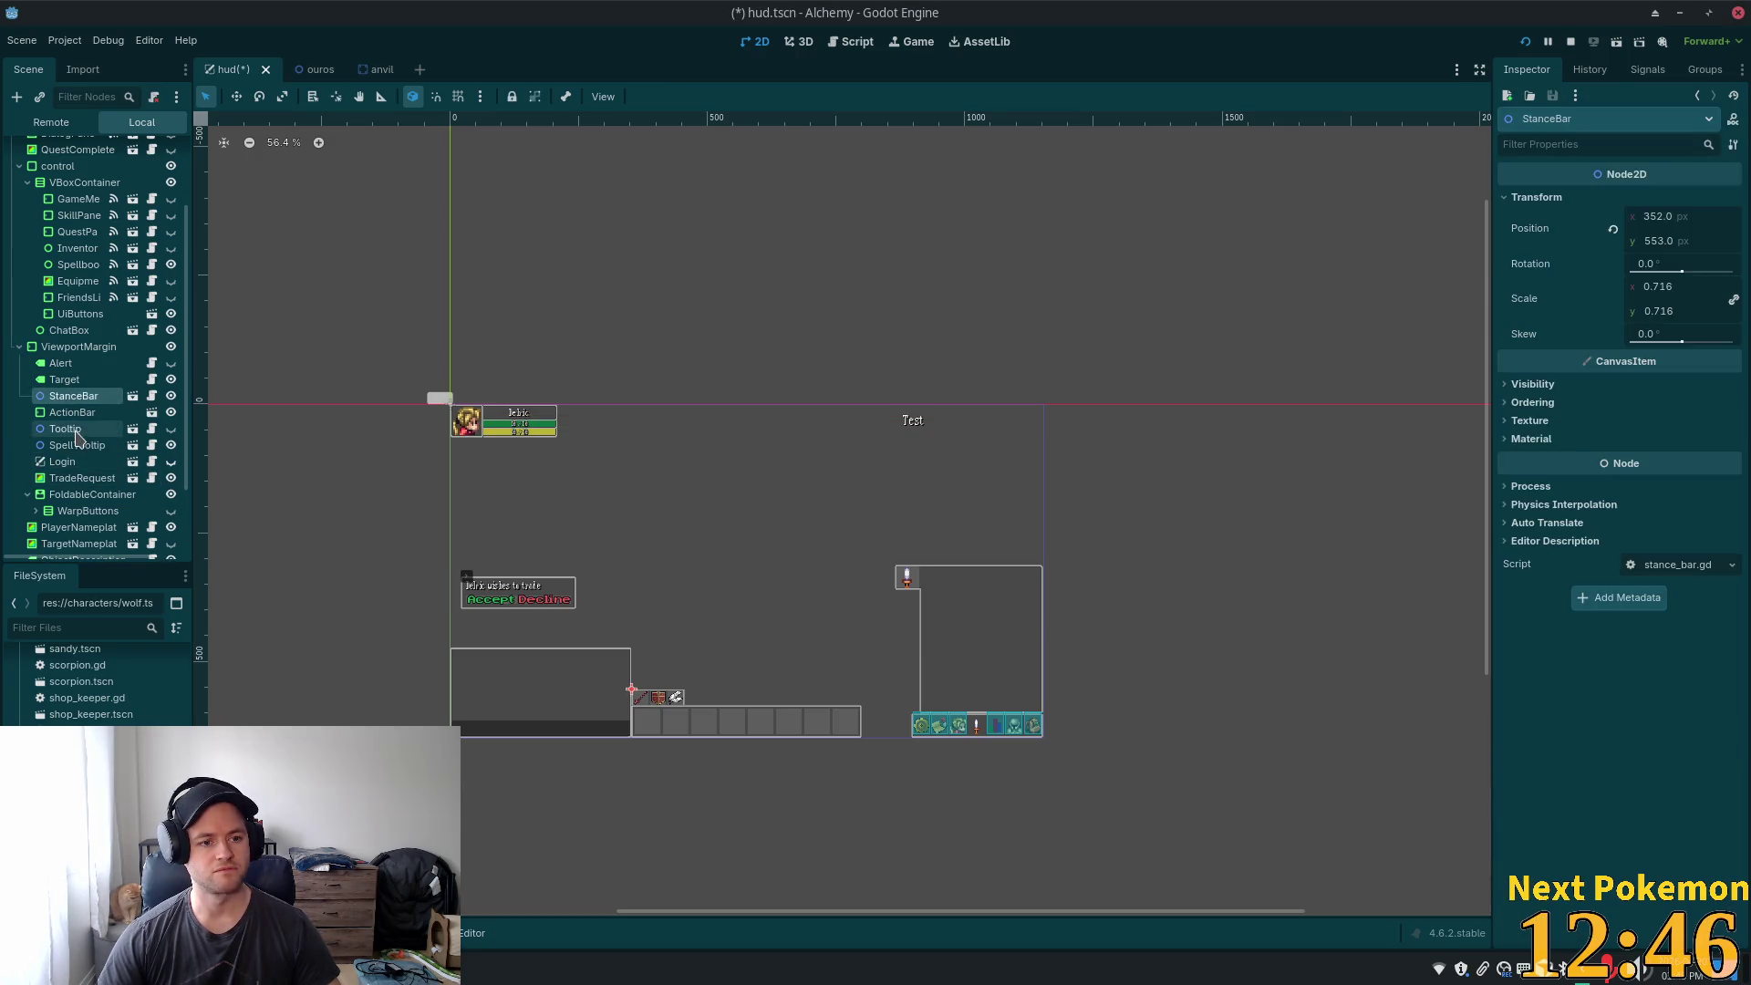
- Duplicate the Tooltip node, then delete the Tooltip2 copy and confirm
click(76, 430)
key(ctrl+d)
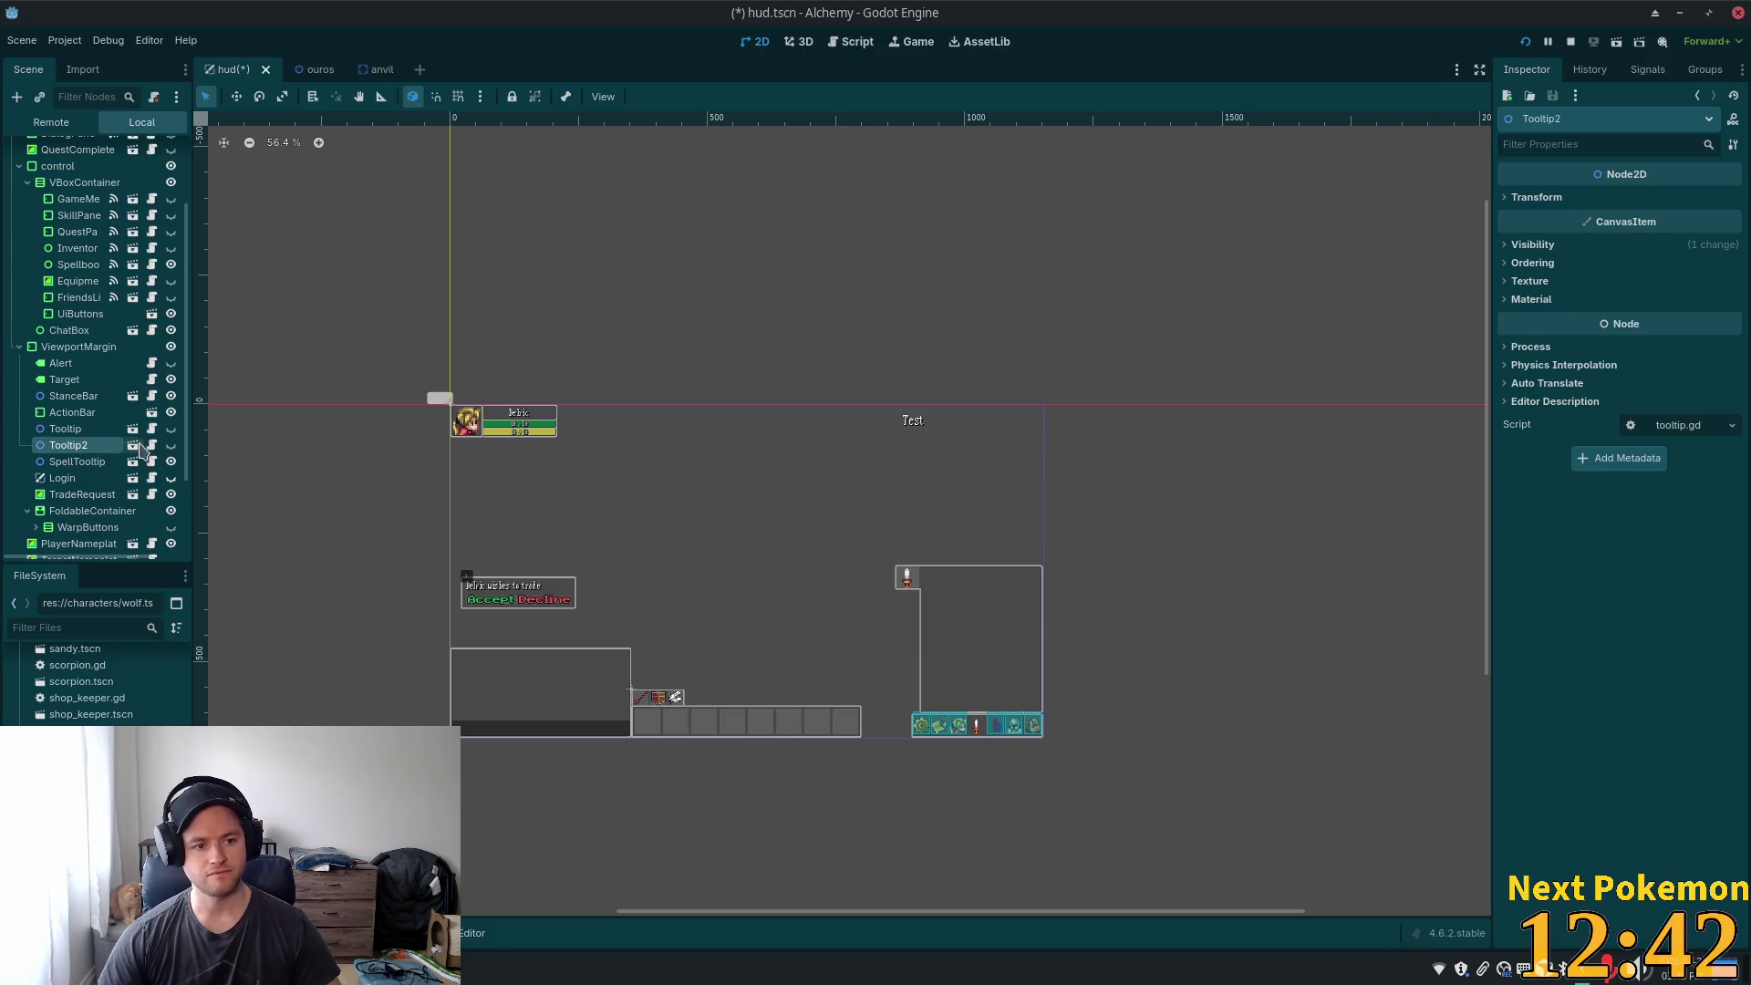
key(Delete)
click(921, 506)
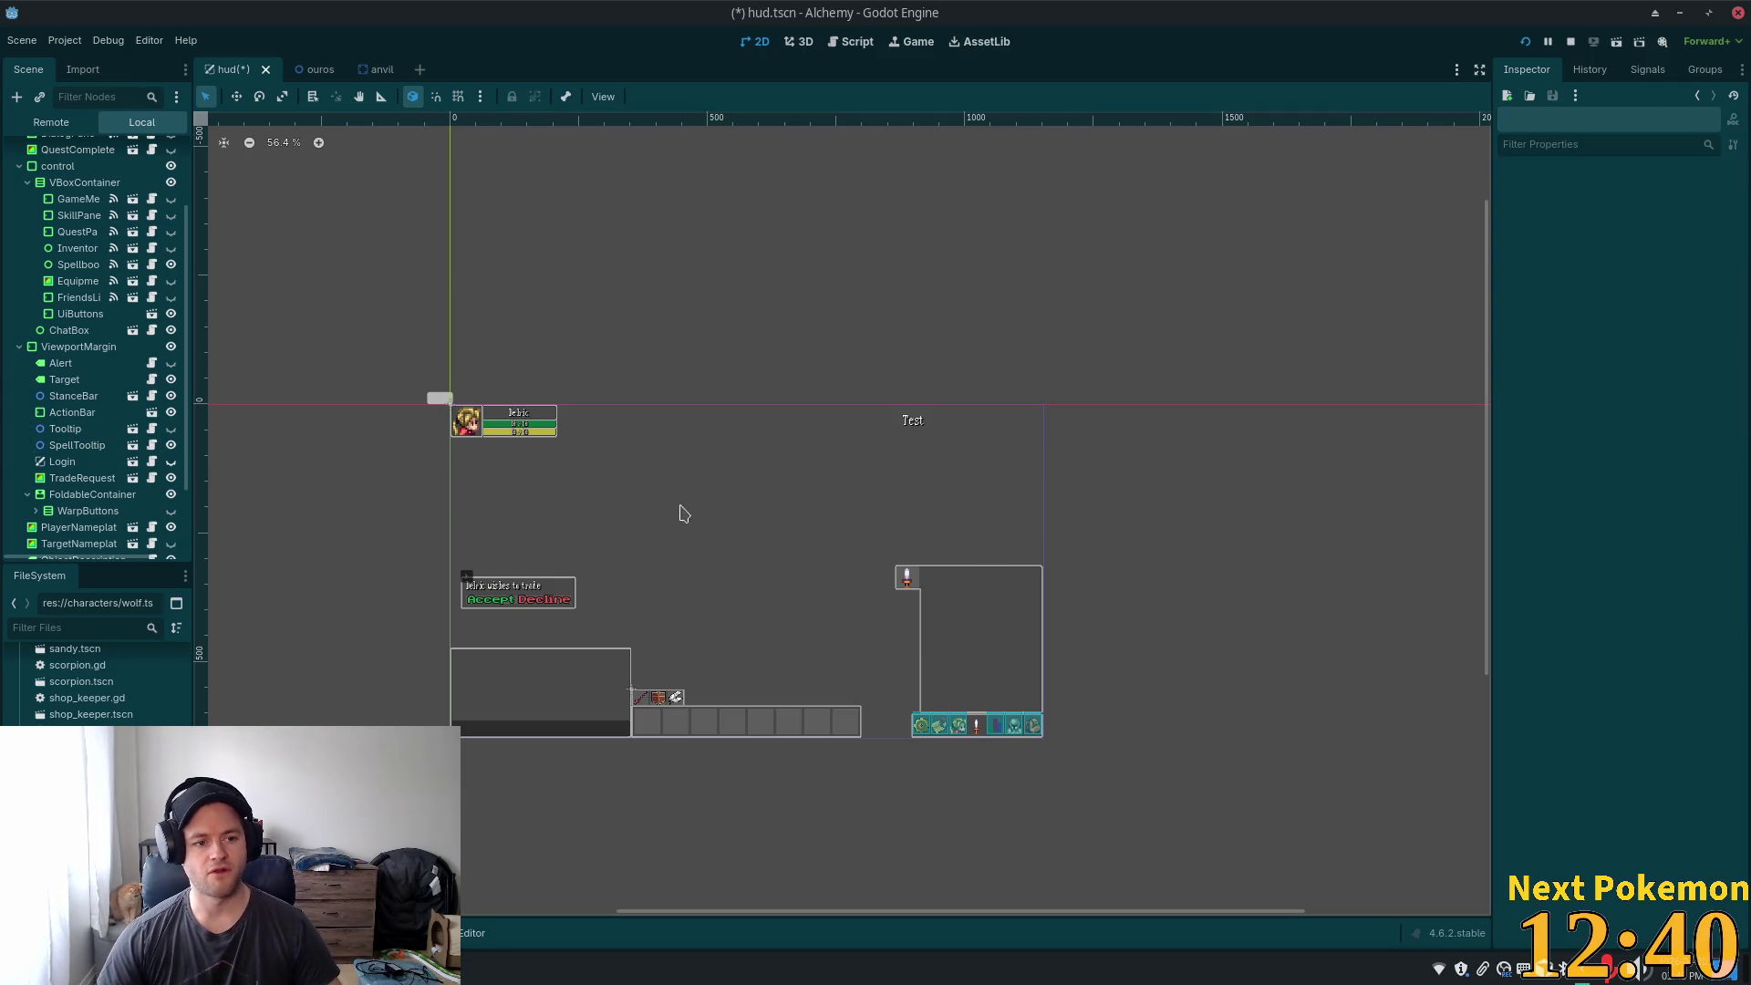
click(132, 447)
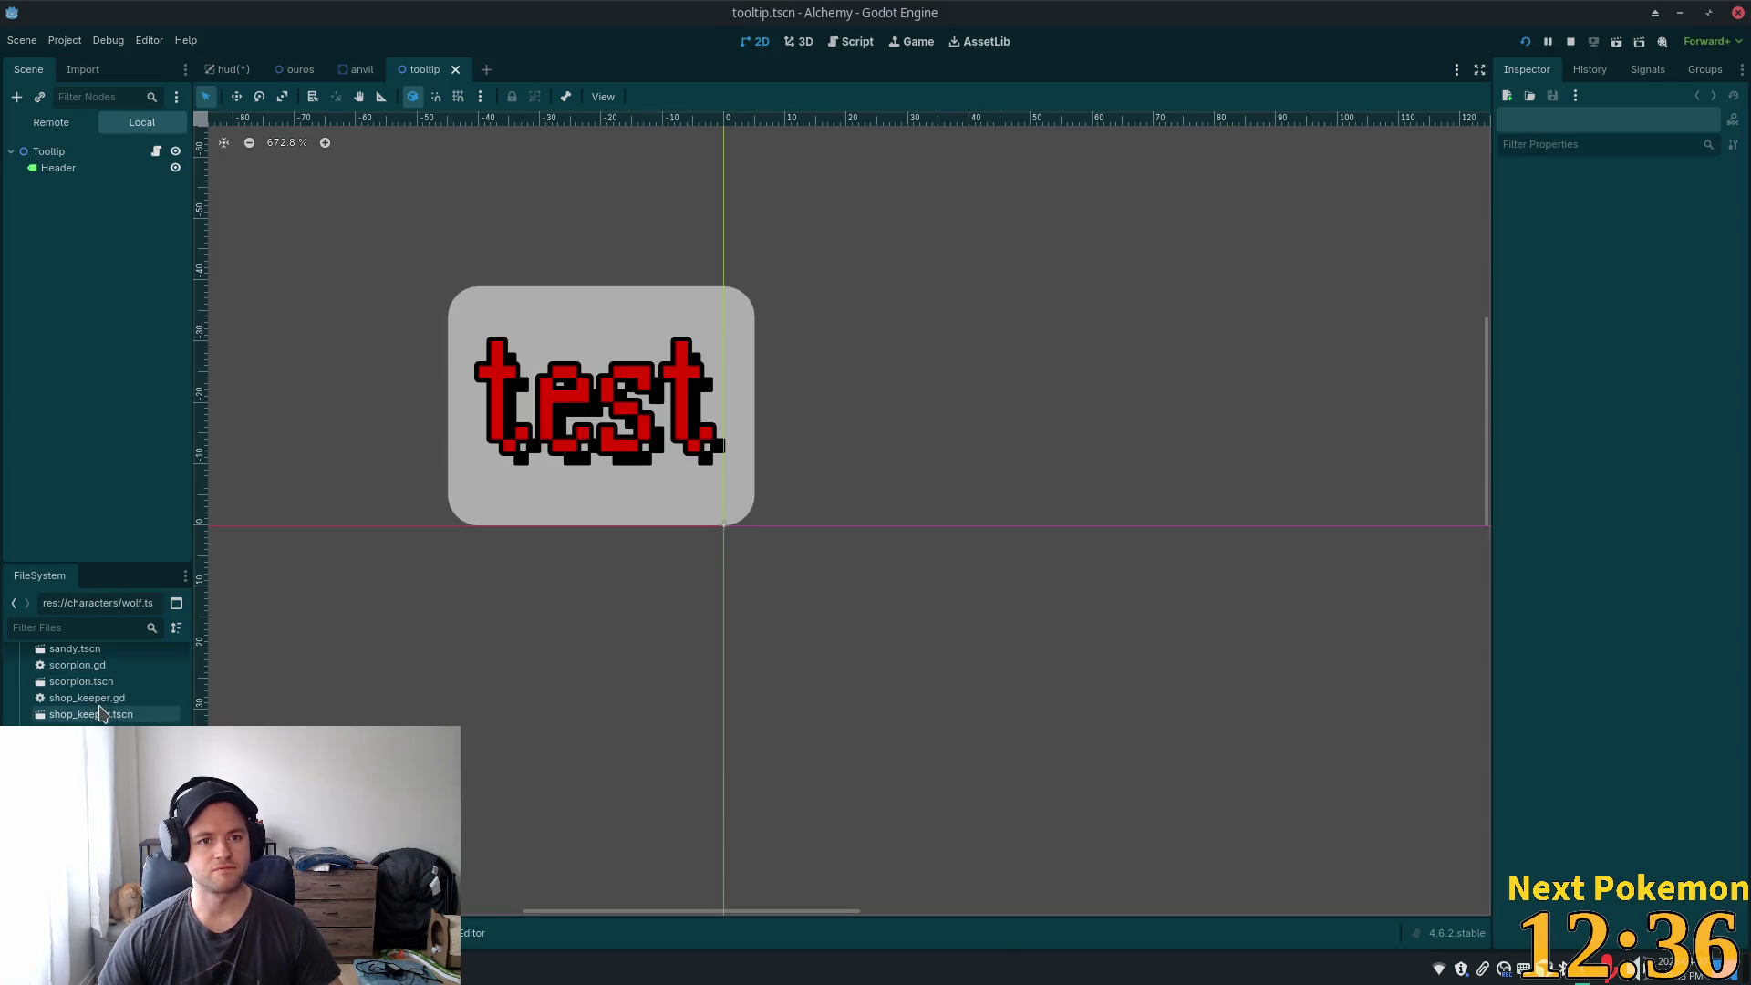
- Filter the FileSystem for 'tooltip' and duplicate tooltip.tscn as npc_tooltip.tscn
click(60, 627)
text(tooltip)
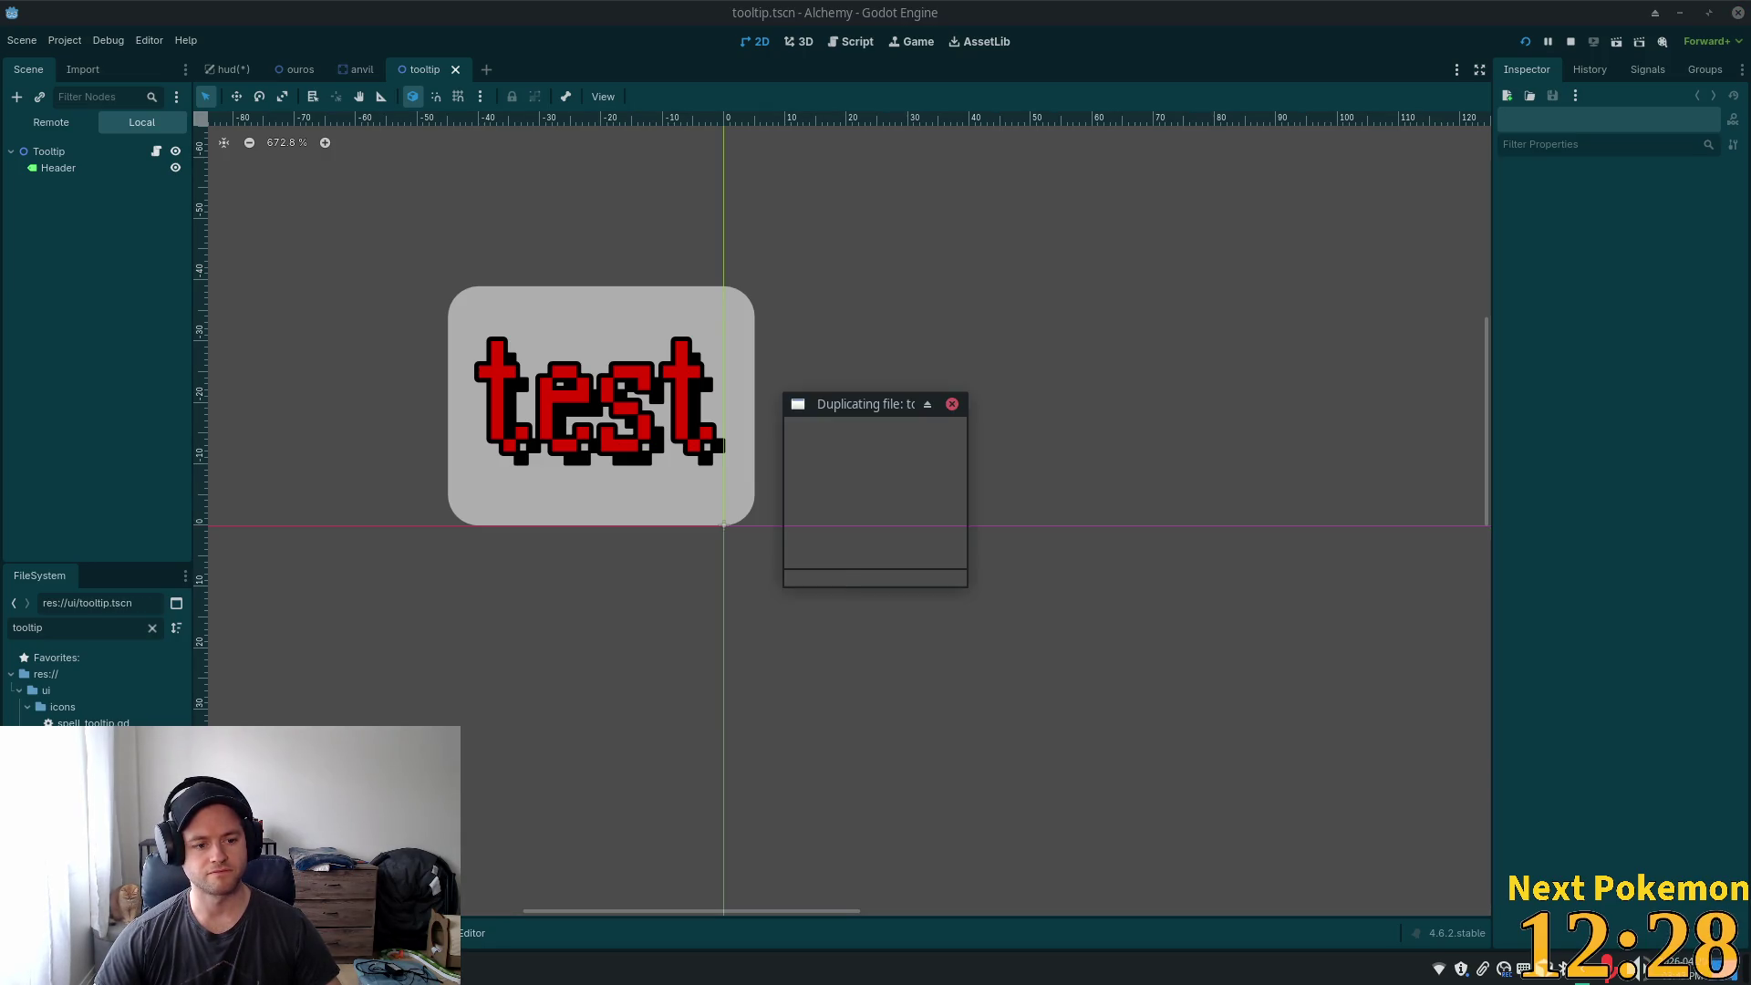
key(ctrl+d)
key(Right)
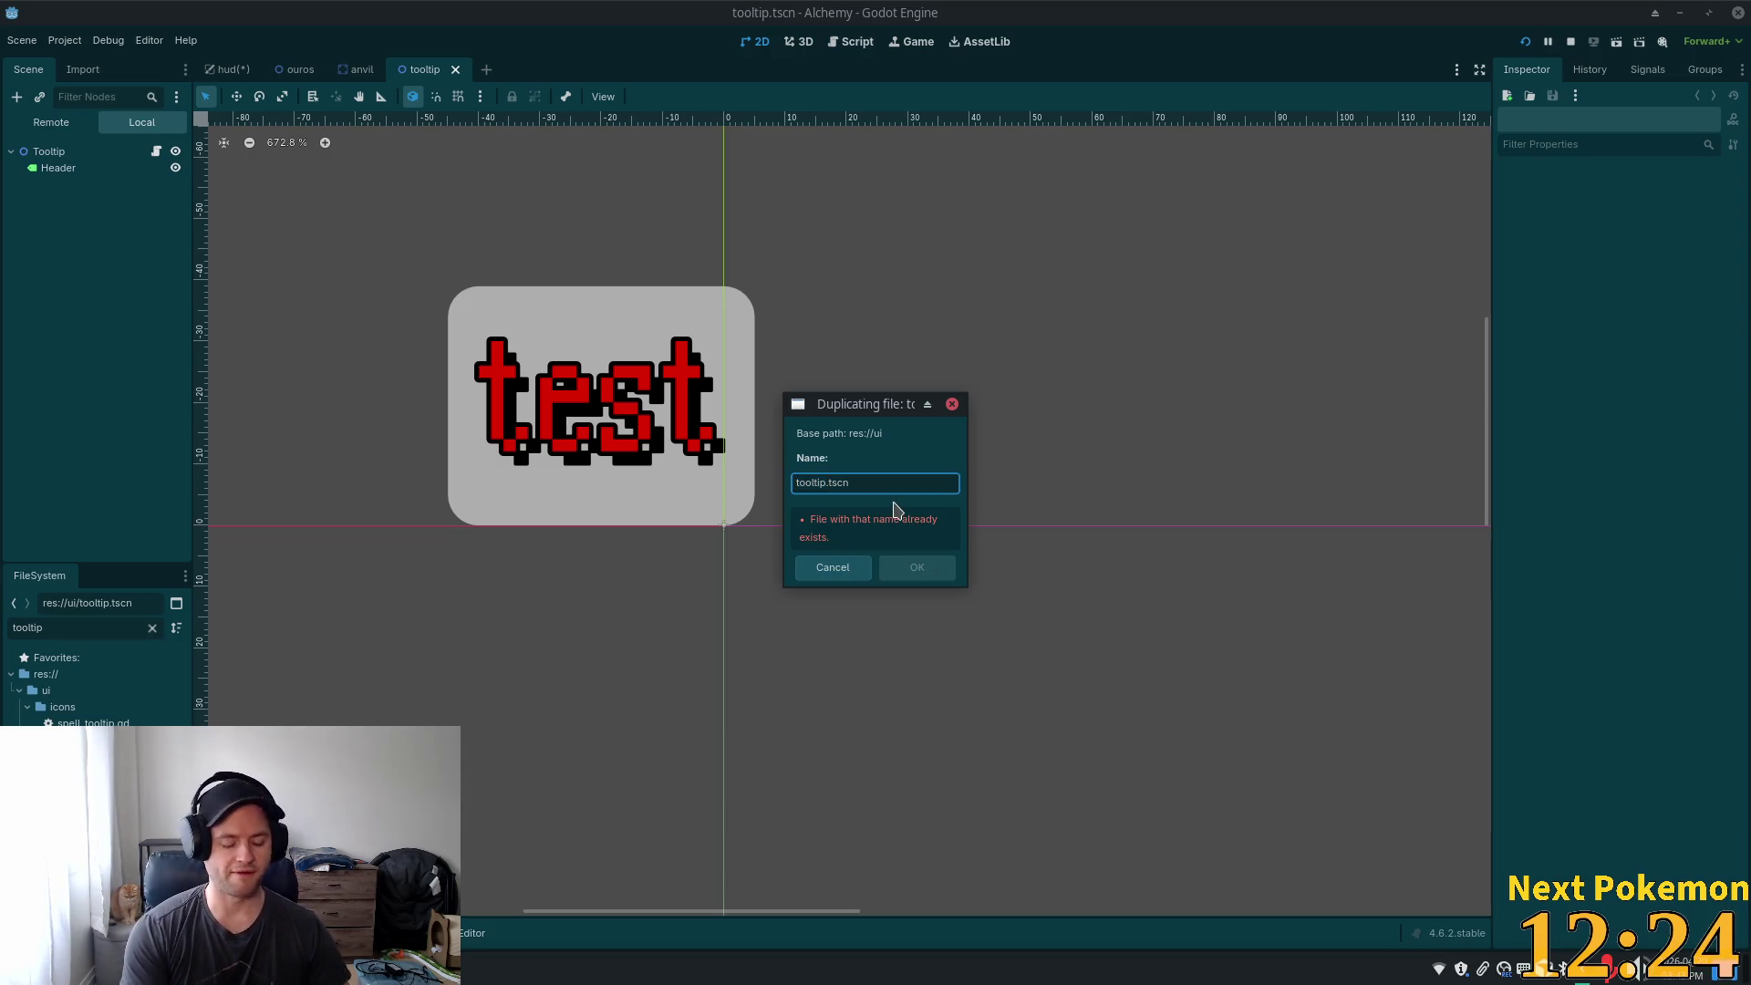
text(npc)
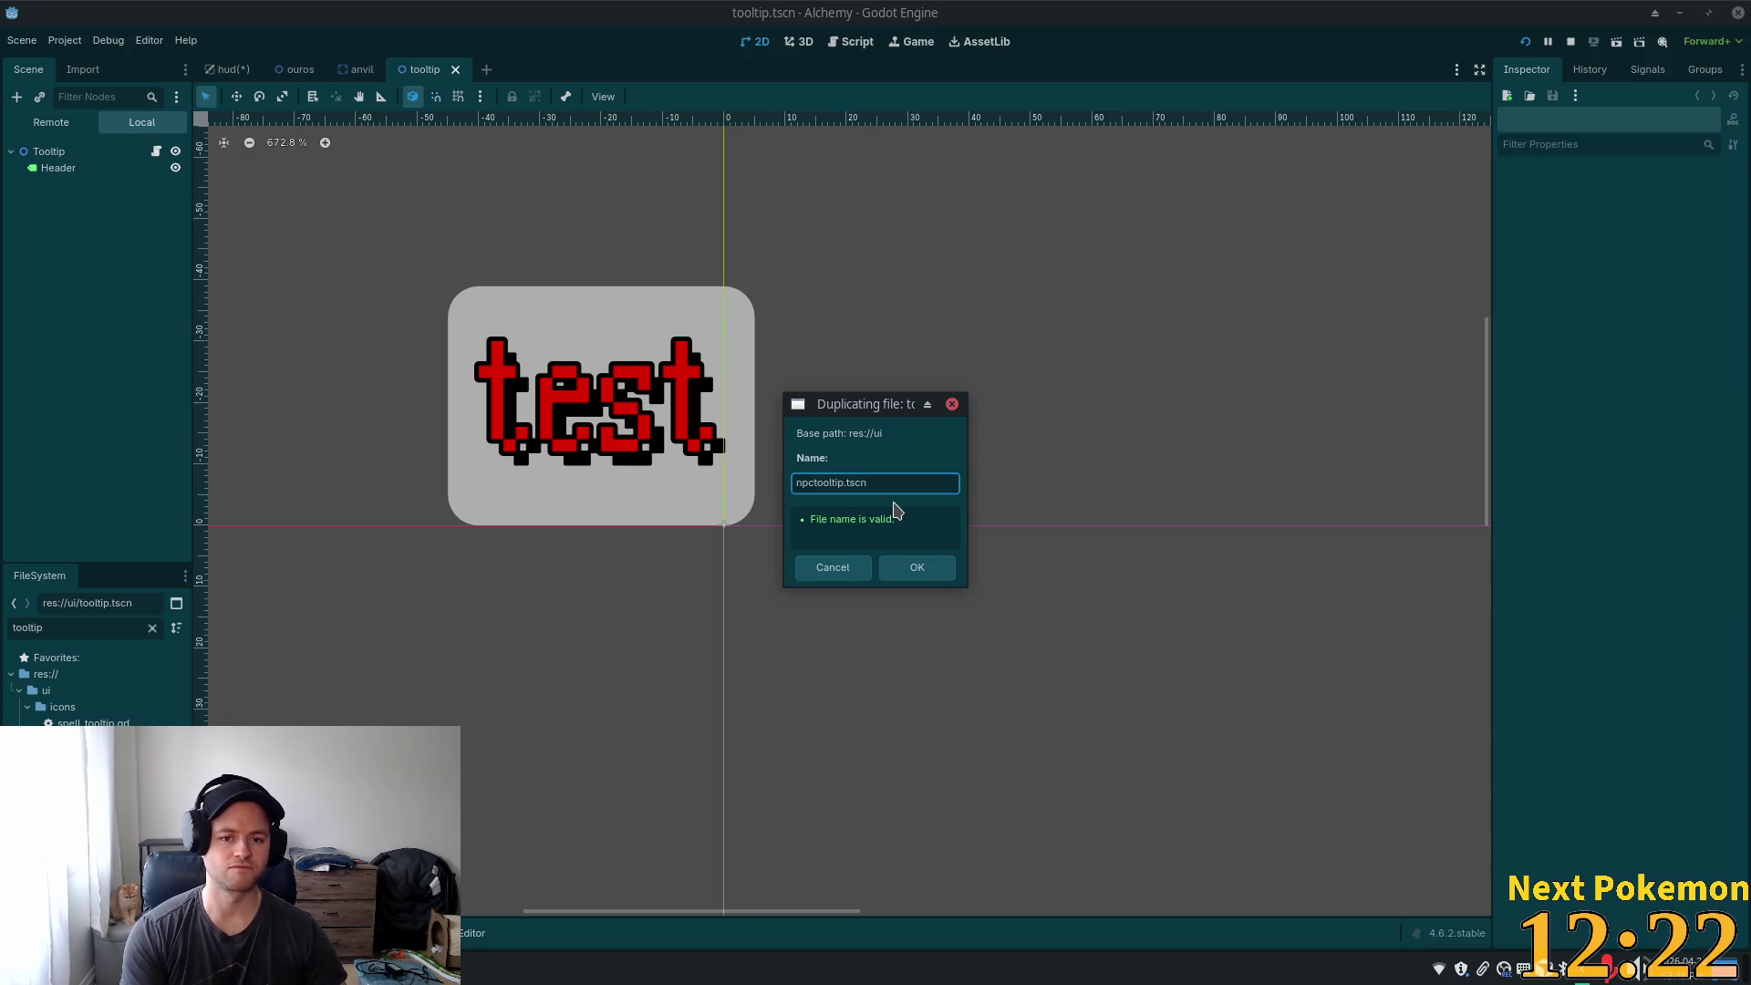
text(_)
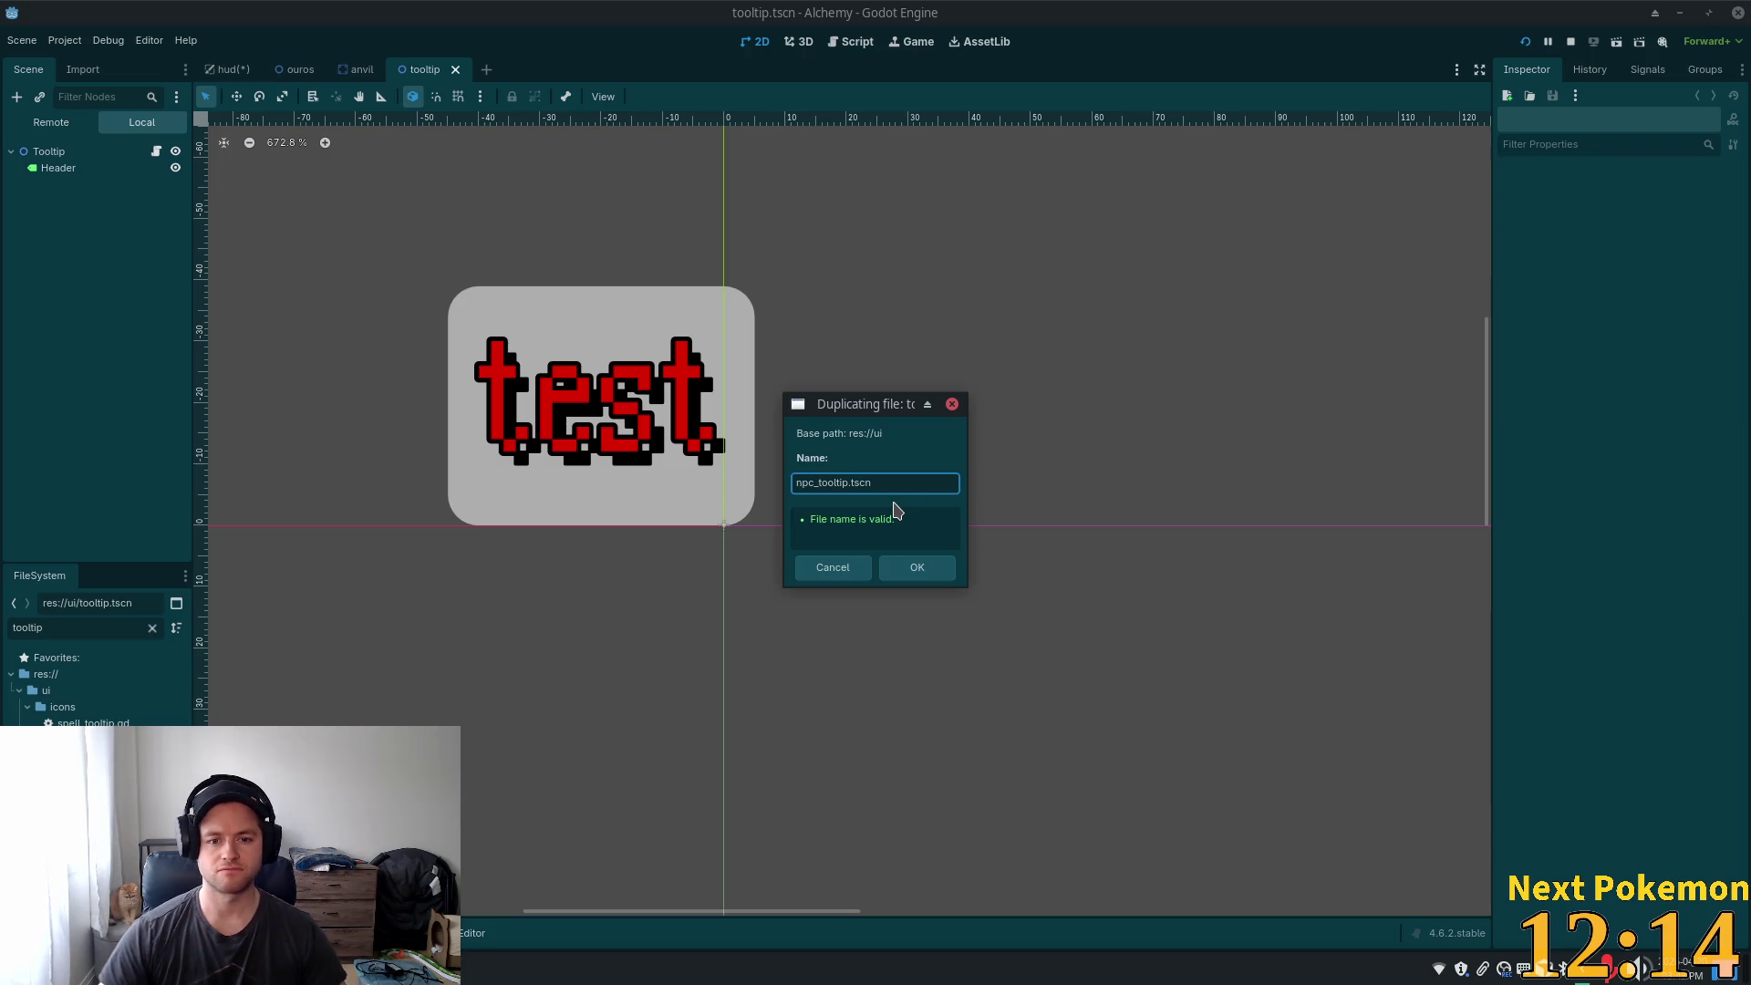
click(917, 573)
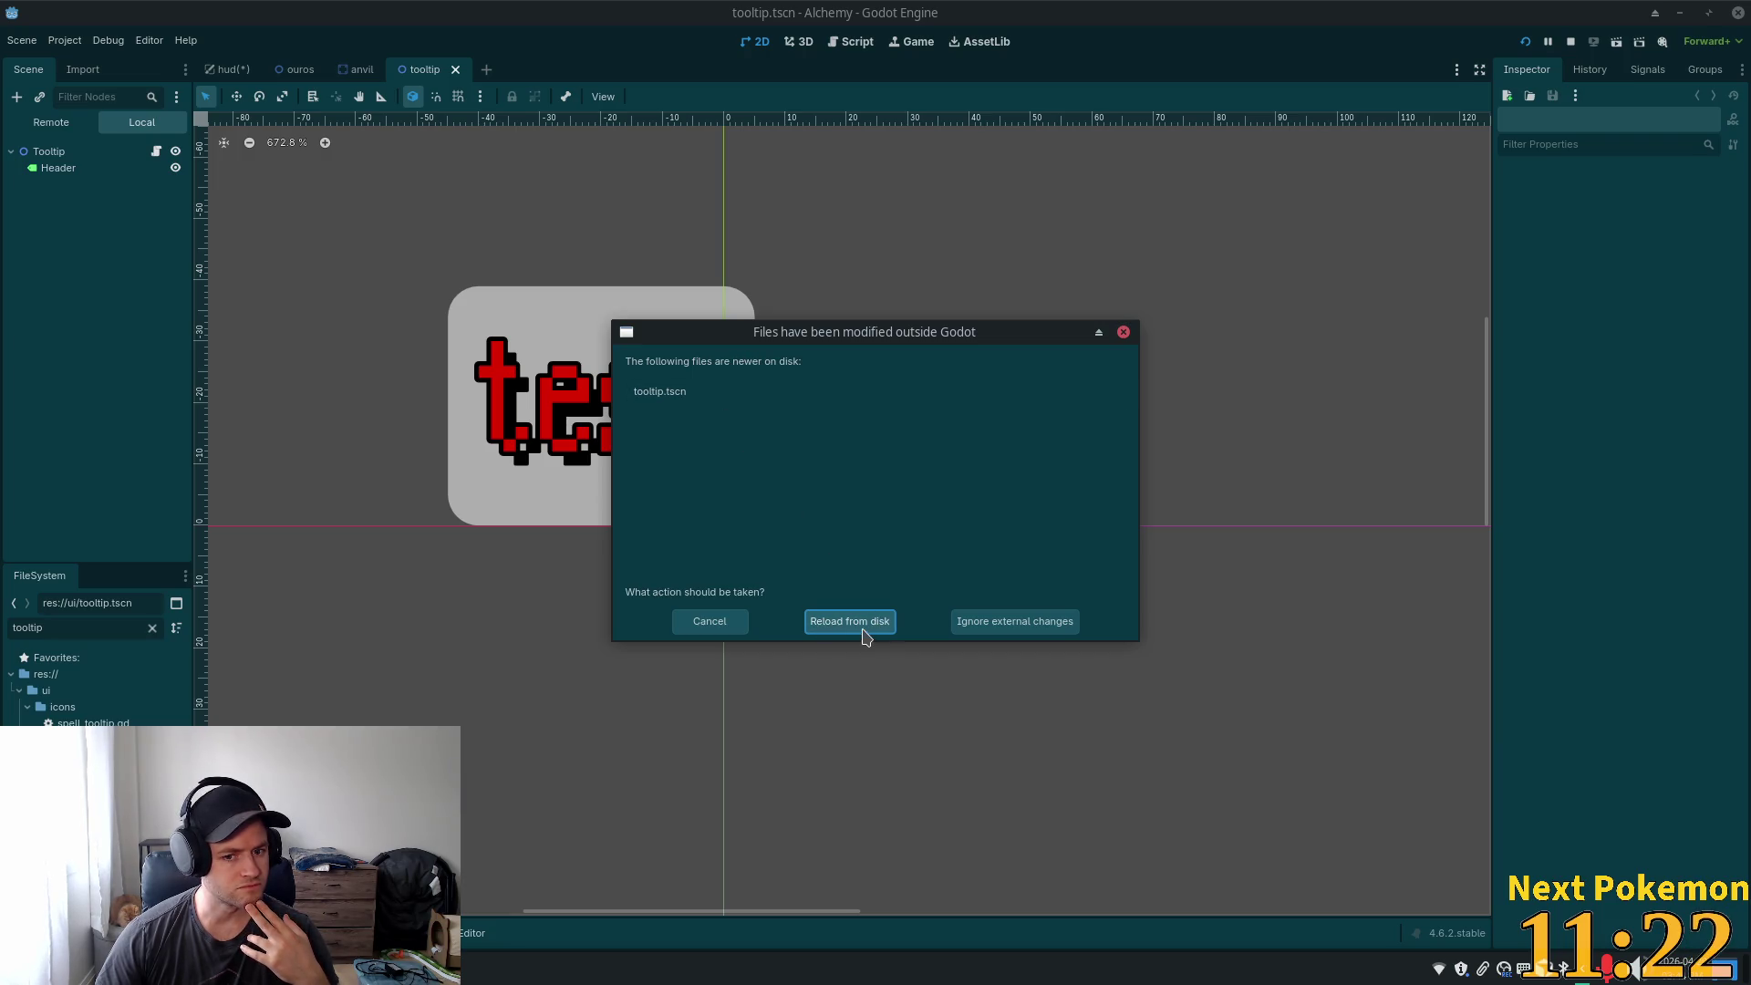
- Reload tooltip.tscn from disk and open the Tooltip node's tooltip.gd script
click(861, 626)
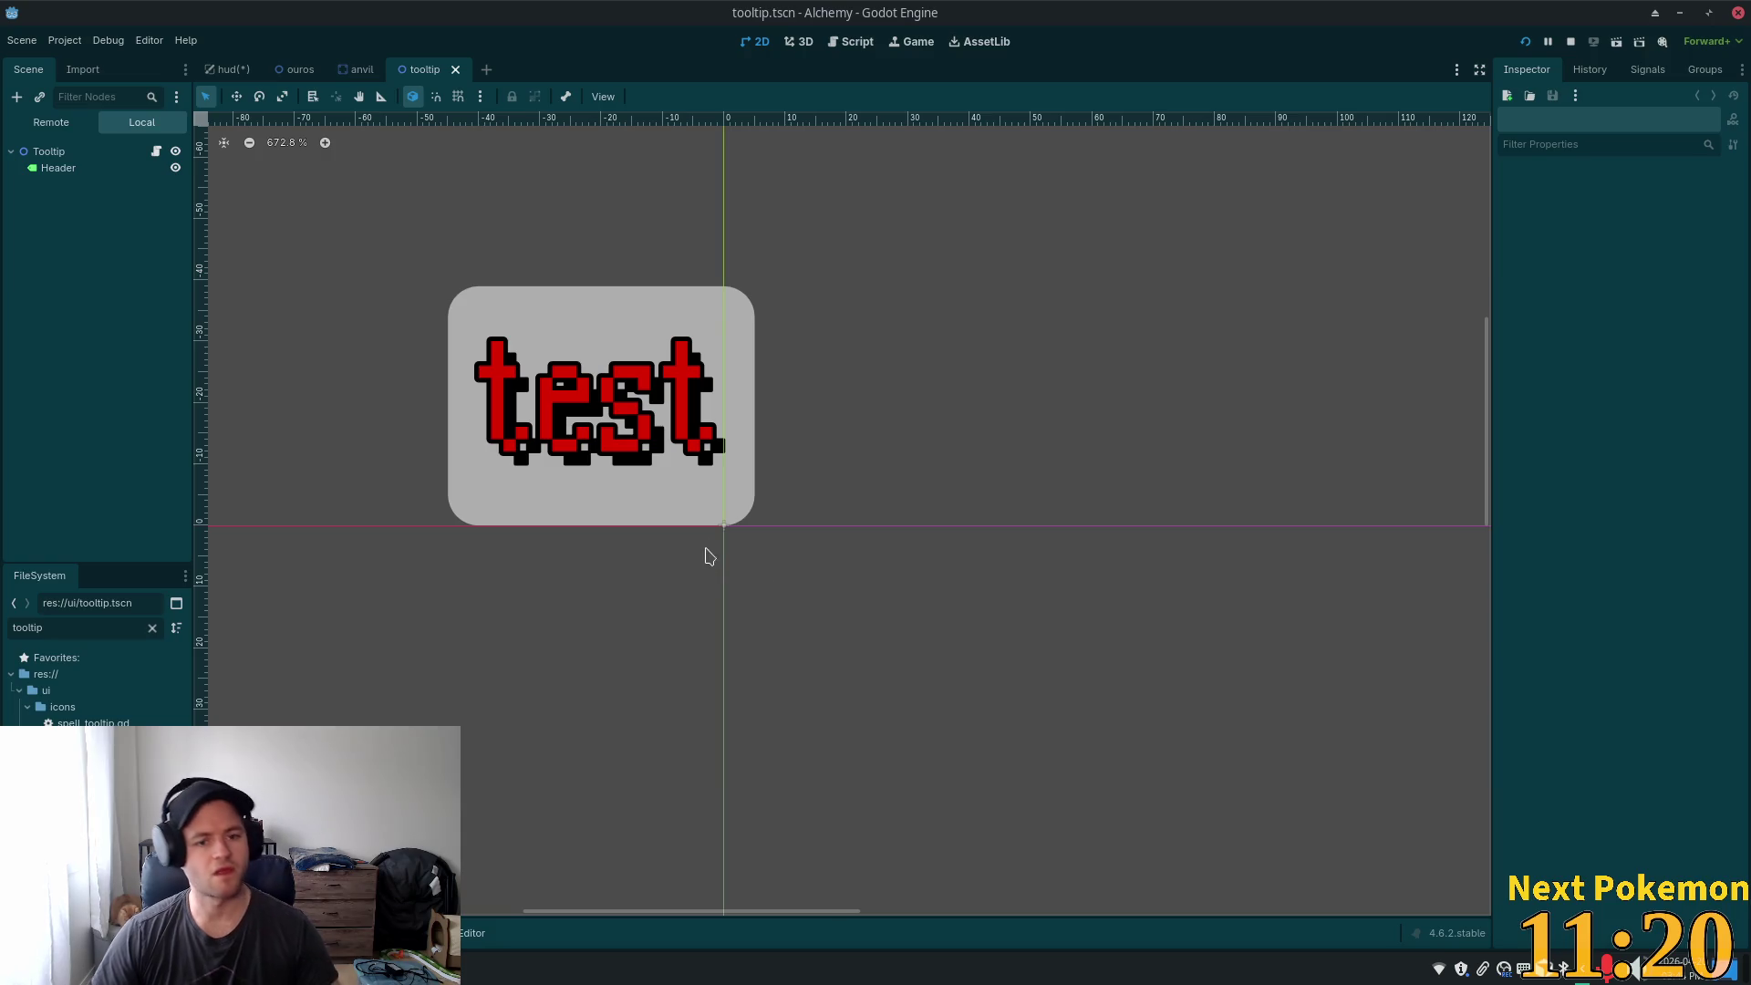
click(154, 157)
- Review tooltip.gd's _ready function, sign_mouse_exit connection and item null check
click(917, 445)
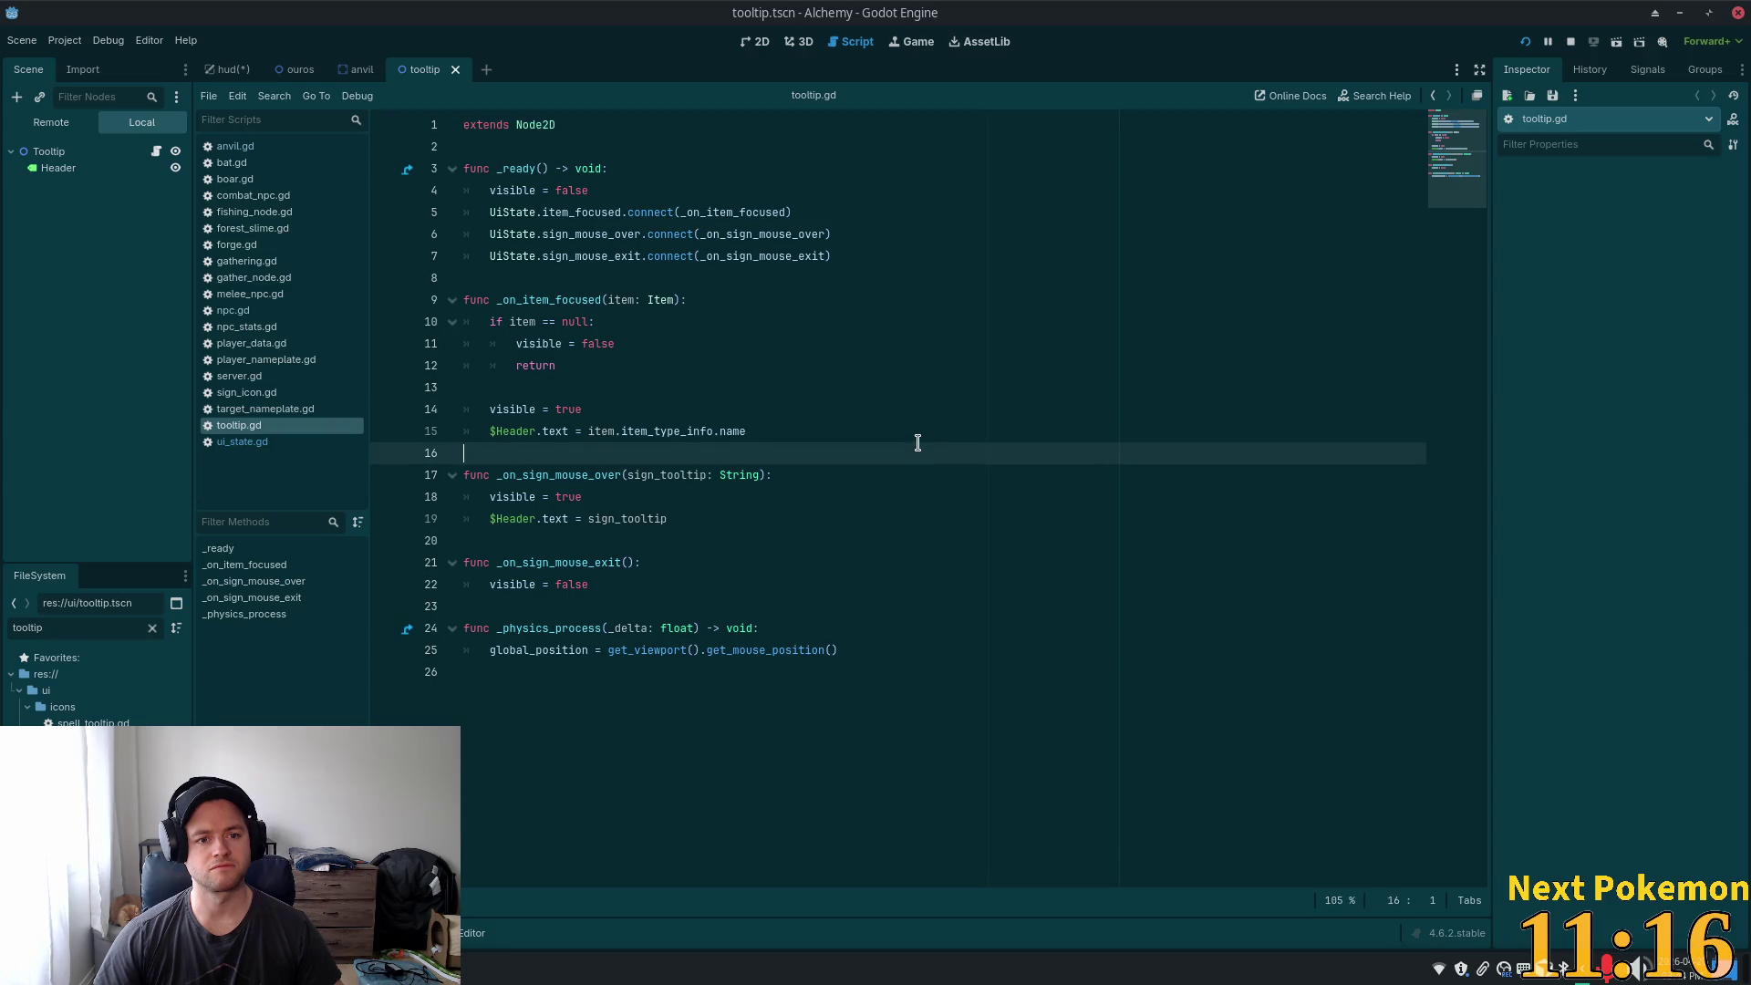
click(723, 321)
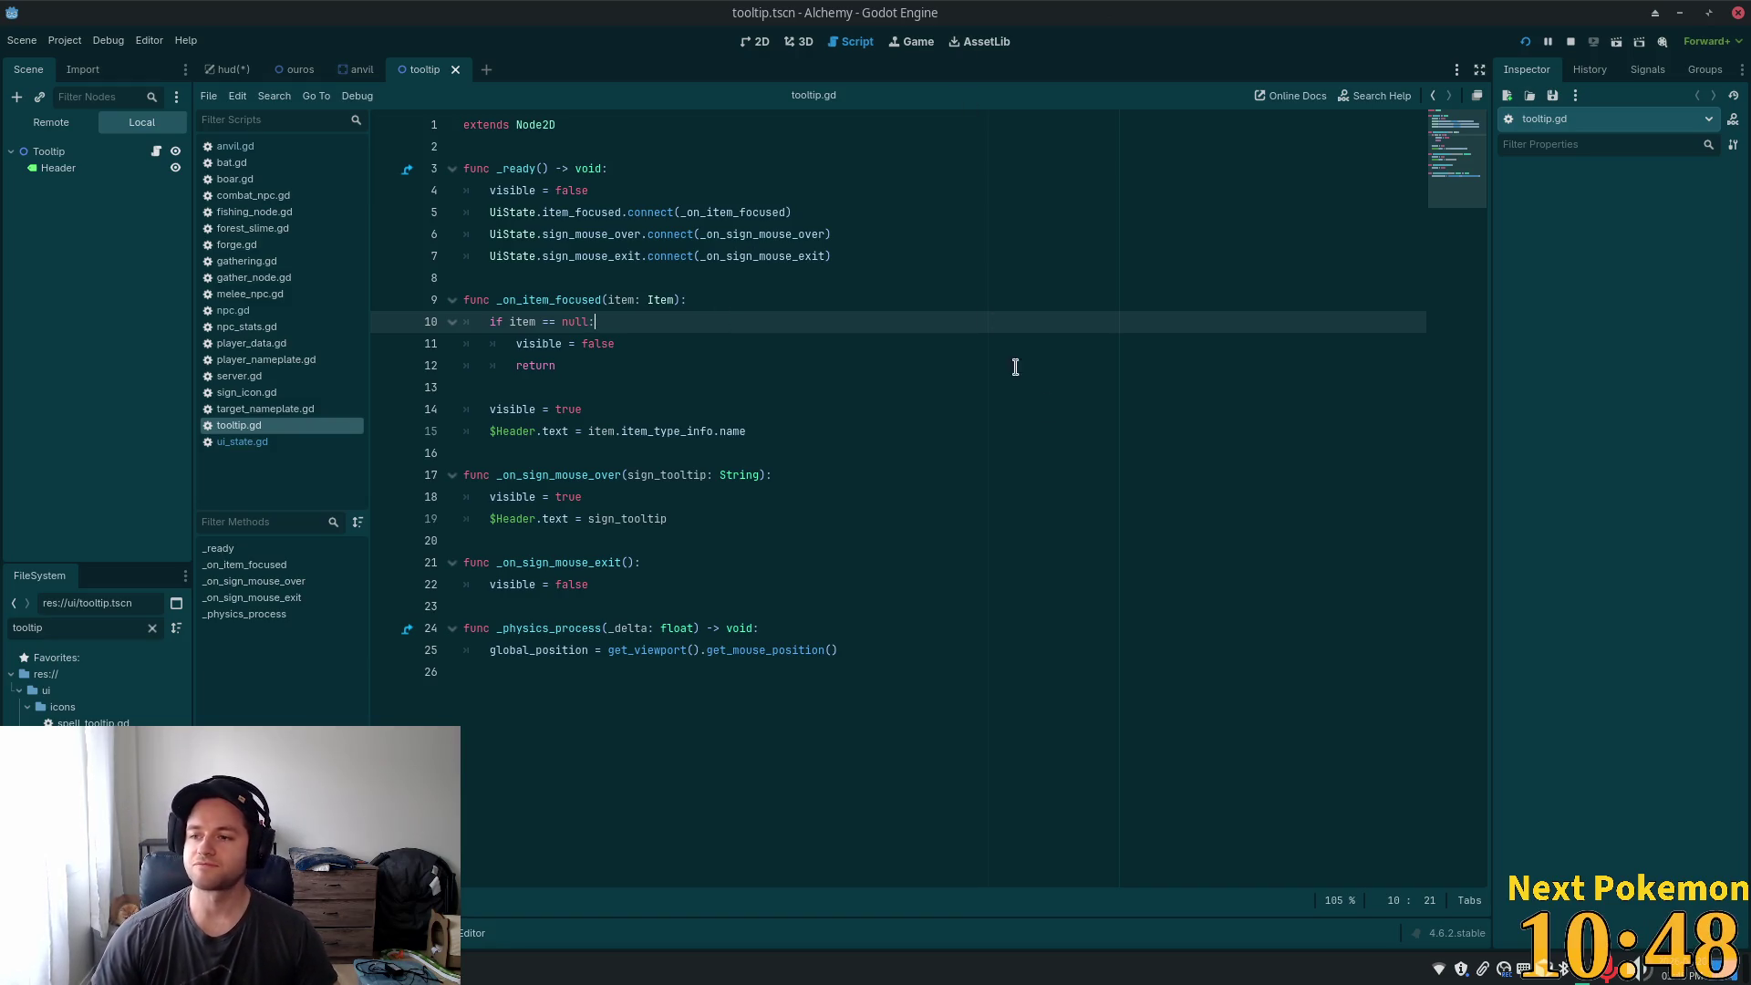
click(623, 256)
click(573, 169)
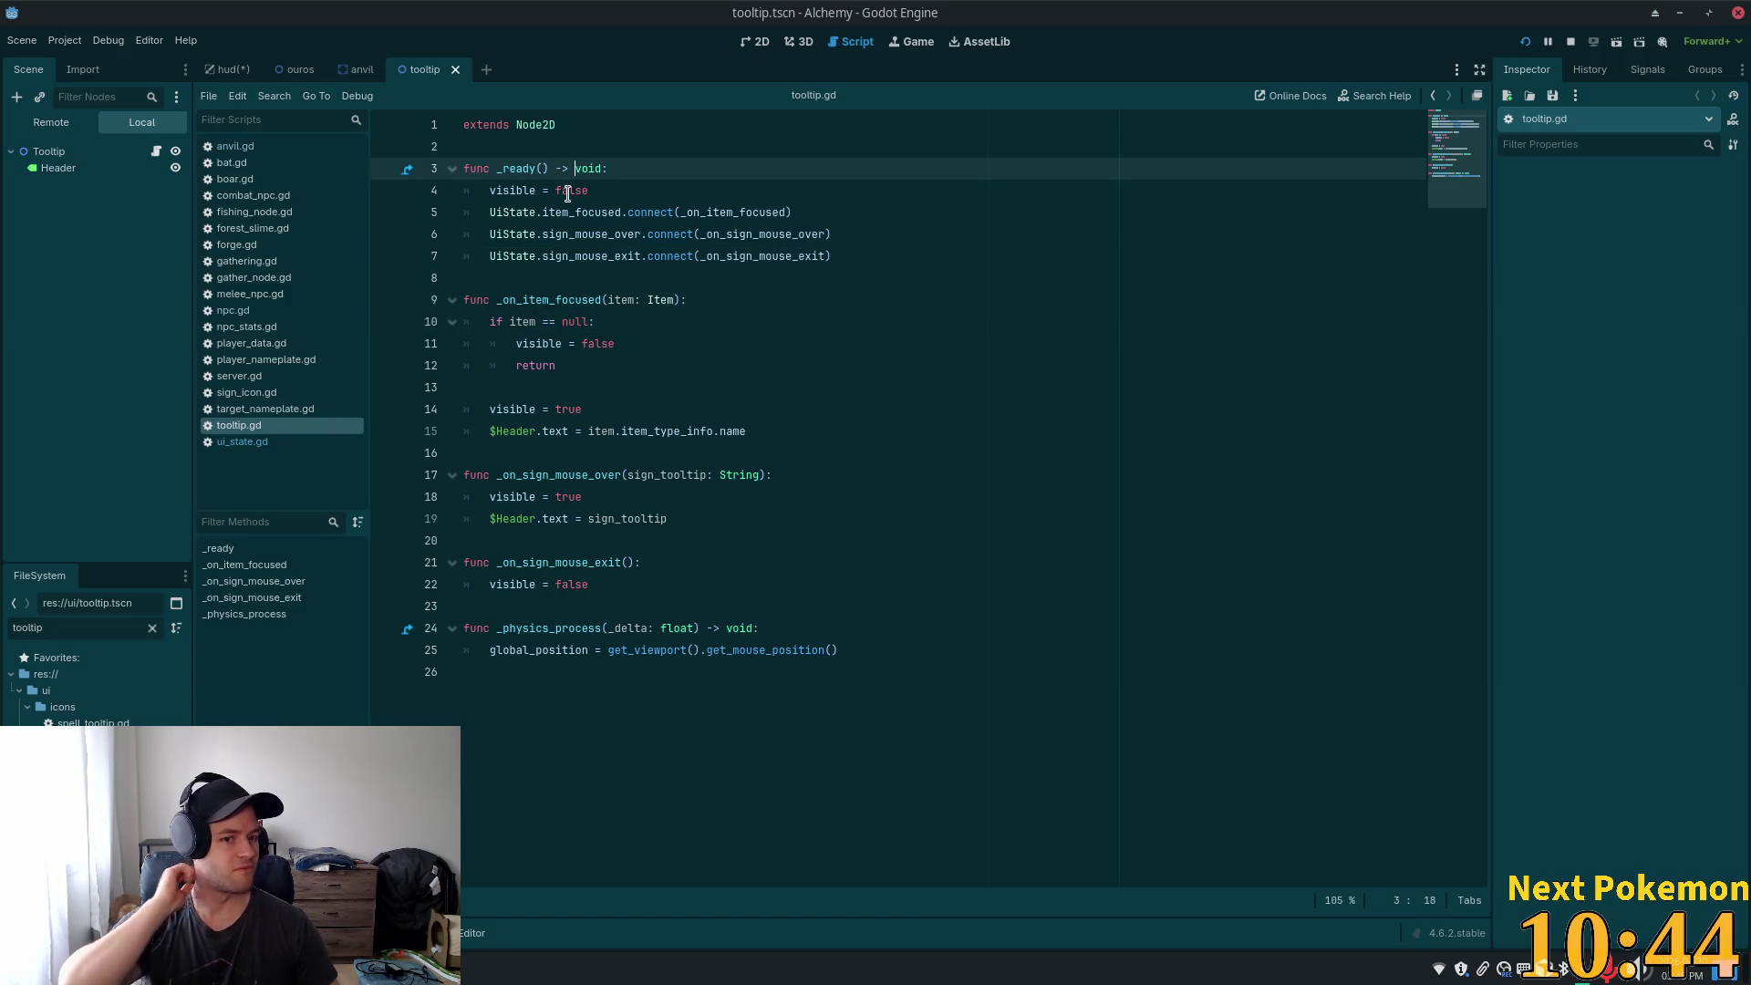
click(667, 392)
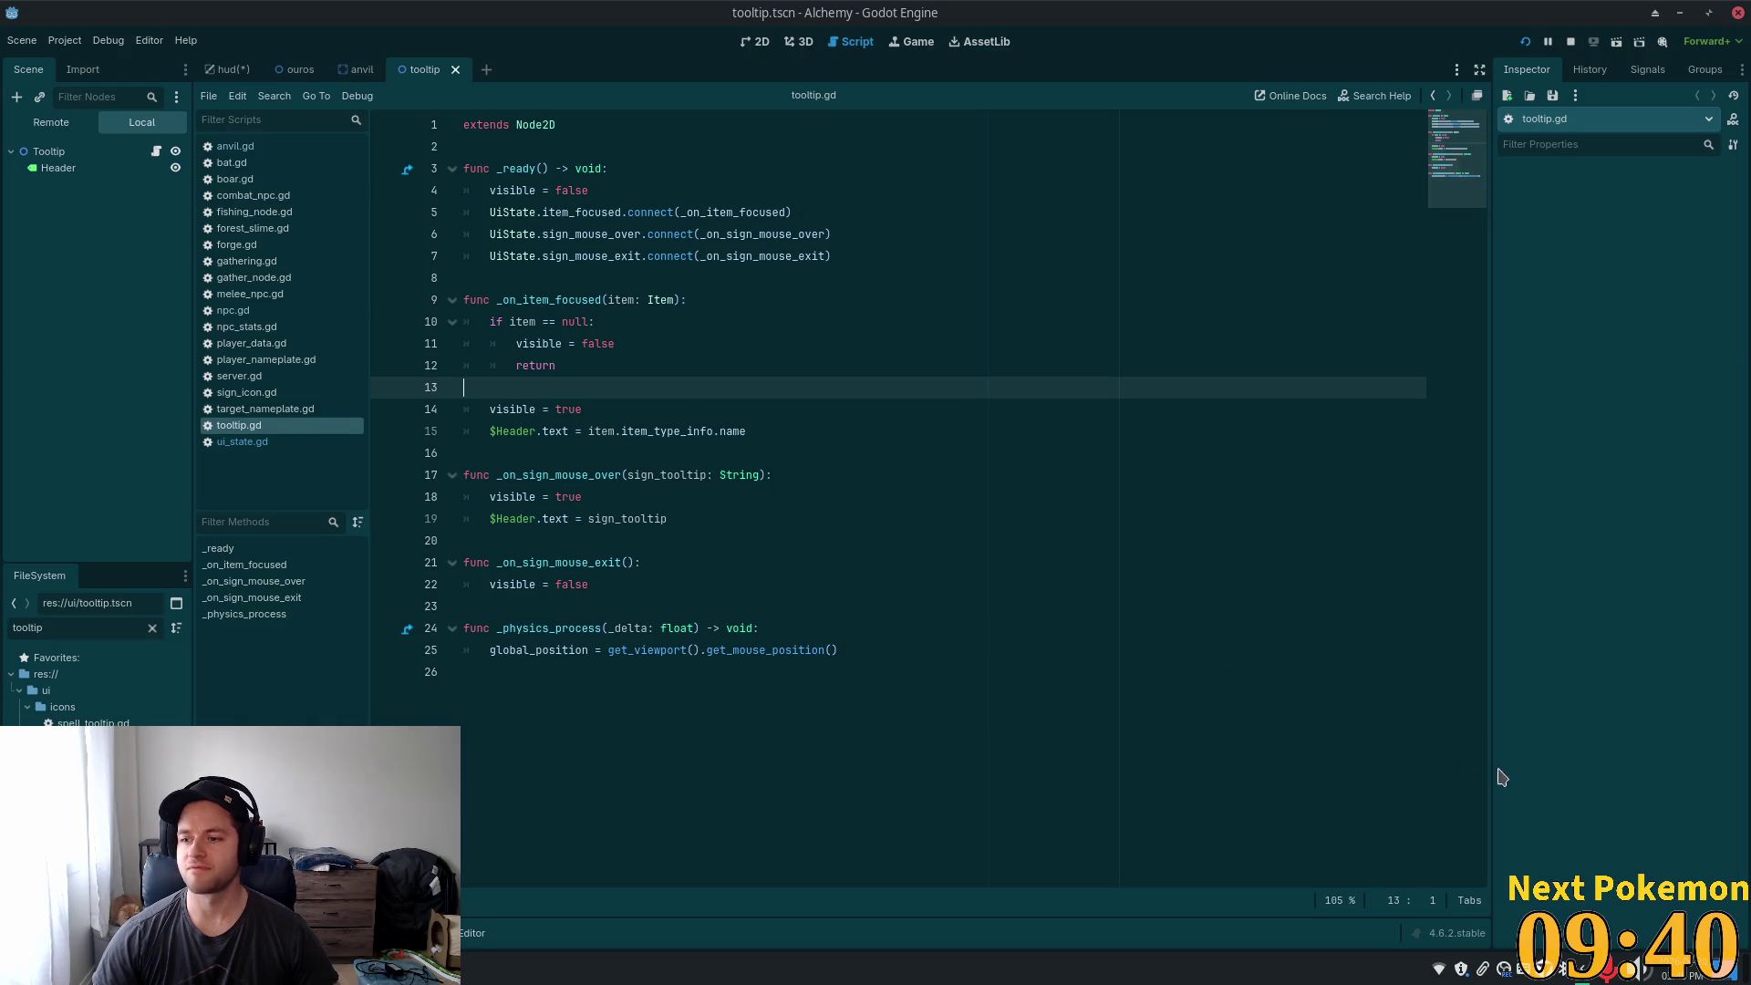
click(609, 502)
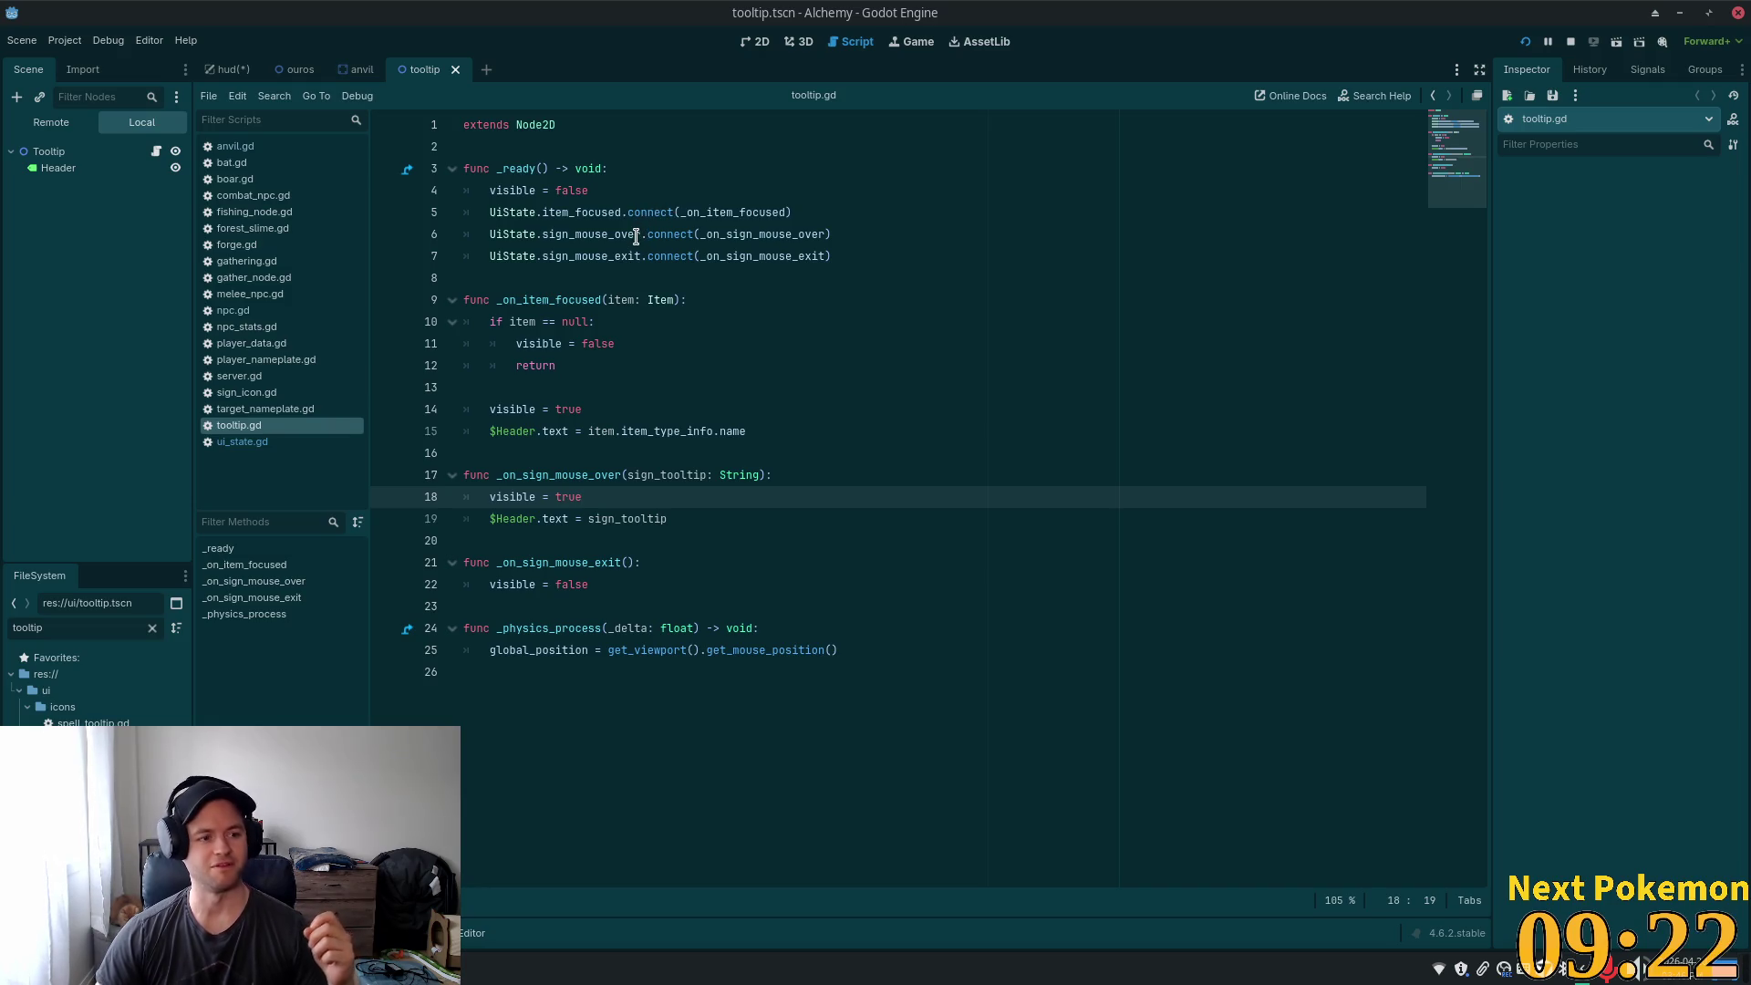
mouse_move(636, 237)
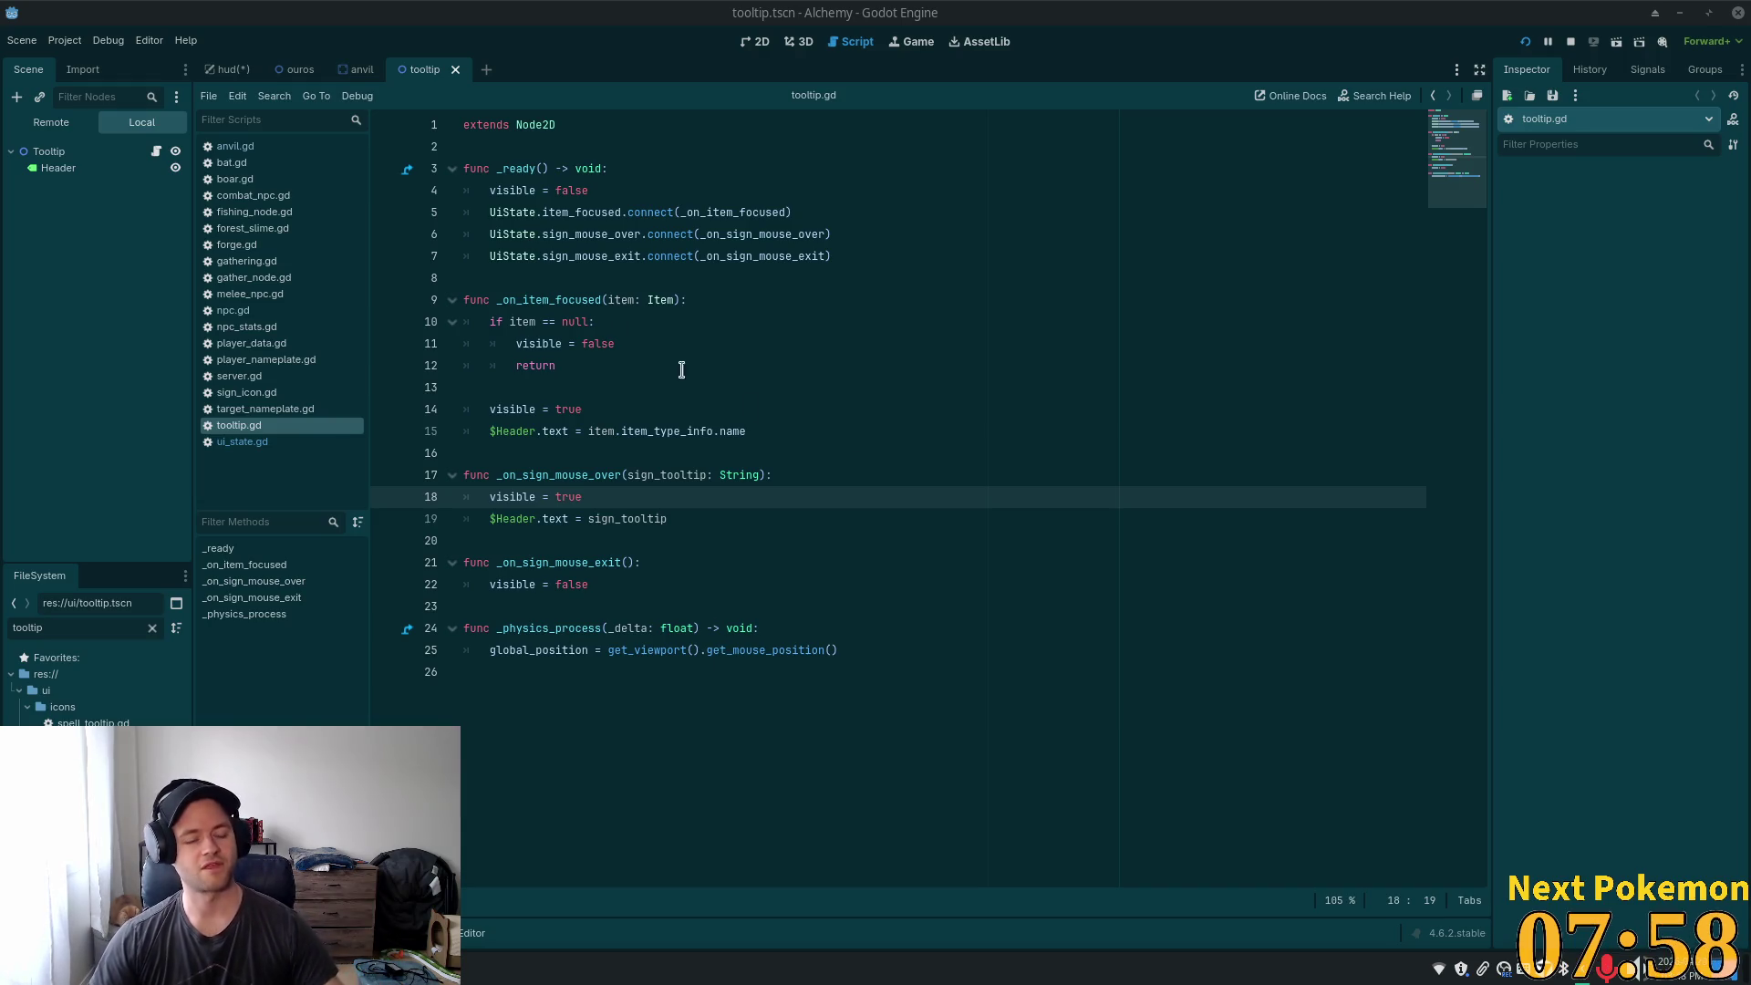
- Check lines 14–16 of tooltip.gd, then select the 'tooltip' filter text in the FileSystem dock
click(875, 453)
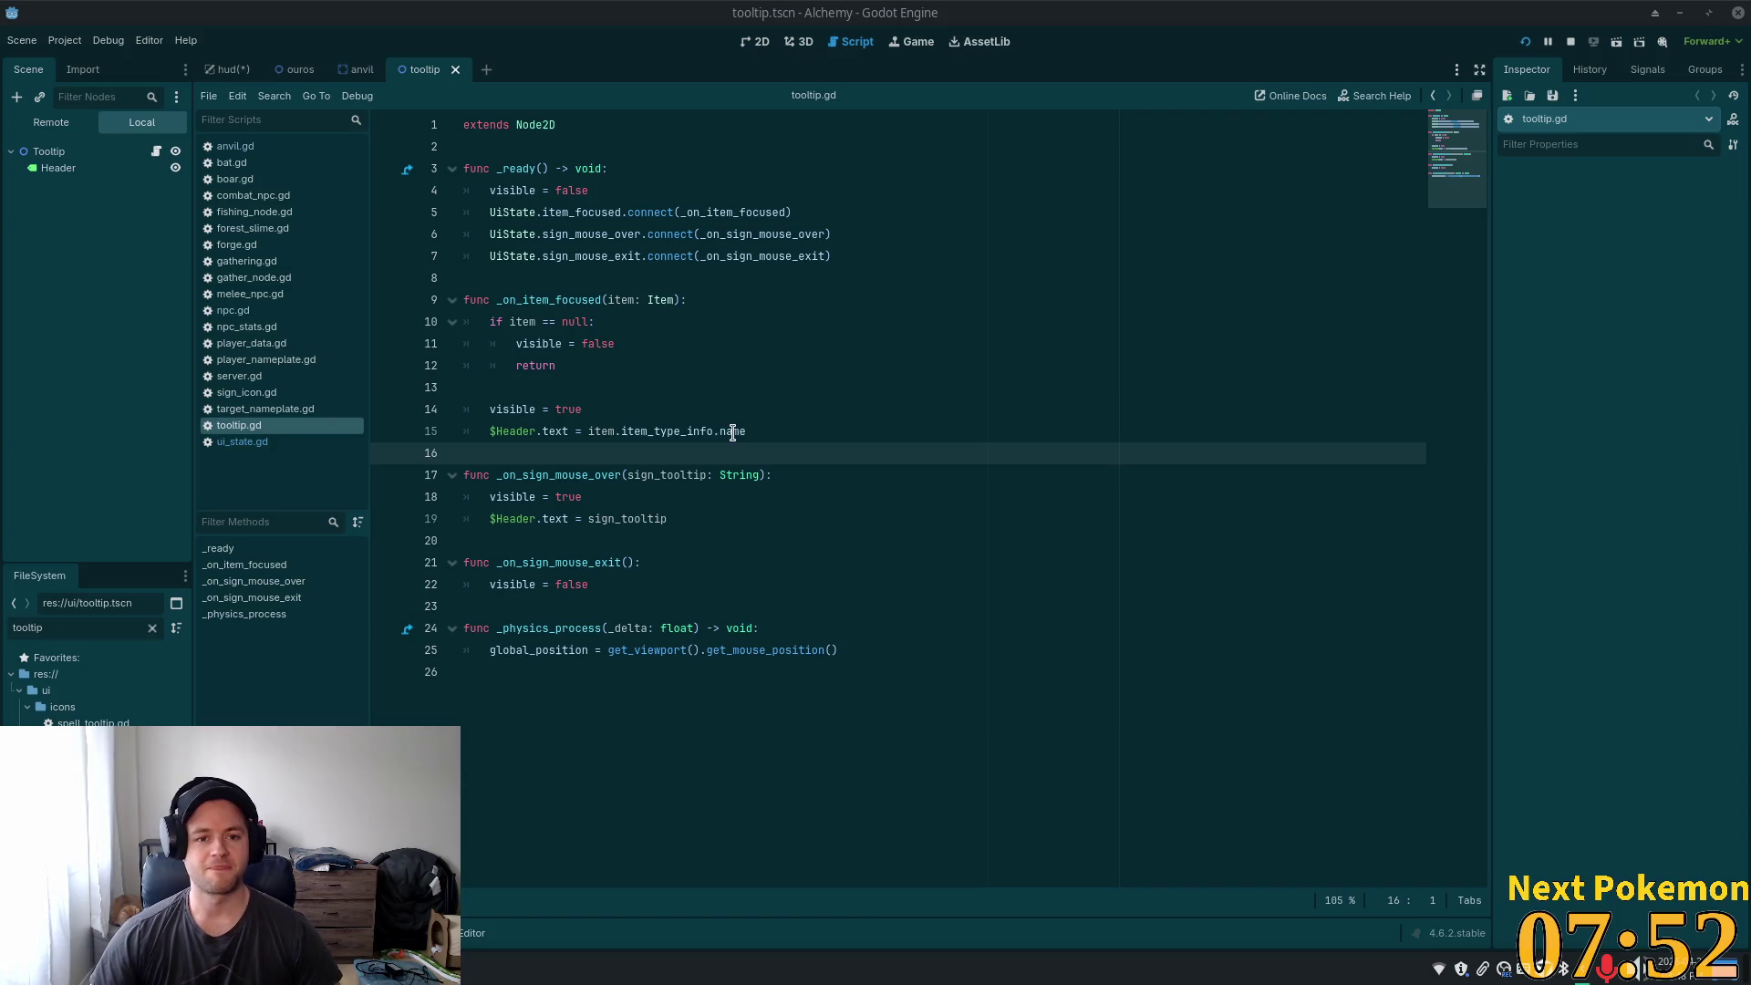
click(733, 402)
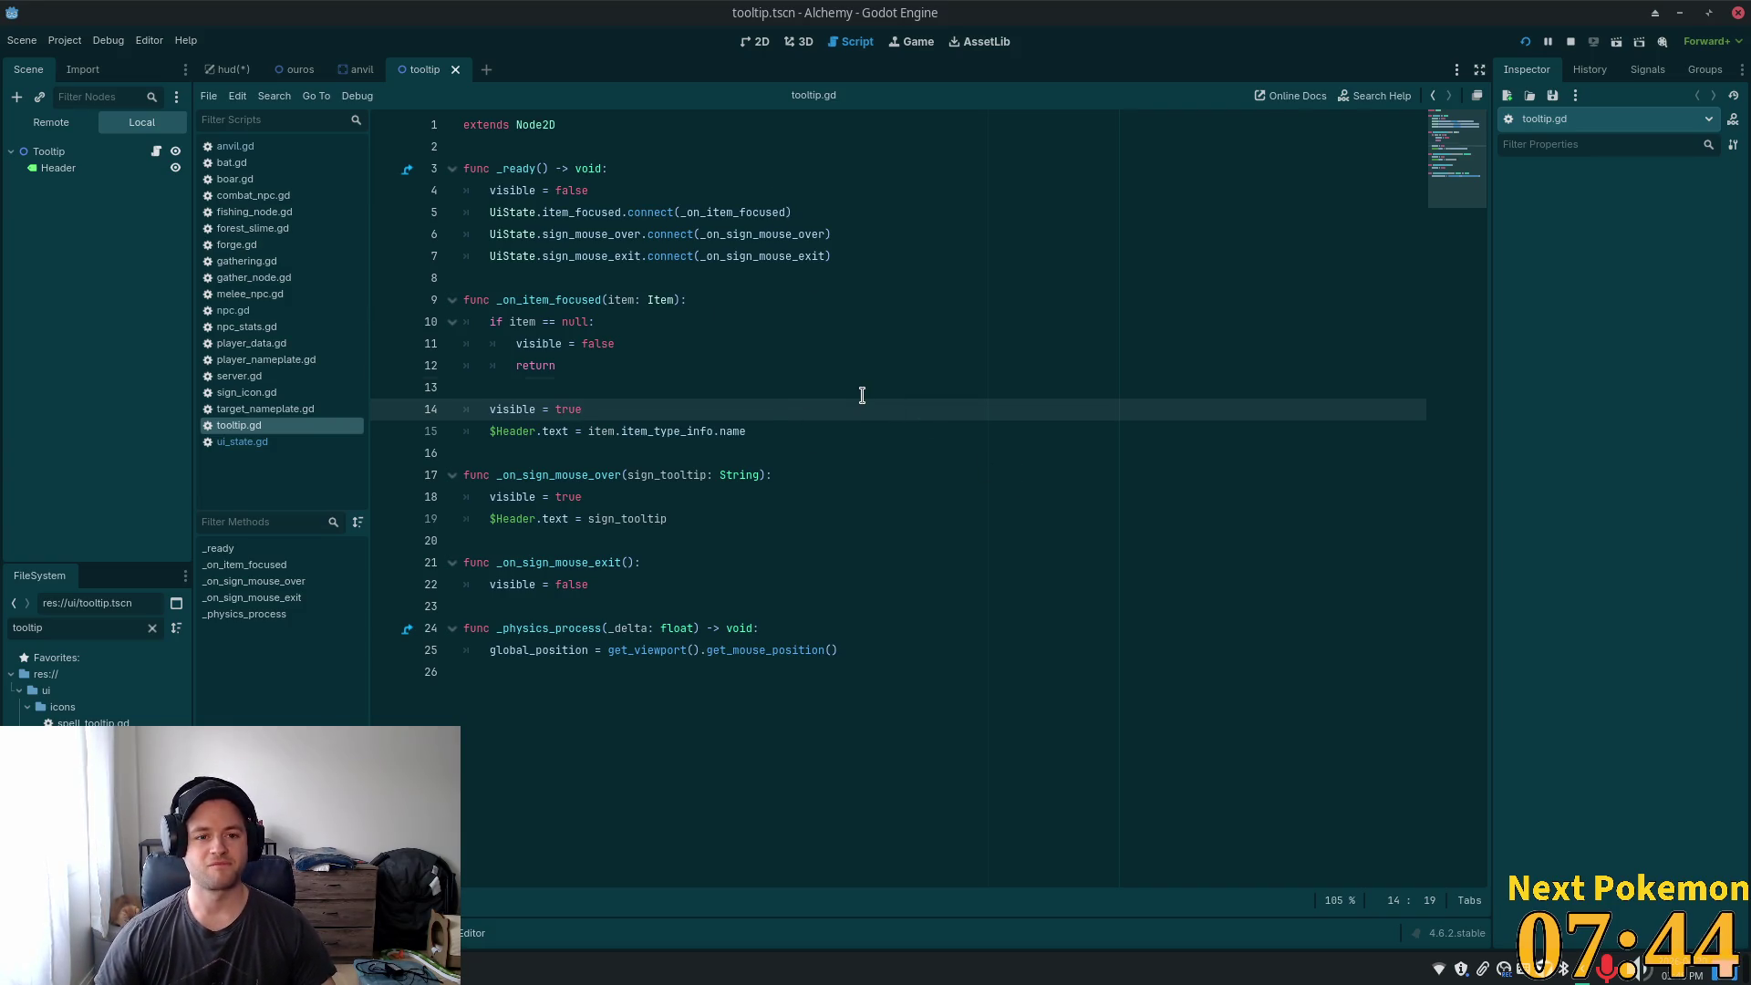
click(598, 452)
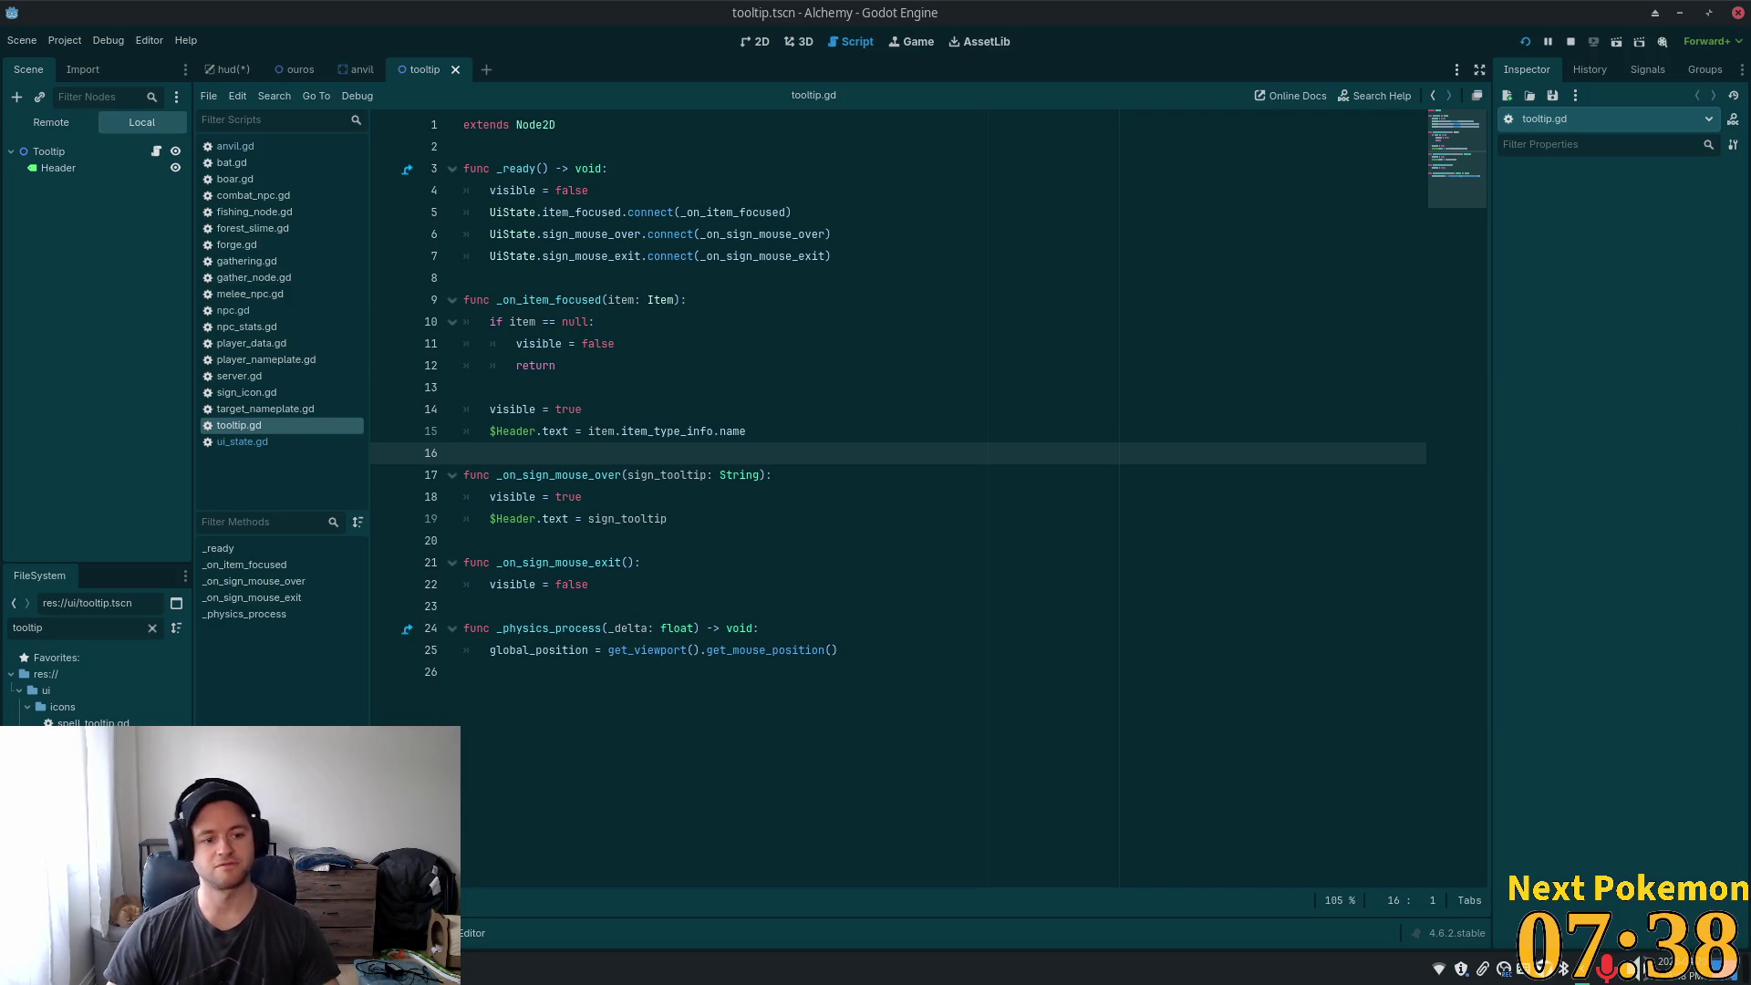
double_click(55, 627)
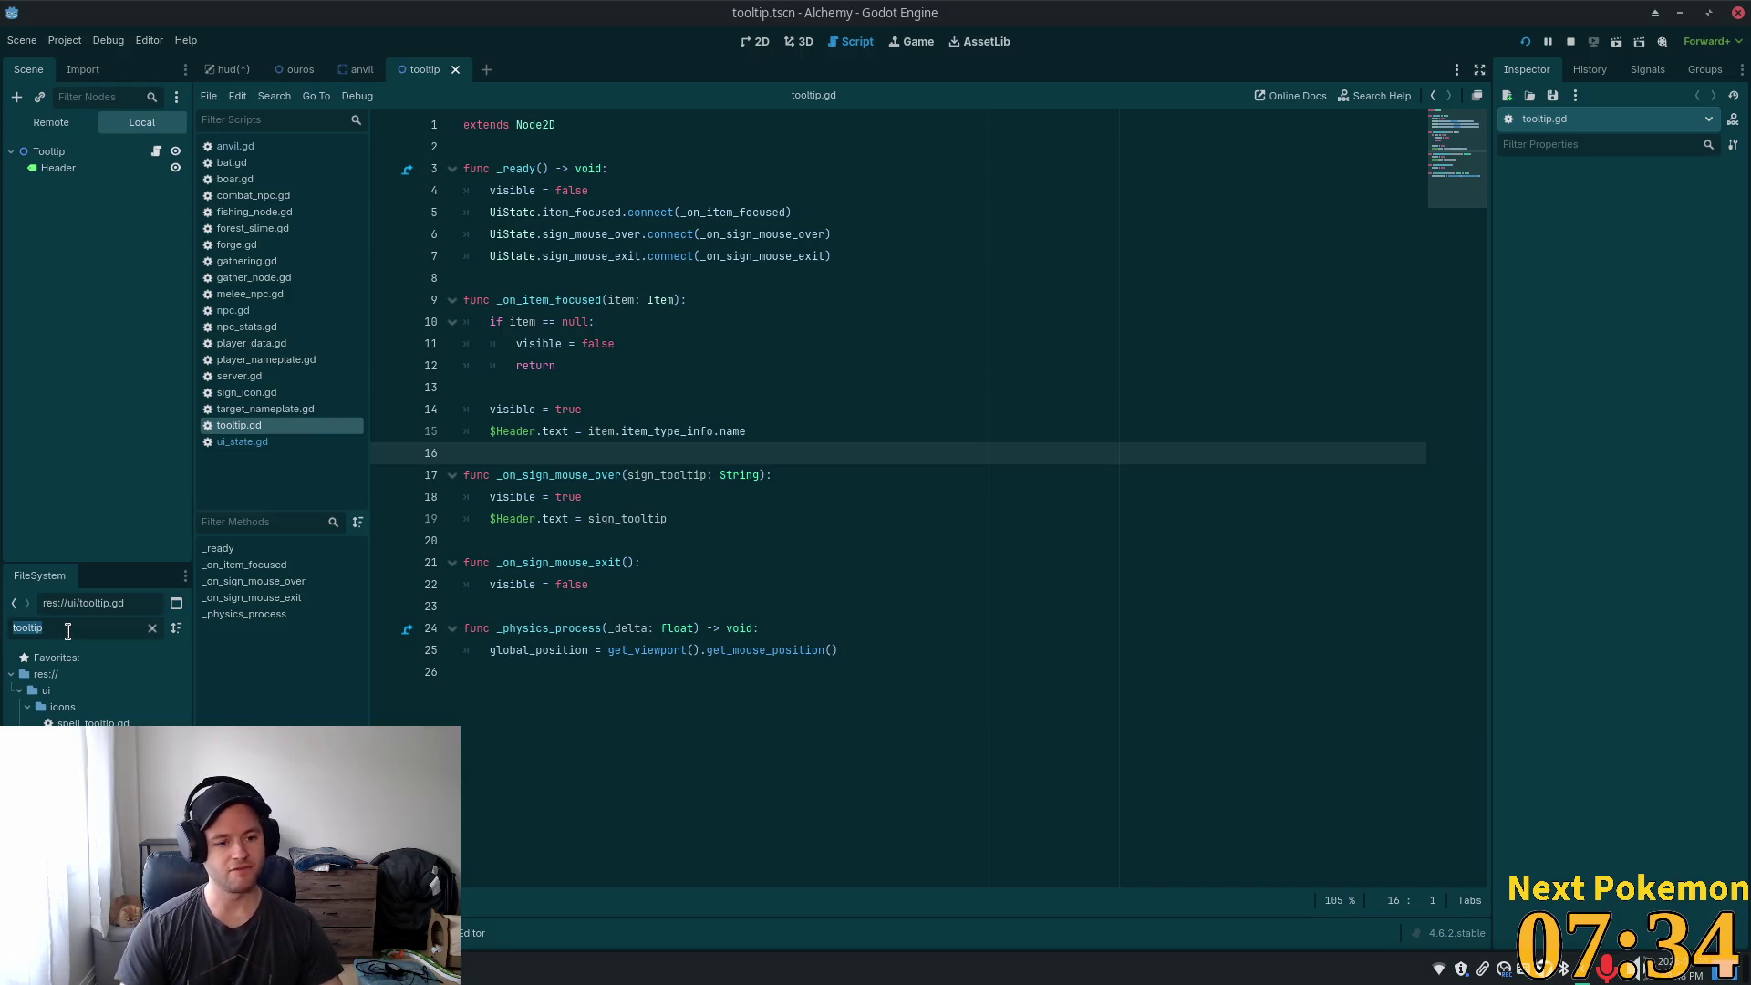
- Open npc_tooltip.tscn in the 2D view and select its Header label
double_click(87, 739)
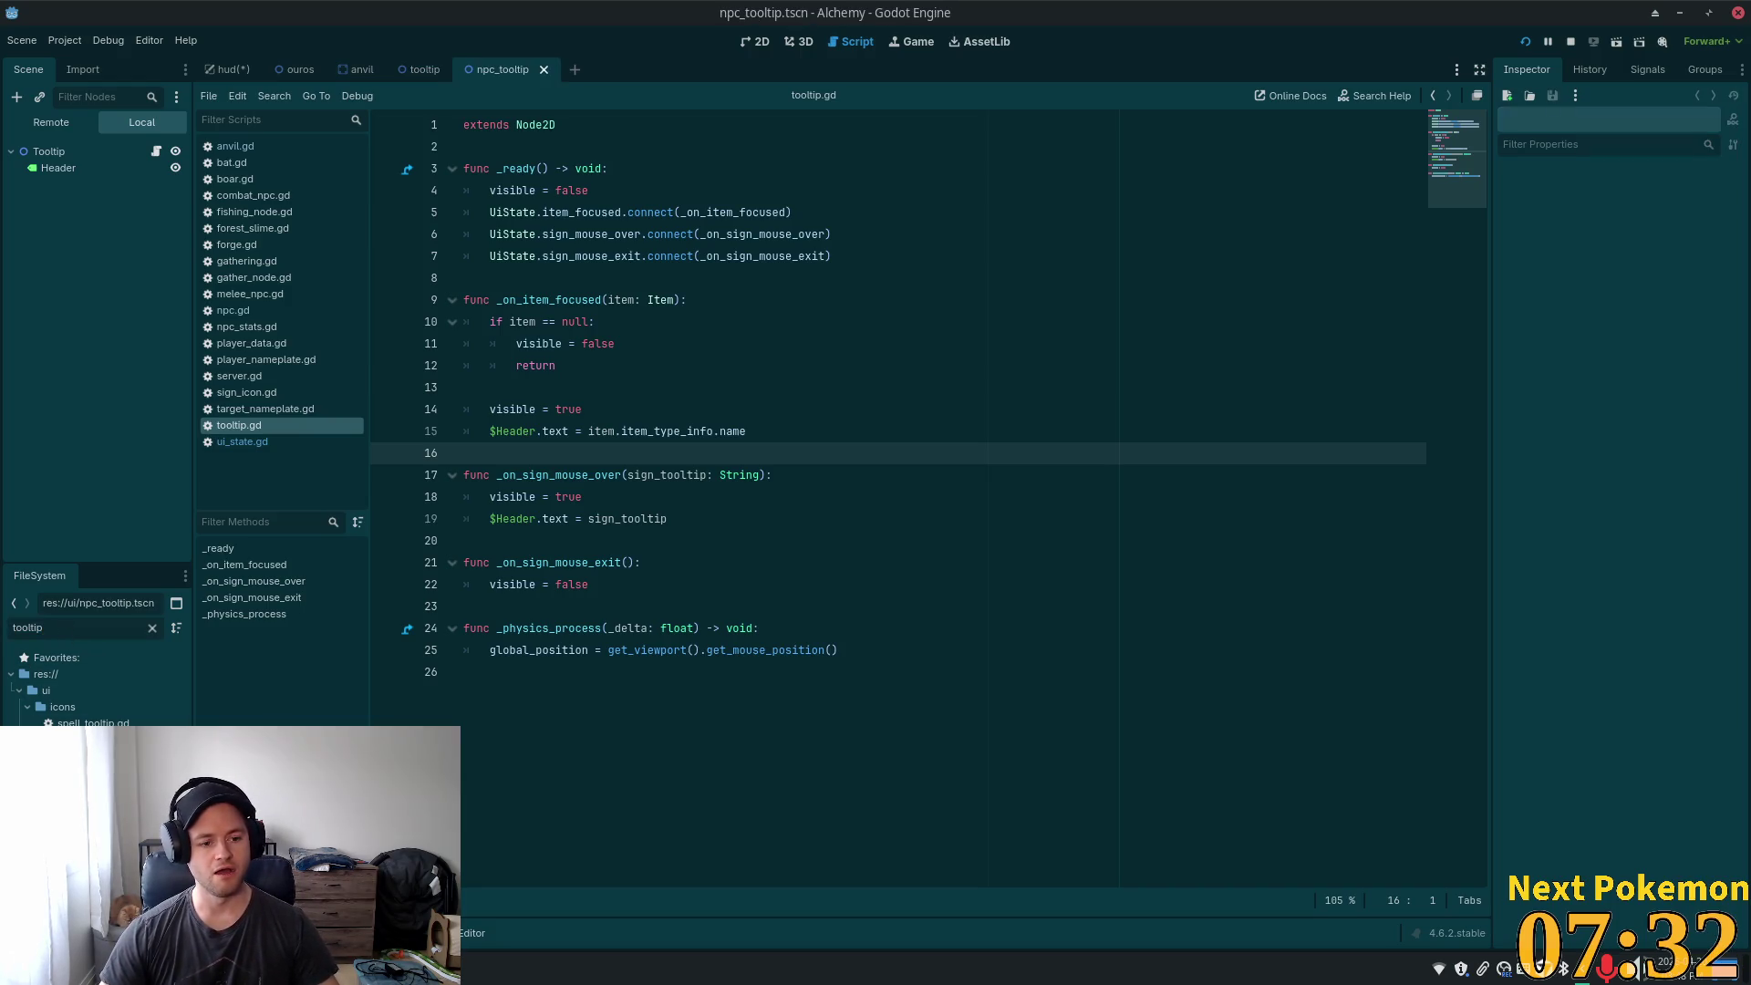
click(758, 47)
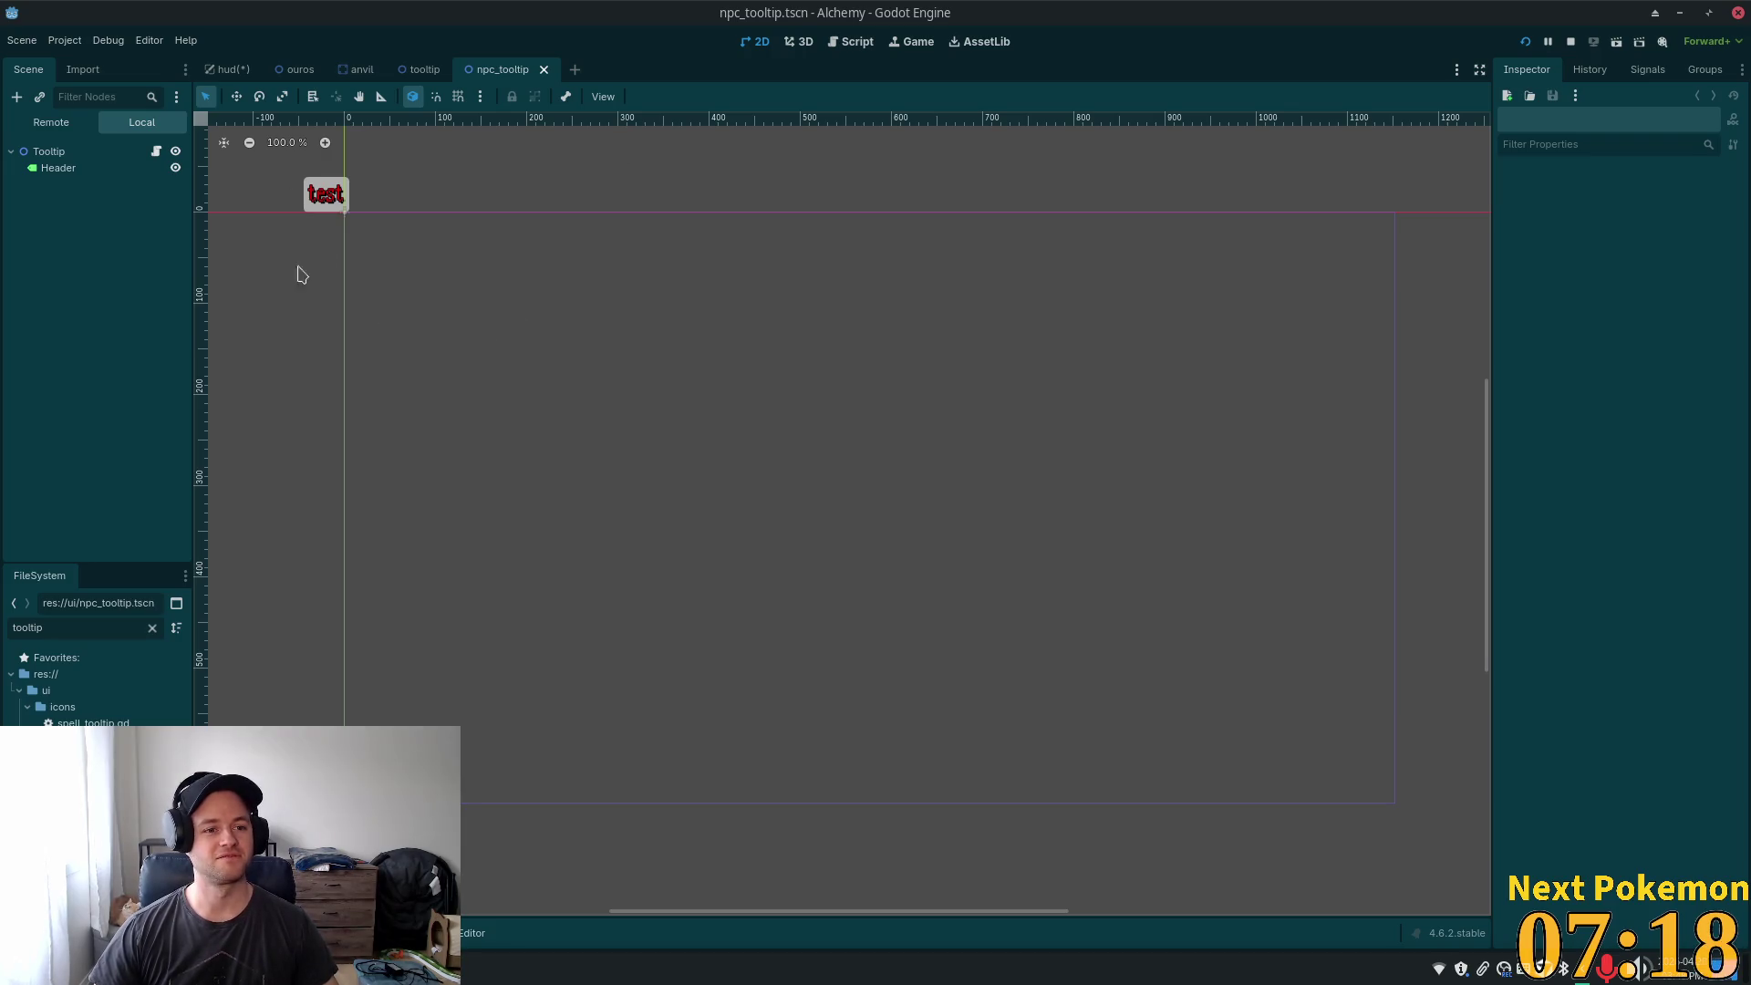
click(89, 166)
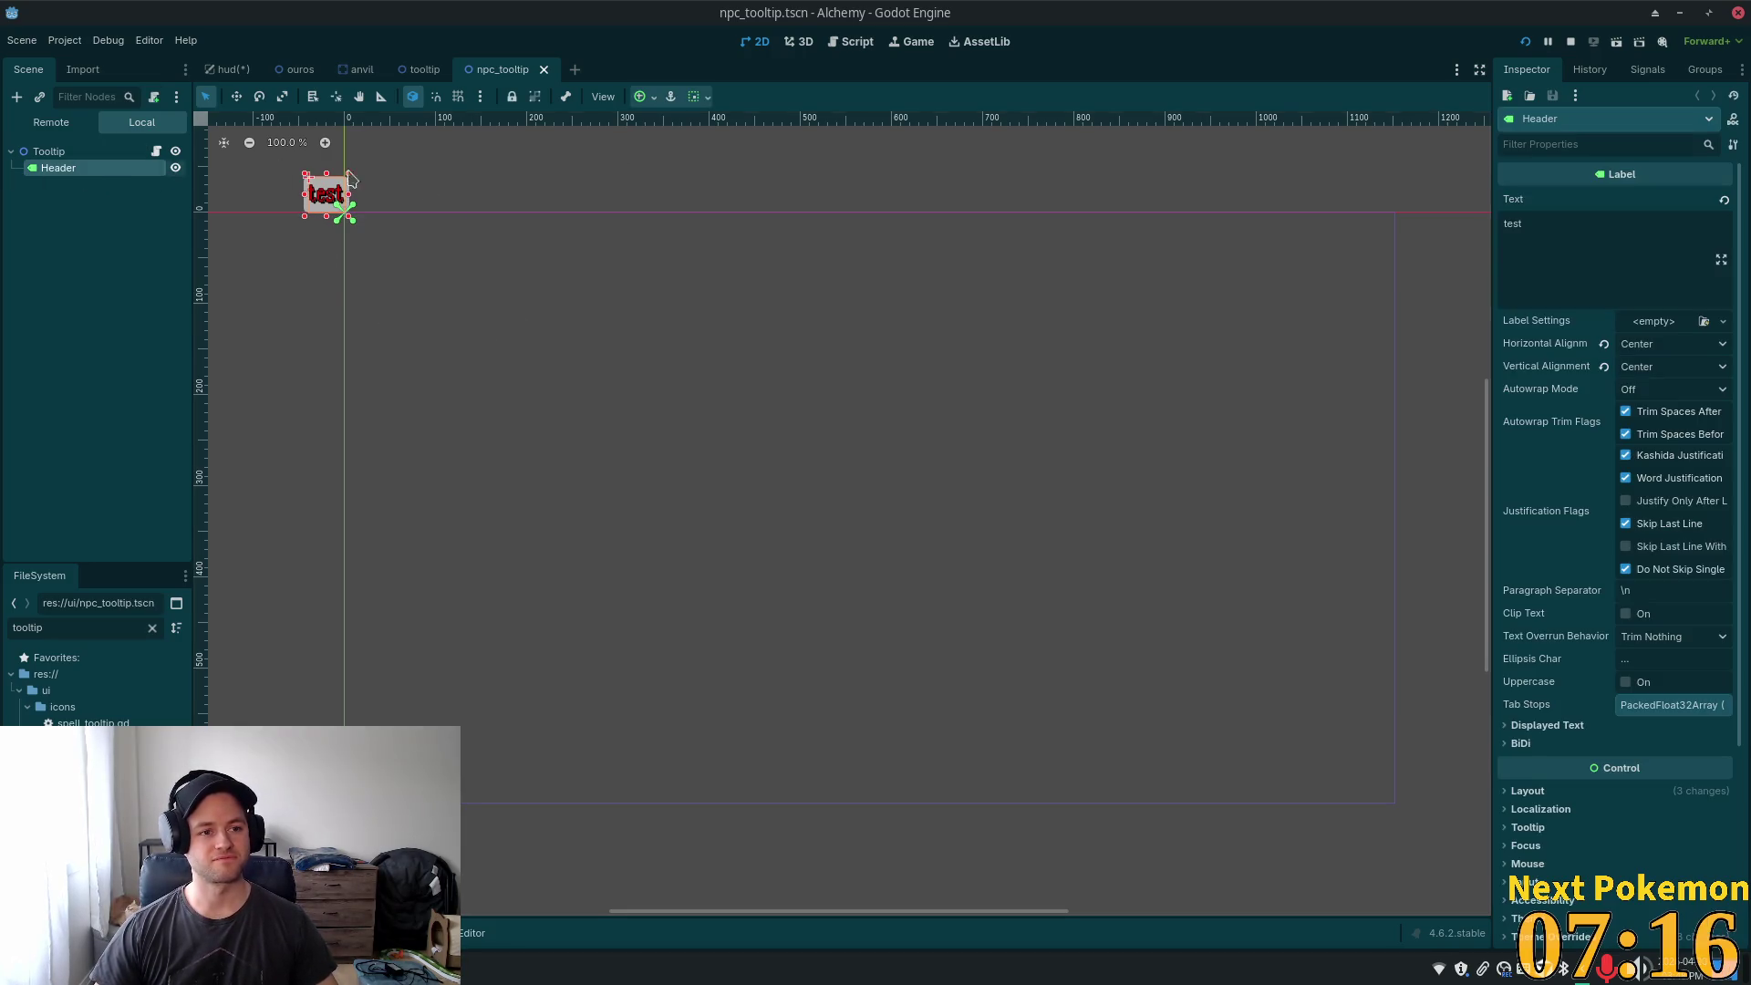
- Rename the Header label to NpcName and centre the test label on the canvas
click(91, 167)
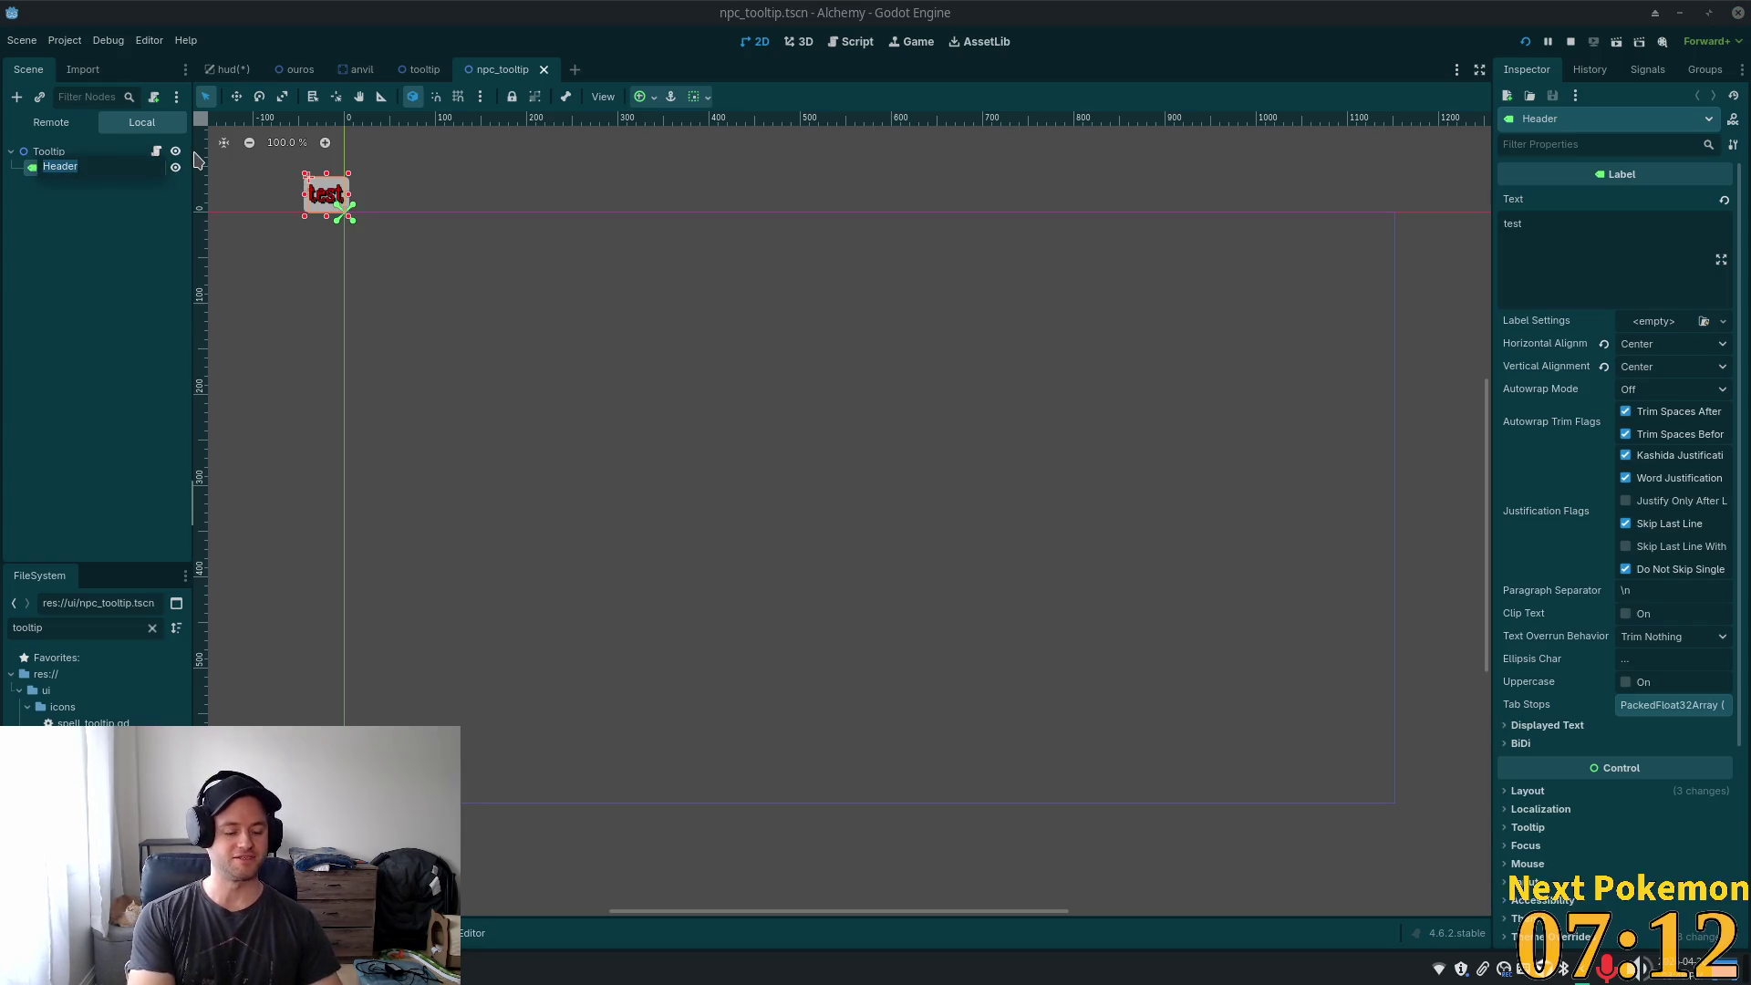
text(Npc)
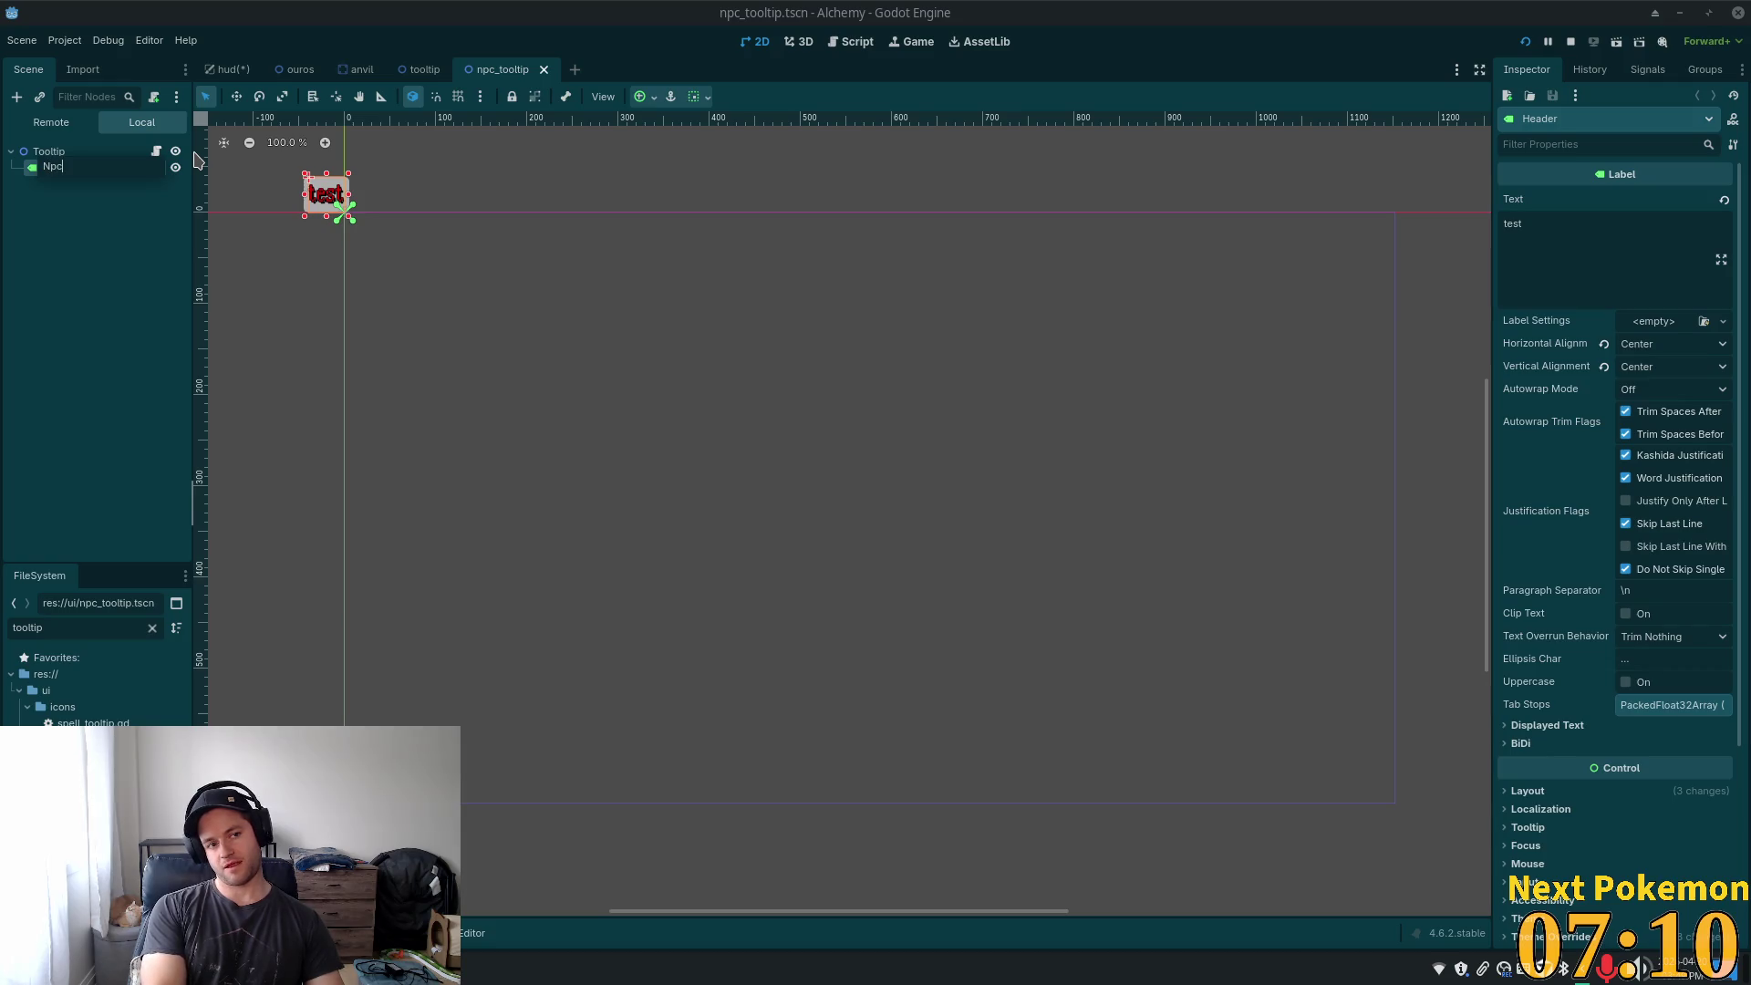
text(Name)
key(Return)
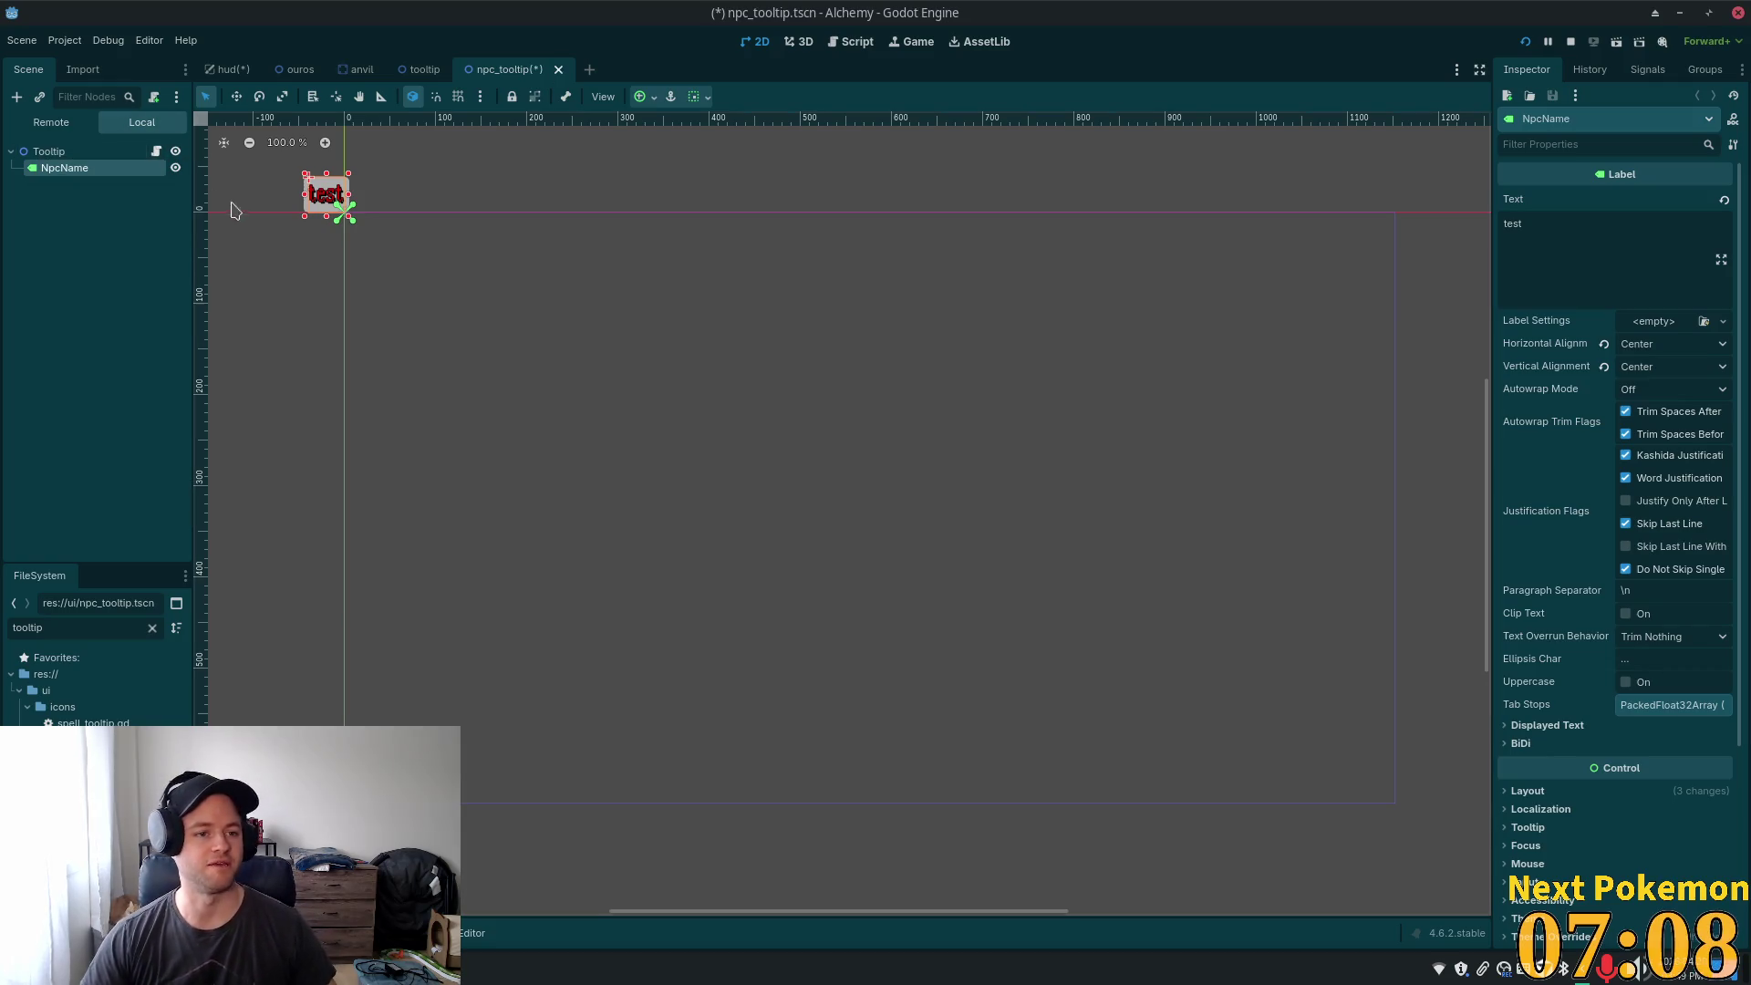
scroll(392, 282, up, 4)
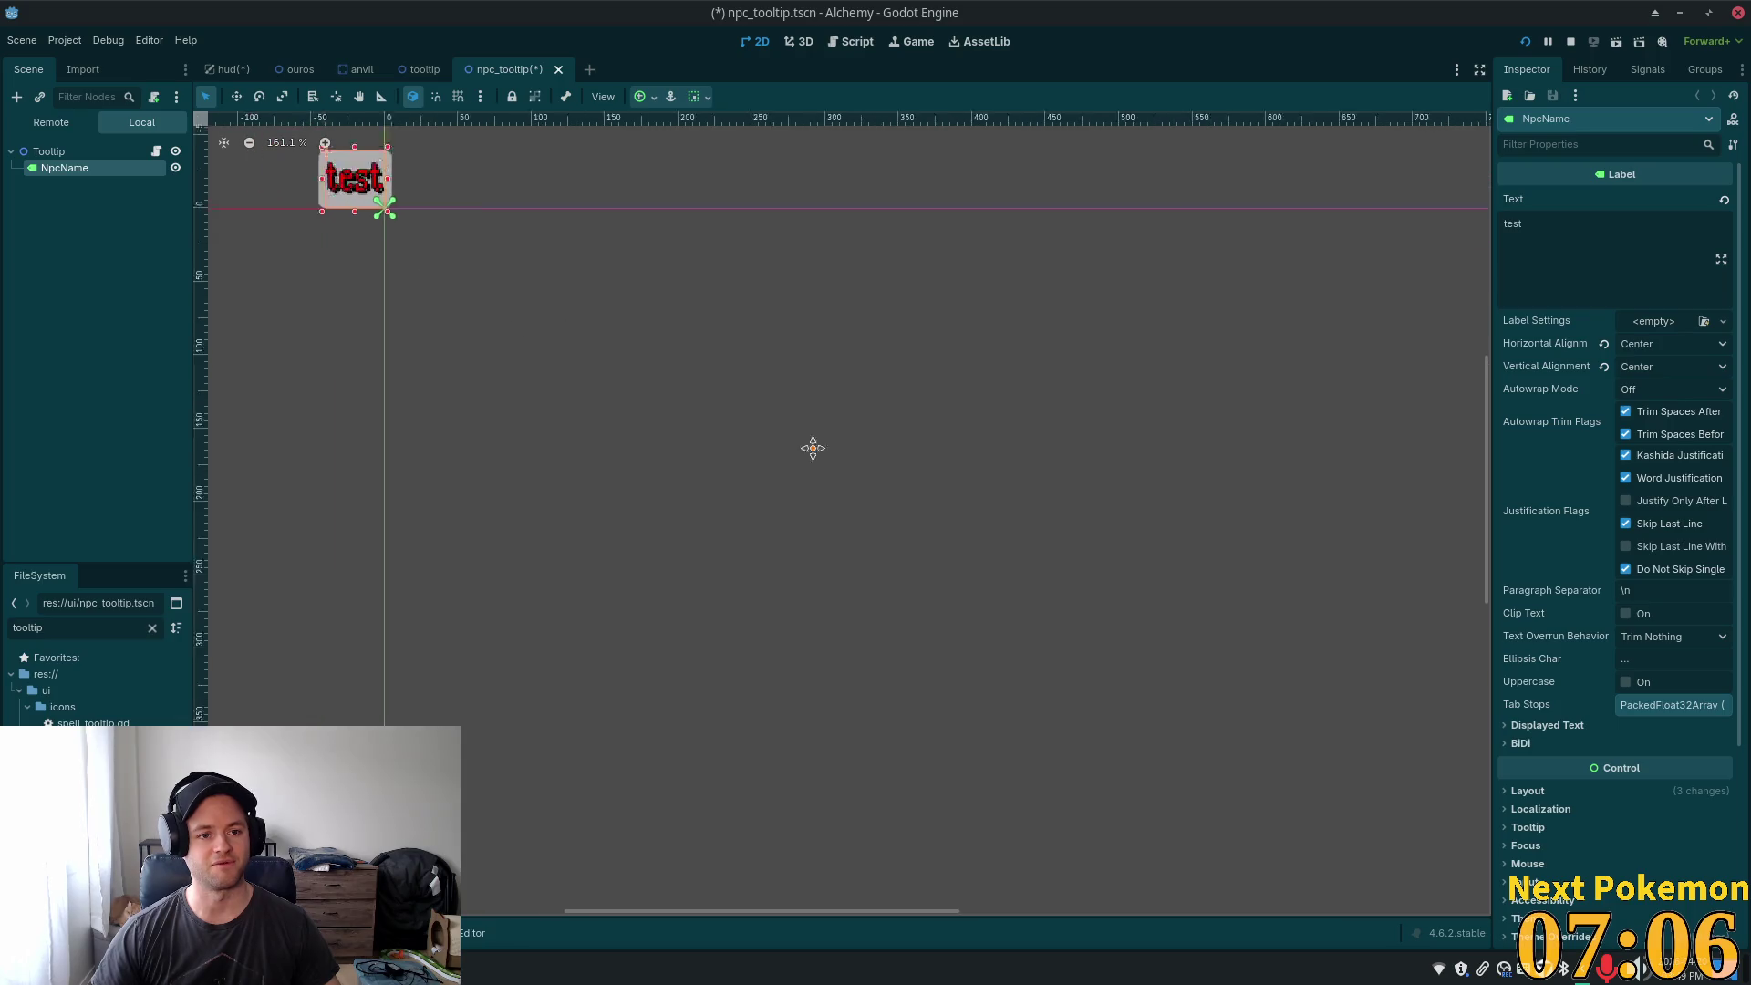
drag(813, 448, 848, 489)
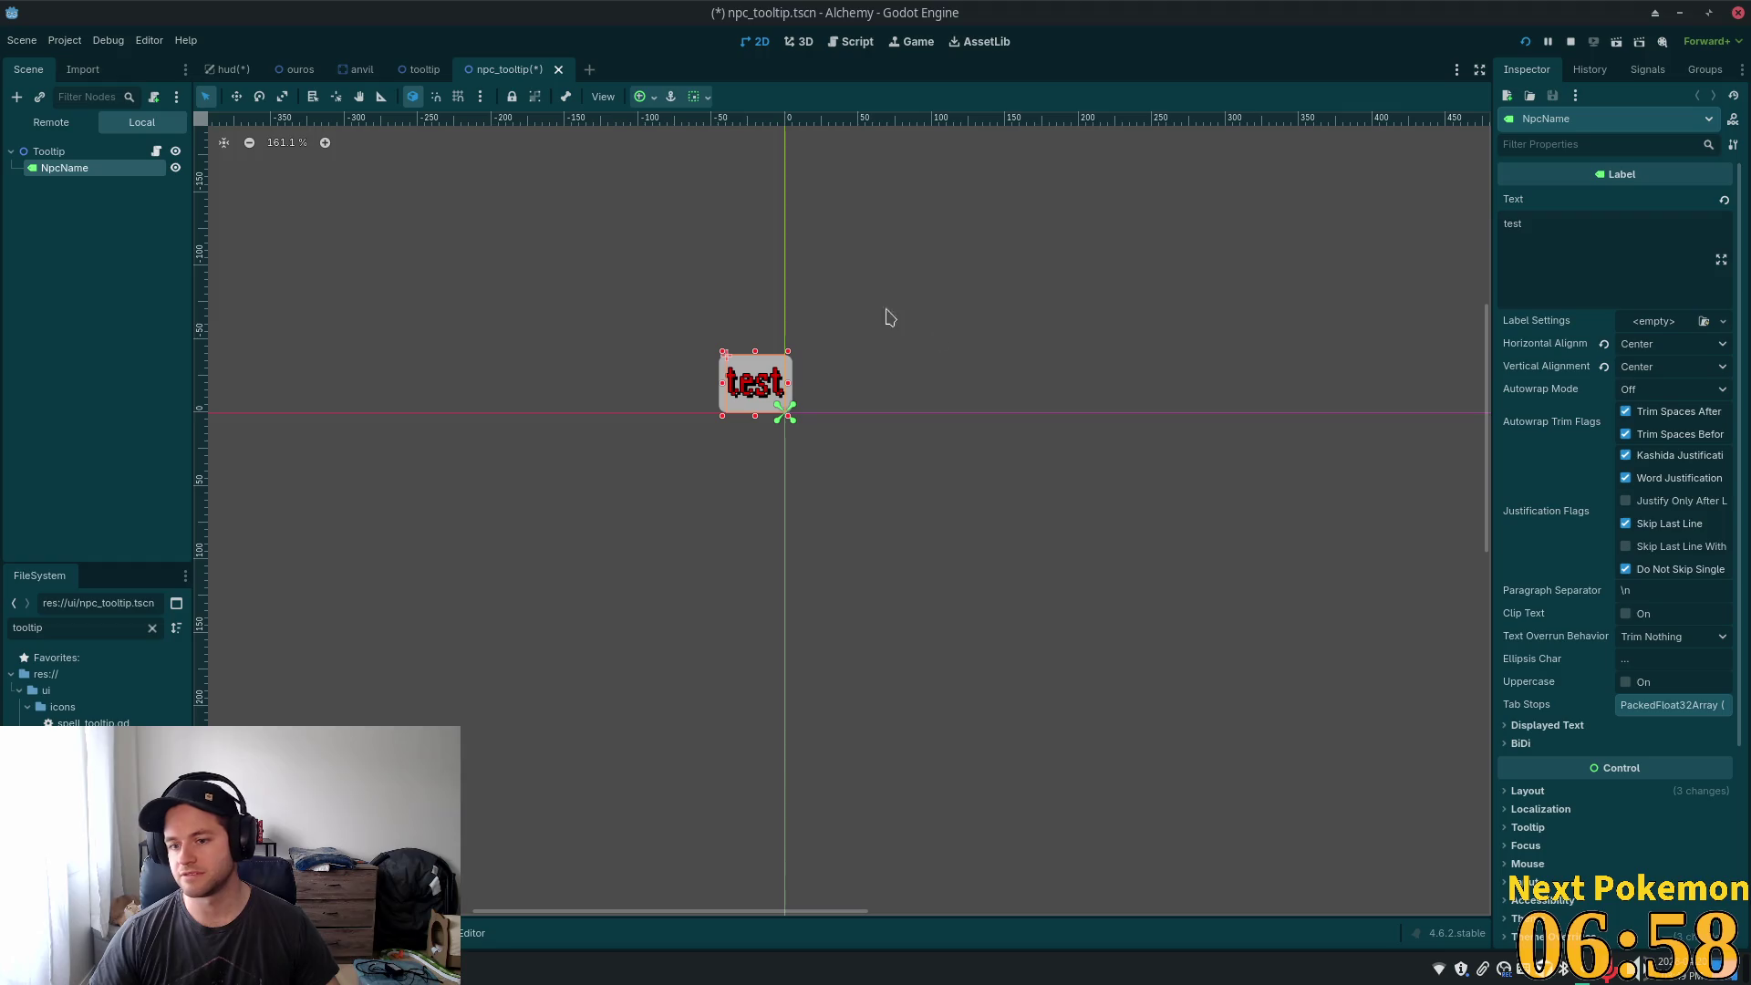
- Check NpcName's anchor layout options, then duplicate it as NpcName2
click(59, 157)
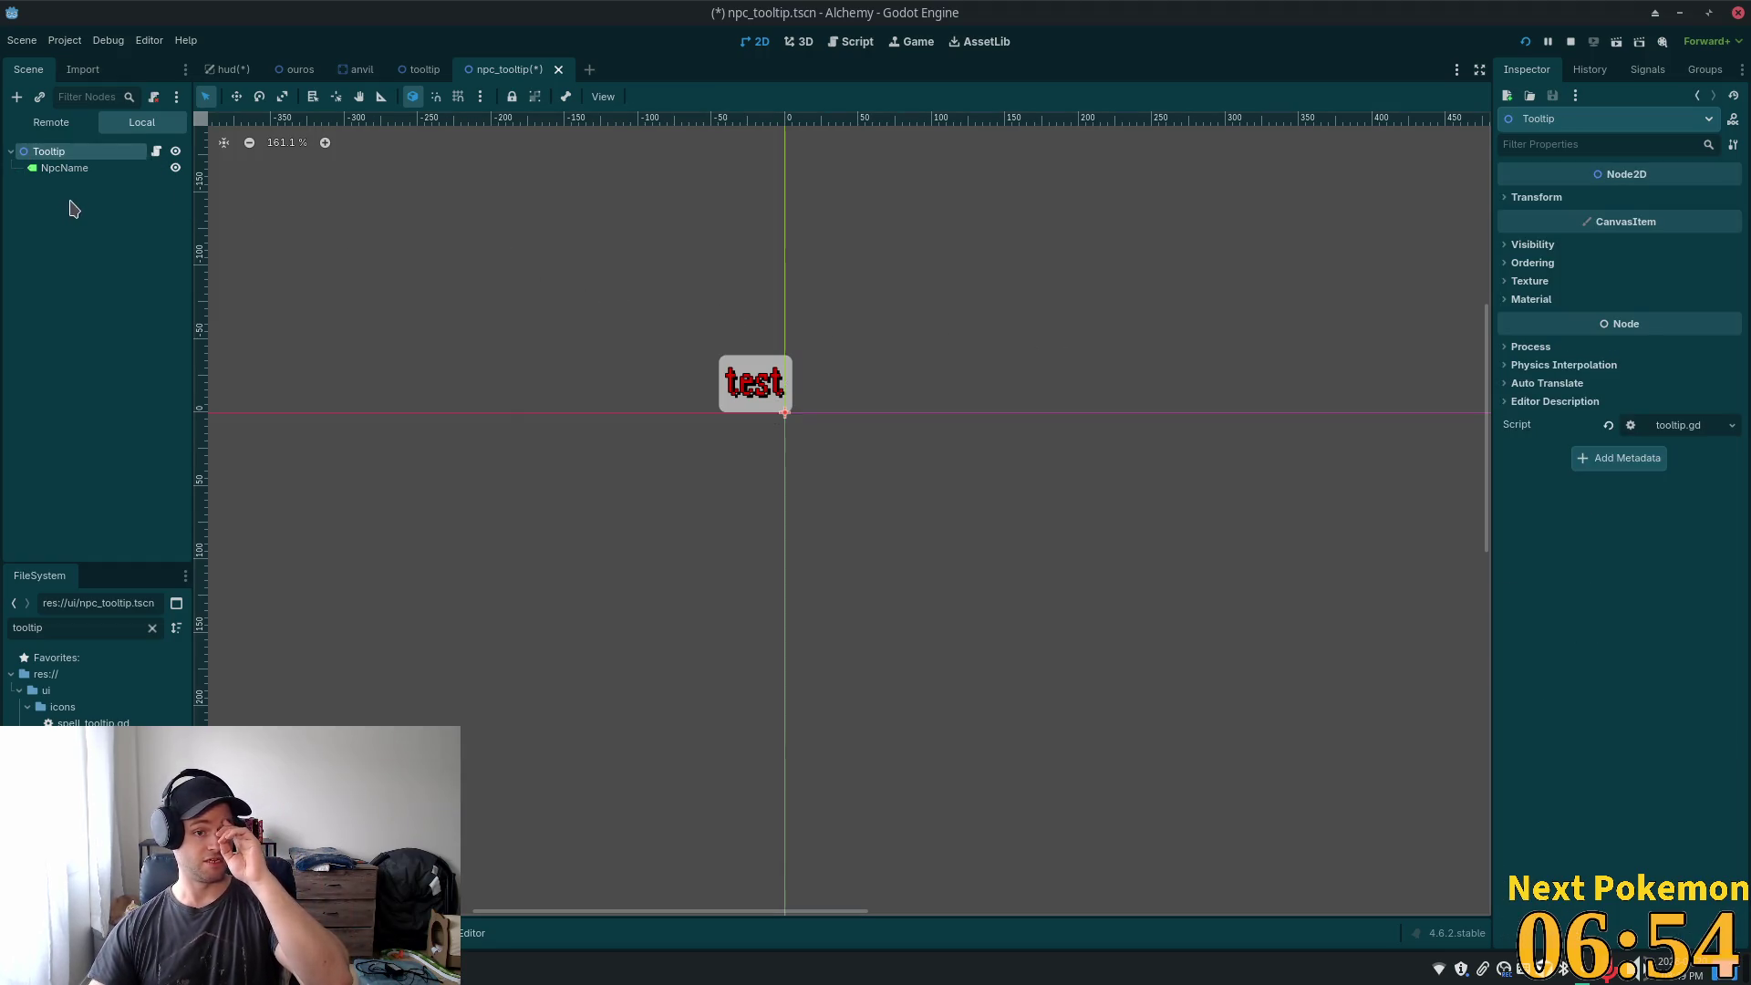
click(64, 167)
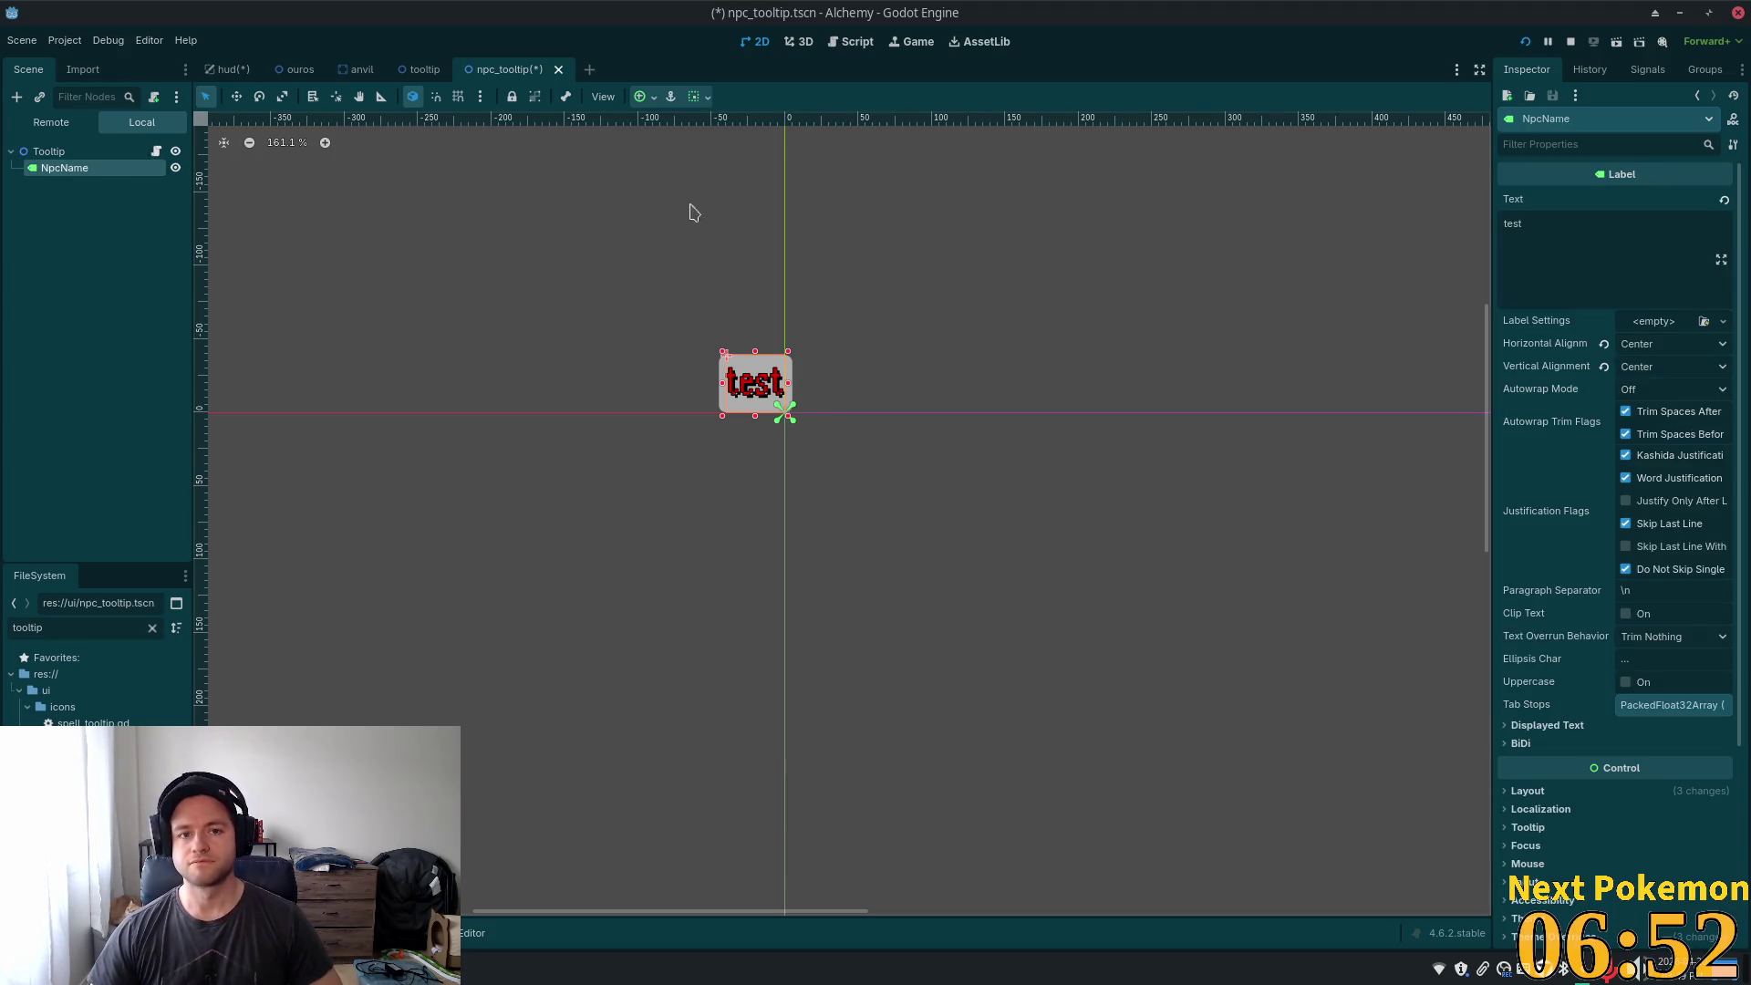
click(653, 98)
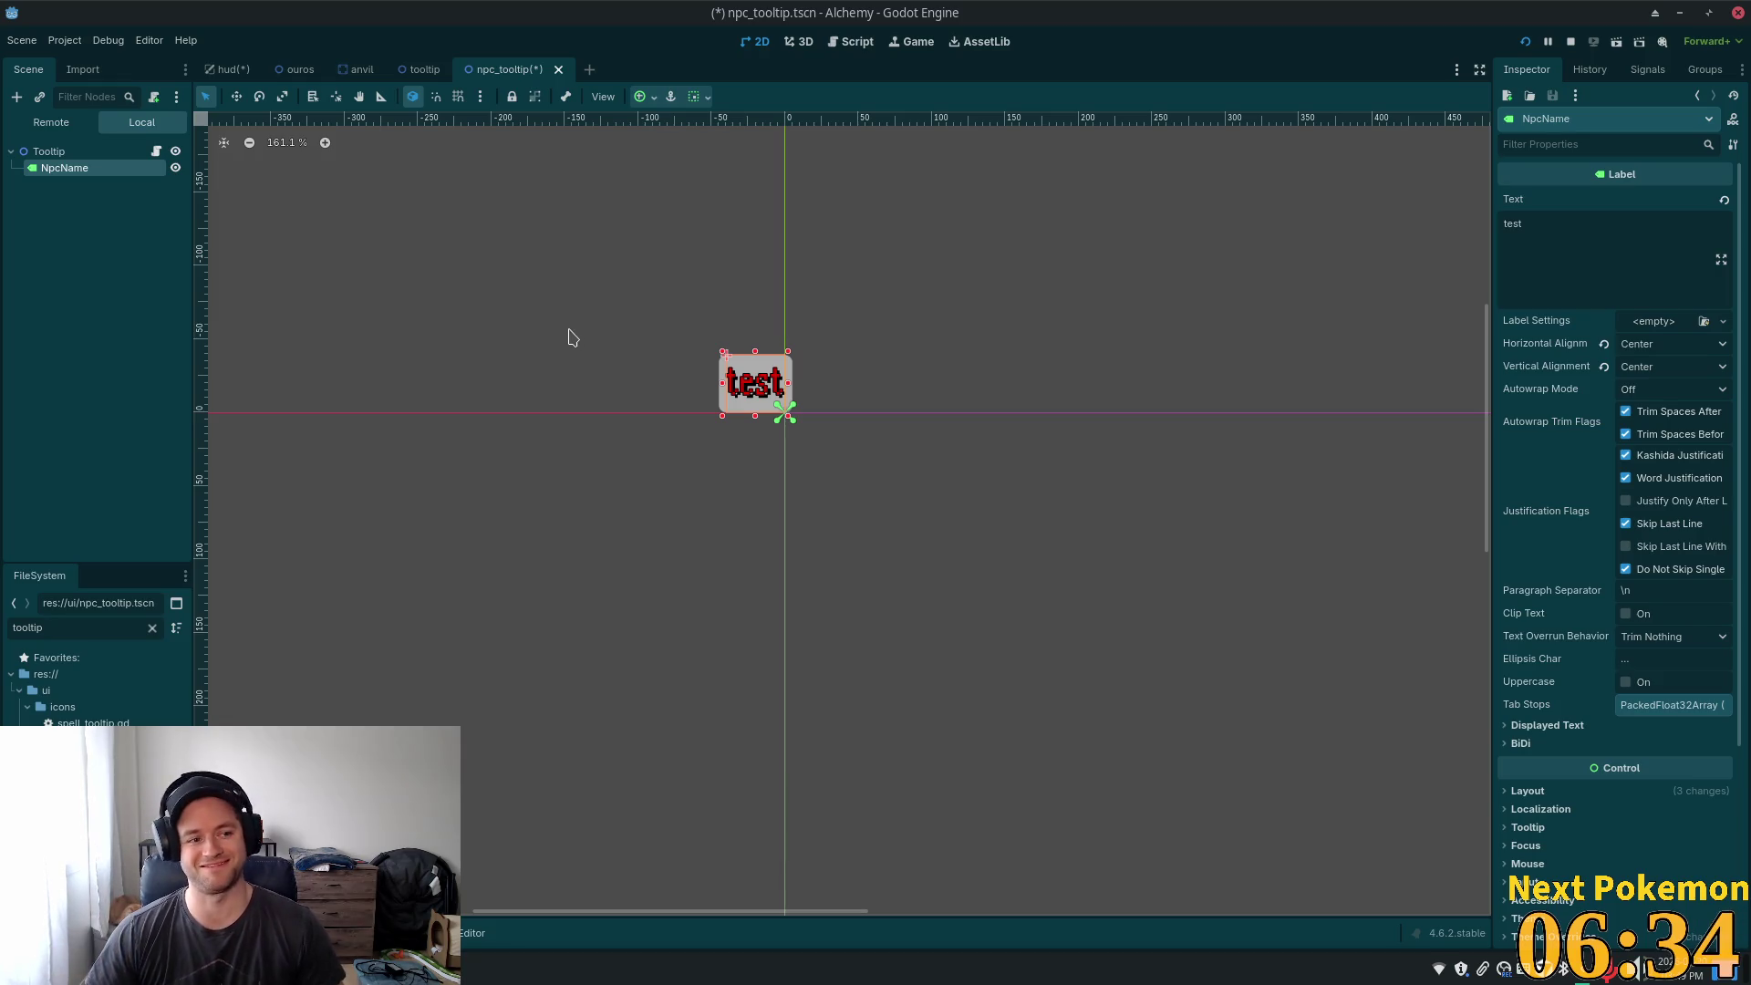
click(49, 151)
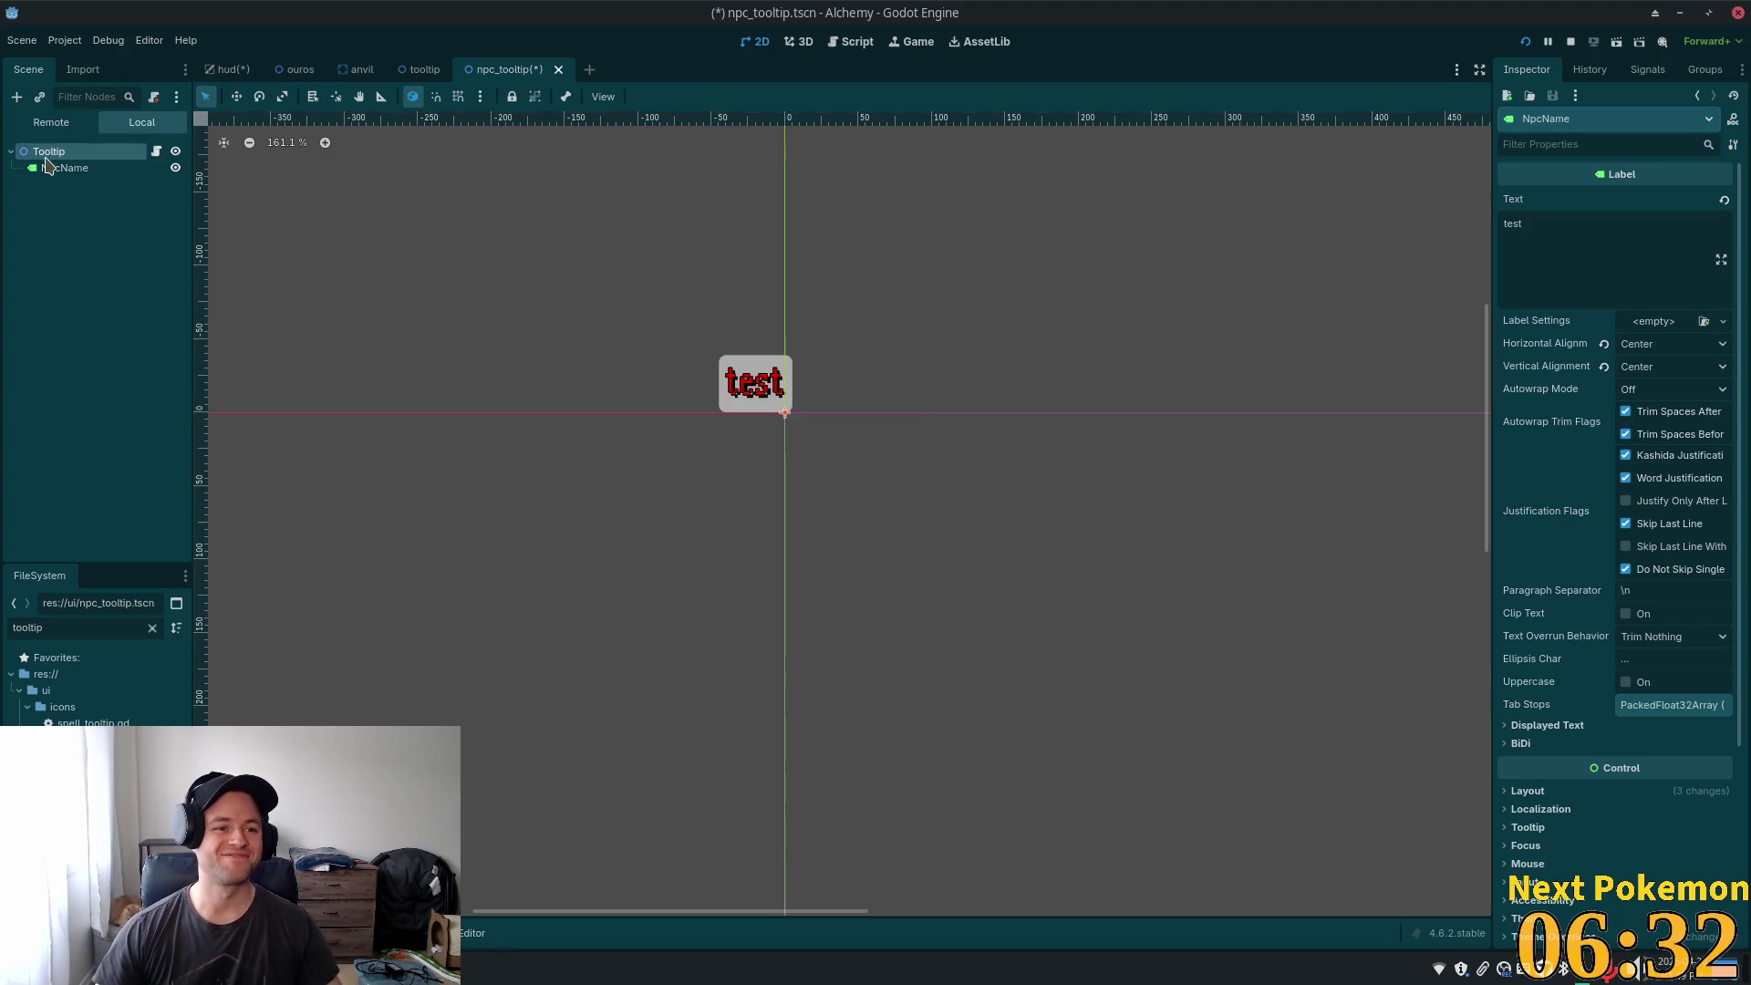
click(64, 167)
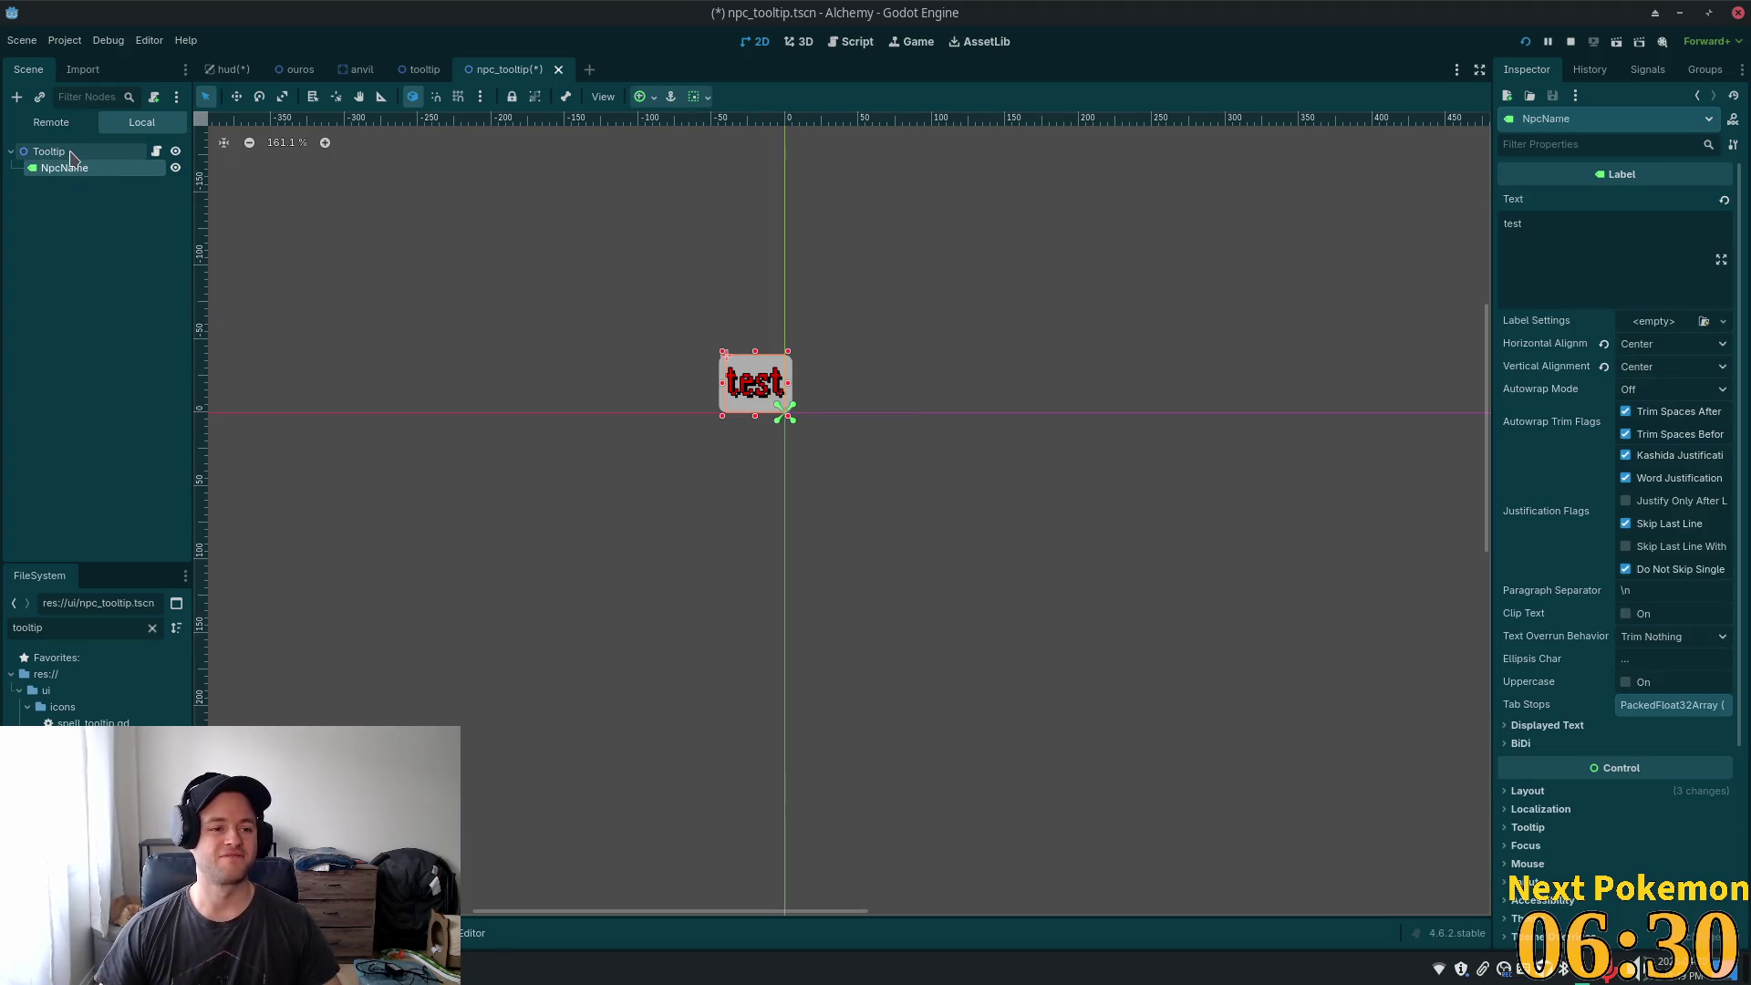
key(ctrl+d)
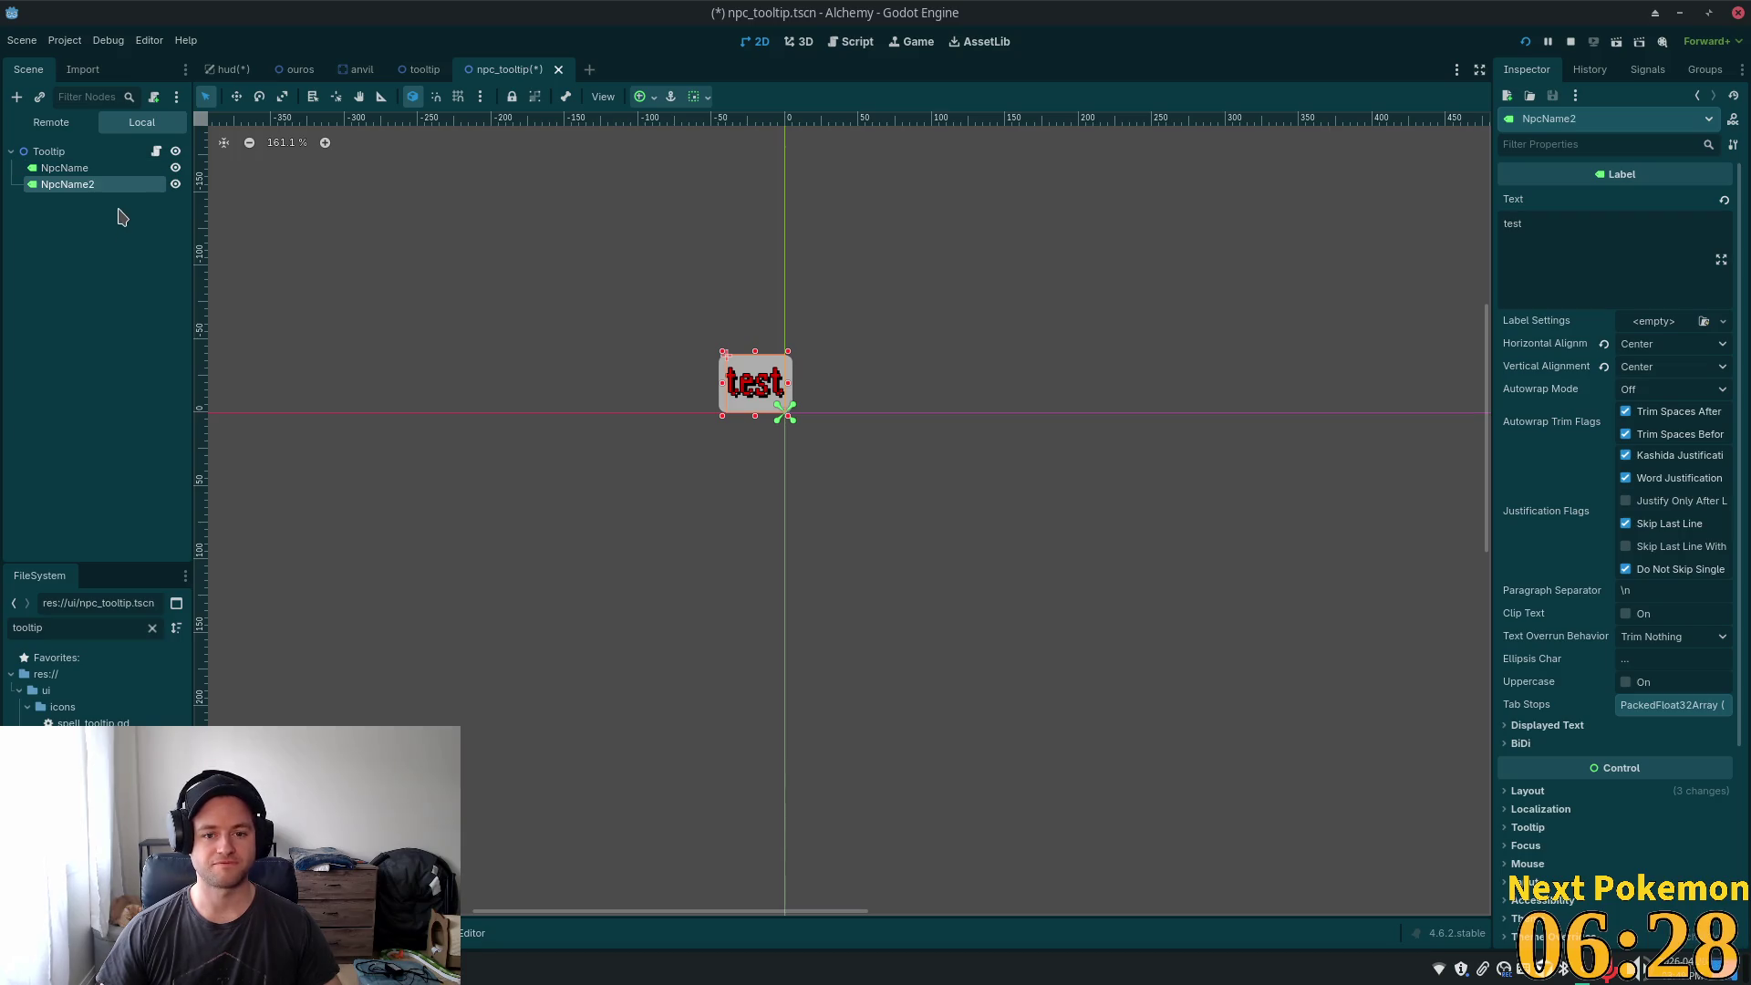
- Rename the NpcName label to LabelName
click(68, 184)
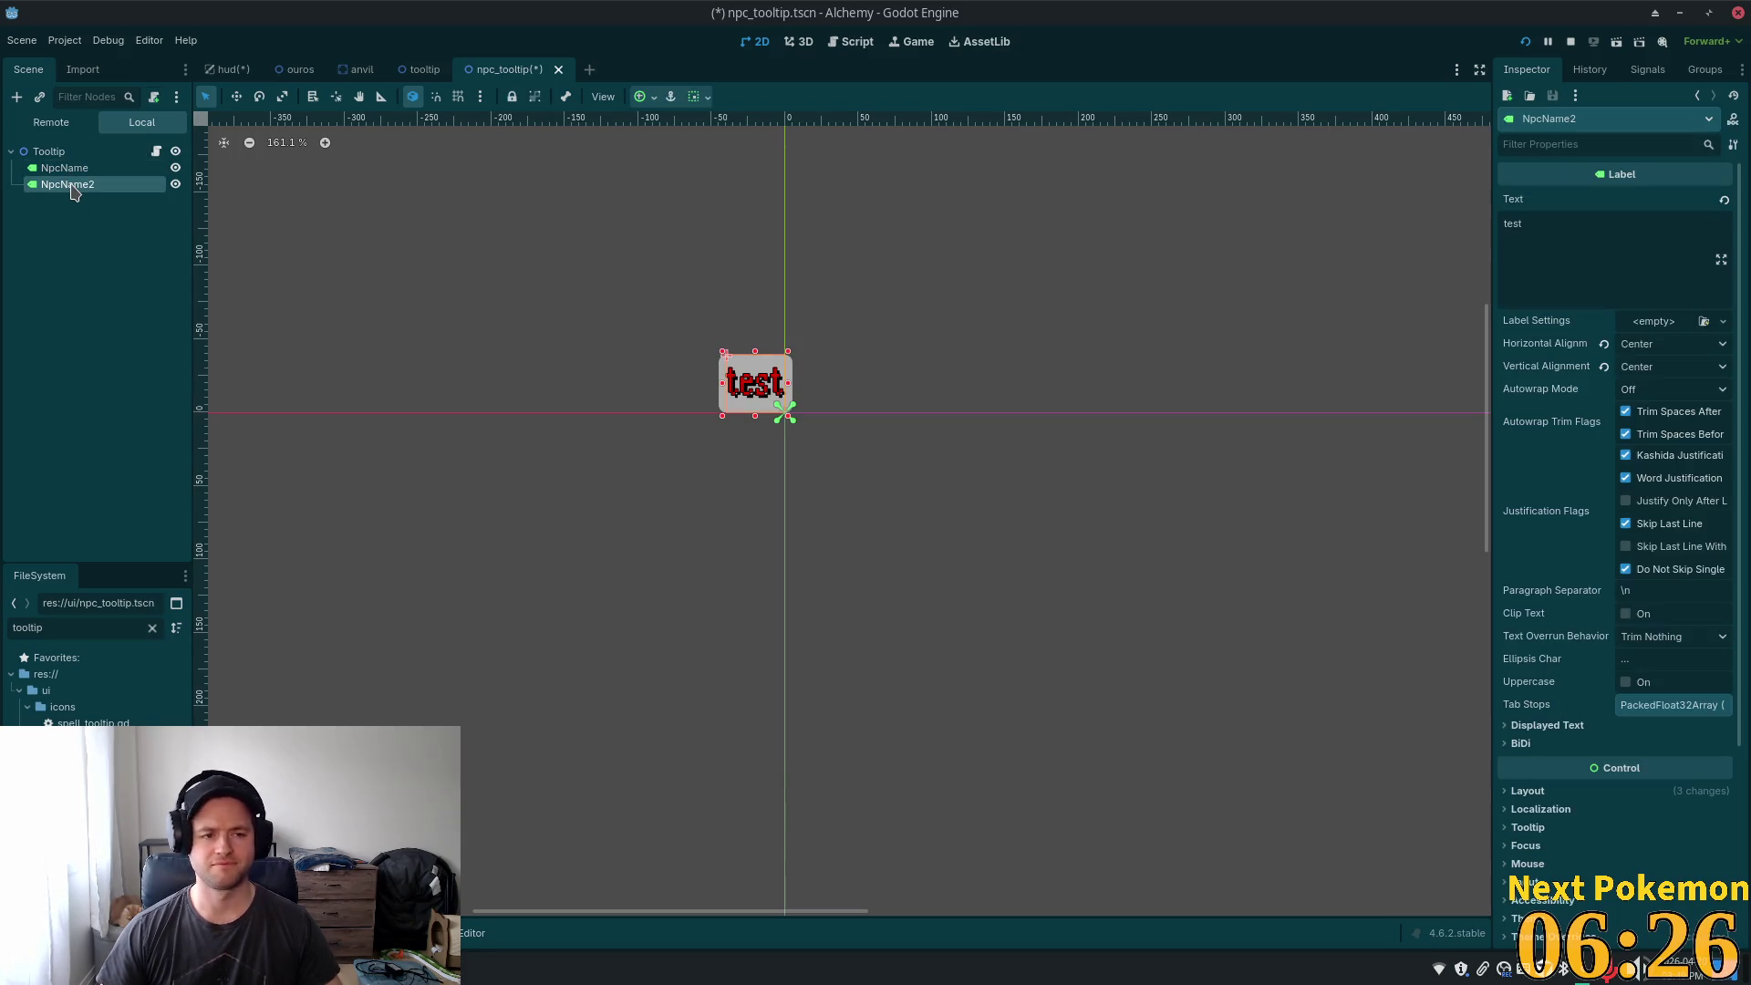
click(70, 183)
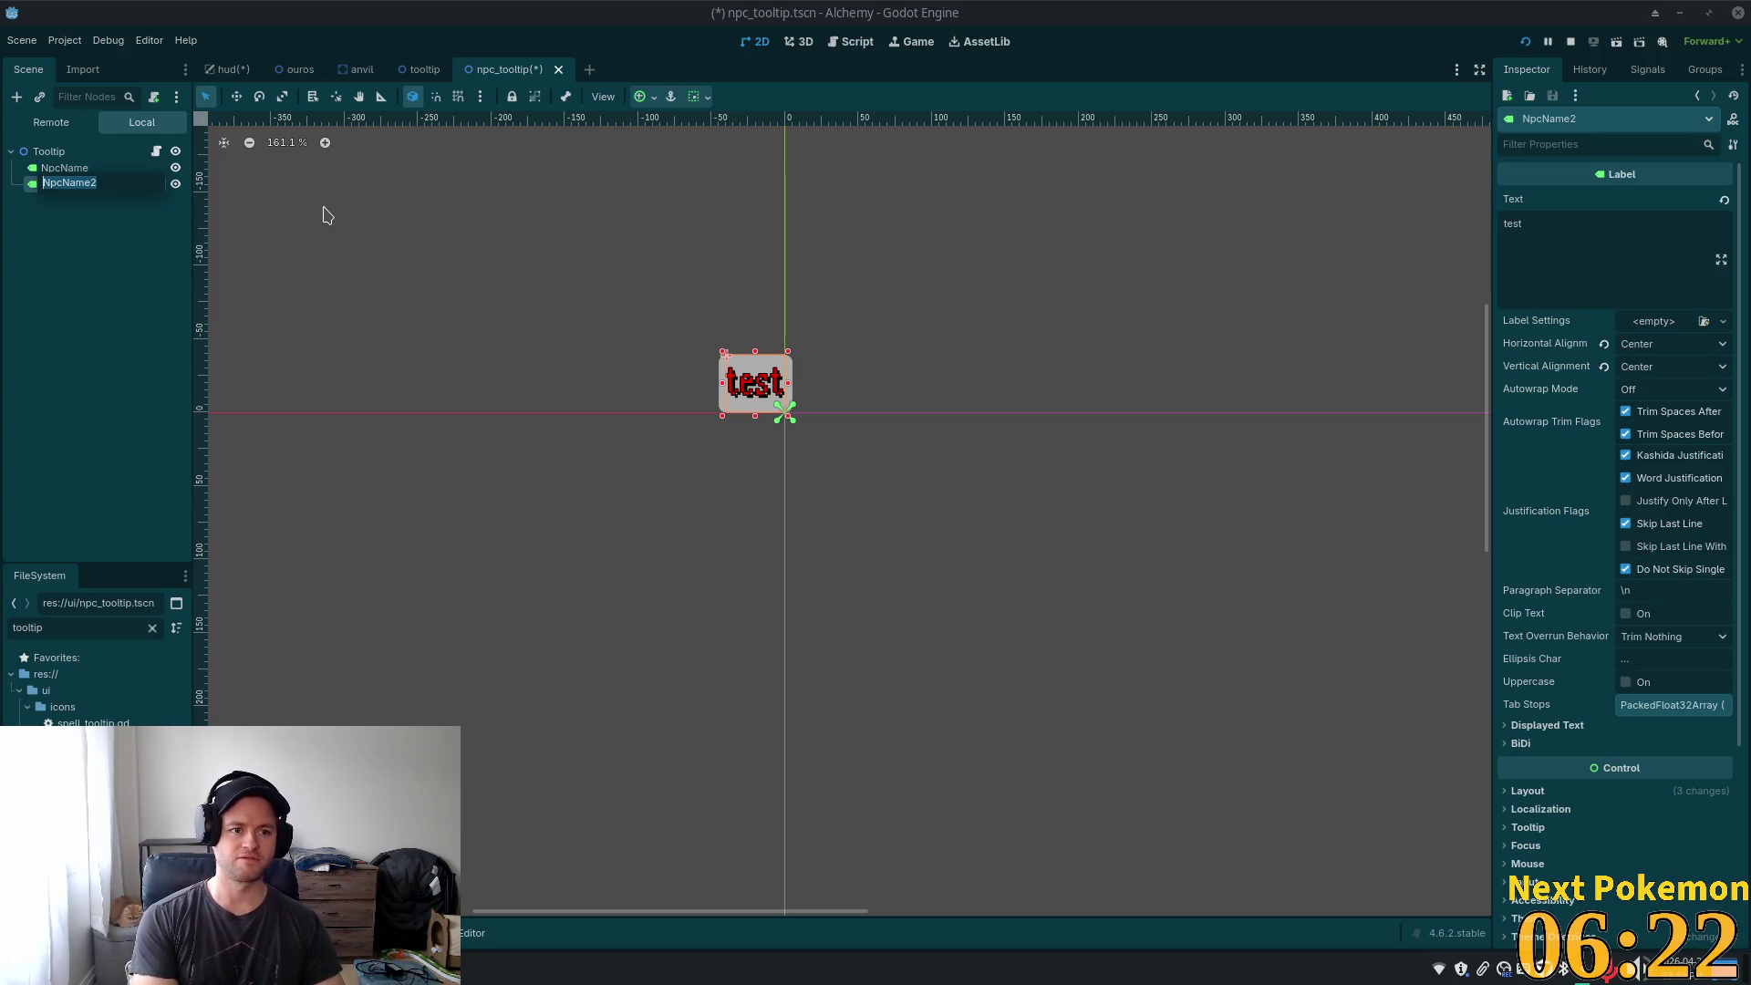
click(70, 166)
click(69, 165)
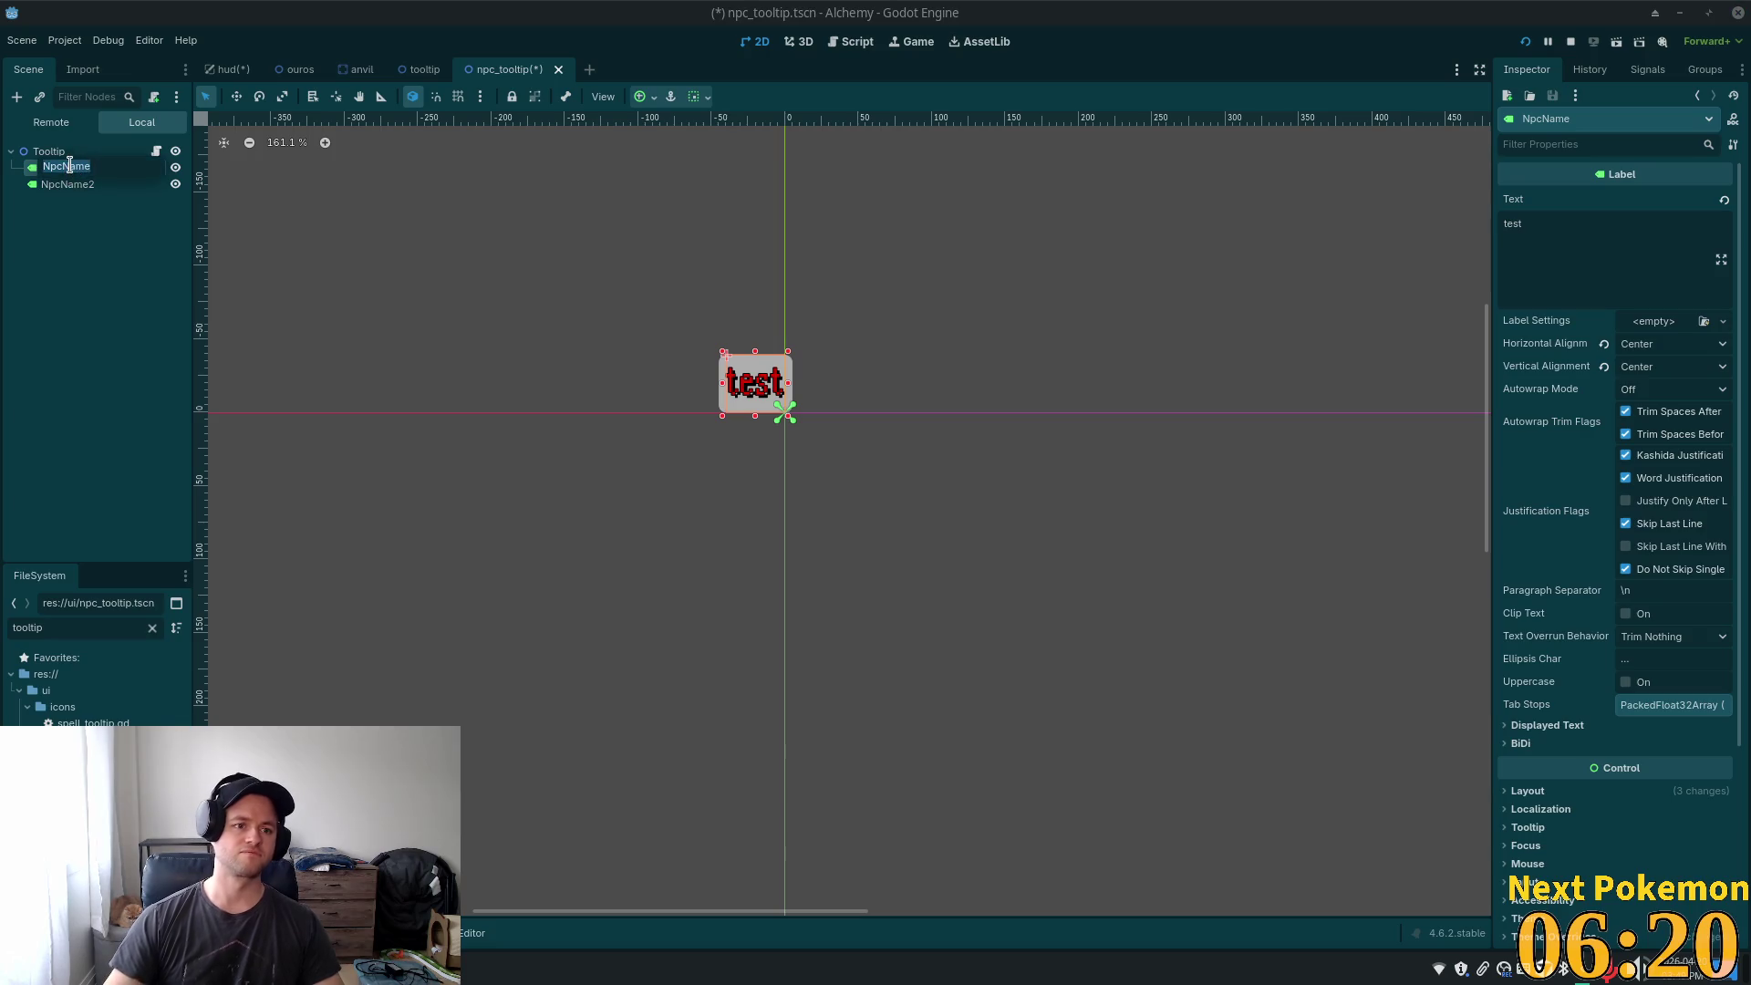
click(89, 163)
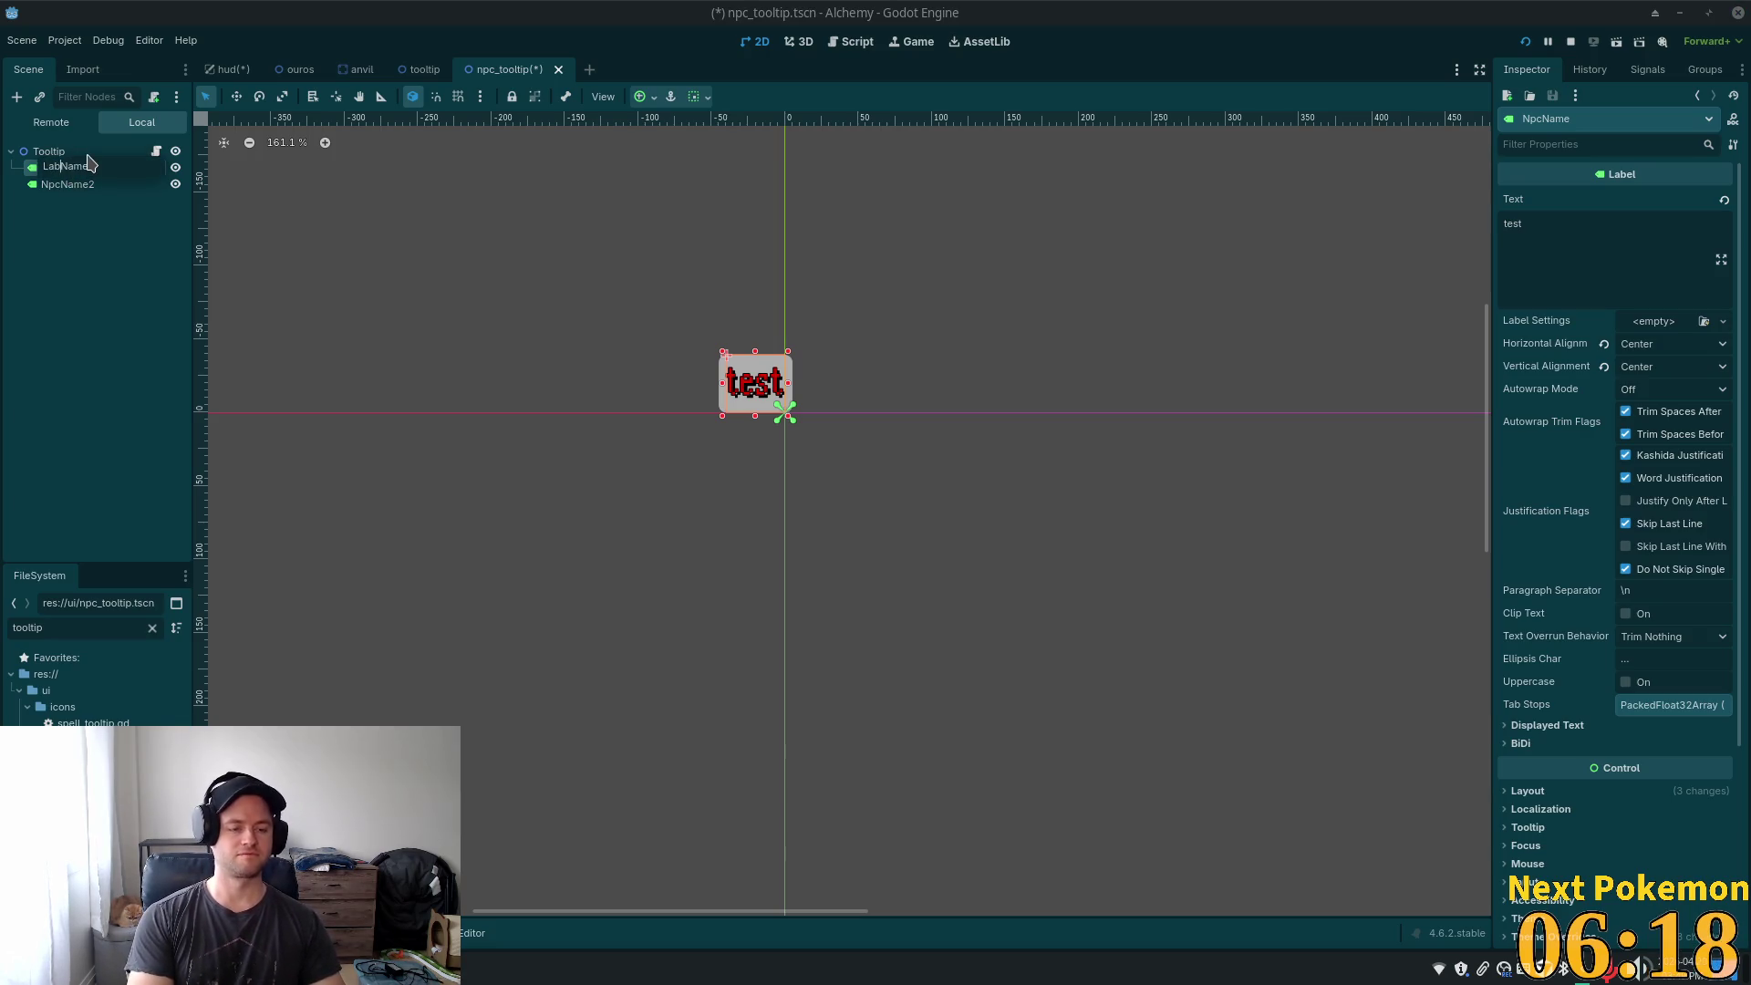
text(el)
click(73, 183)
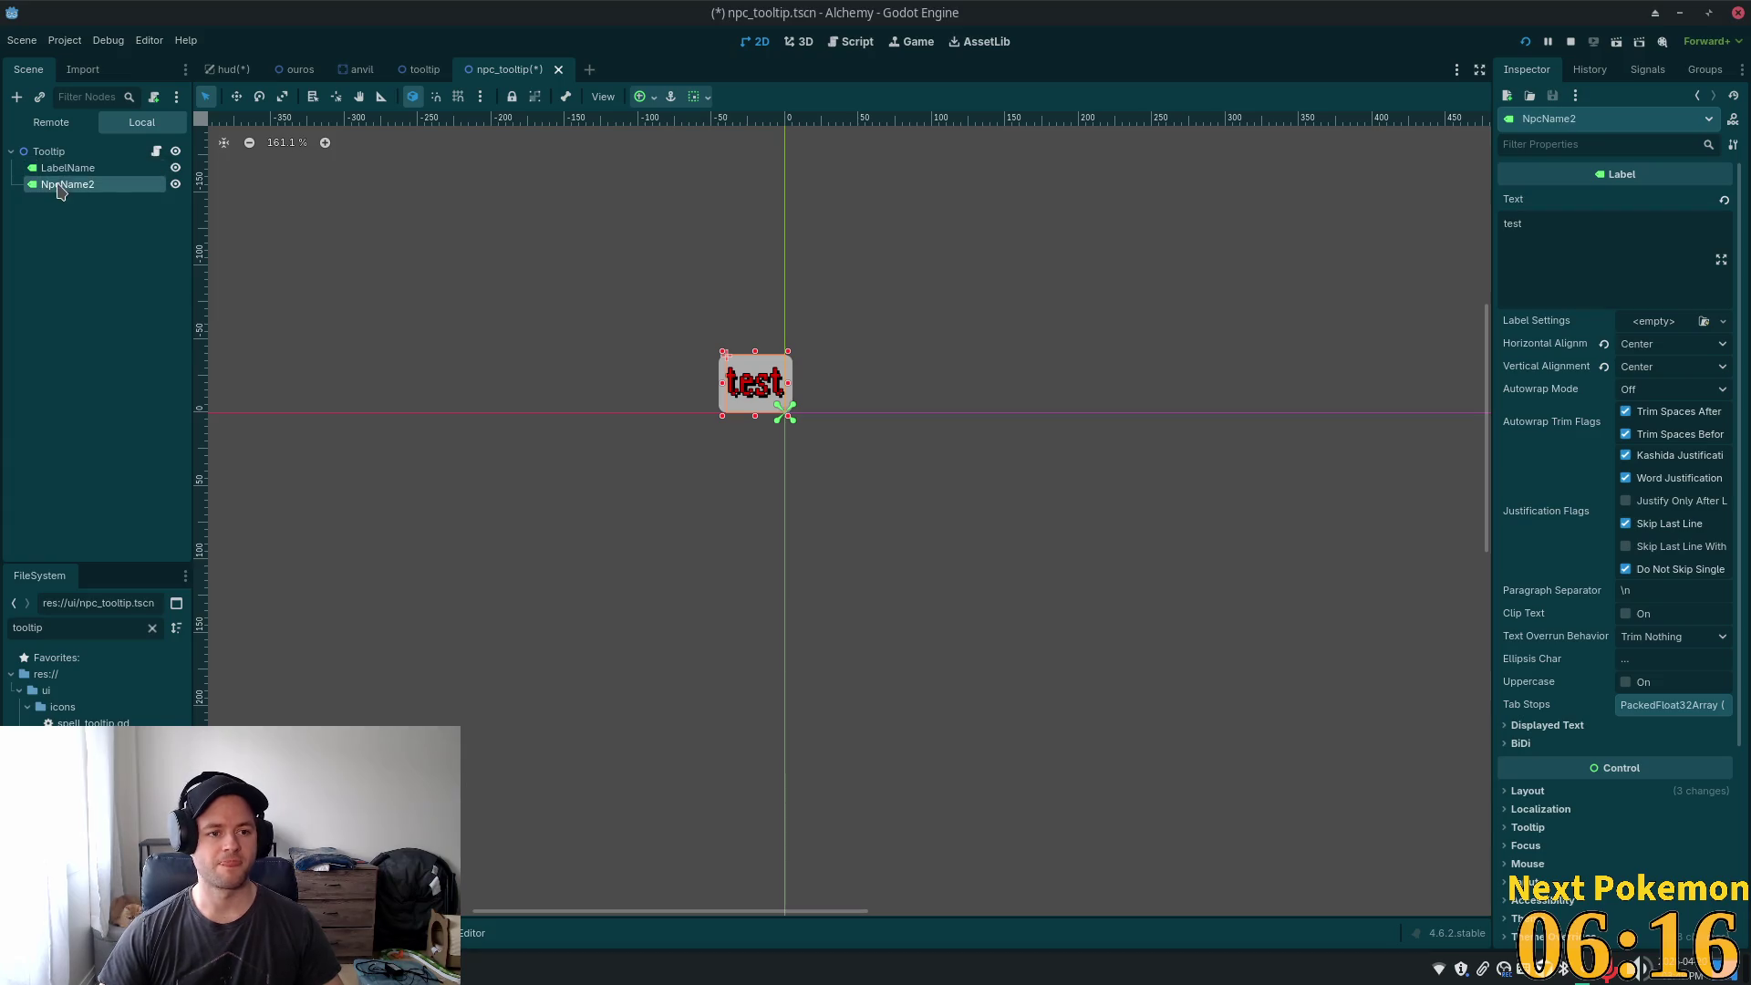
- Rename NpcName2 to LabelLevel and bring up Create New Node for the Tooltip root
click(102, 183)
text(La)
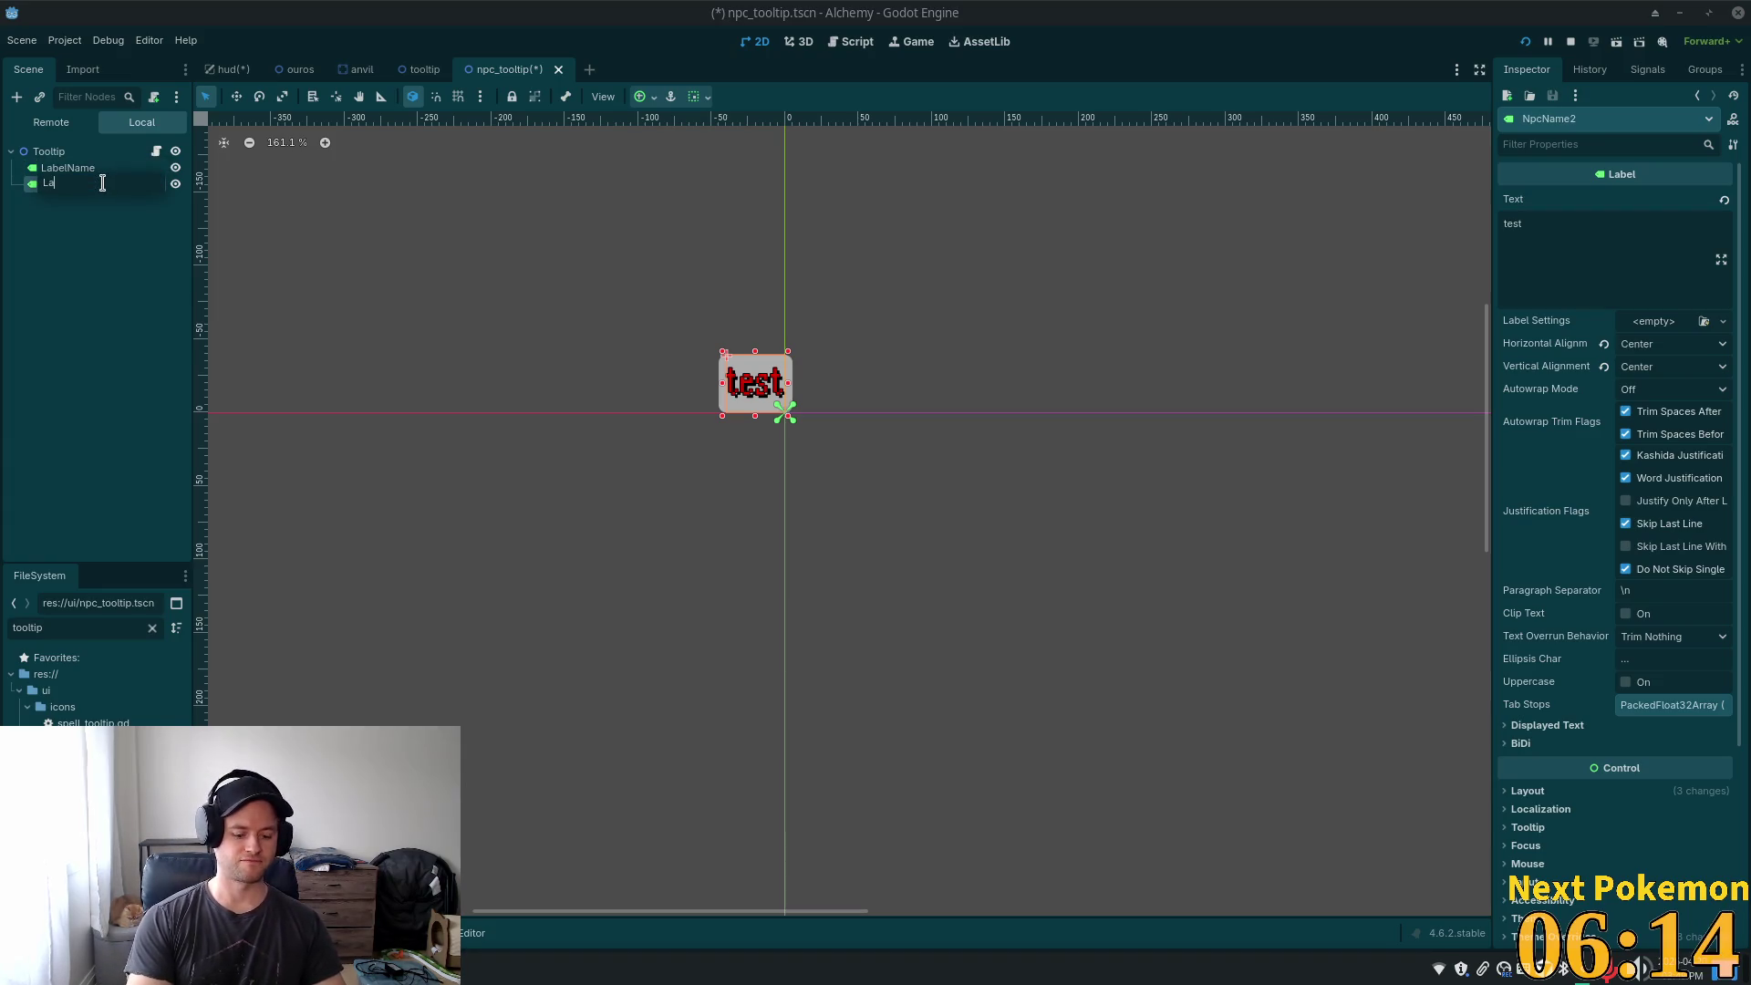
text(belLevel)
key(Return)
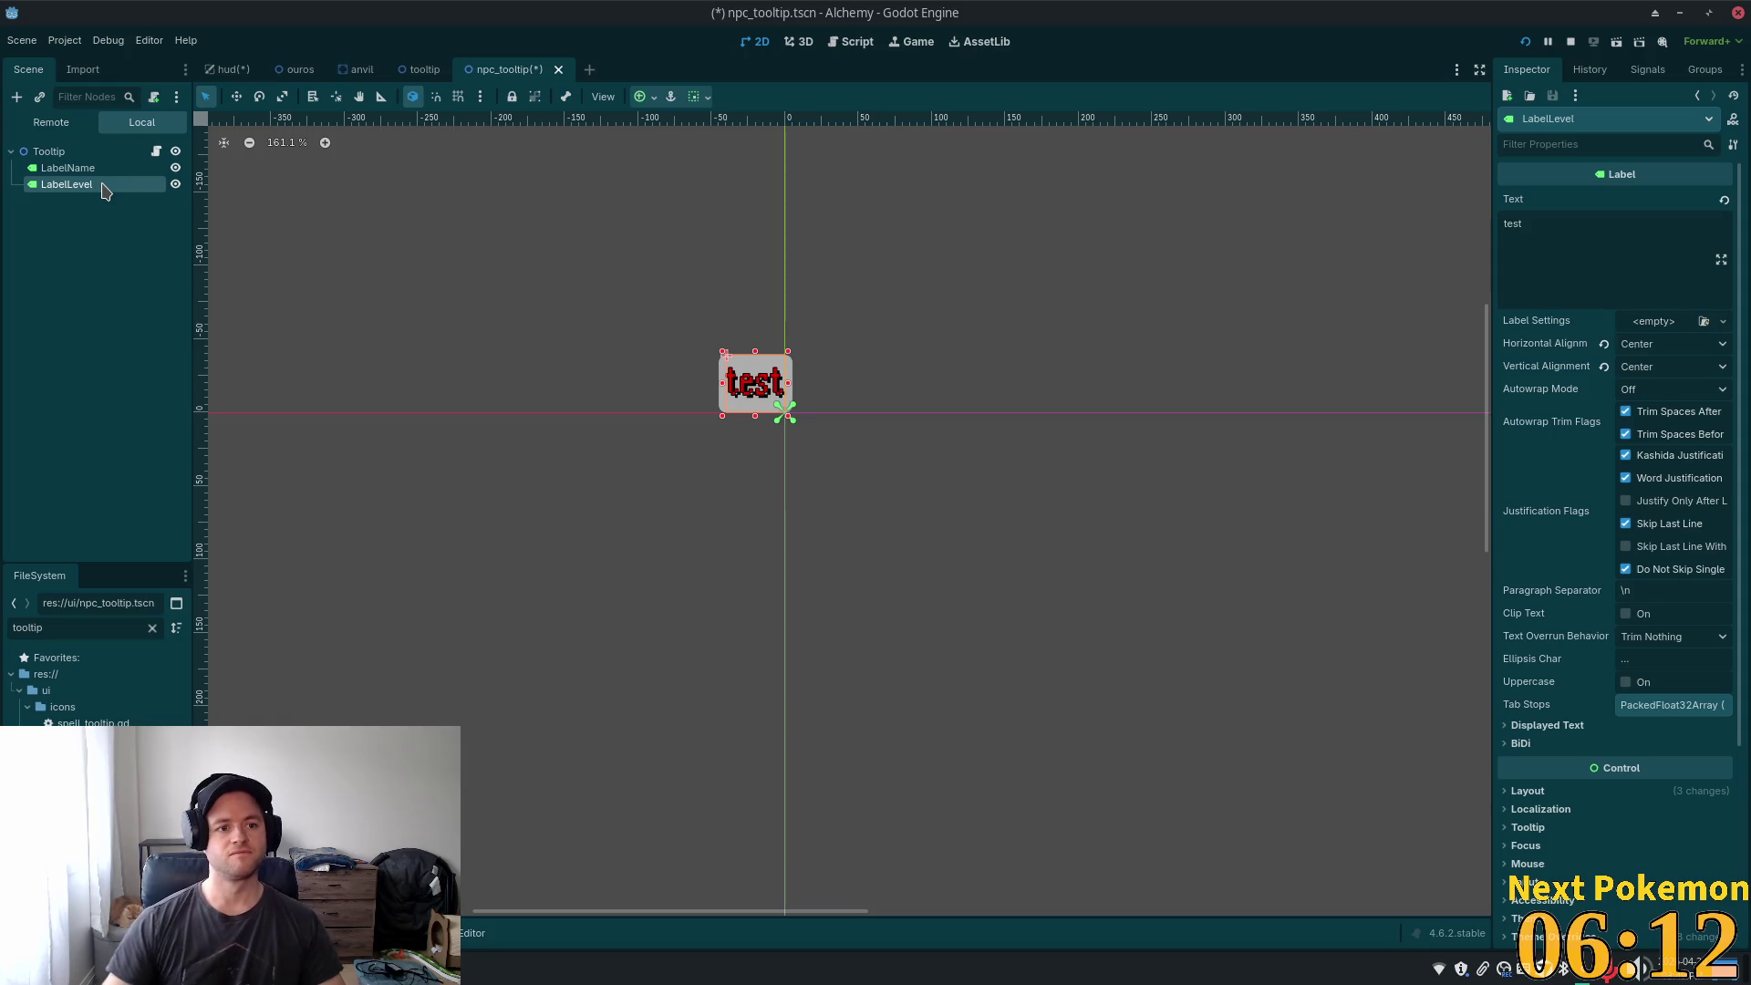
key(Up)
key(Up)
key(ctrl+d)
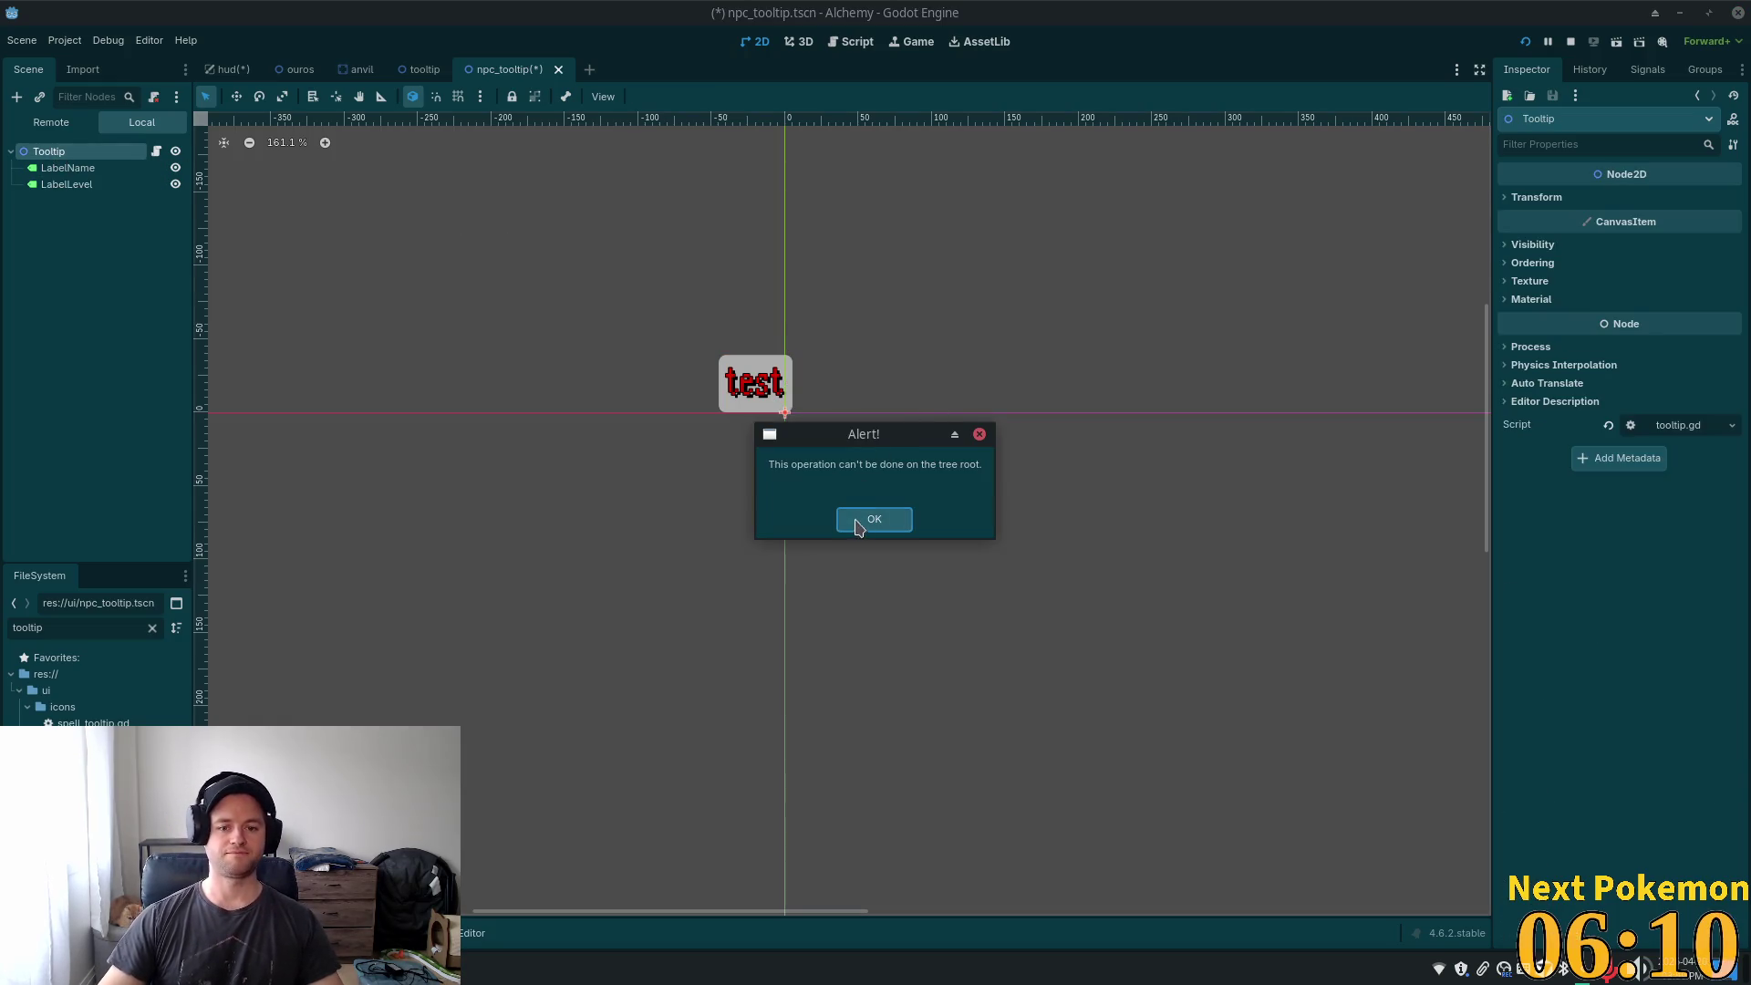
click(862, 521)
key(ctrl+a)
key(BackSpace)
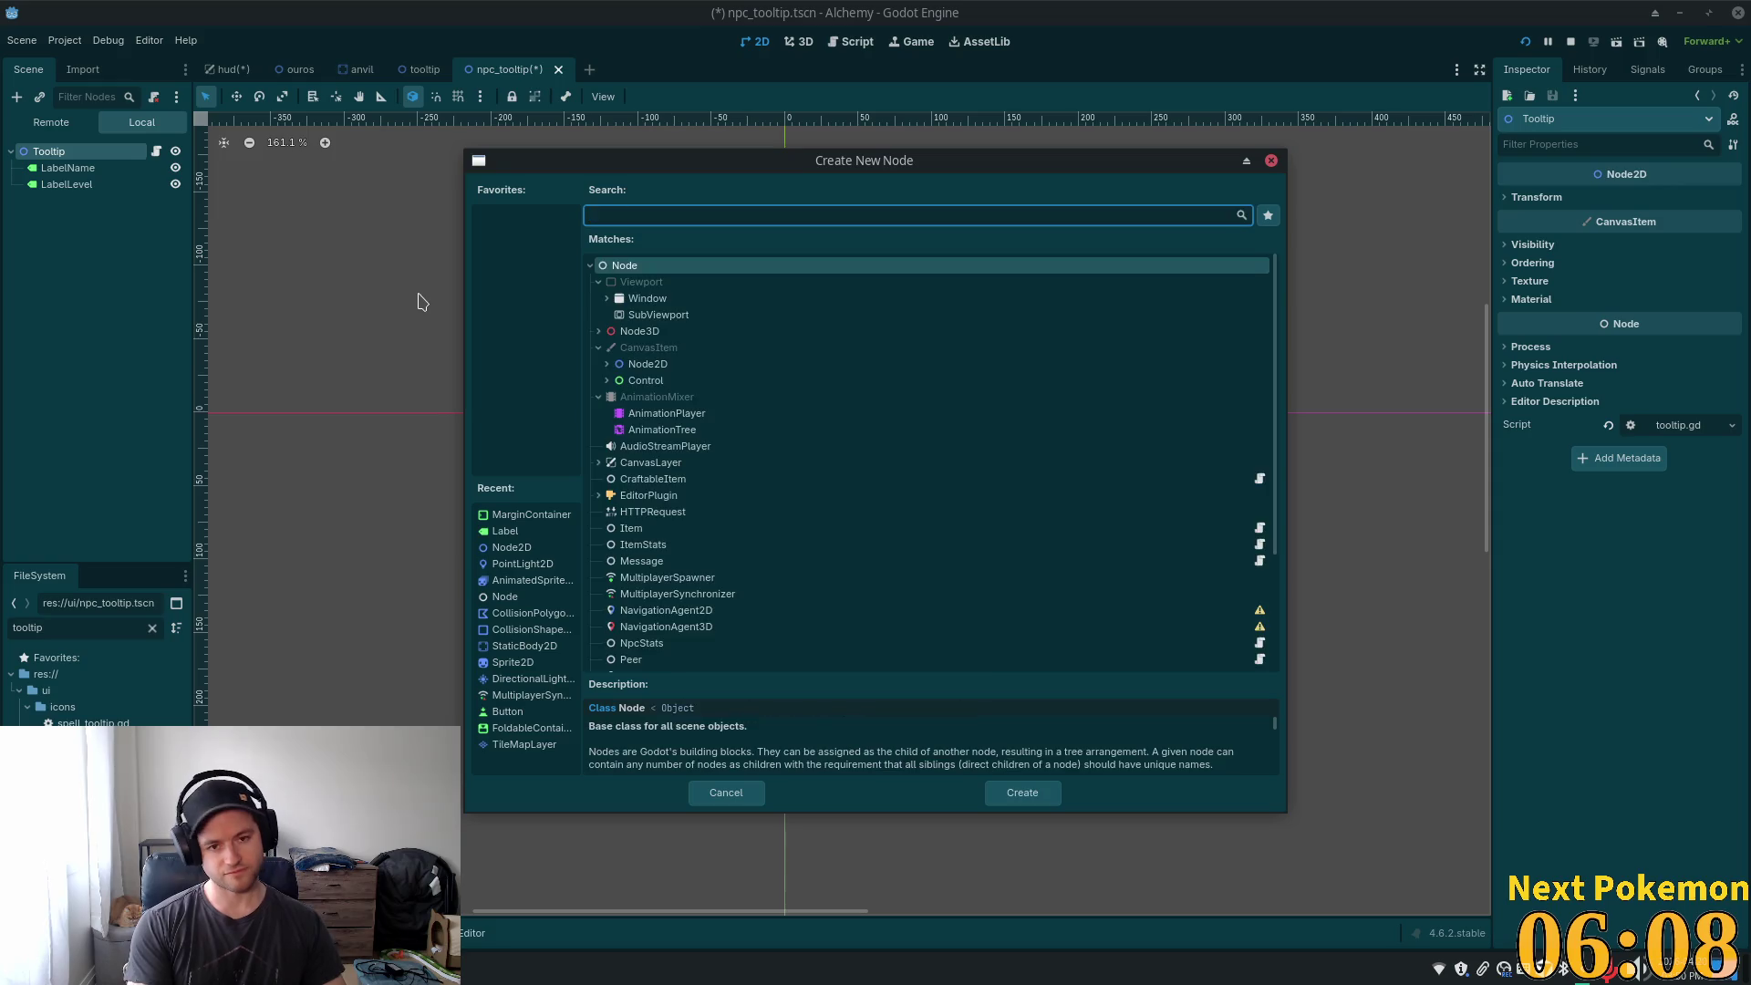
- Add a VBoxContainer under Tooltip and move LabelName and LabelLevel into it
text(hbo)
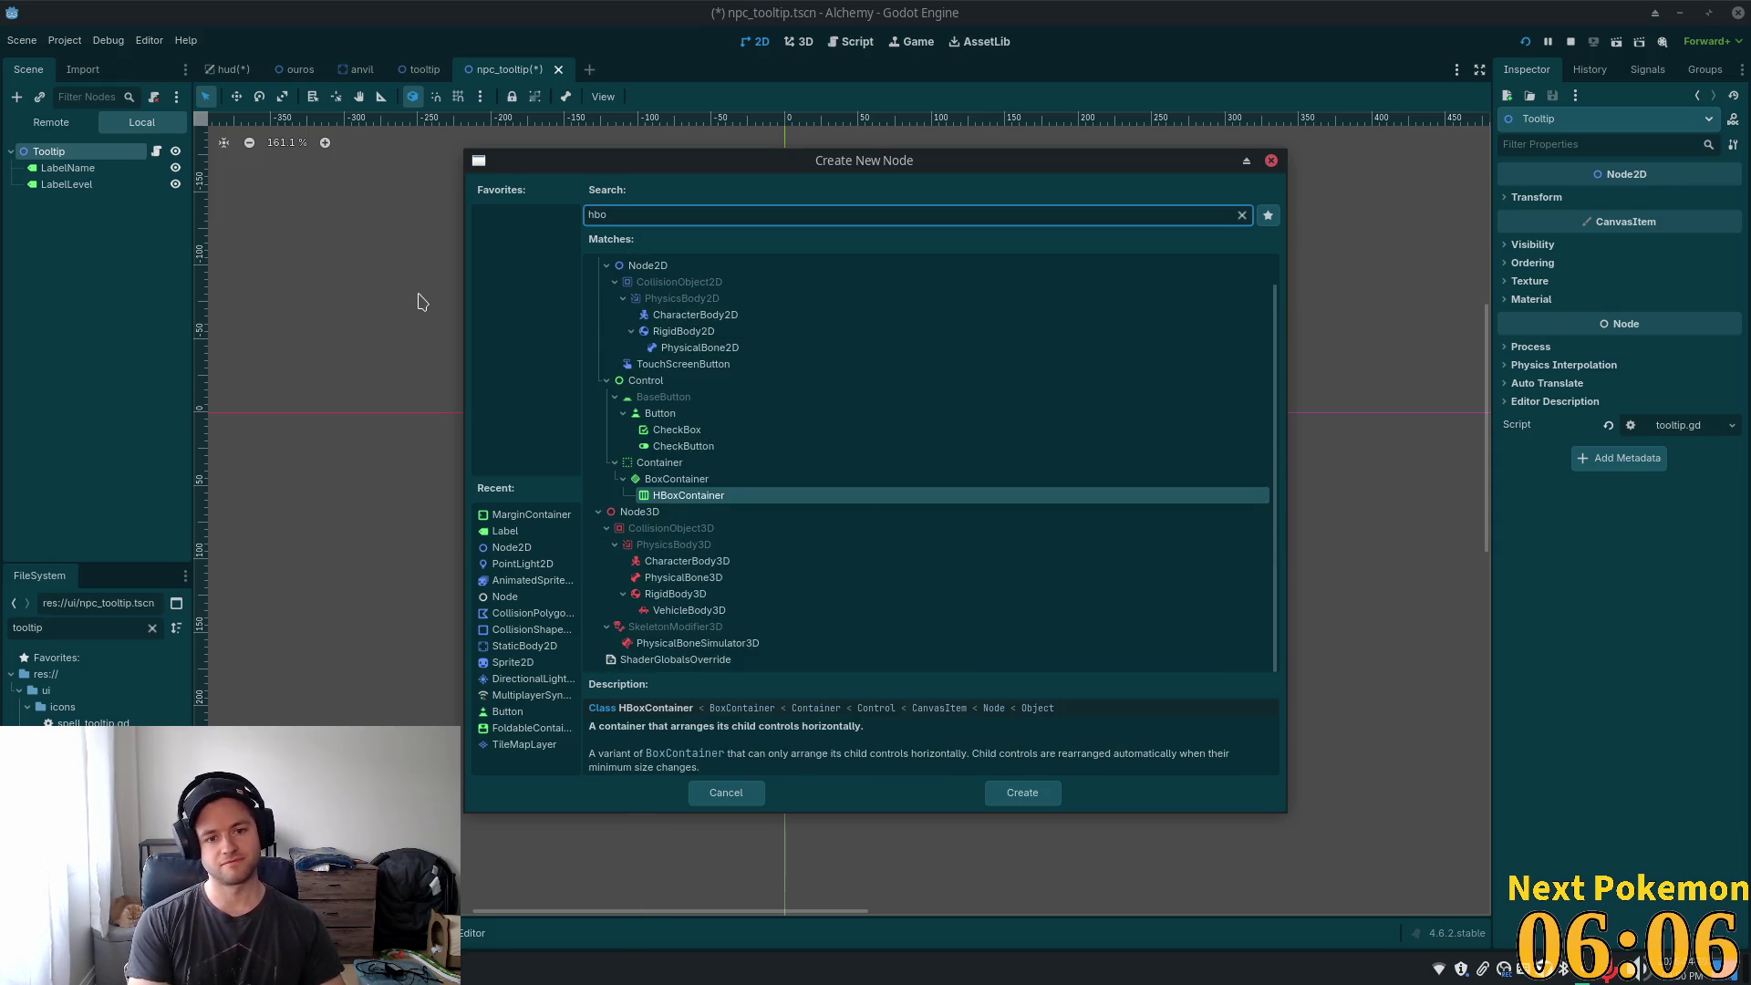
key(BackSpace)
key(BackSpace)
key(BackSpace)
text(vbox)
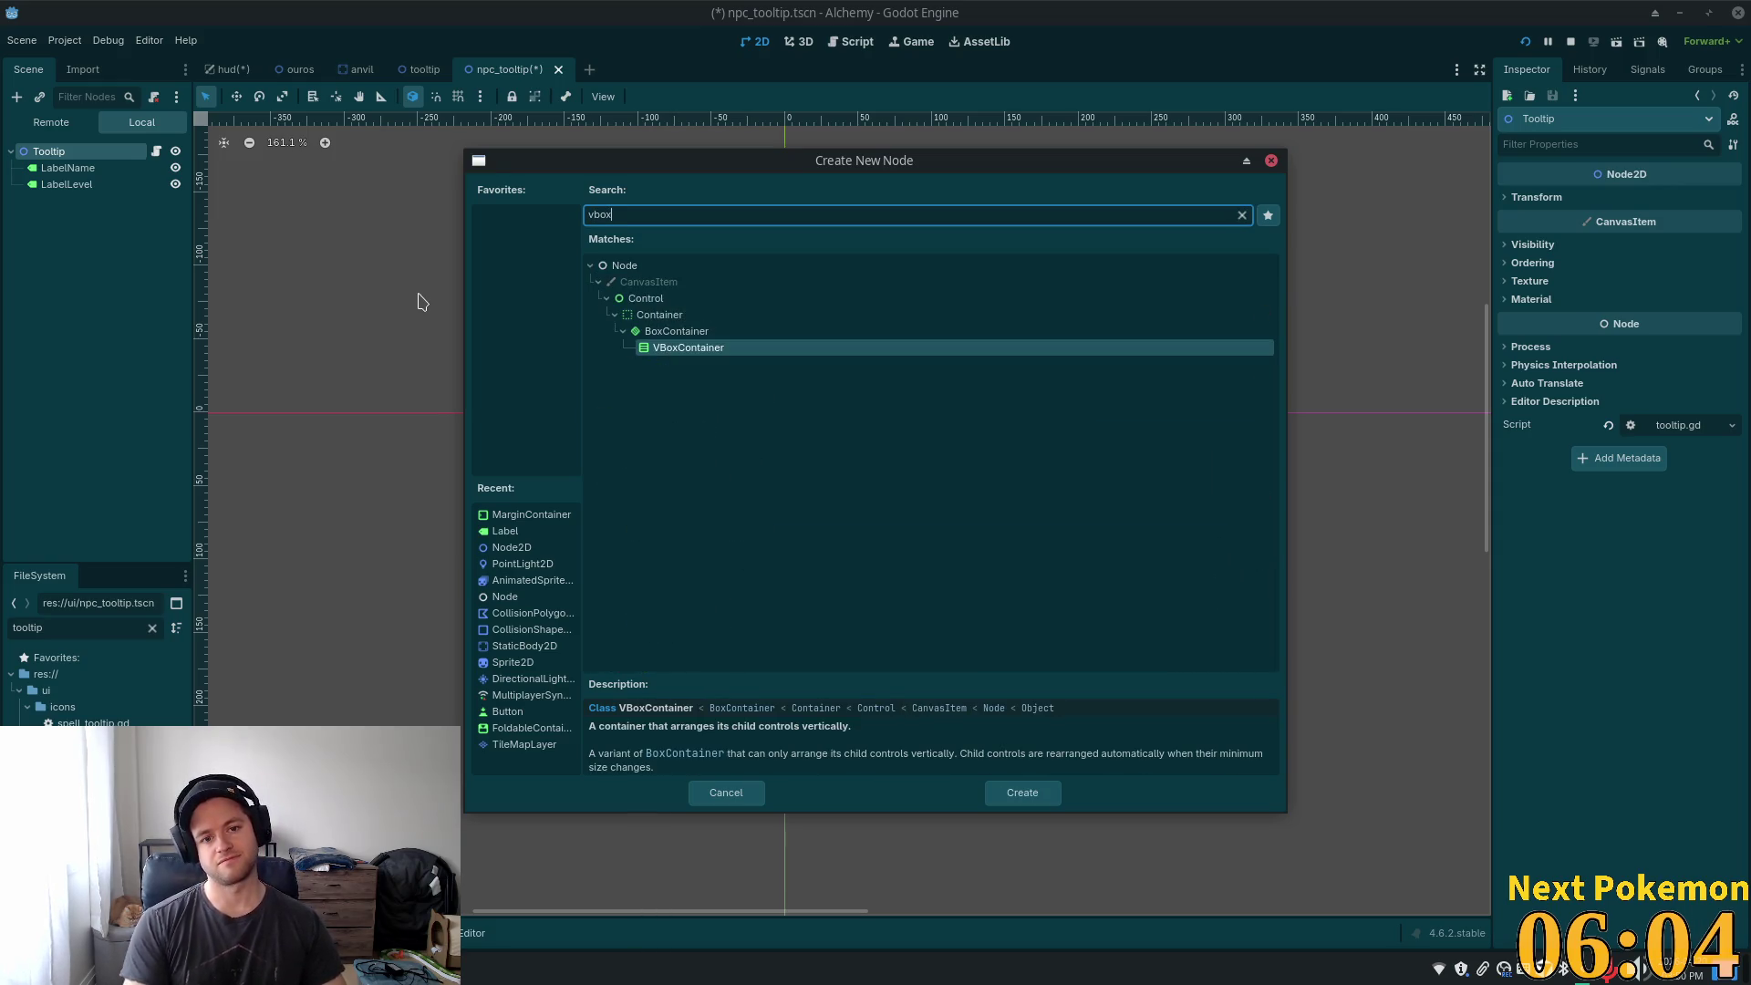
key(Return)
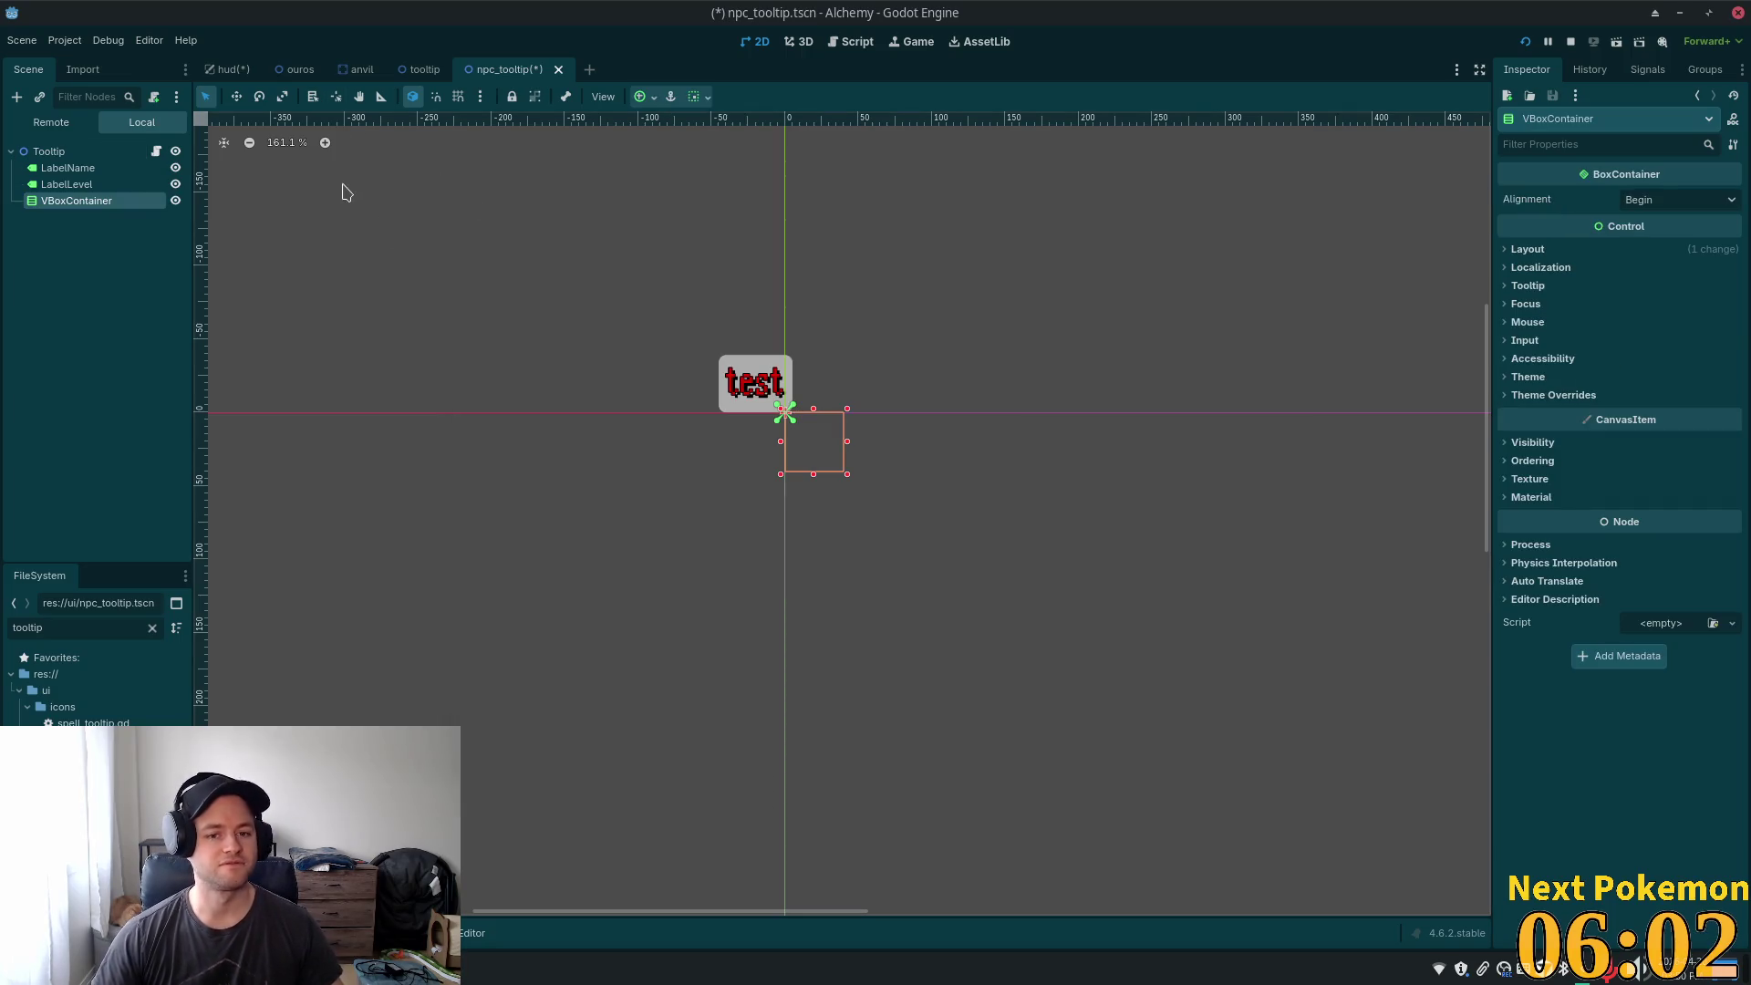
click(78, 167)
shift+click(91, 186)
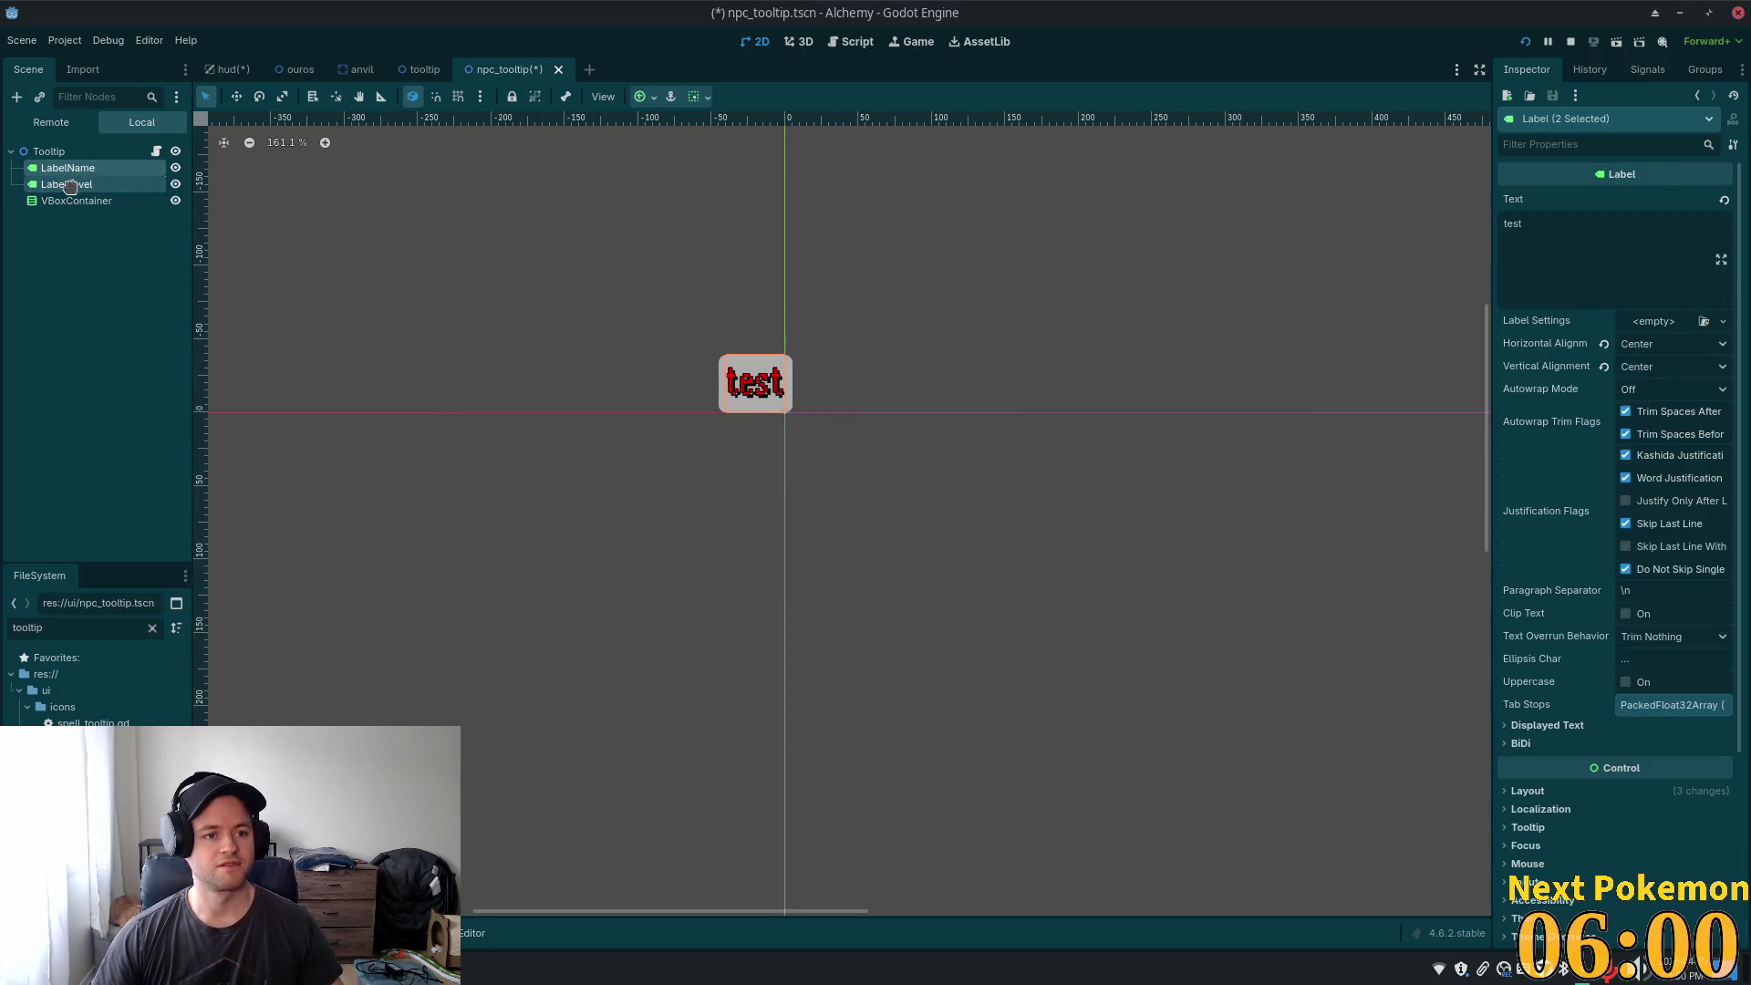
drag(70, 186, 73, 202)
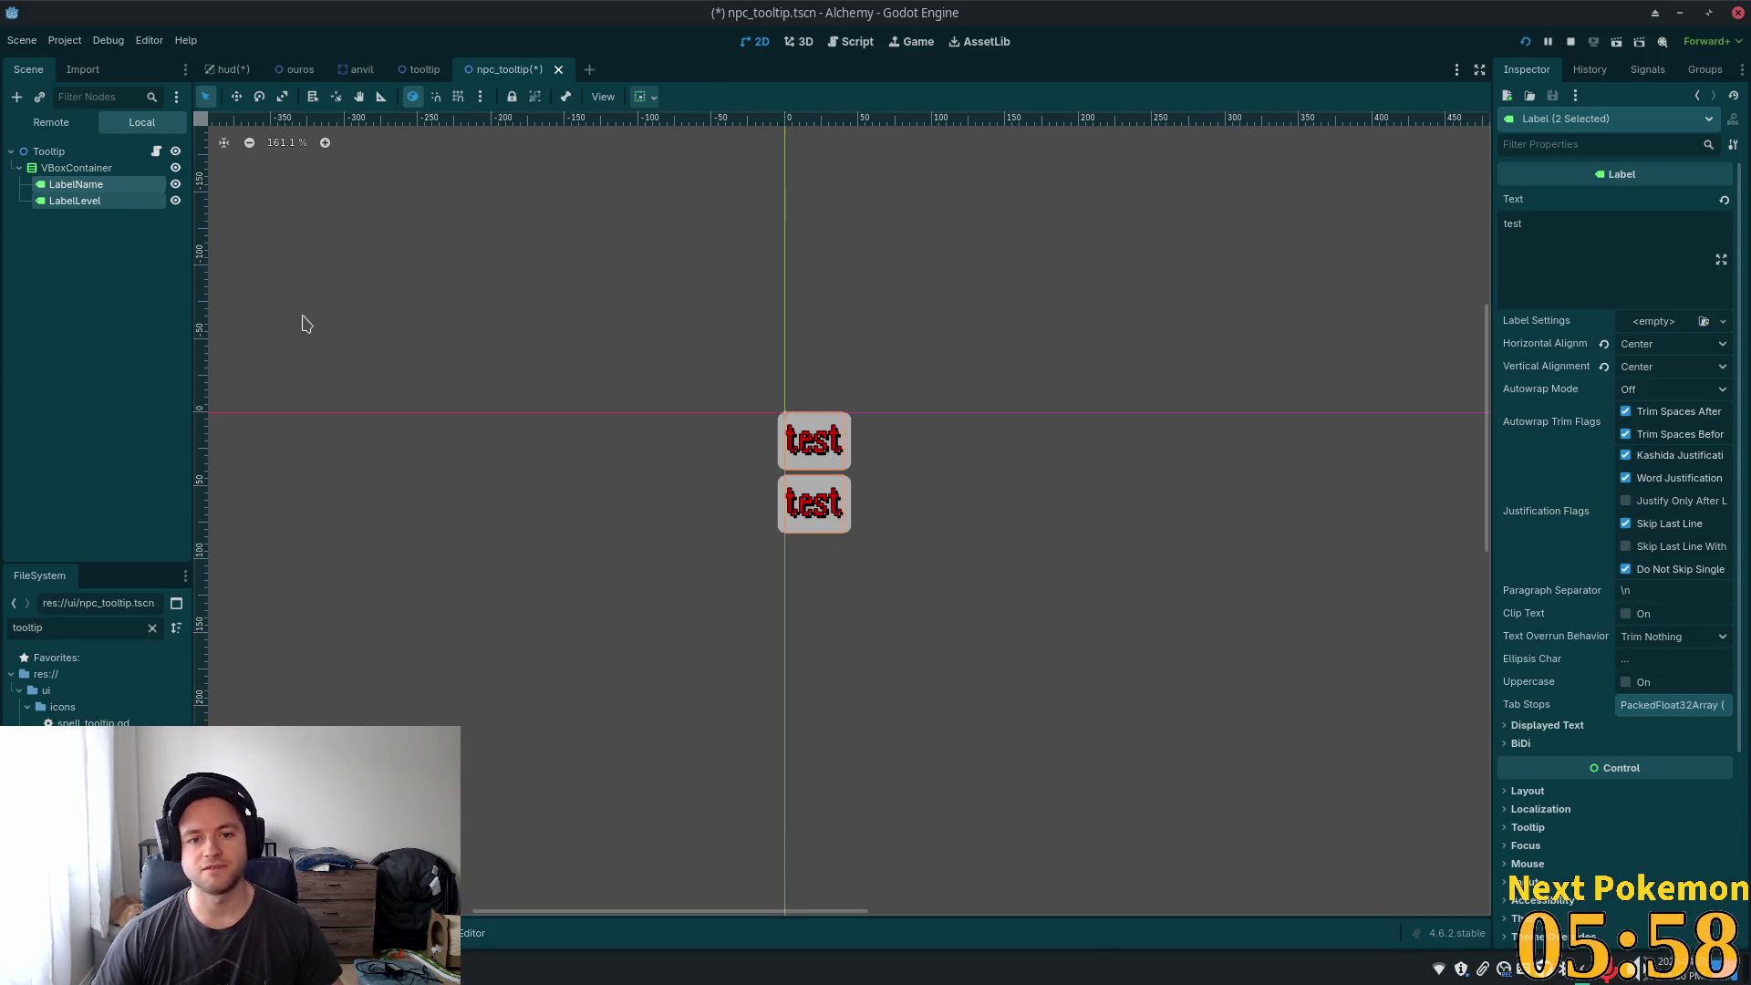
- Drag the VBoxContainer's right edge so both test labels stretch wide
click(73, 201)
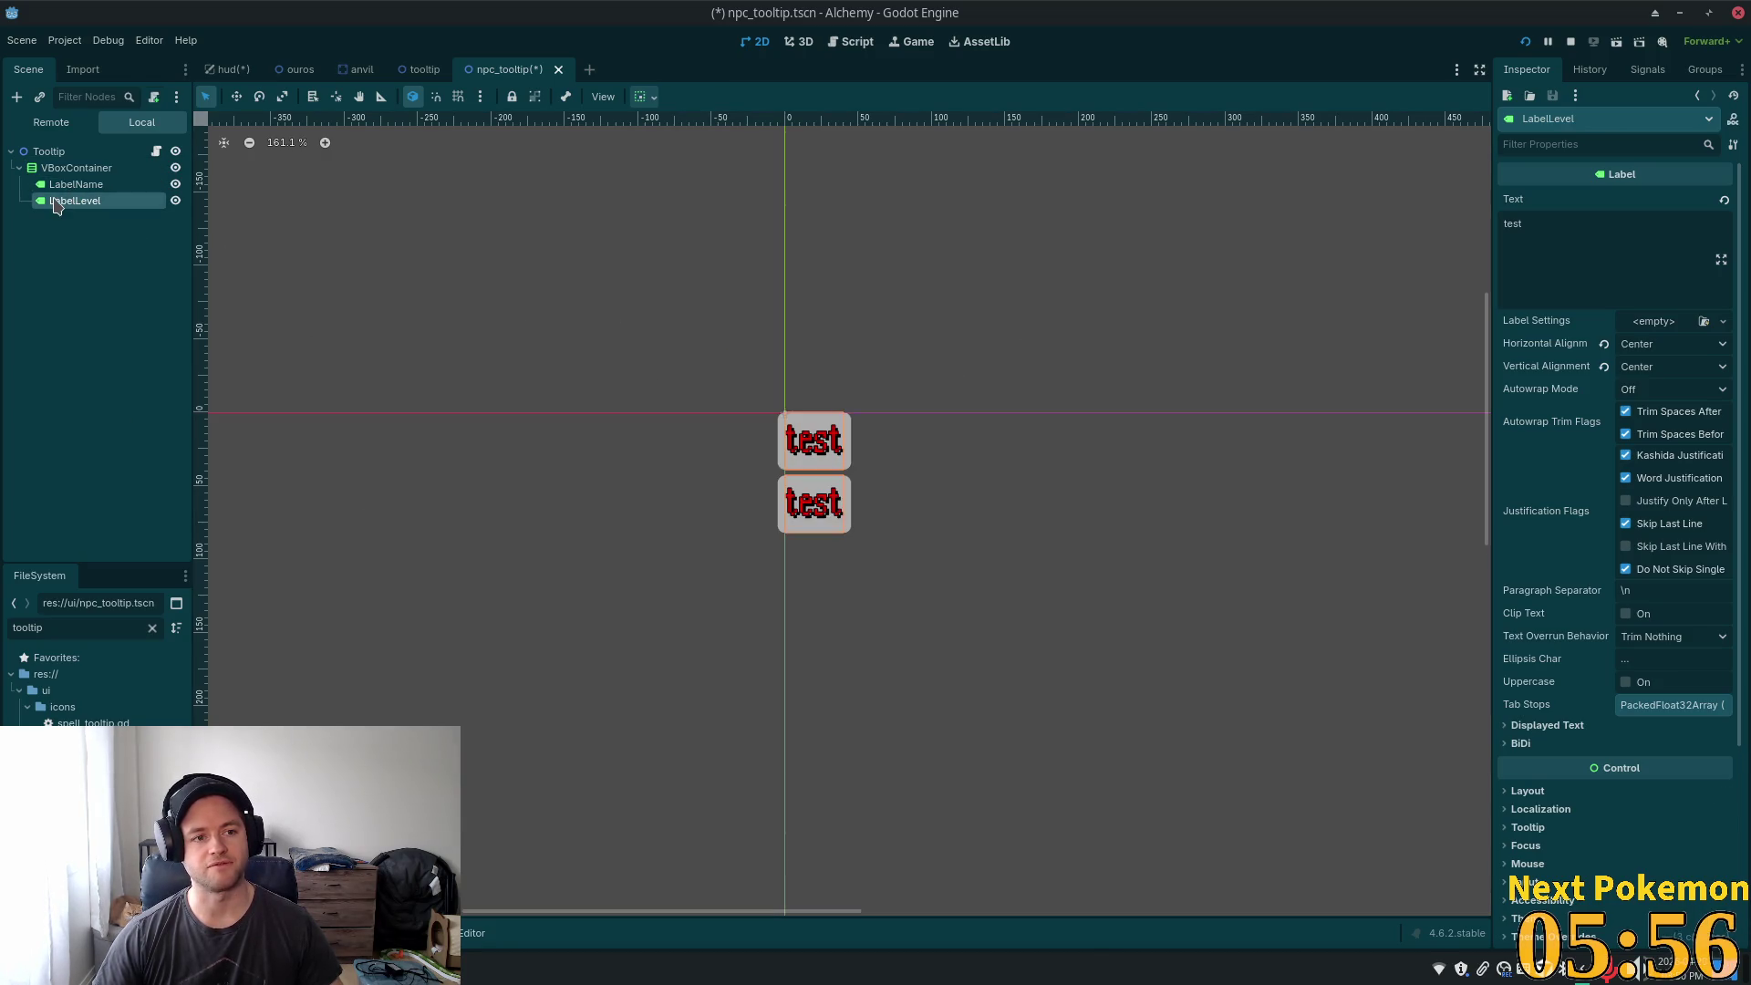
click(102, 169)
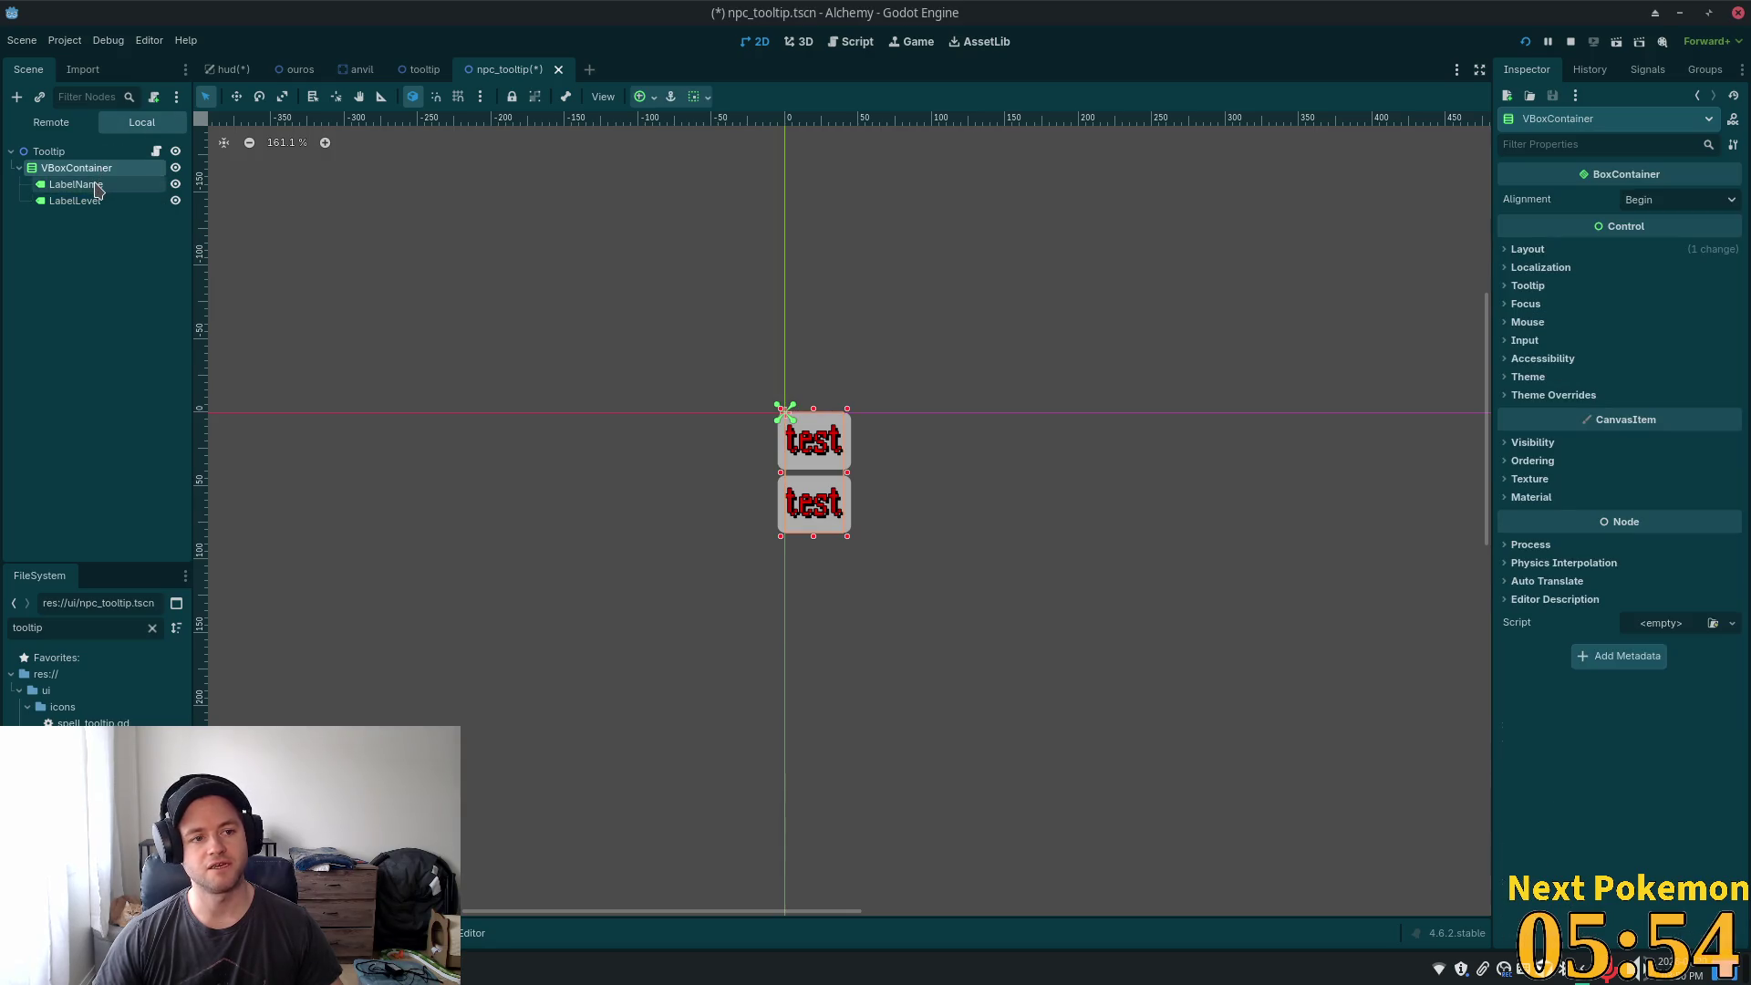
click(106, 186)
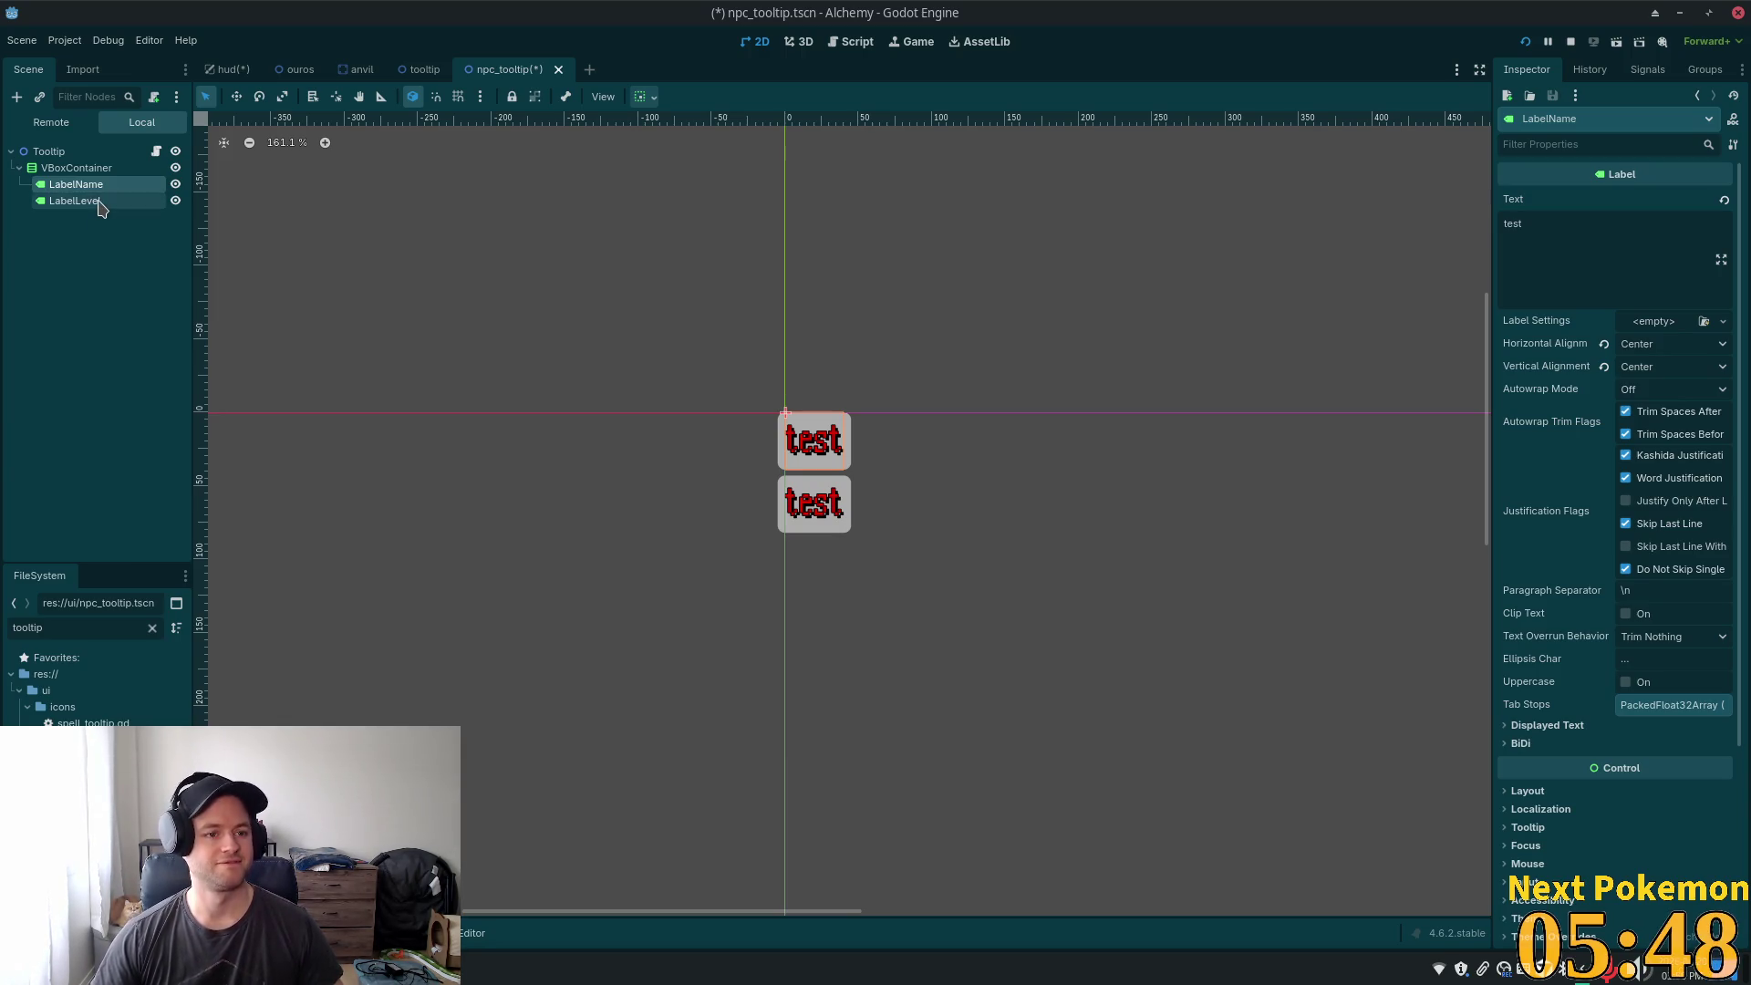
click(100, 202)
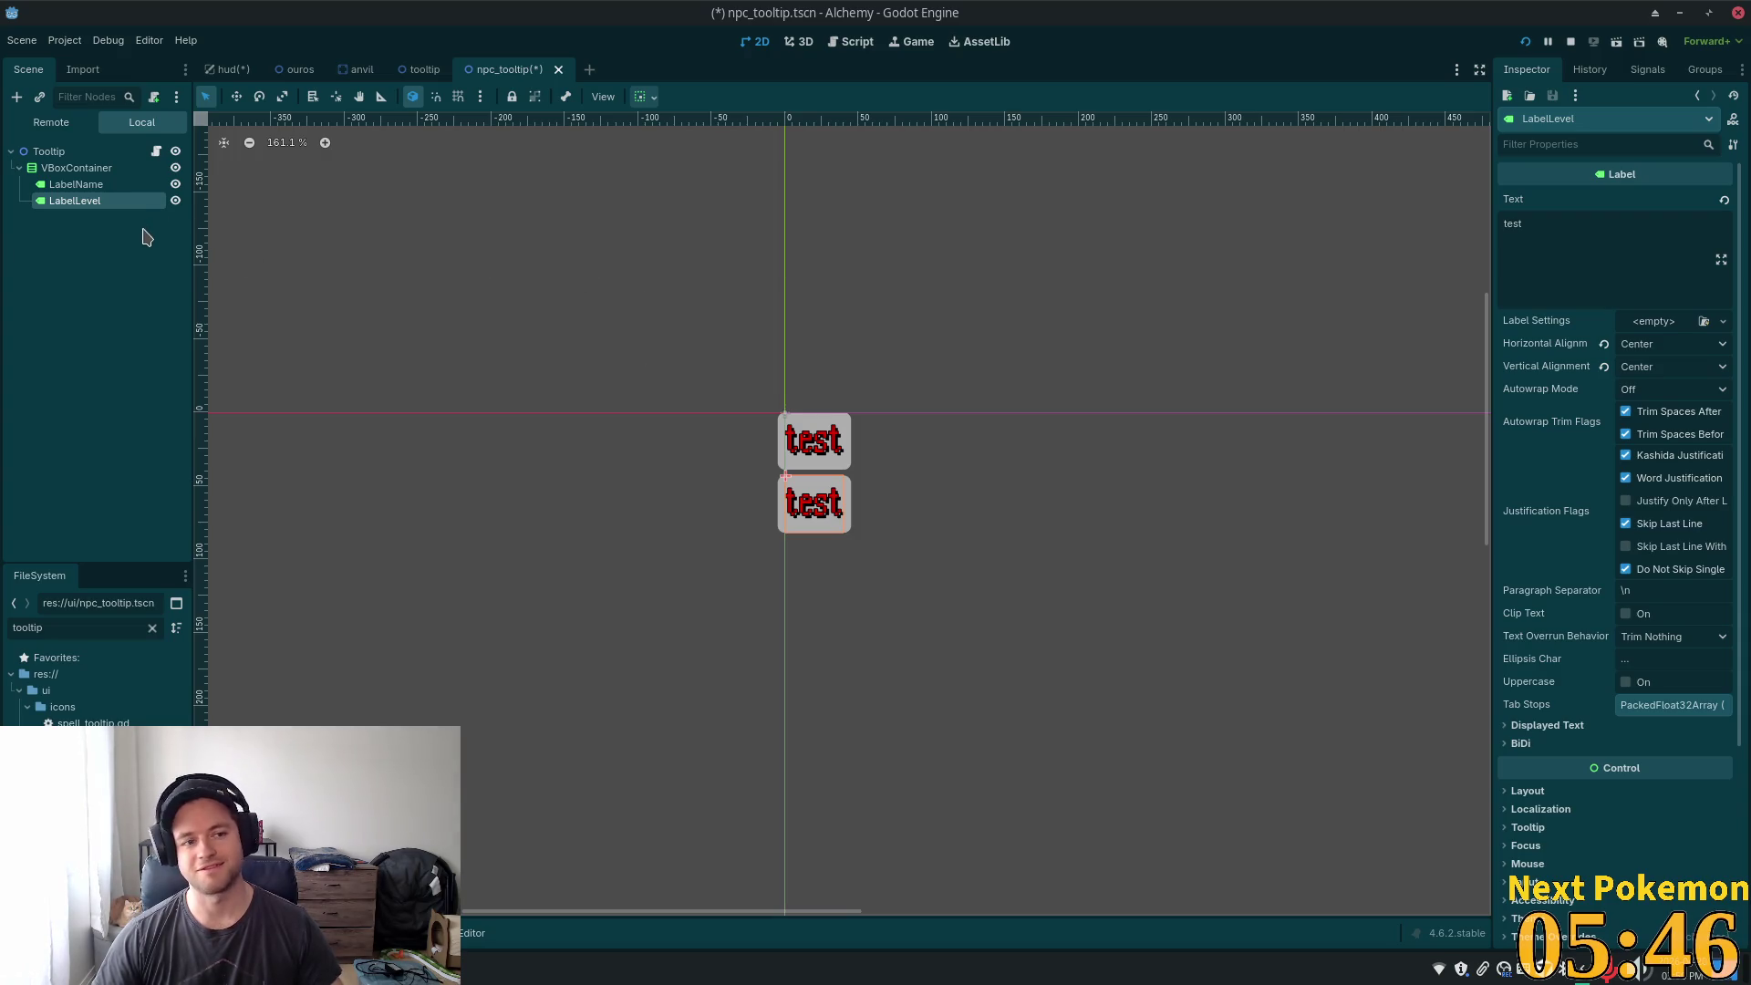
click(78, 184)
click(86, 206)
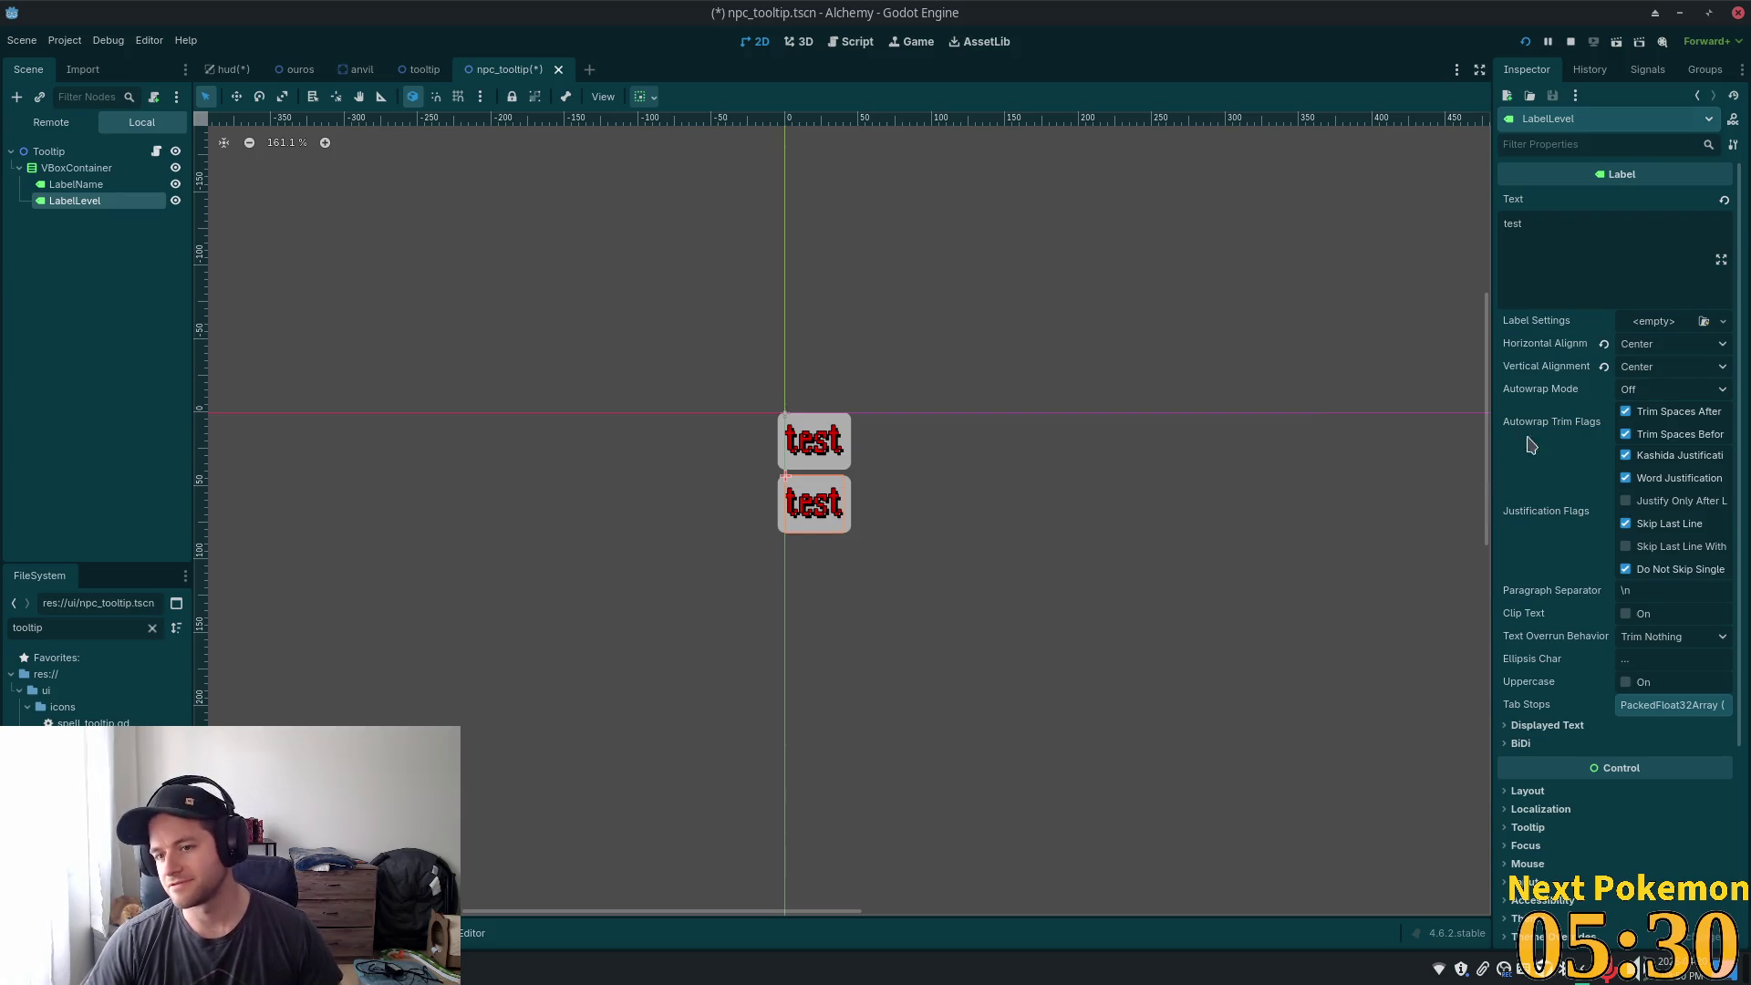
scroll(1537, 475, down, 5)
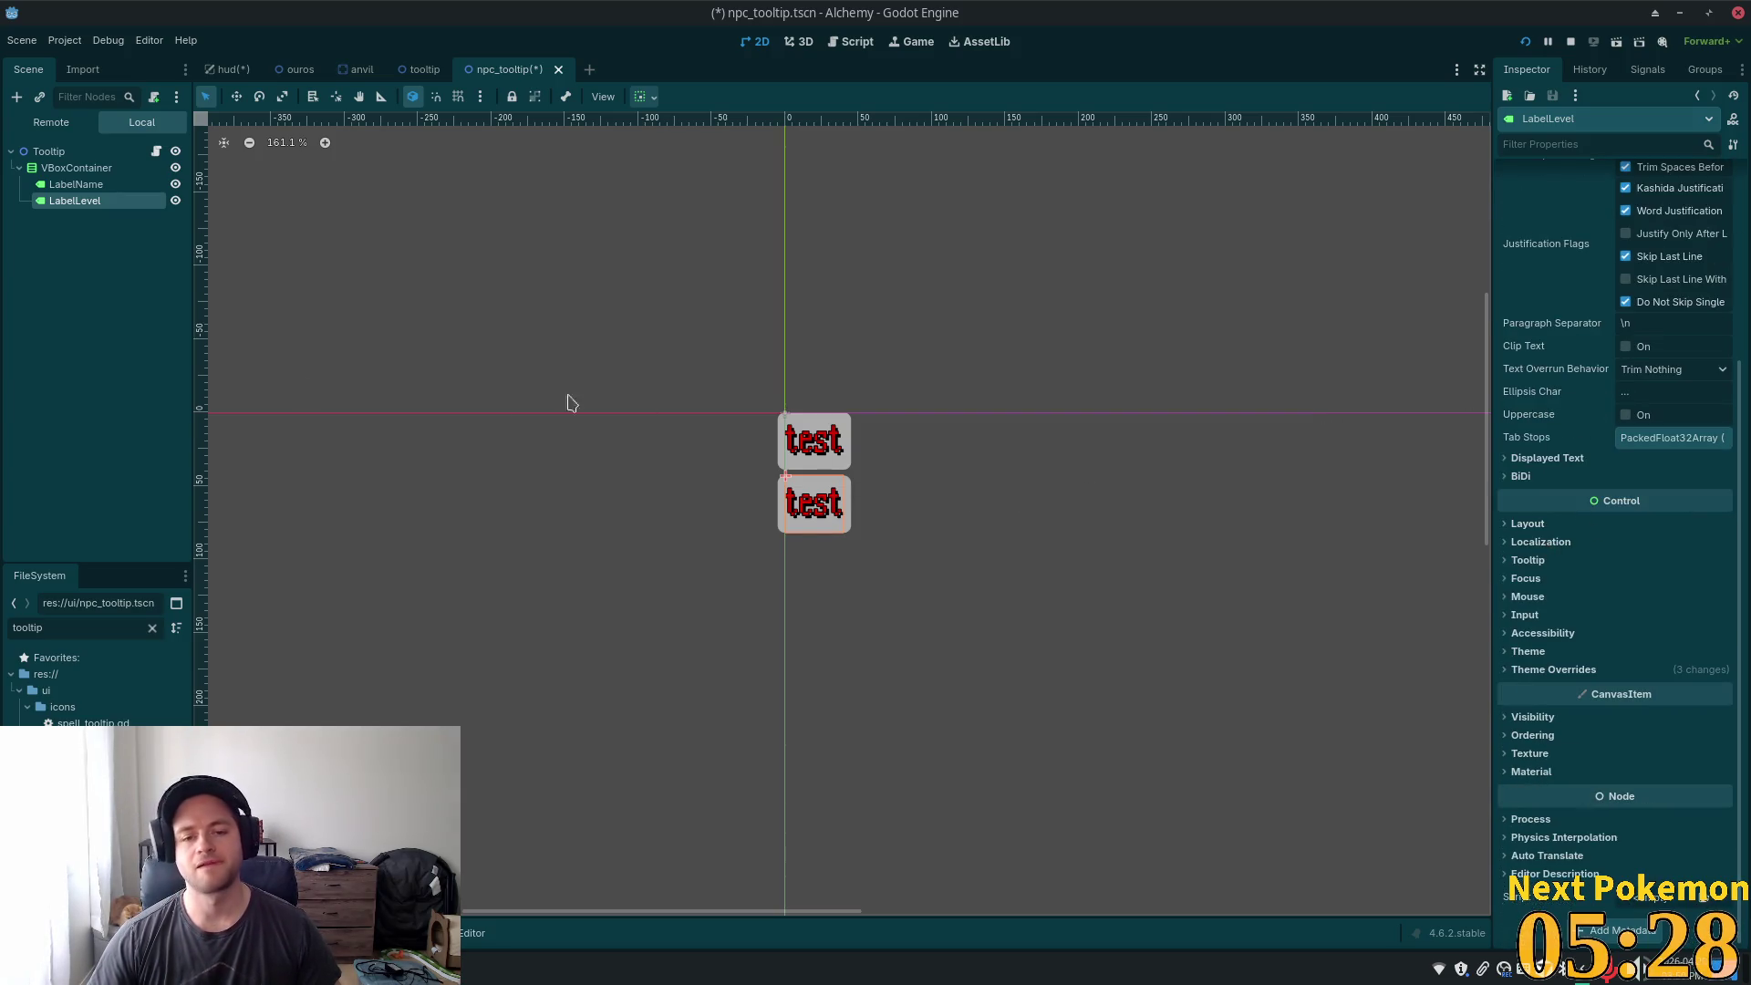
click(76, 168)
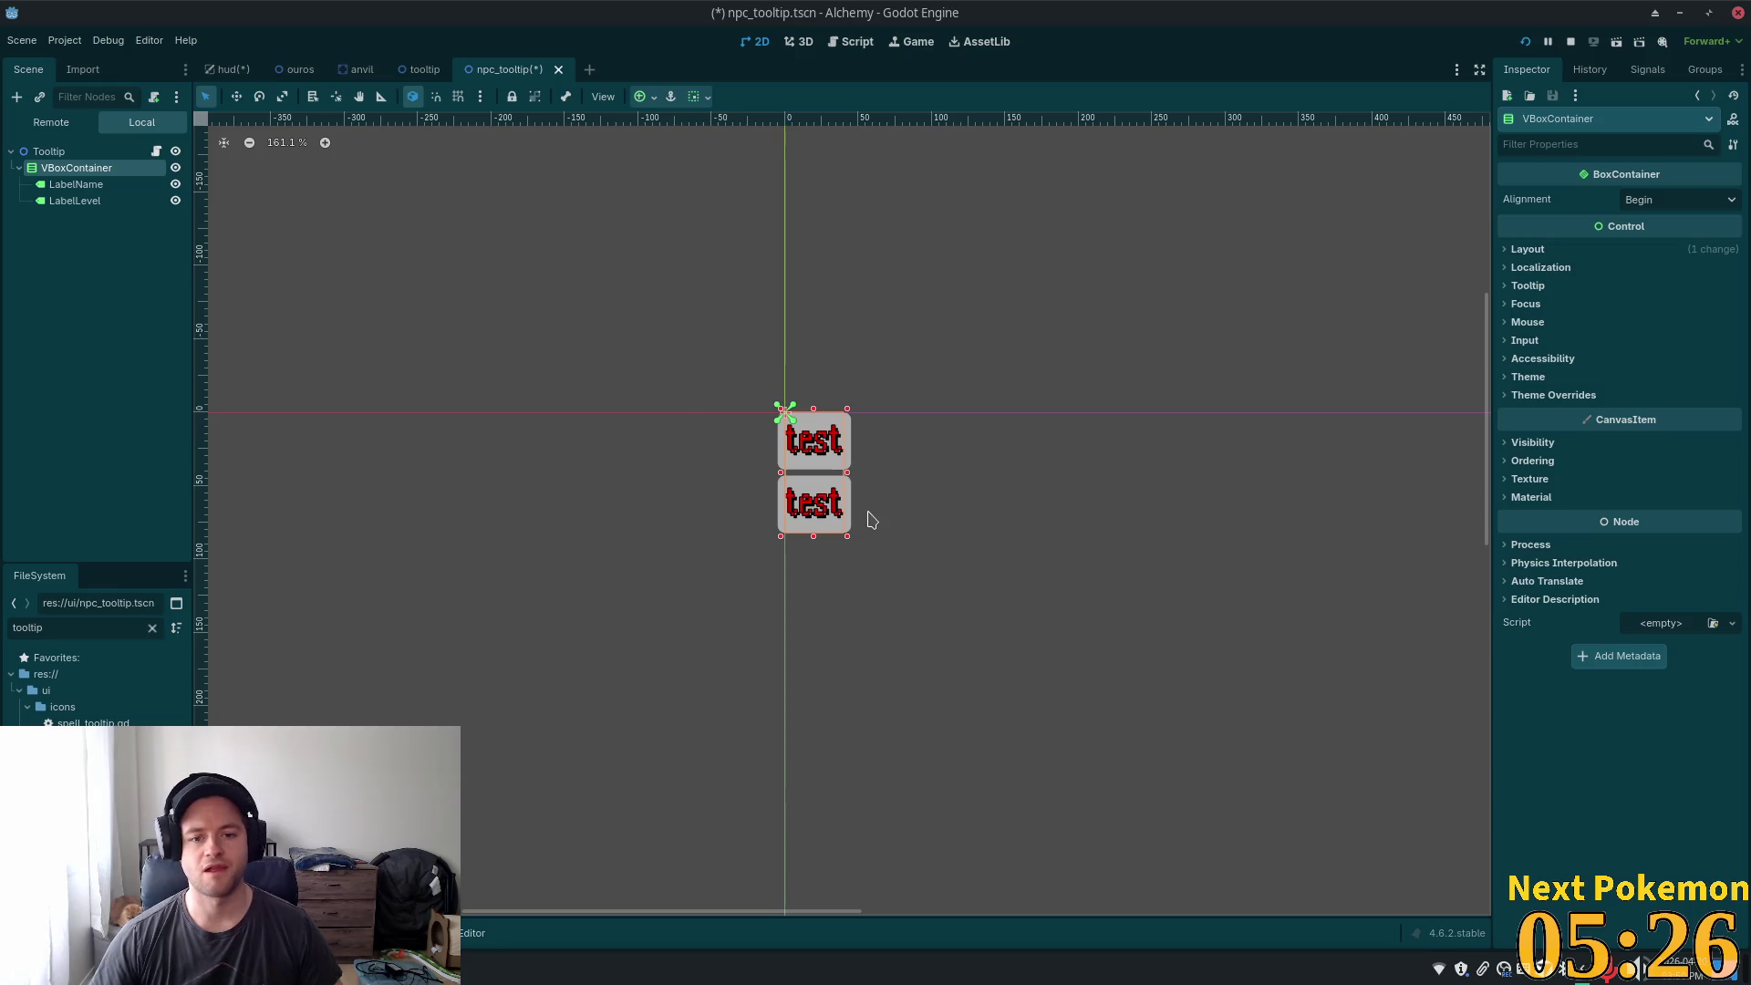
drag(847, 471, 1006, 472)
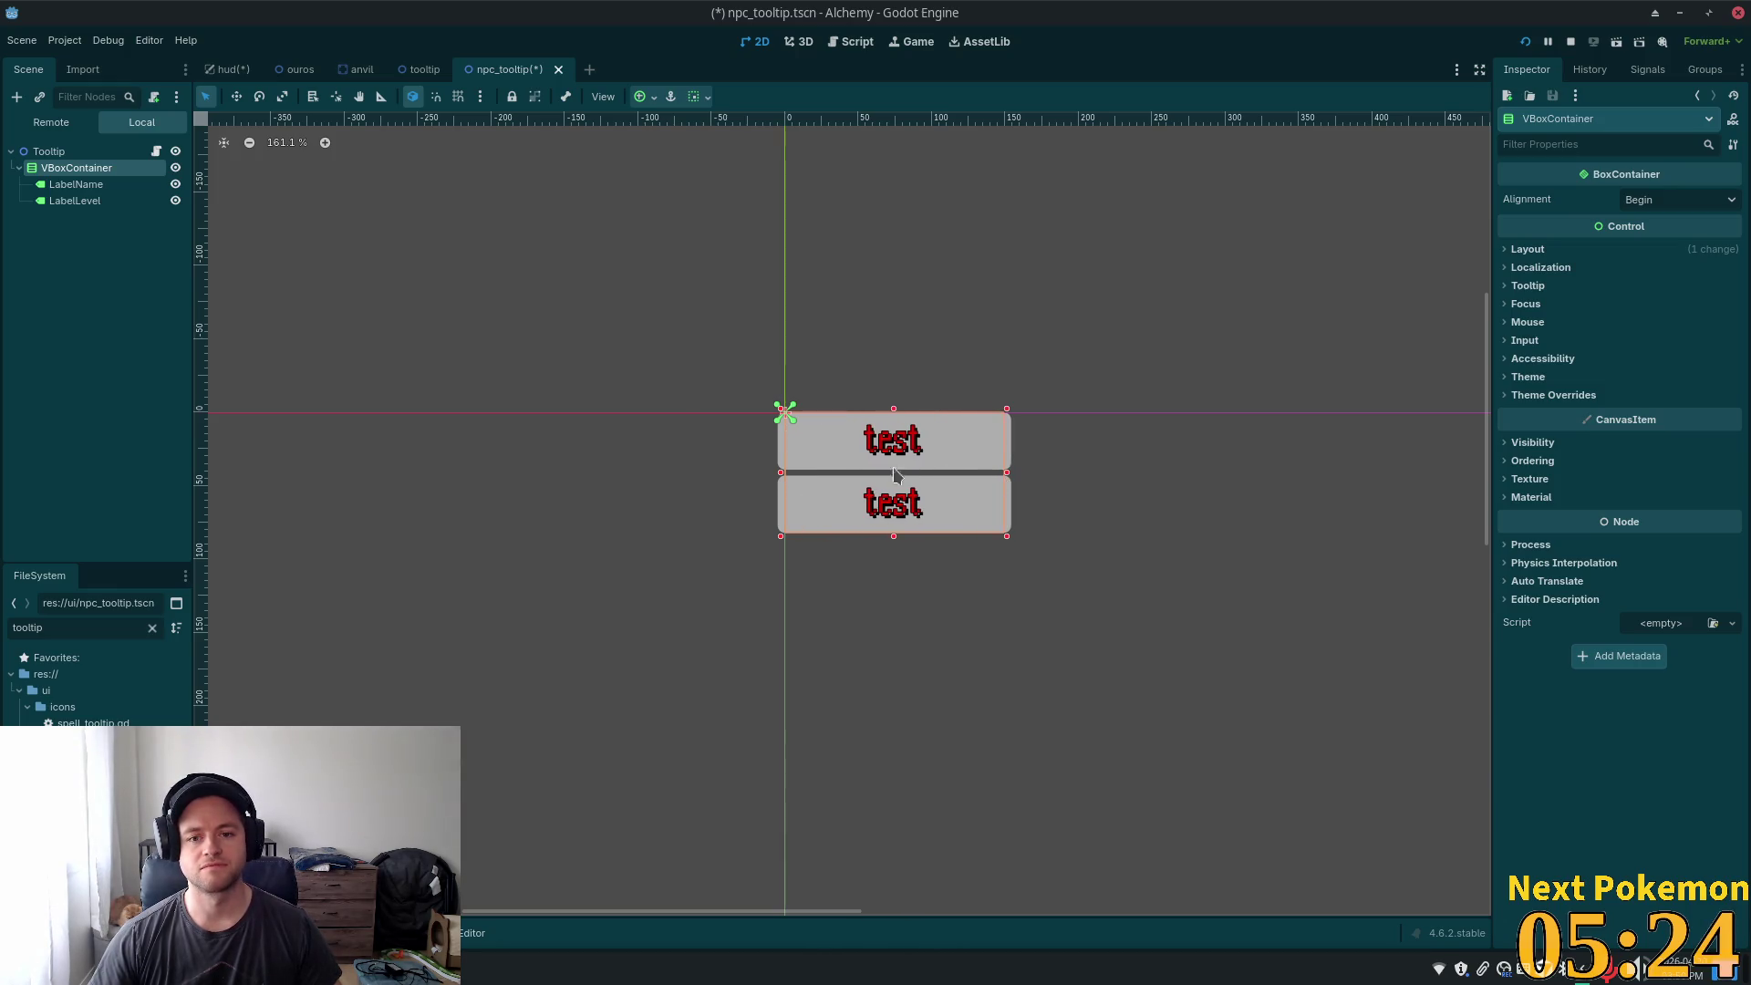
click(76, 185)
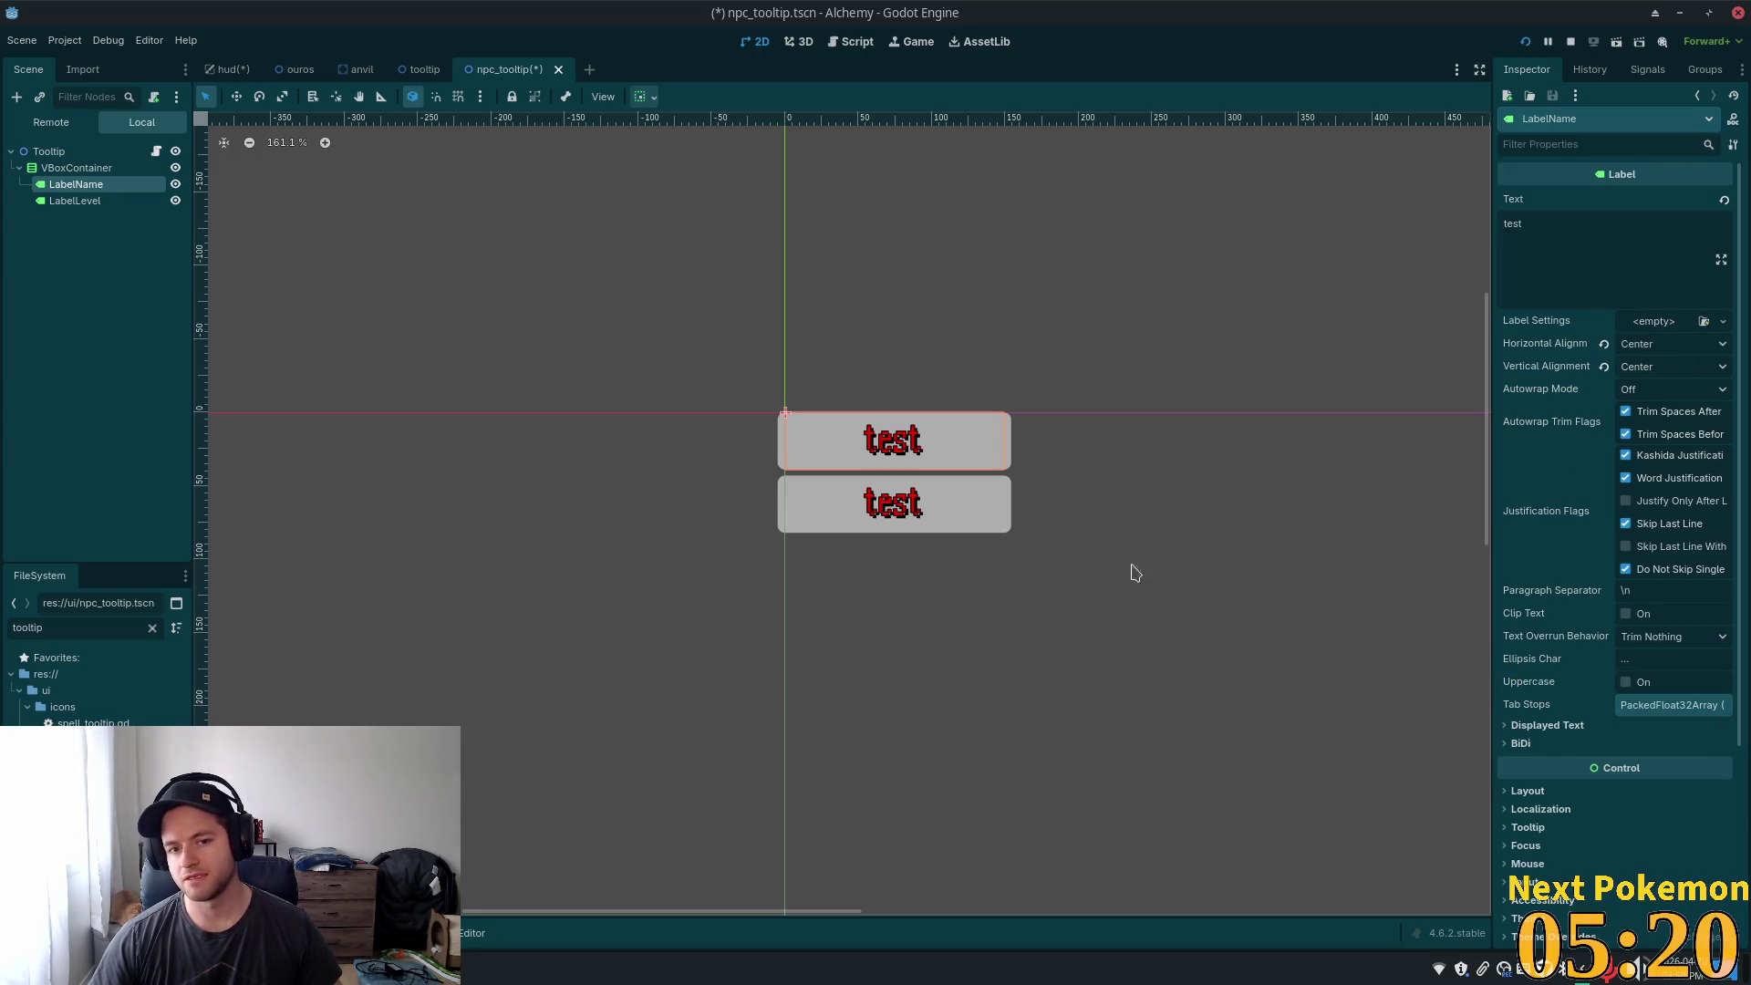
- Uncheck the Normal style override under Theme Overrides > Styles for LabelName and LabelLevel
scroll(1587, 556, down, 5)
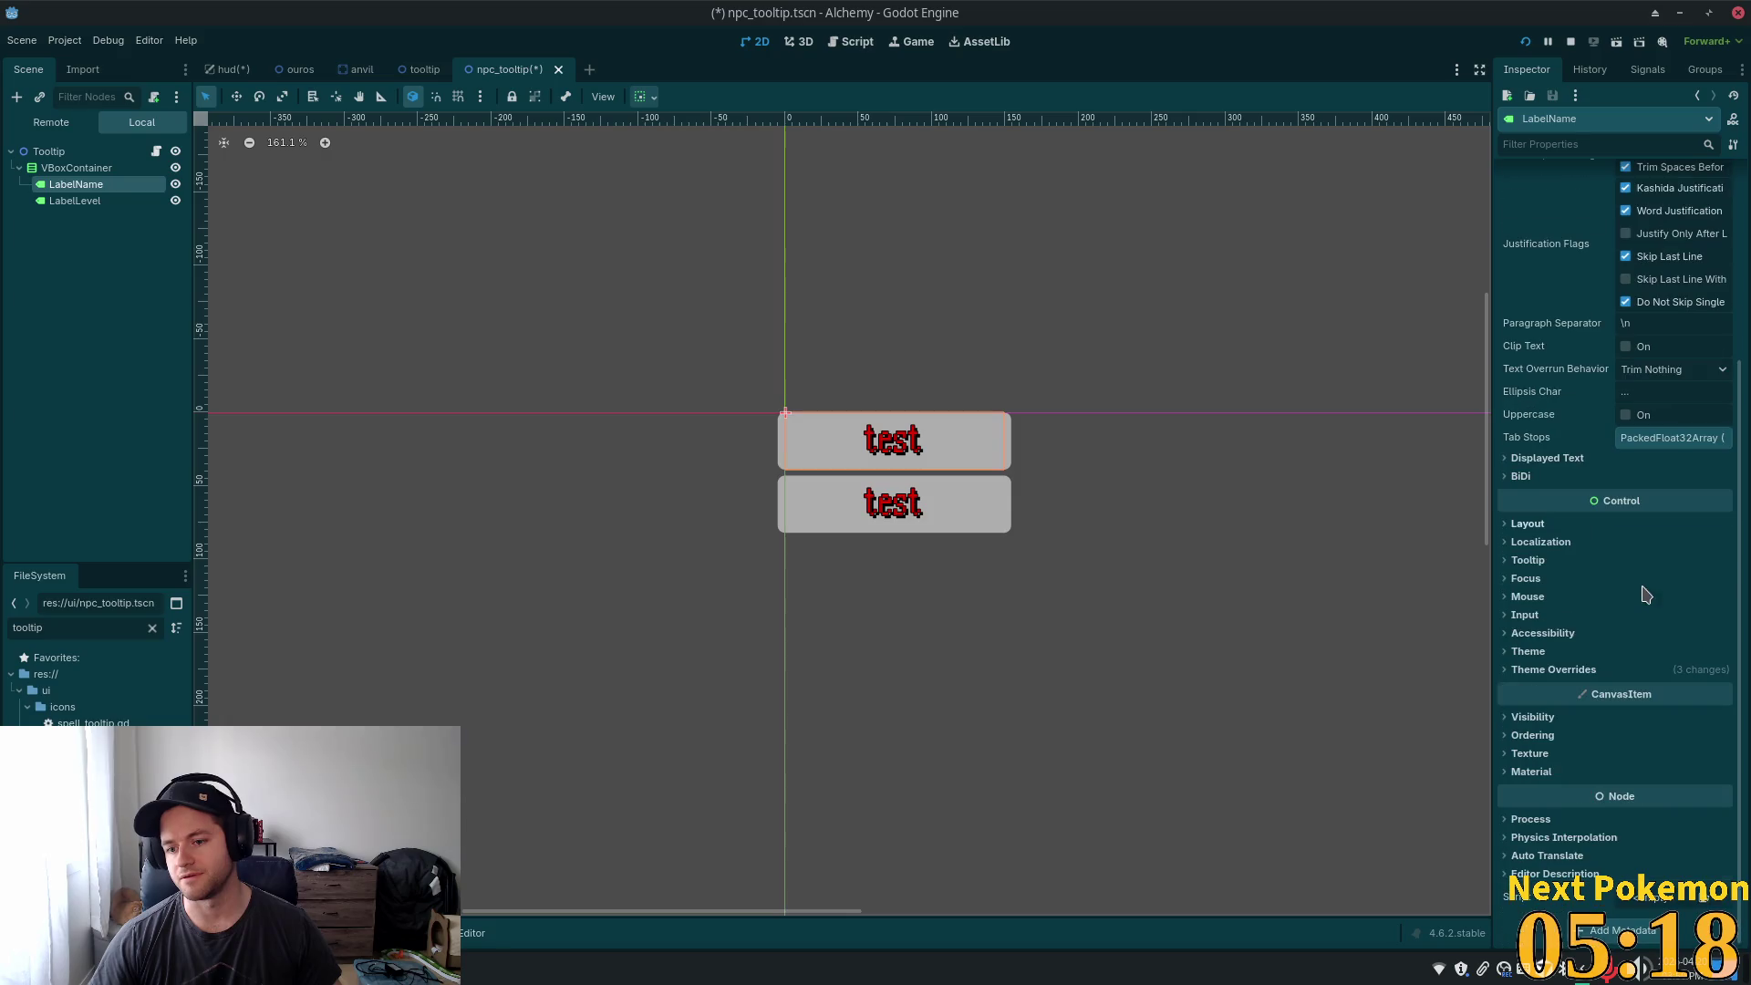
click(1544, 671)
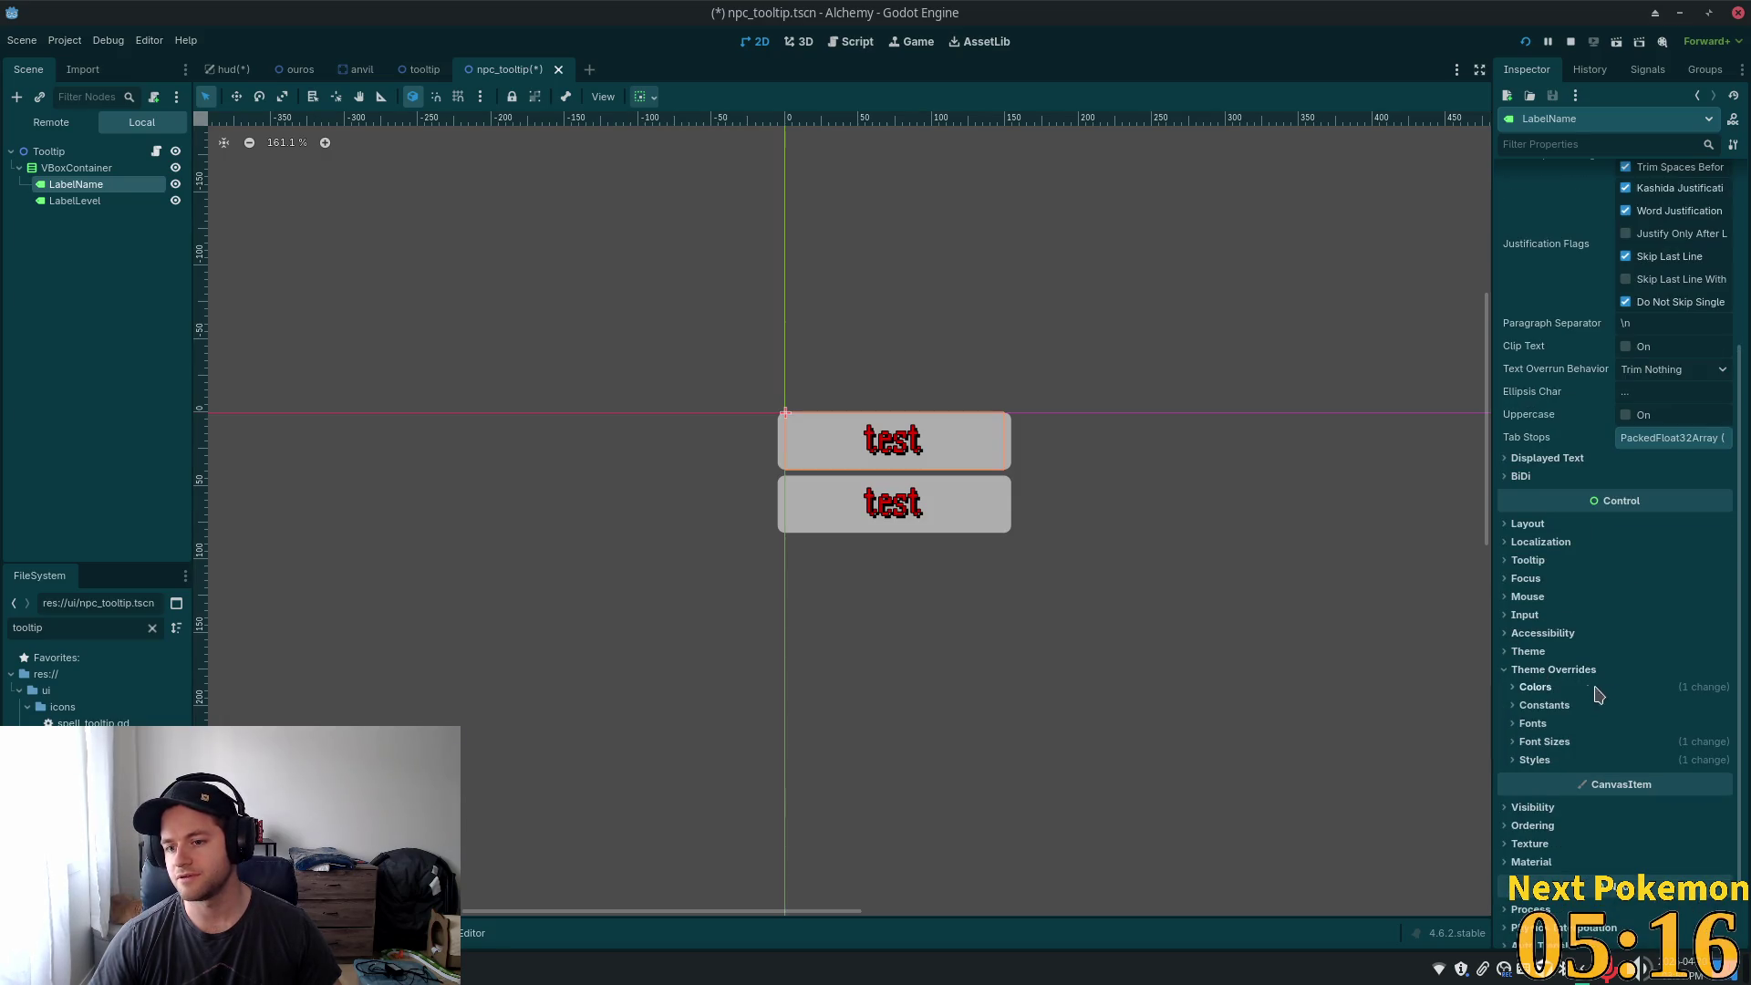
click(1696, 760)
scroll(1738, 734, down, 3)
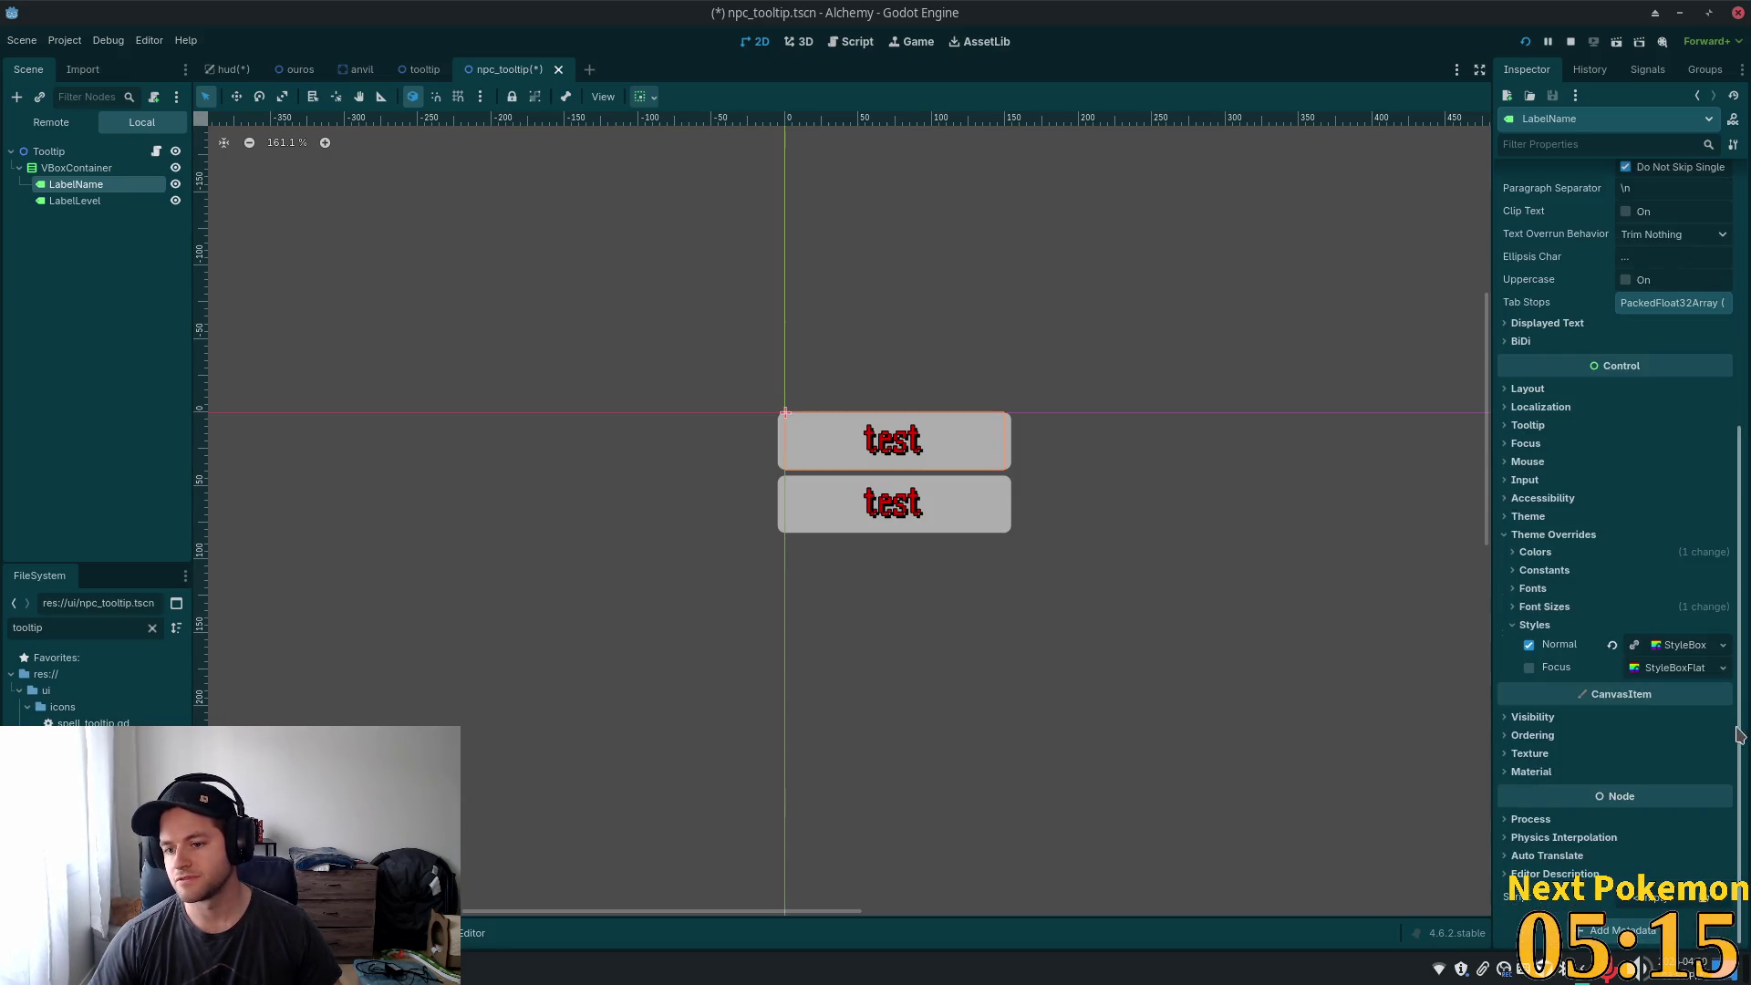
click(1530, 645)
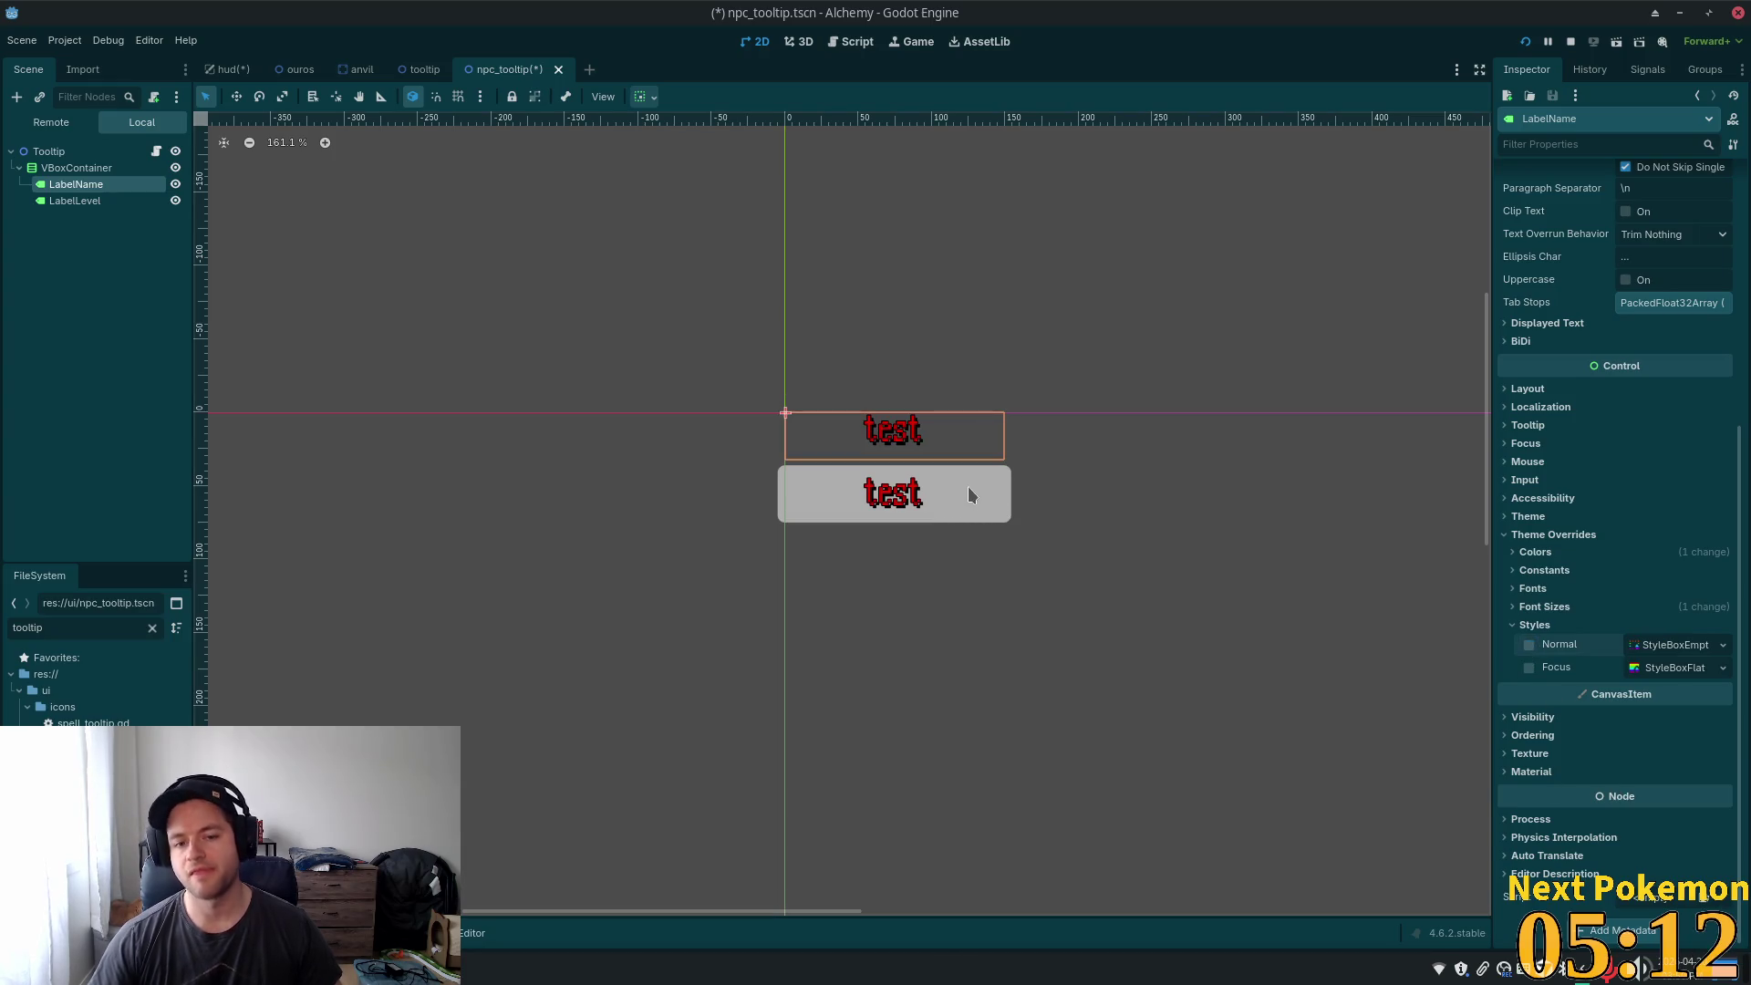
click(75, 201)
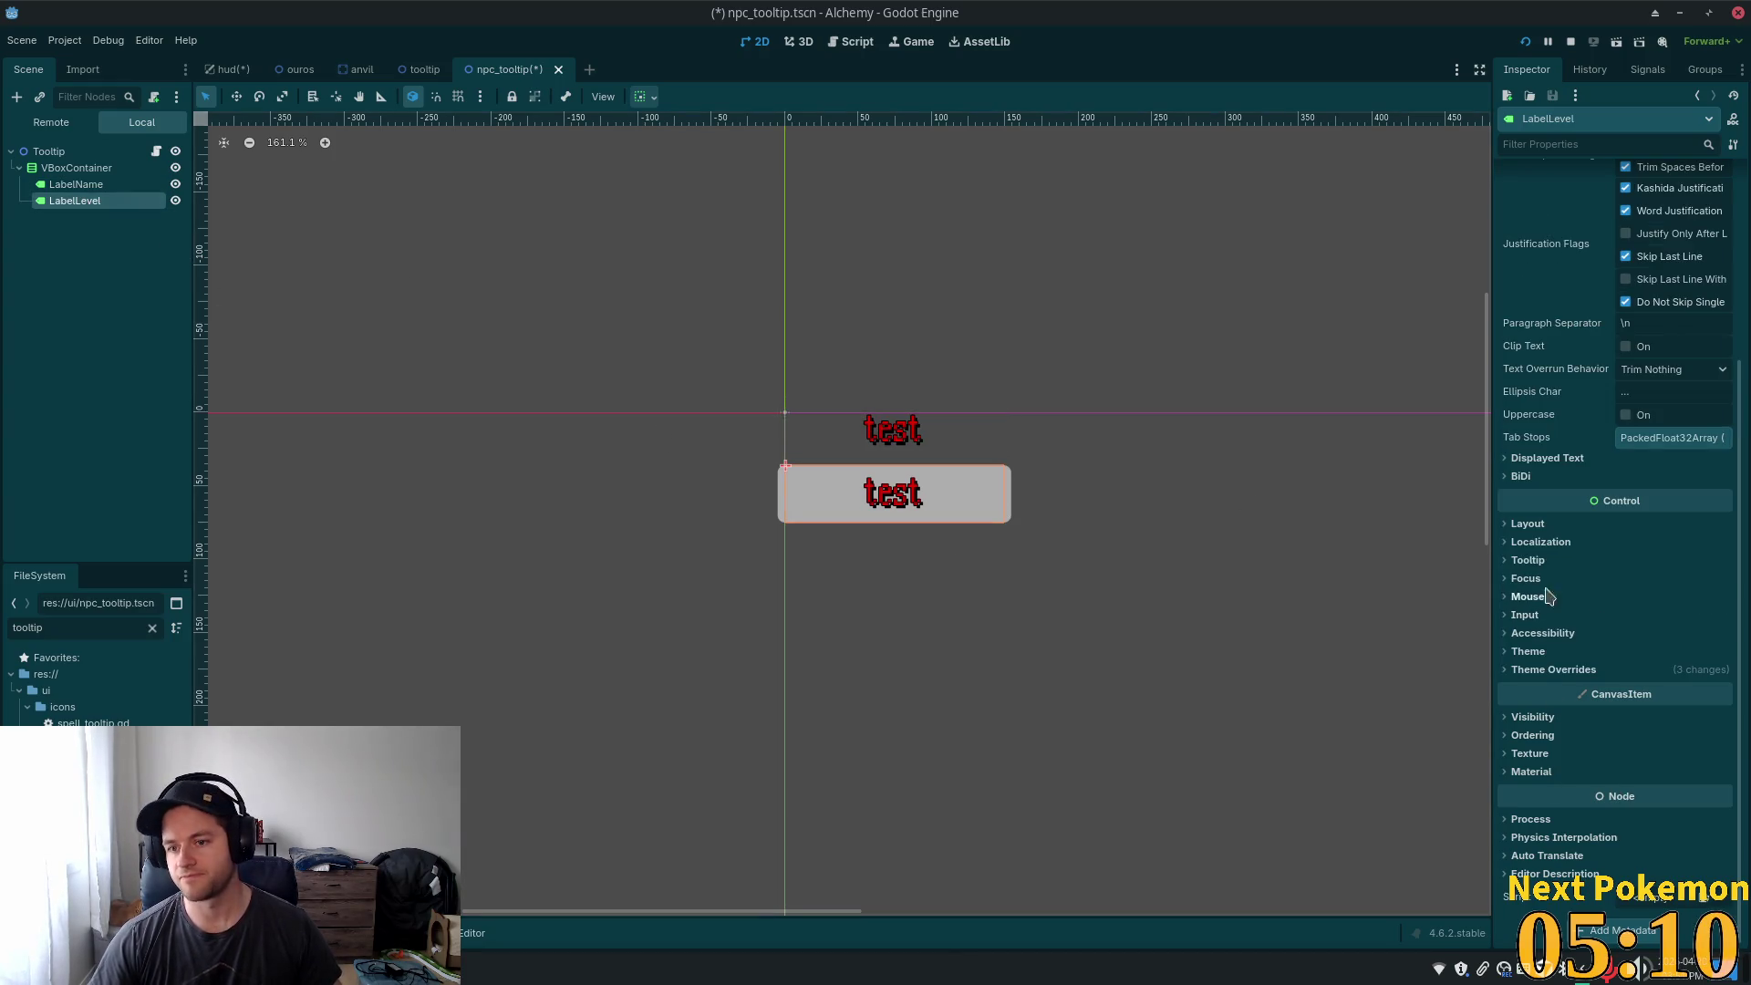
click(1509, 670)
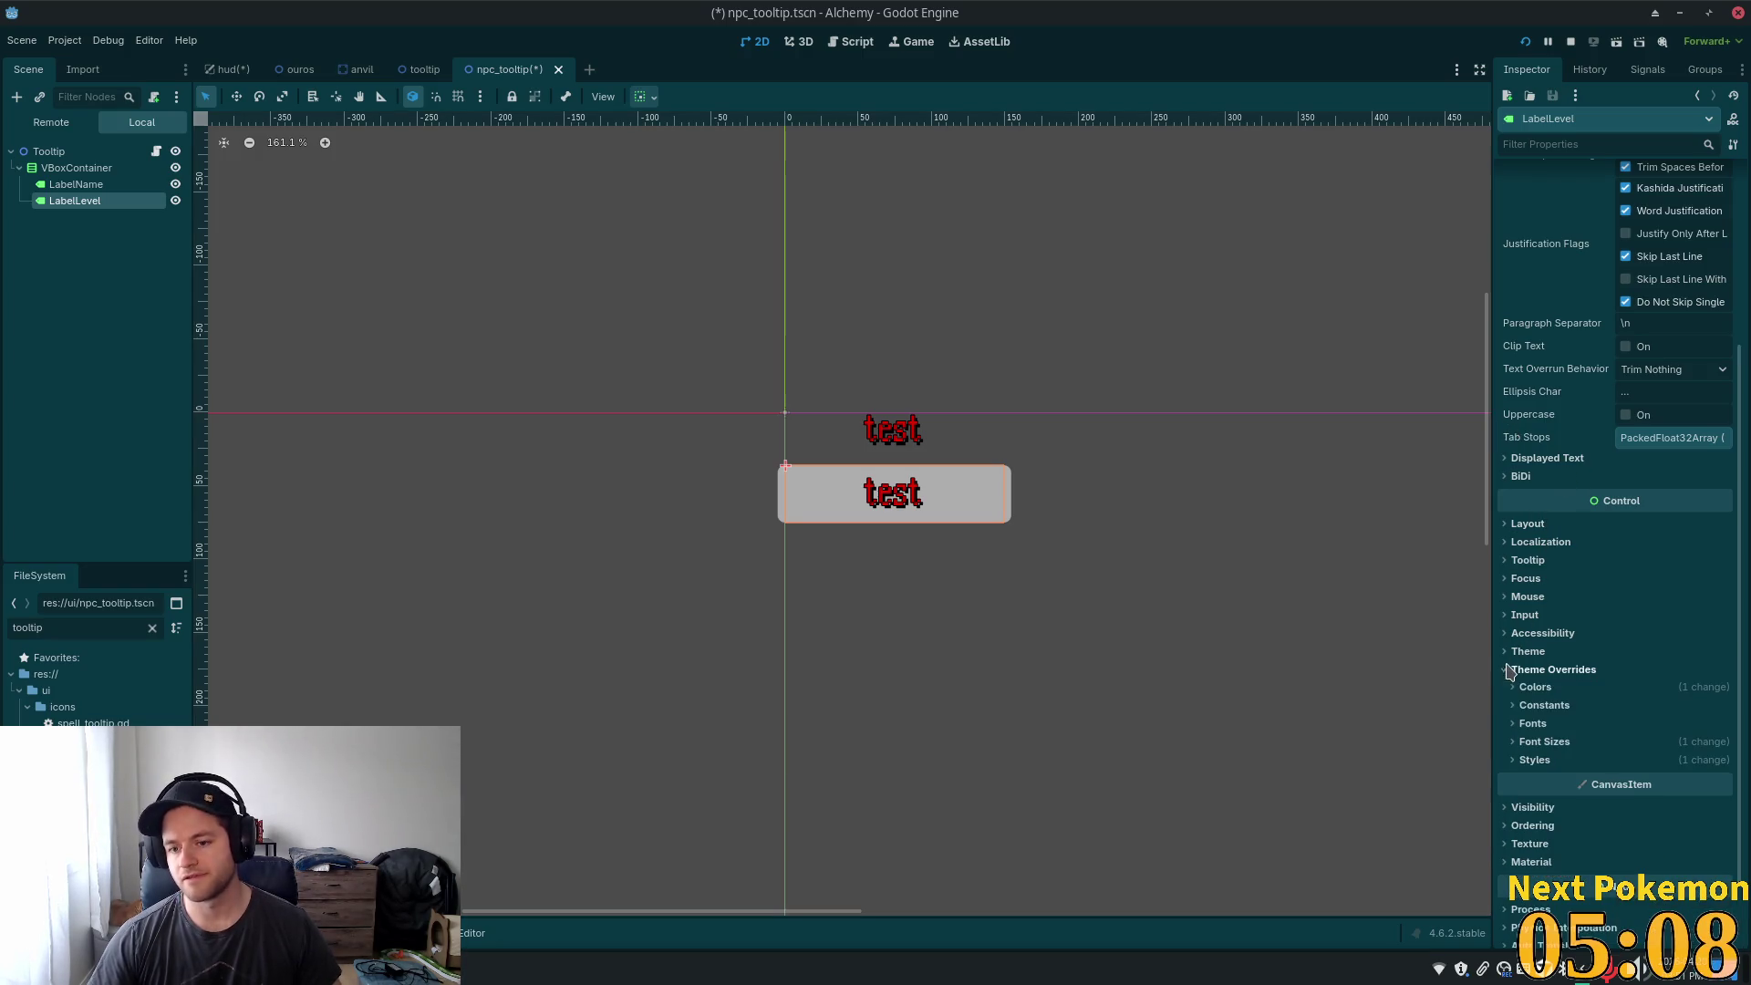
click(1514, 760)
click(1529, 781)
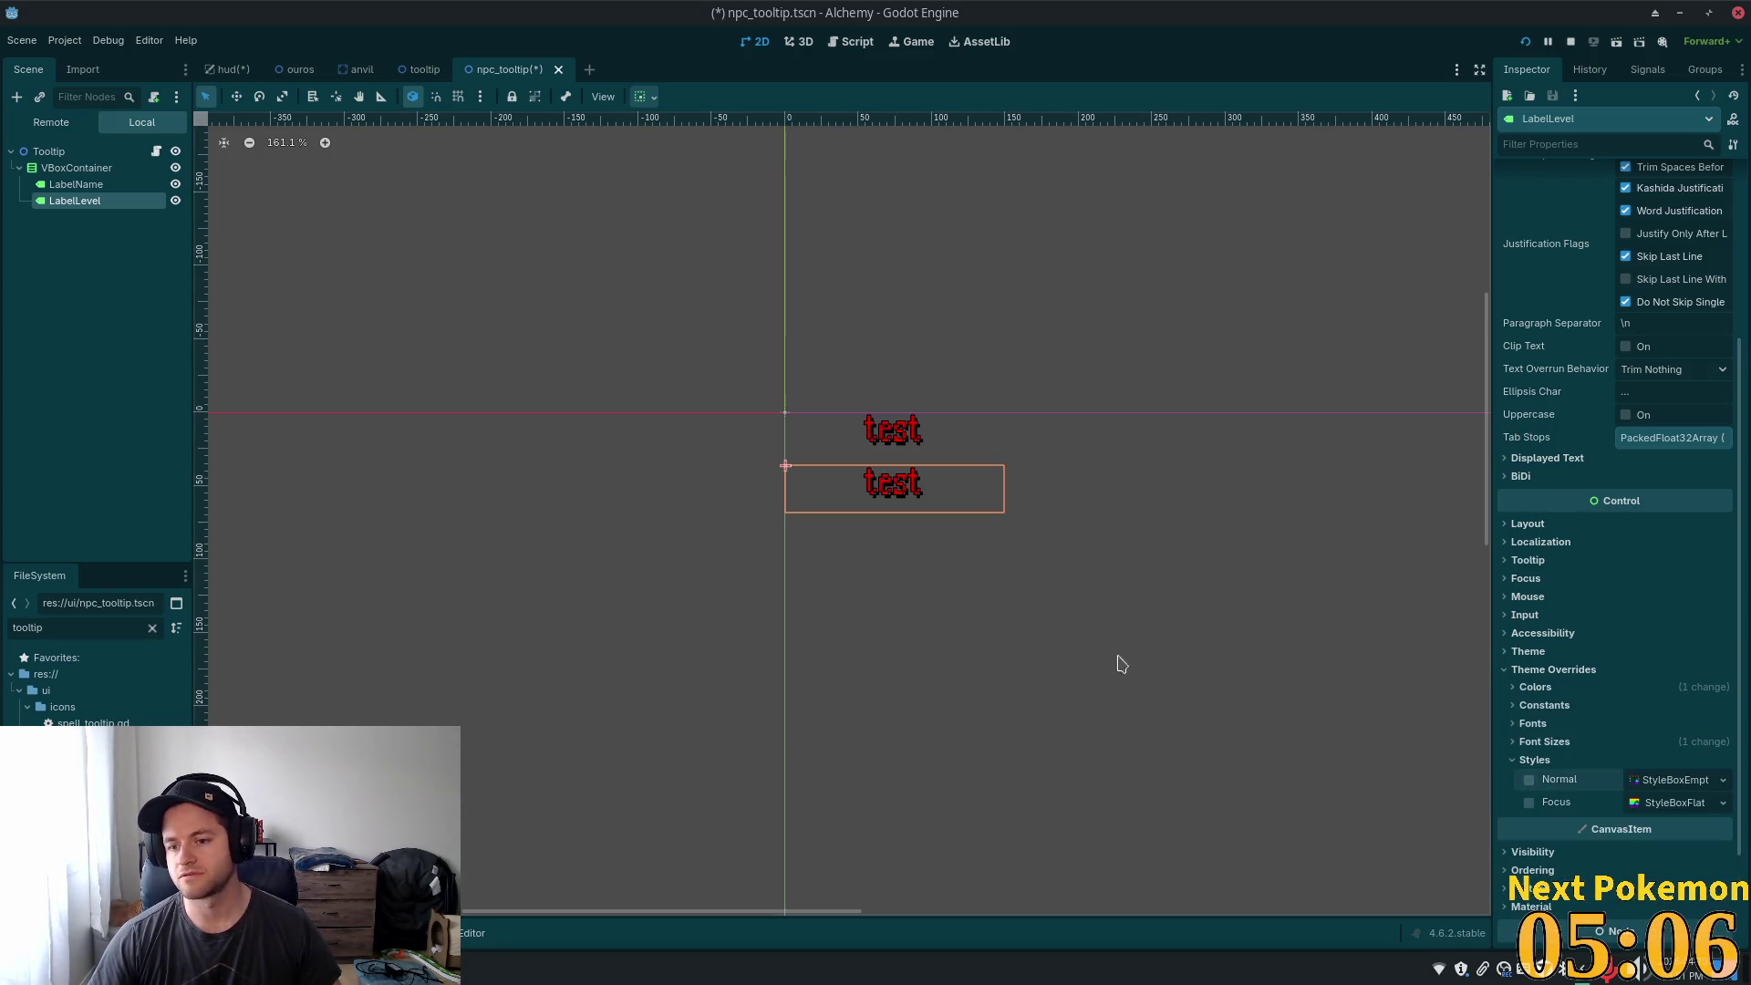
click(118, 185)
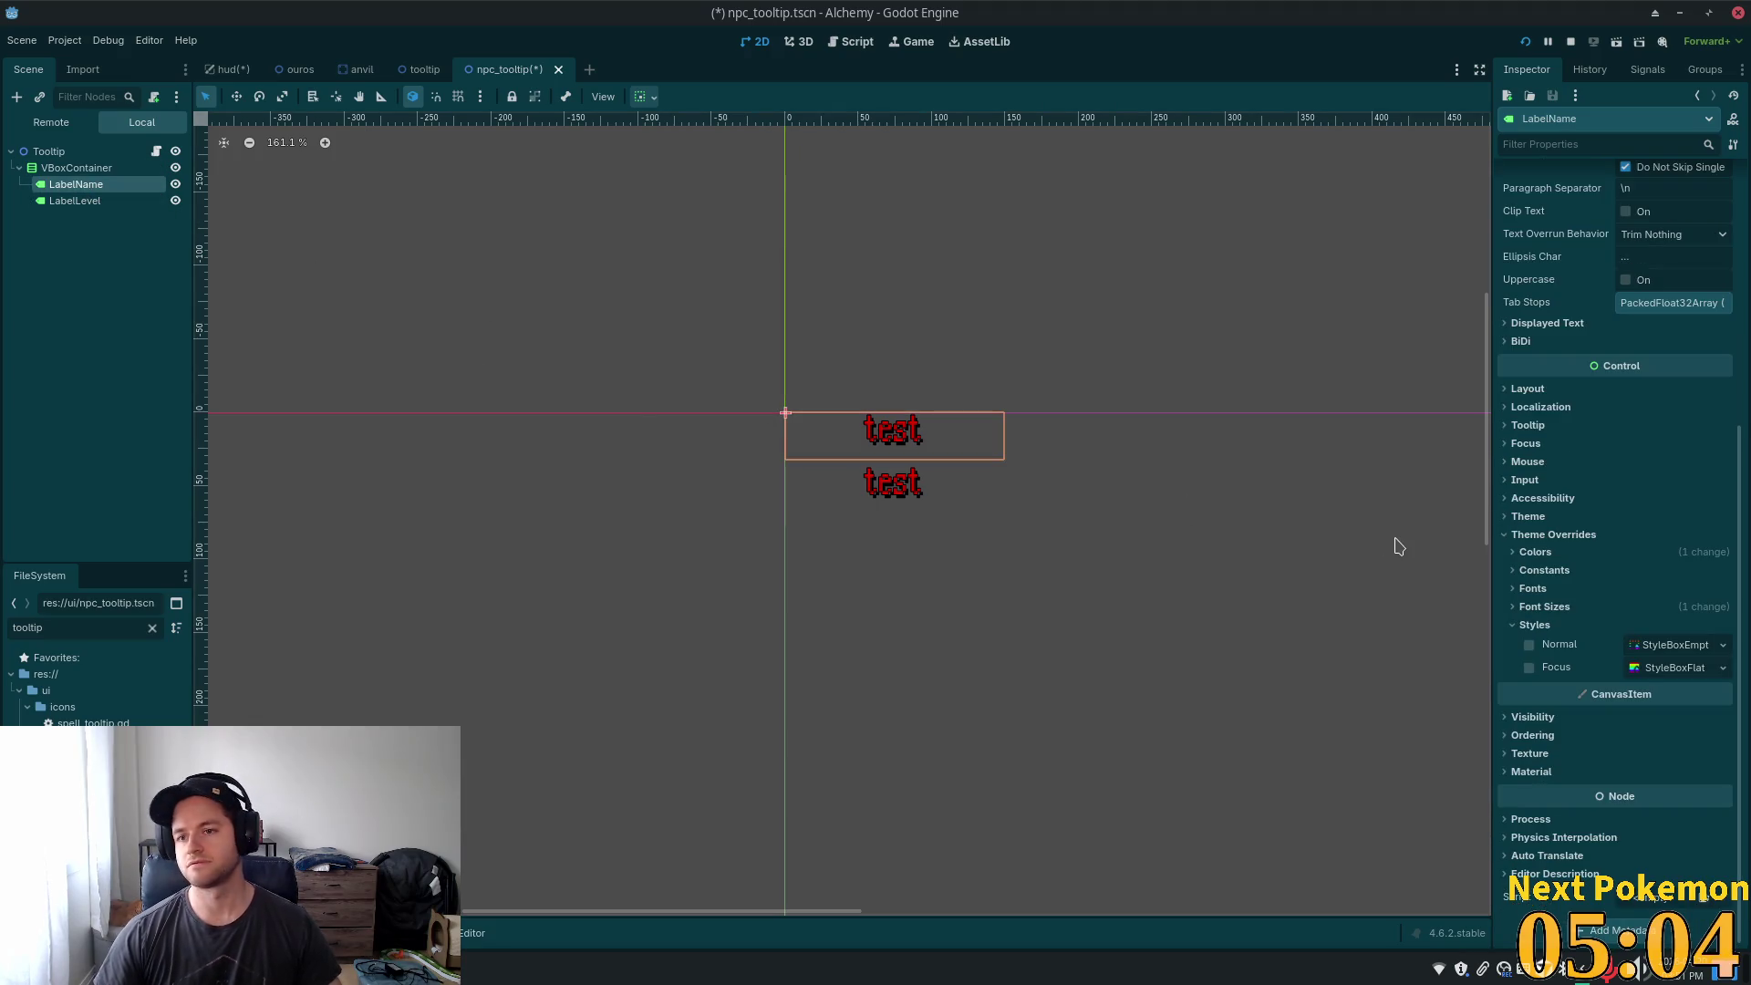
scroll(1477, 495, up, 1)
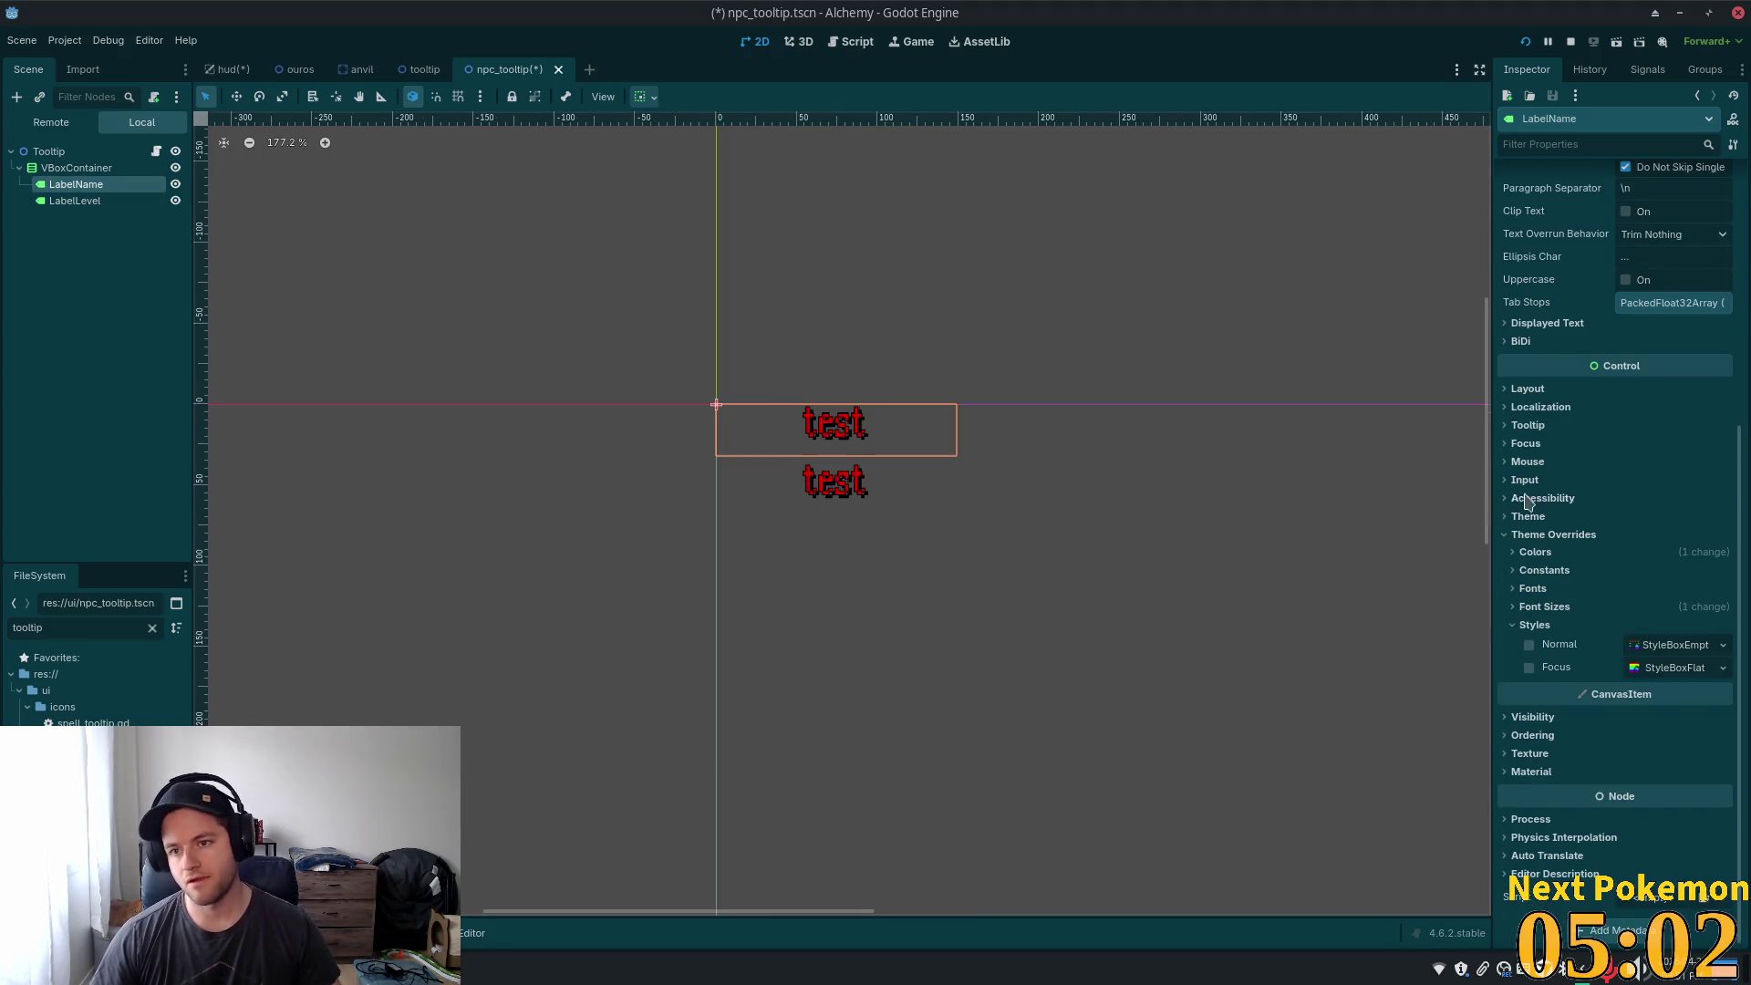
- Set LabelName's Horizontal Alignment to Right
scroll(1550, 504, up, 5)
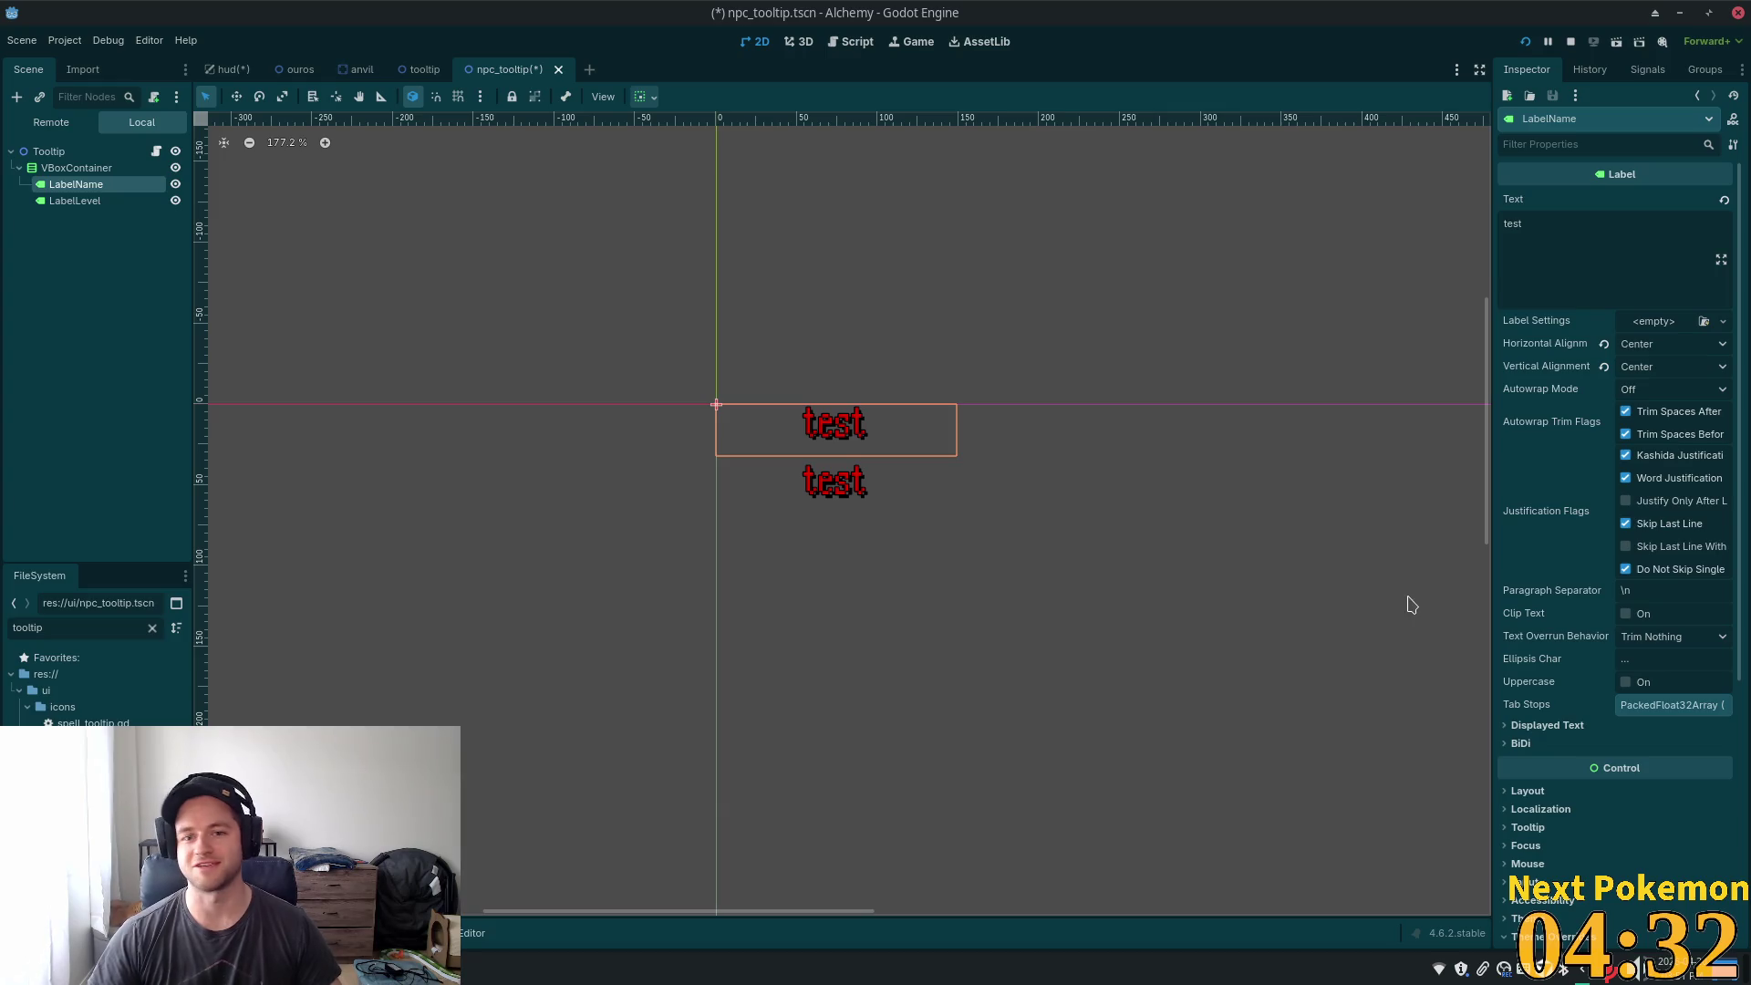
click(100, 202)
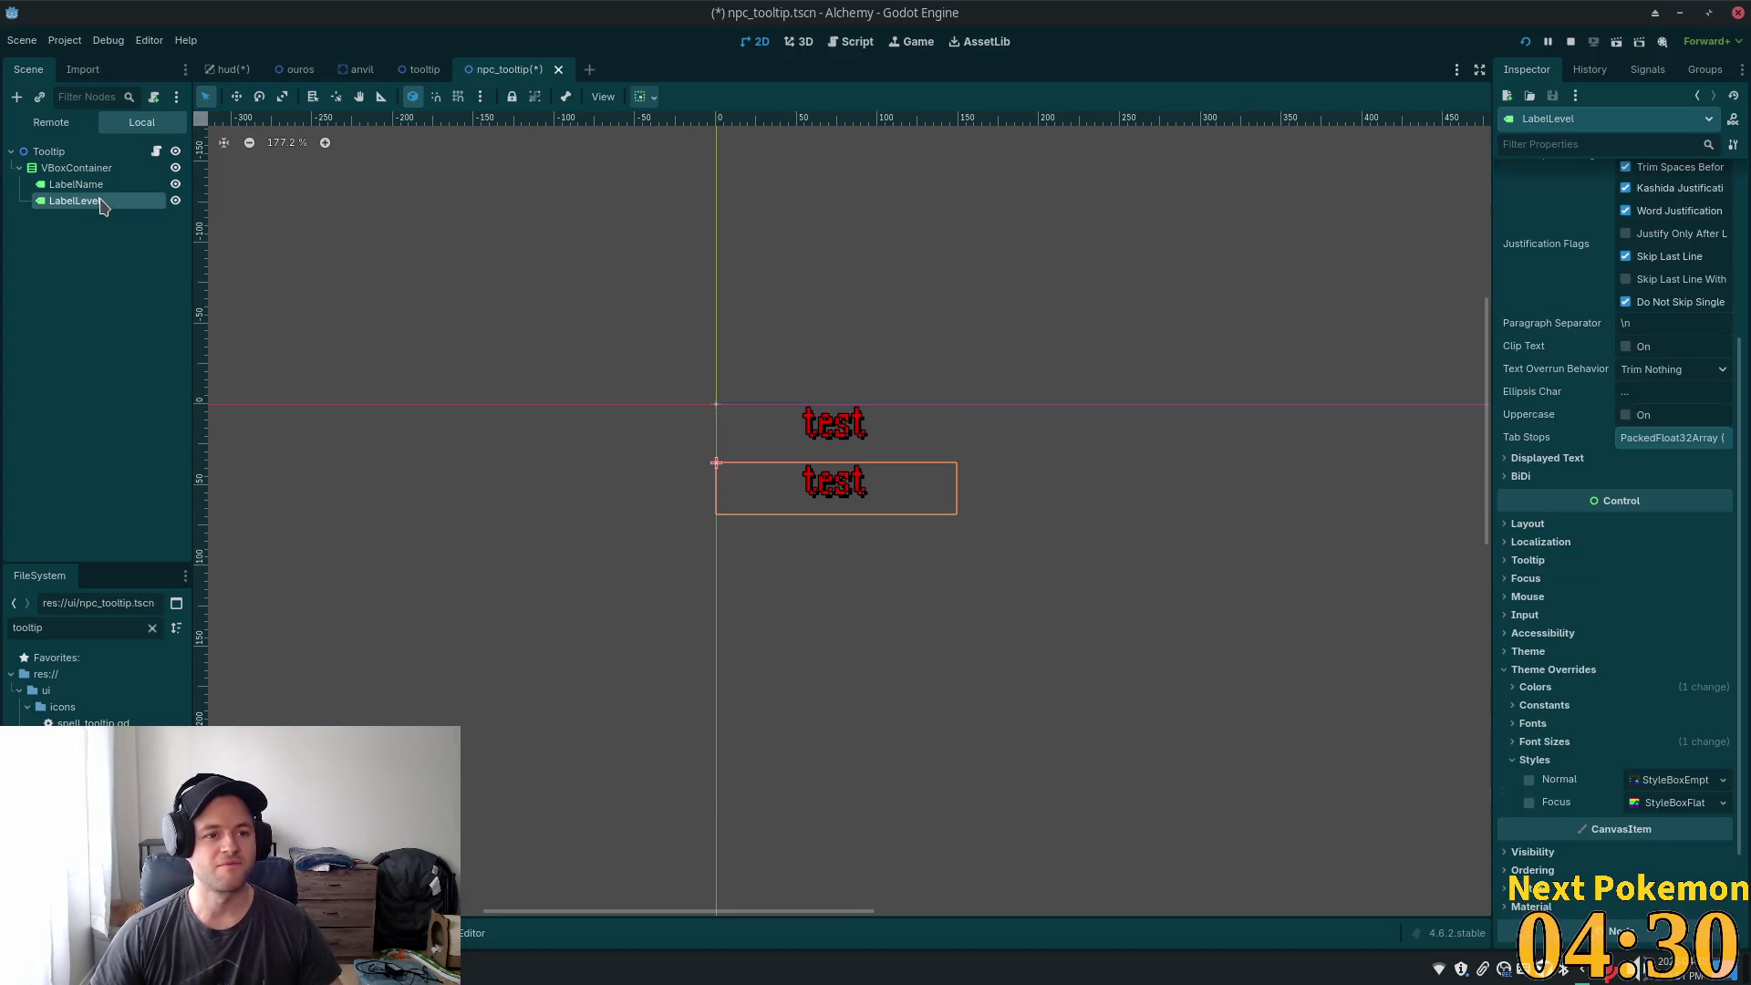
click(91, 184)
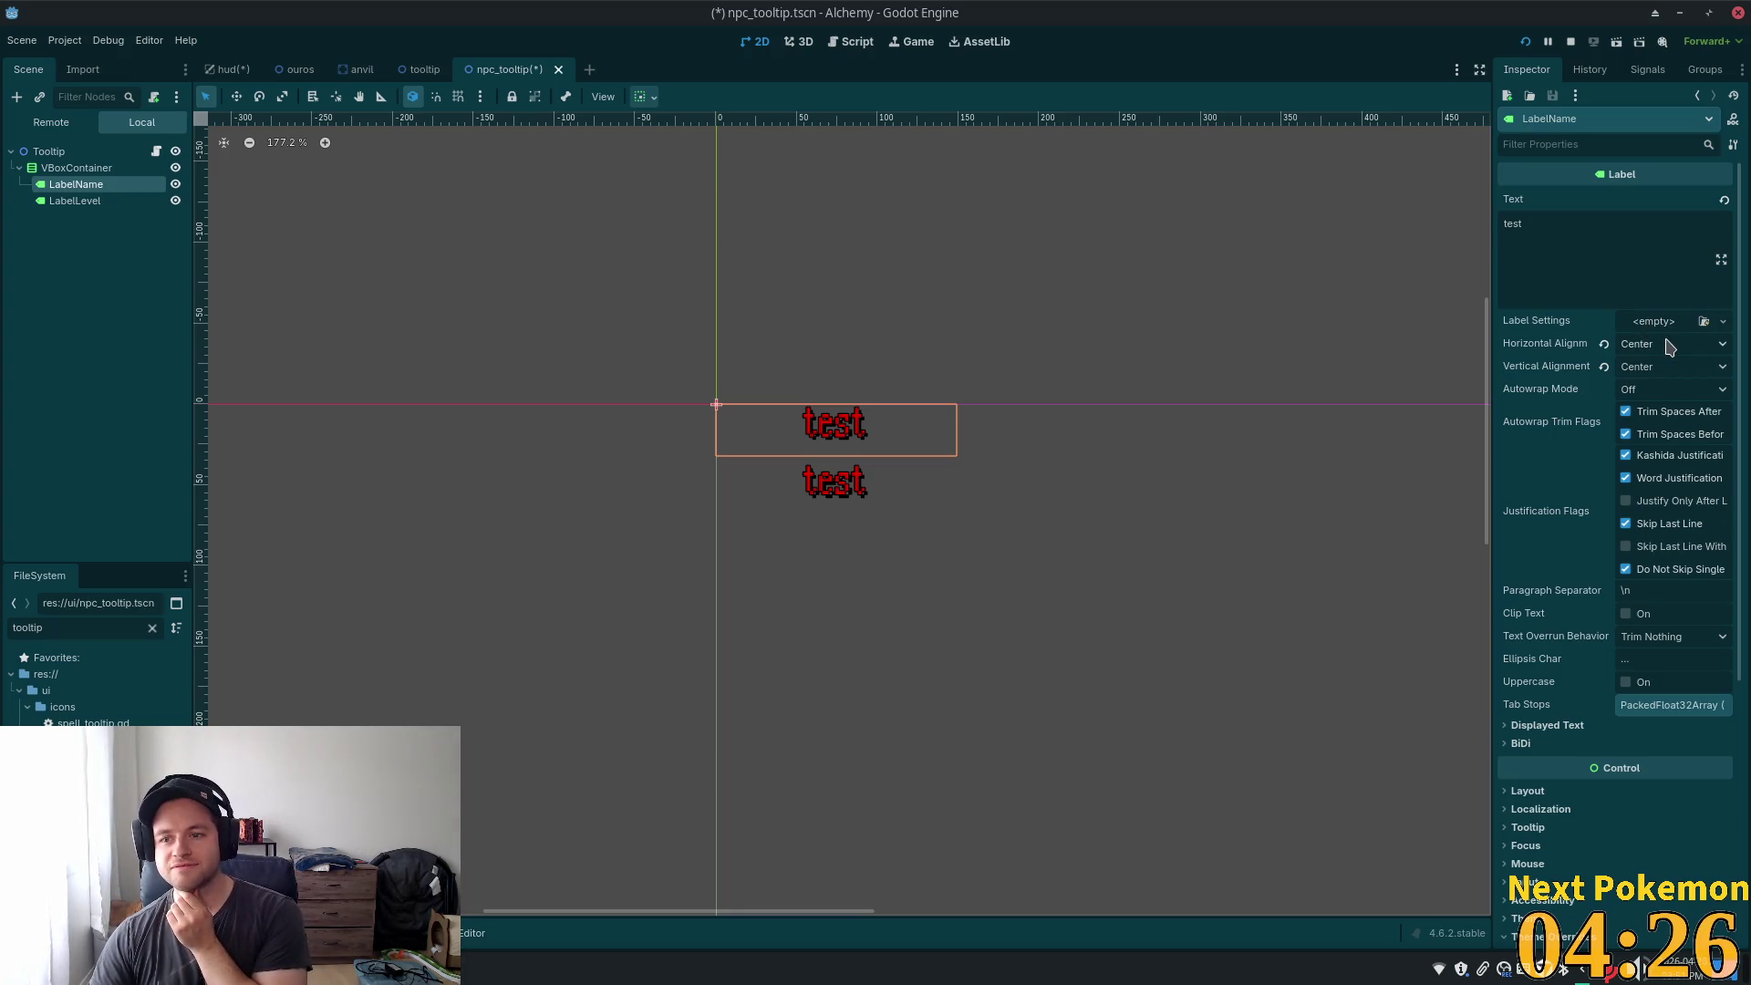
click(1668, 347)
click(1660, 404)
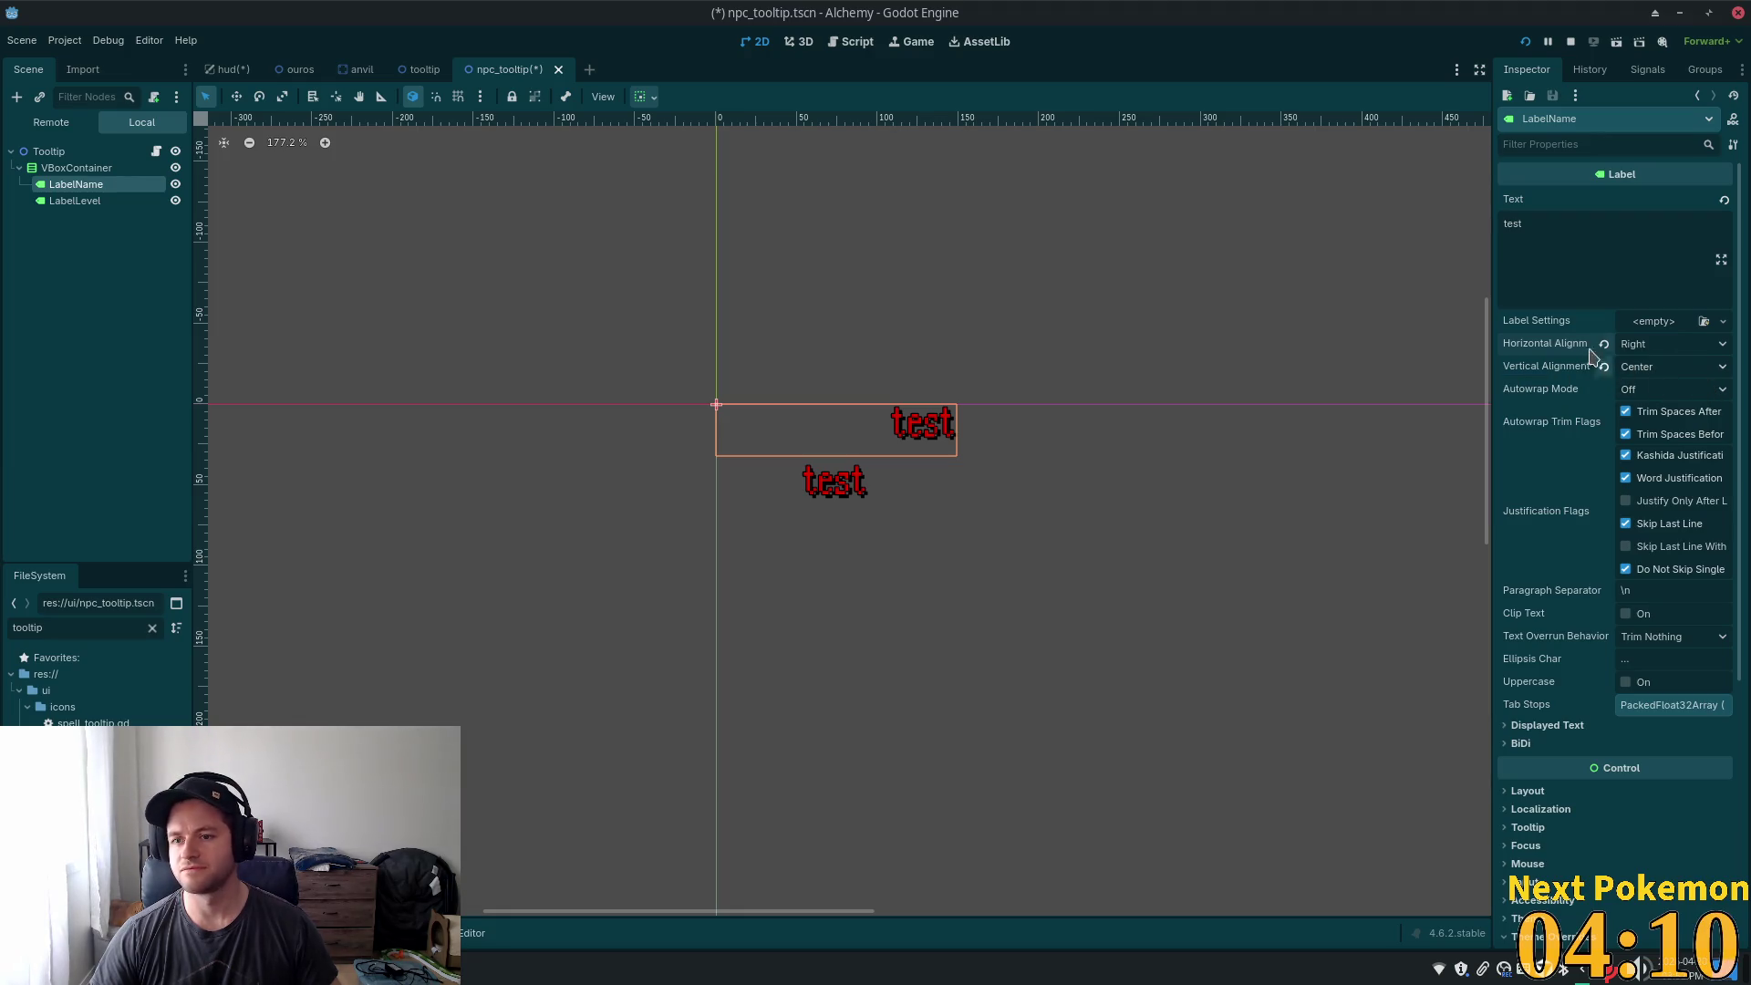
- Set LabelName's Vertical Alignment to Bottom
click(1652, 367)
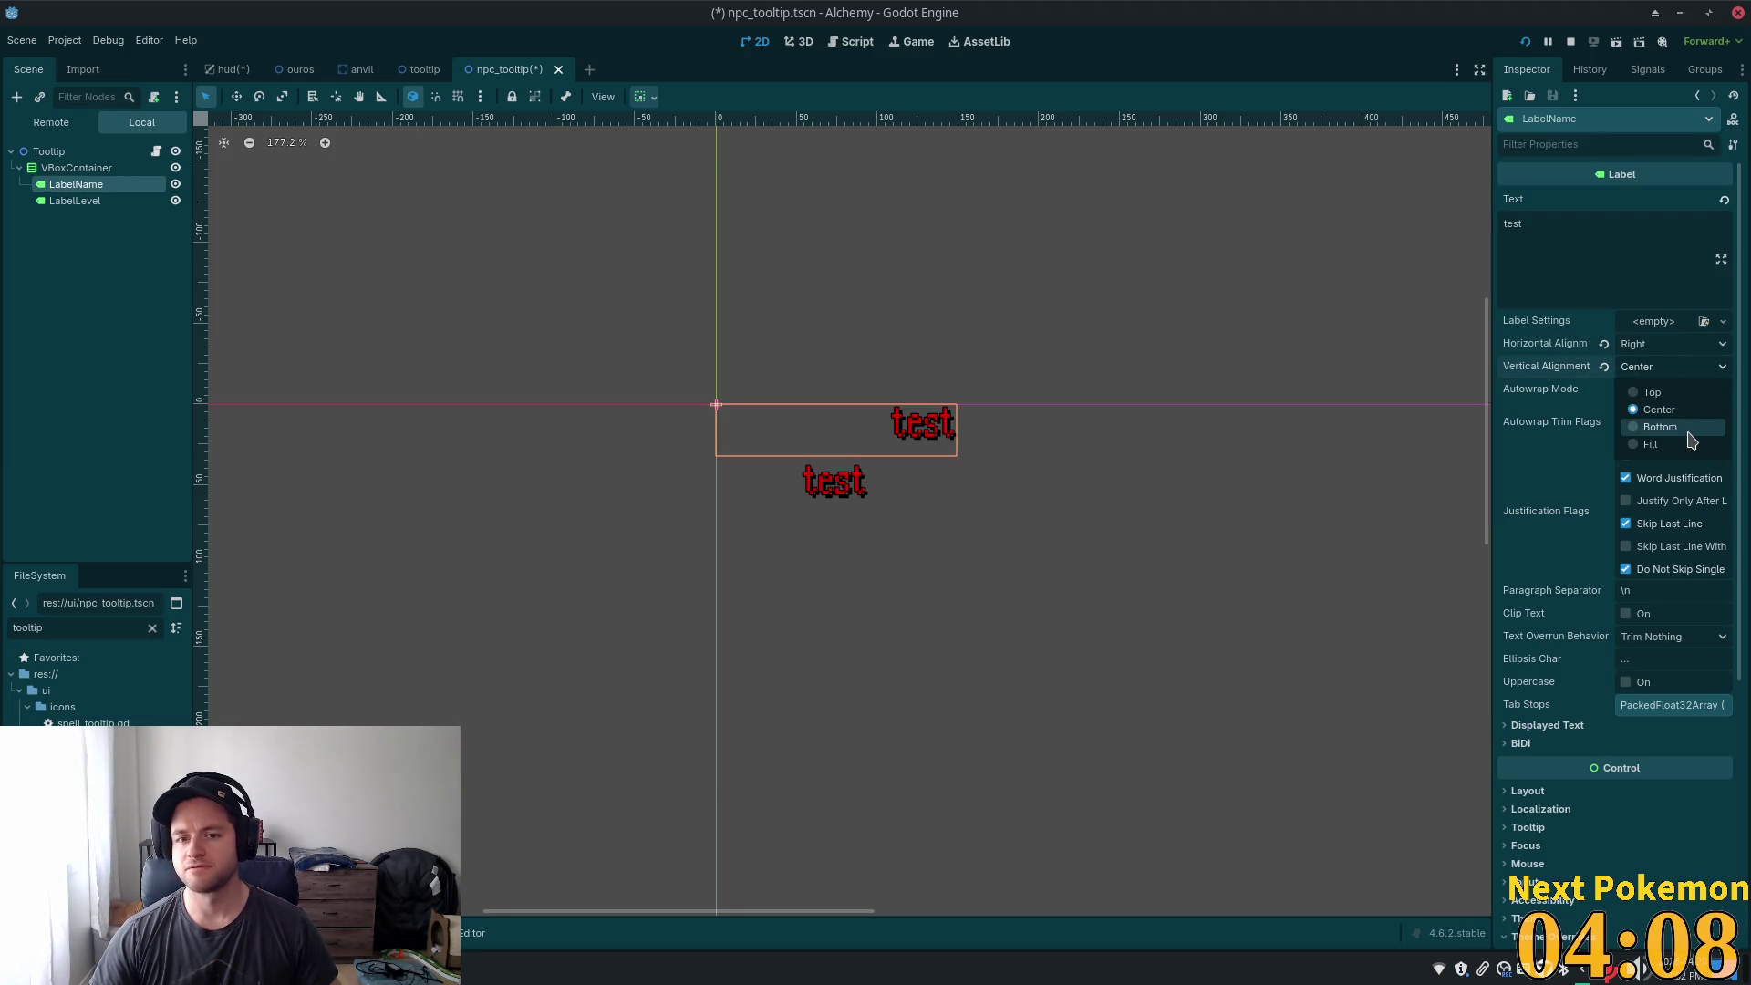
click(1659, 427)
click(1639, 367)
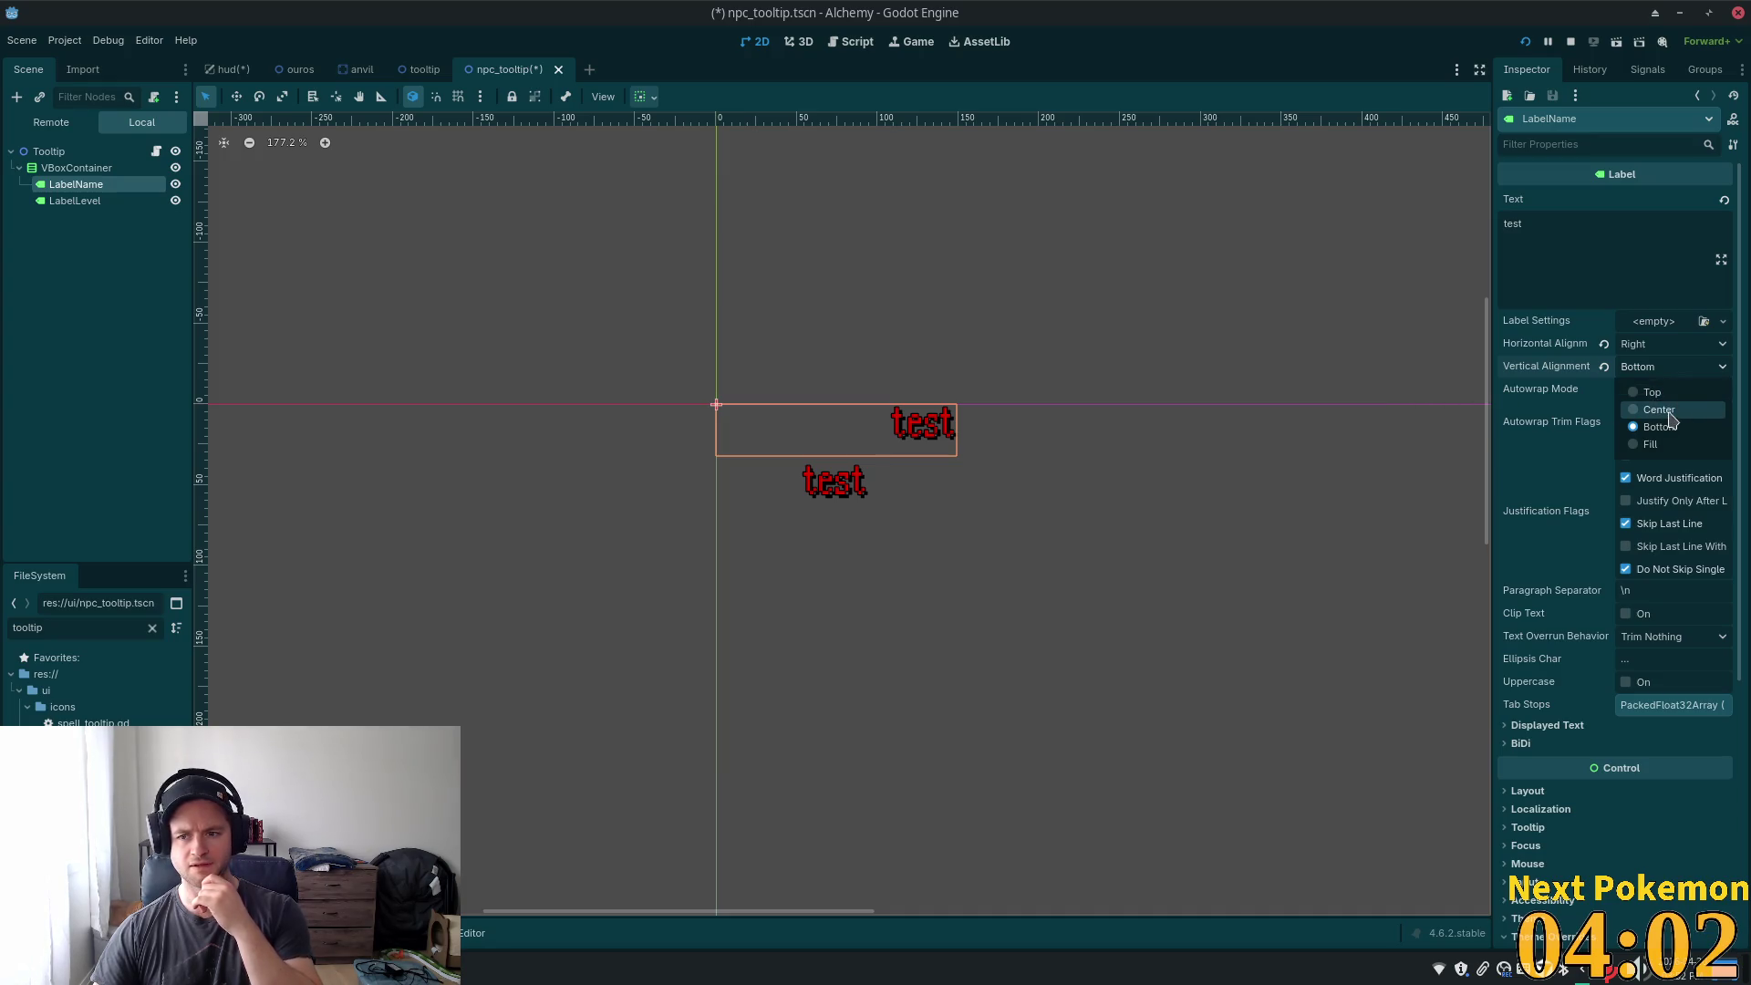
- Set LabelLevel's Horizontal Alignment to Right
click(41, 203)
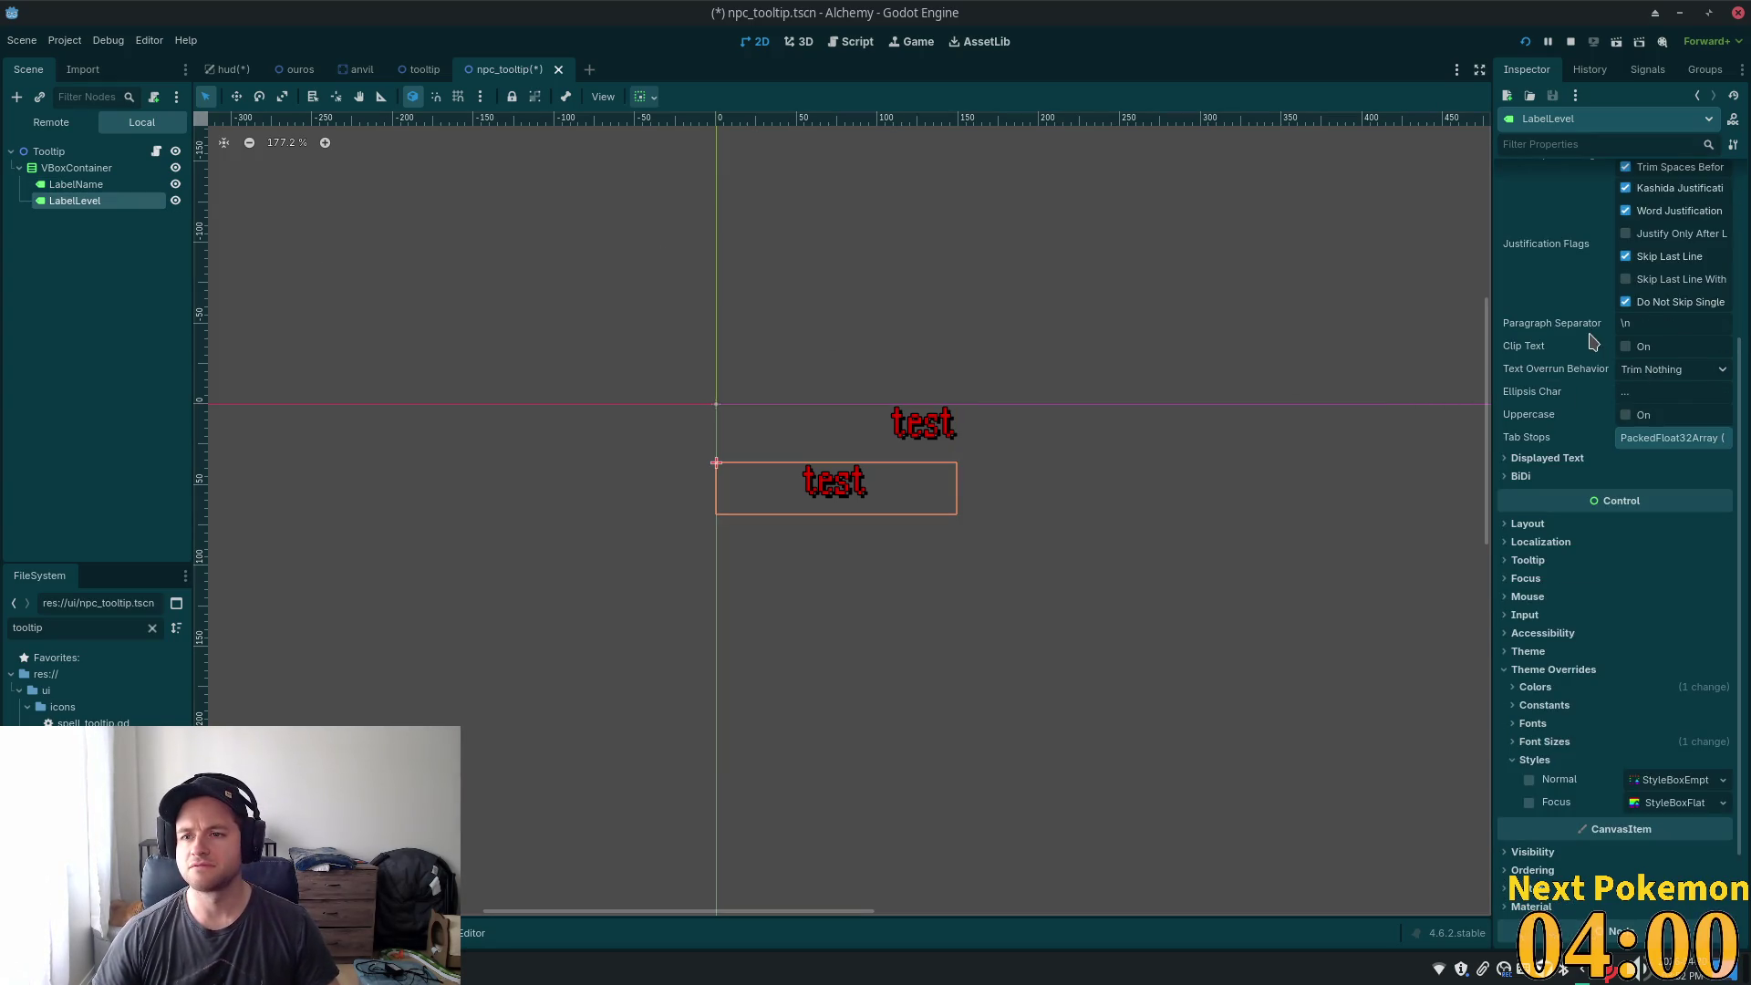
scroll(1605, 365, up, 5)
click(1676, 366)
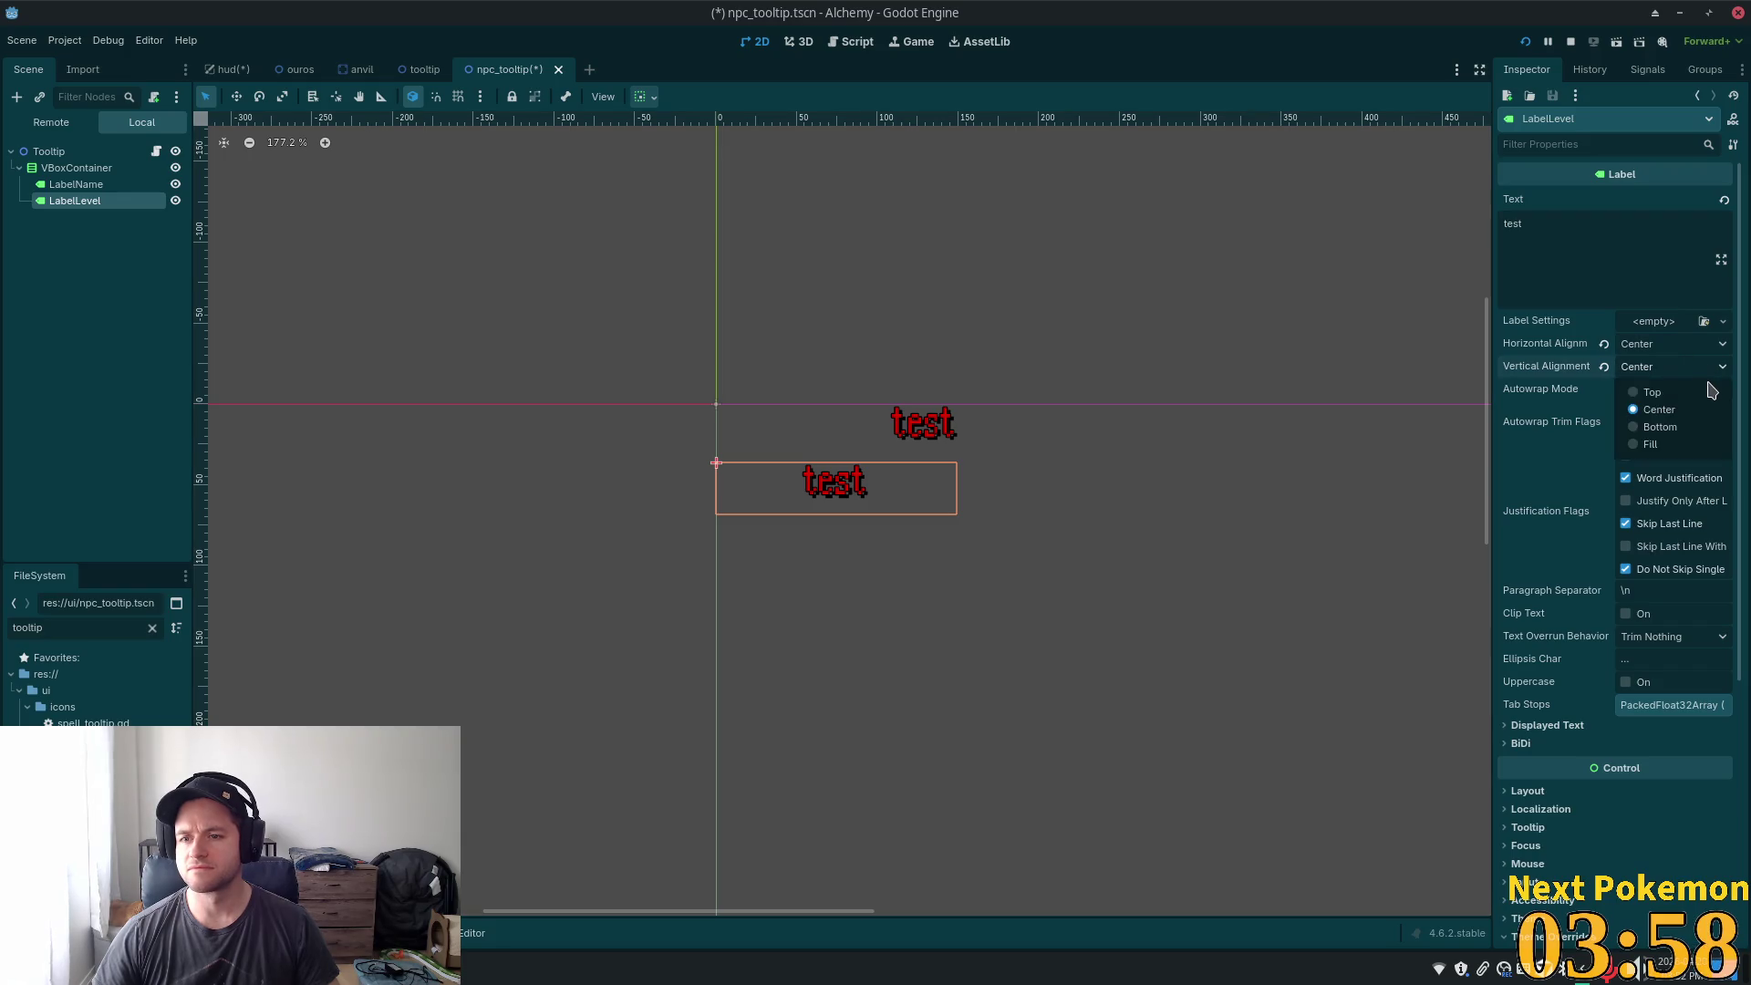
click(1669, 344)
click(1668, 344)
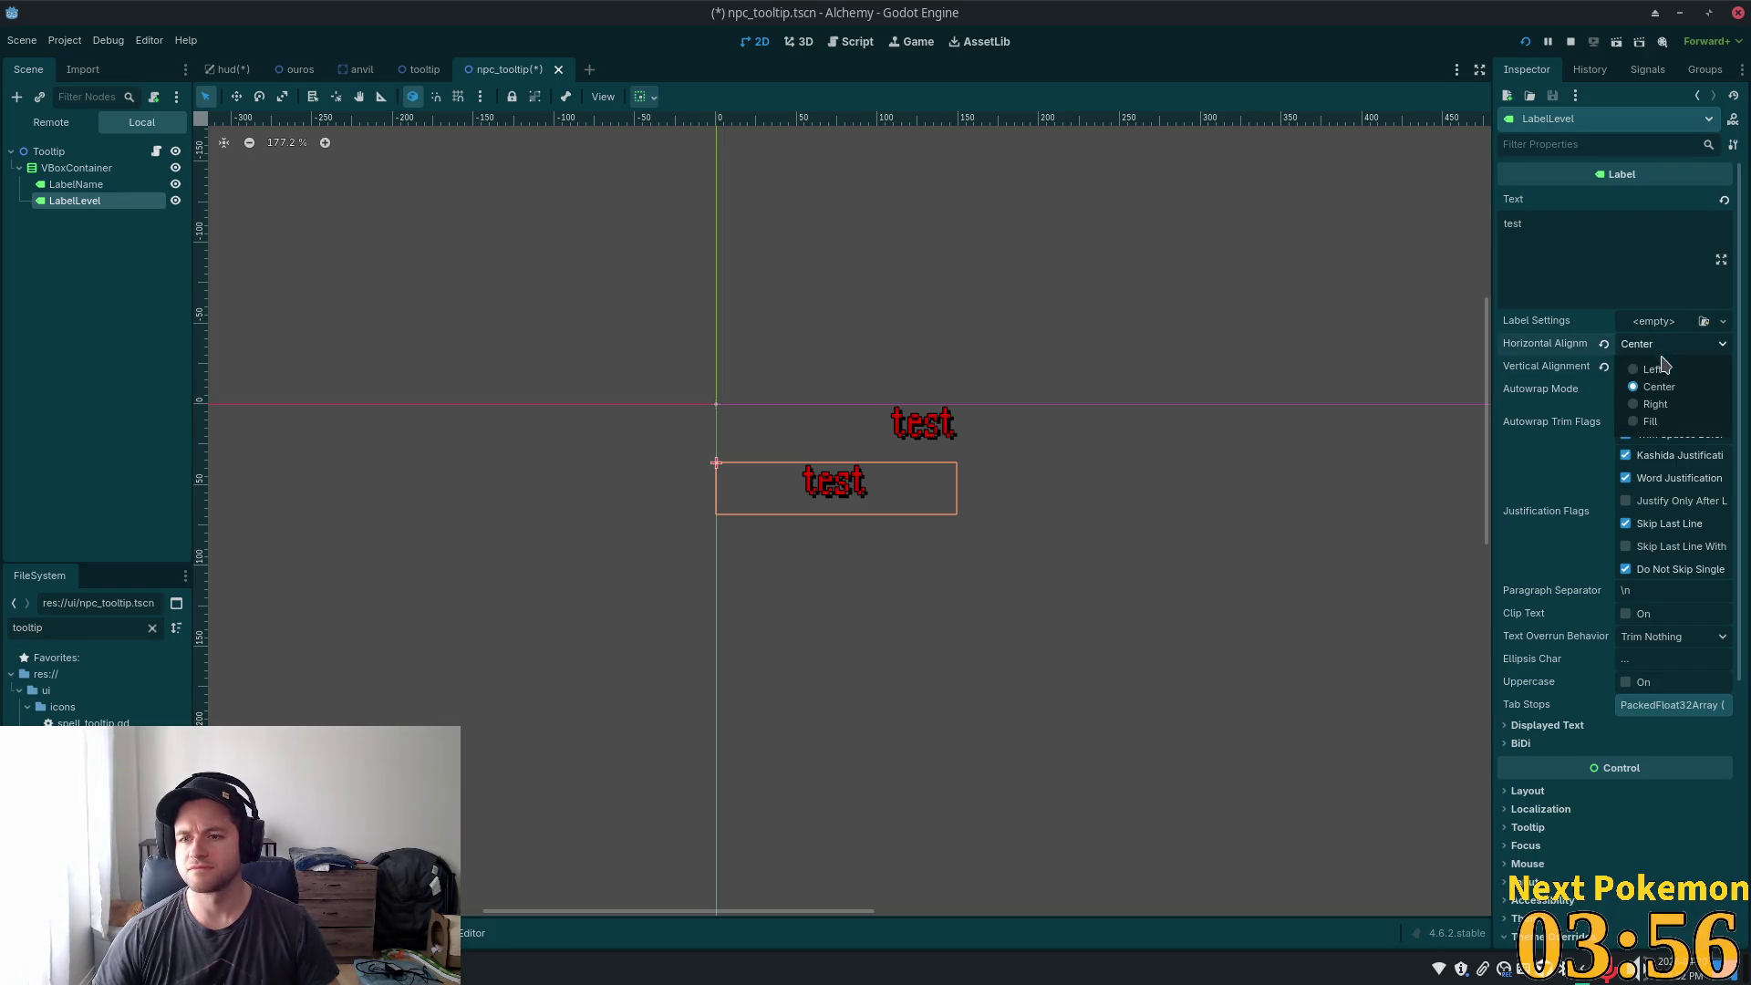
click(1672, 412)
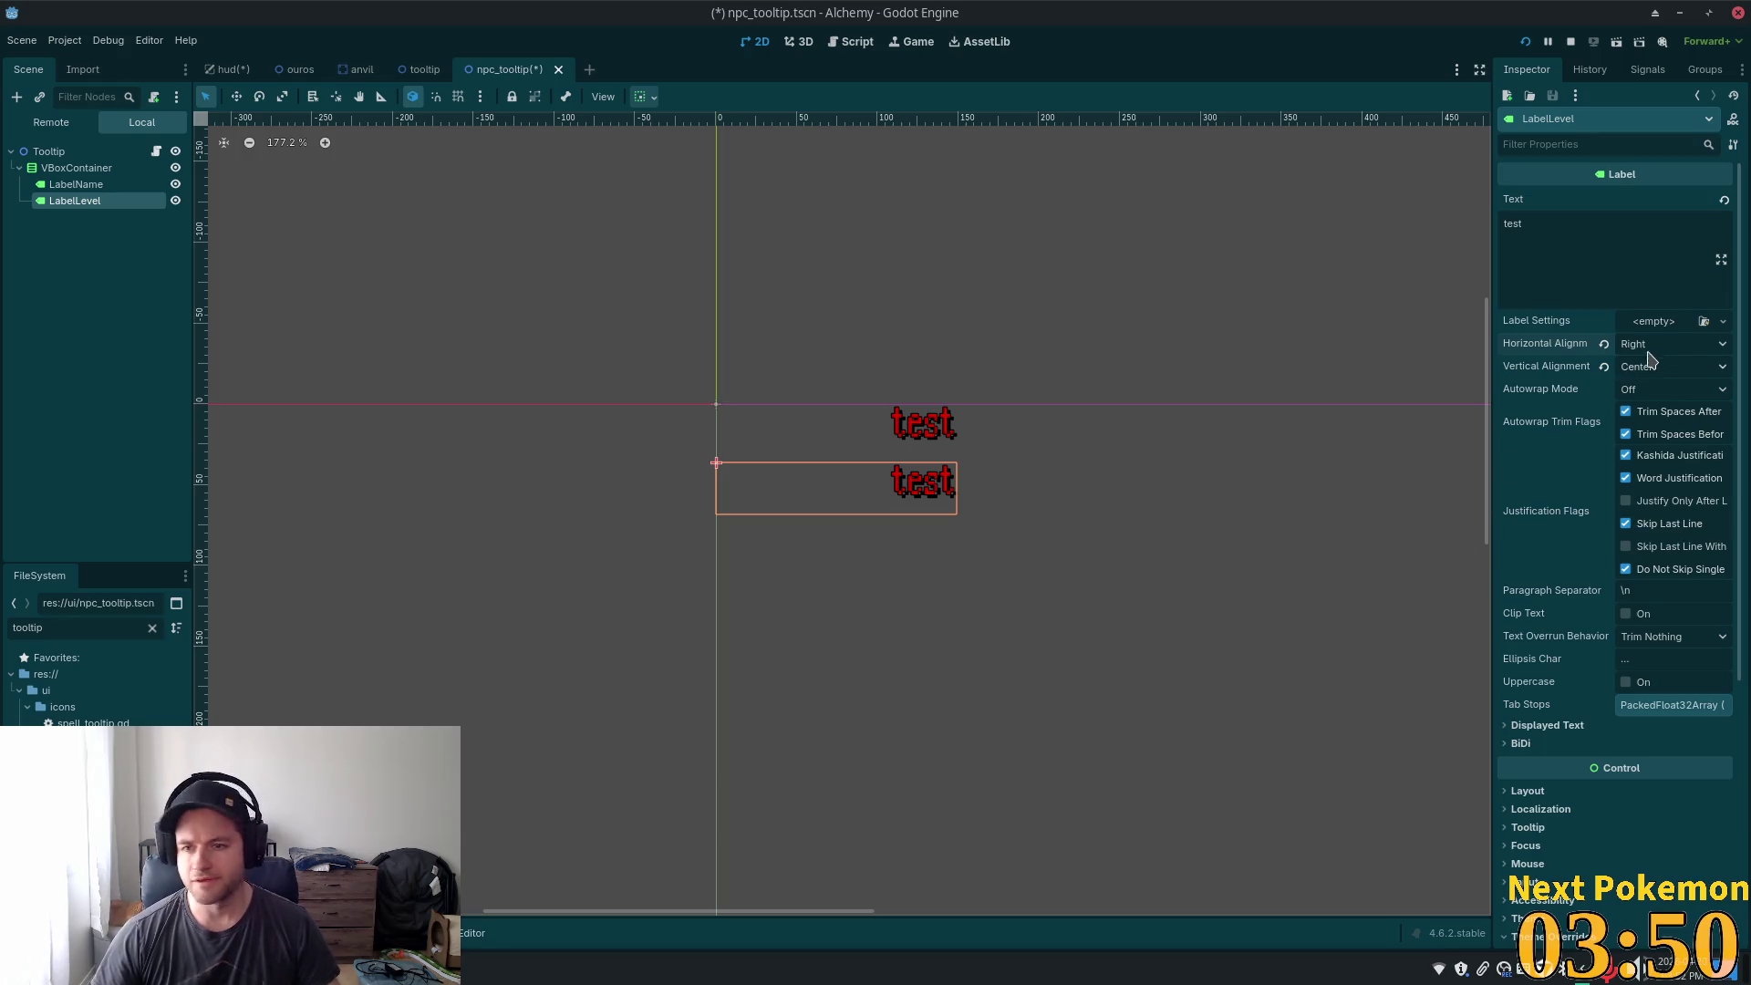
scroll(1645, 624, down, 3)
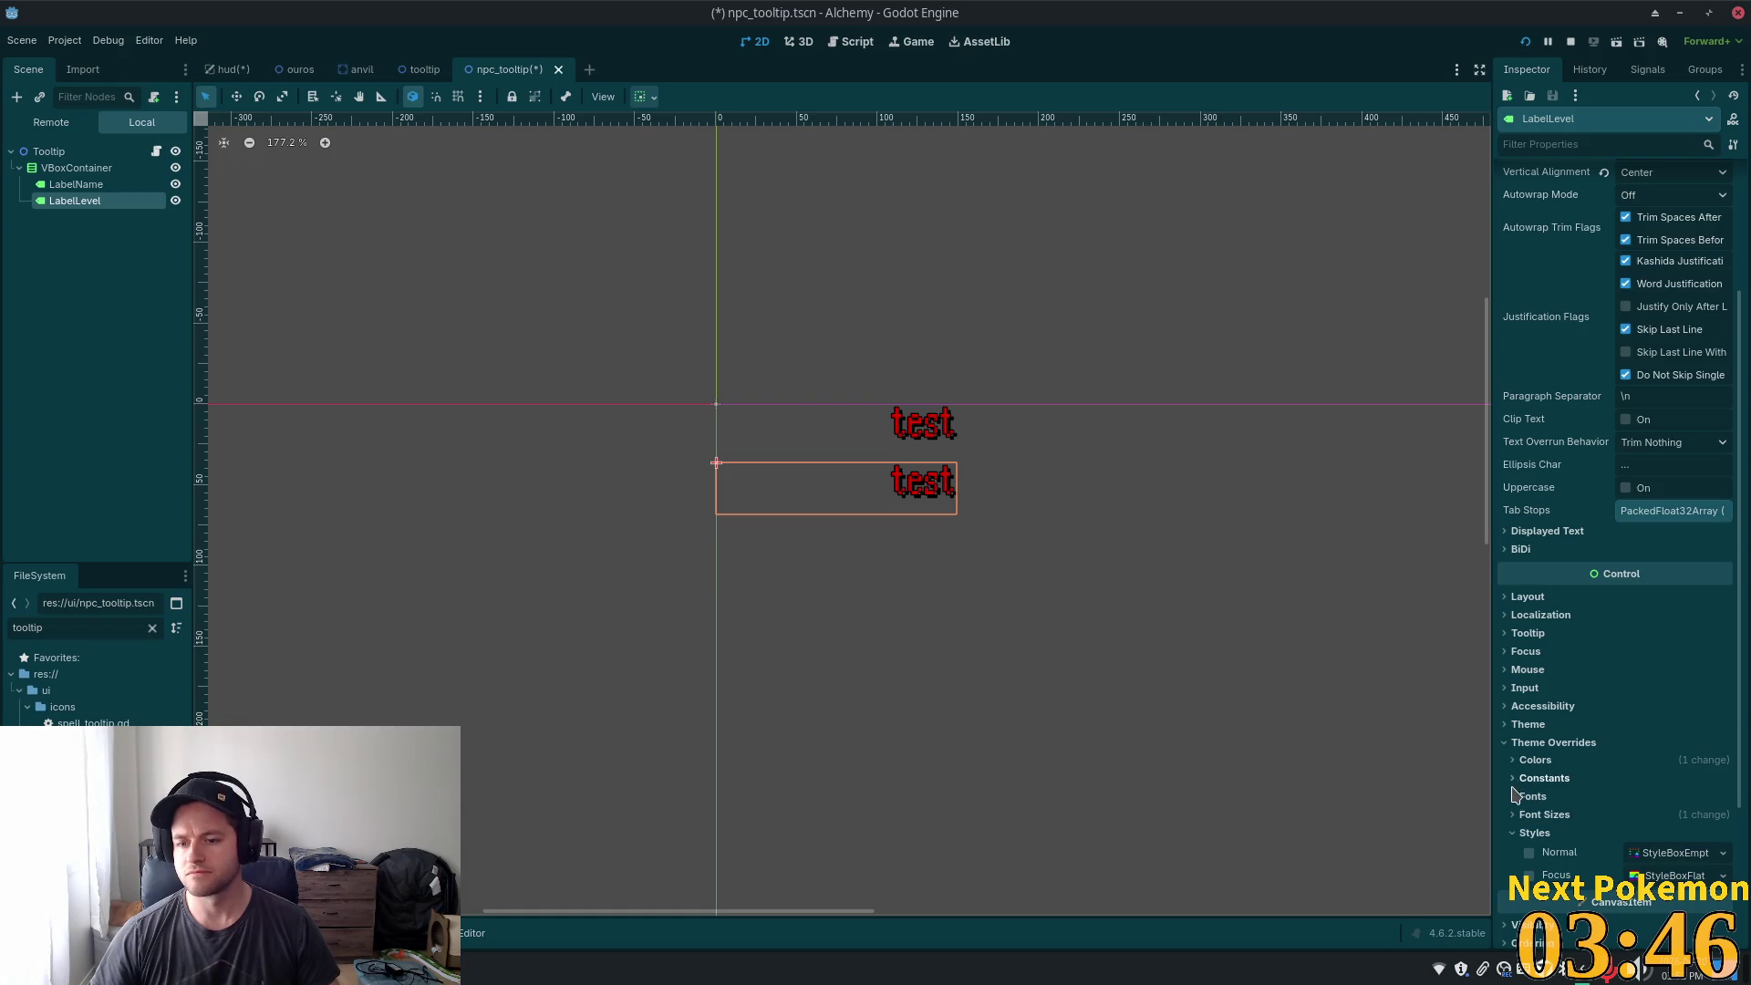
- Reduce LabelLevel's font size override from 32 px
click(1532, 814)
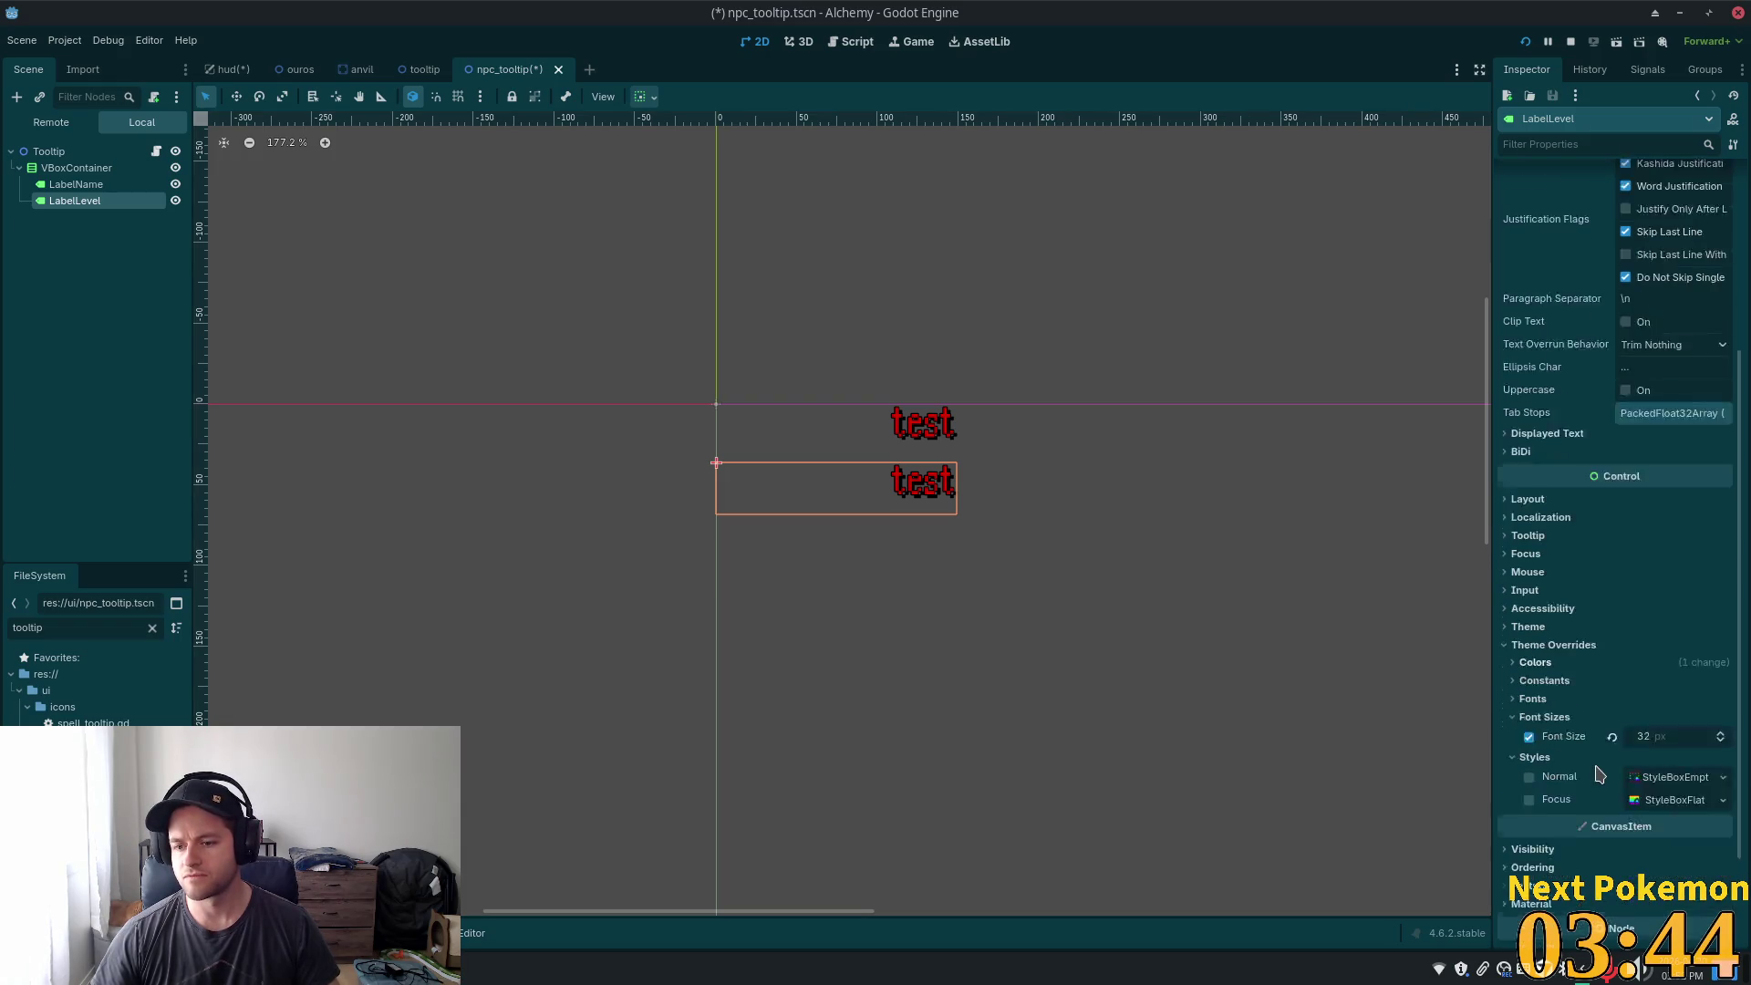
scroll(1693, 594, down, 2)
drag(1722, 613, 1723, 609)
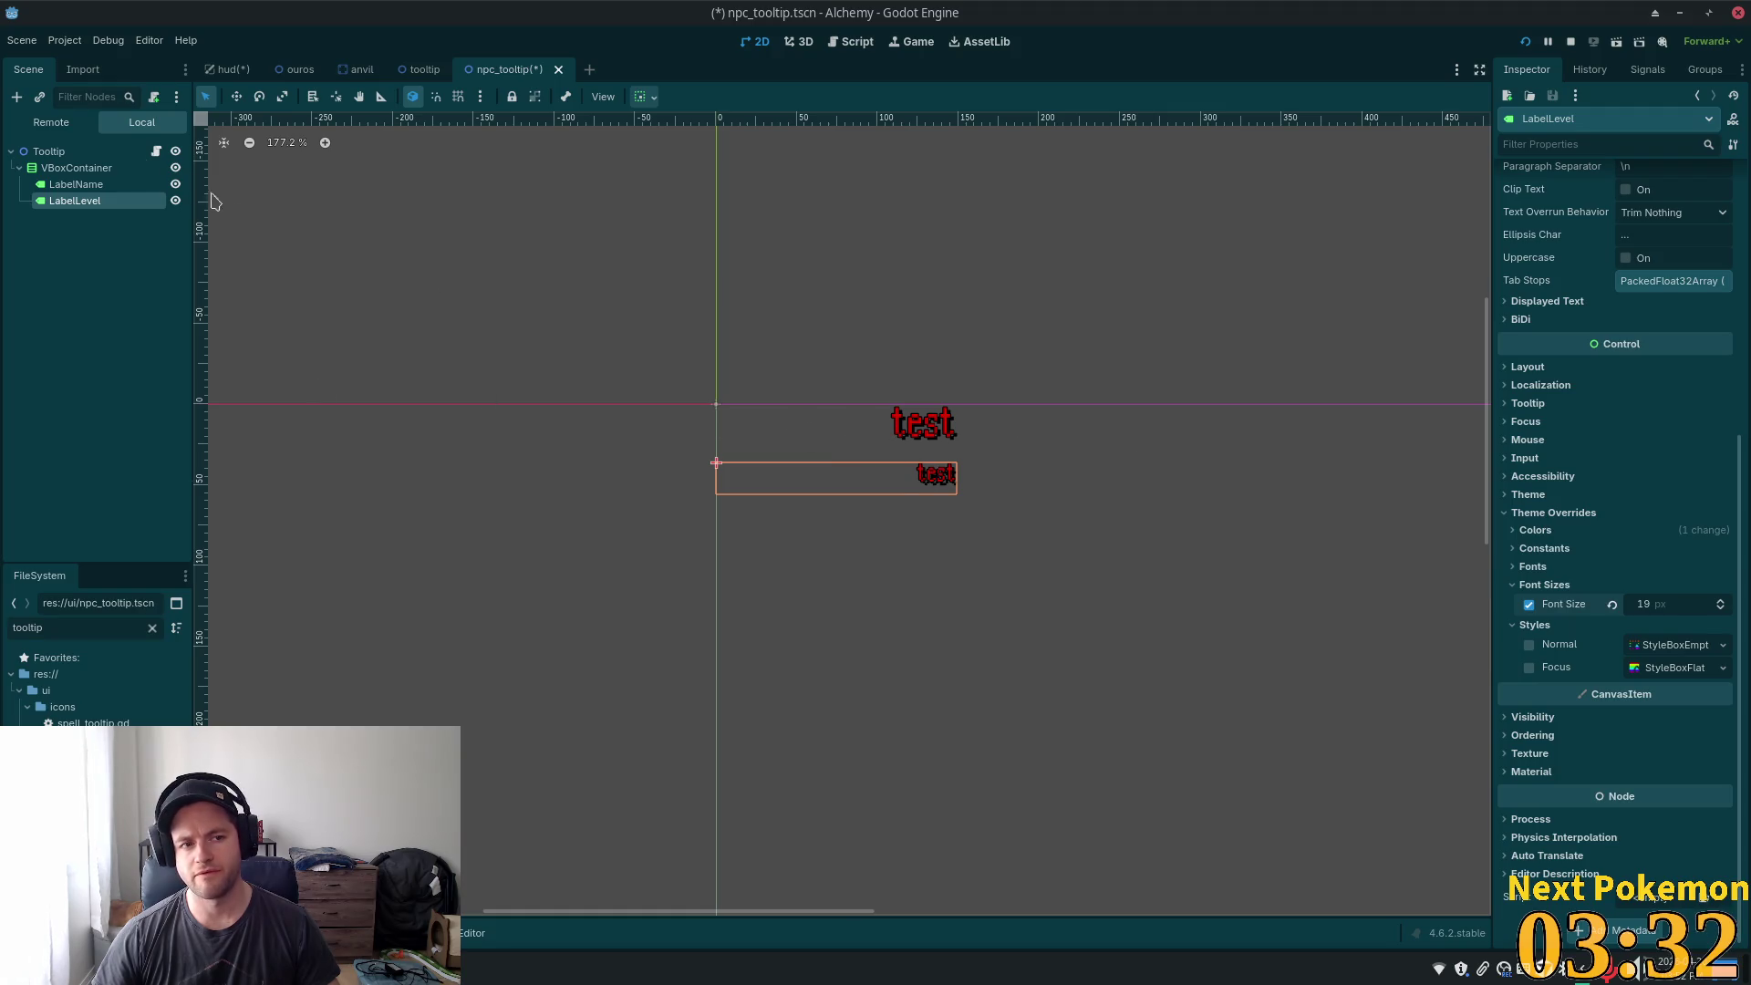
- Change LabelName's text to 'Npc Name'
click(75, 184)
drag(1532, 247, 1638, 189)
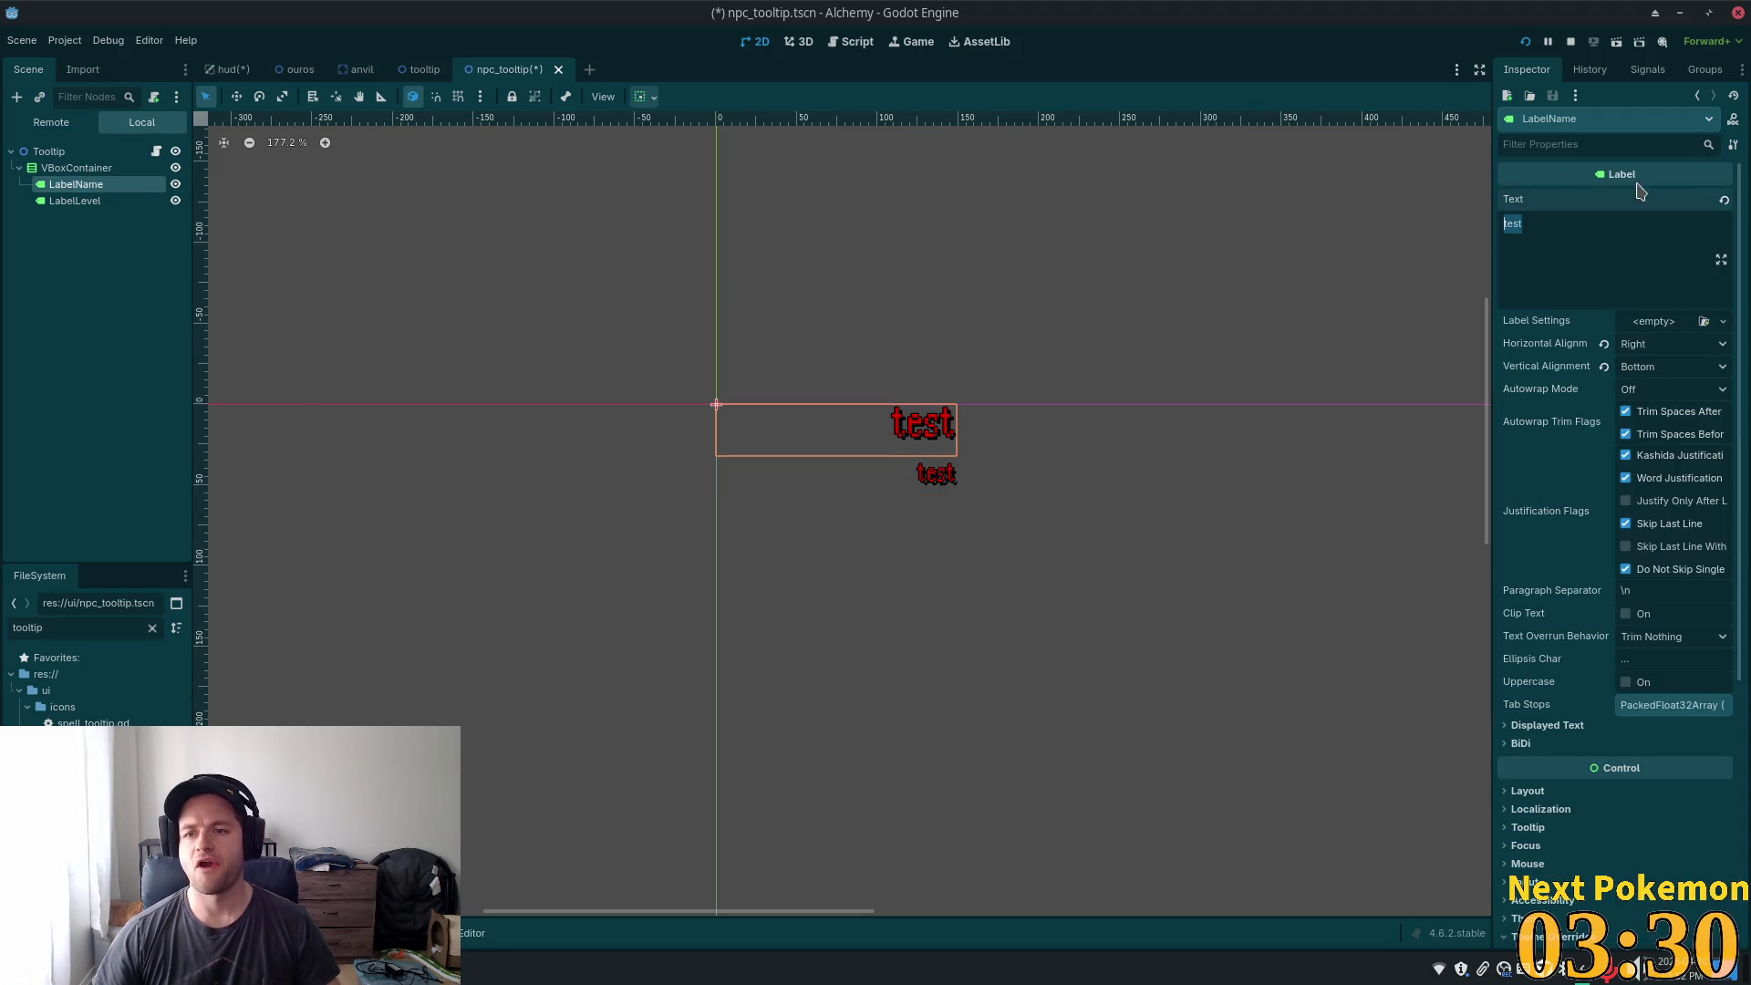
text(Npc)
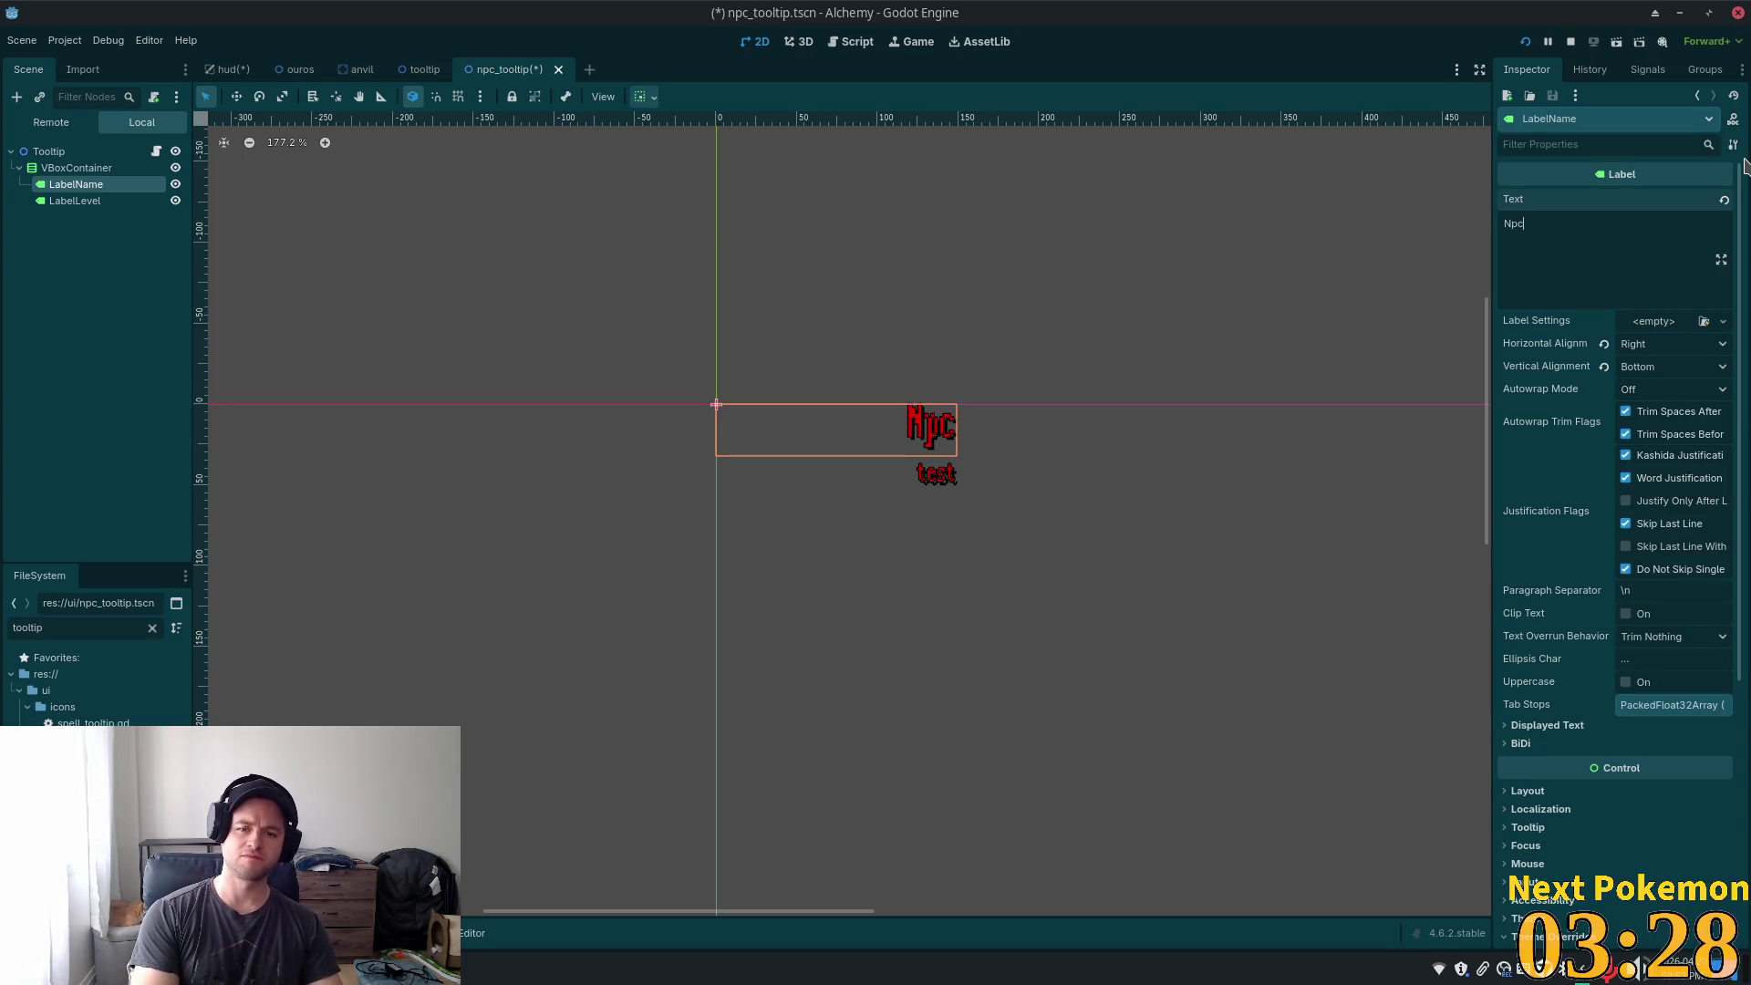
text( Name)
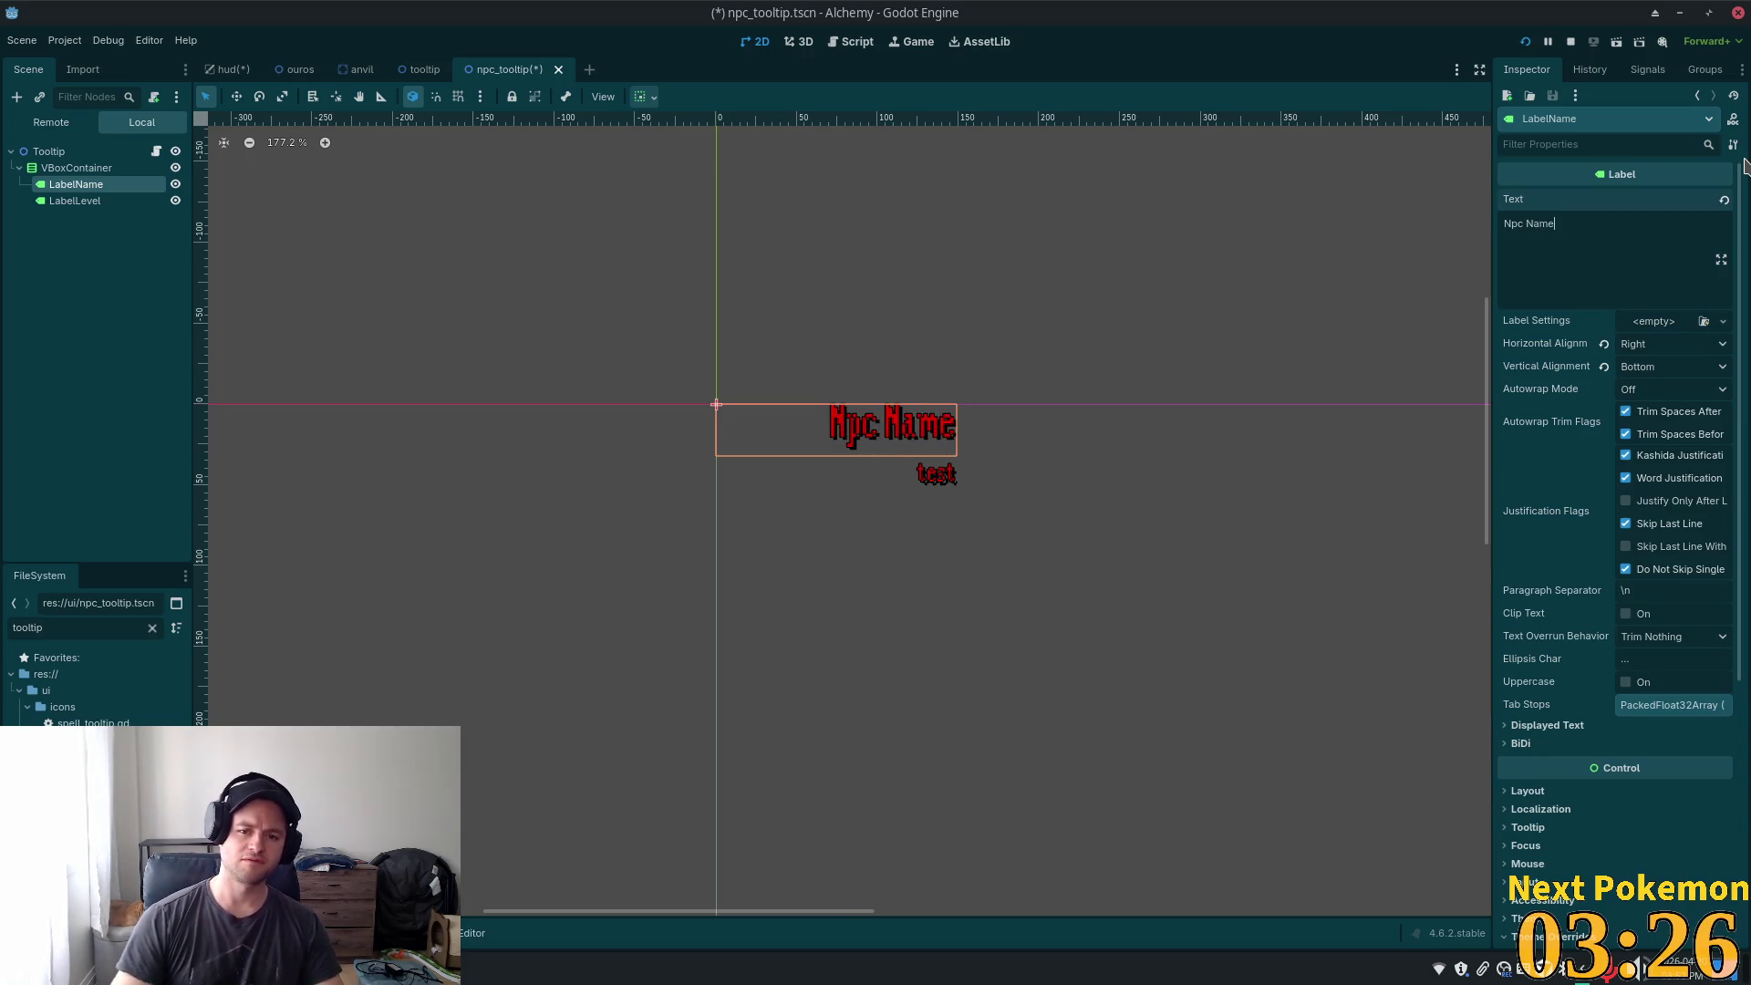
- Change LabelLevel's text from 'test' to 'Level'
click(75, 201)
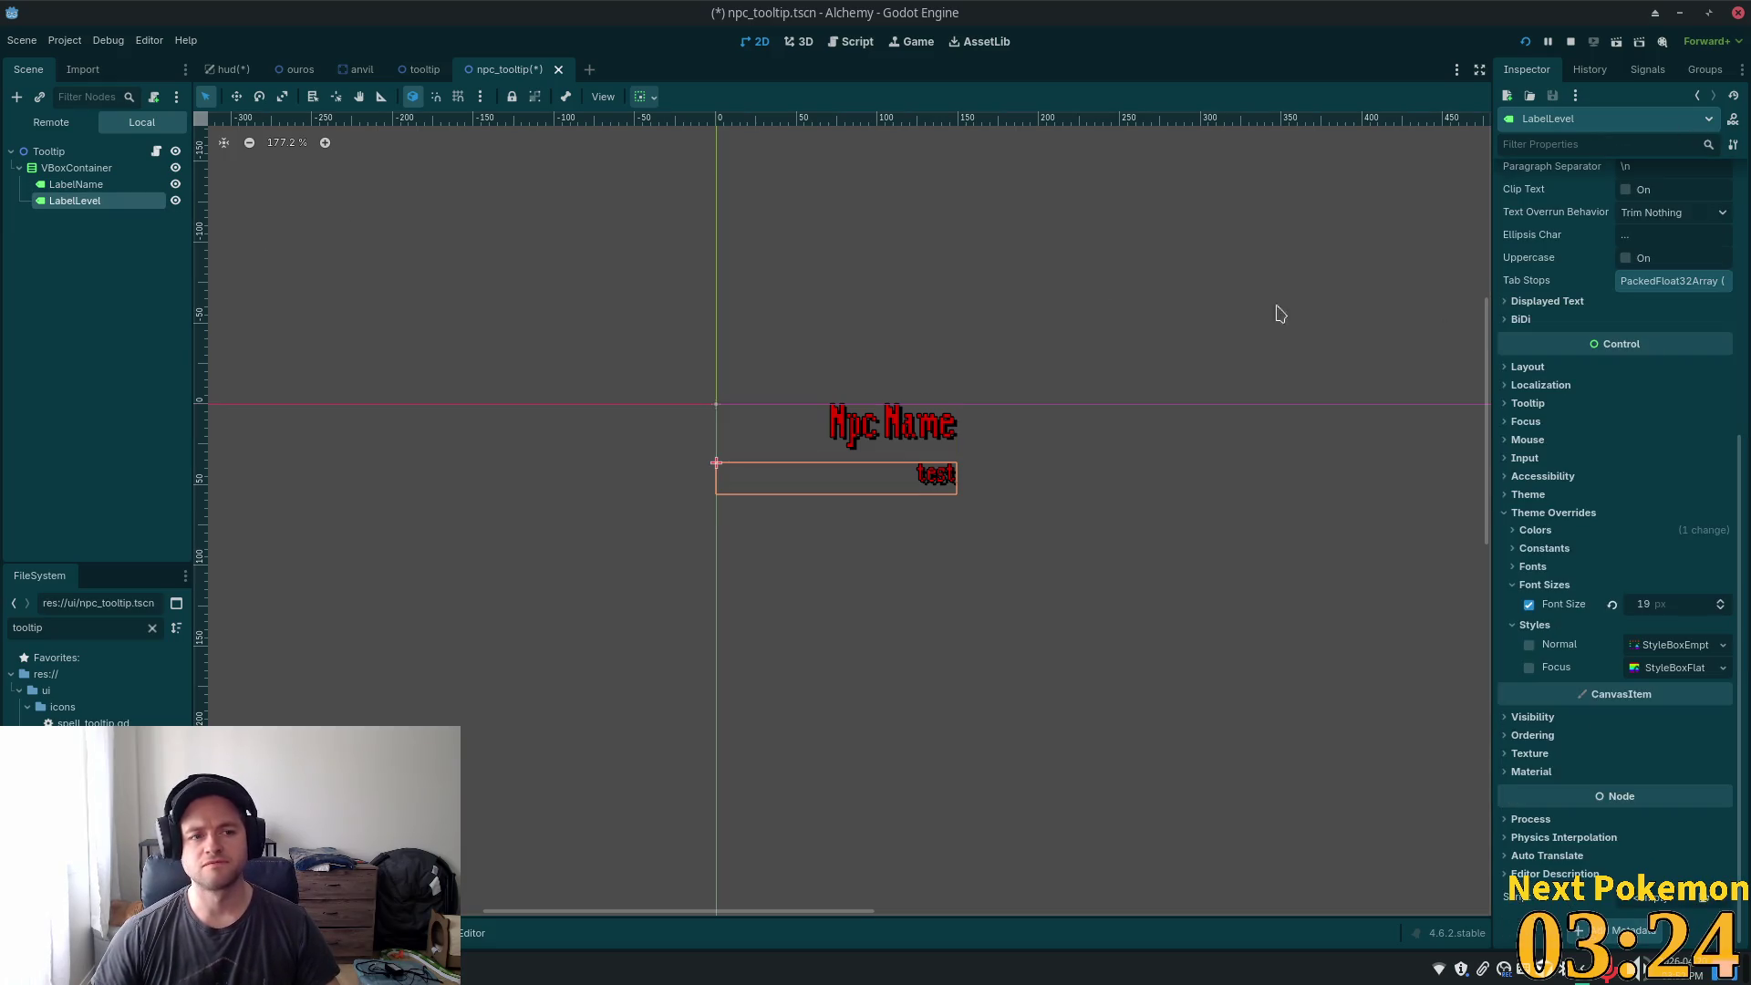
scroll(1600, 339, up, 5)
scroll(1600, 340, up, 1)
click(1617, 270)
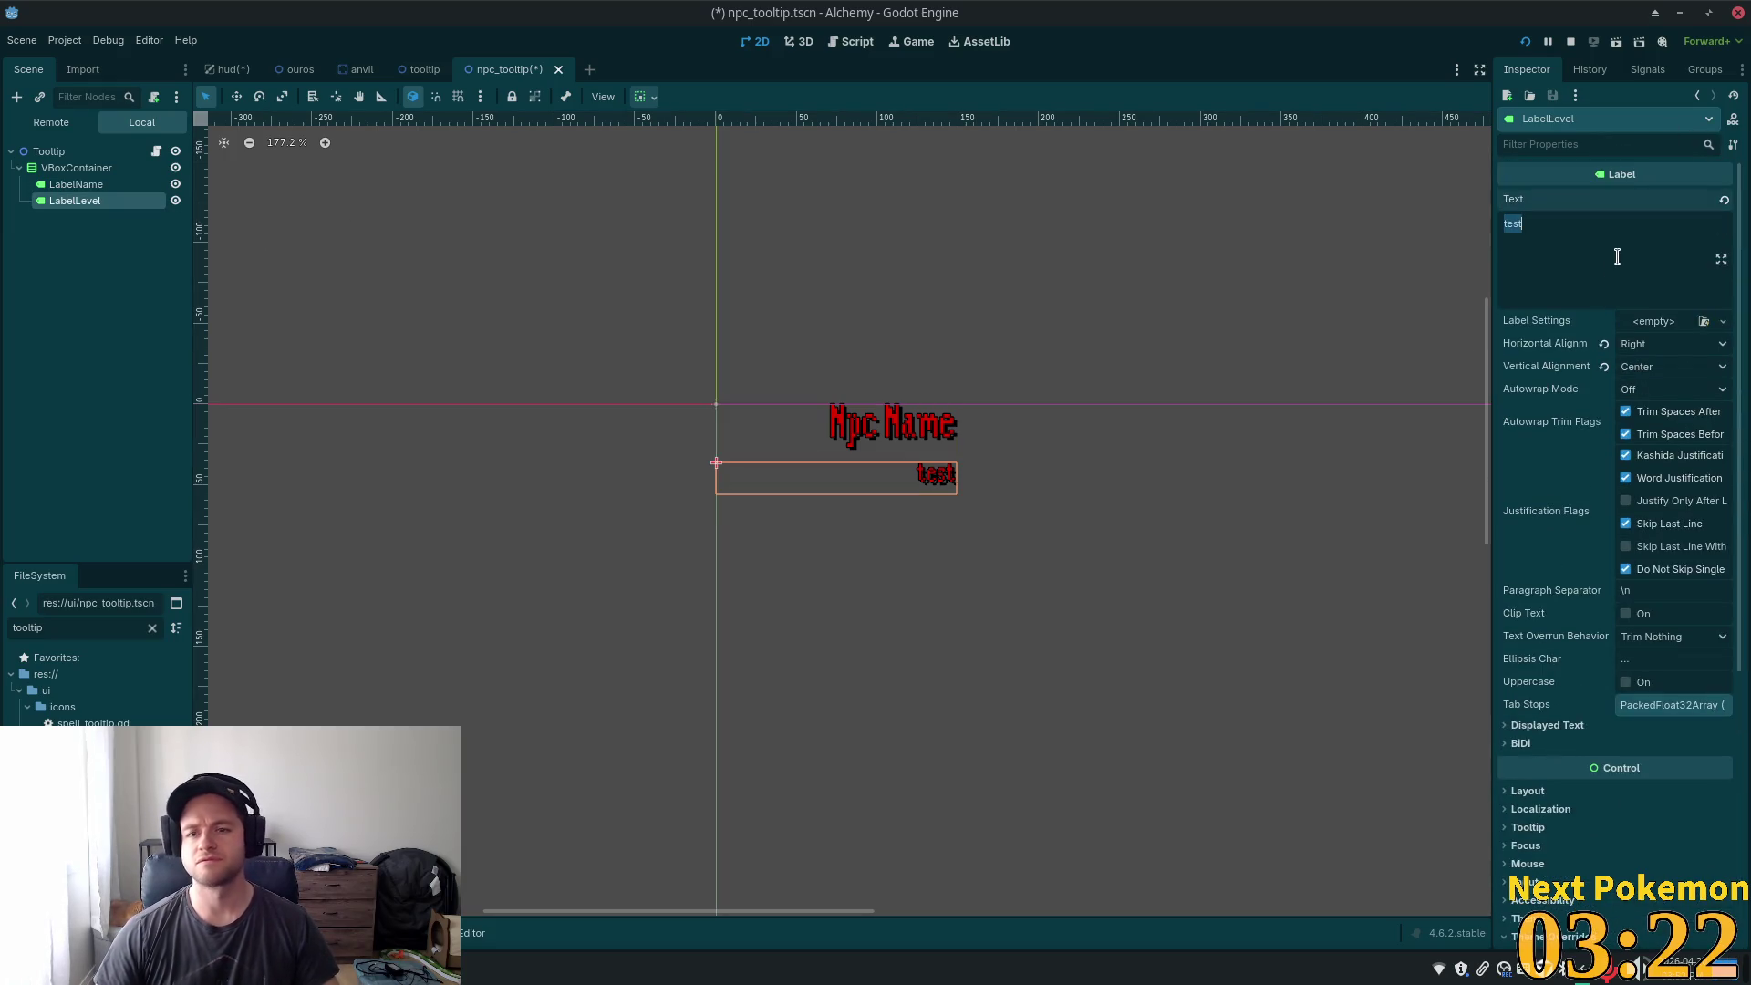
text(Level)
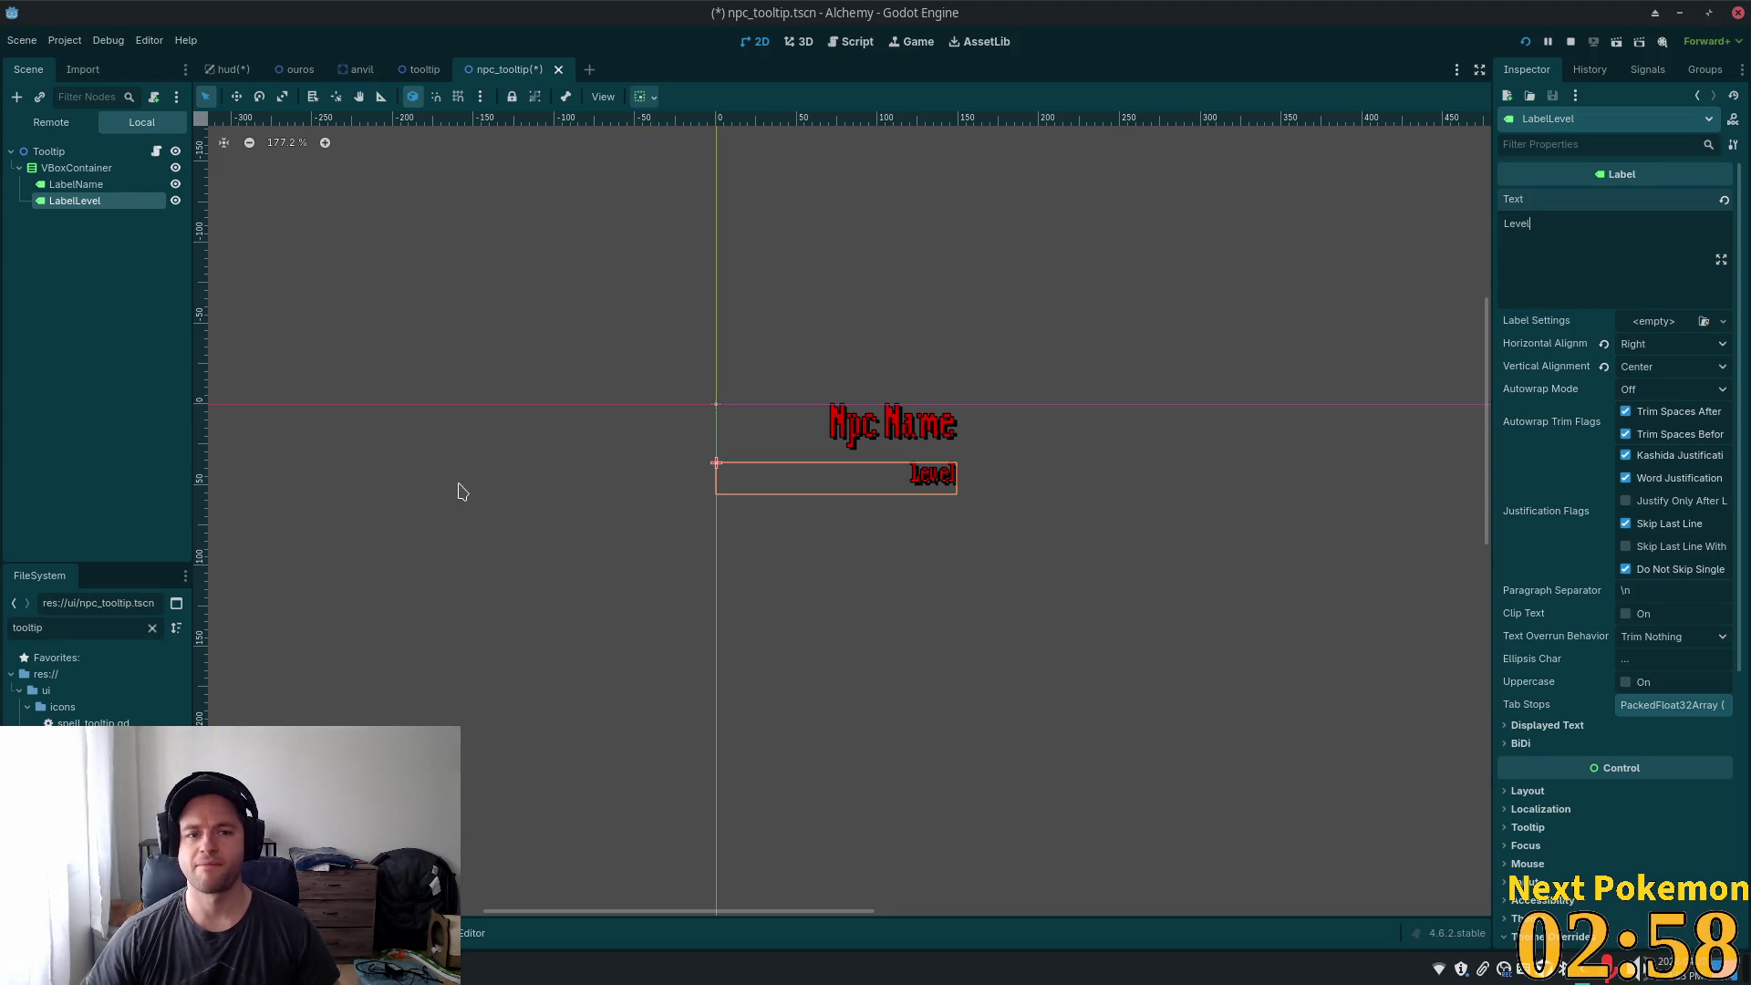
click(62, 187)
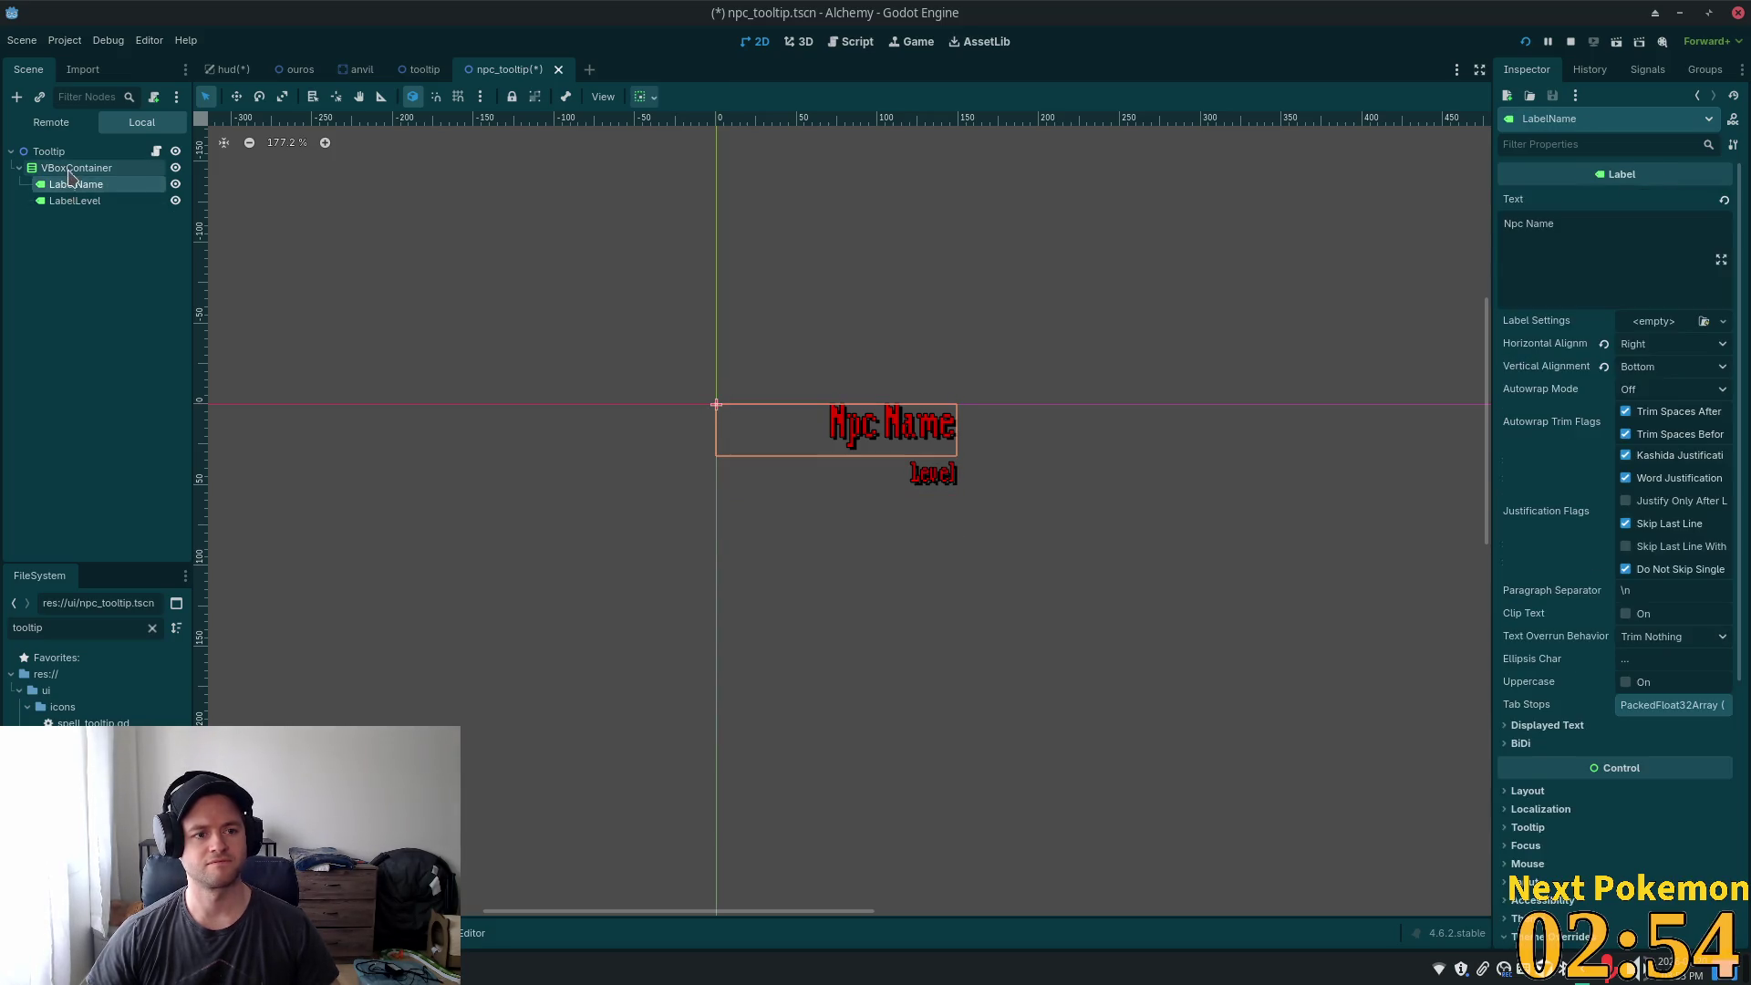
- Add an HBoxContainer under VBoxContainer, move LabelLevel into it, and drag the YouTube window over the editor
click(73, 168)
key(ctrl+a)
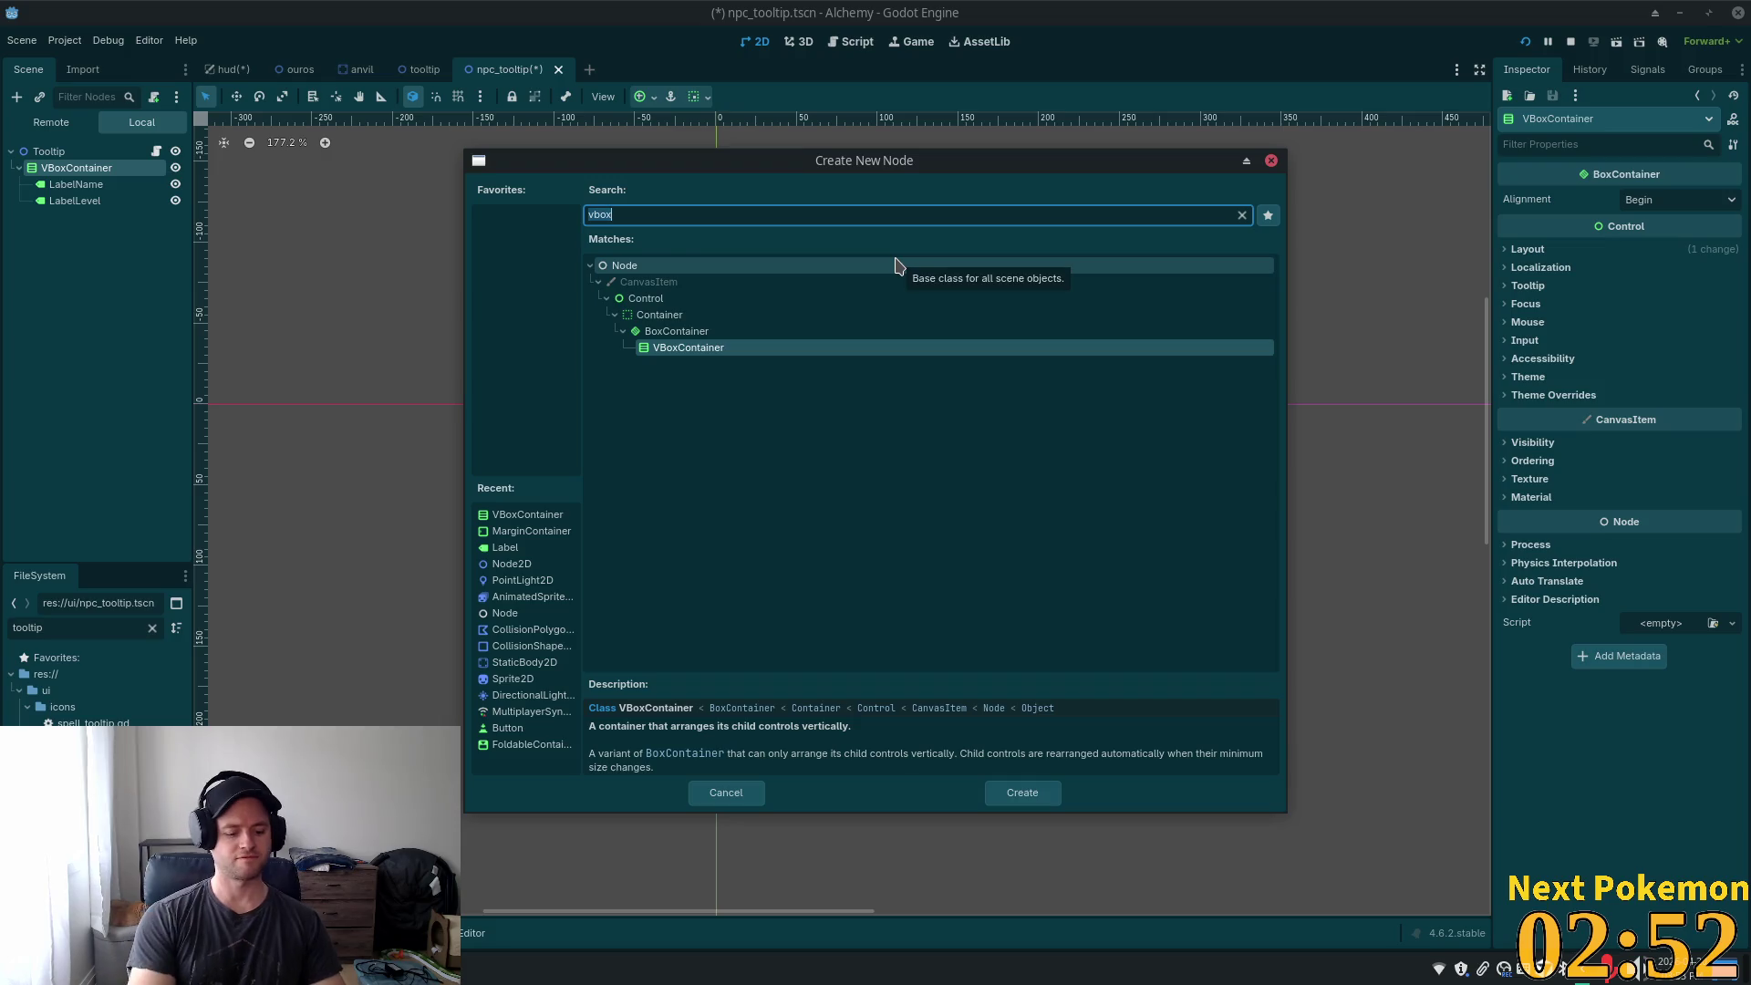
text(hbo)
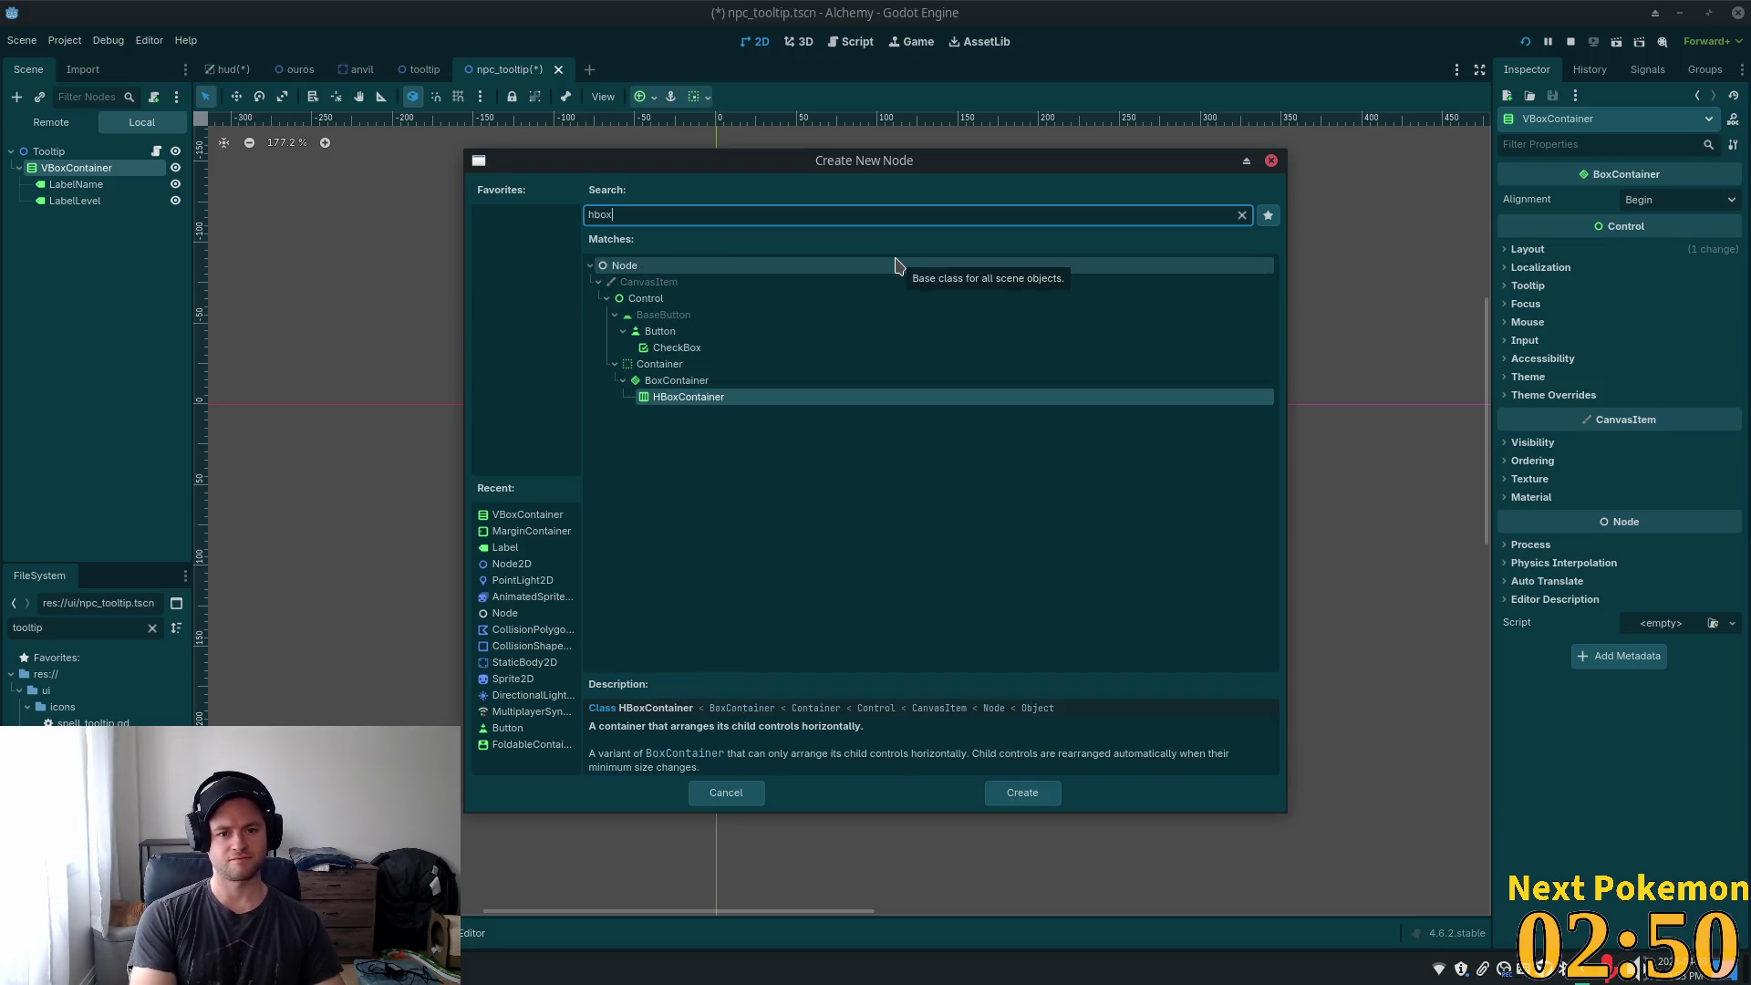
key(Return)
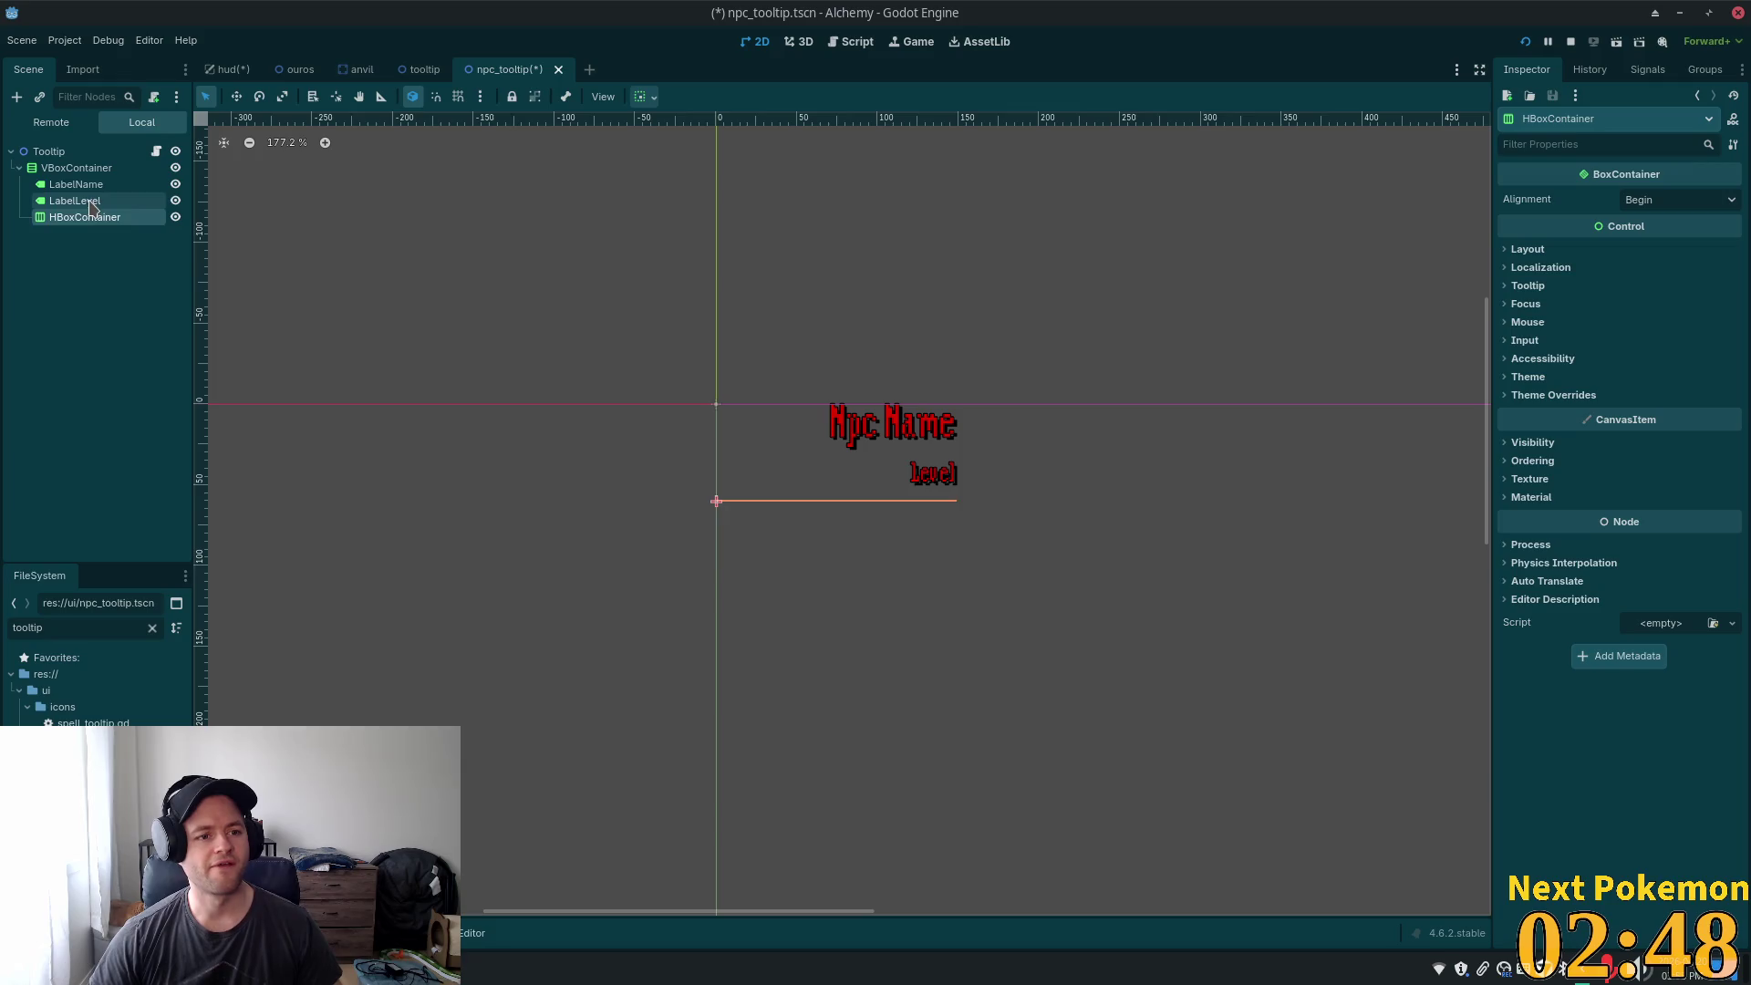
drag(87, 217, 89, 218)
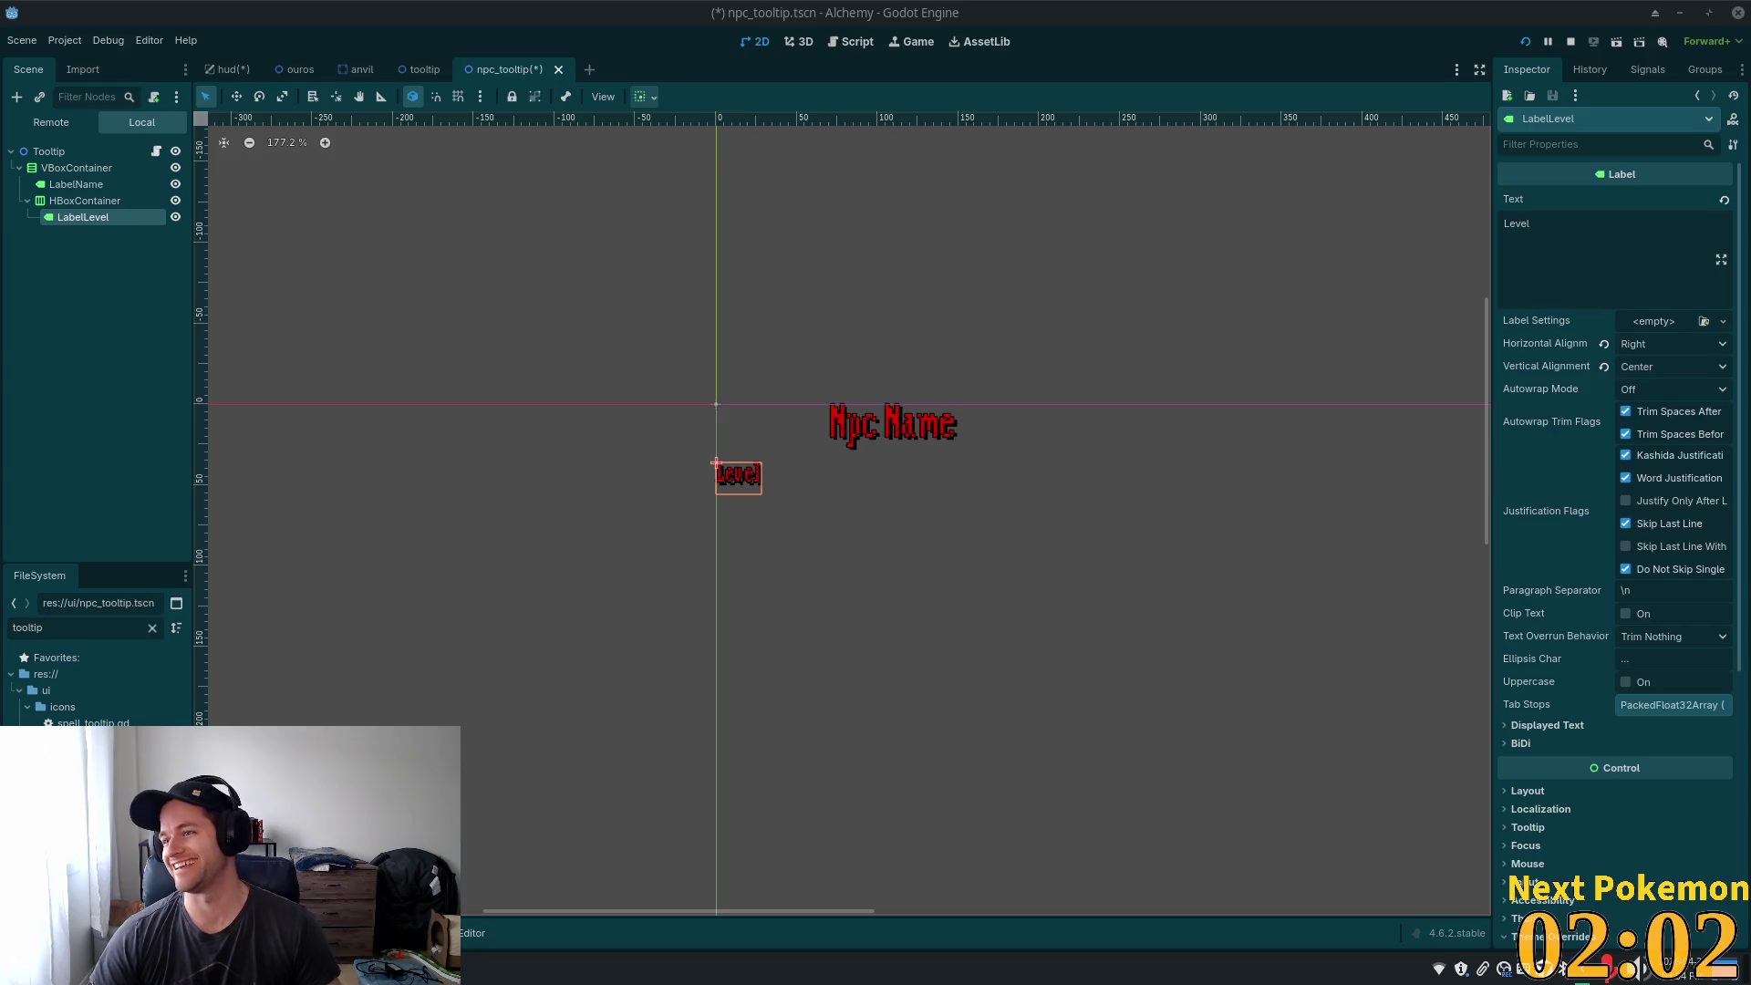
mouse_move(1750, 128)
mouse_down()
mouse_move(1121, 55)
mouse_move(801, 41)
mouse_up()
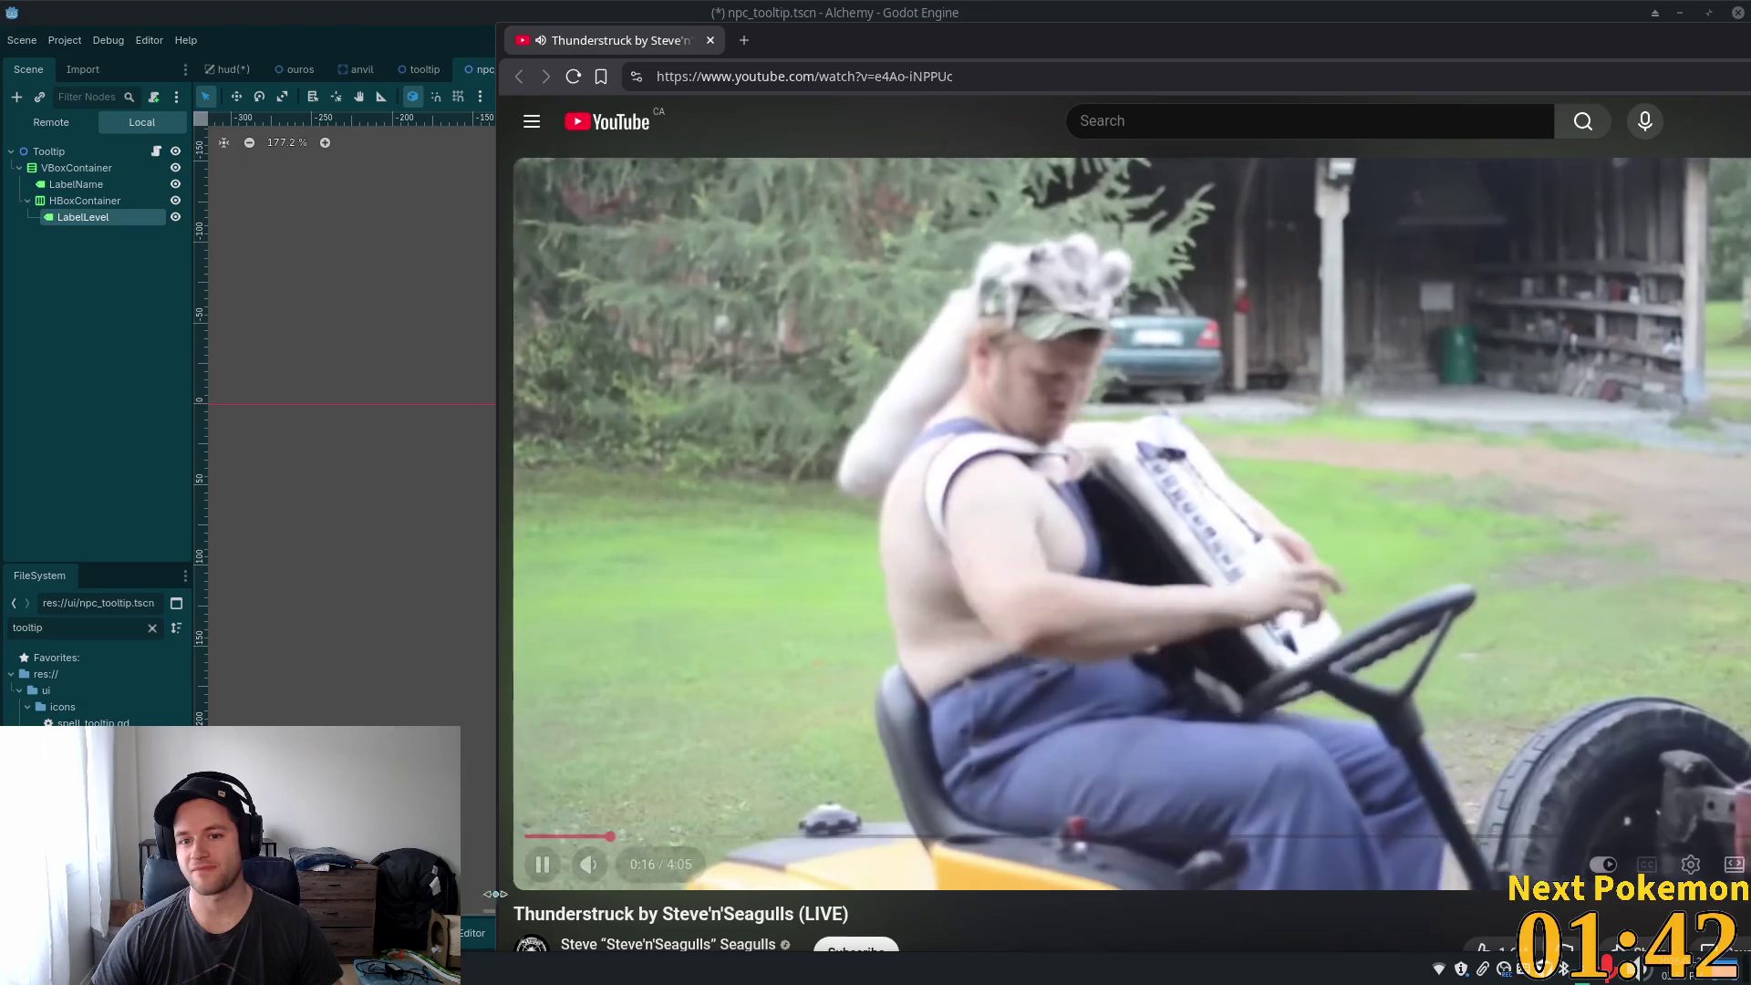
- Shift the playing YouTube music video window aside and switch back to the Godot editor
mouse_move(615, 870)
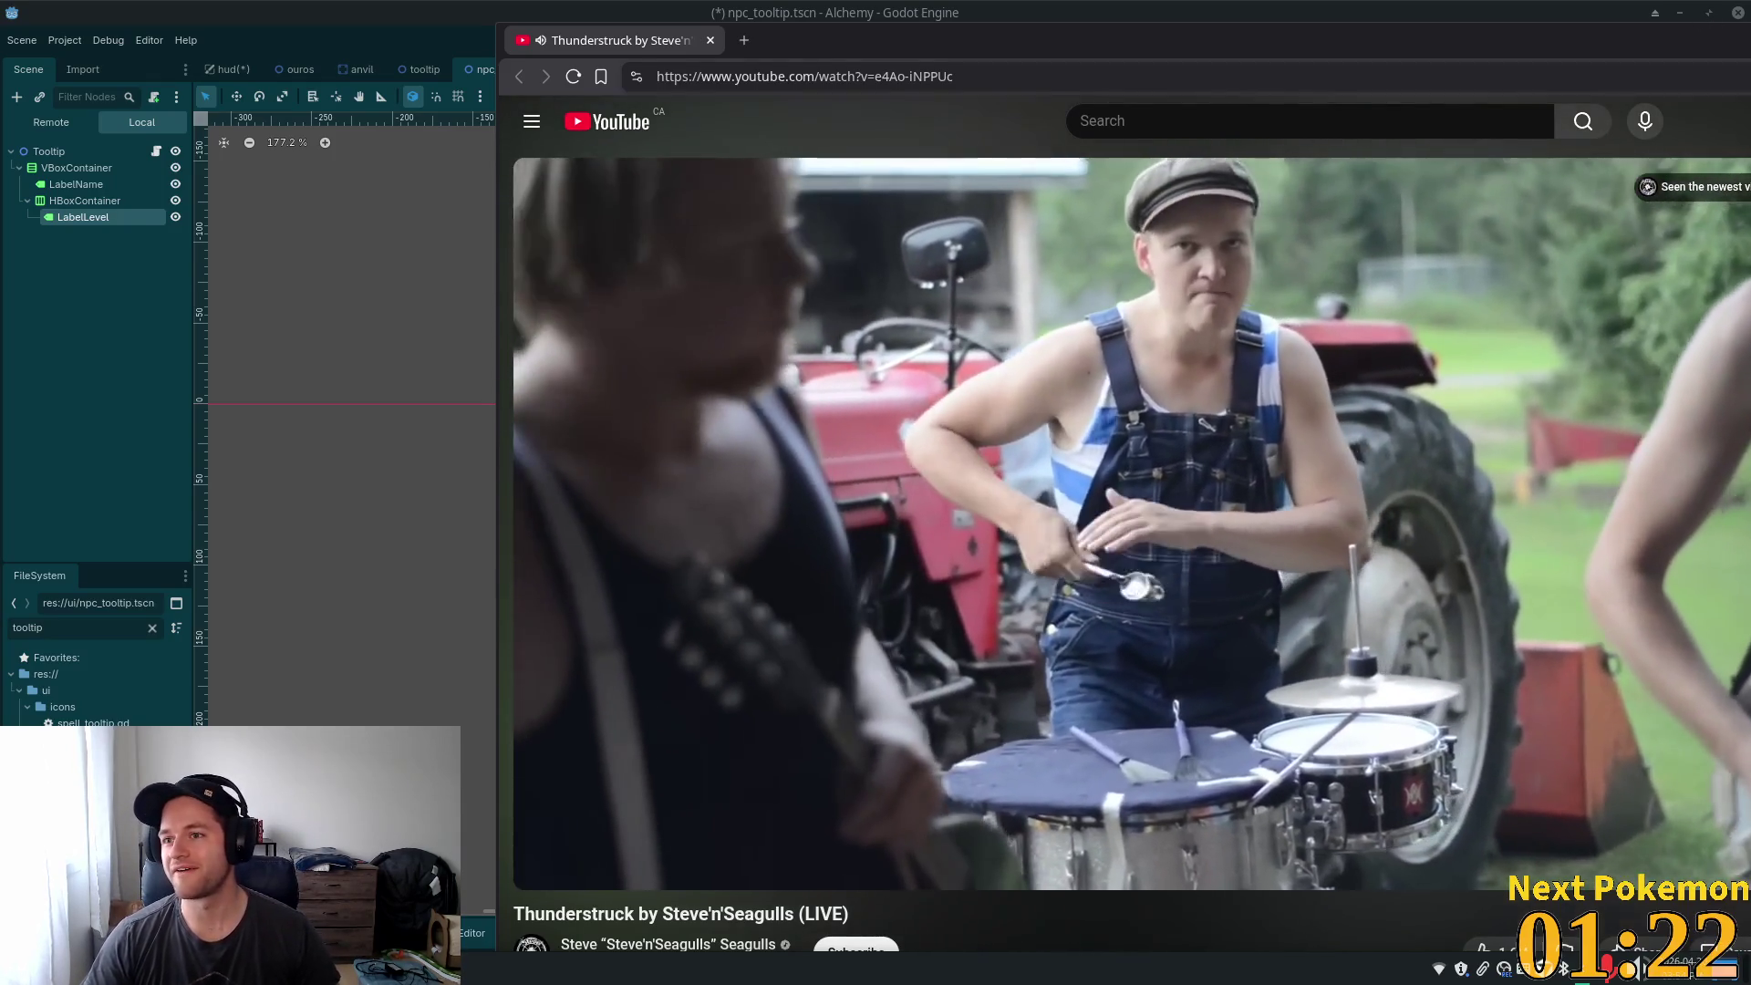
mouse_move(1186, 40)
mouse_down()
mouse_move(1236, 98)
mouse_move(1644, 99)
mouse_move(1743, 55)
mouse_move(1746, 5)
mouse_move(1720, 46)
mouse_up()
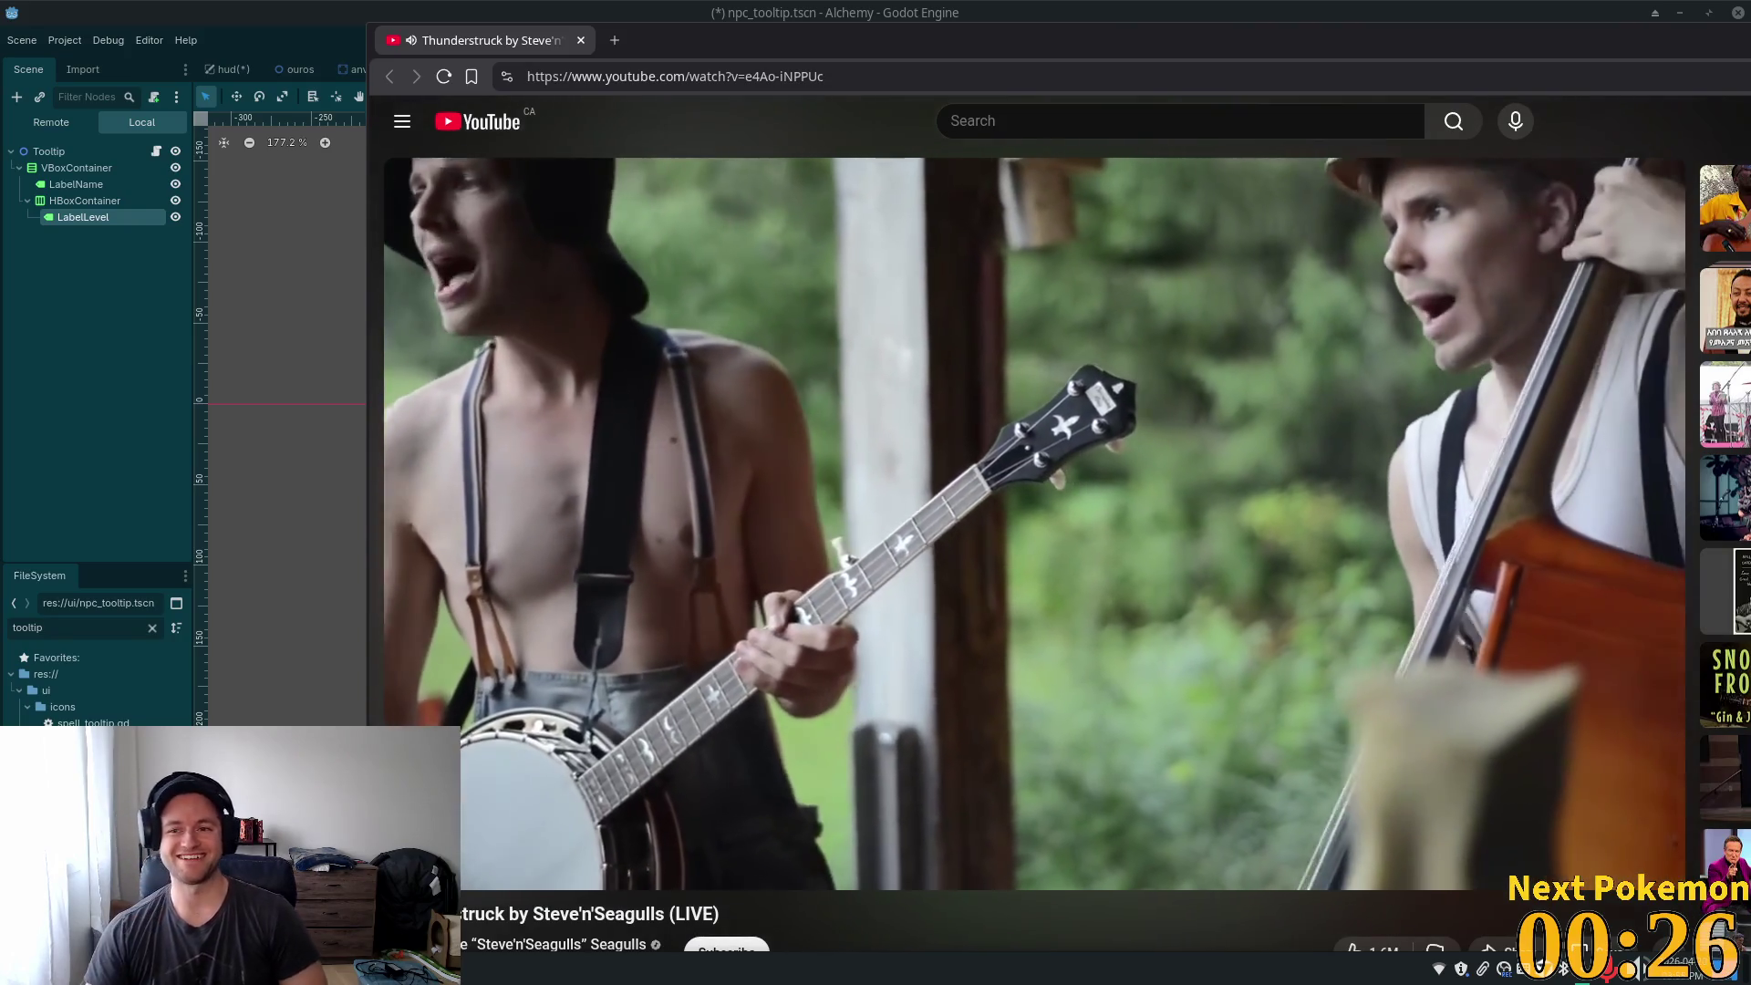
mouse_move(1511, 466)
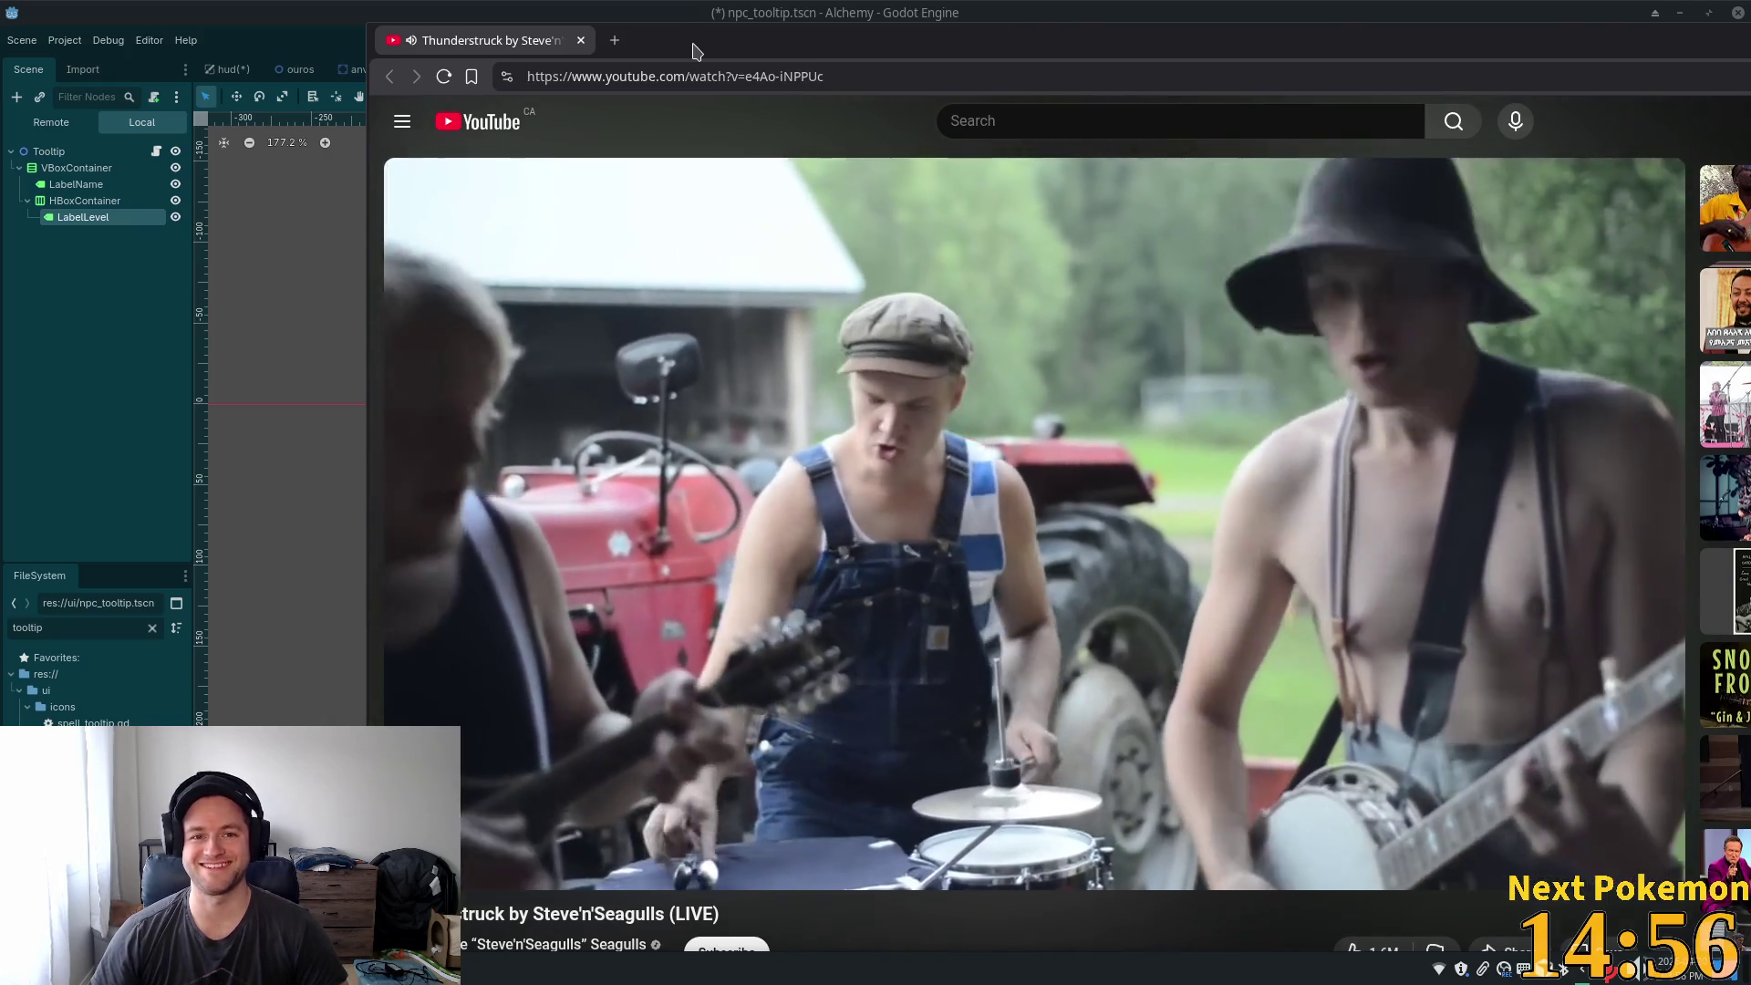
key(alt+Tab)
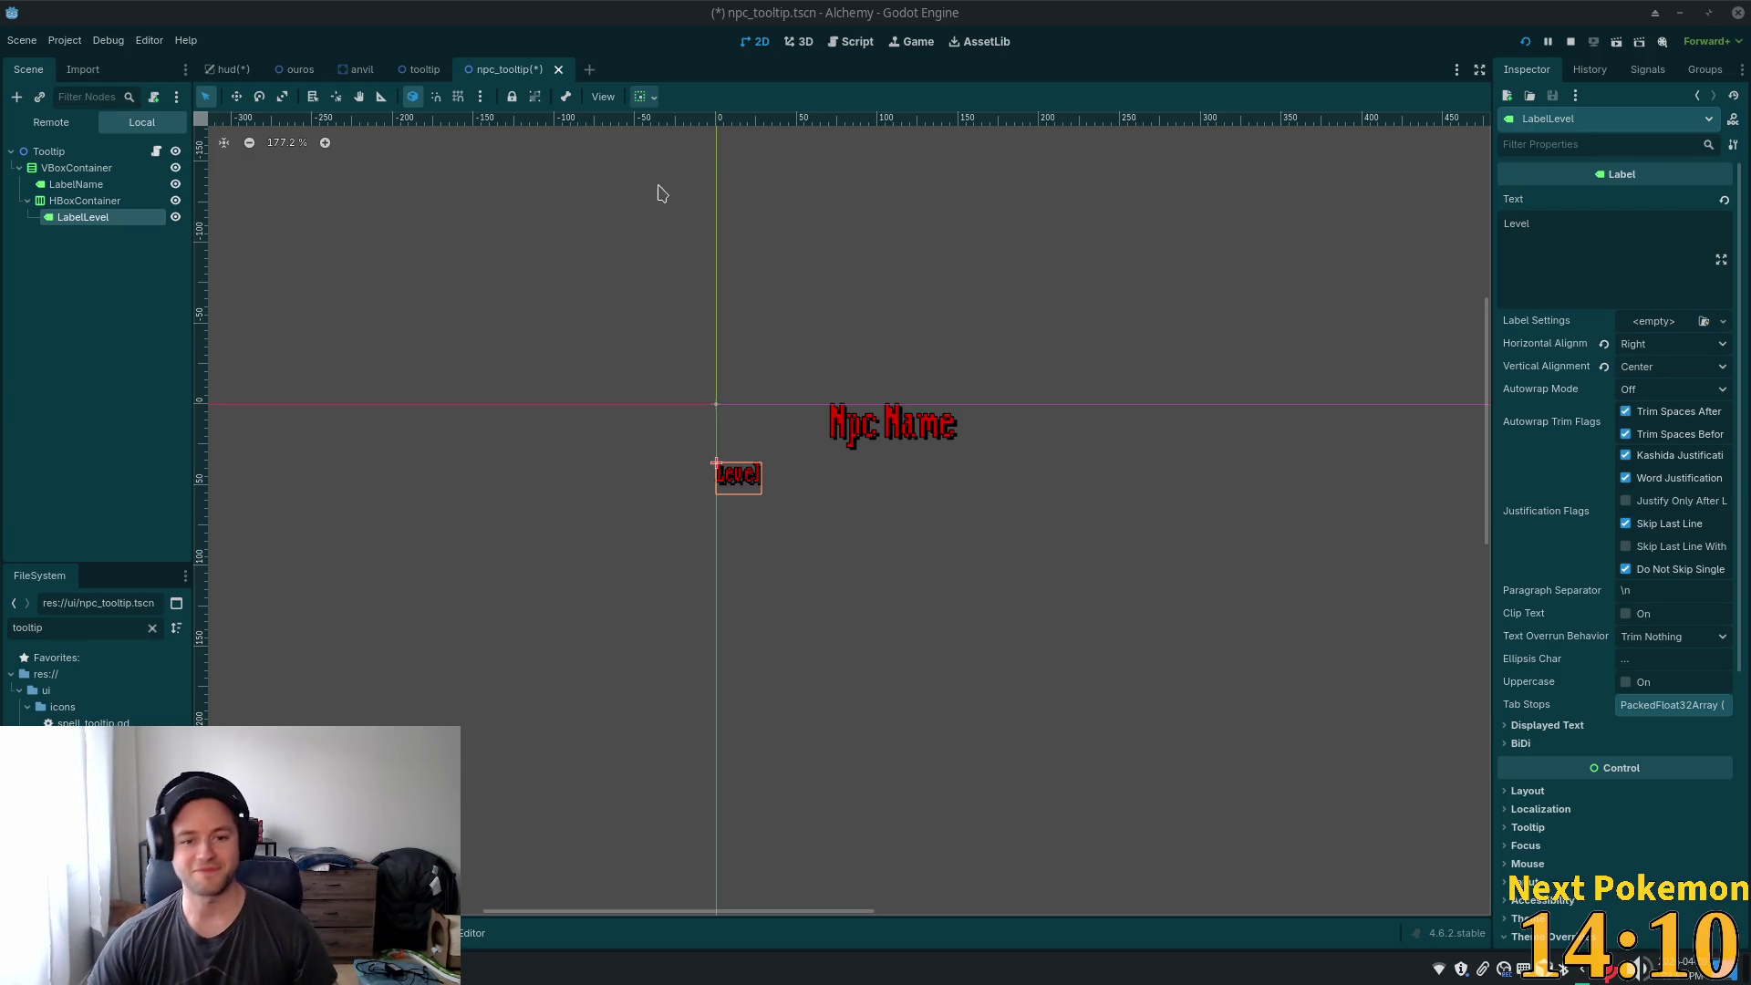
- Compare the HBoxContainer and LabelLevel properties by switching between the two nodes
click(100, 201)
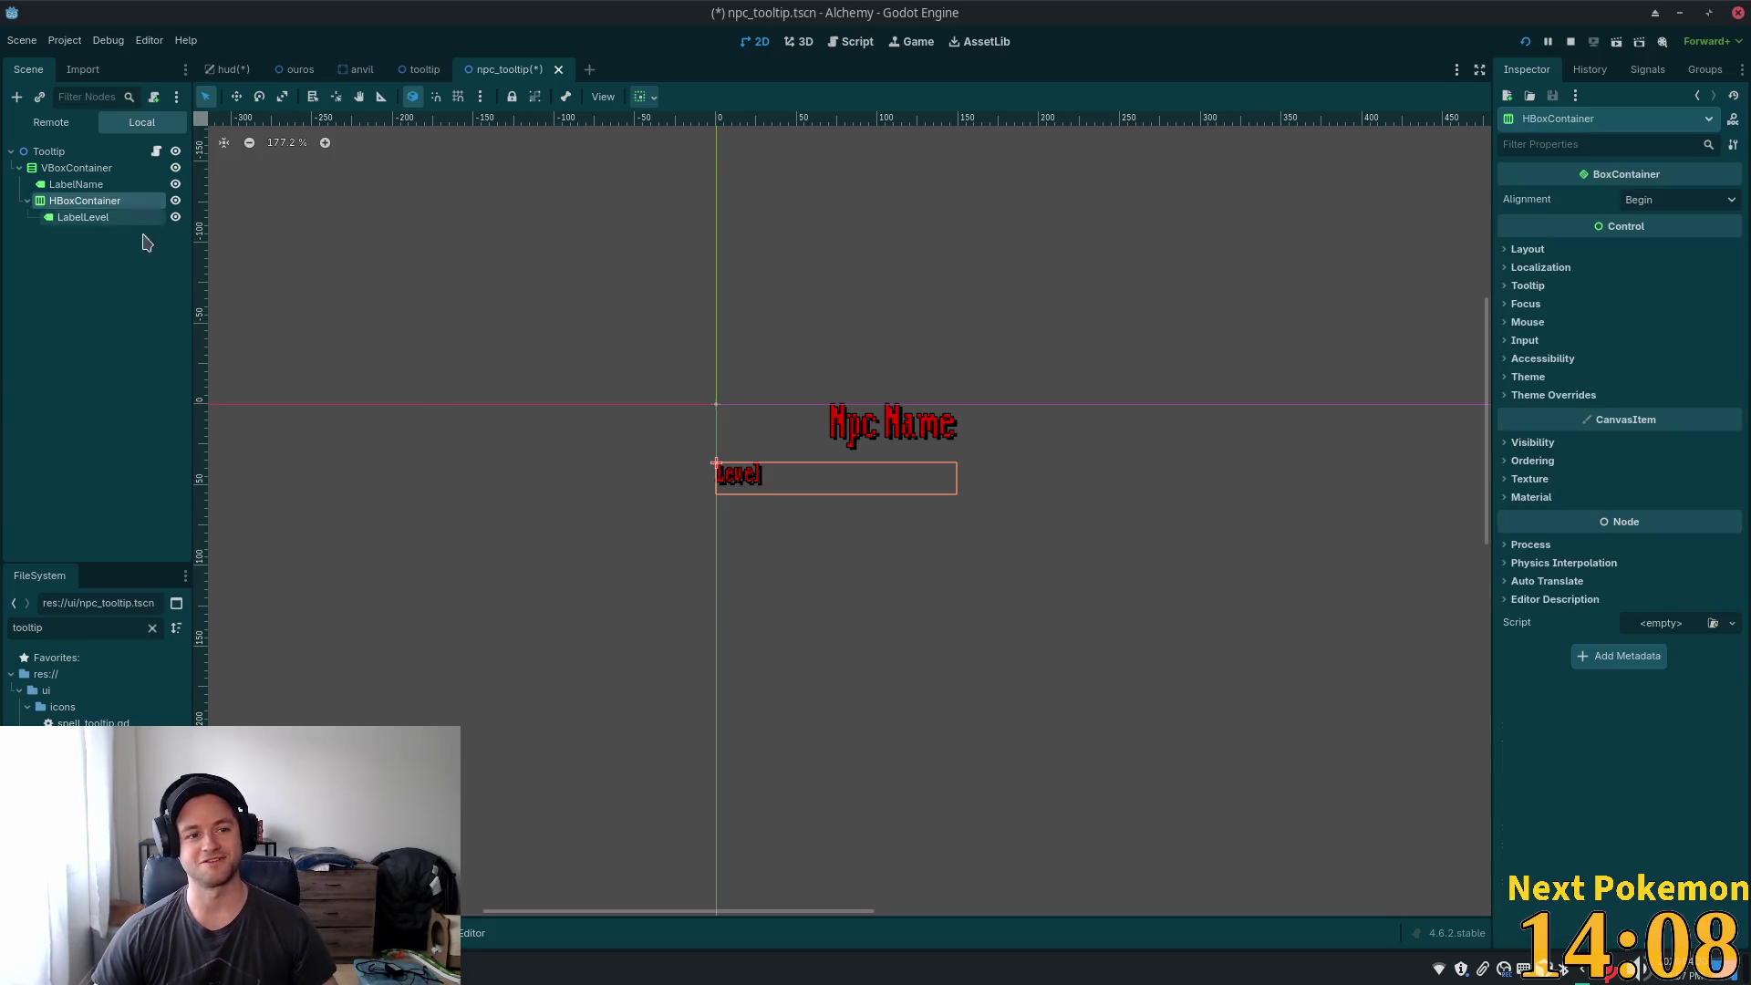
click(83, 217)
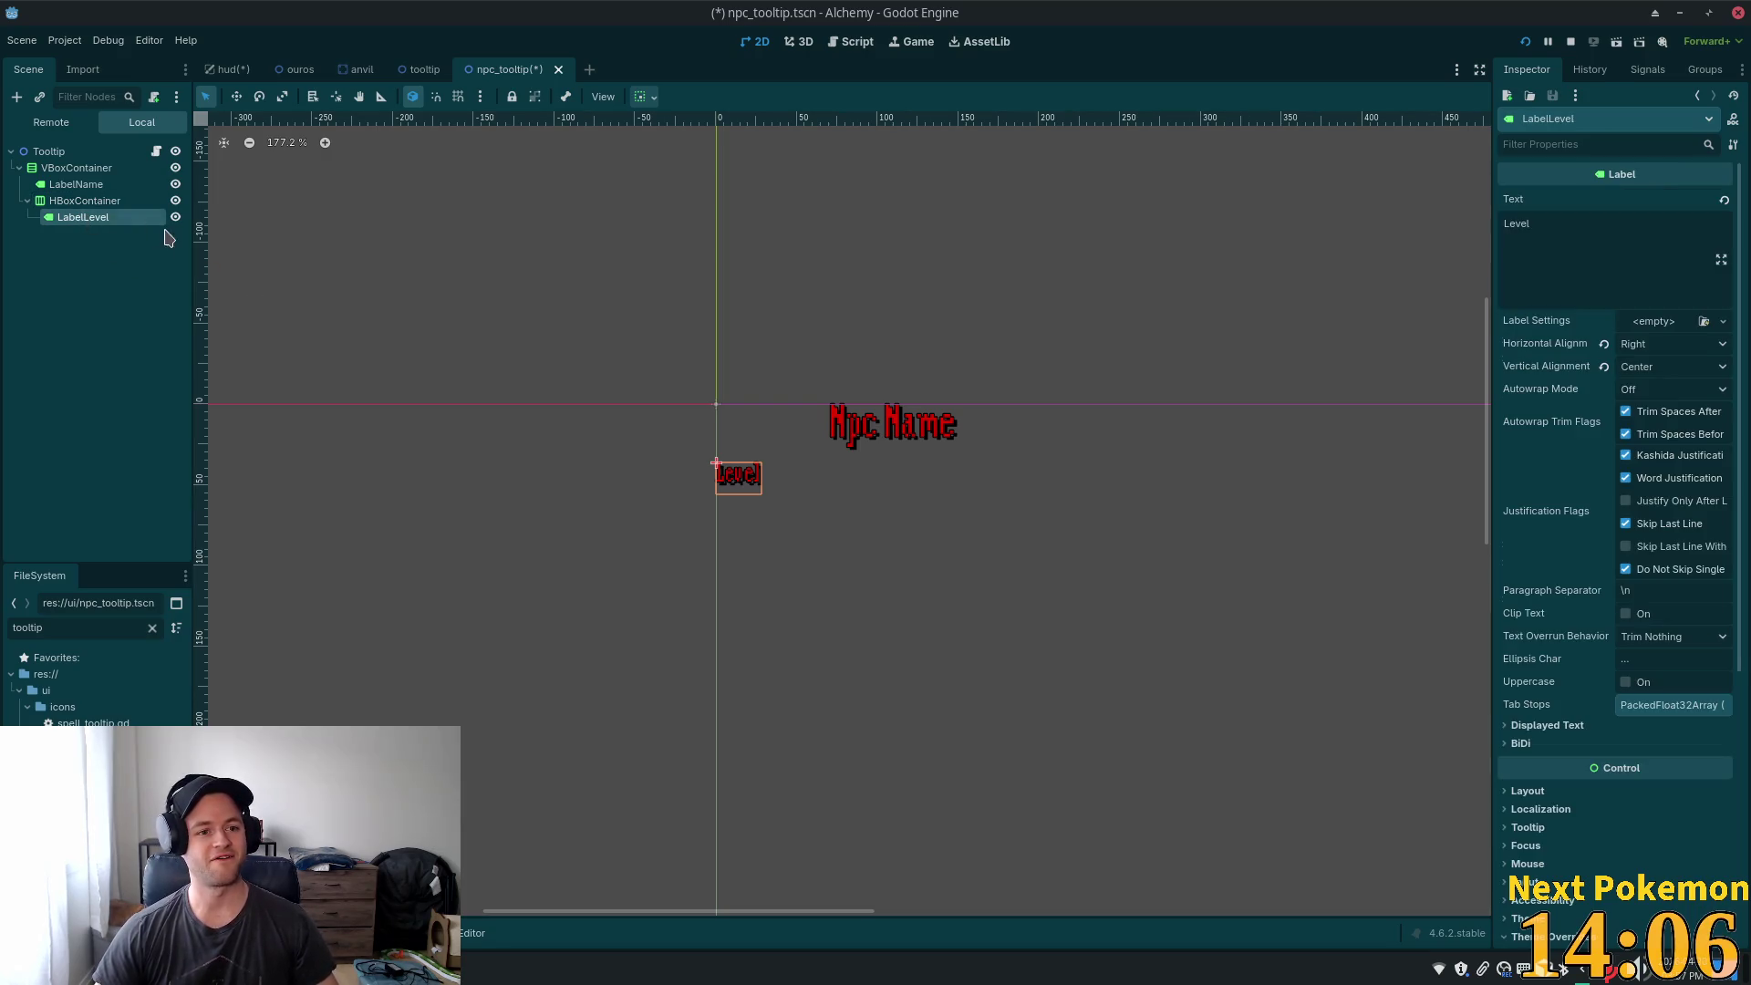
click(92, 200)
click(92, 217)
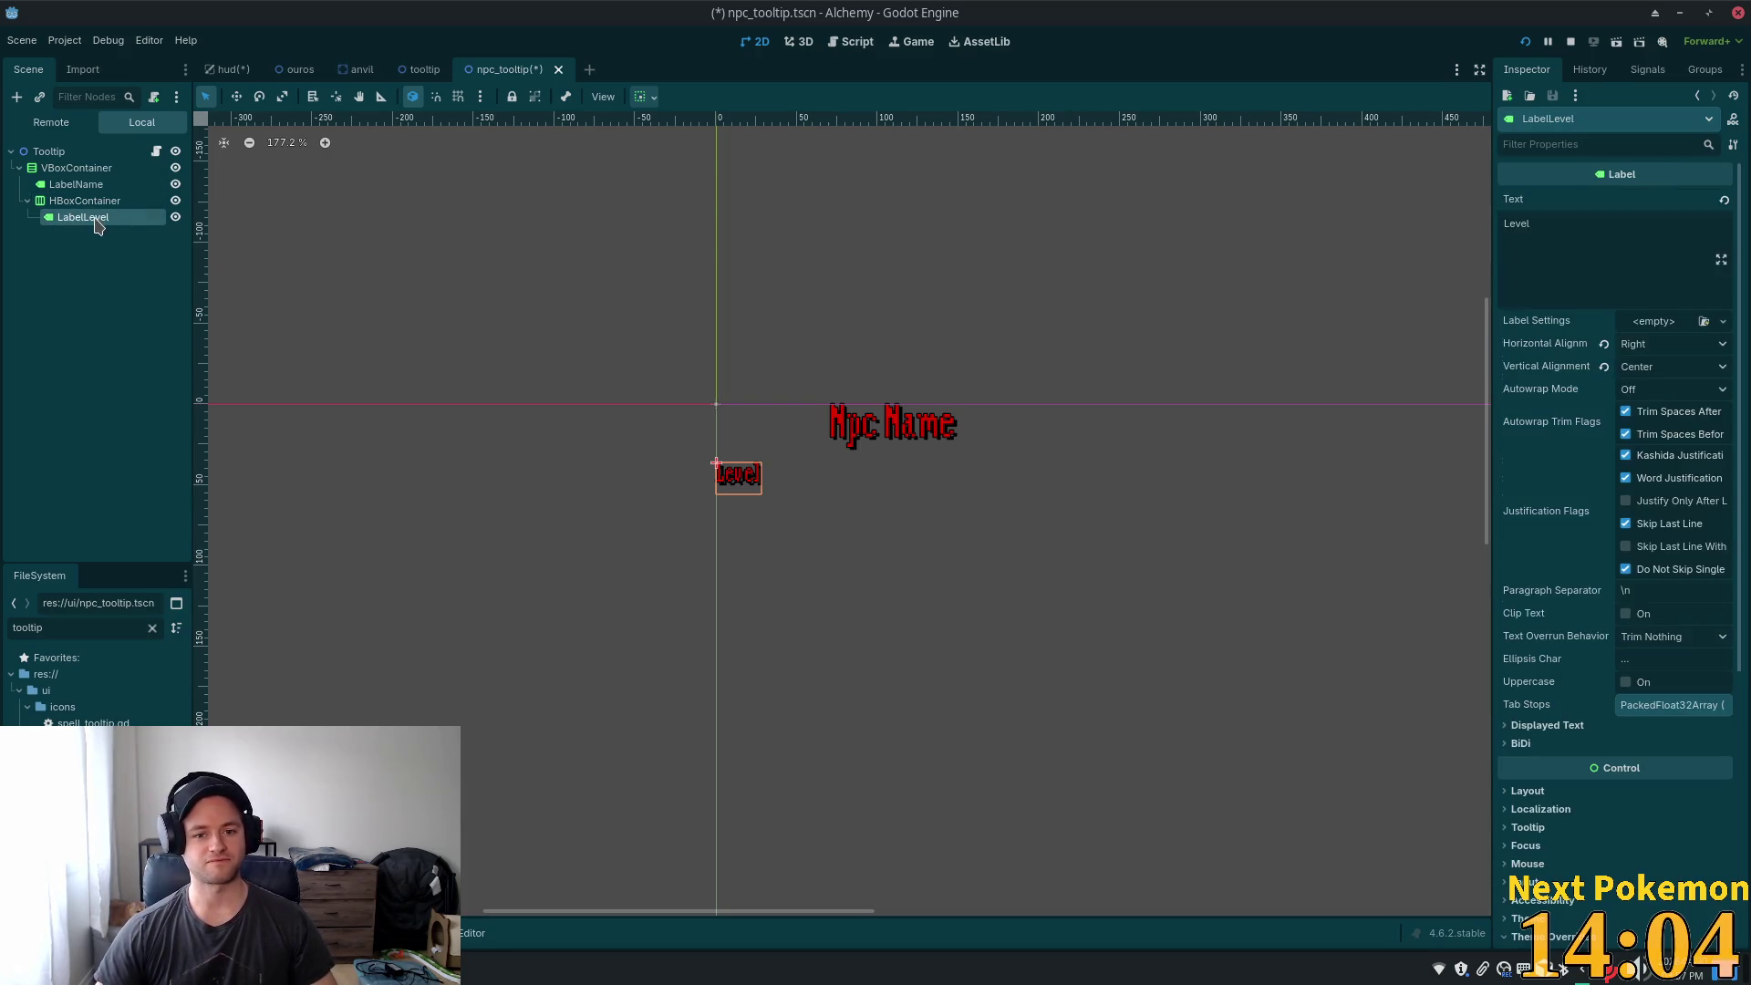
click(91, 200)
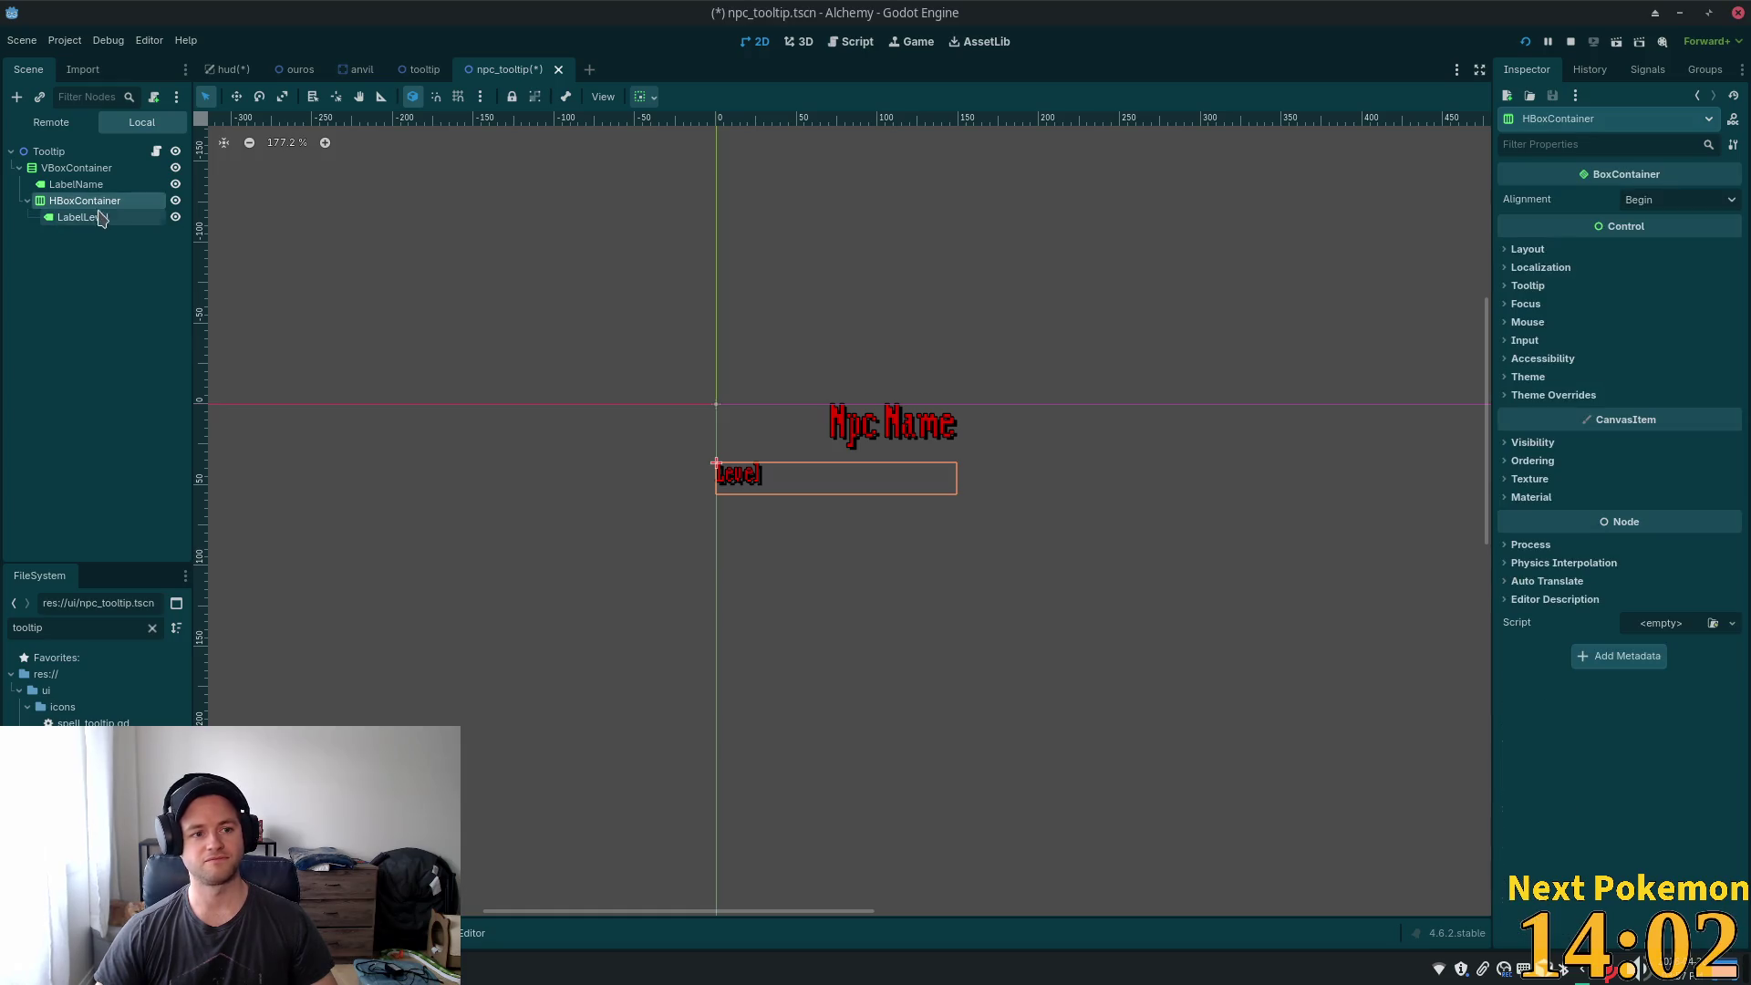
click(123, 221)
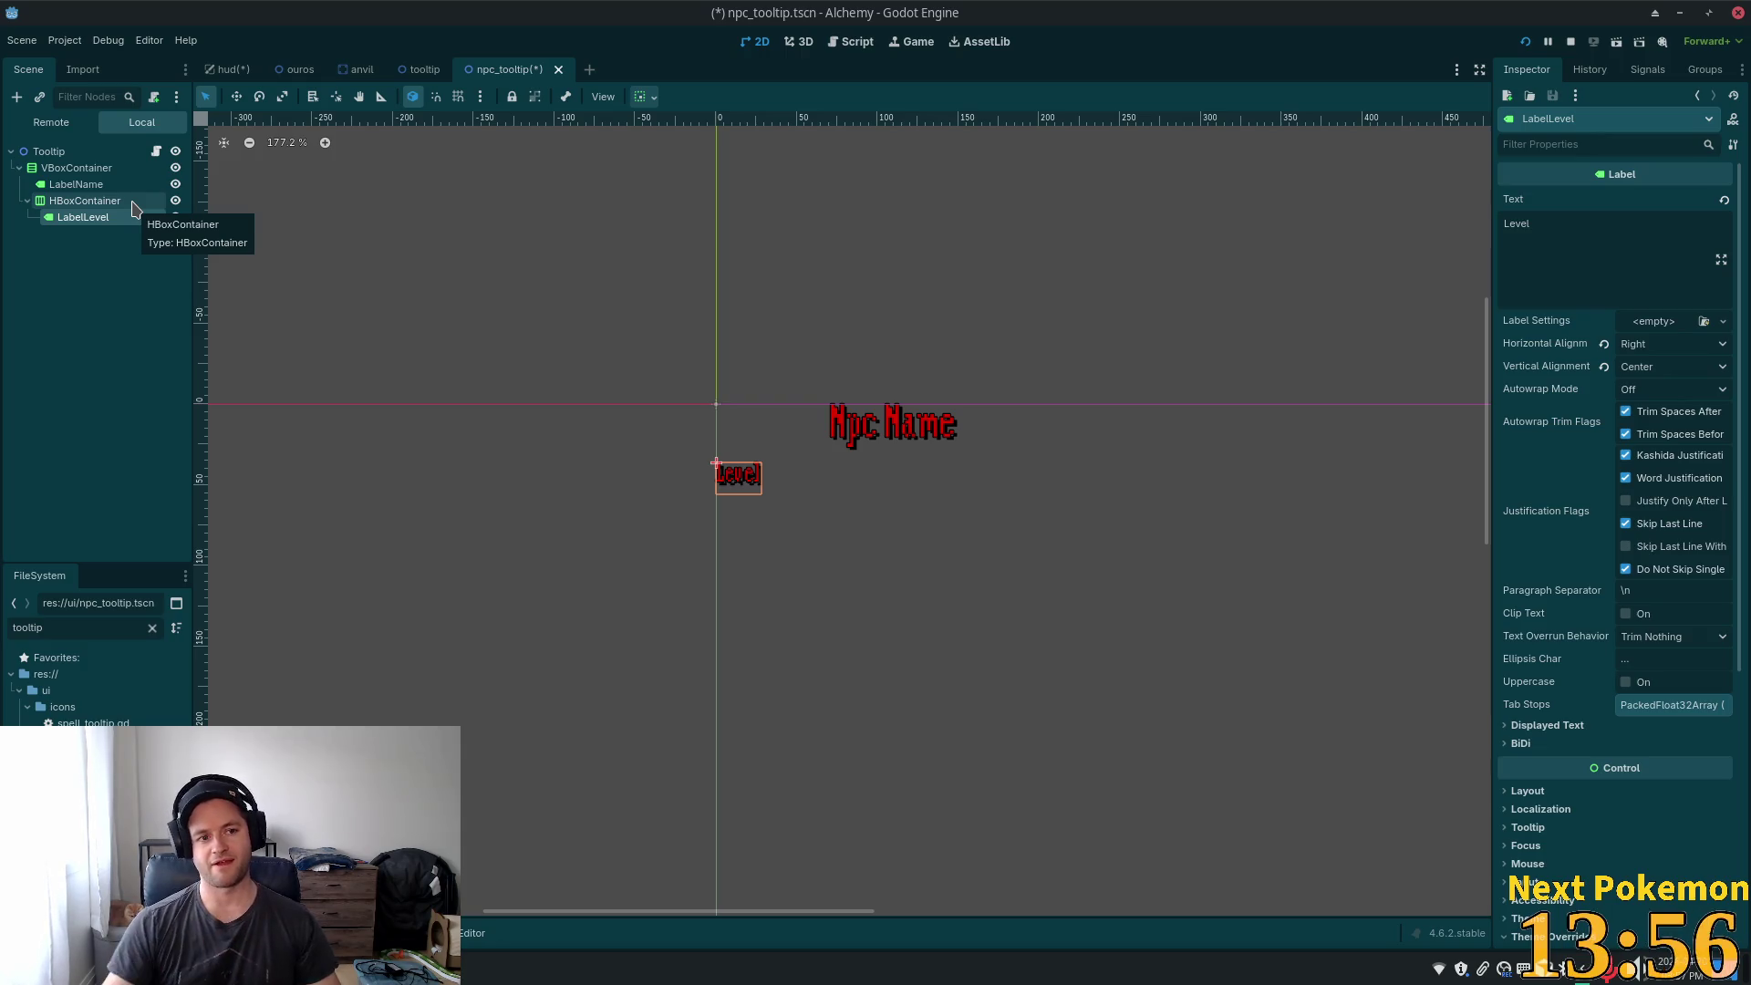
click(86, 201)
click(96, 219)
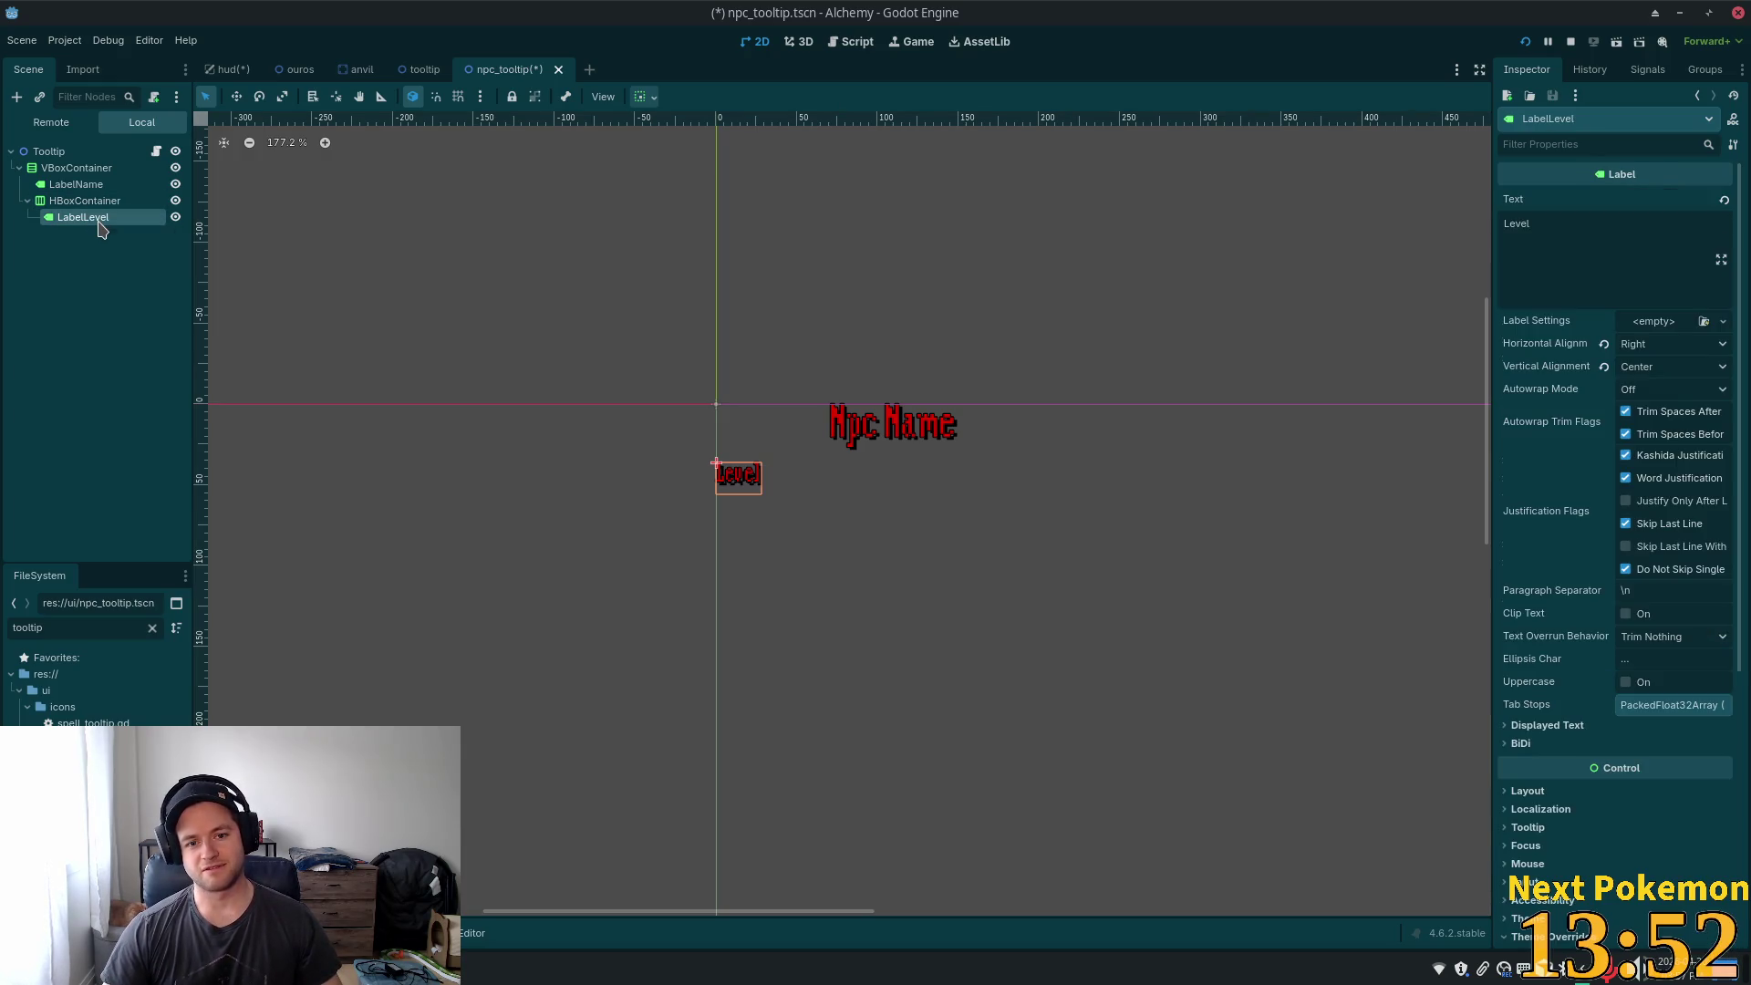
- Rename LabelLevel to LabelLevelLabel and duplicate it as LabelLevelLabel2 inside the HBoxContainer
double_click(123, 217)
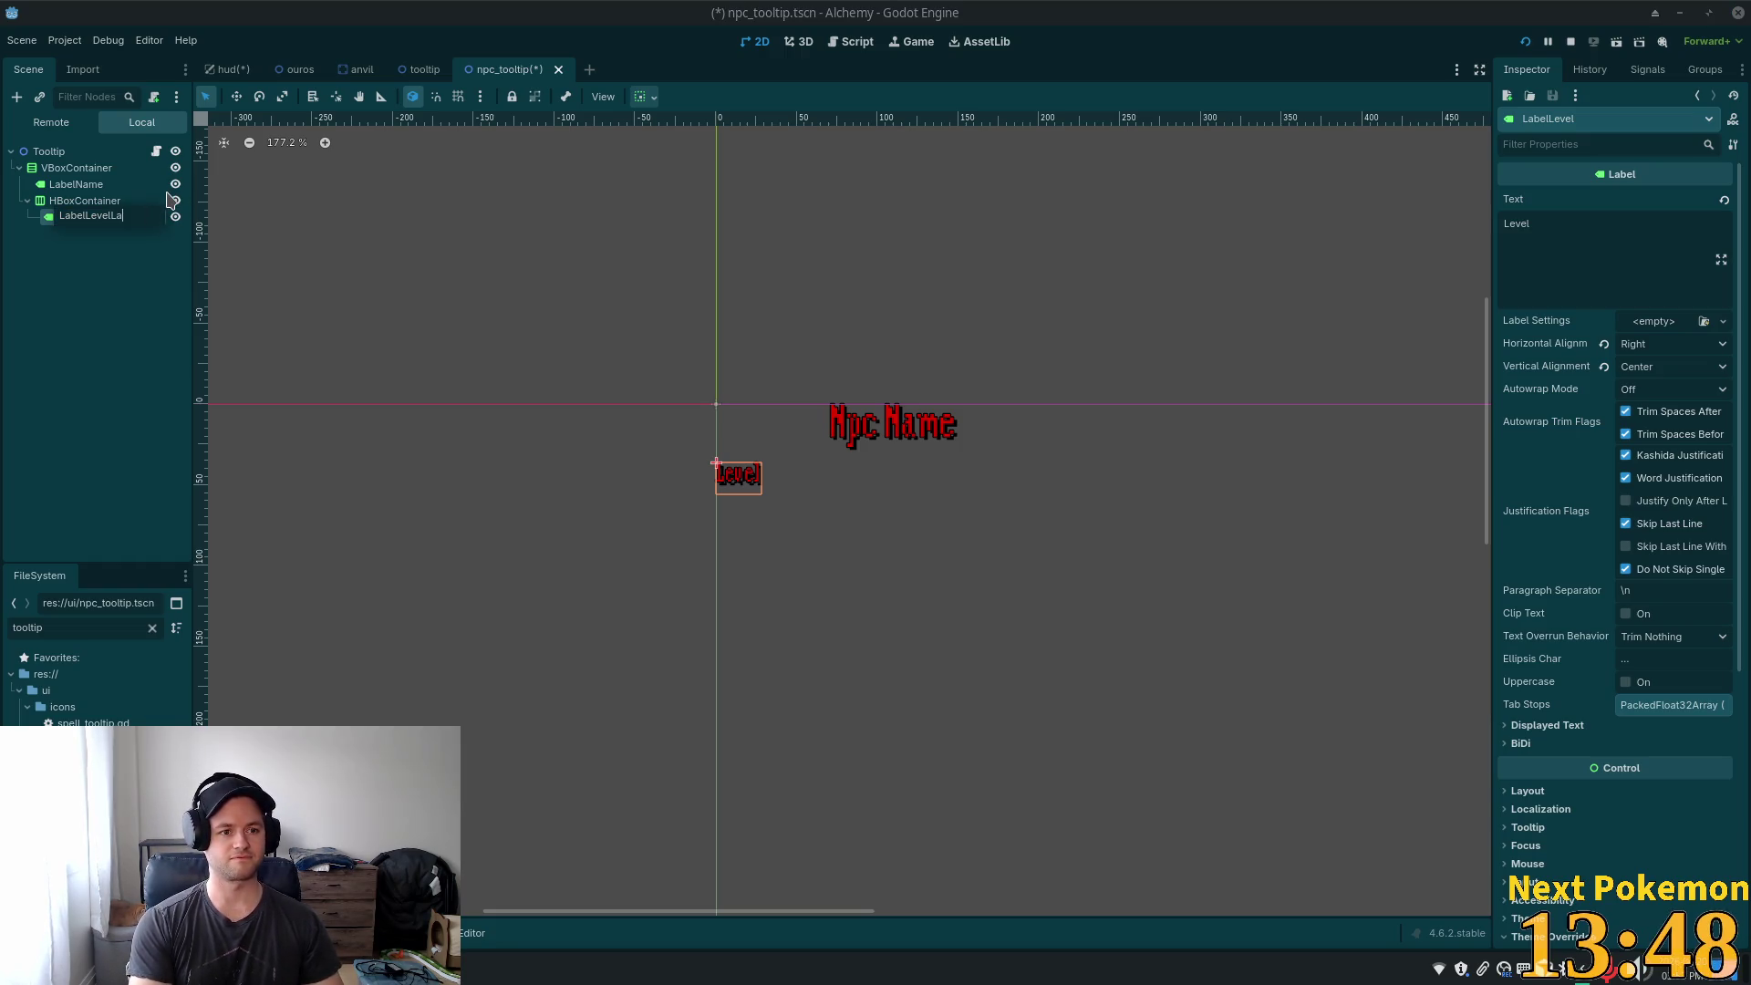
text(bel)
key(Return)
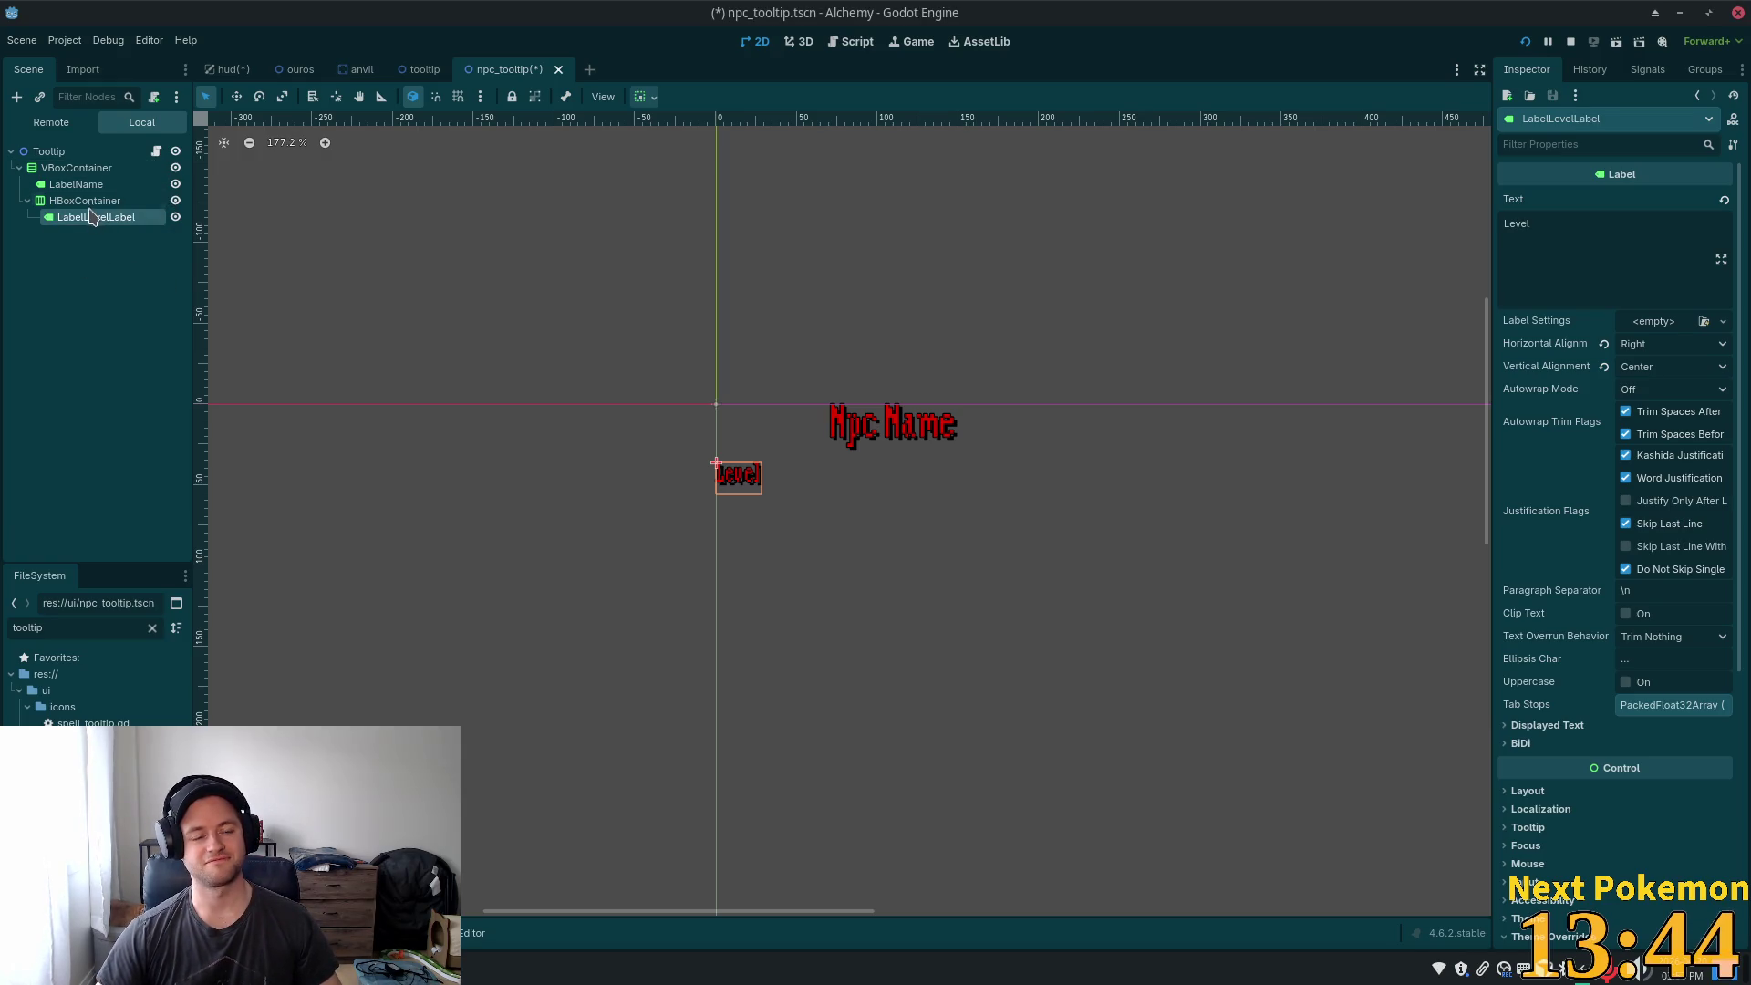
key(ctrl+d)
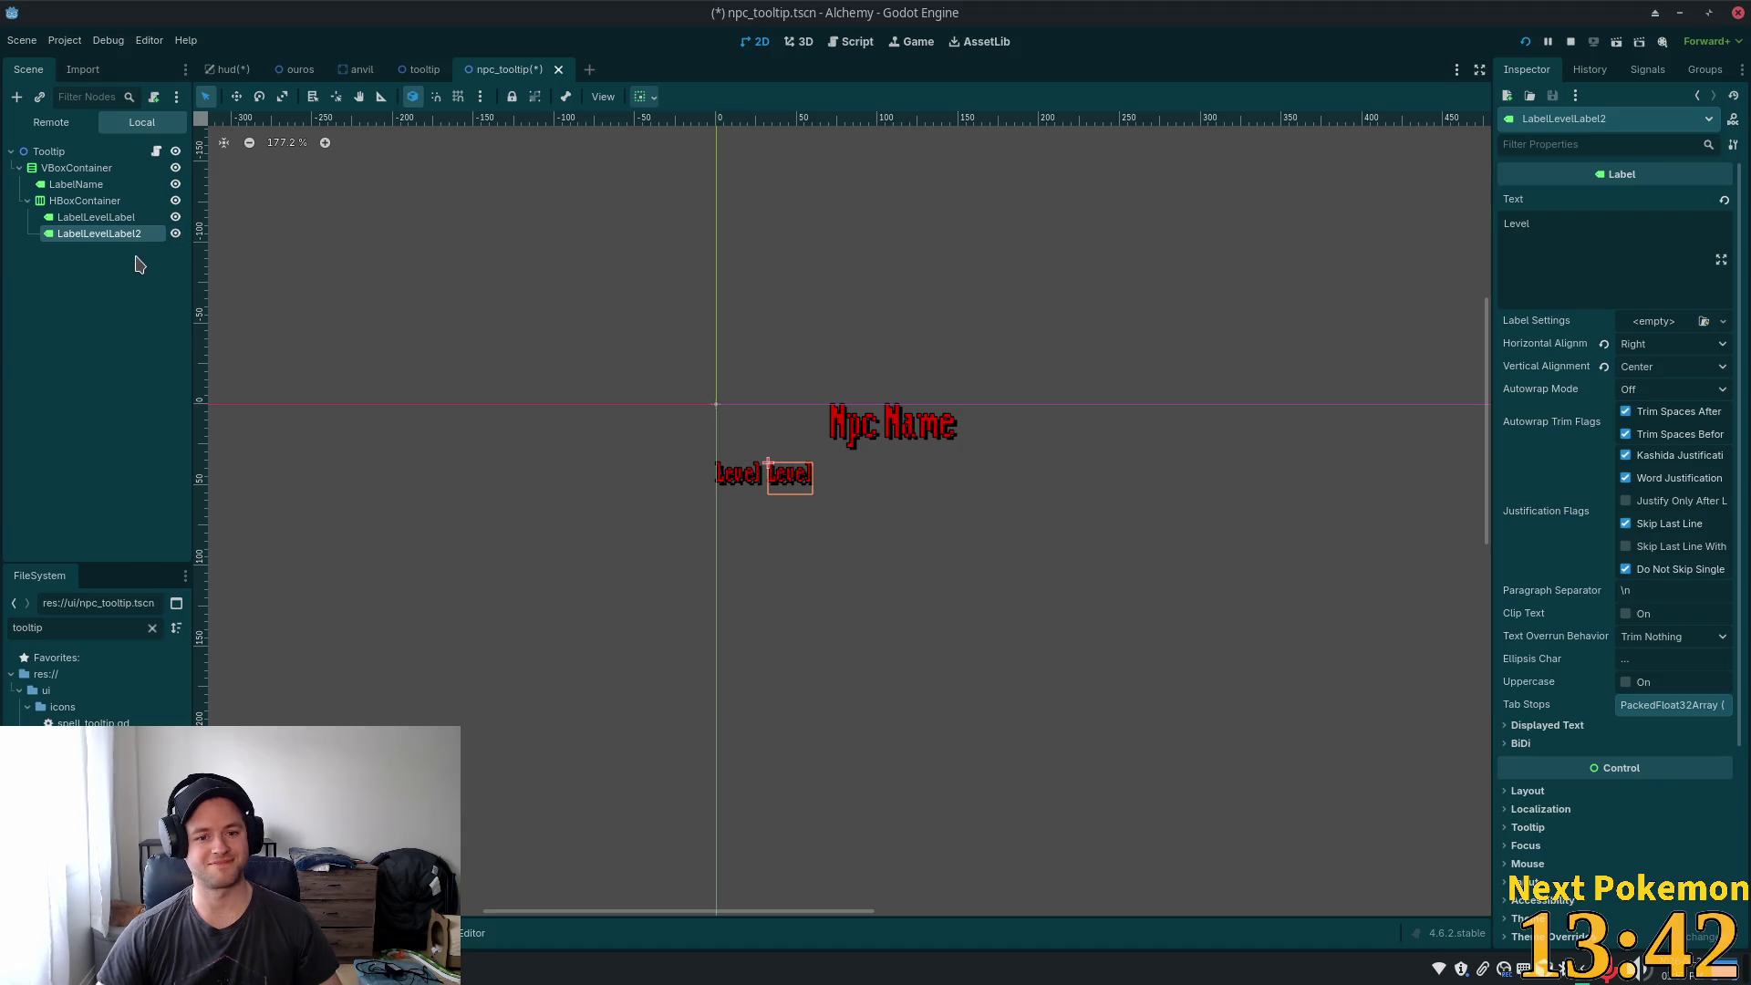
click(110, 202)
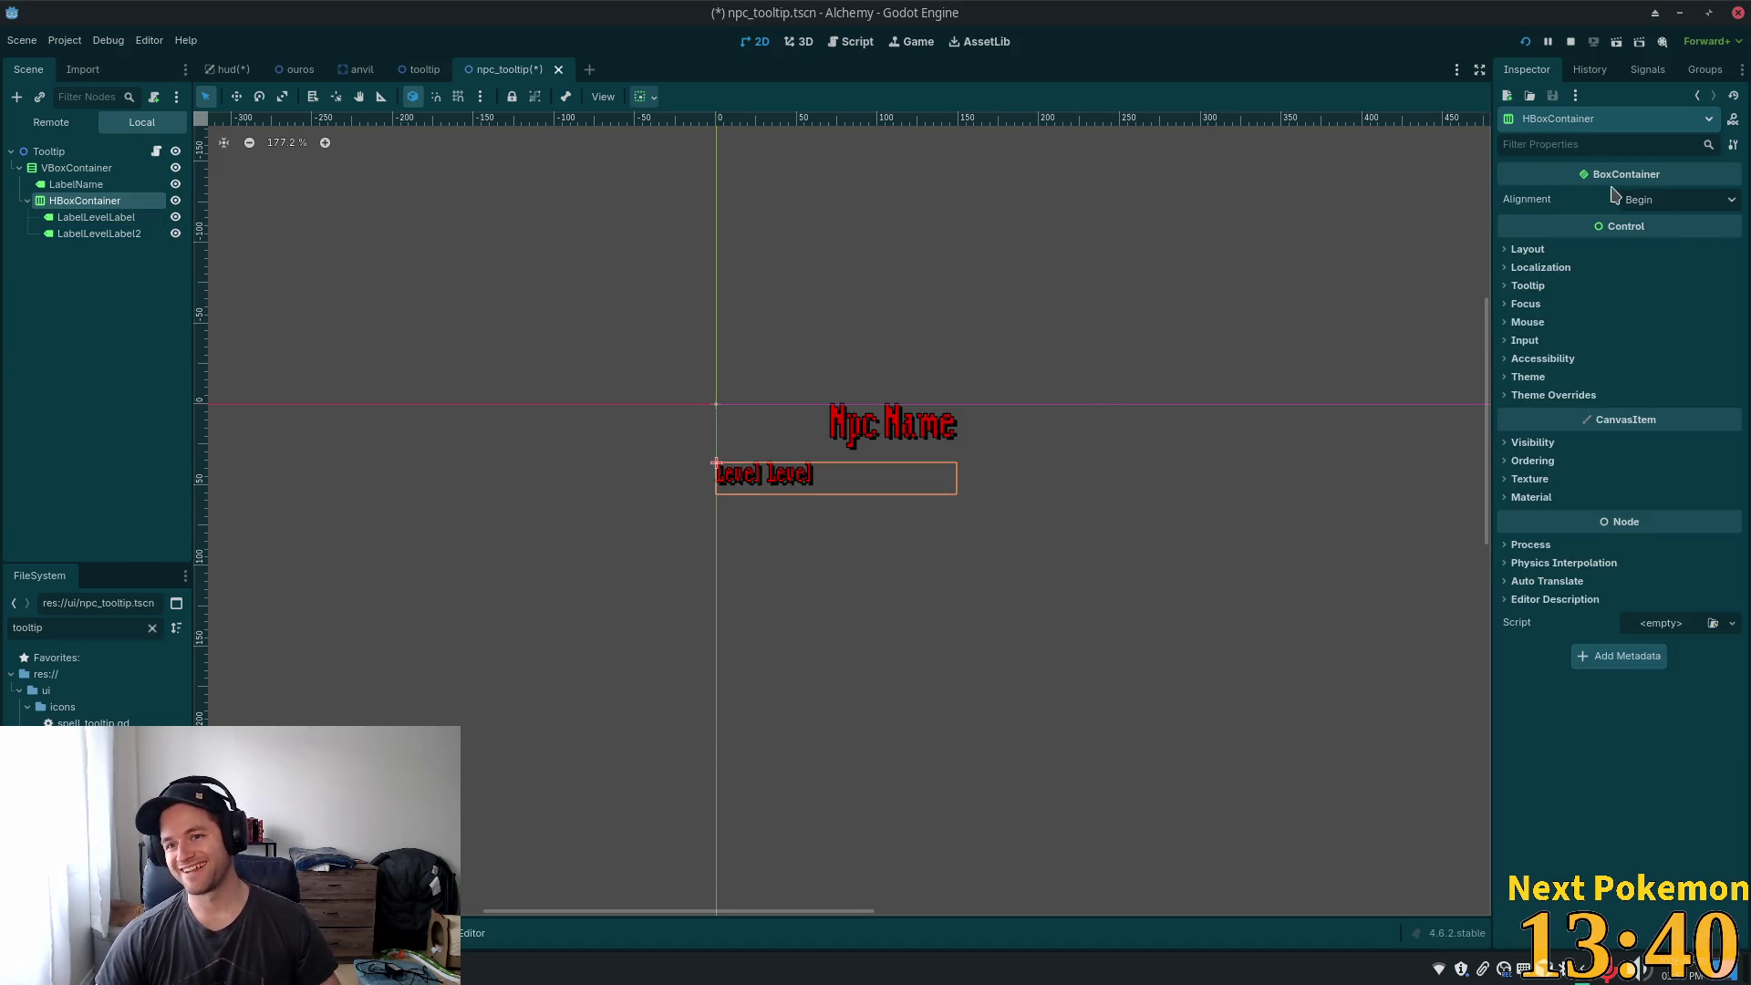
- Set the HBoxContainer's Alignment to End, then select each Level label in turn
click(1641, 203)
click(1678, 262)
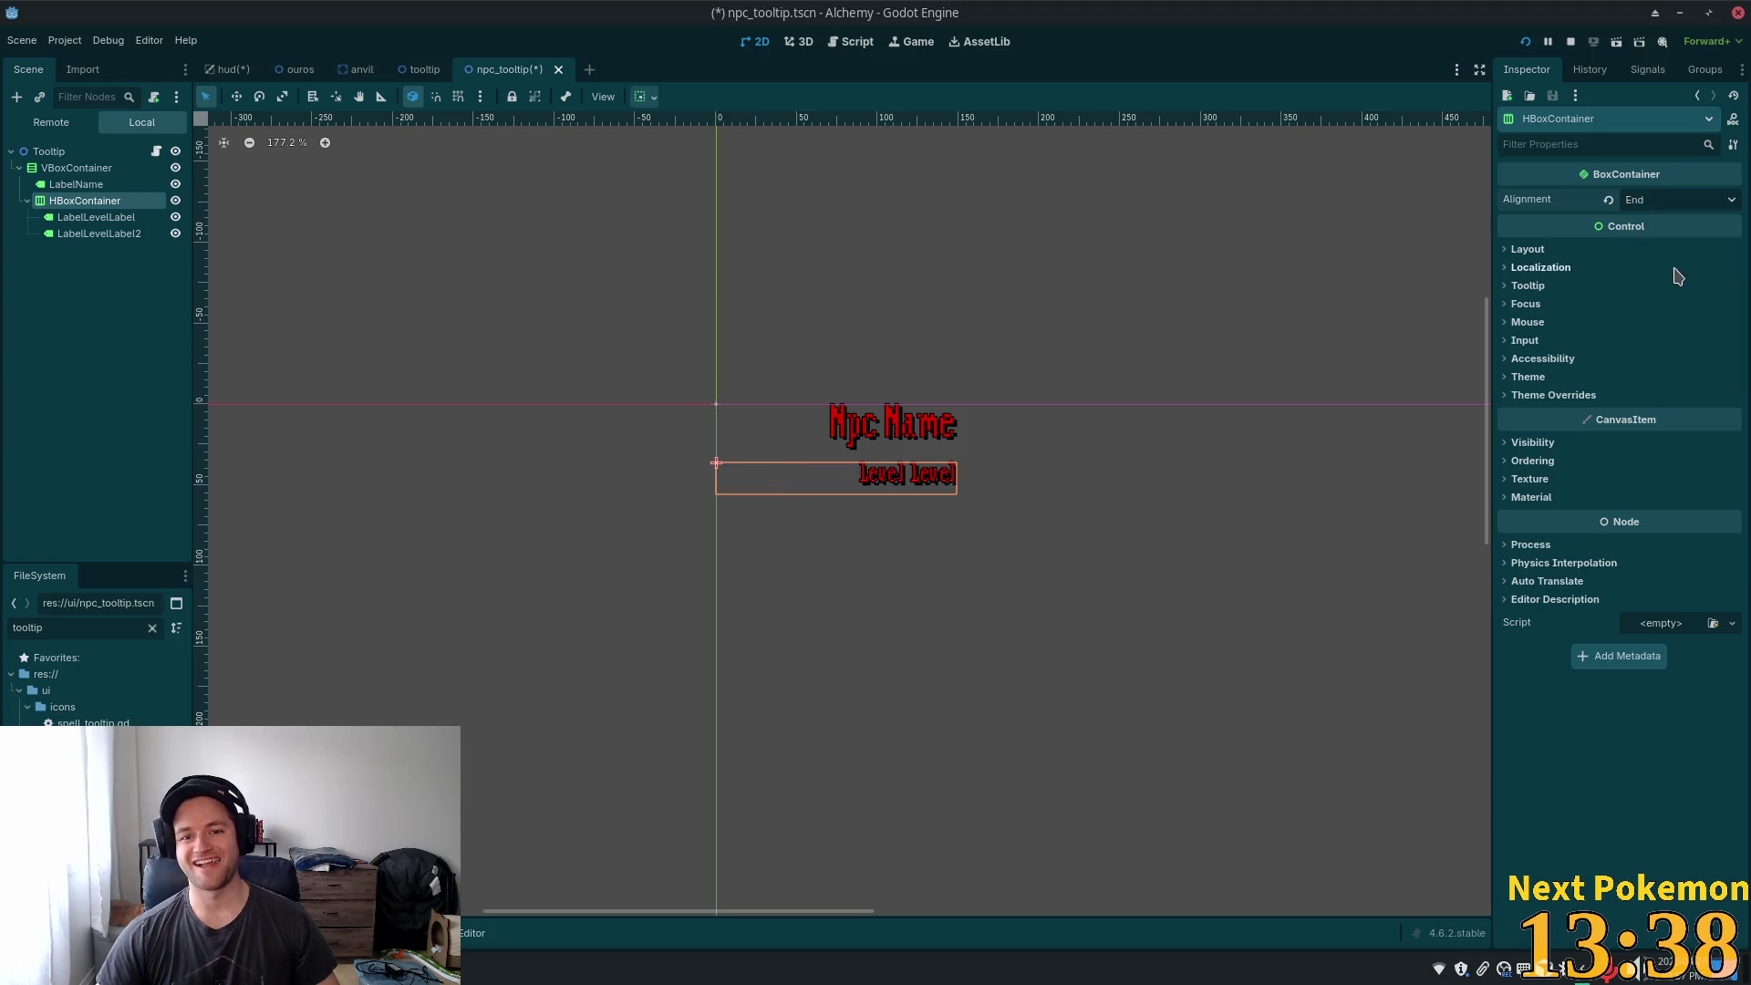
click(136, 217)
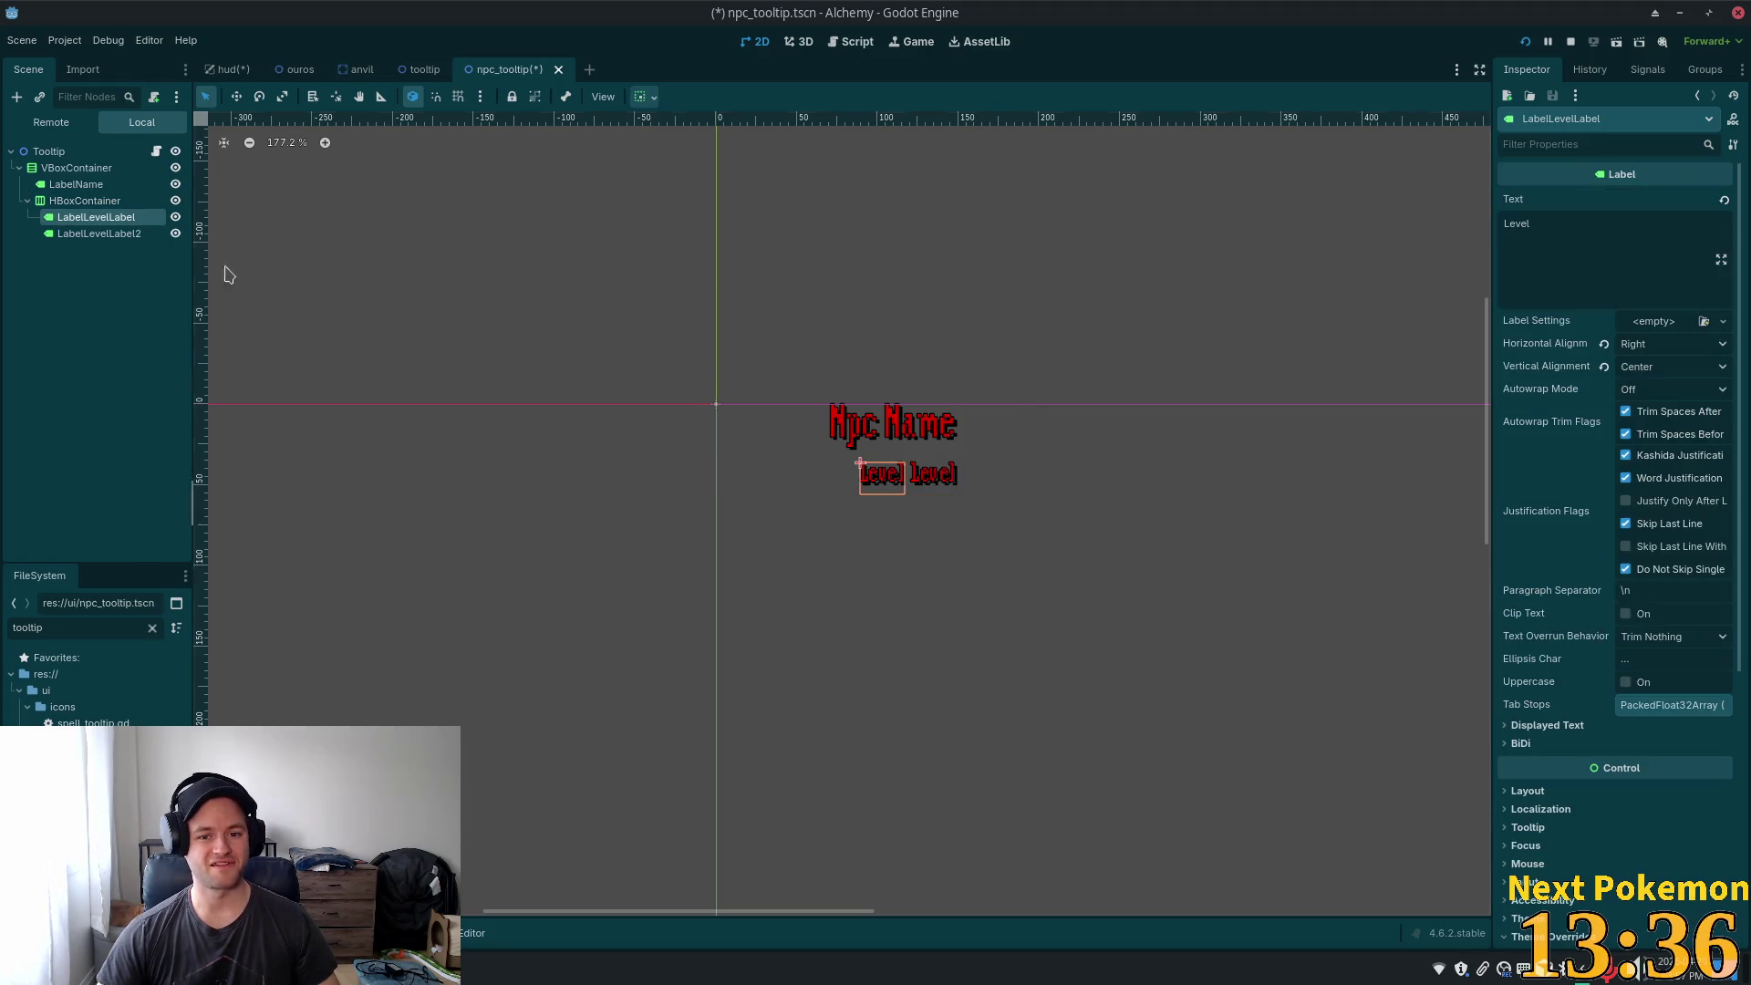
click(78, 235)
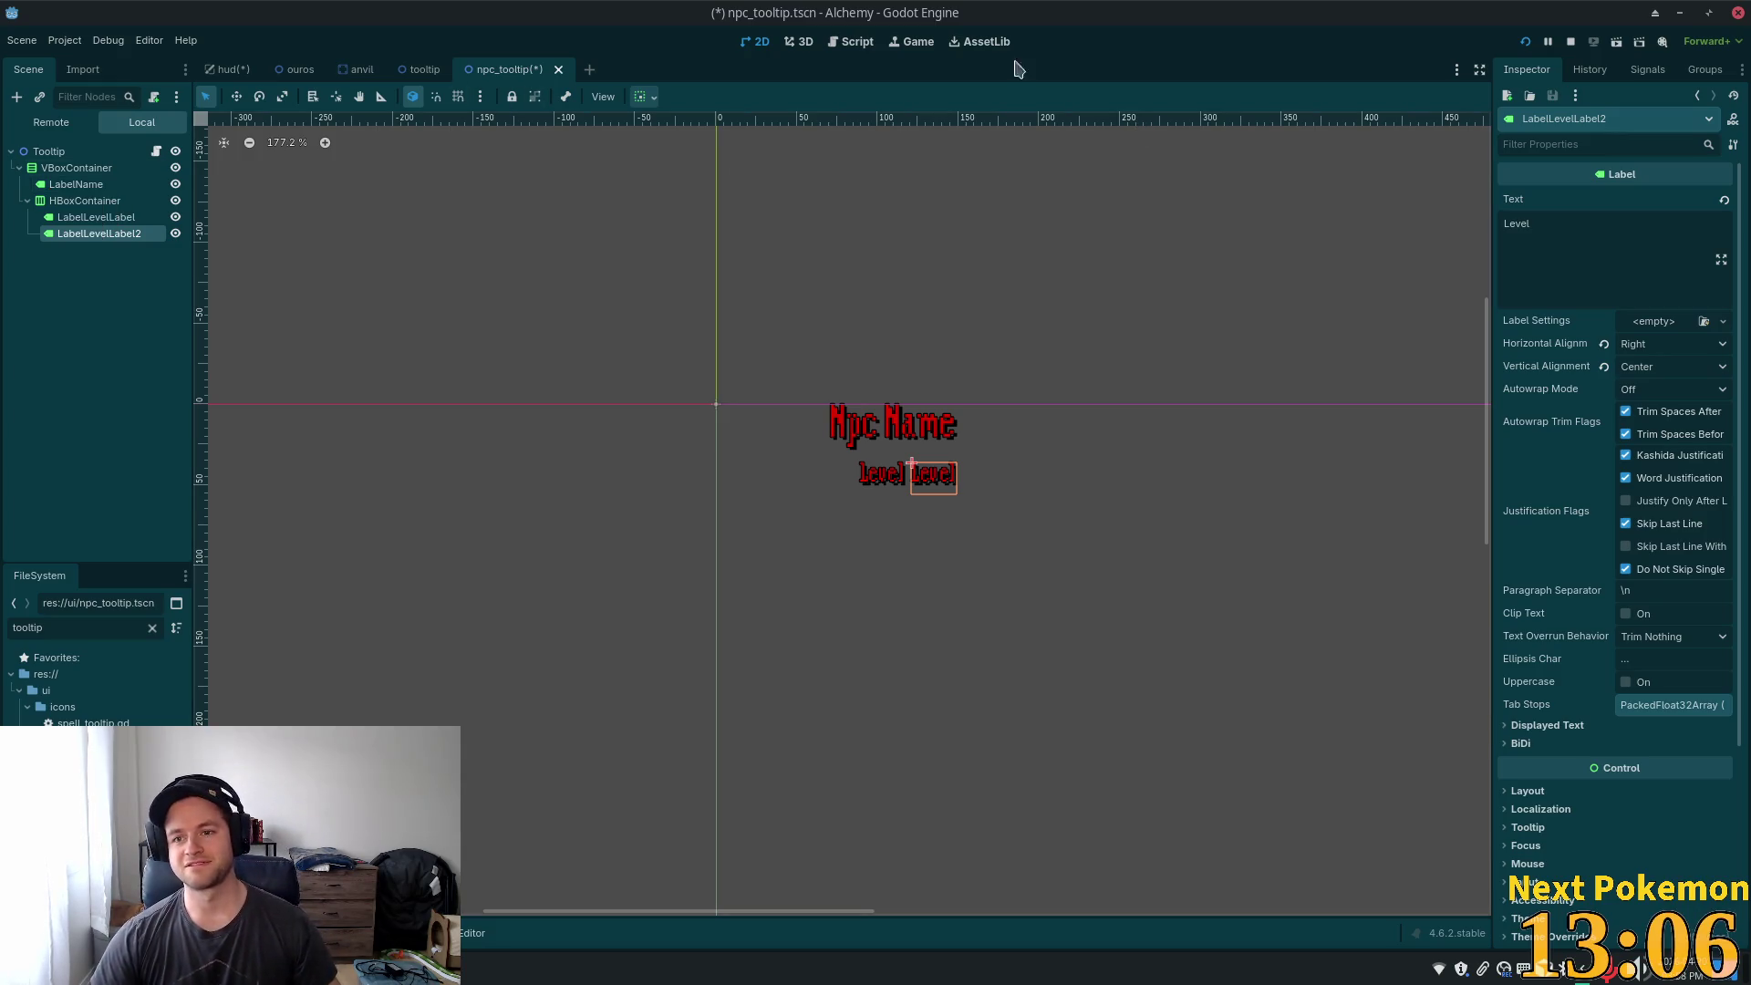
- Change the second level label's text to '1' so the tooltip reads 'Level 1'
double_click(1660, 227)
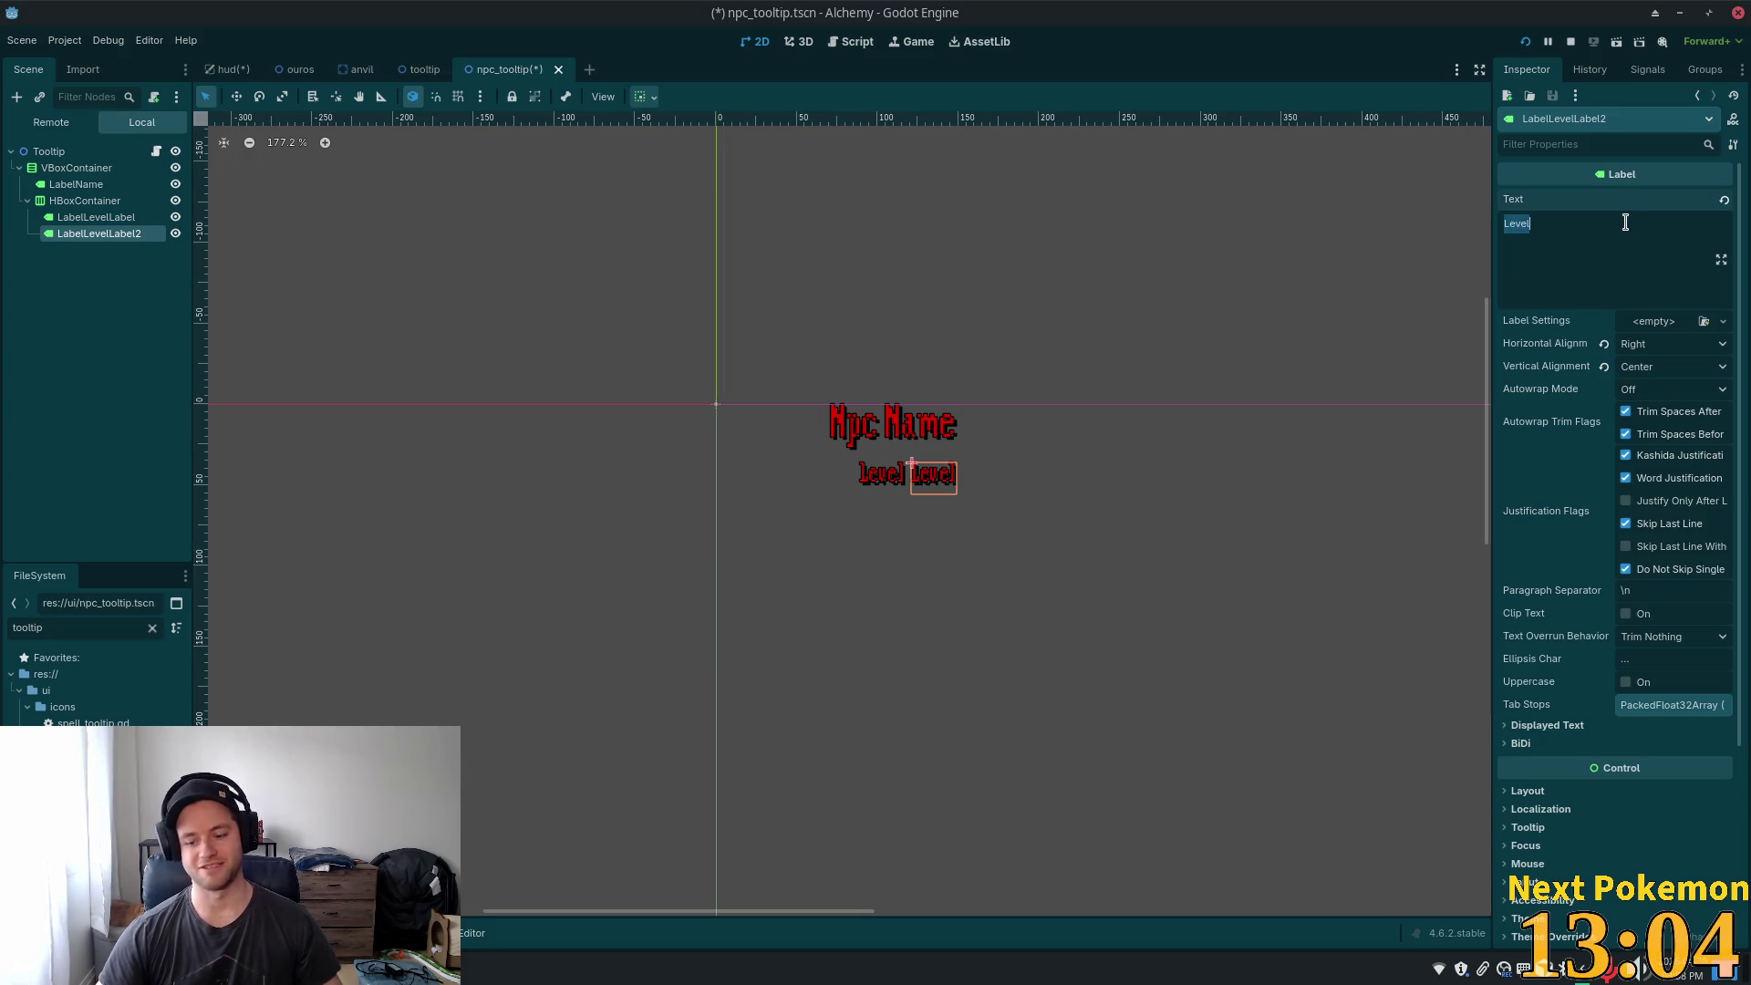
text(1)
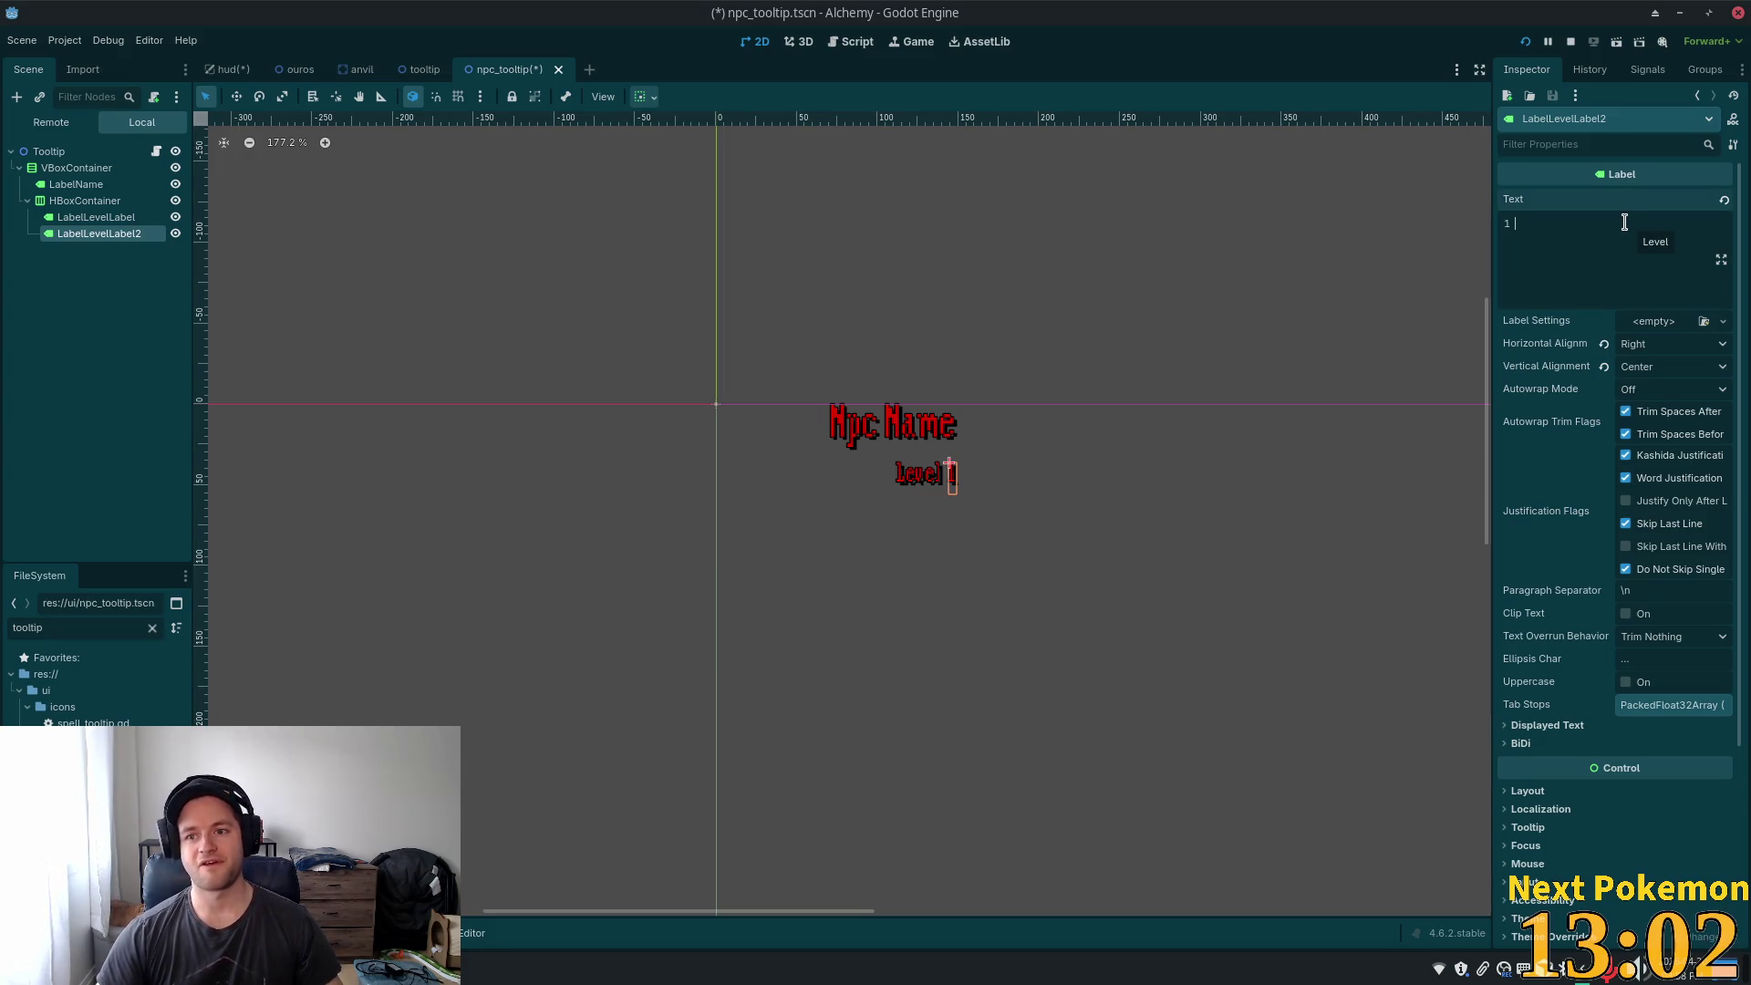
key(BackSpace)
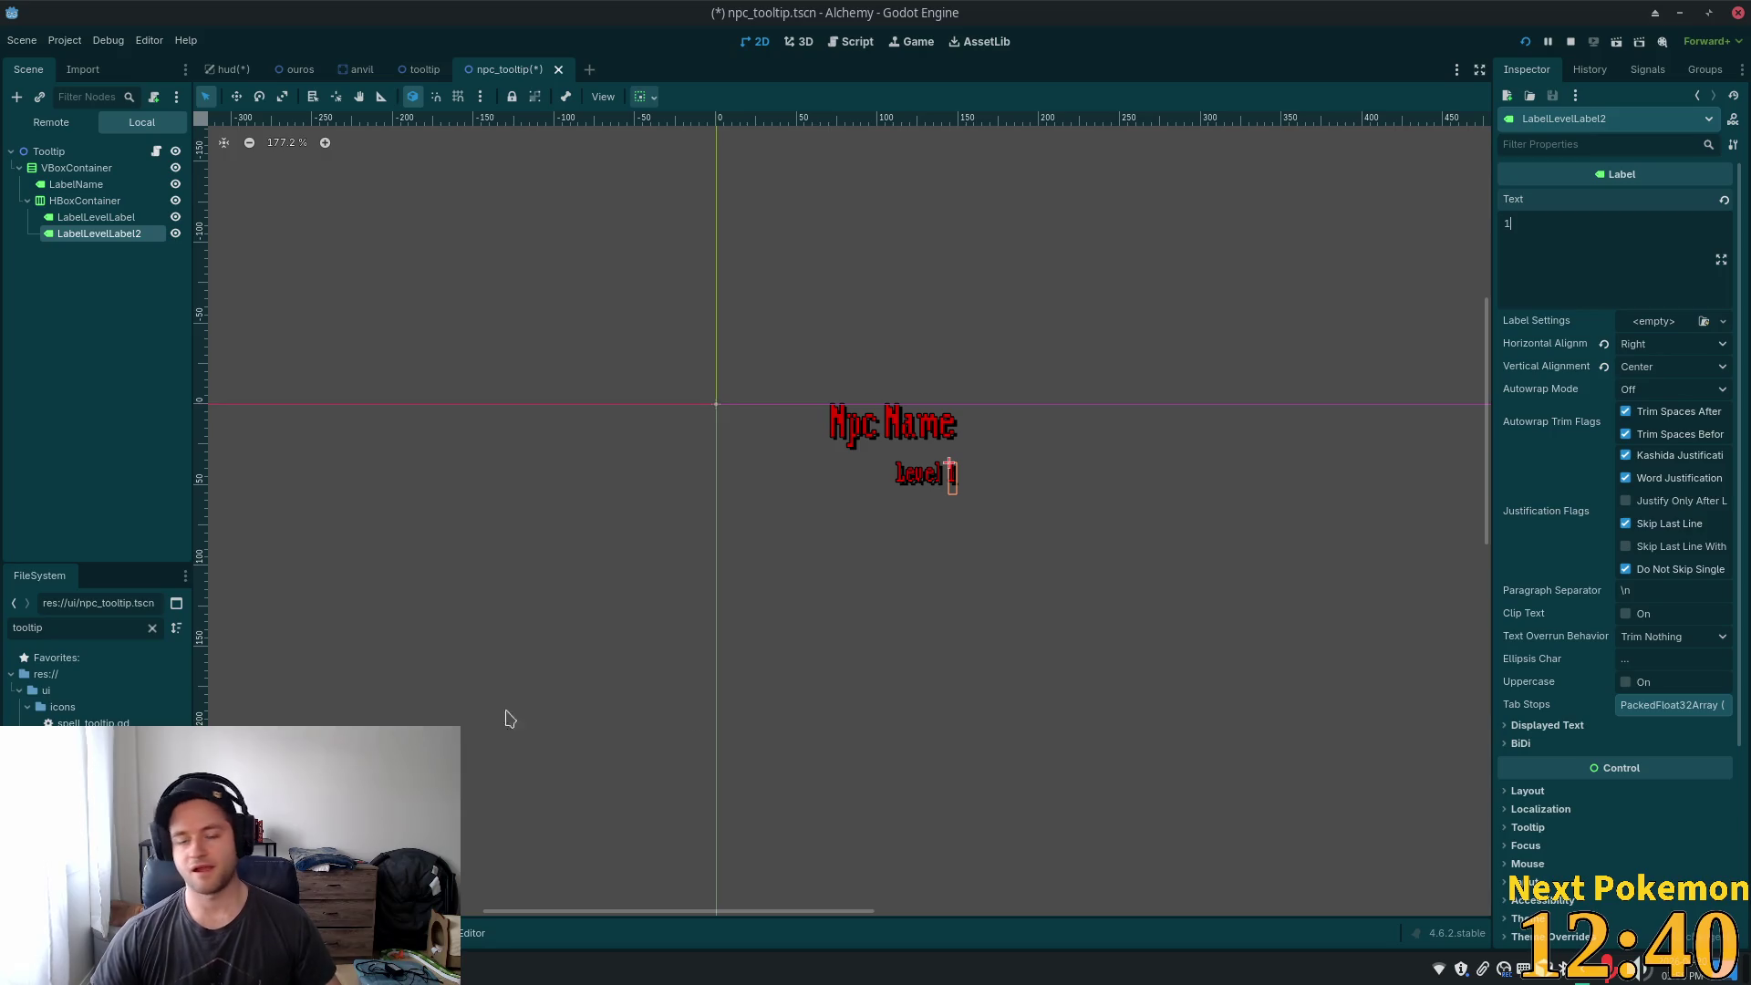
click(492, 969)
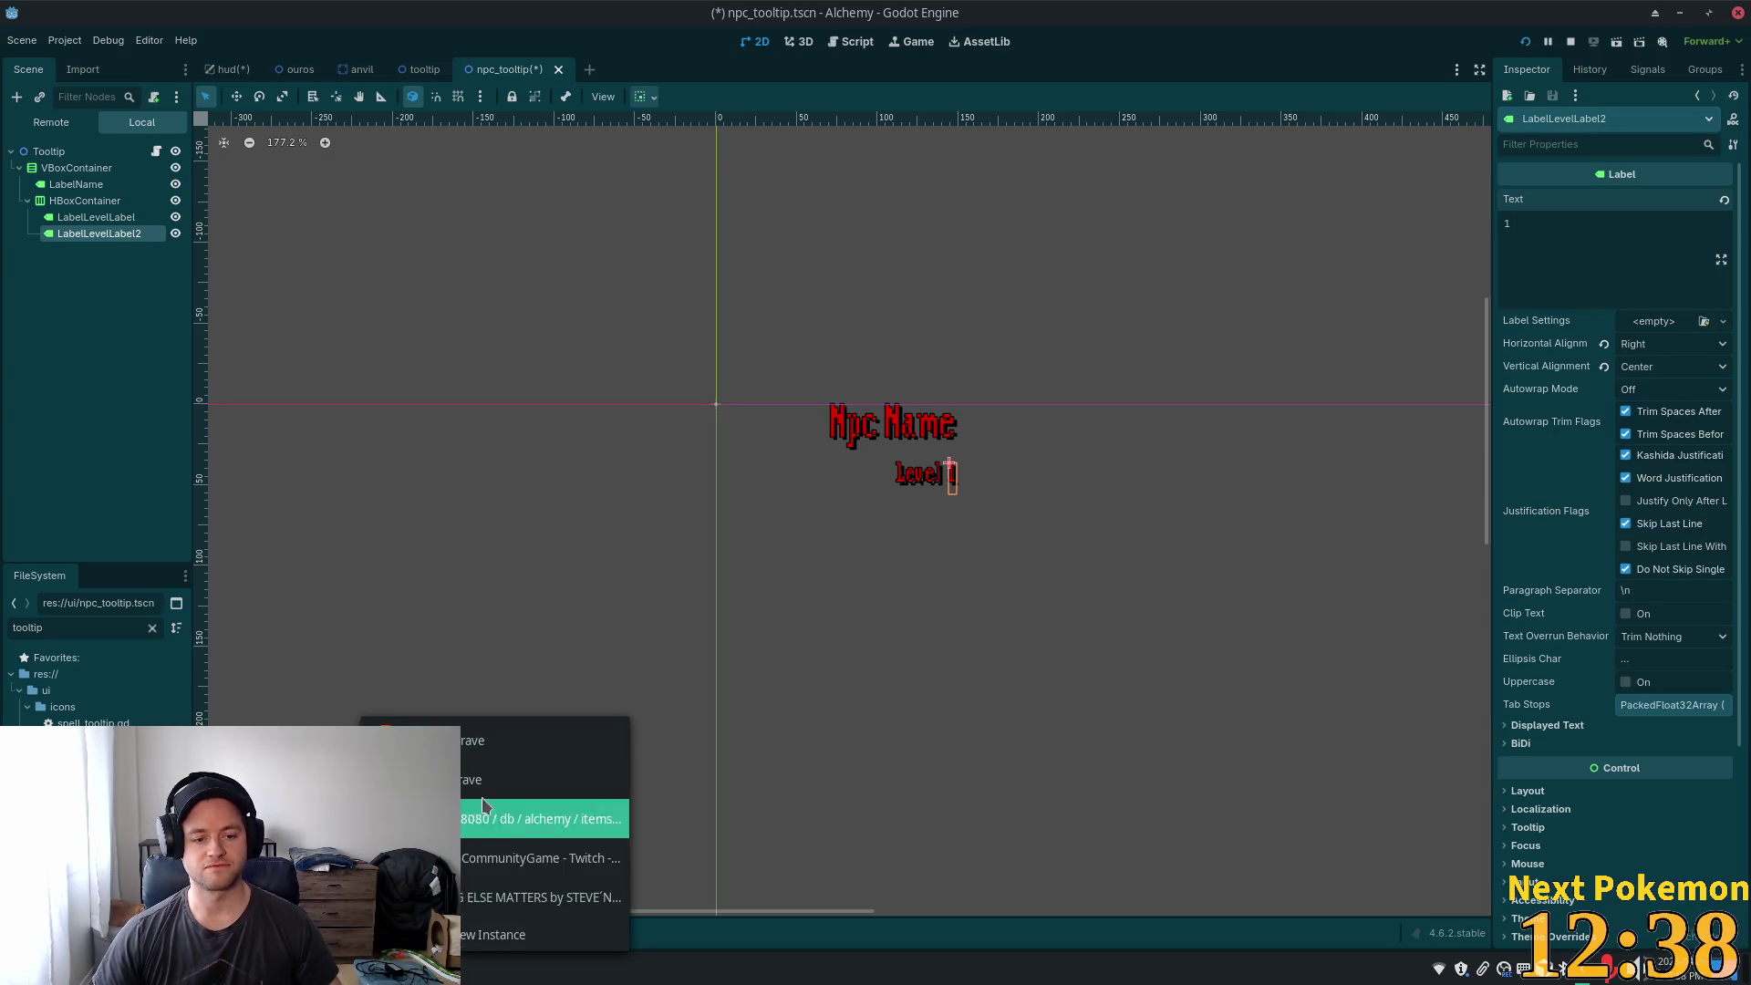
click(513, 899)
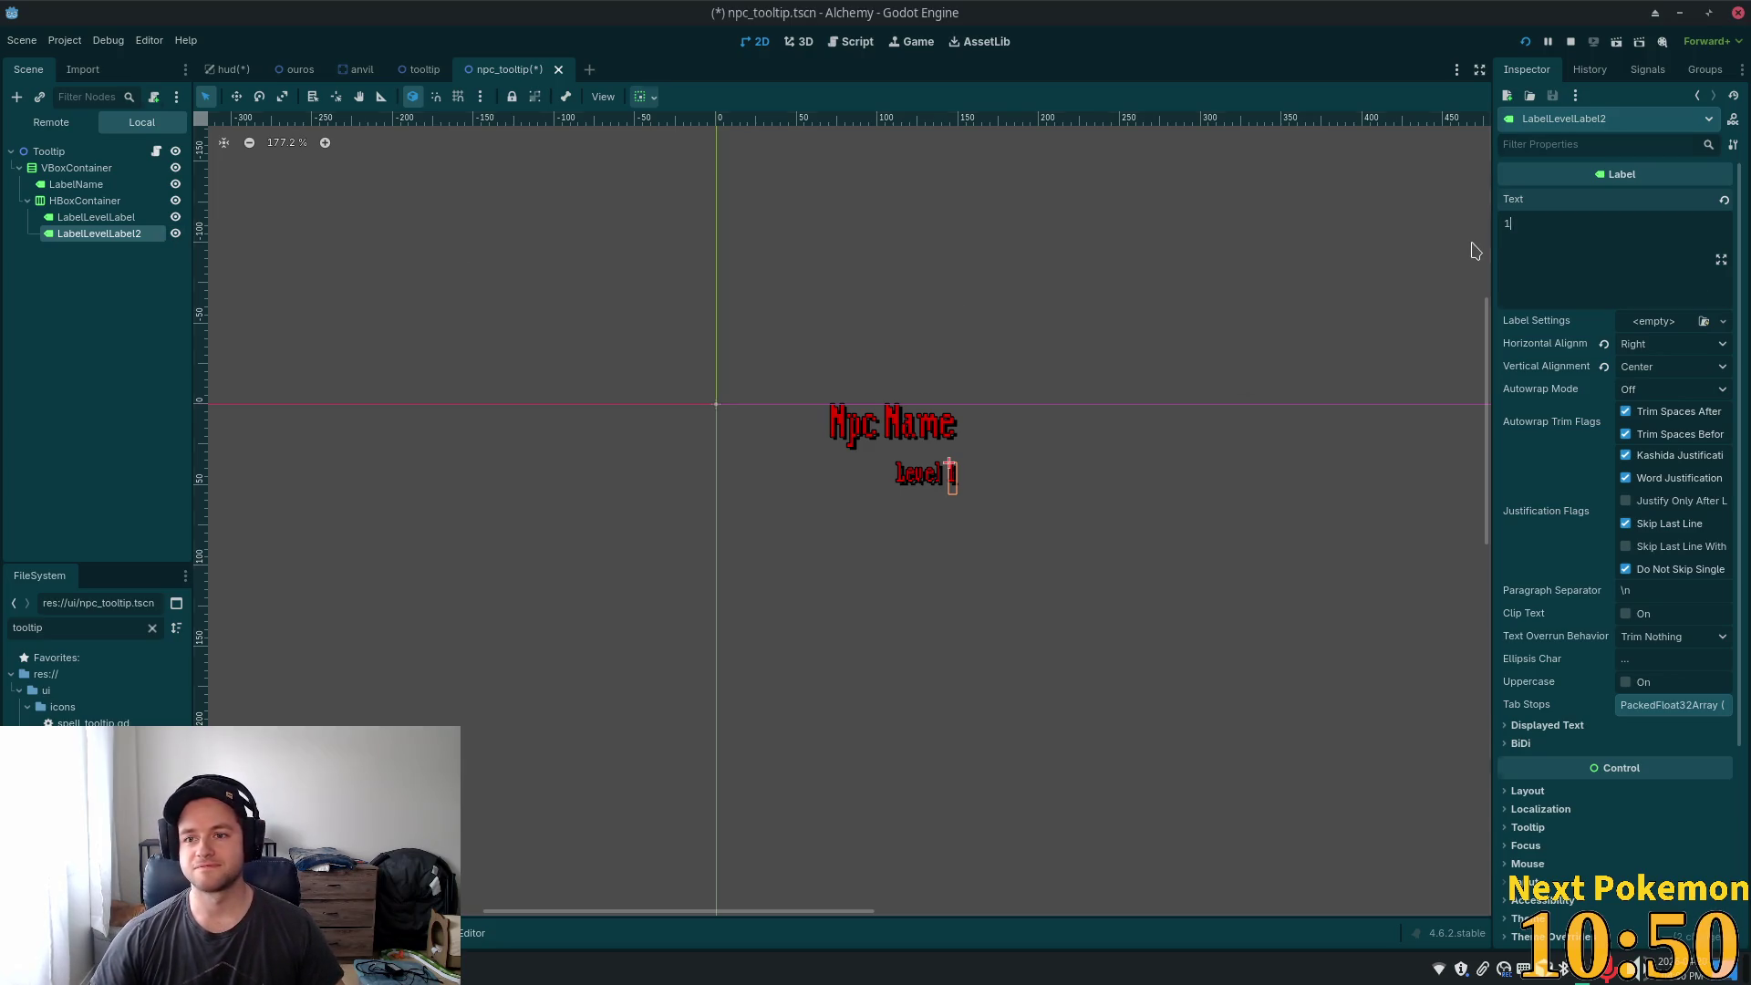
- Open the tooltip.gd script attached to the Tooltip root node
click(1324, 285)
click(82, 168)
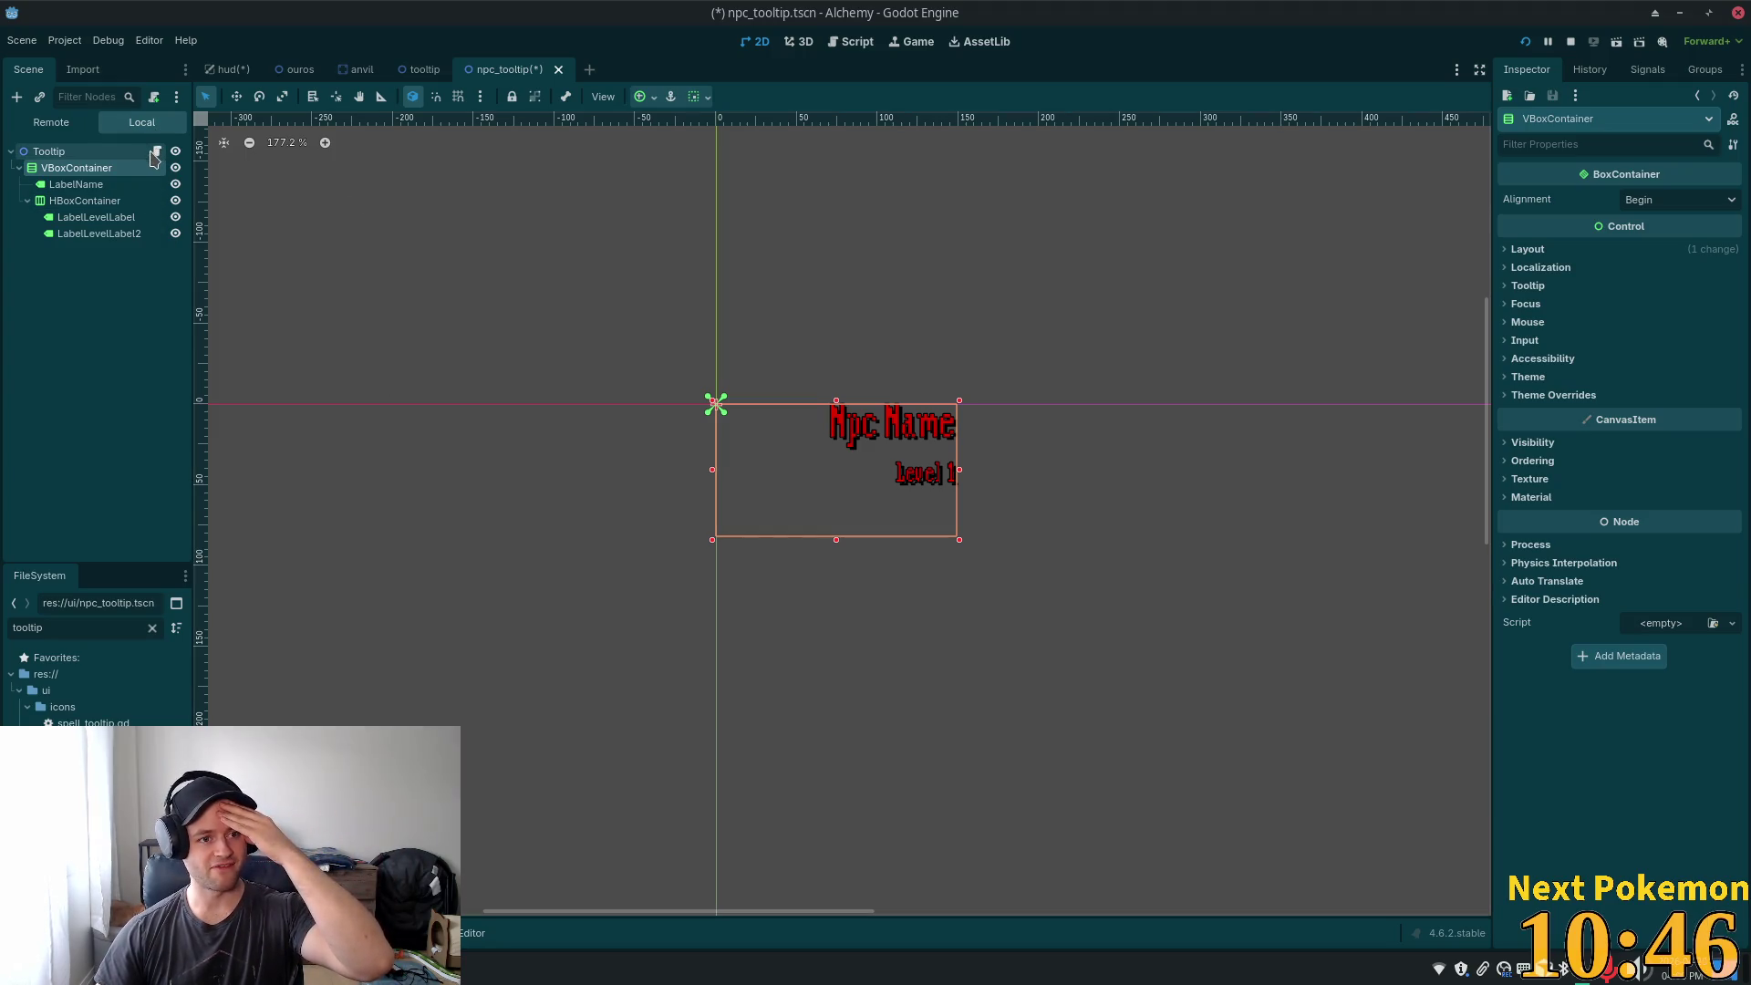
click(157, 151)
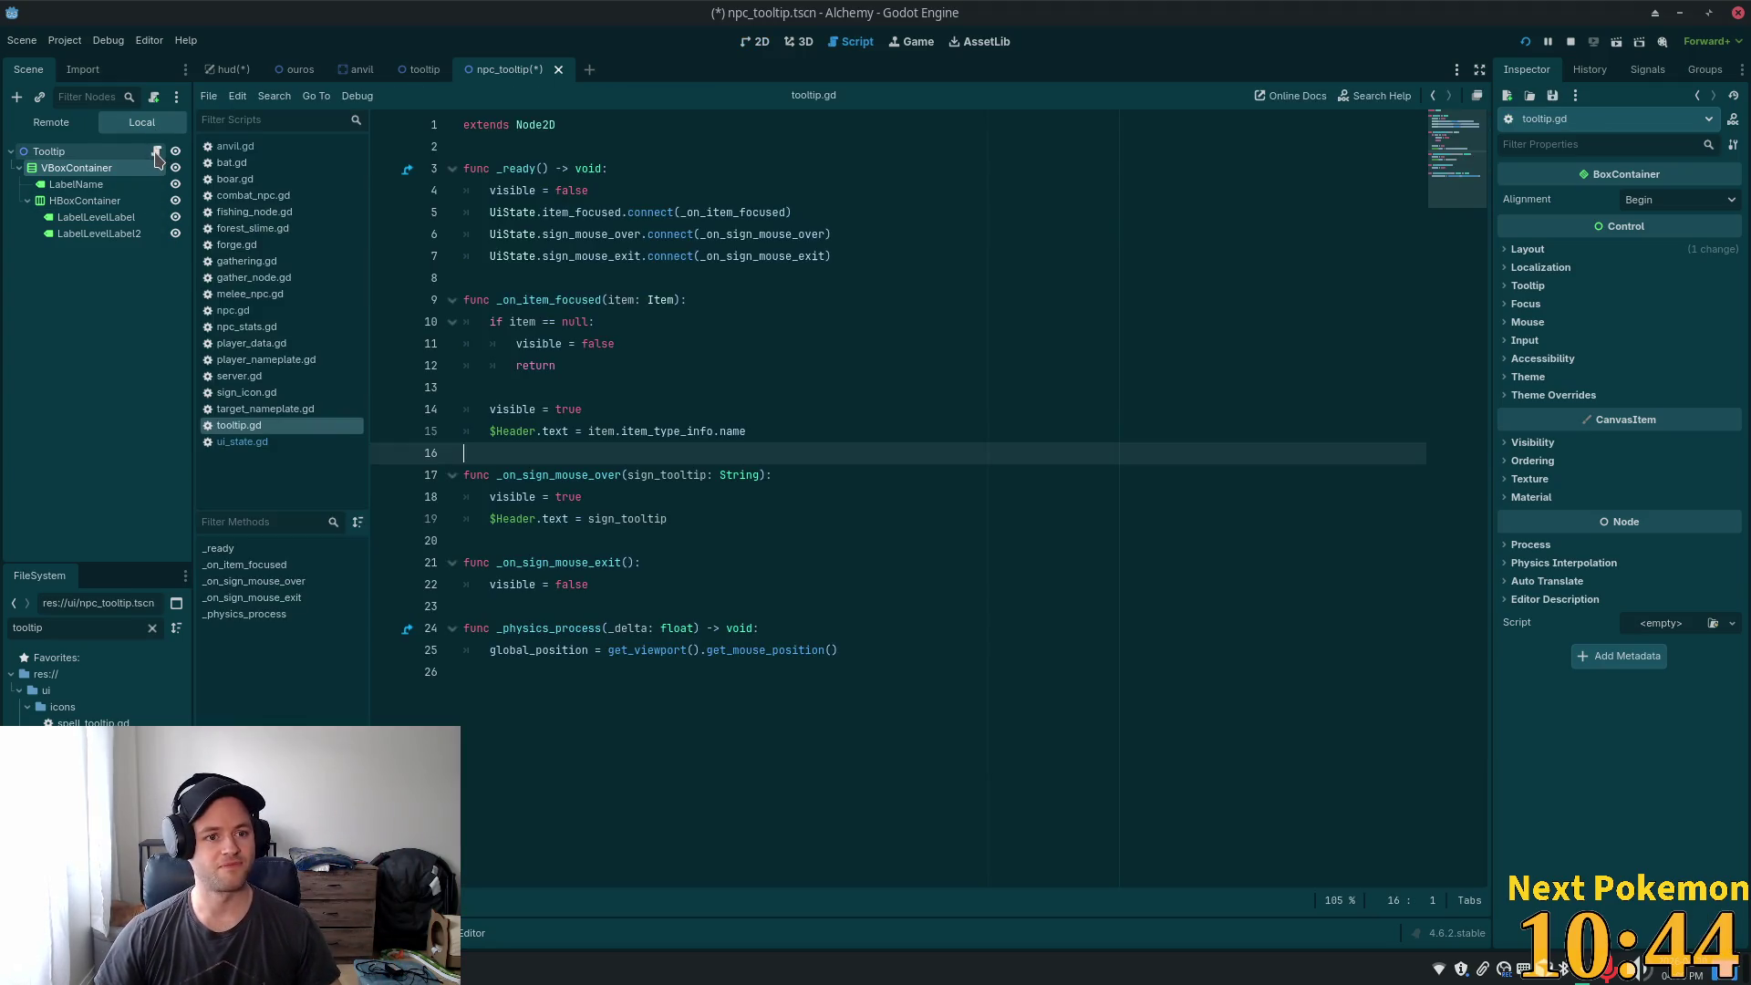
- Rename the Tooltip root node to NpcTooltip
click(980, 365)
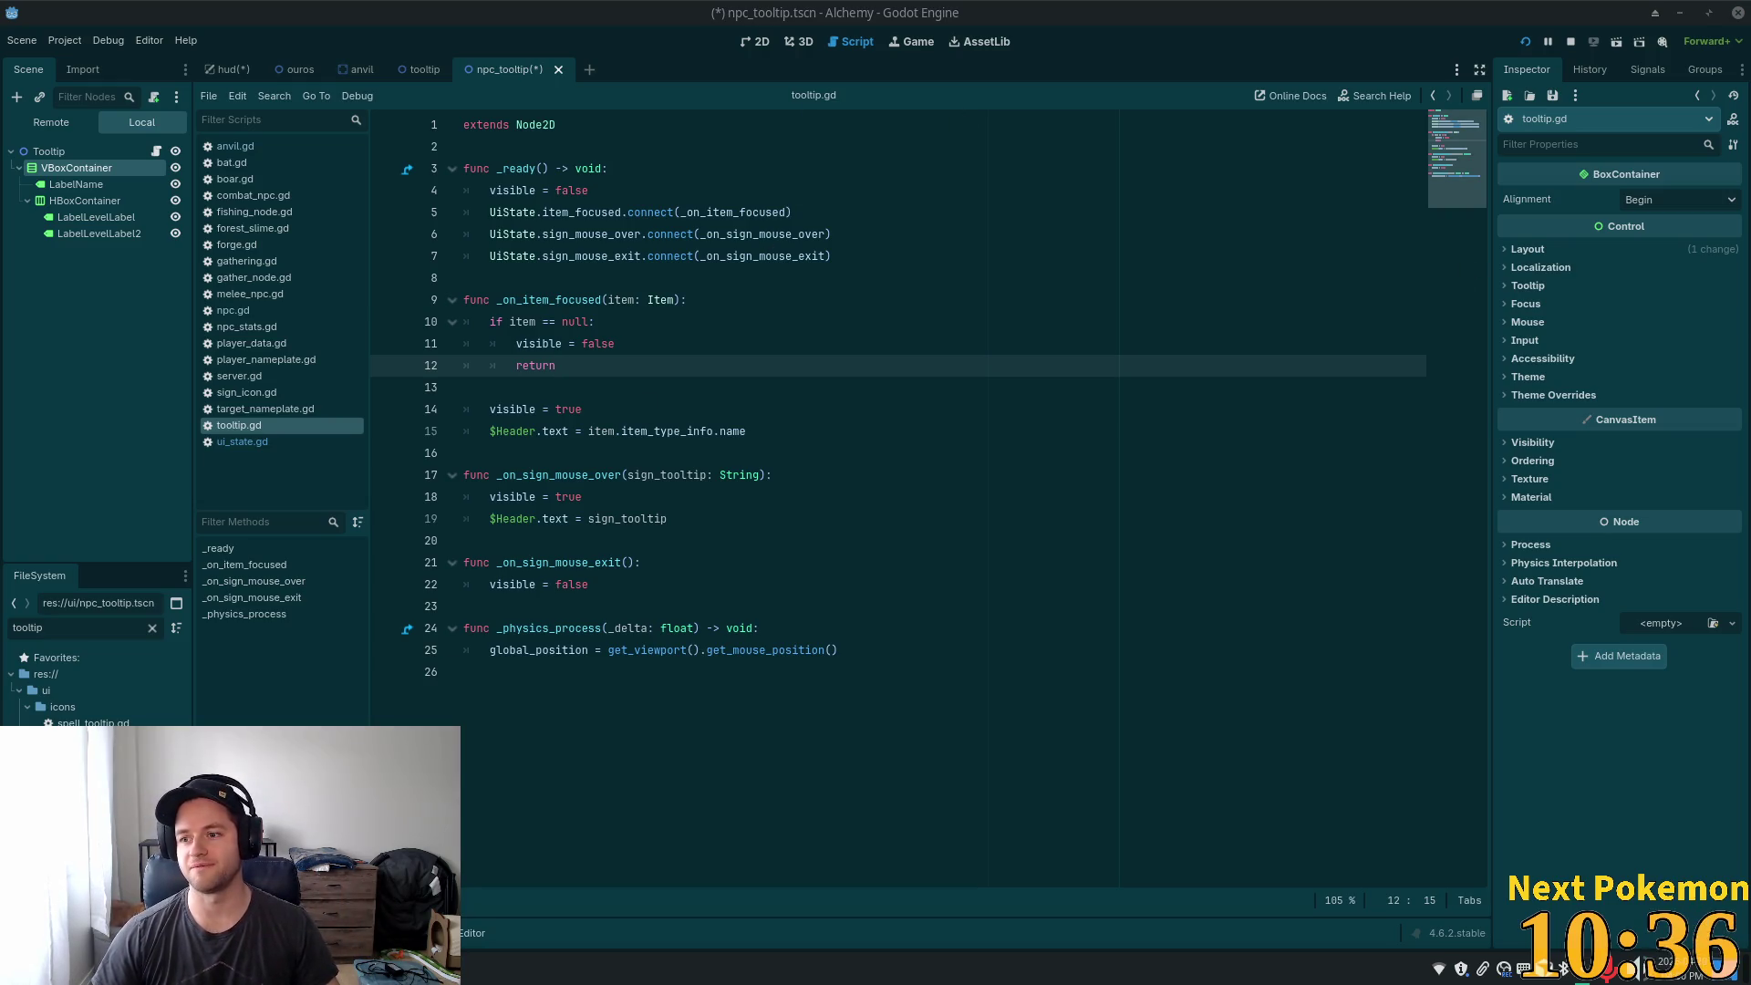
click(715, 346)
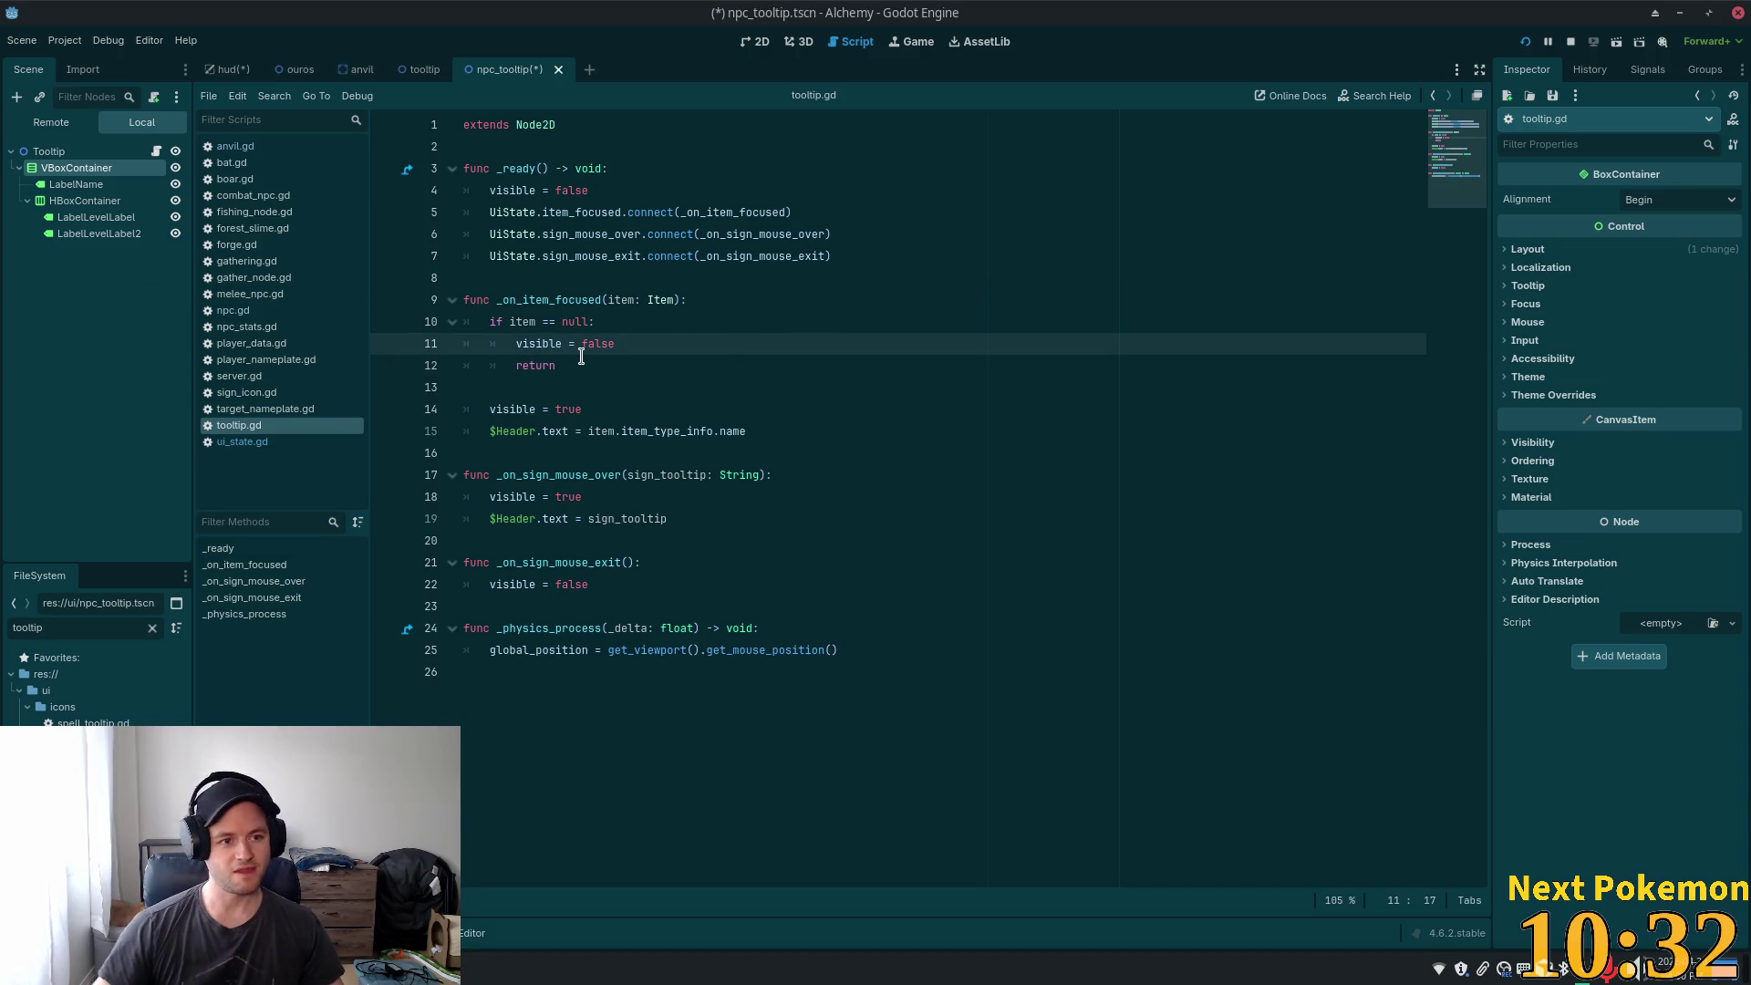
click(50, 151)
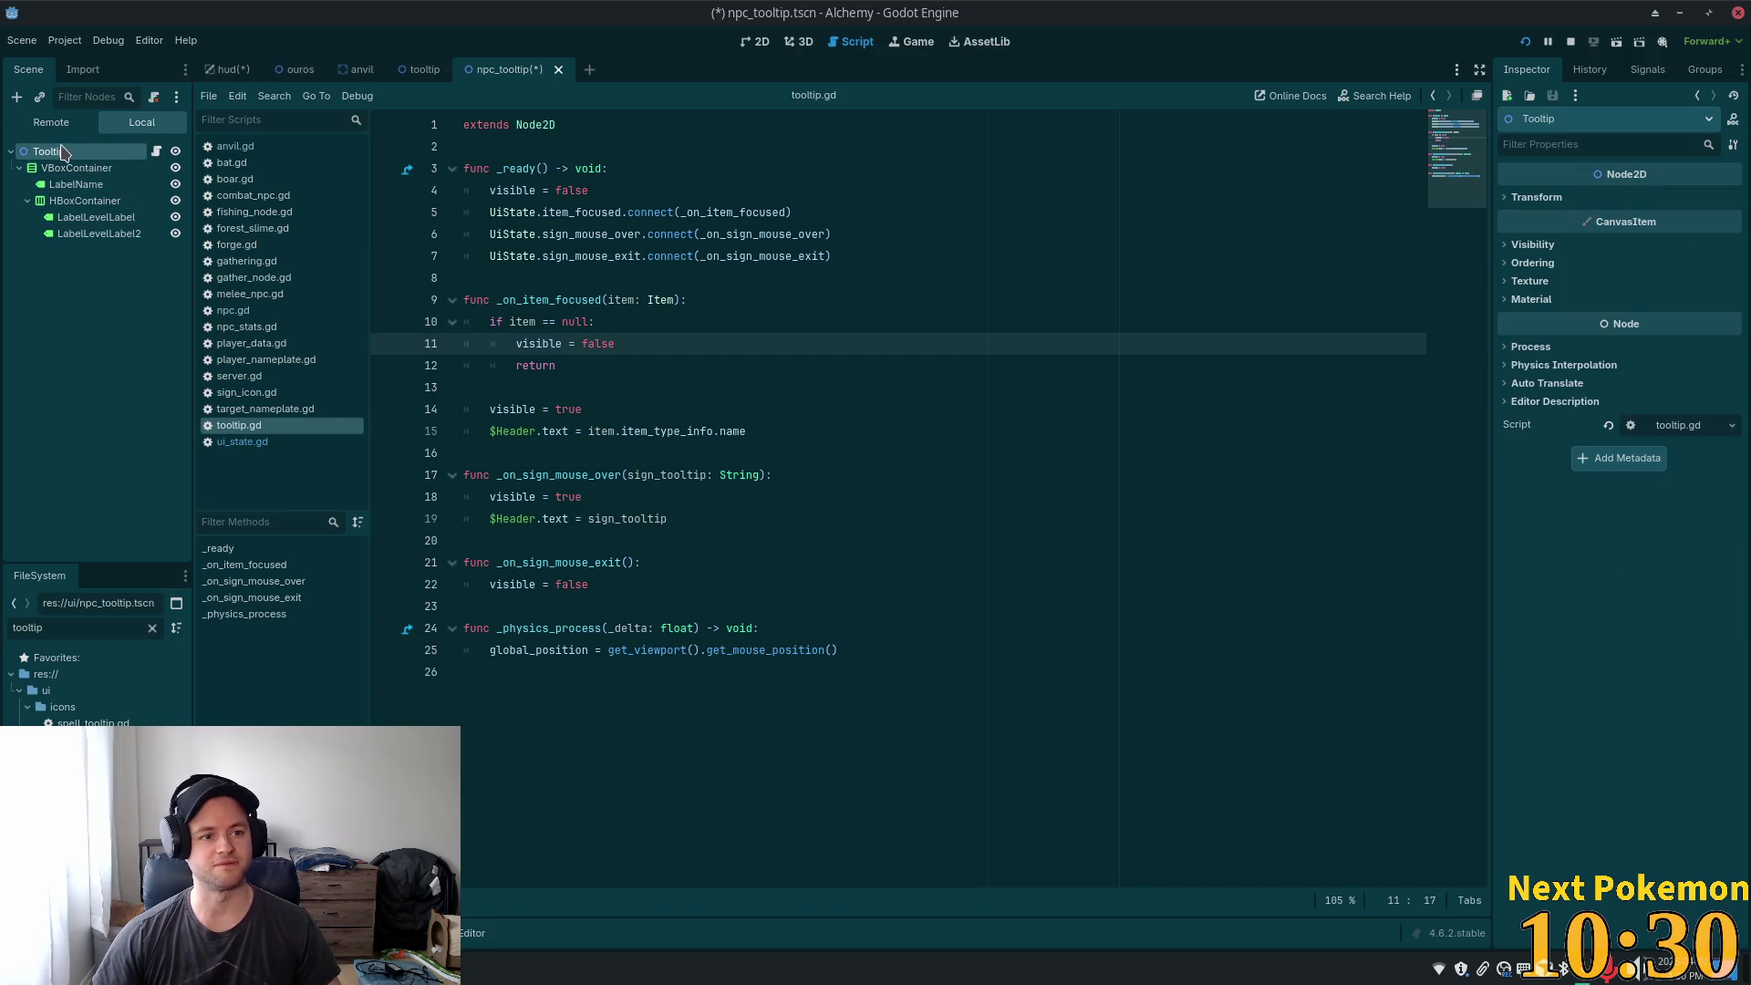
click(55, 153)
click(56, 154)
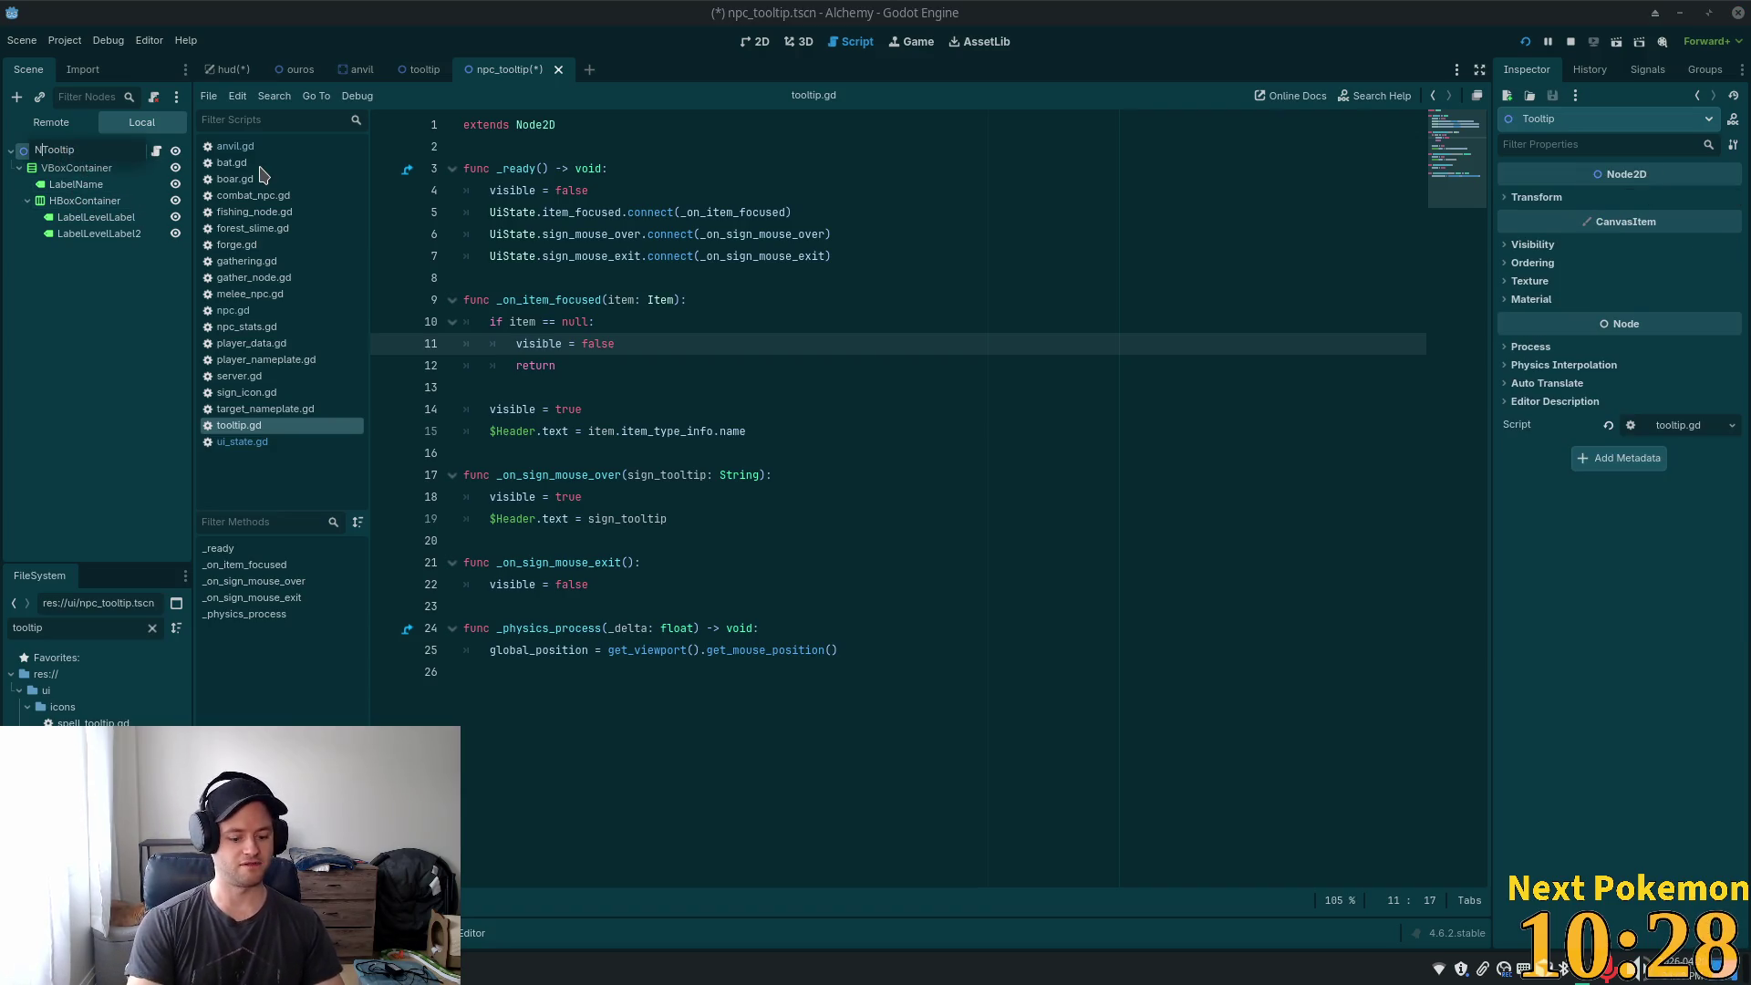
text(pc)
key(Return)
- Copy all of tooltip.gd's code and detach the script from NpcTooltip
click(721, 367)
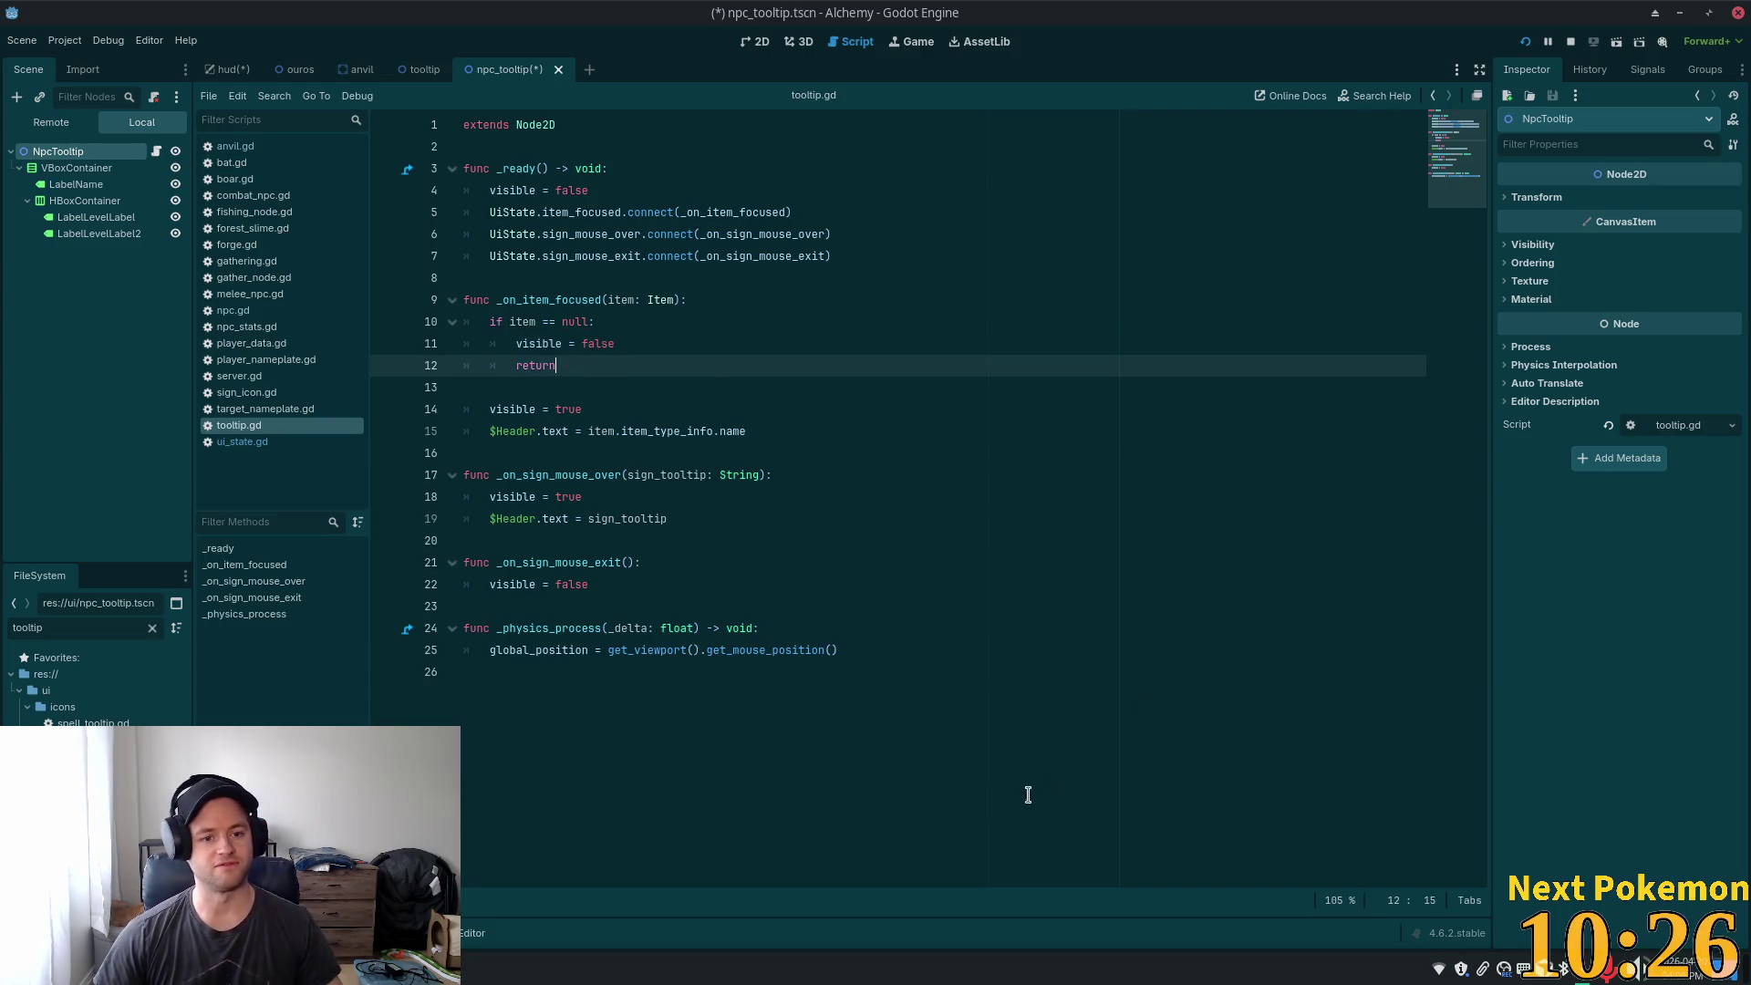
key(ctrl+a)
key(ctrl+c)
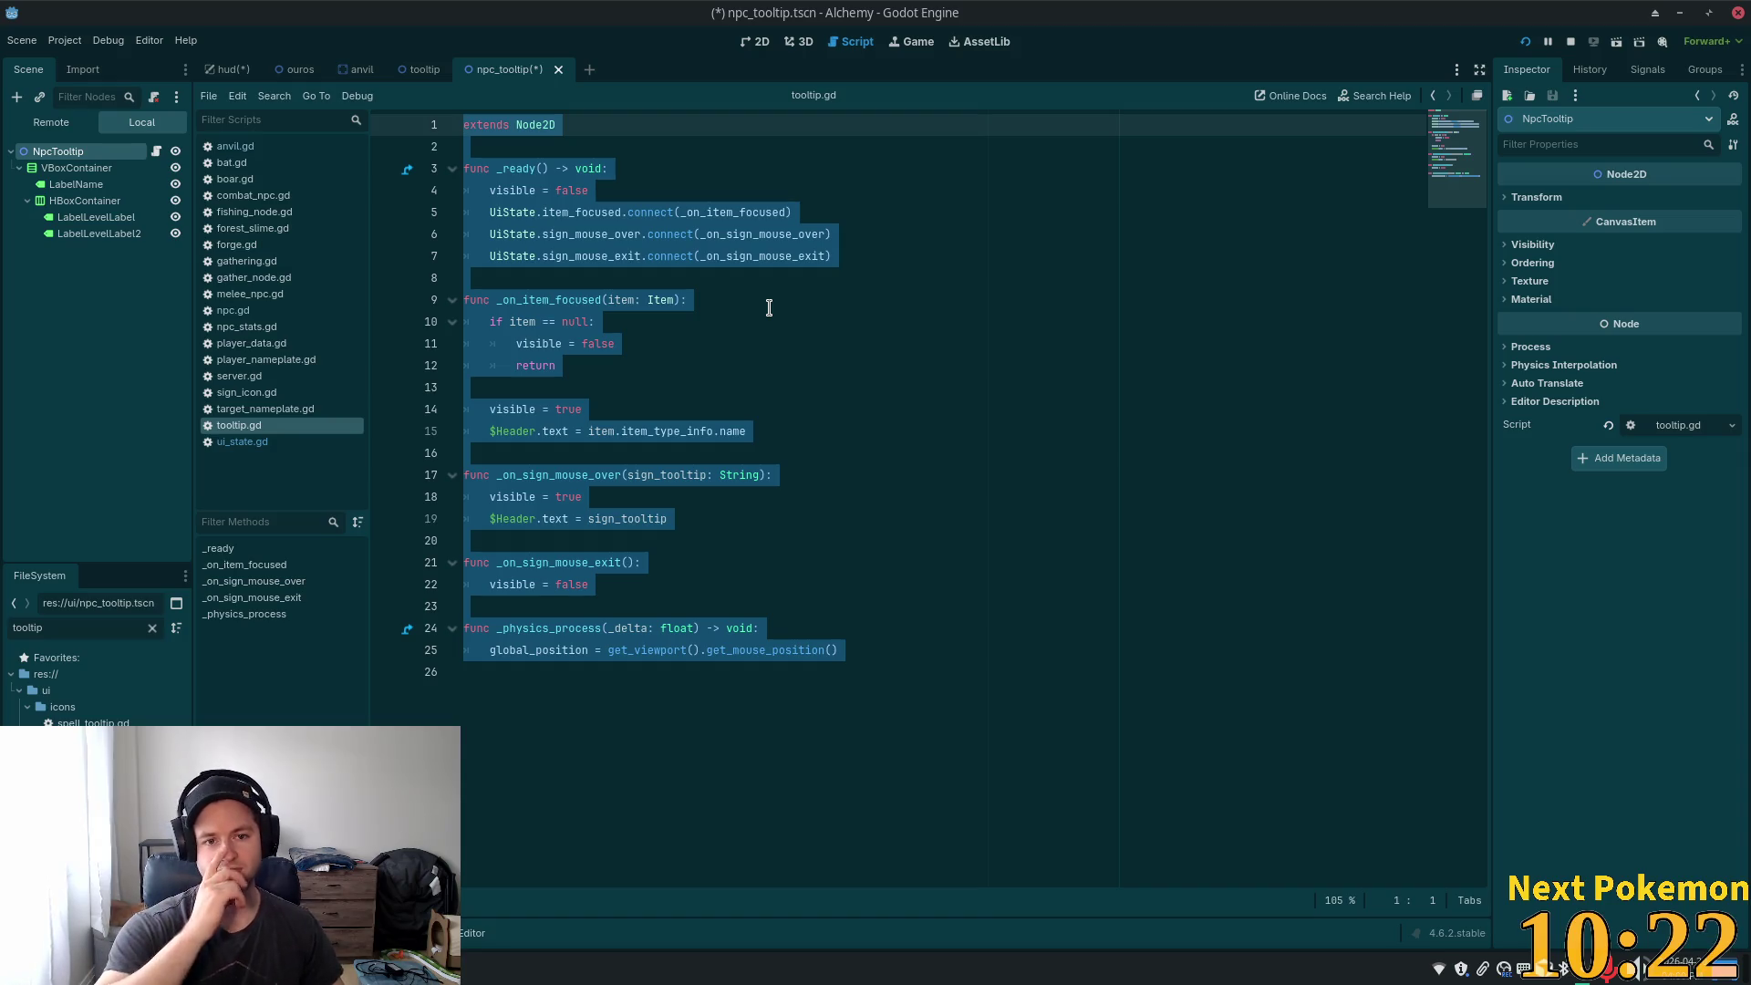
click(153, 95)
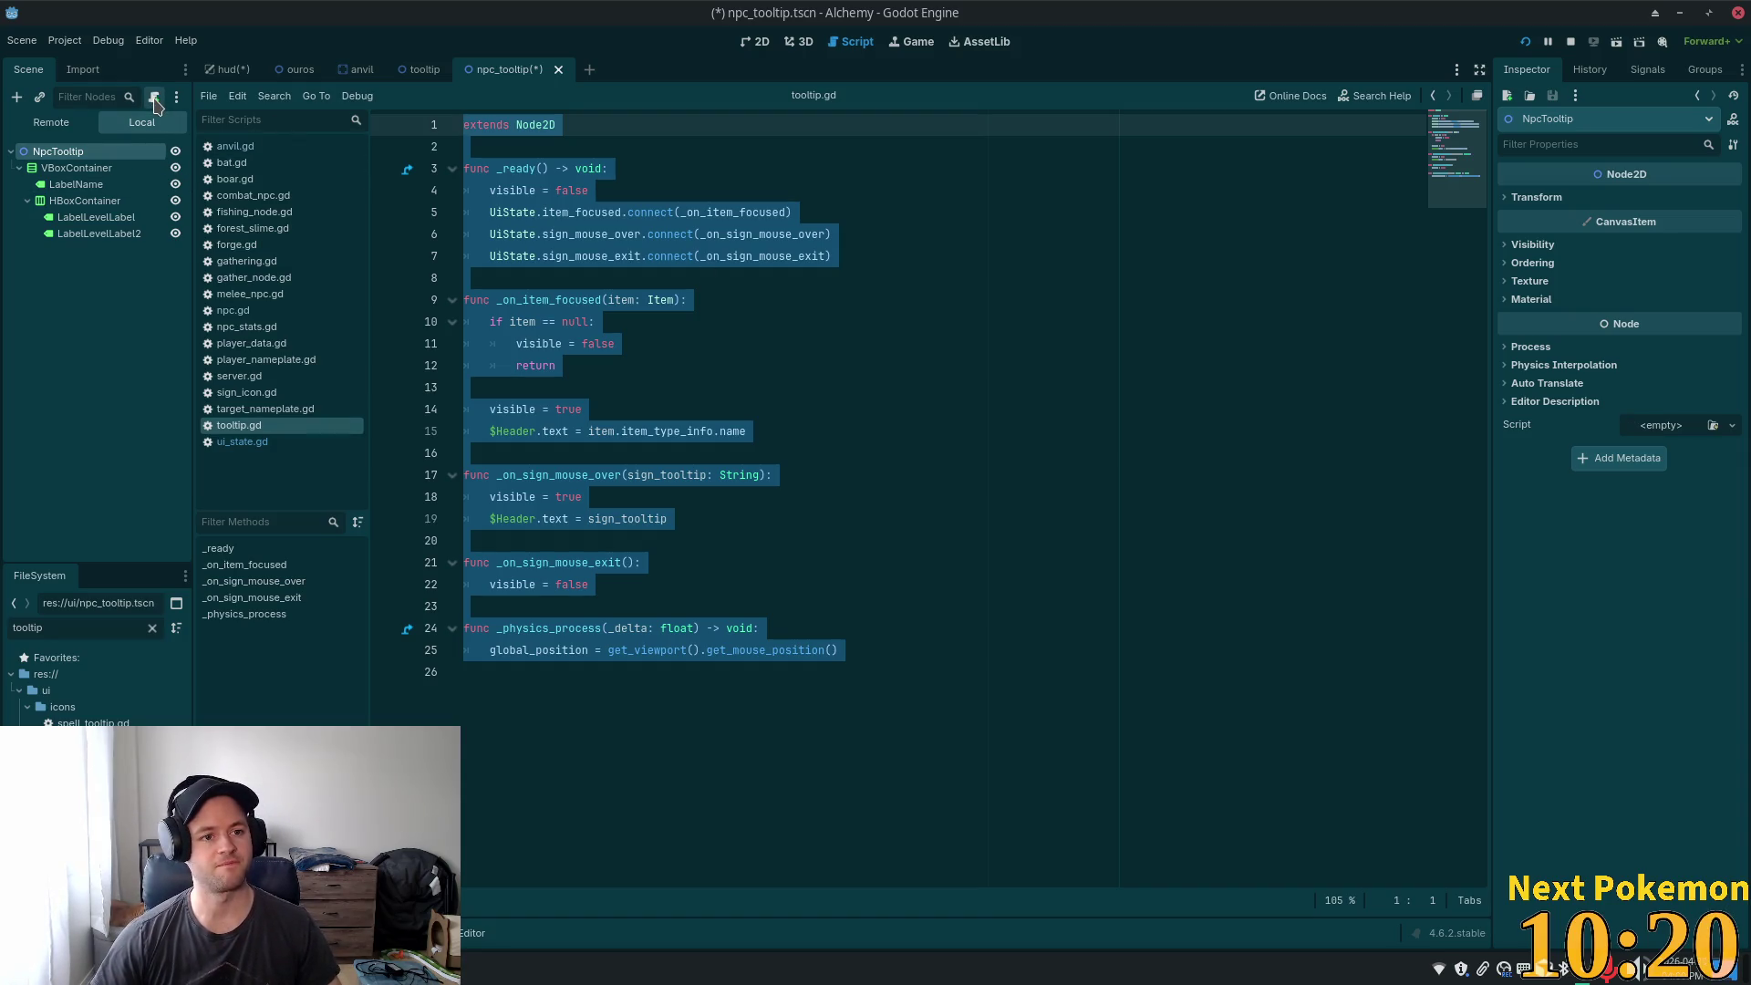
- Attach a new npc_tooltip.gd script to NpcTooltip and paste the copied tooltip code into it
click(153, 96)
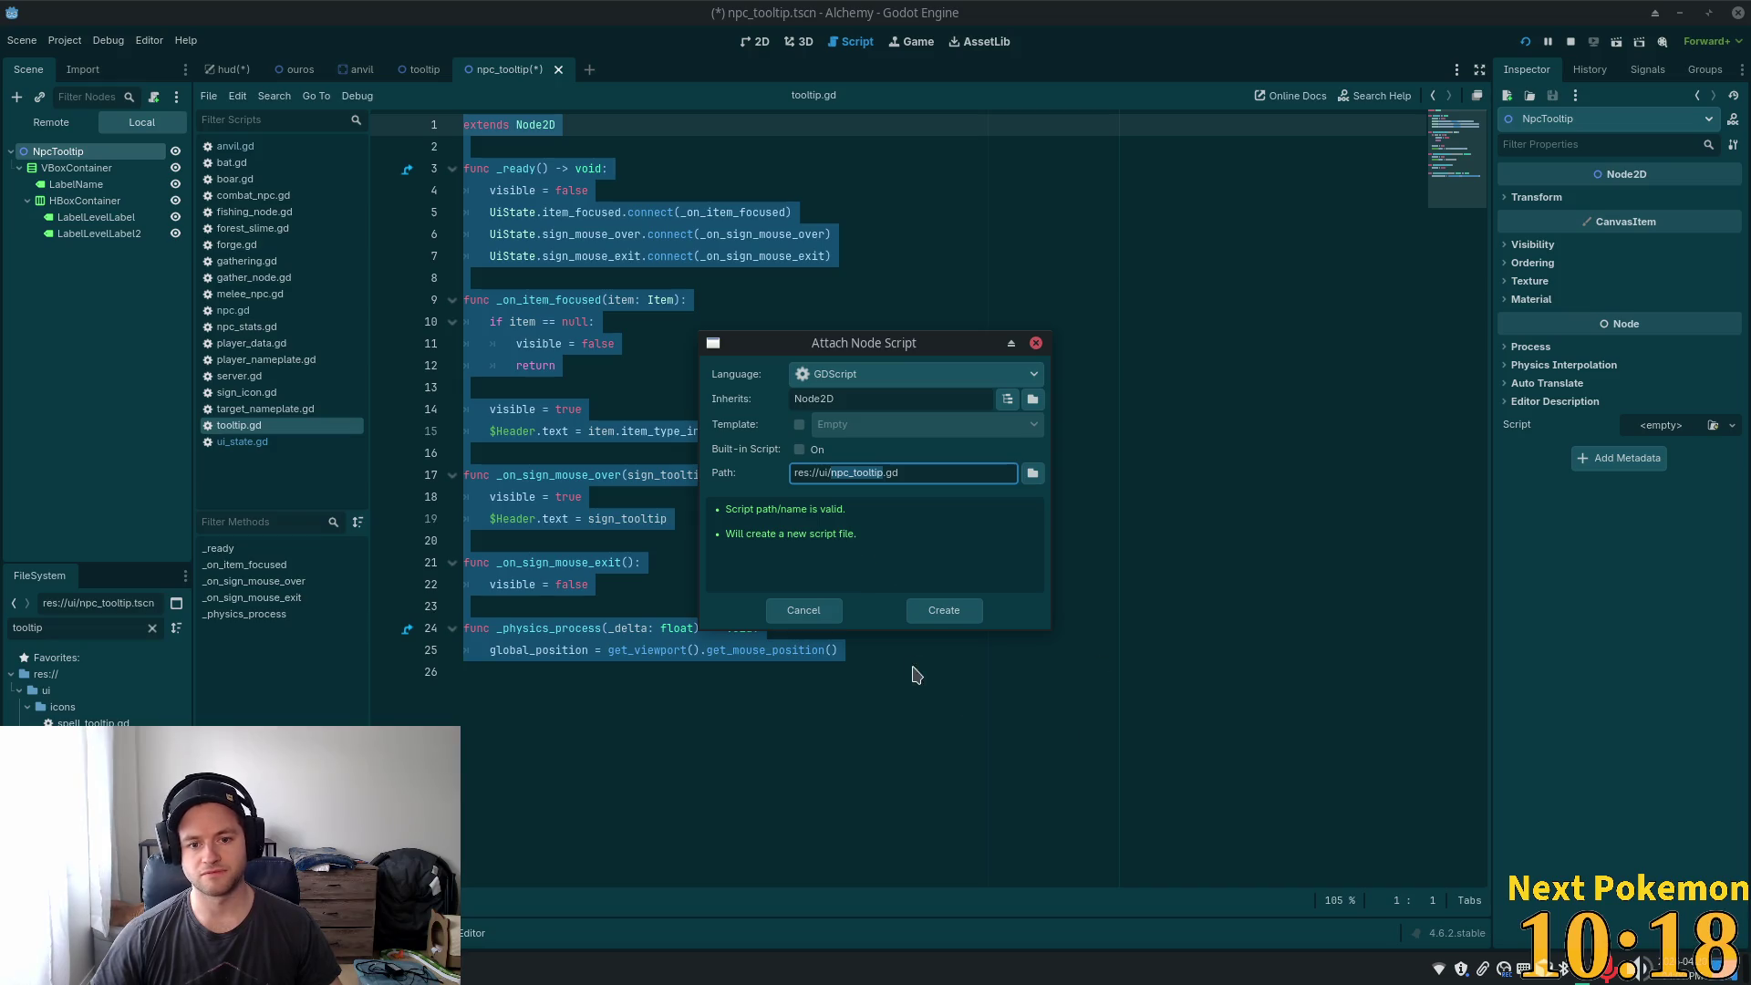
click(934, 618)
key(ctrl+a)
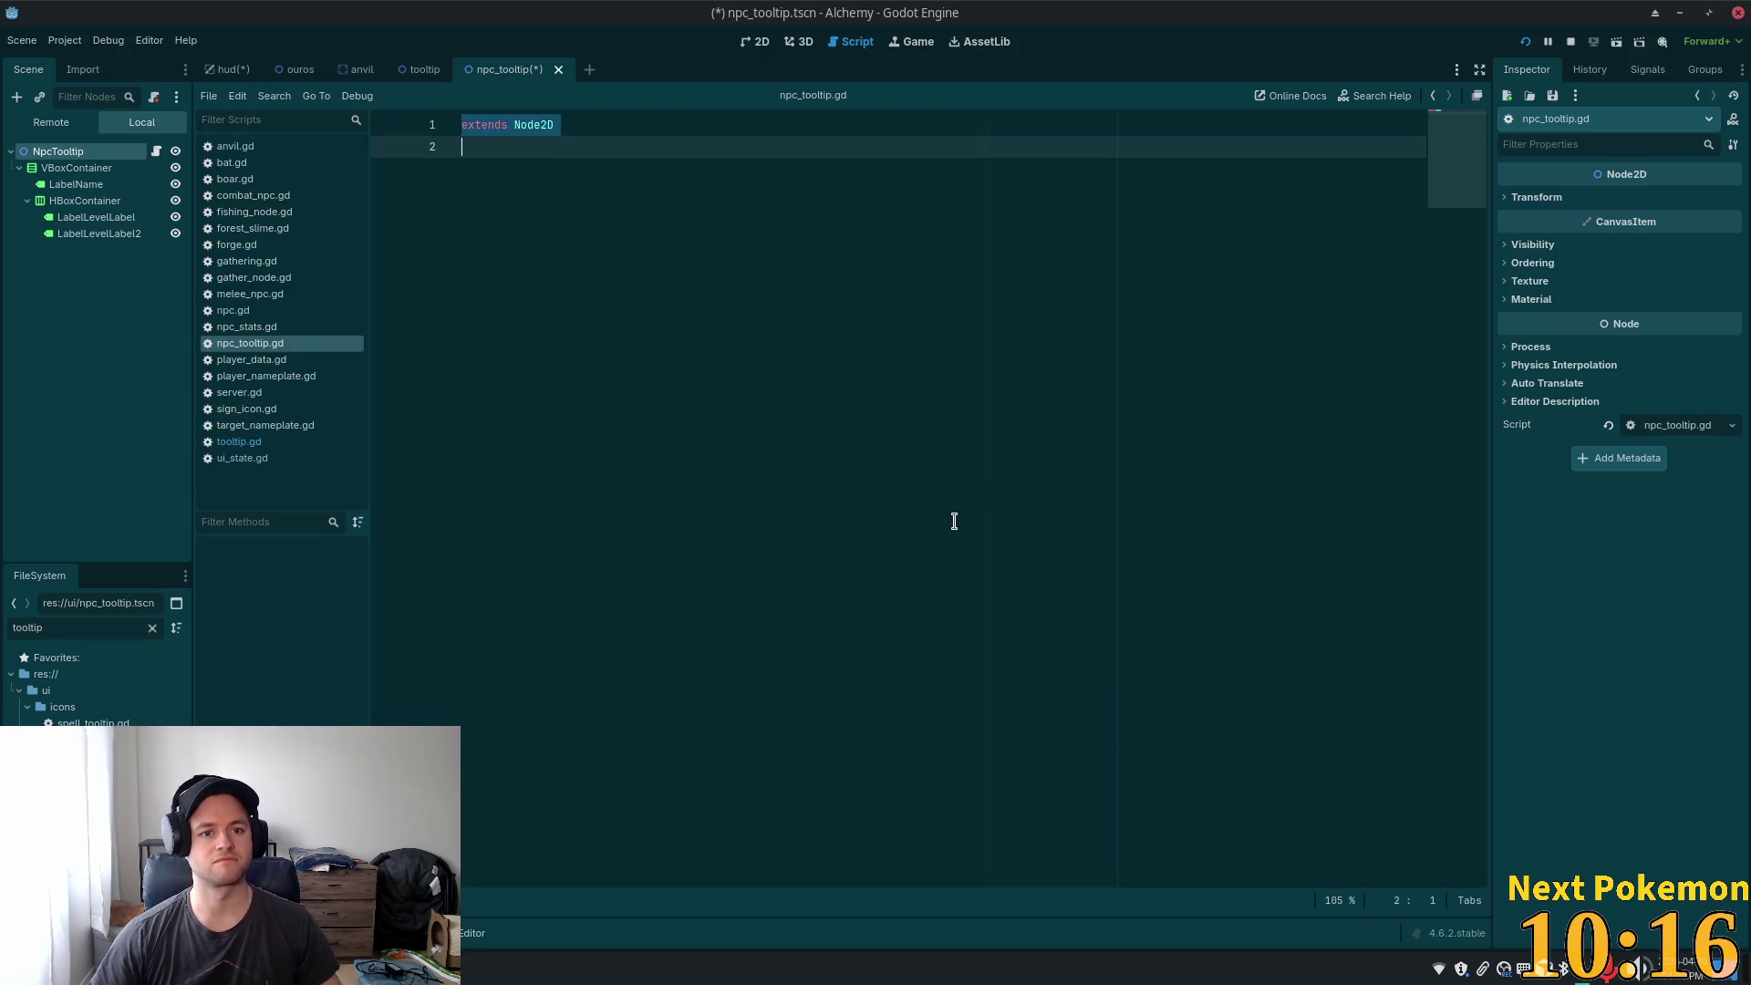
key(ctrl+v)
click(821, 461)
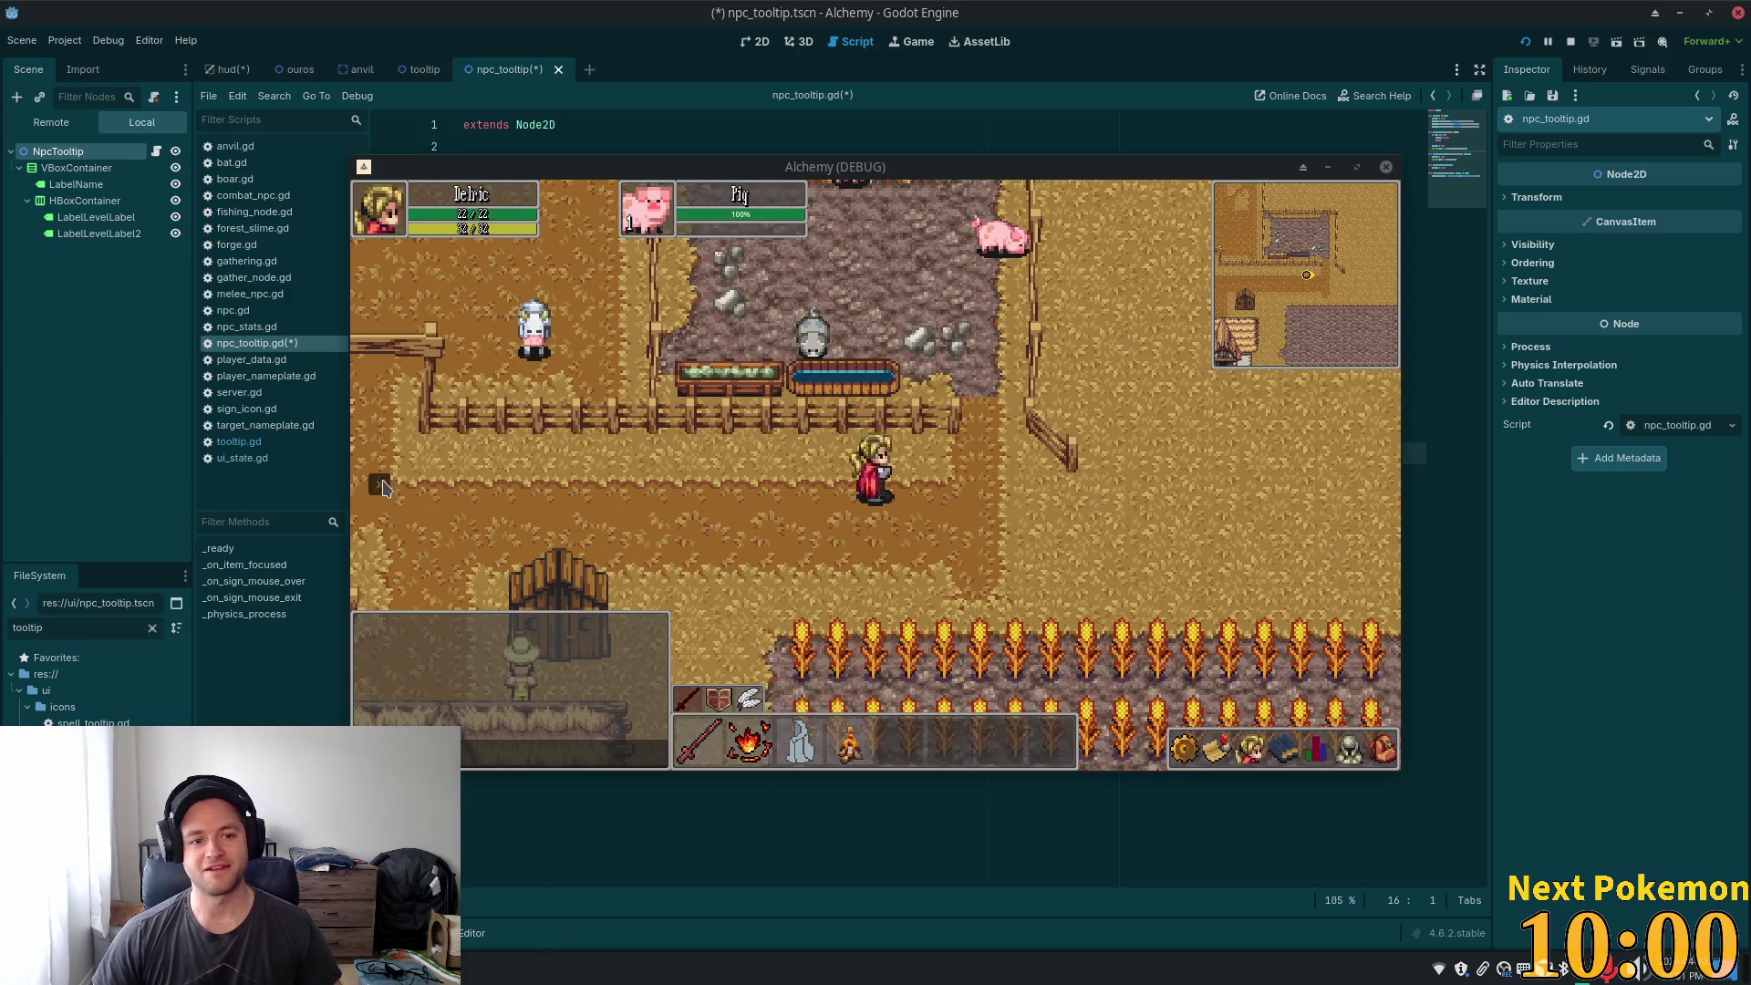
- Teleport the character to the Bog and walk north onto the grass
click(379, 483)
click(478, 504)
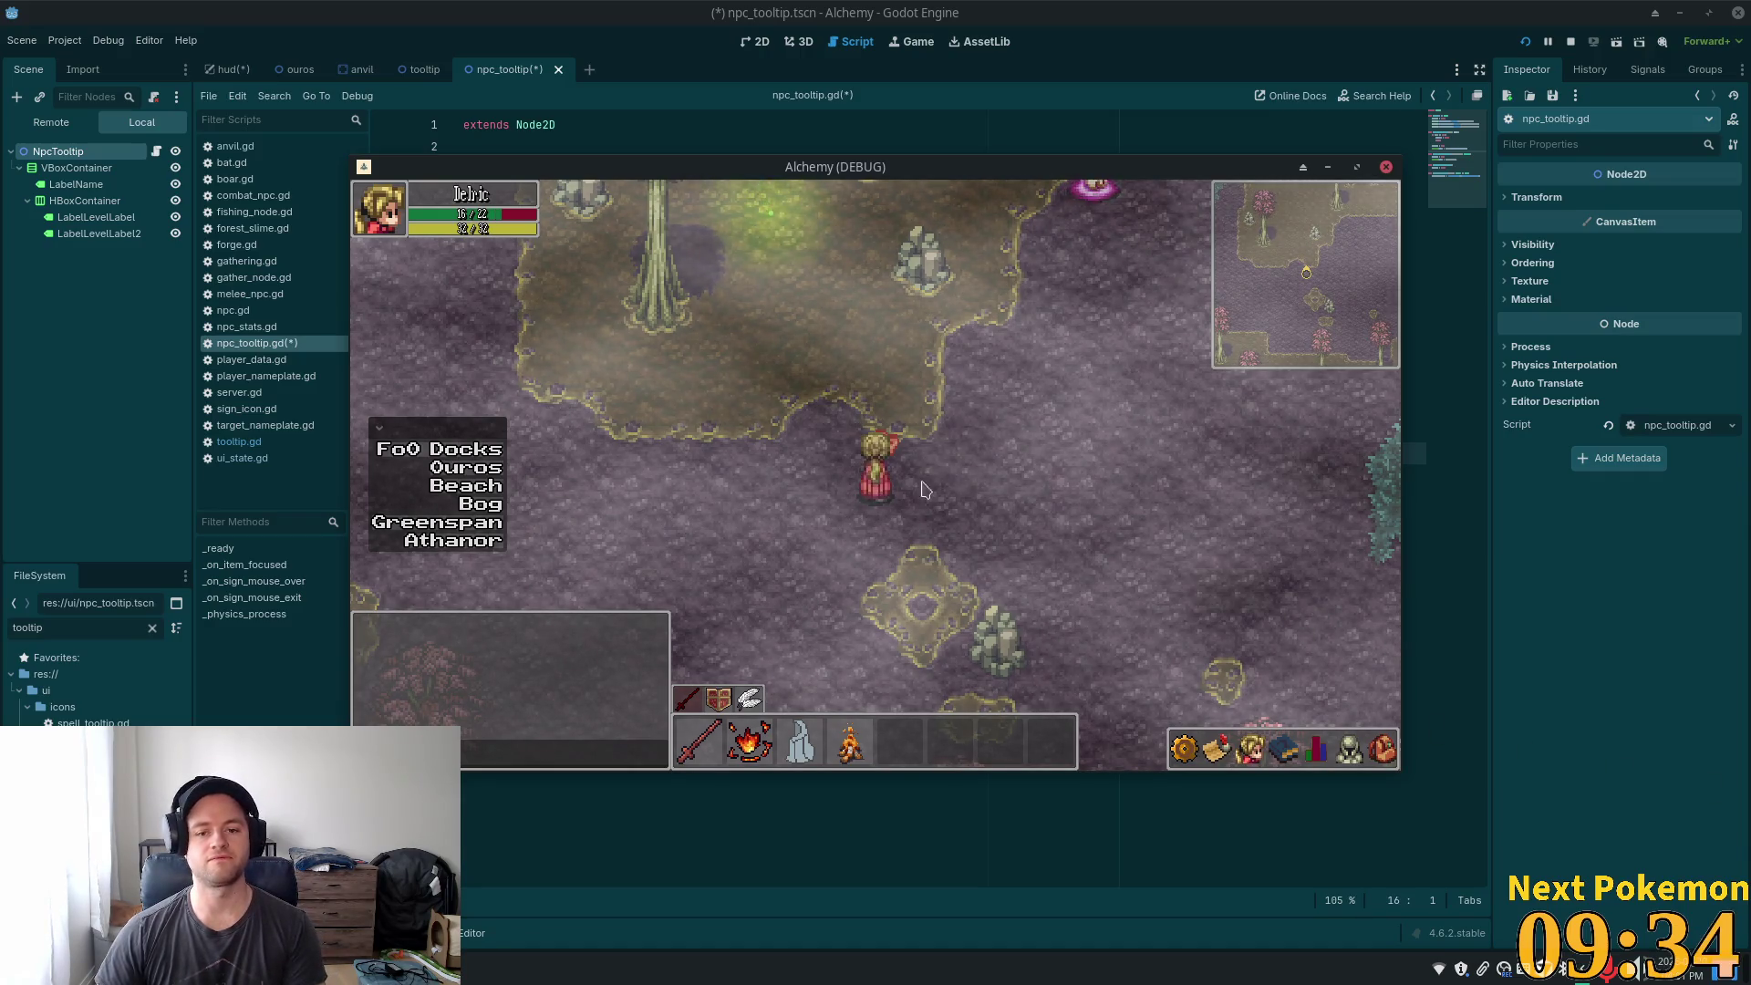
key(a)
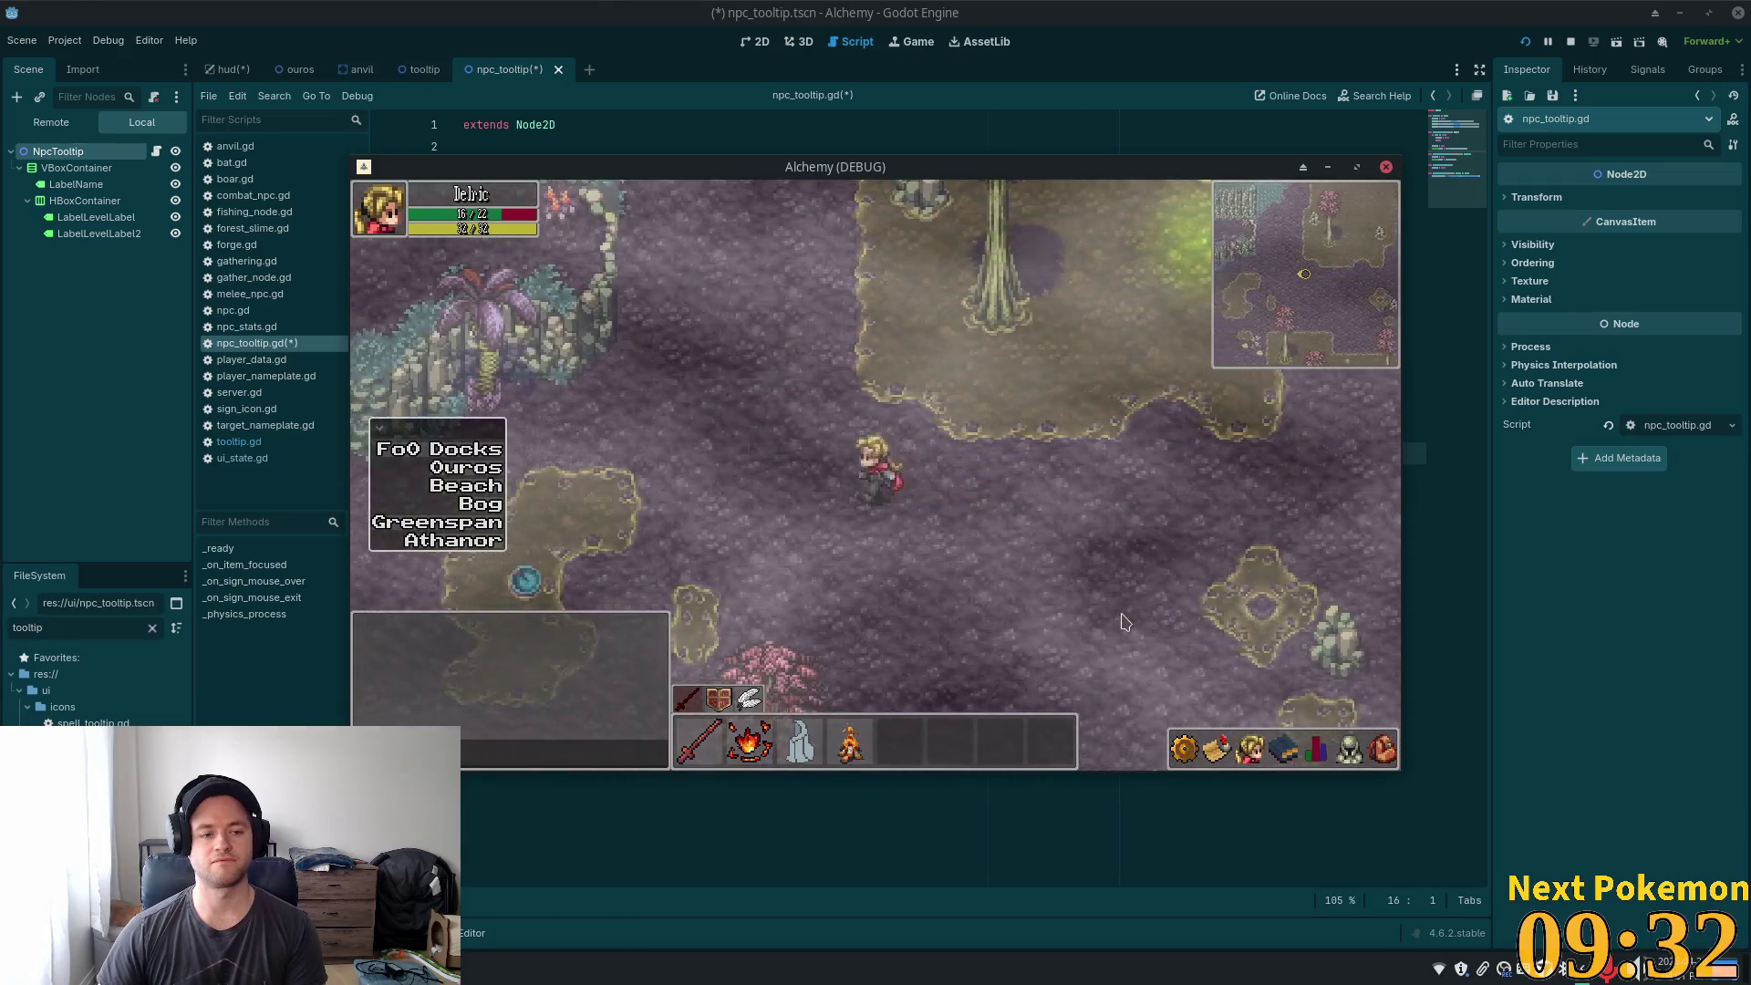
key(w)
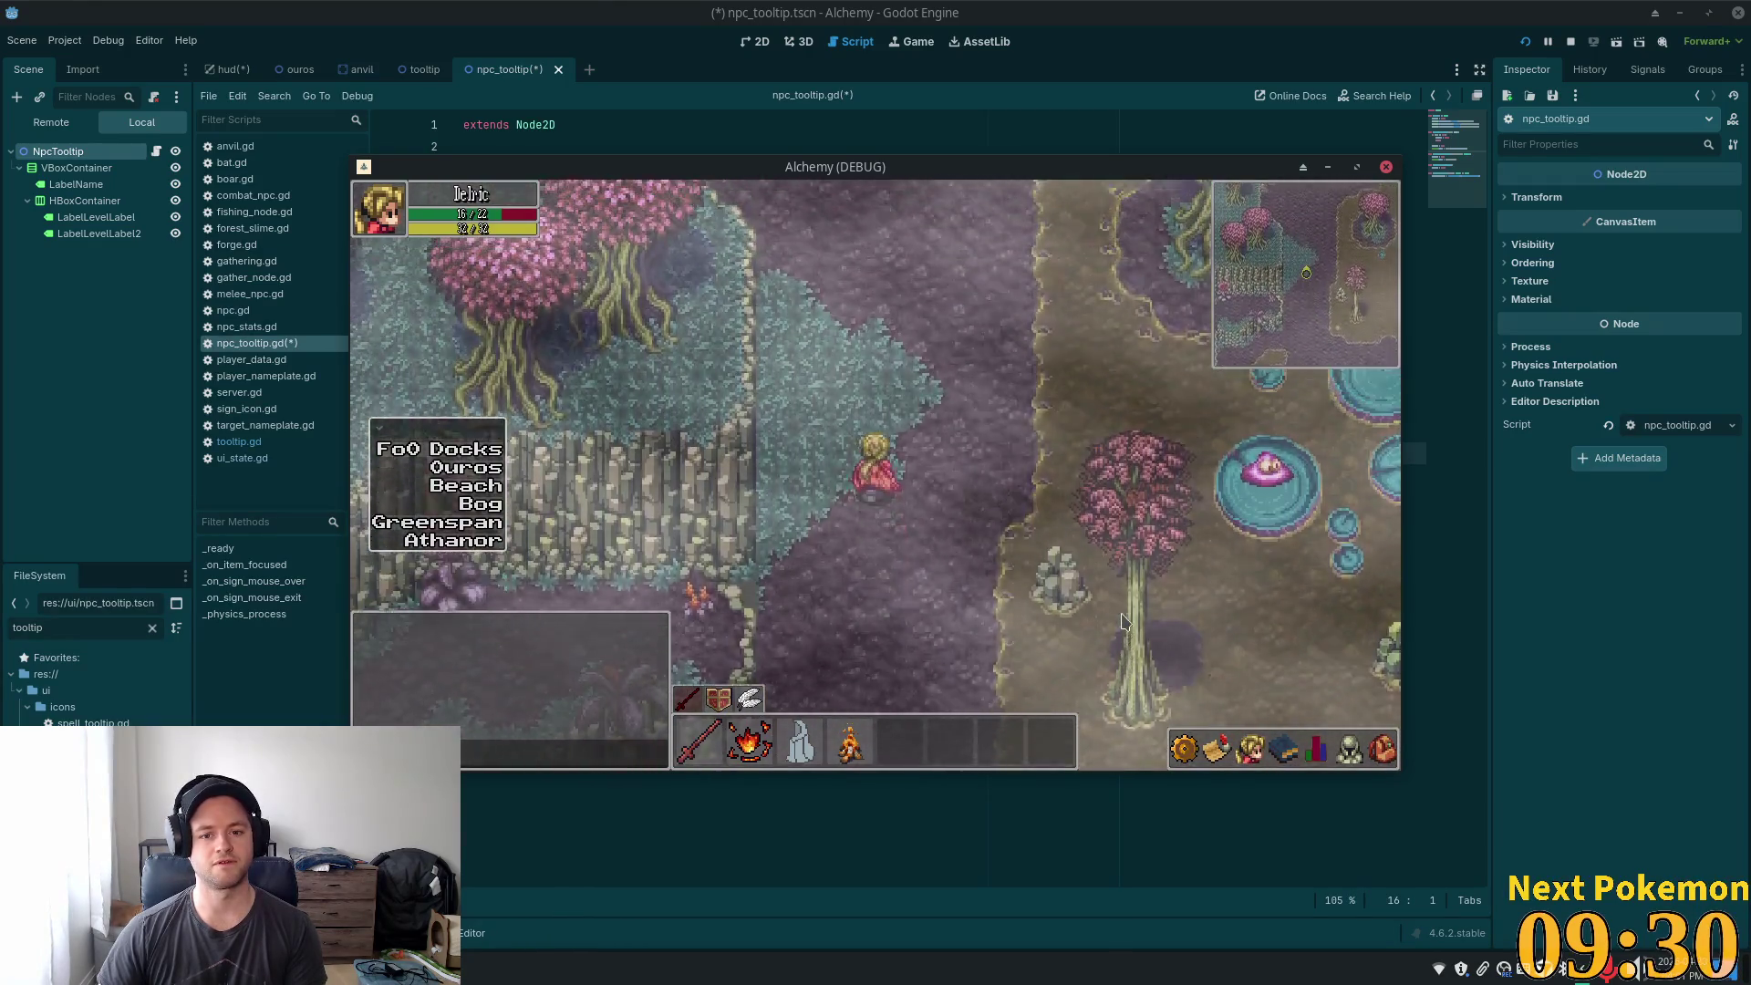
key(w)
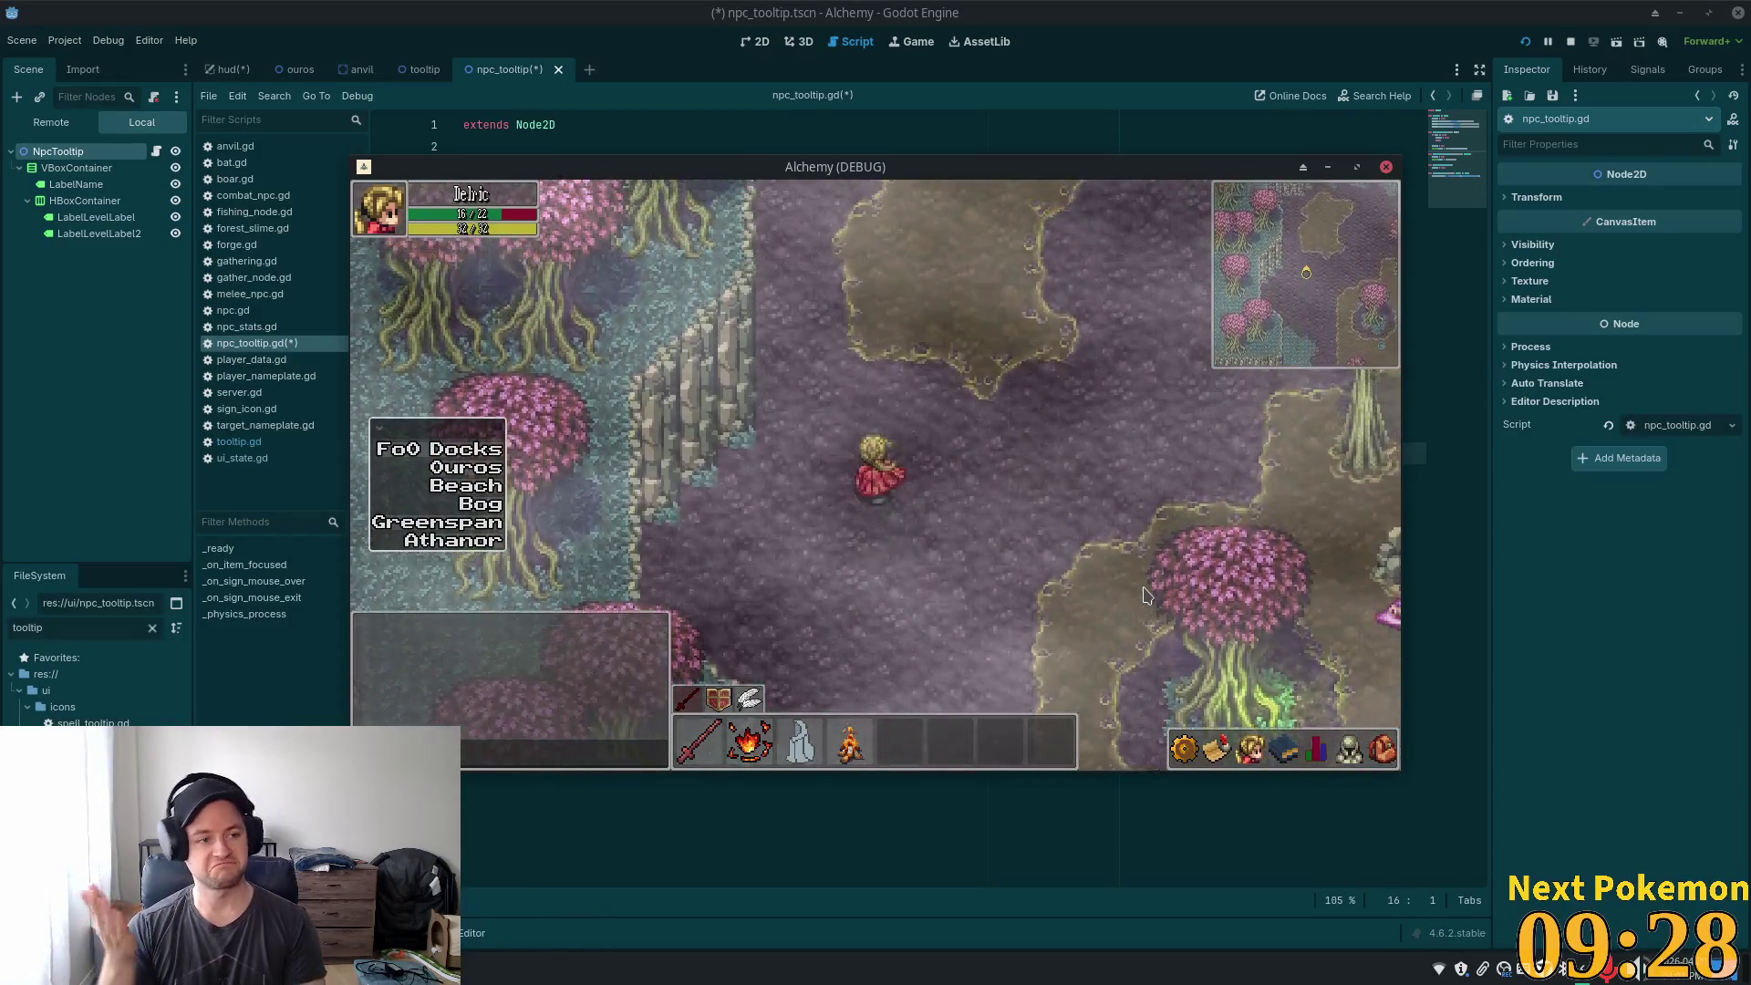
key(d)
- Walk east into a new area, then south, and target a nearby Bog Slime
key(w)
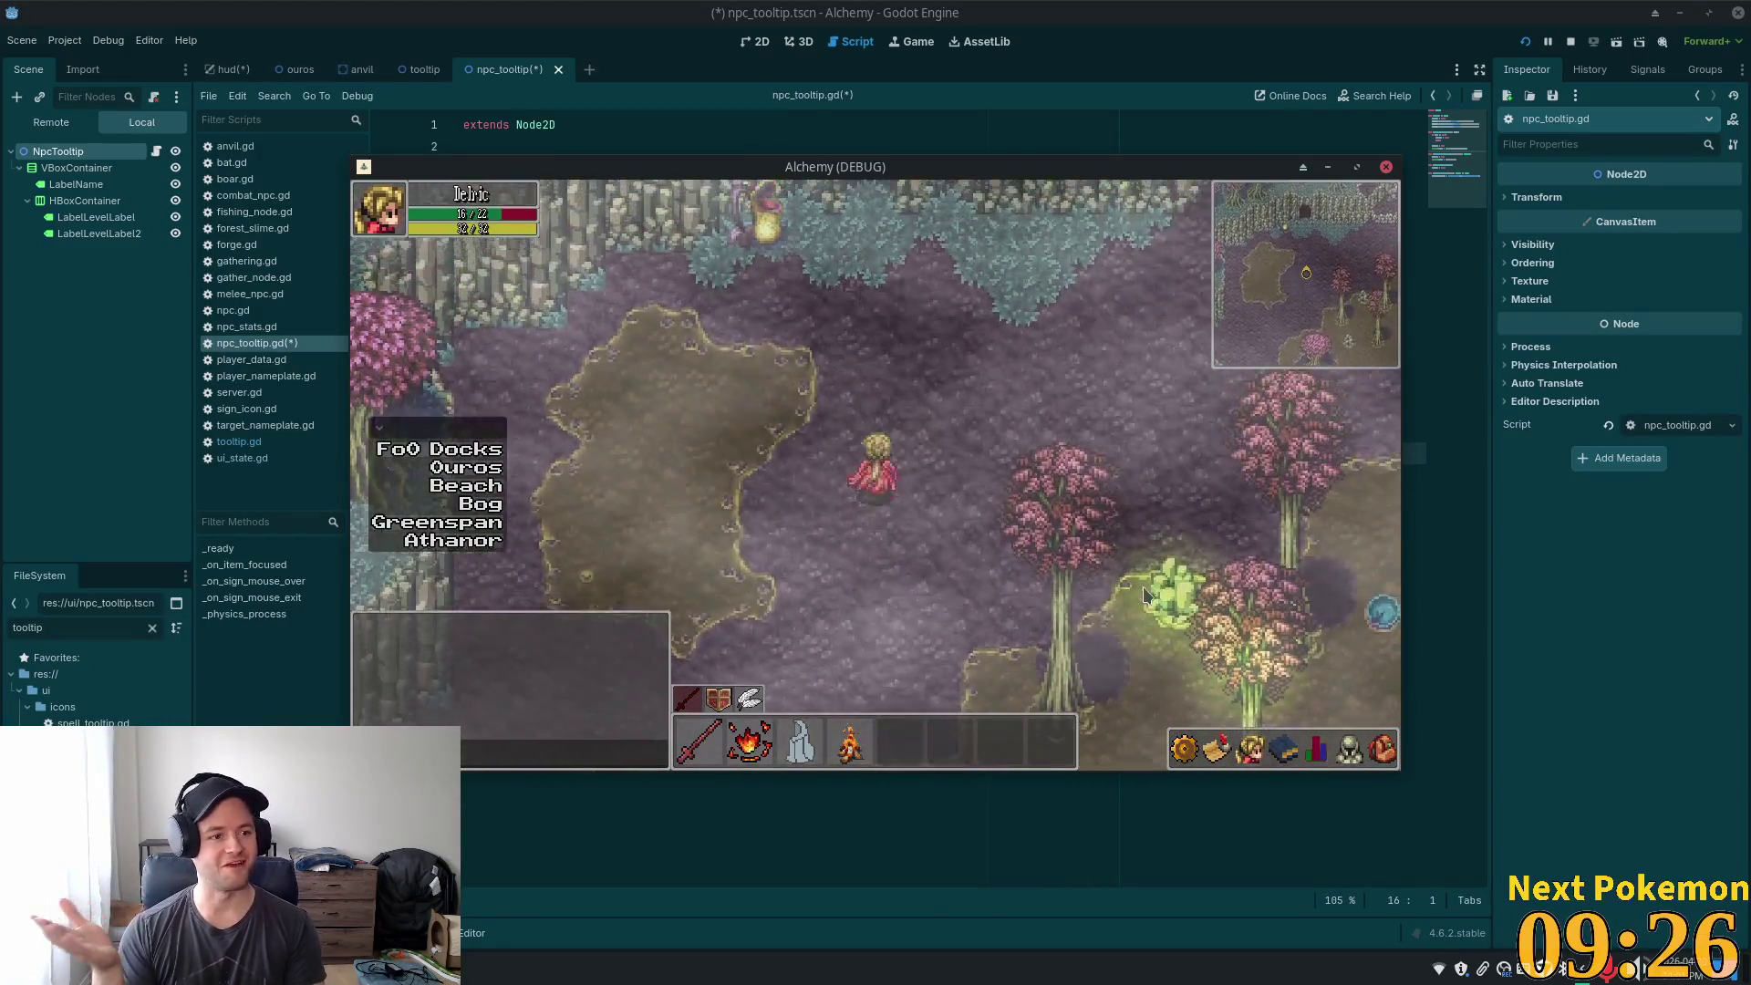
key(d)
key(w)
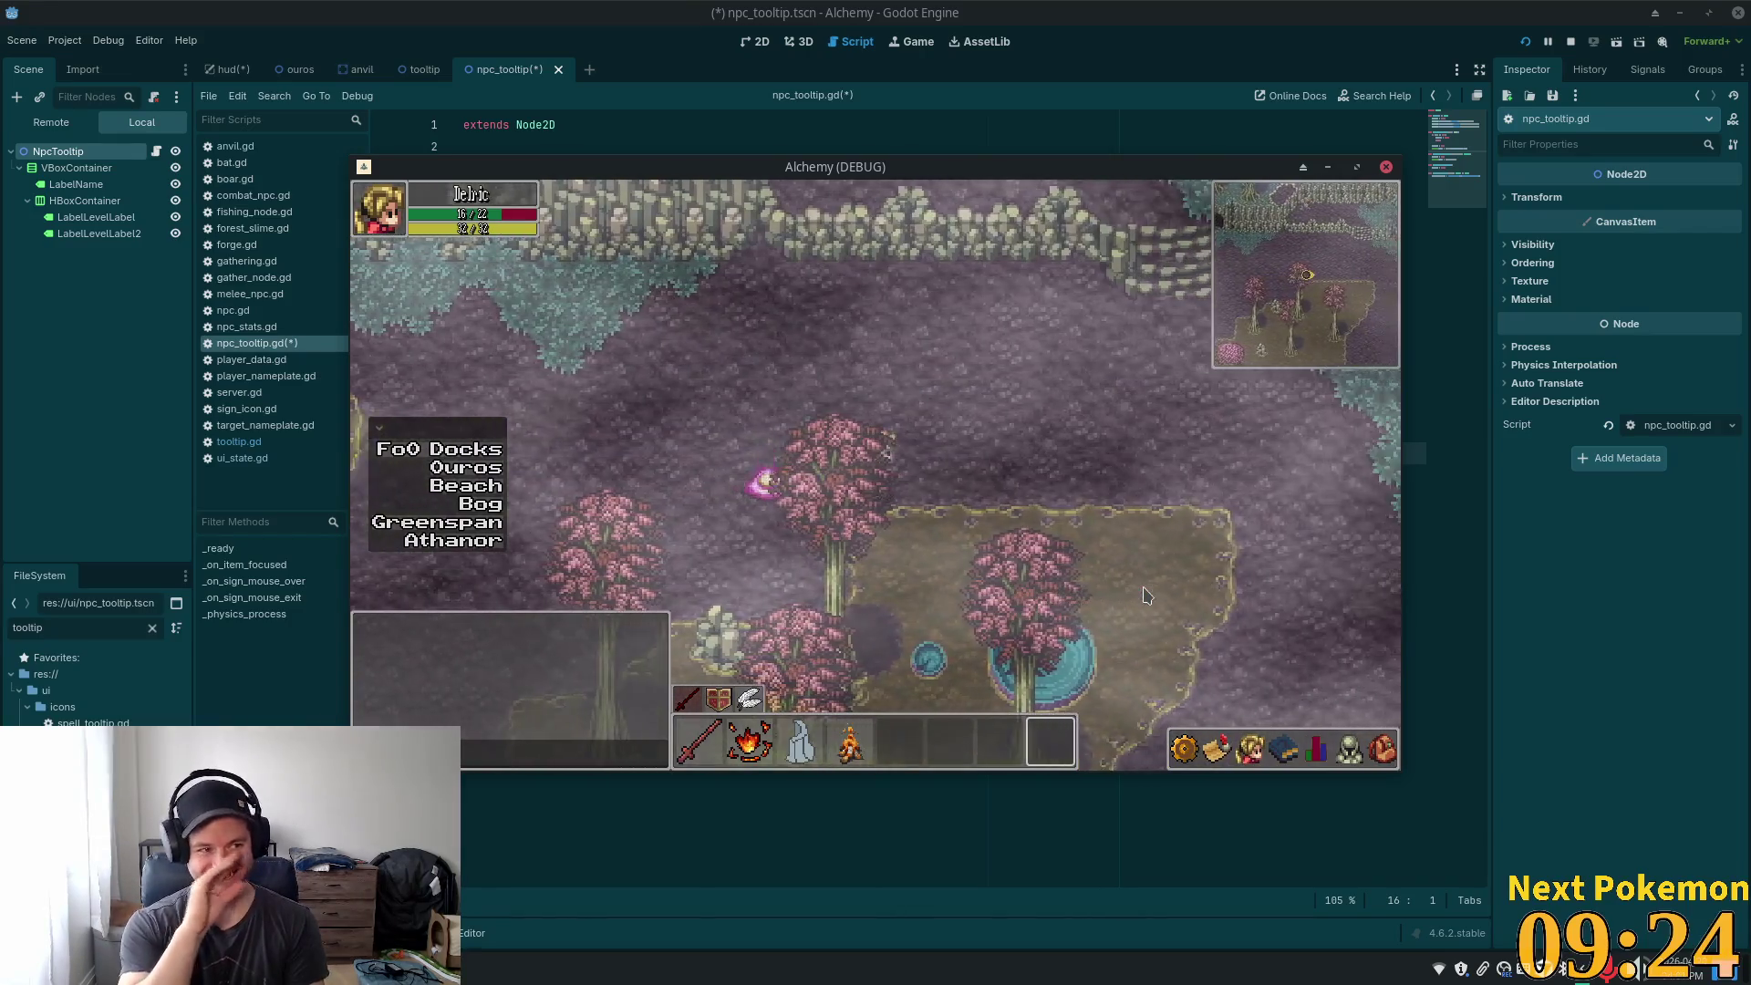
key(d)
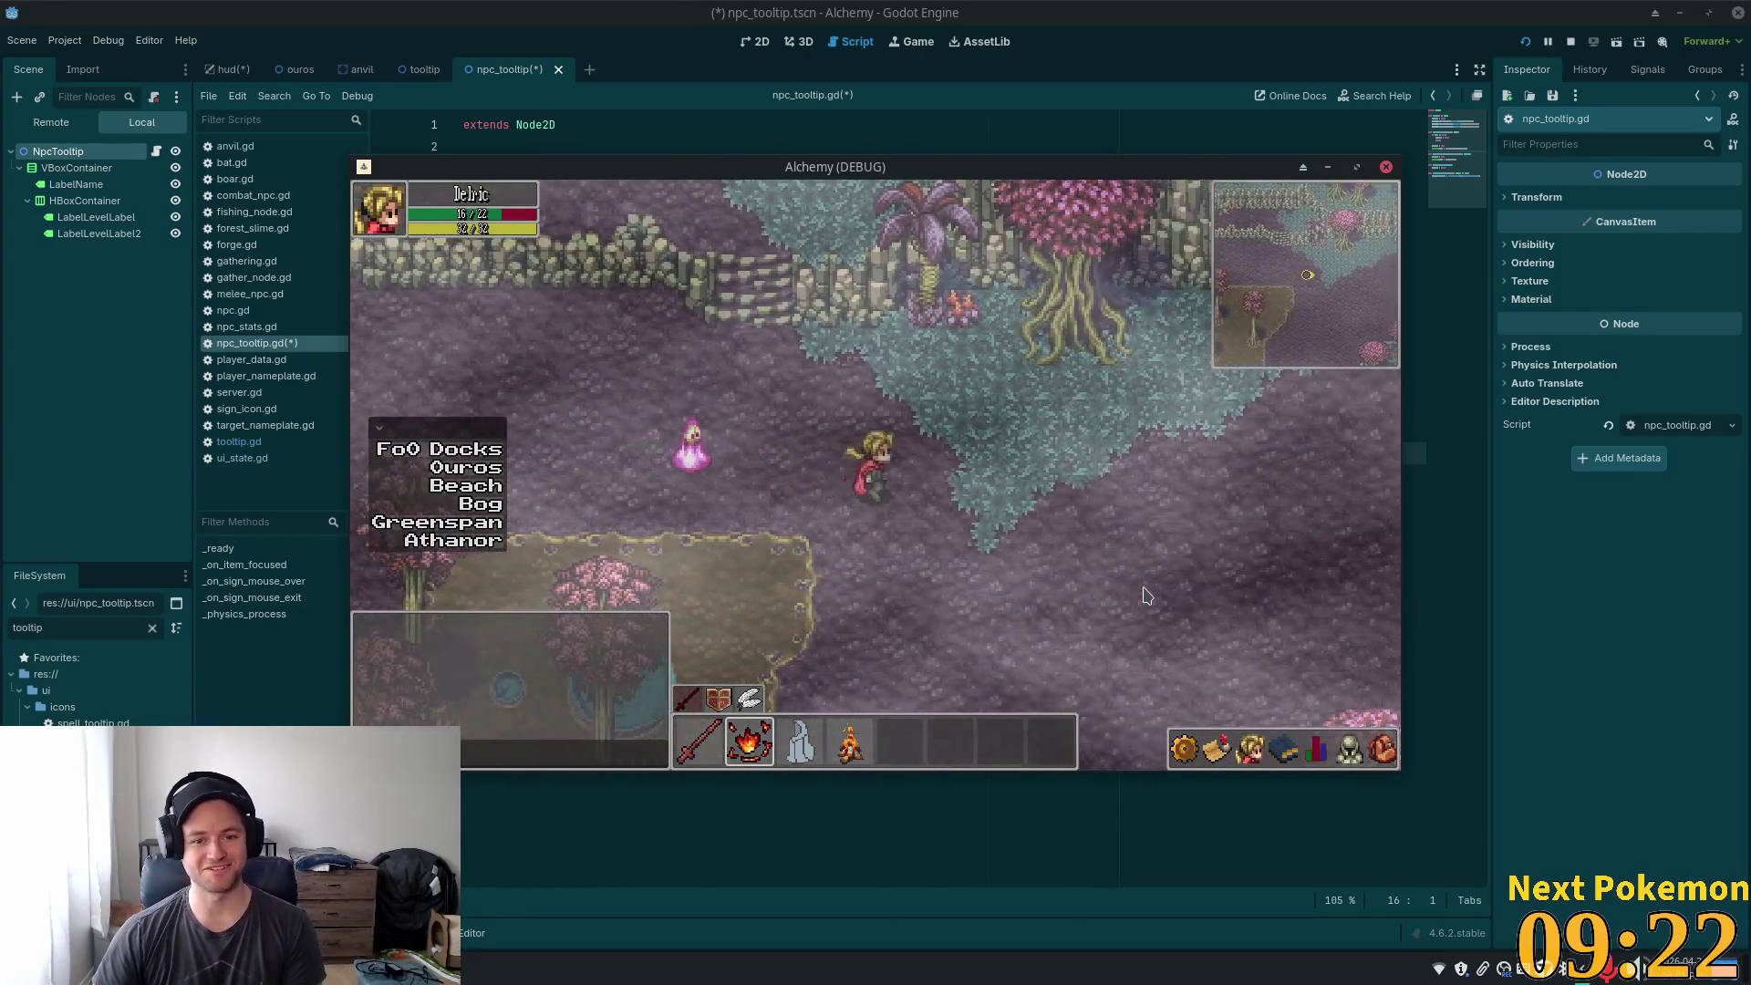
key(2)
key(s)
click(629, 428)
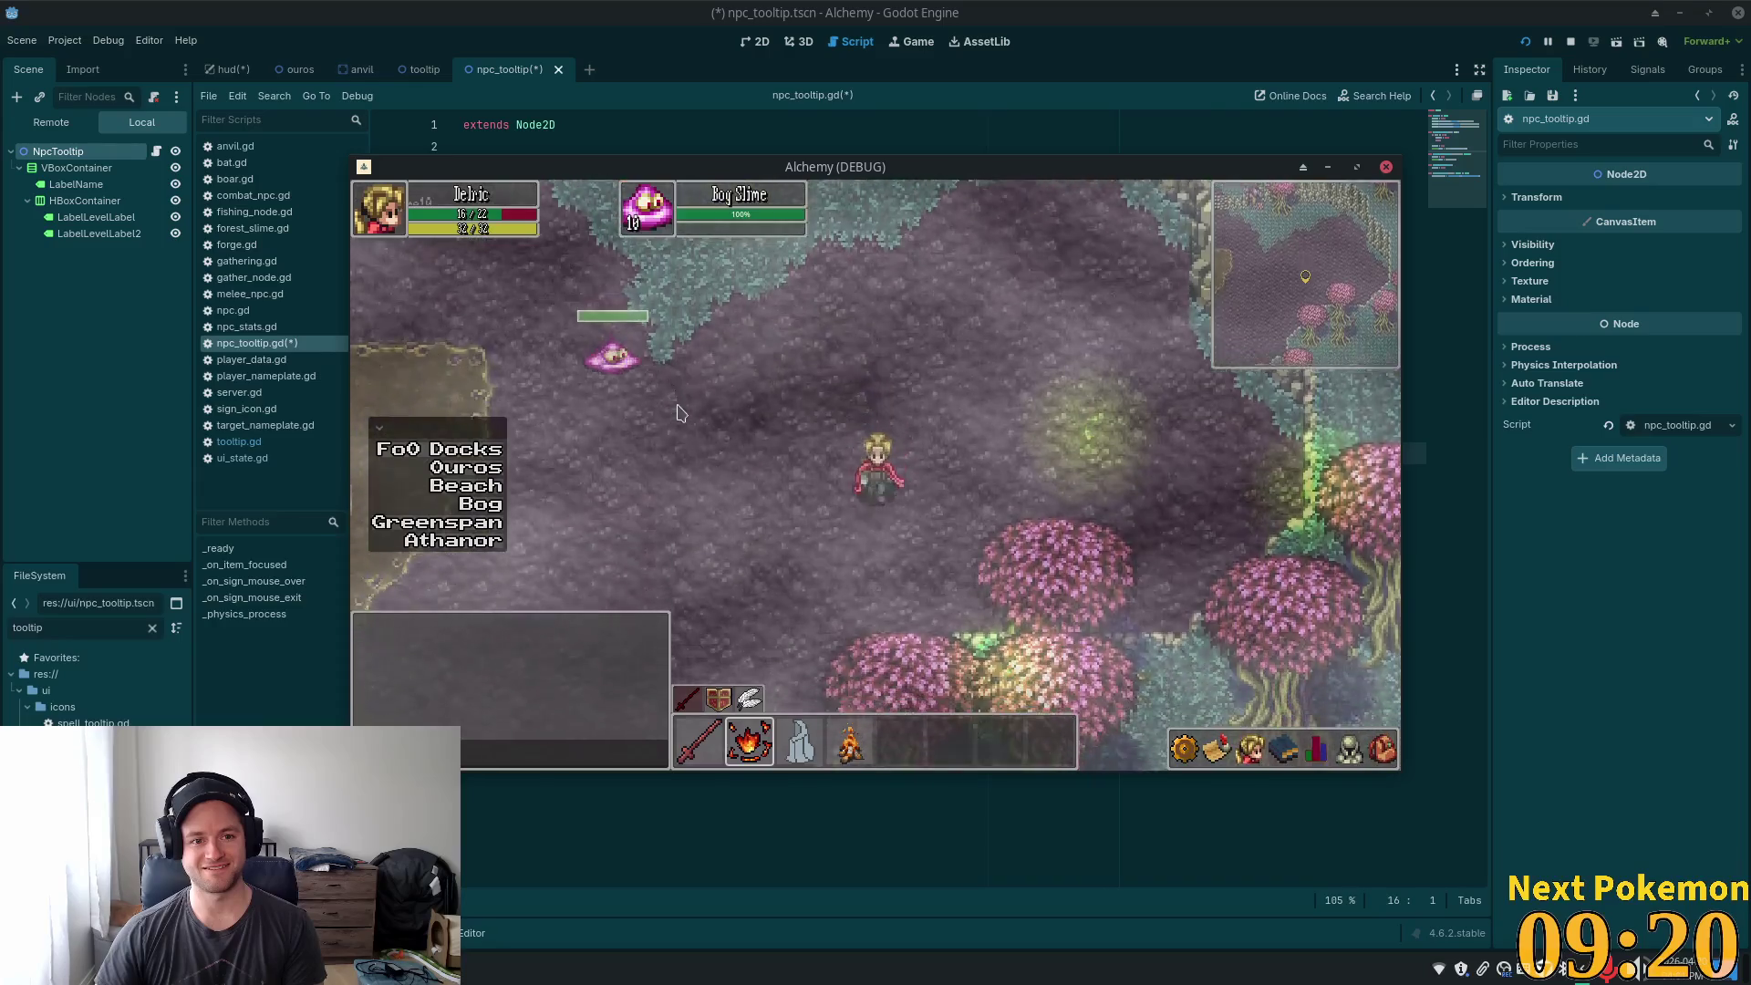
- Walk south-west through the bog and pink trees, then south-east into the forest
key(s)
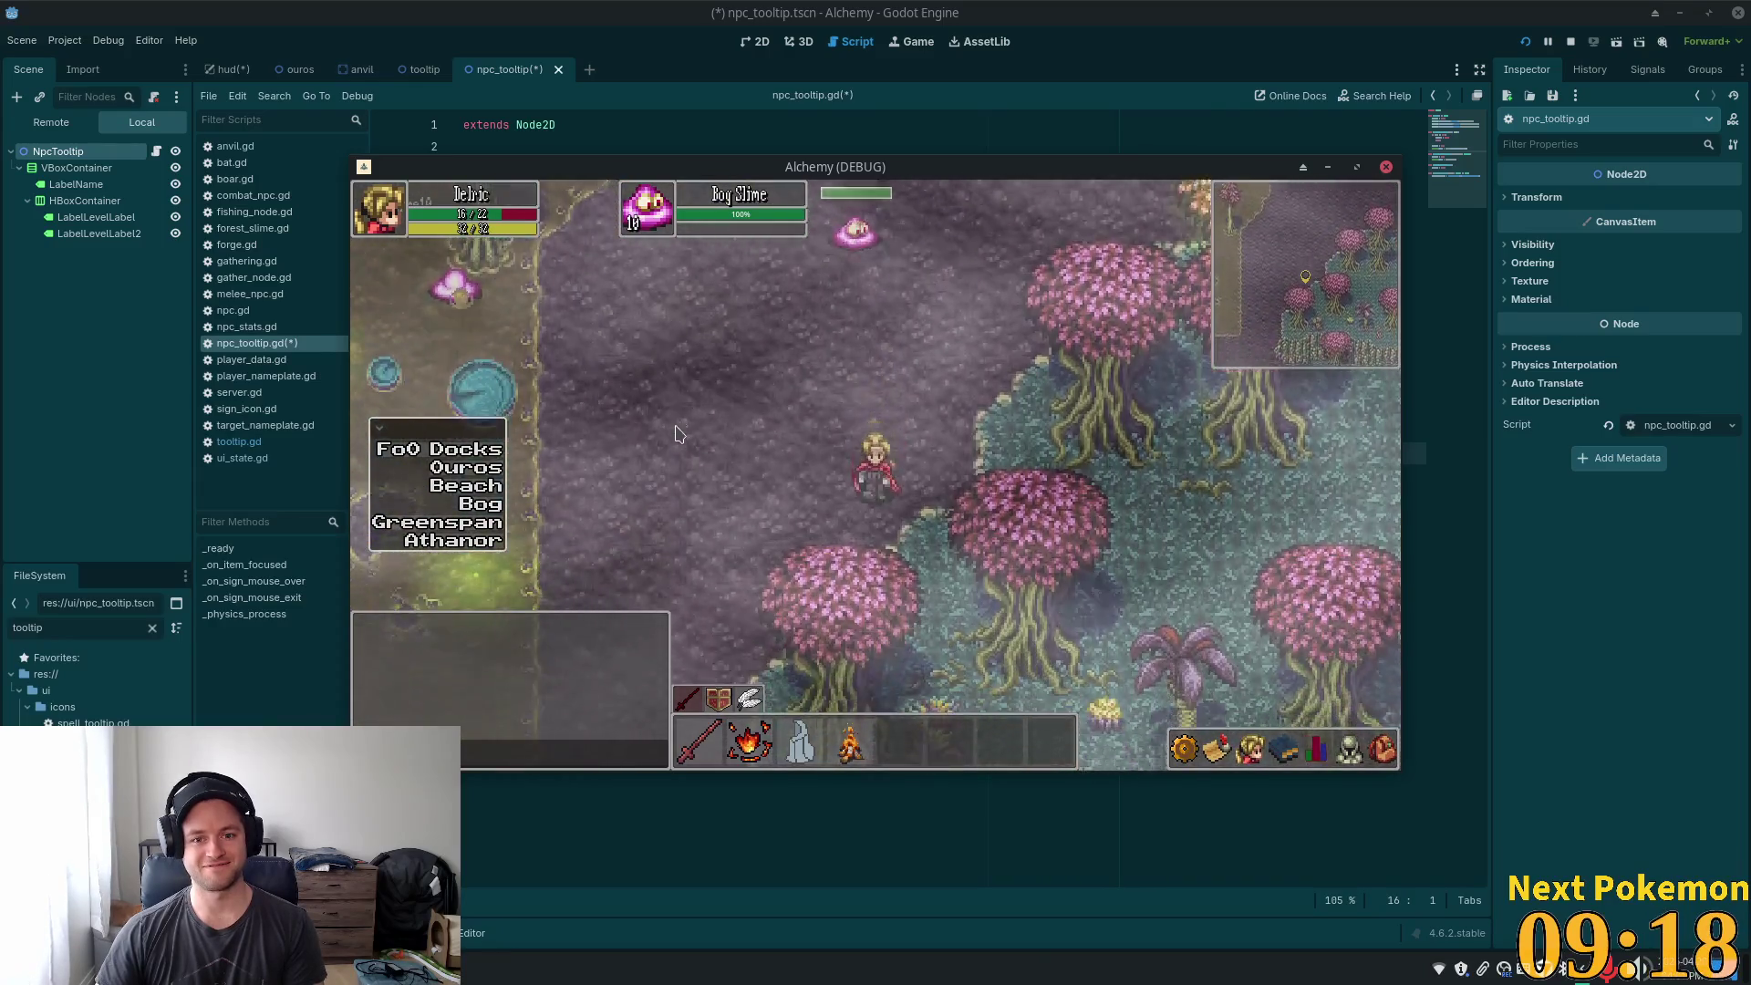
key(a)
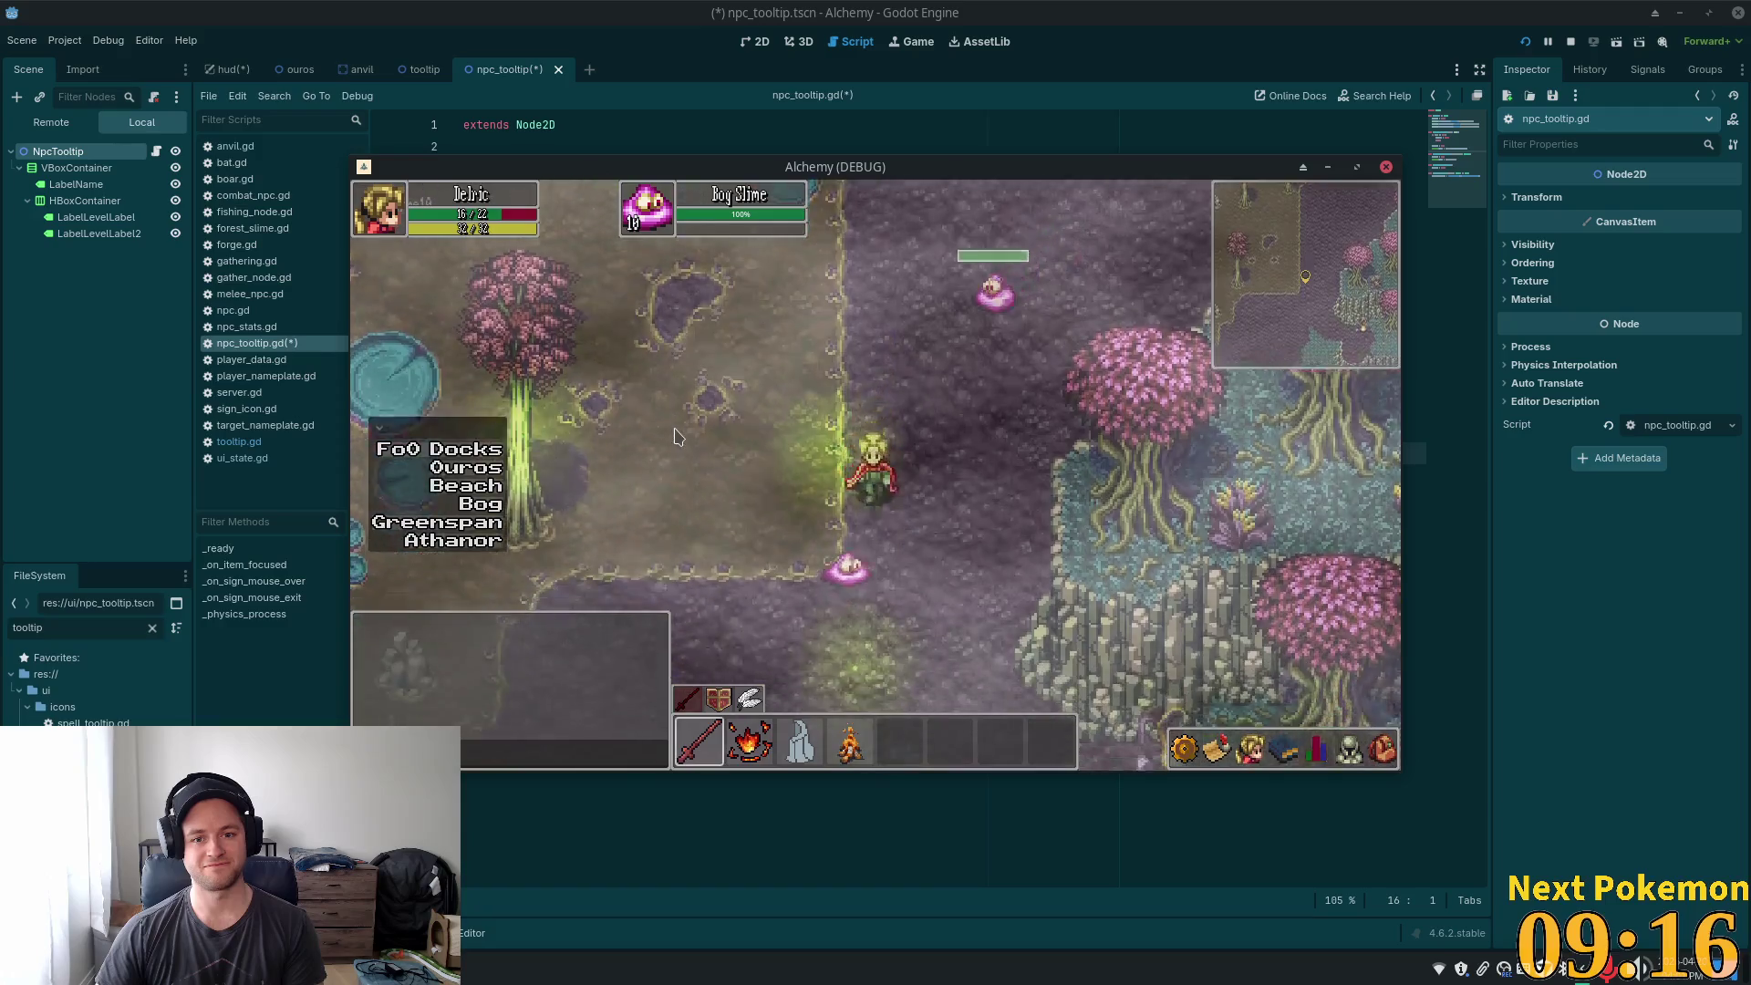
key(1)
key(s)
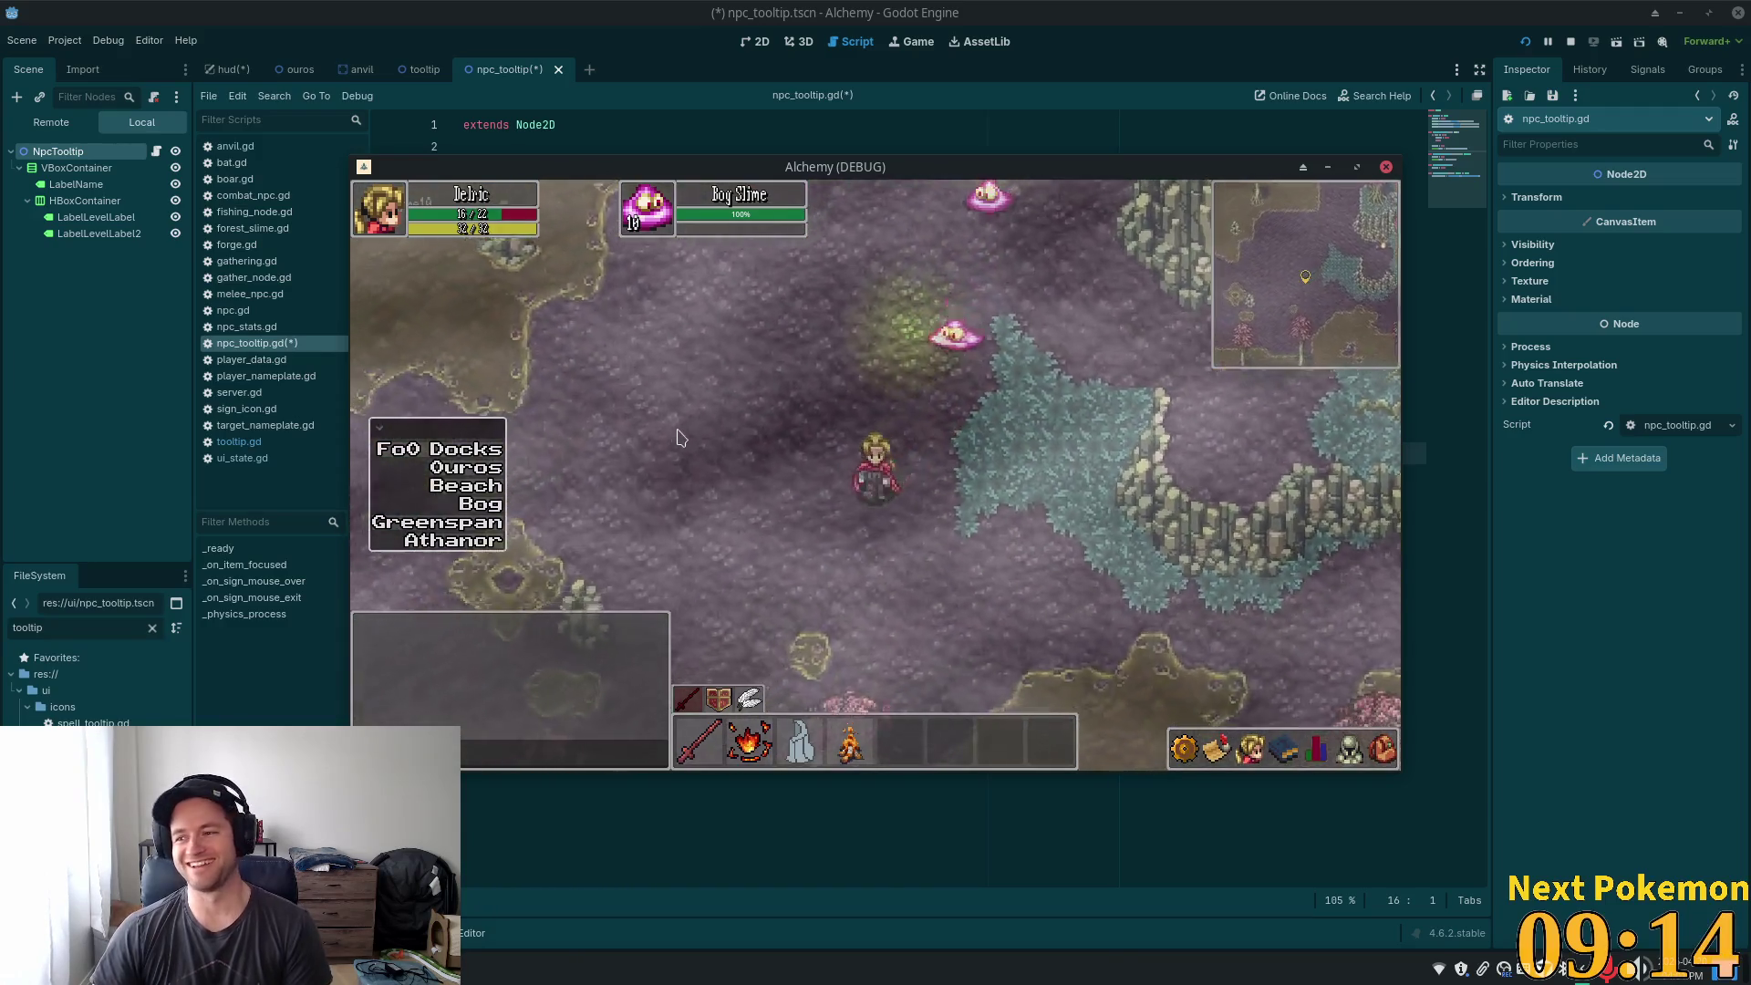
key(s)
key(a)
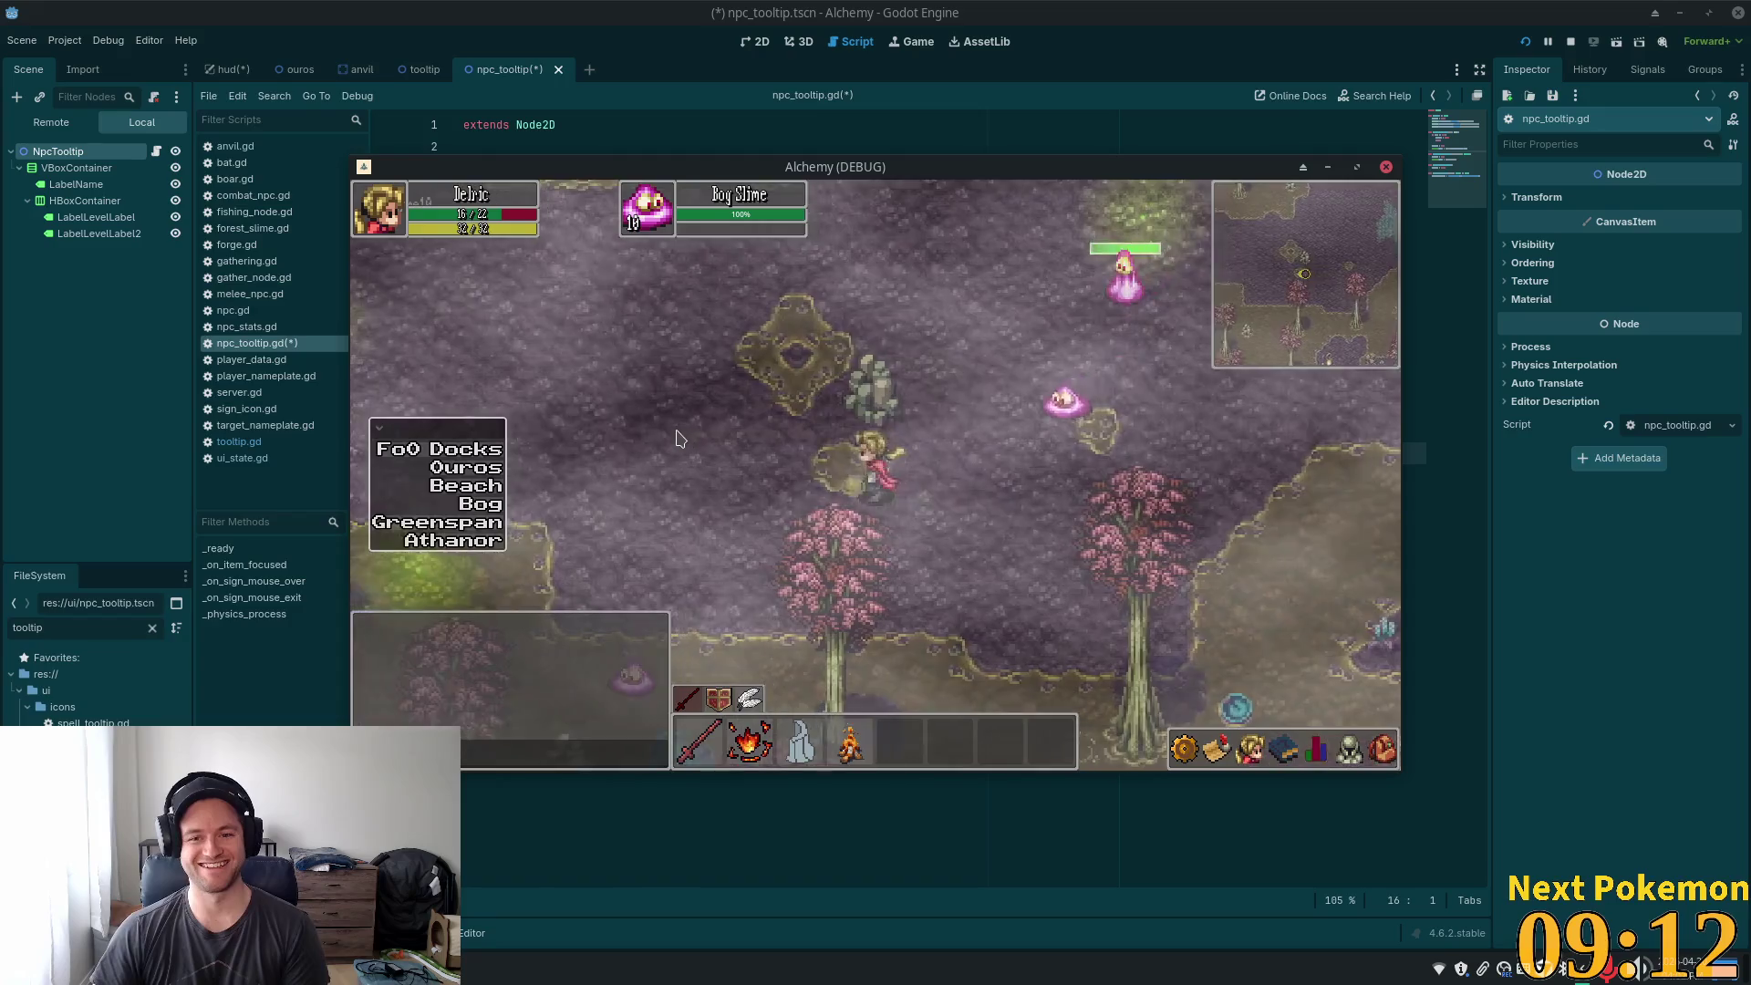
key(s)
key(a)
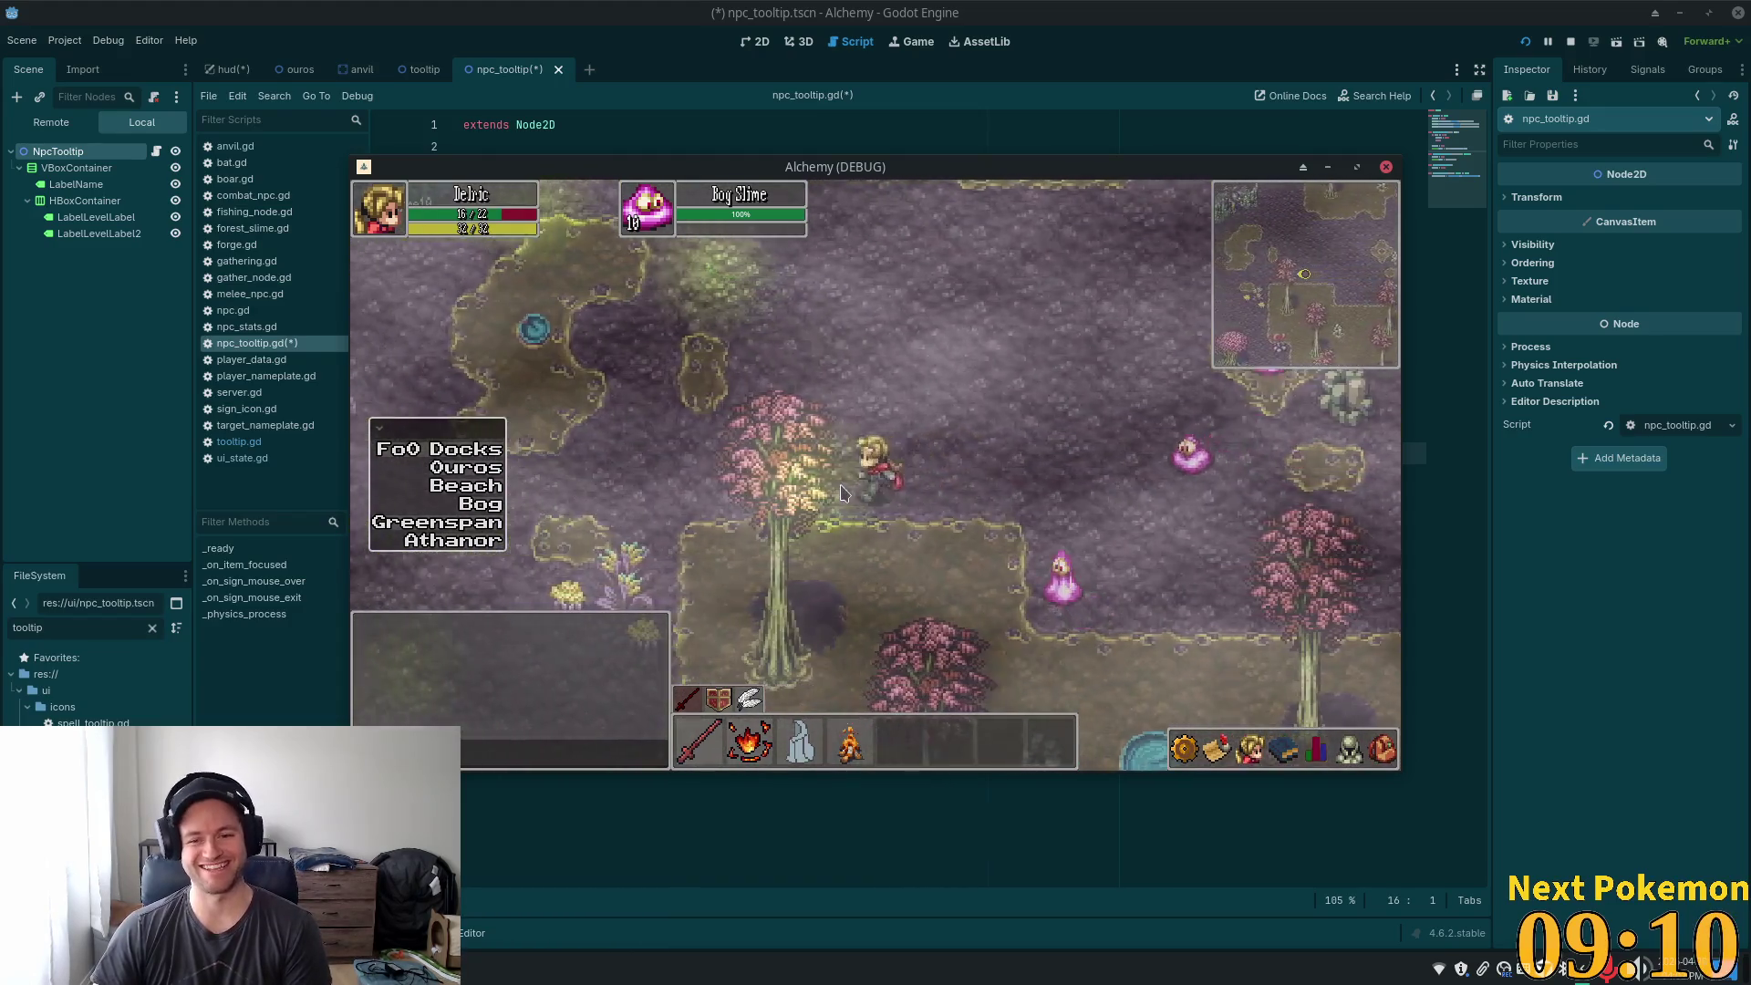
key(s)
key(a)
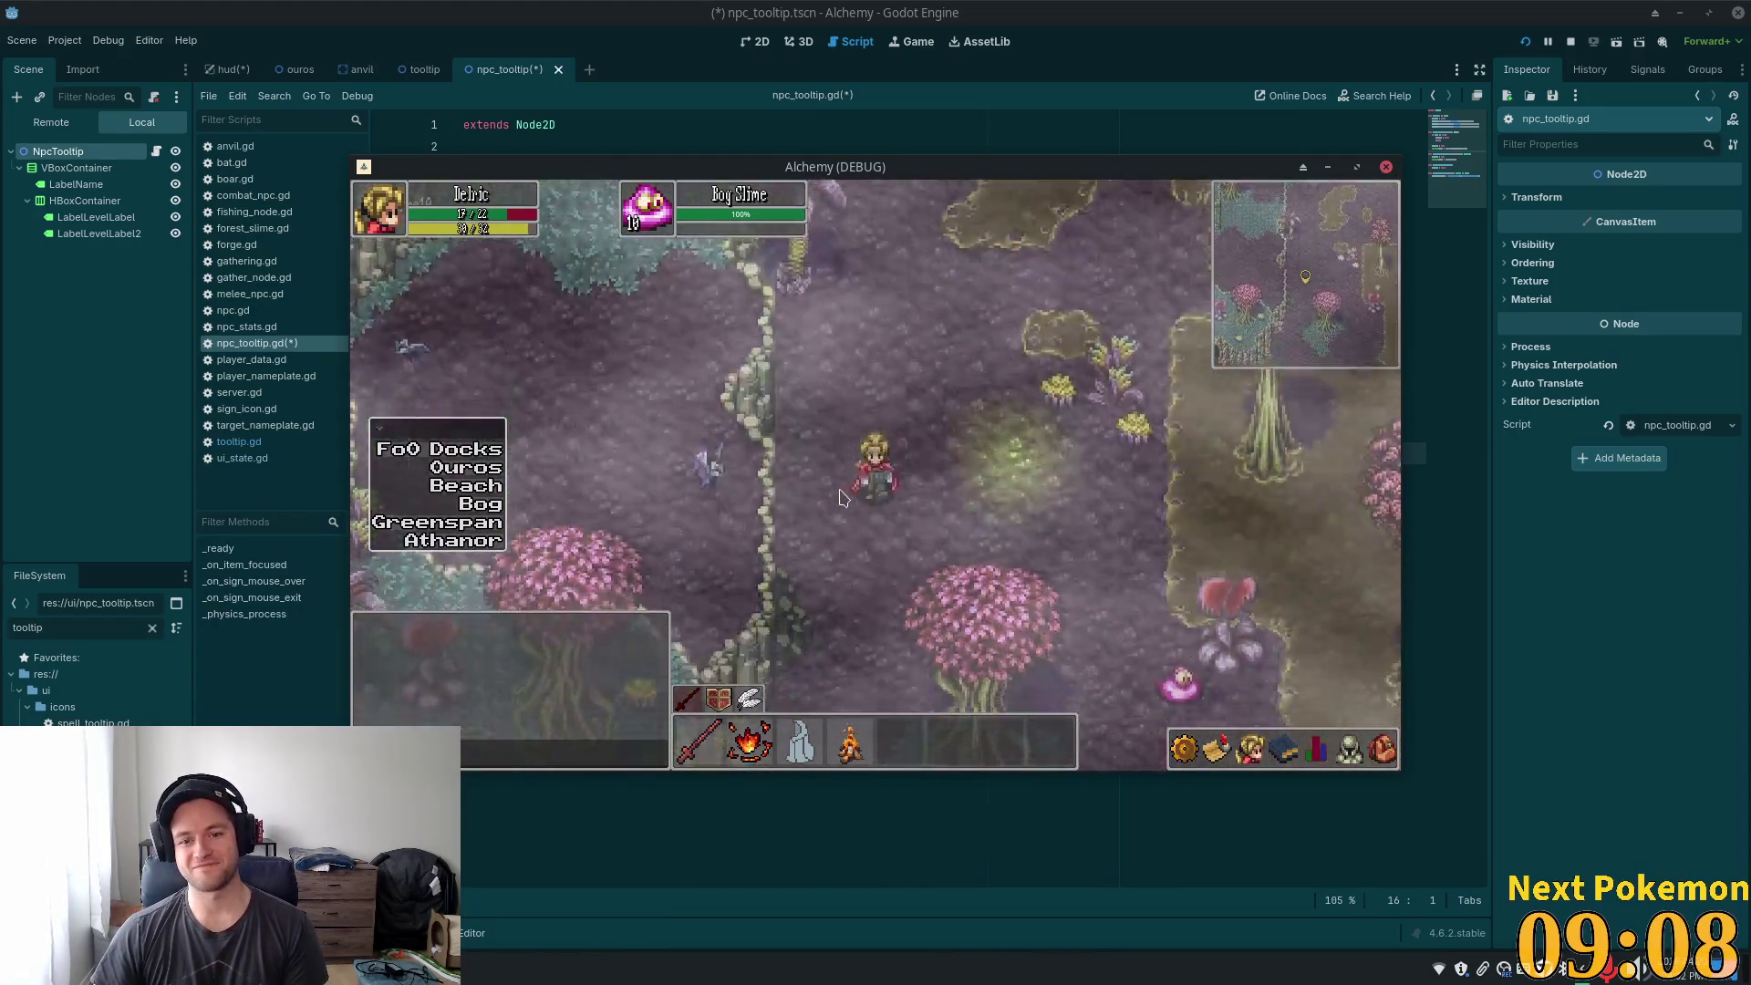
key(s)
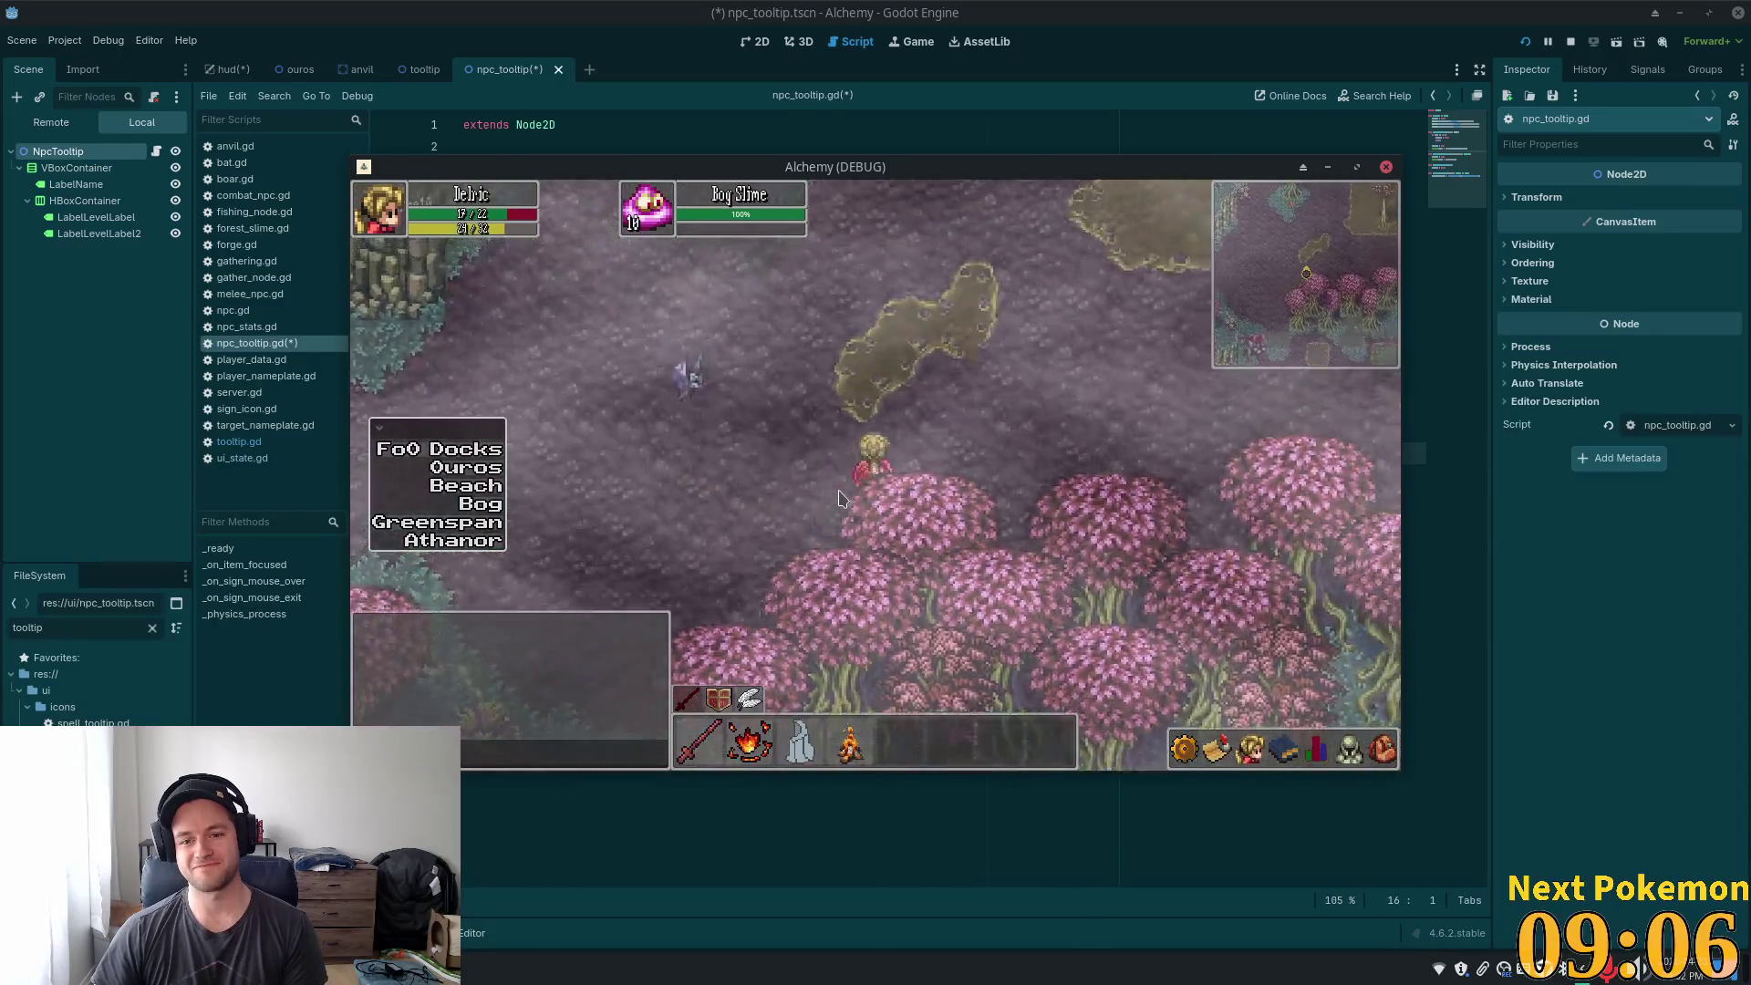
key(s)
key(a)
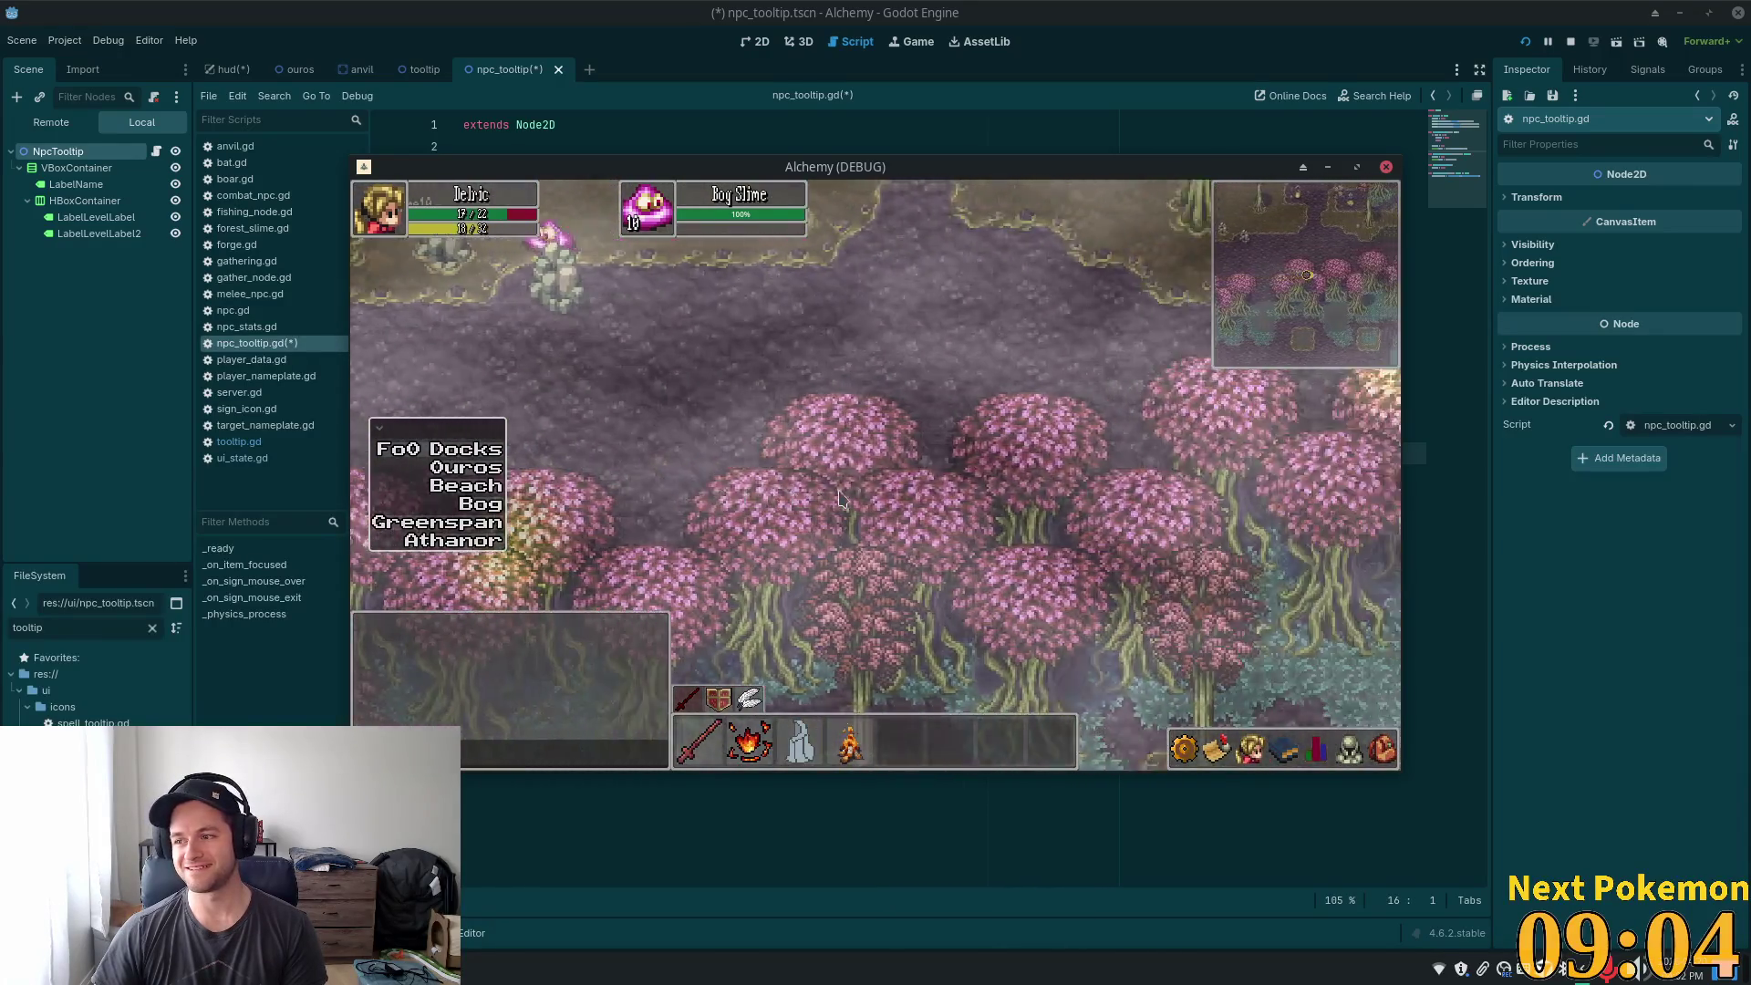
key(s)
key(a)
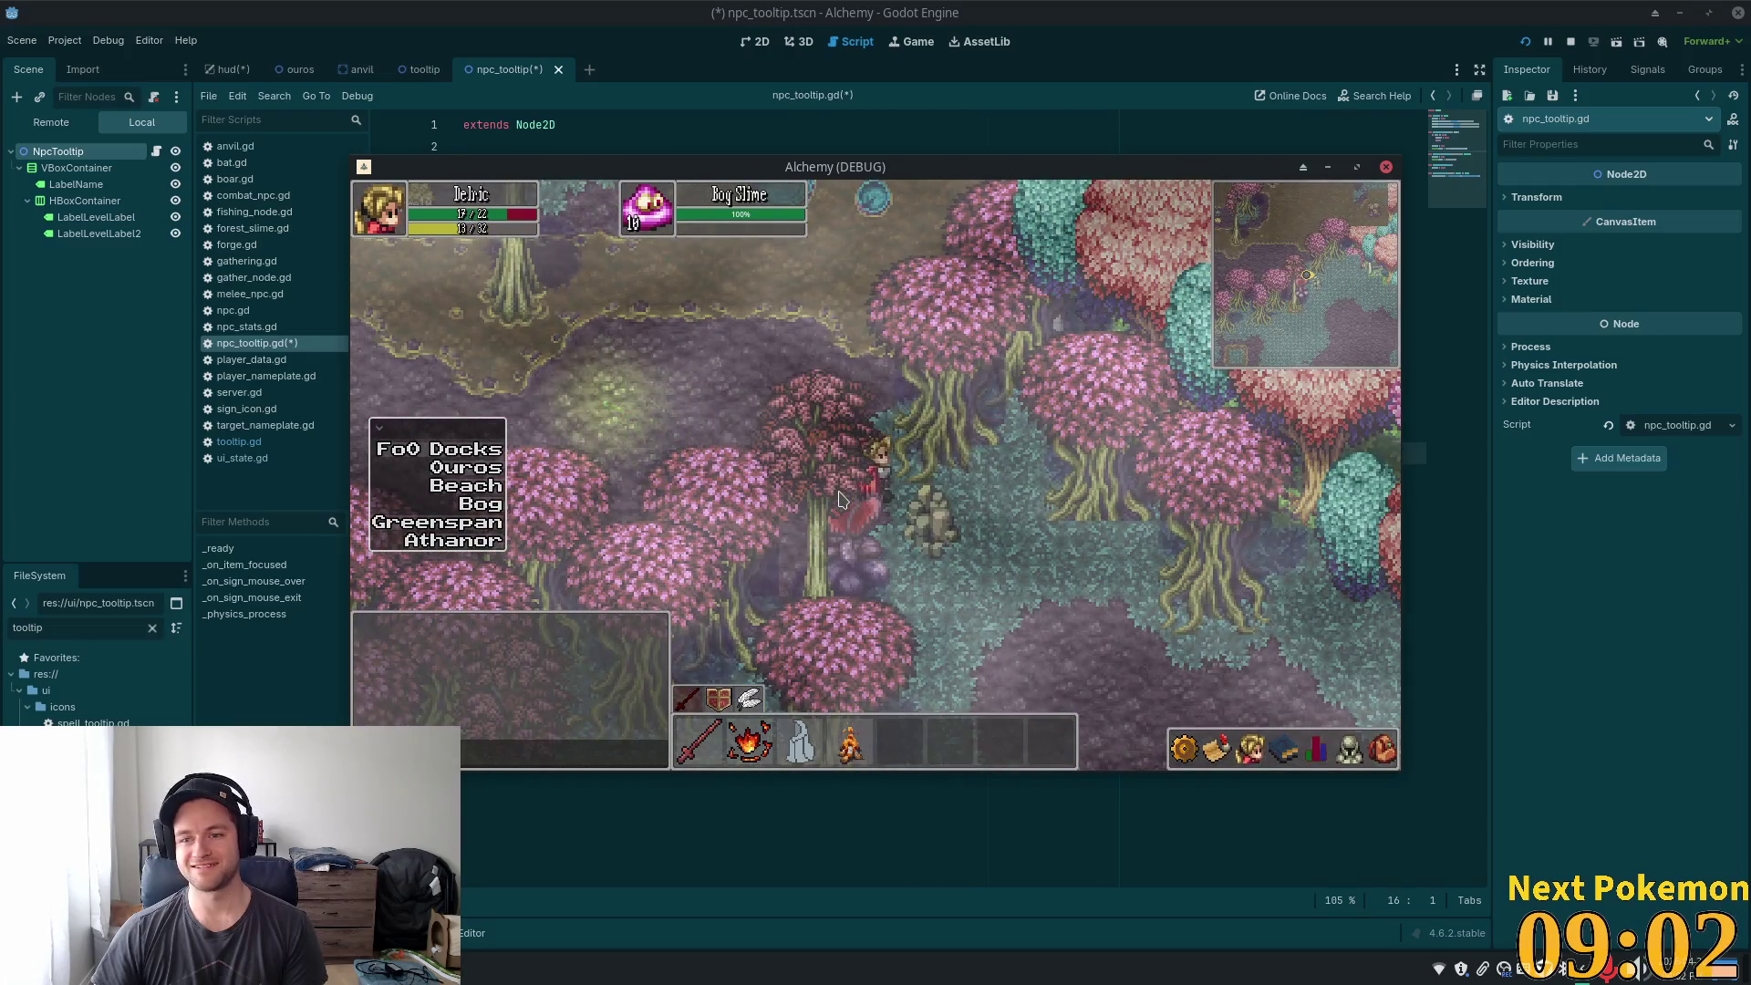
key(w)
key(d)
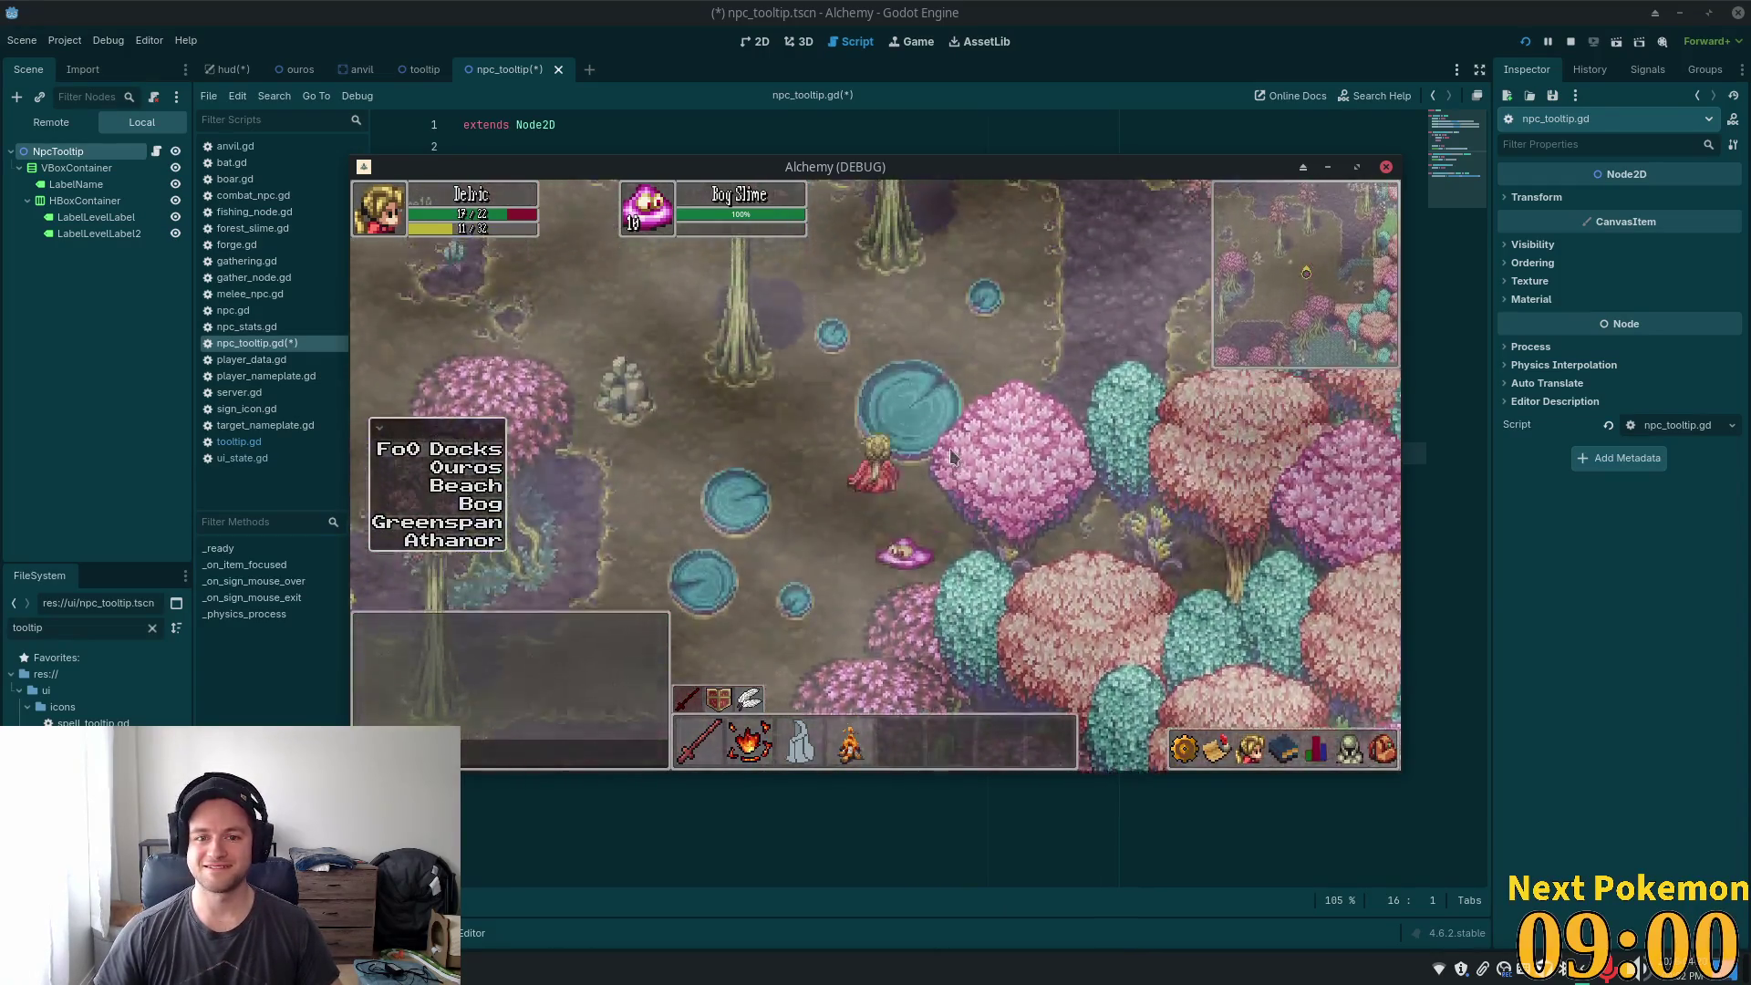
key(s)
key(d)
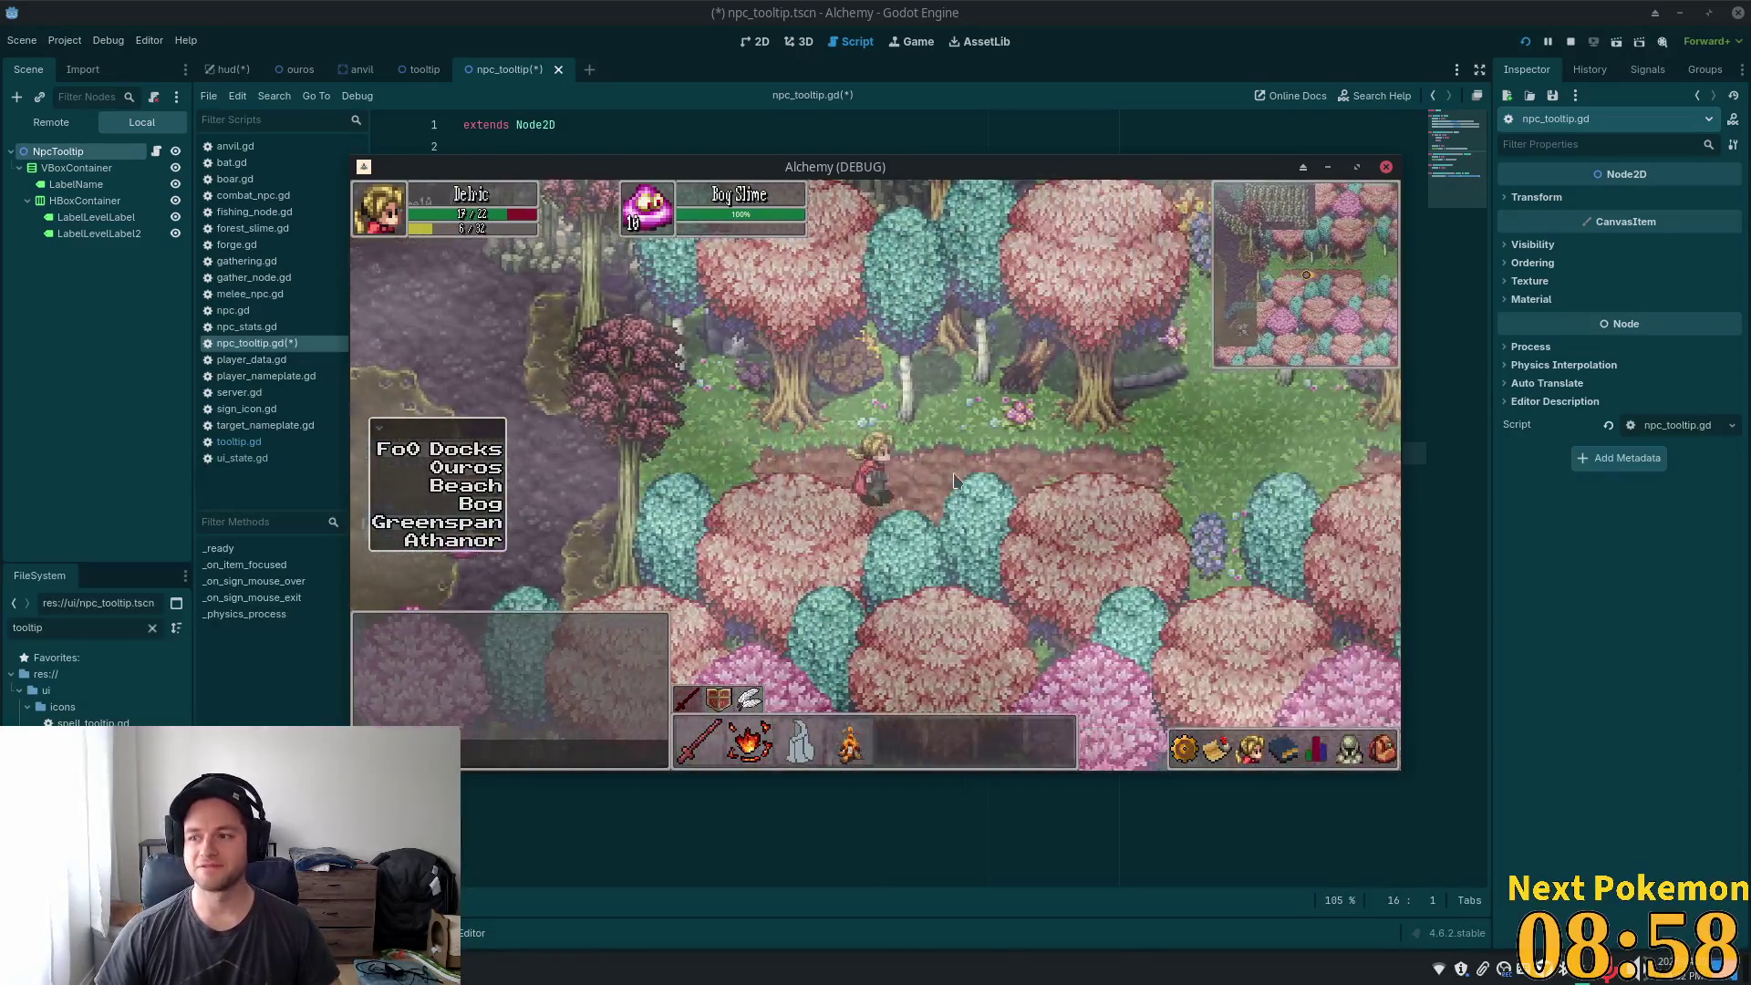
- Cross Verdigris Meadows south-east through the tall grass to the cliff
key(d)
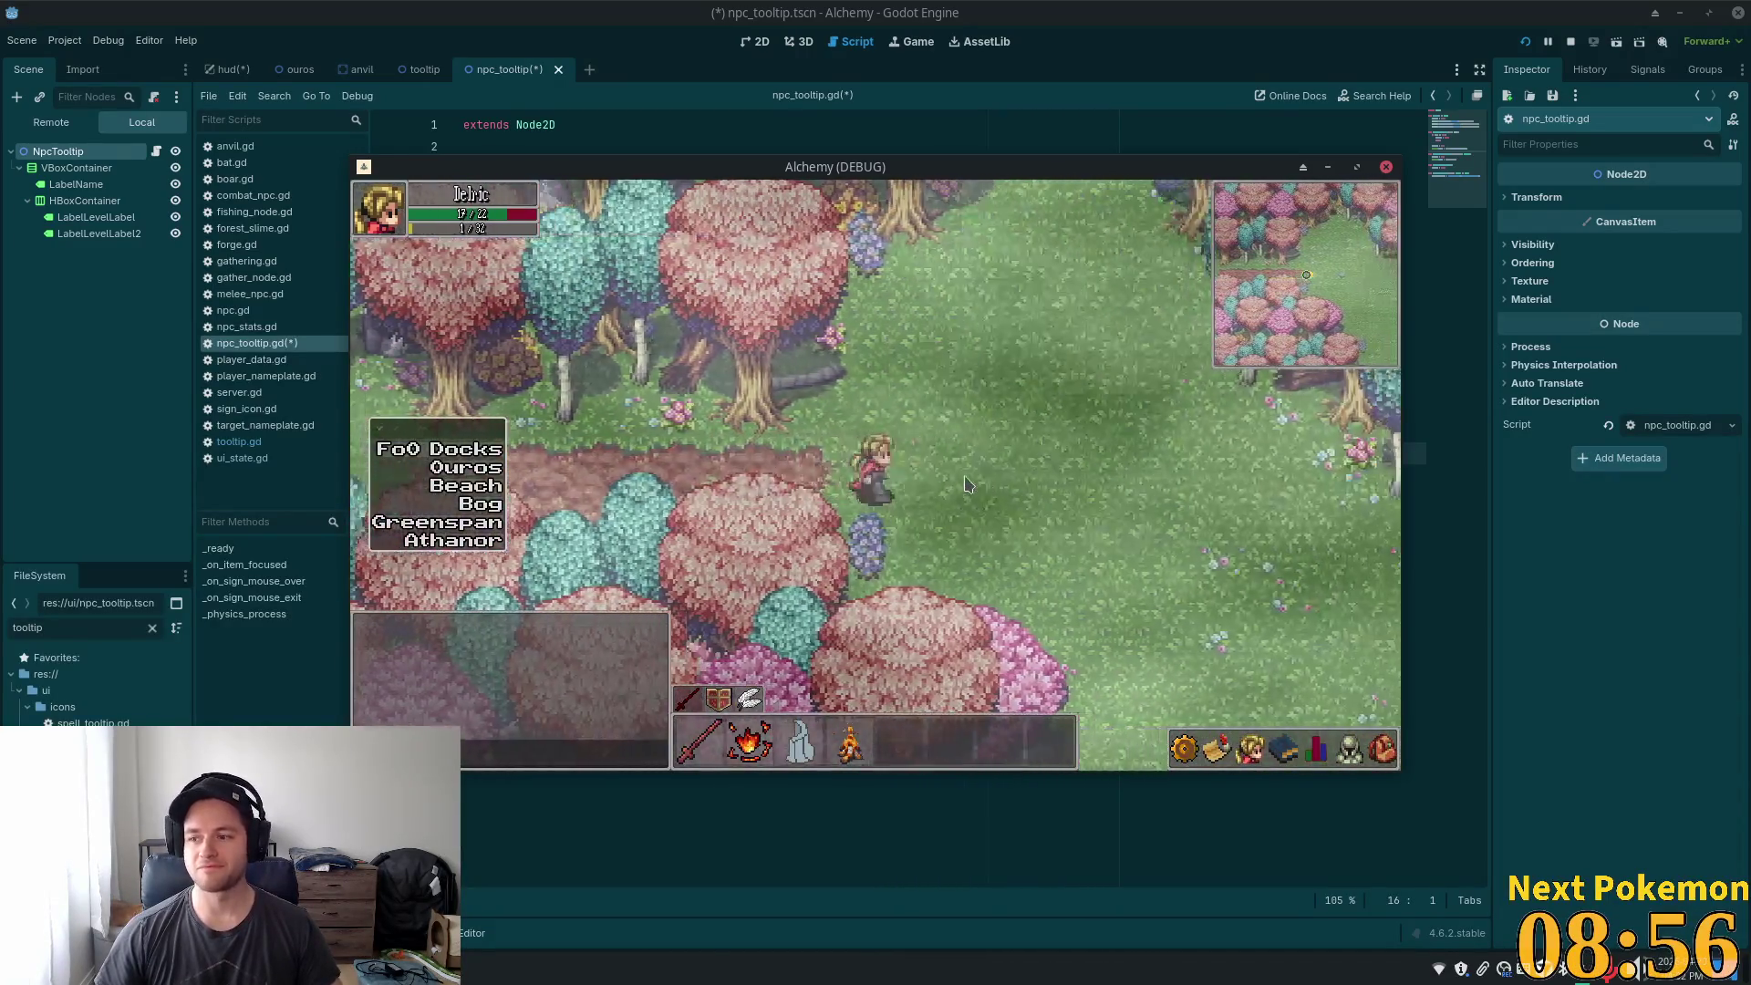
key(d)
key(s)
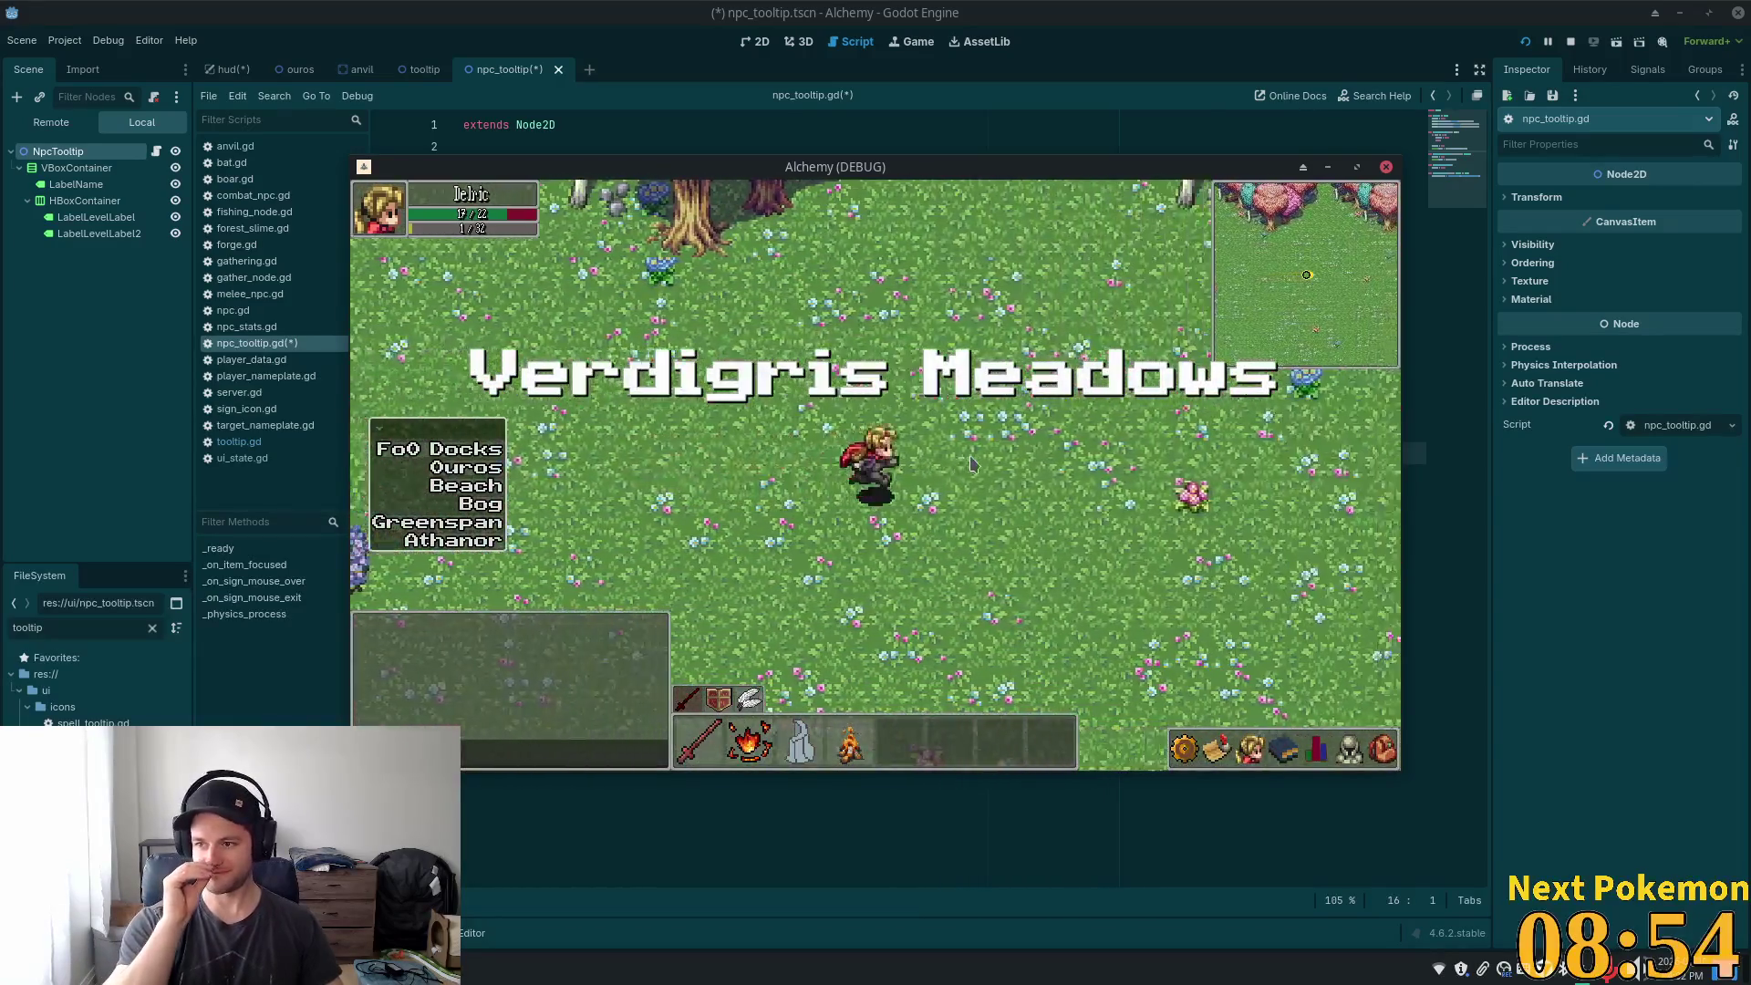
key(s)
key(d)
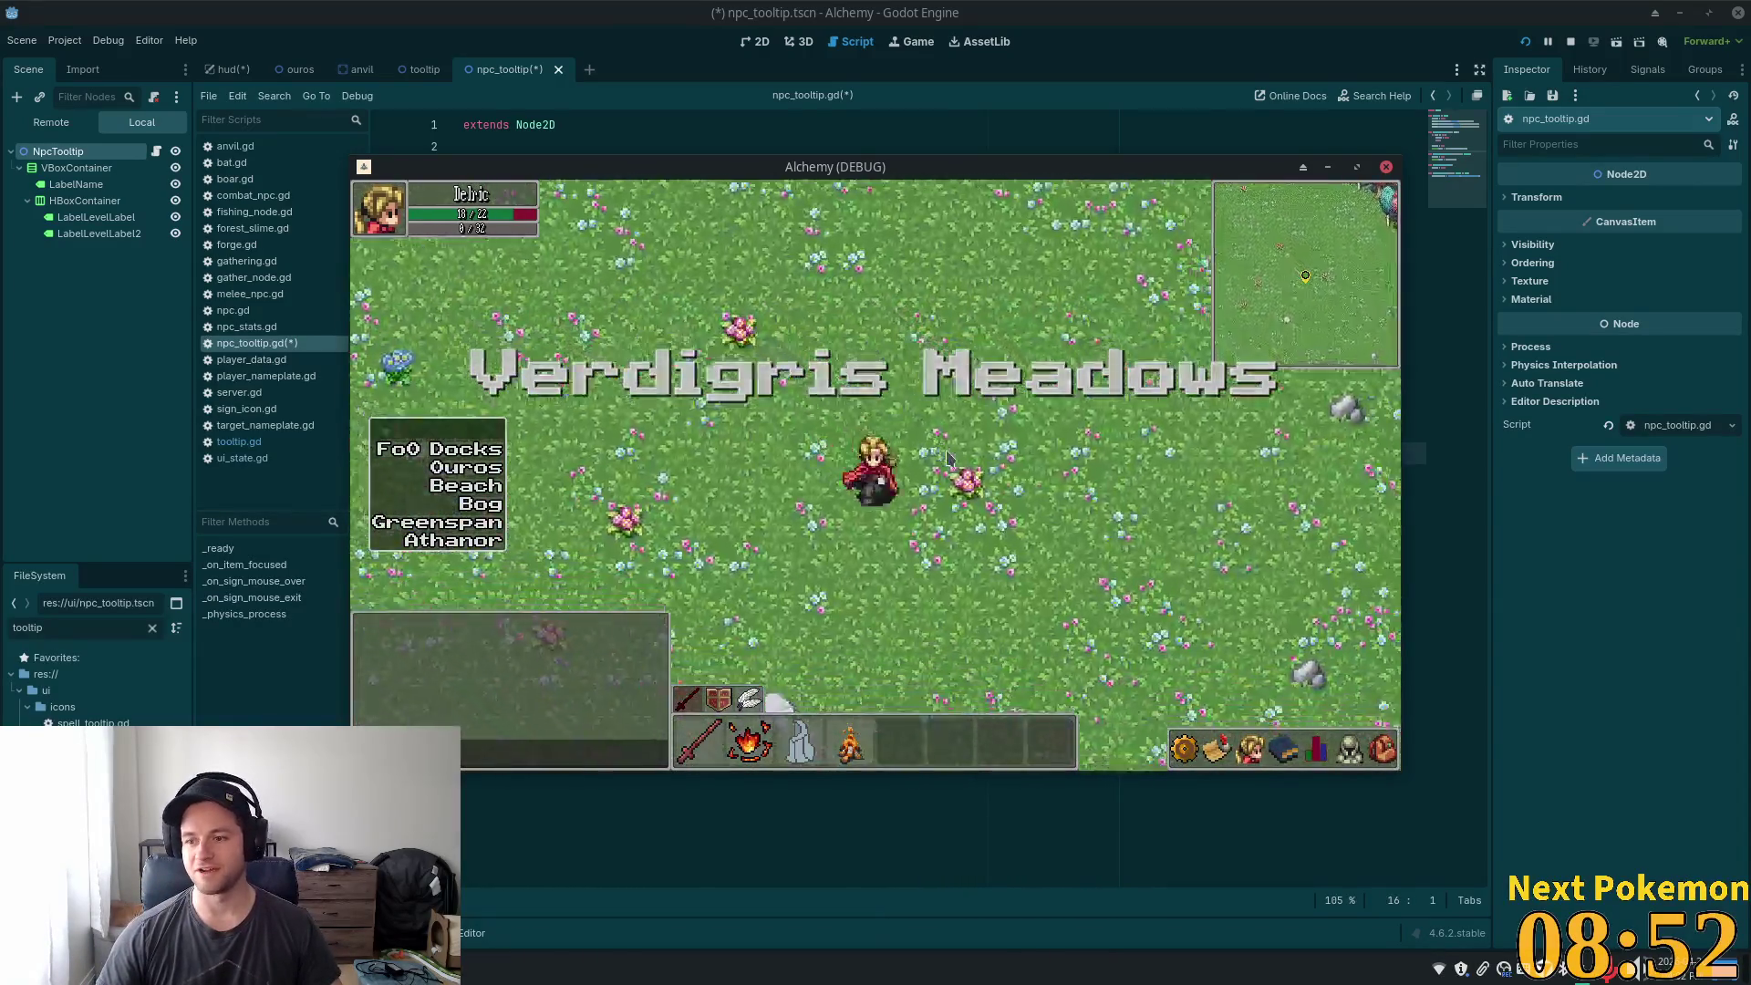
key(s)
key(d)
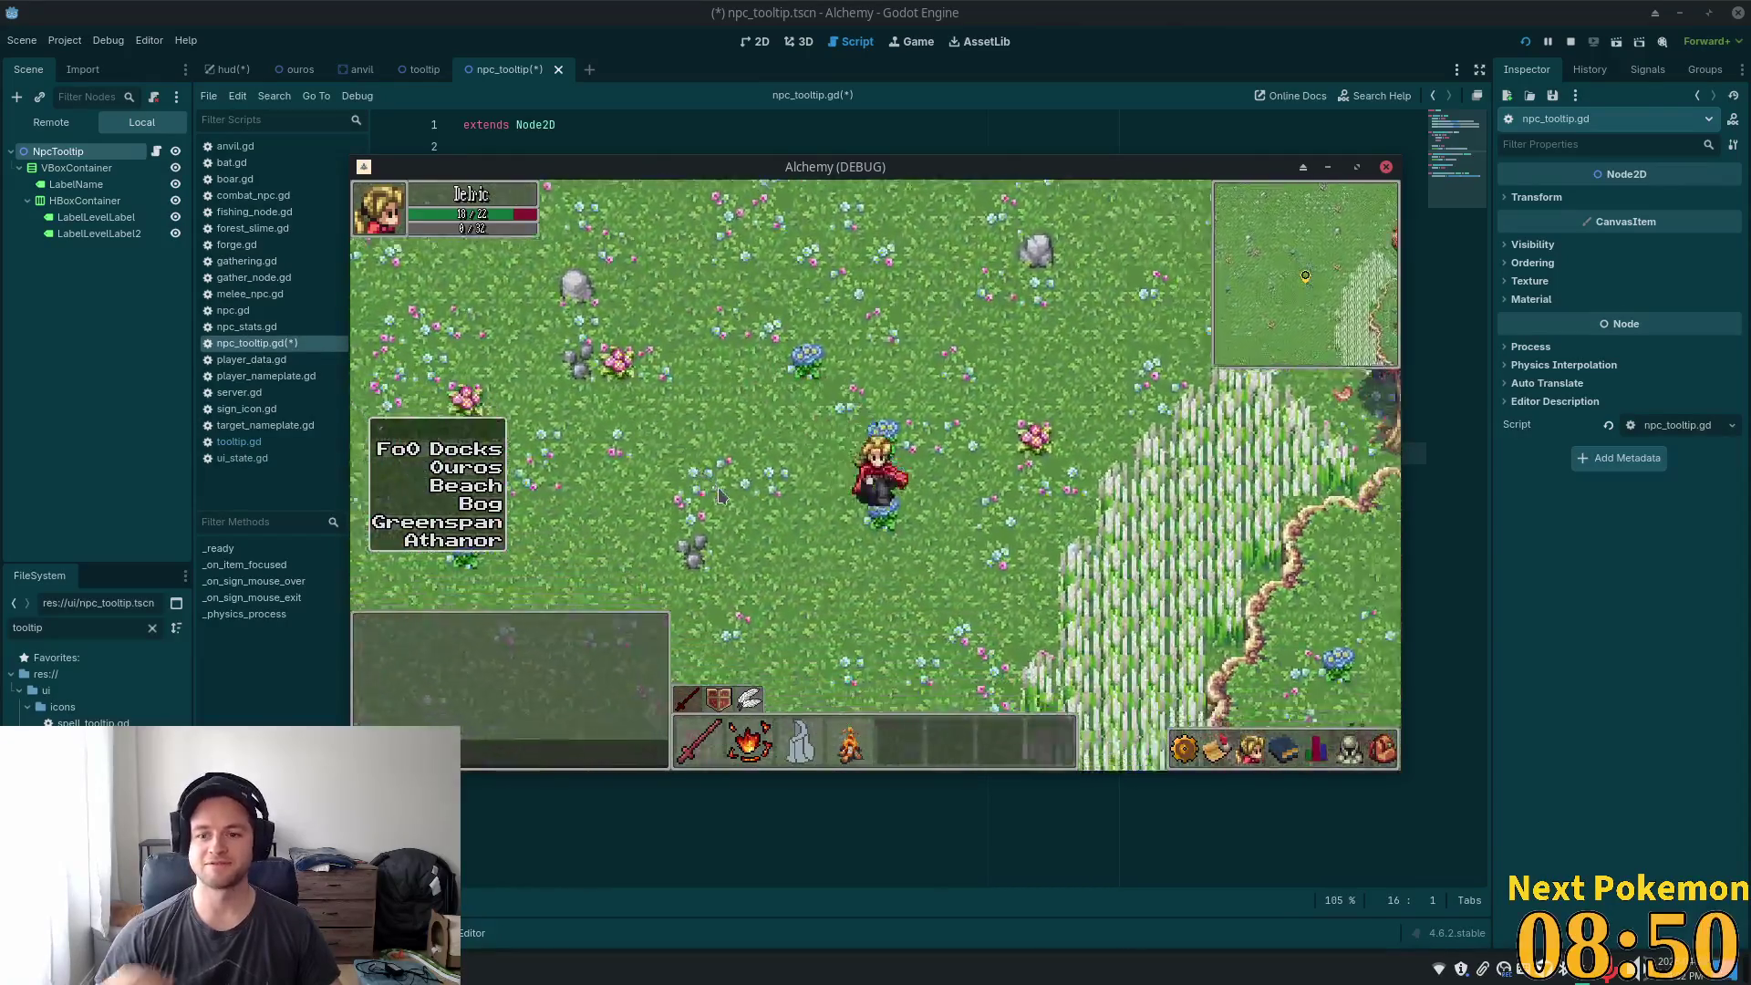
key(s)
key(d)
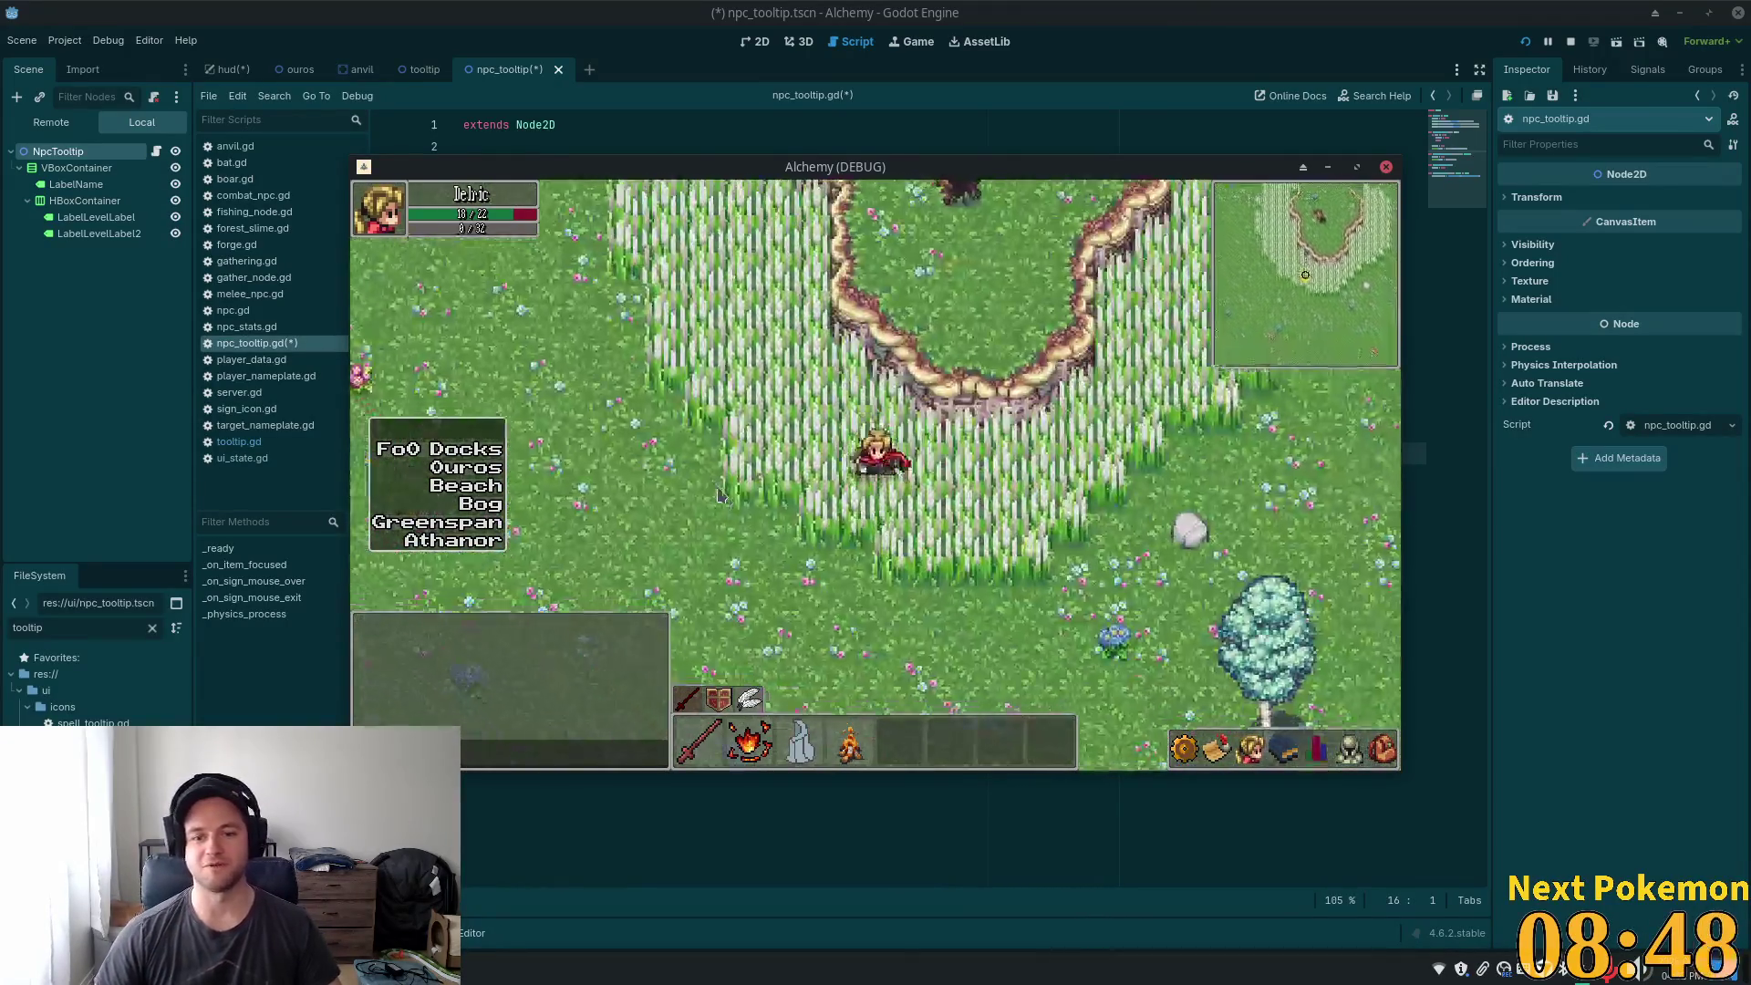
key(s)
key(d)
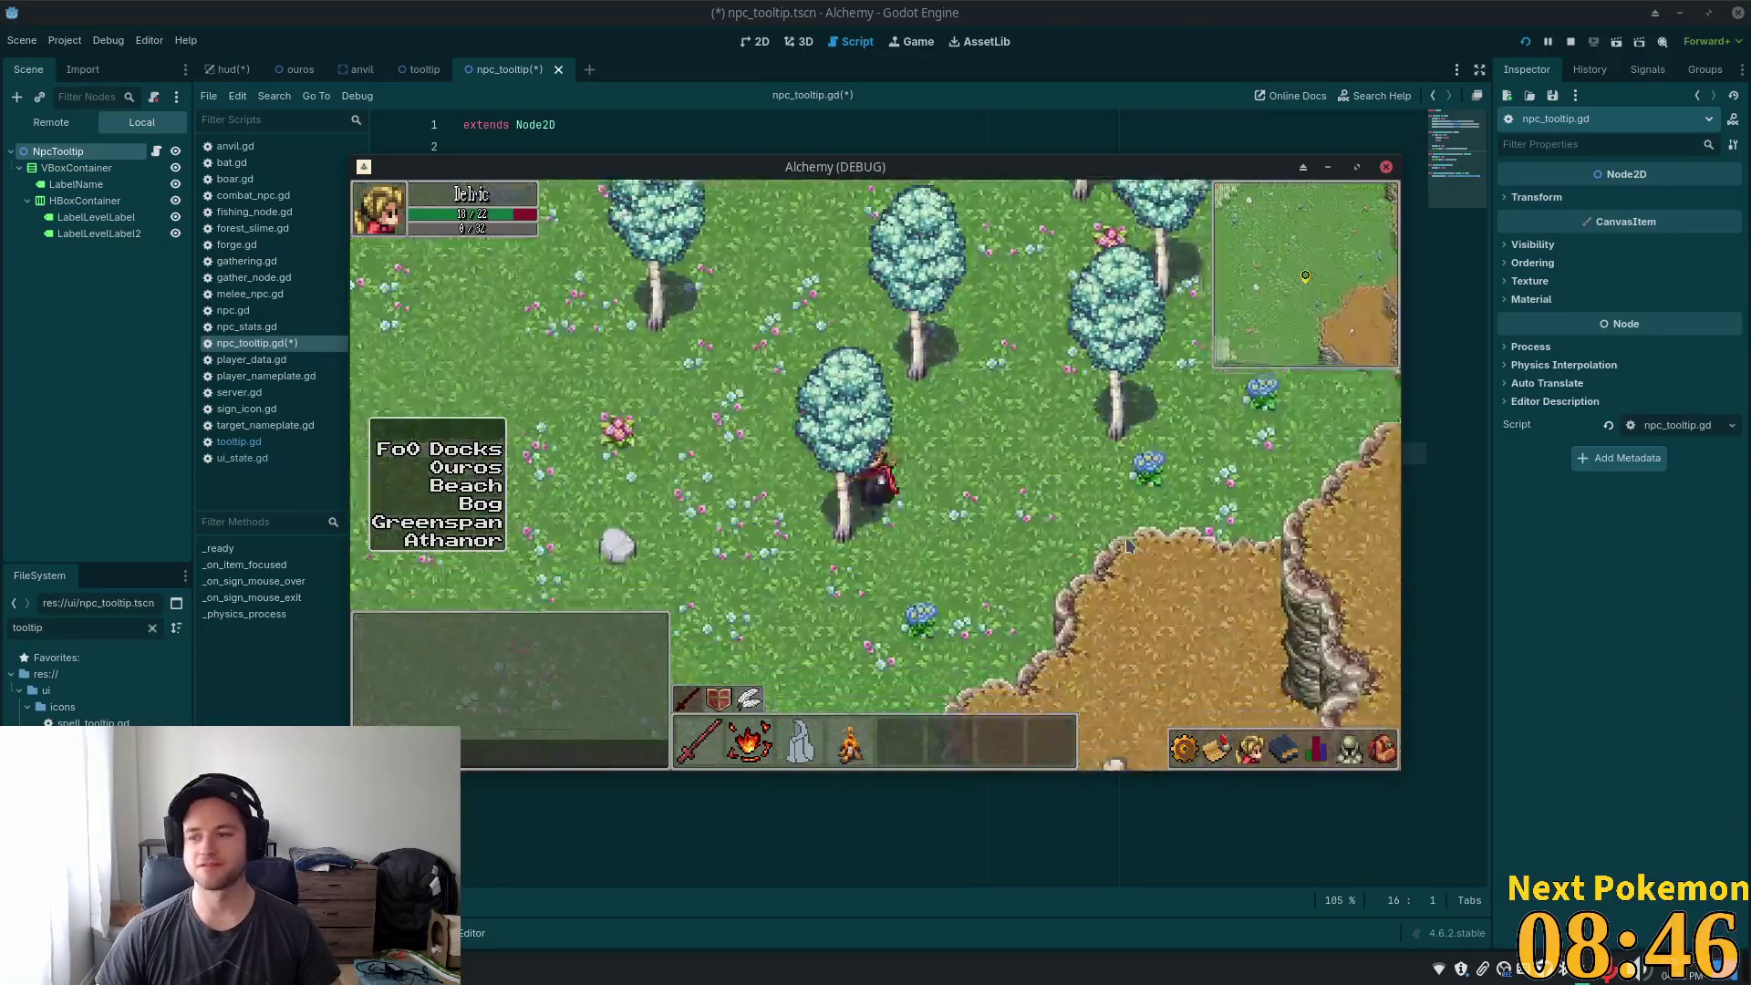
key(s)
key(a)
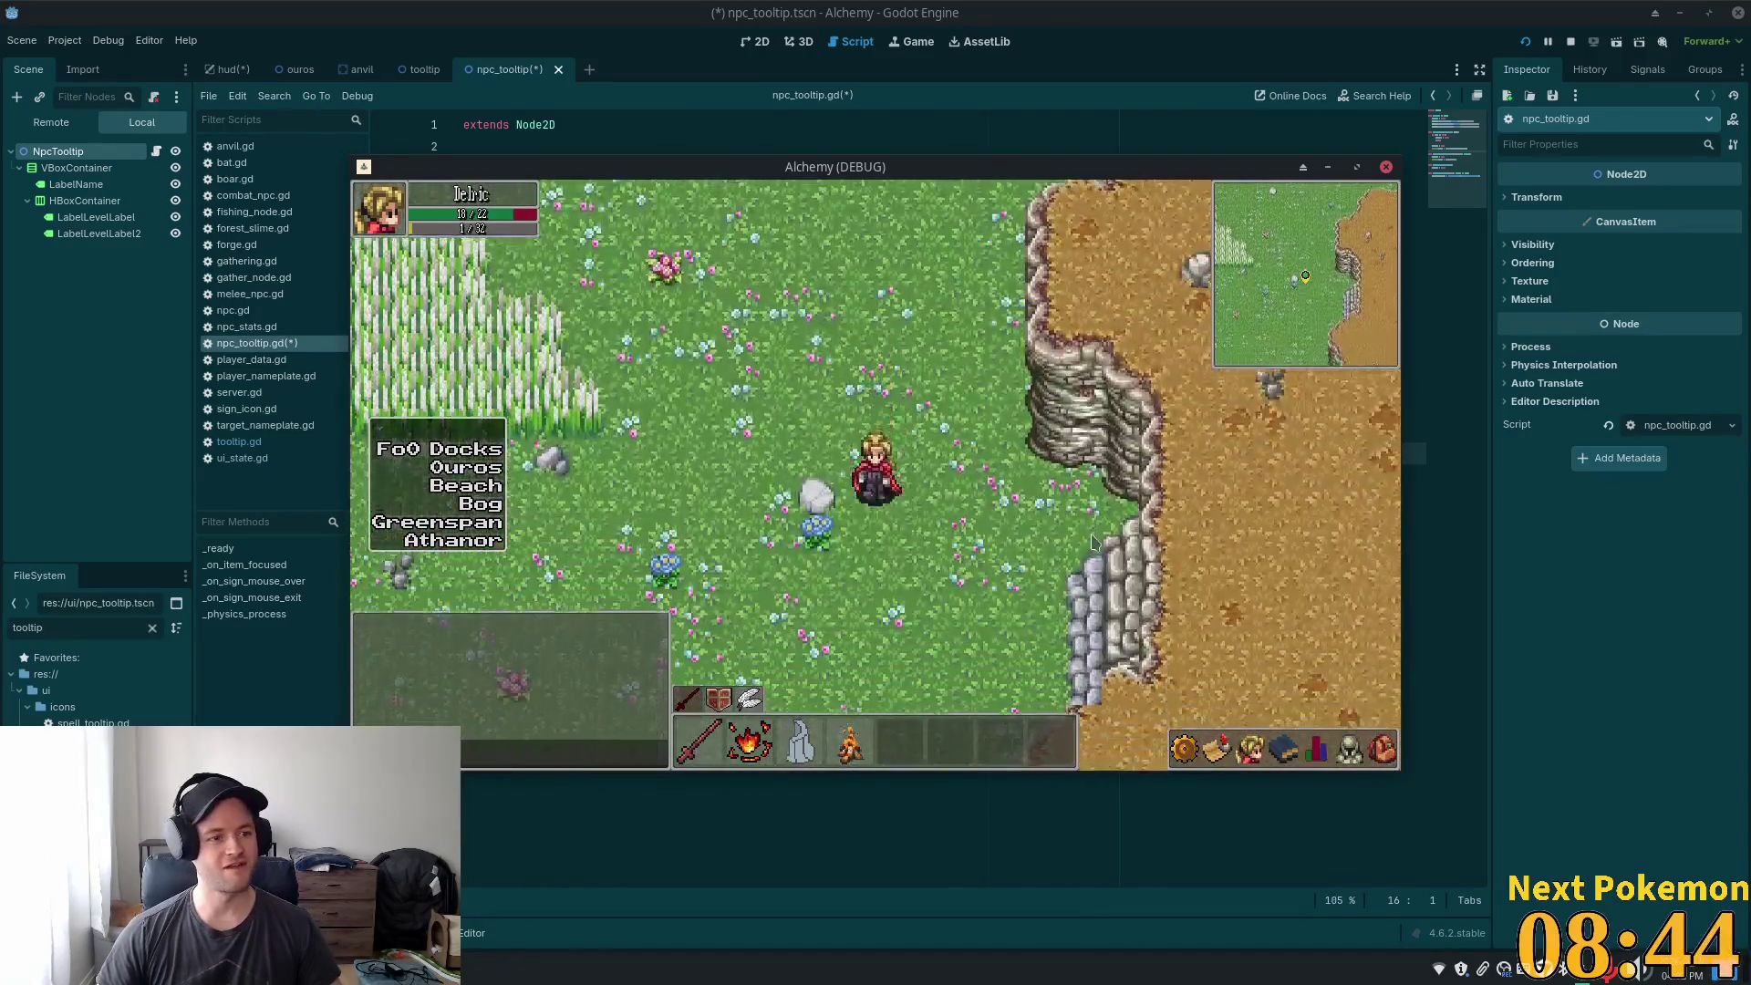
- Walk through Ouros Highlands north-east toward the autumn trees
key(w)
key(d)
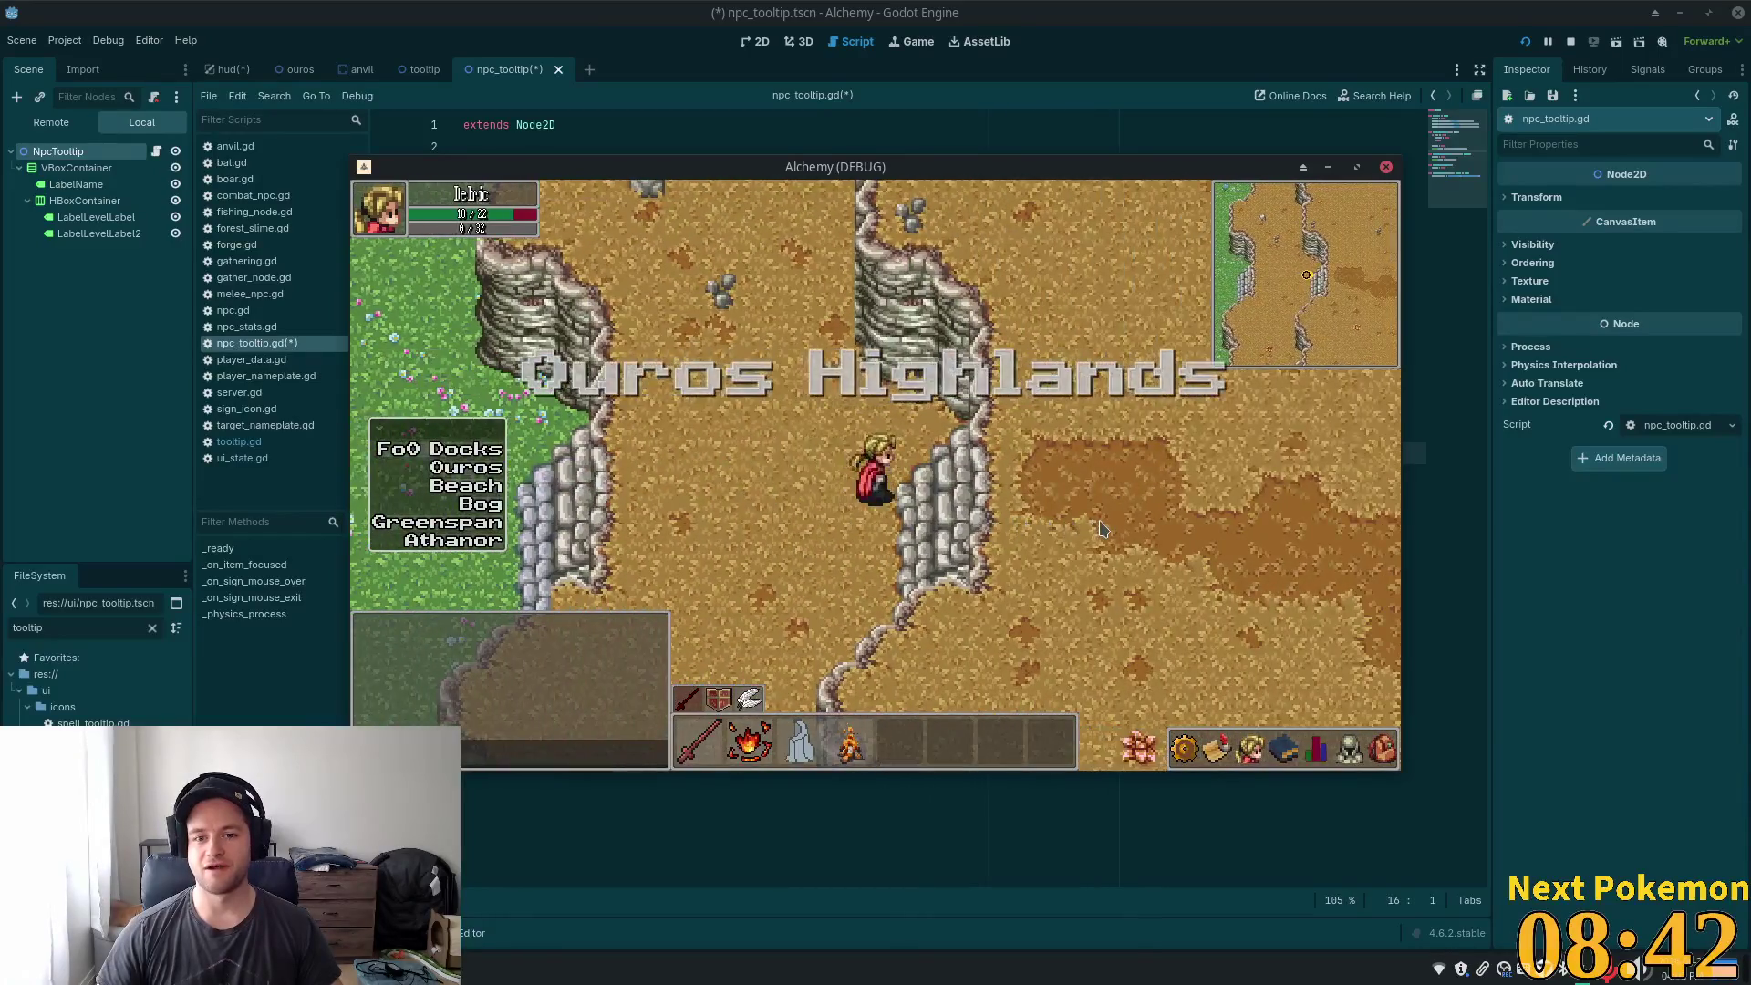
key(d)
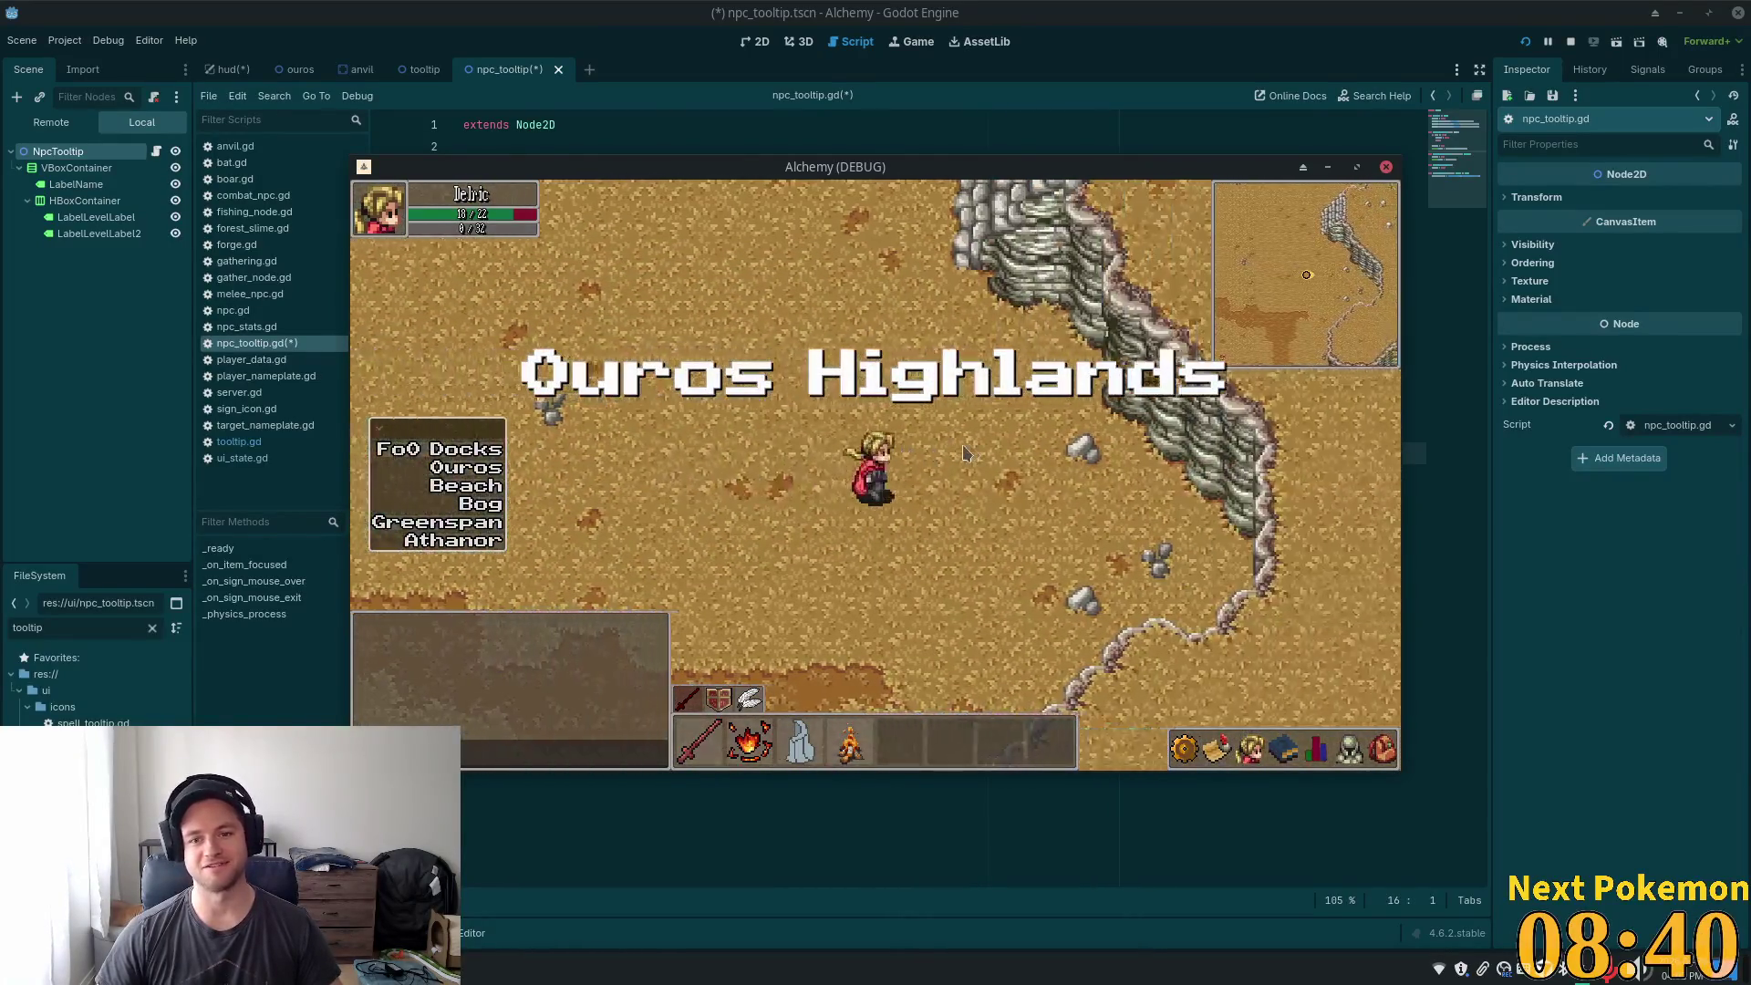
key(w)
key(a)
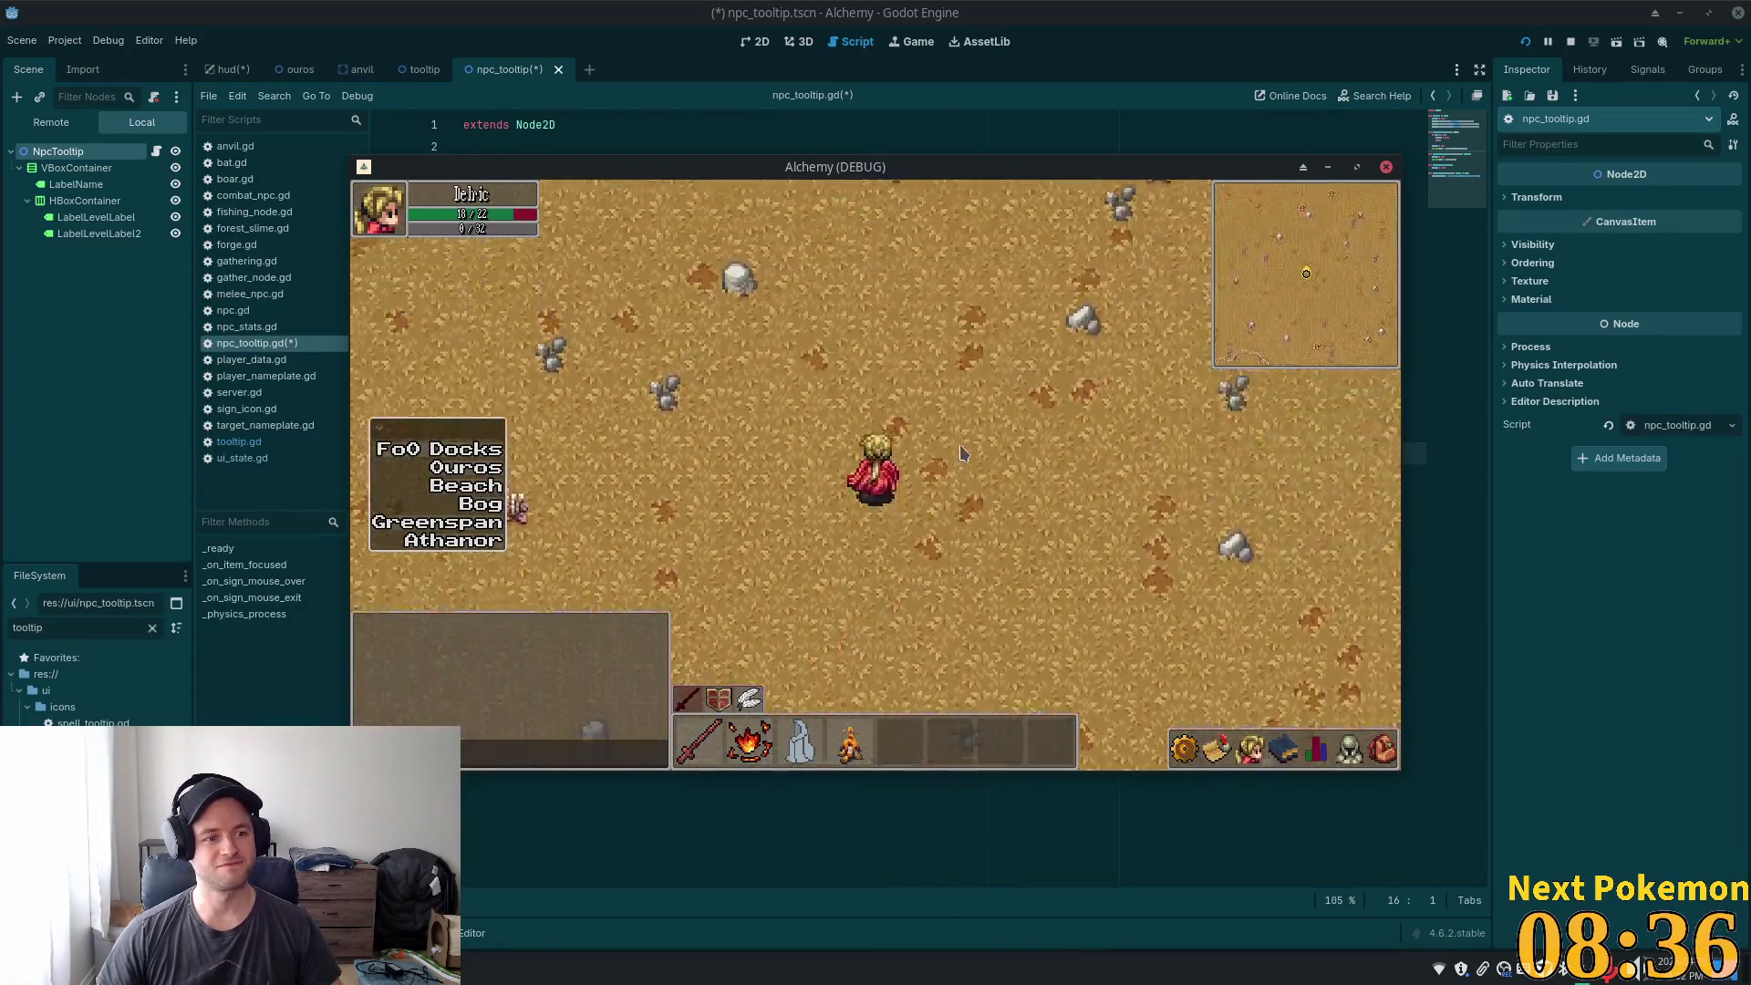
key(w)
key(d)
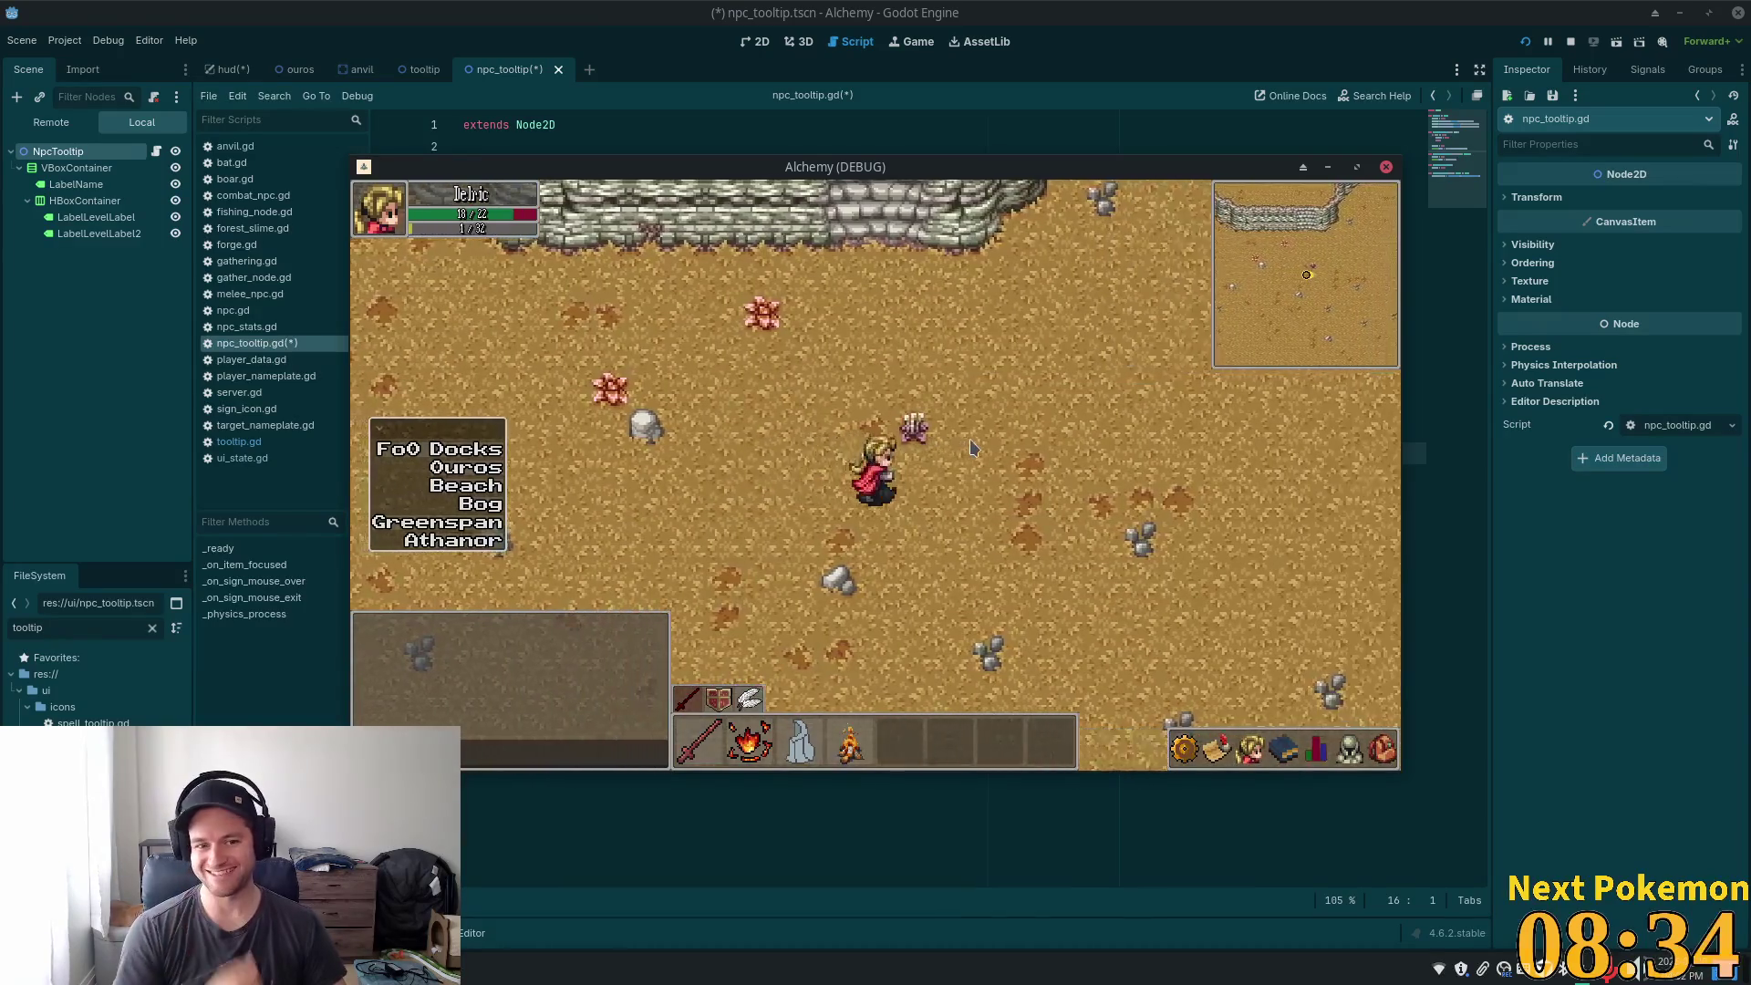
key(w)
key(d)
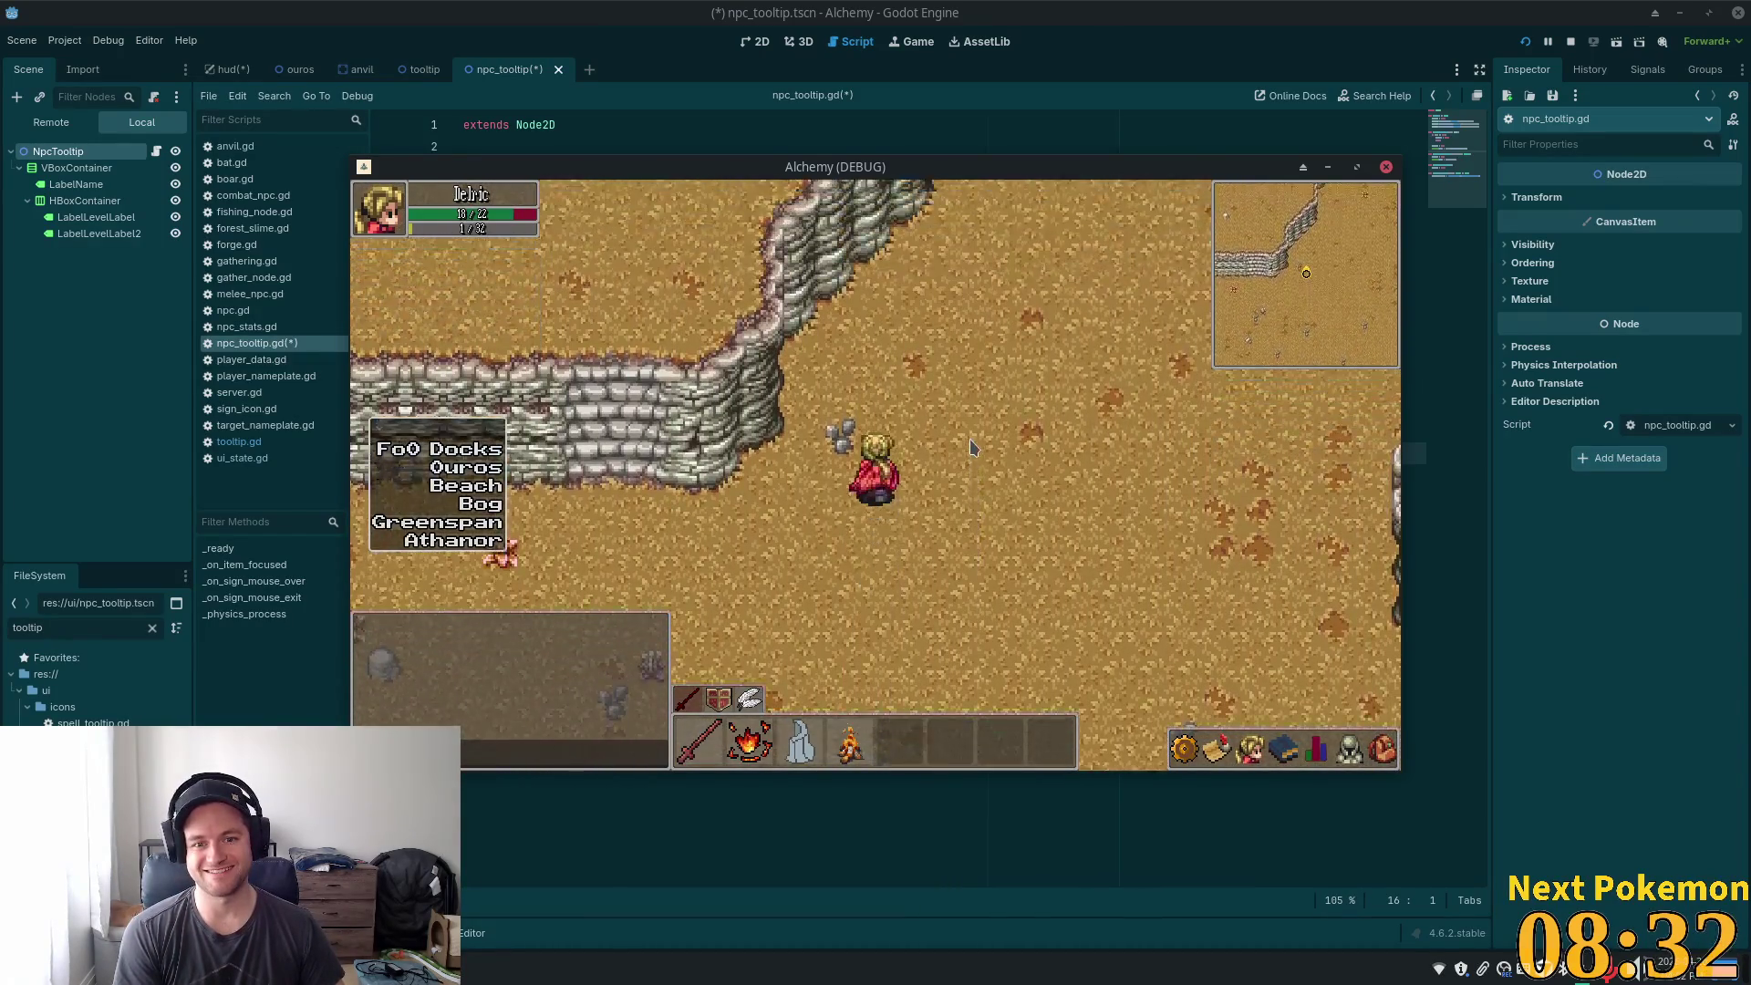
key(d)
key(w)
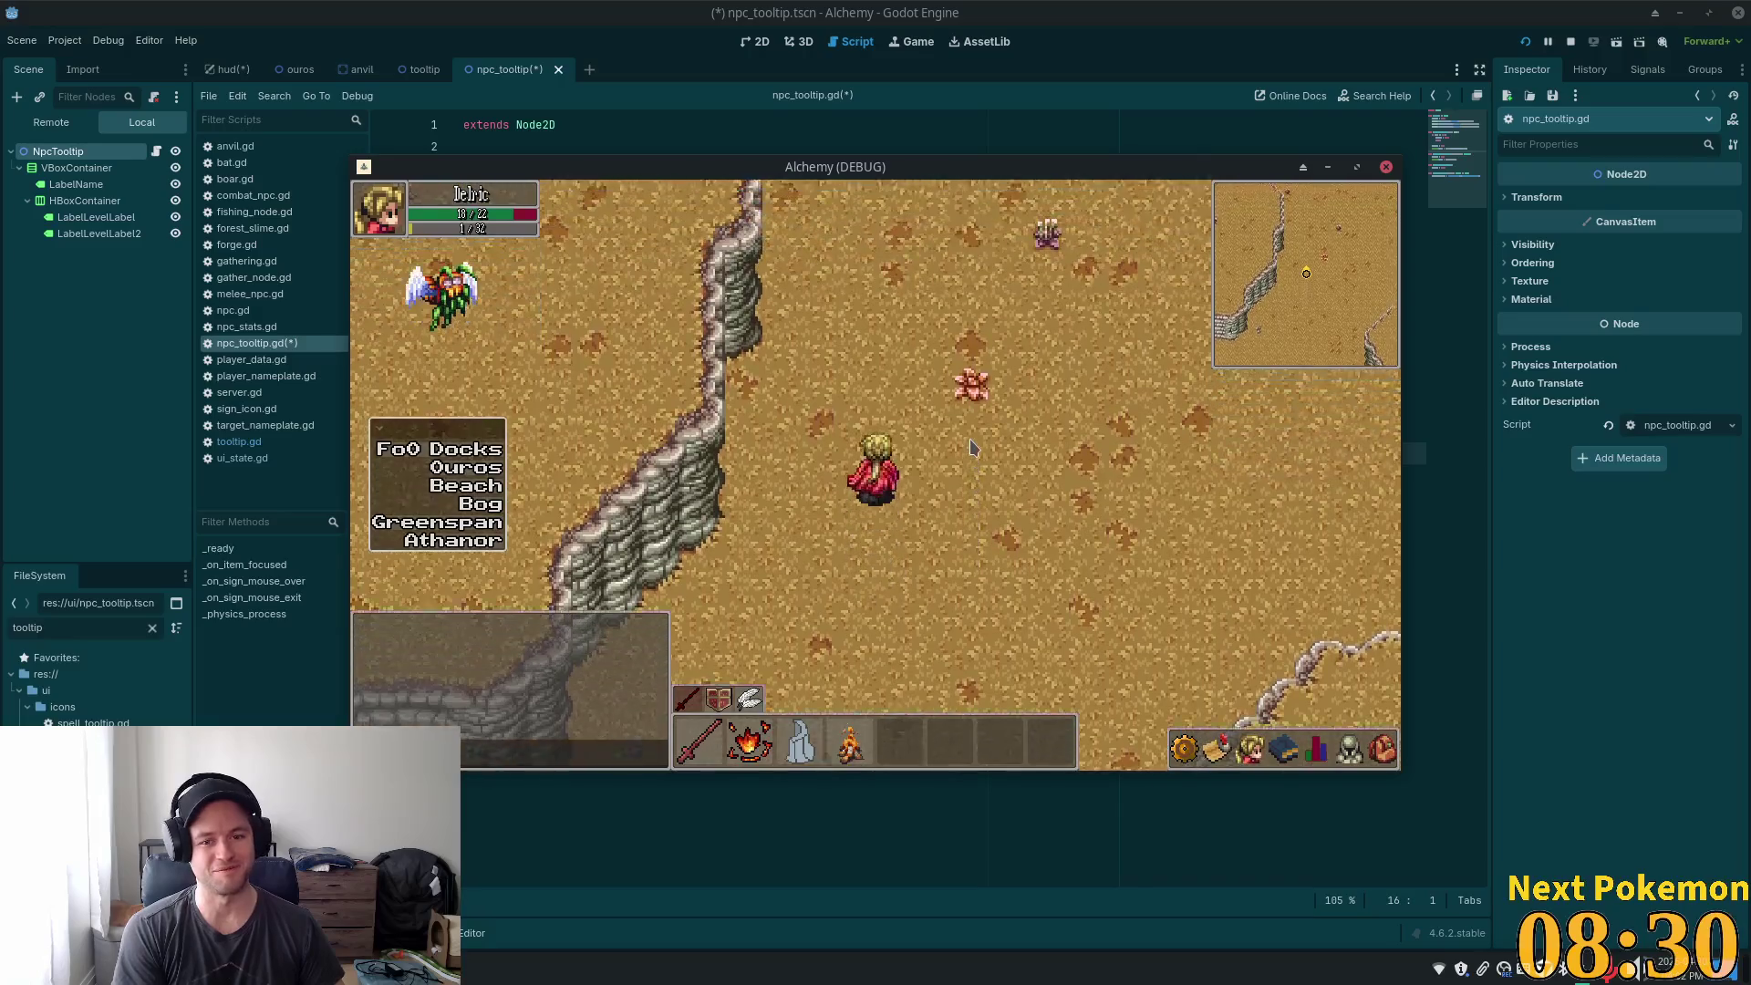
key(w)
key(w)
key(w)
key(d)
key(d)
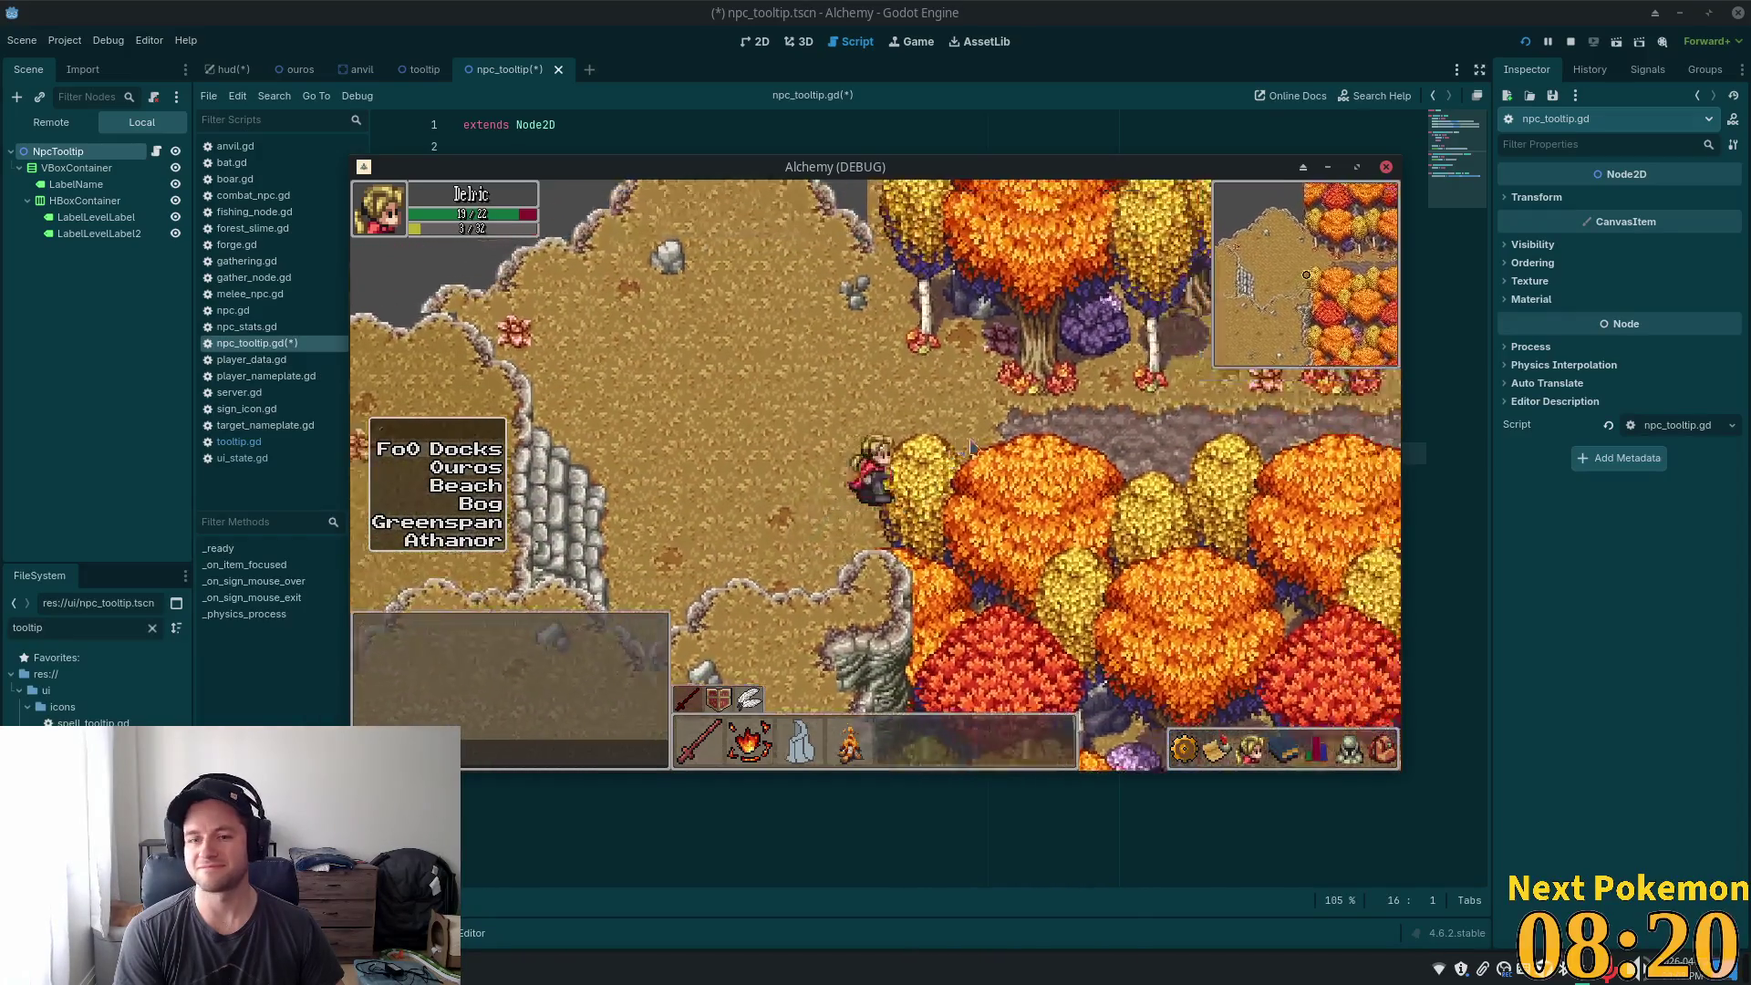
- Walk through Etheros Forest to a clearing, then stop the running game with F8
key(d)
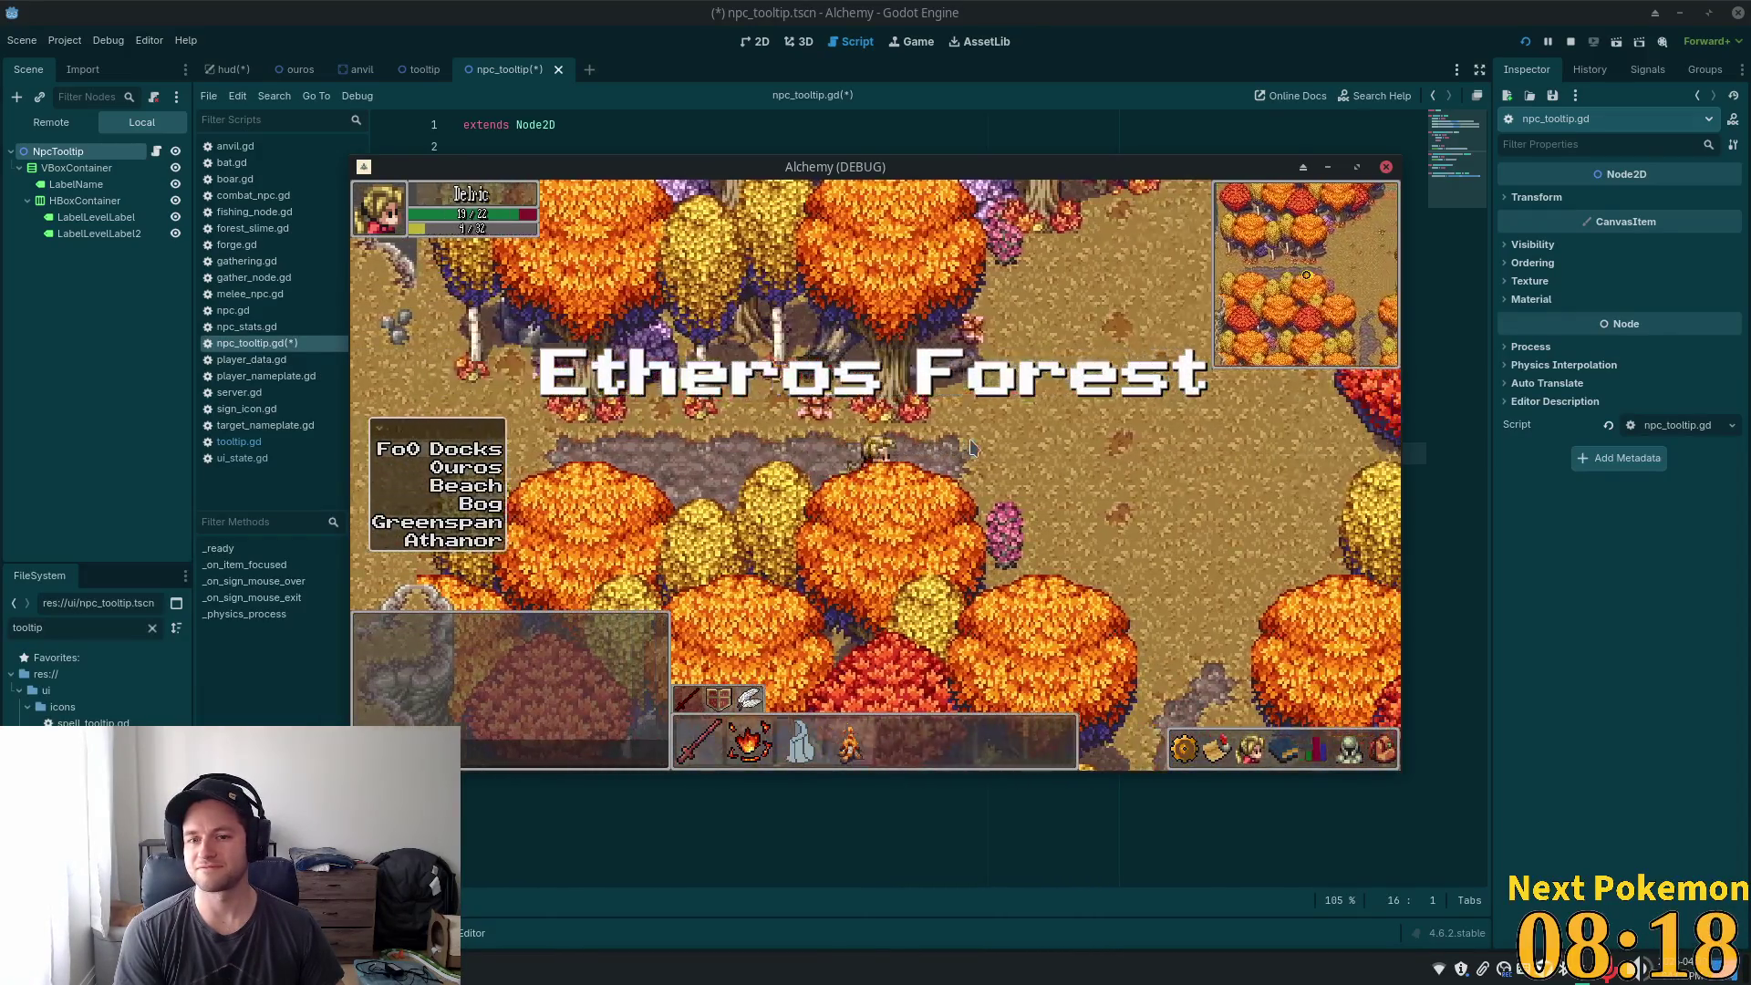
key(d)
key(d)
key(w)
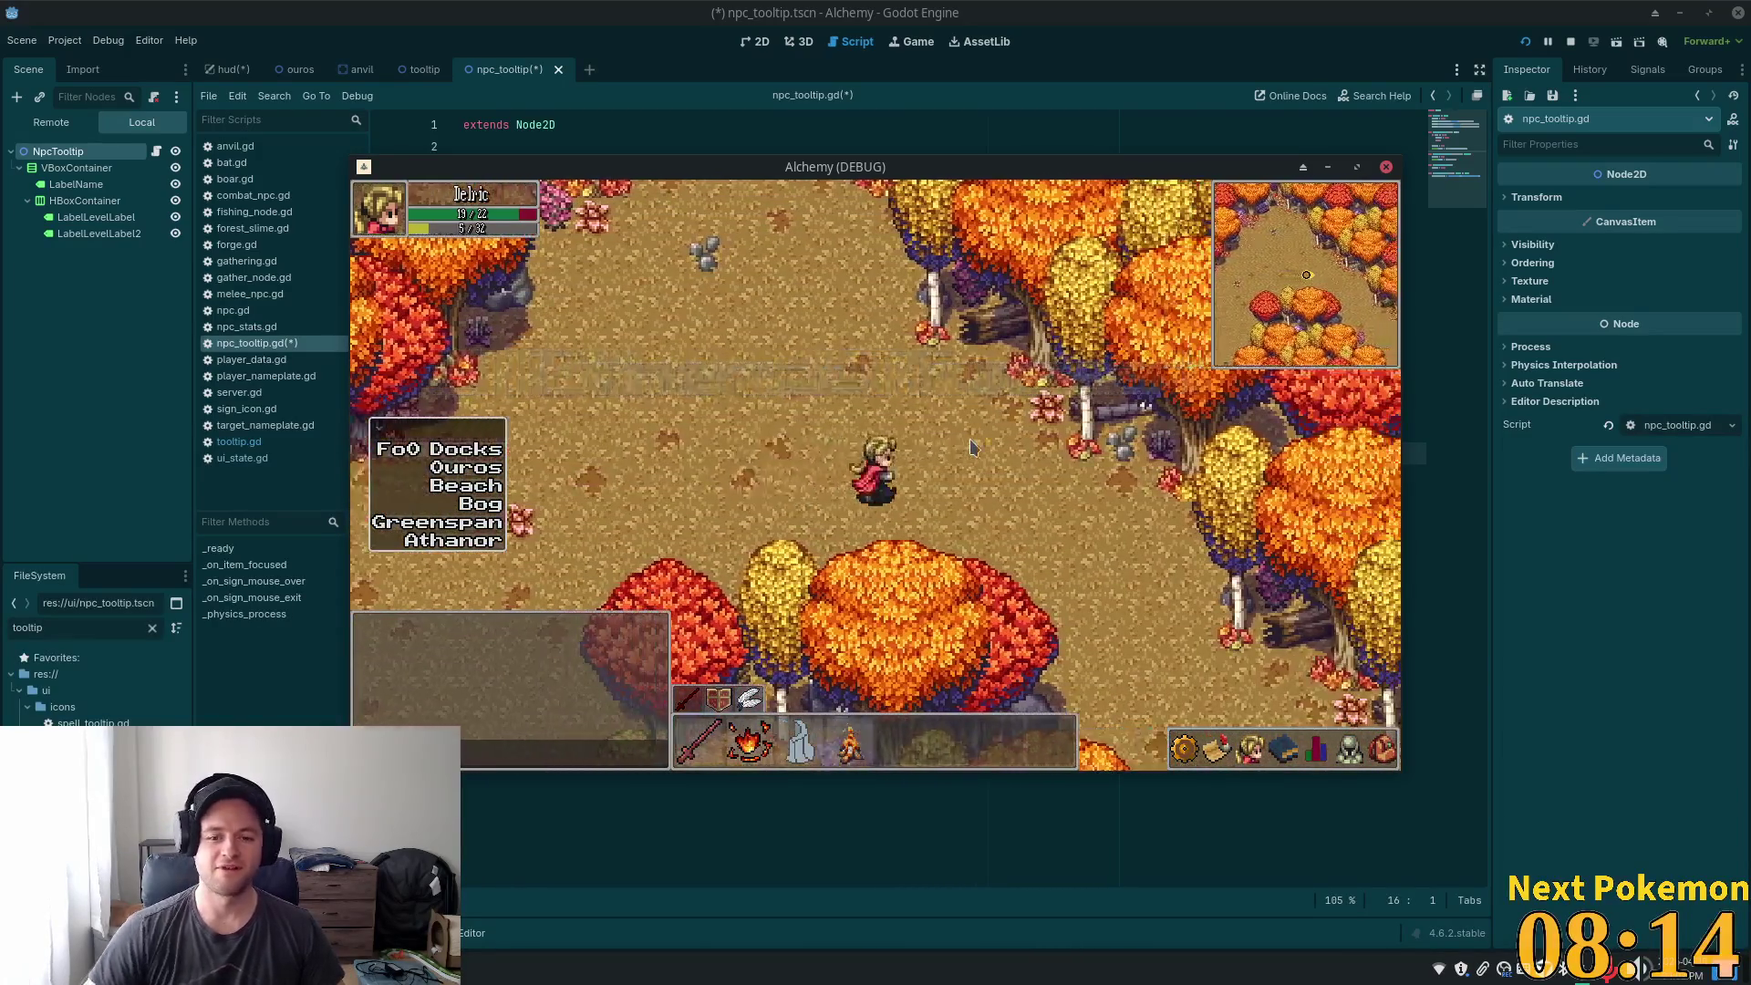
key(d)
key(w)
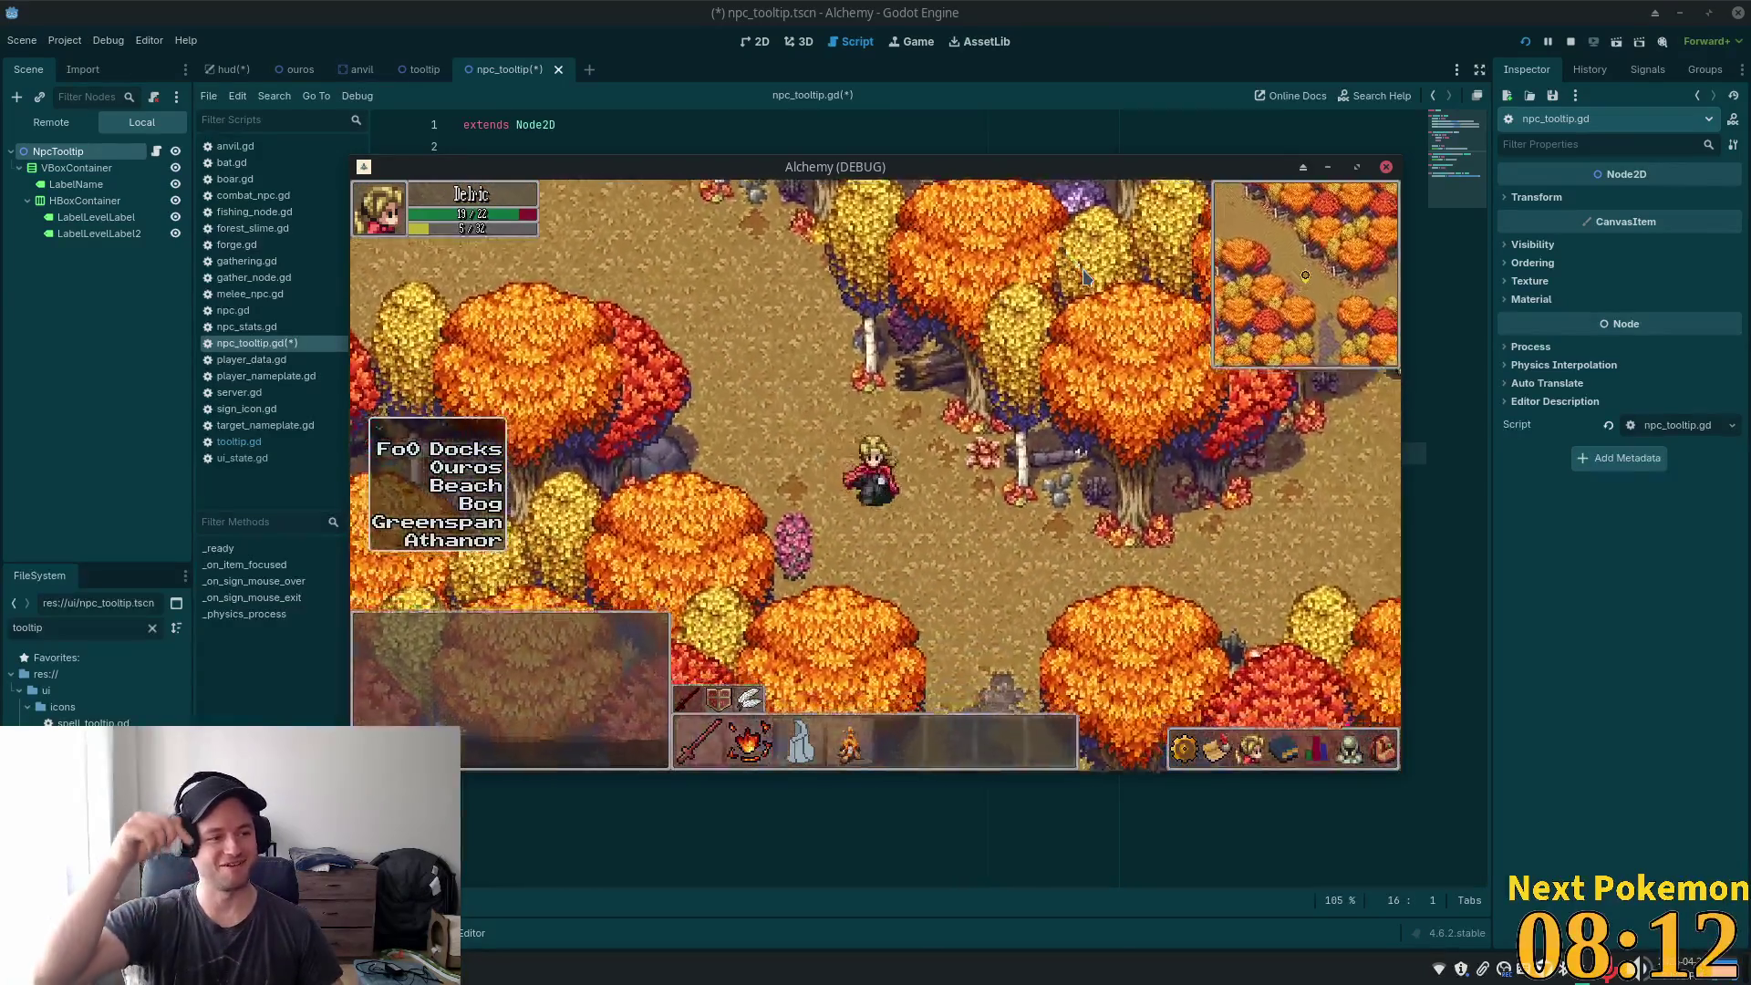
key(s)
click(1079, 274)
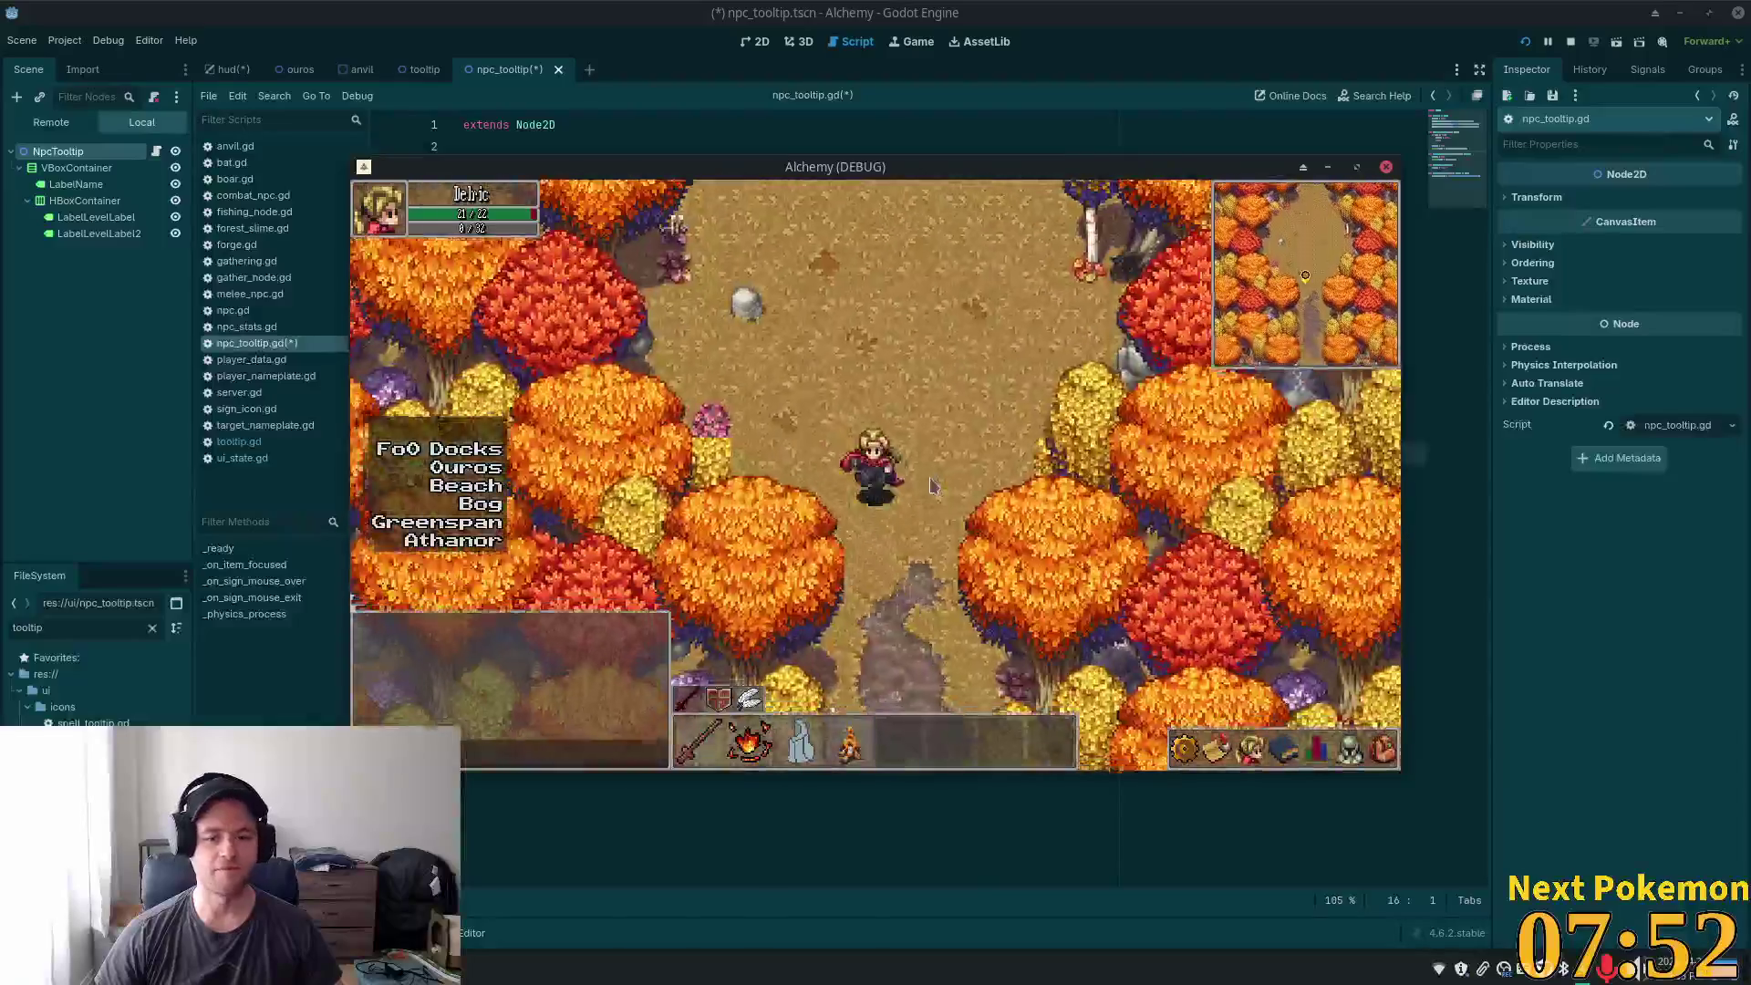
key(F8)
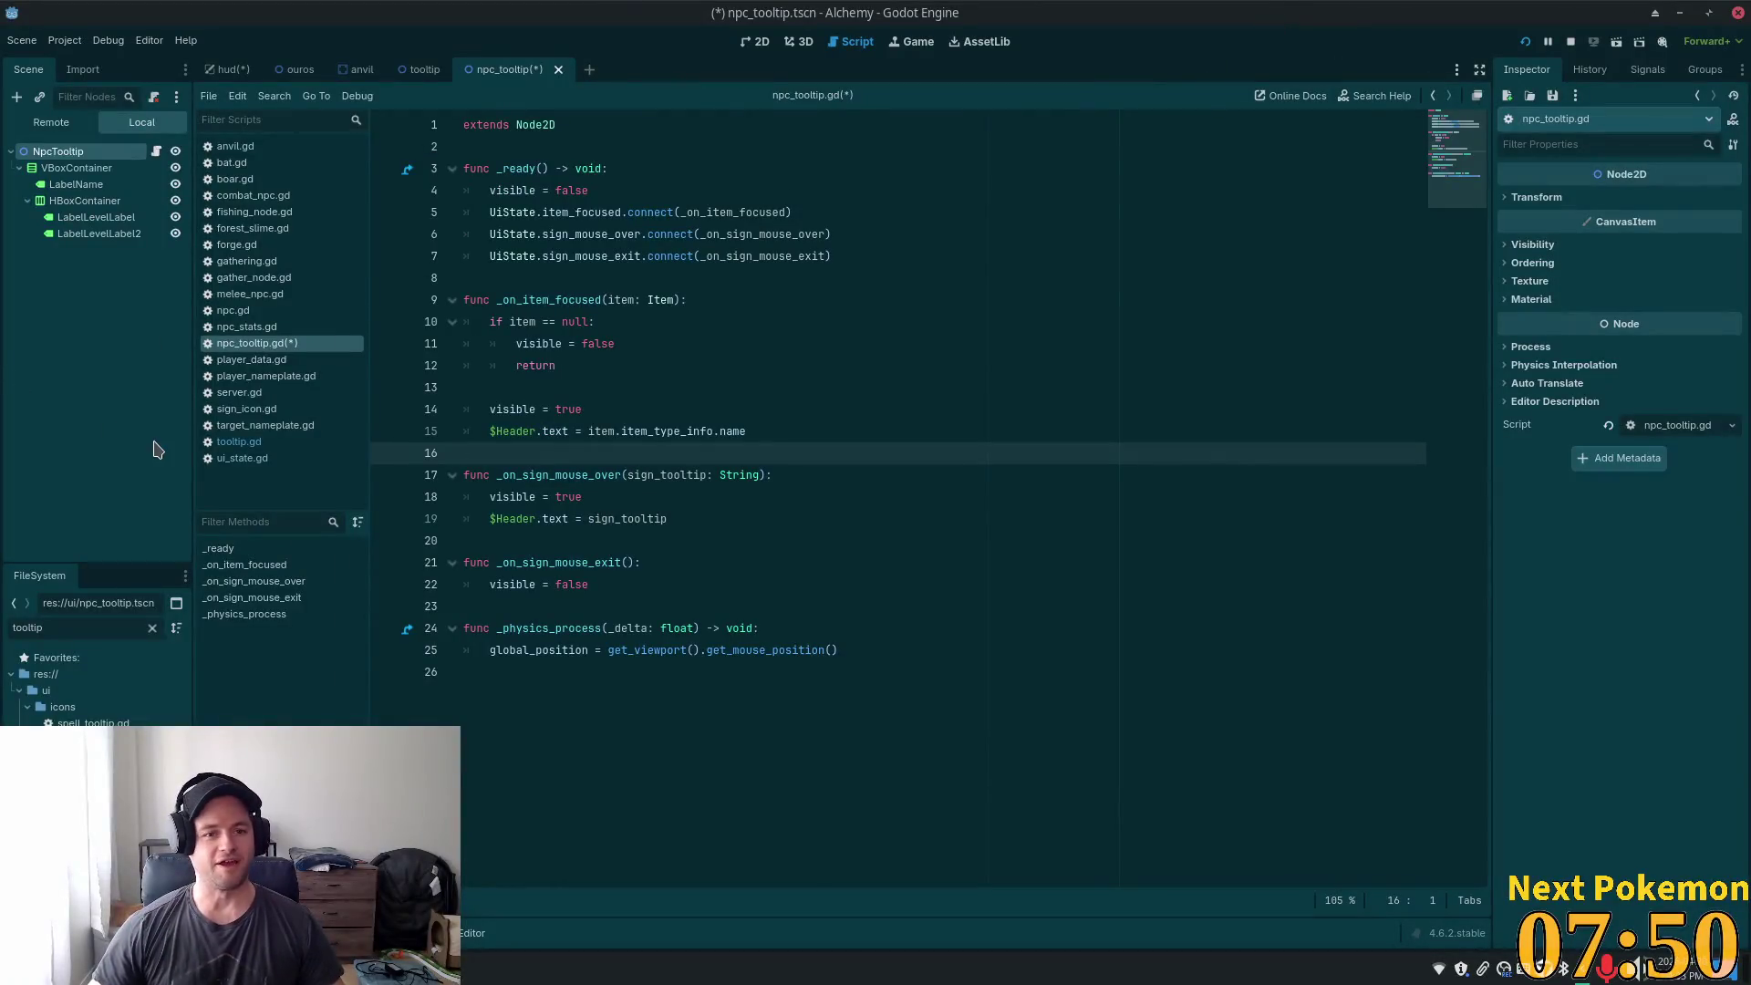
- Look over npc_tooltip.gd's code, save it with Ctrl+S, then return to the hud.tscn scene
click(840, 324)
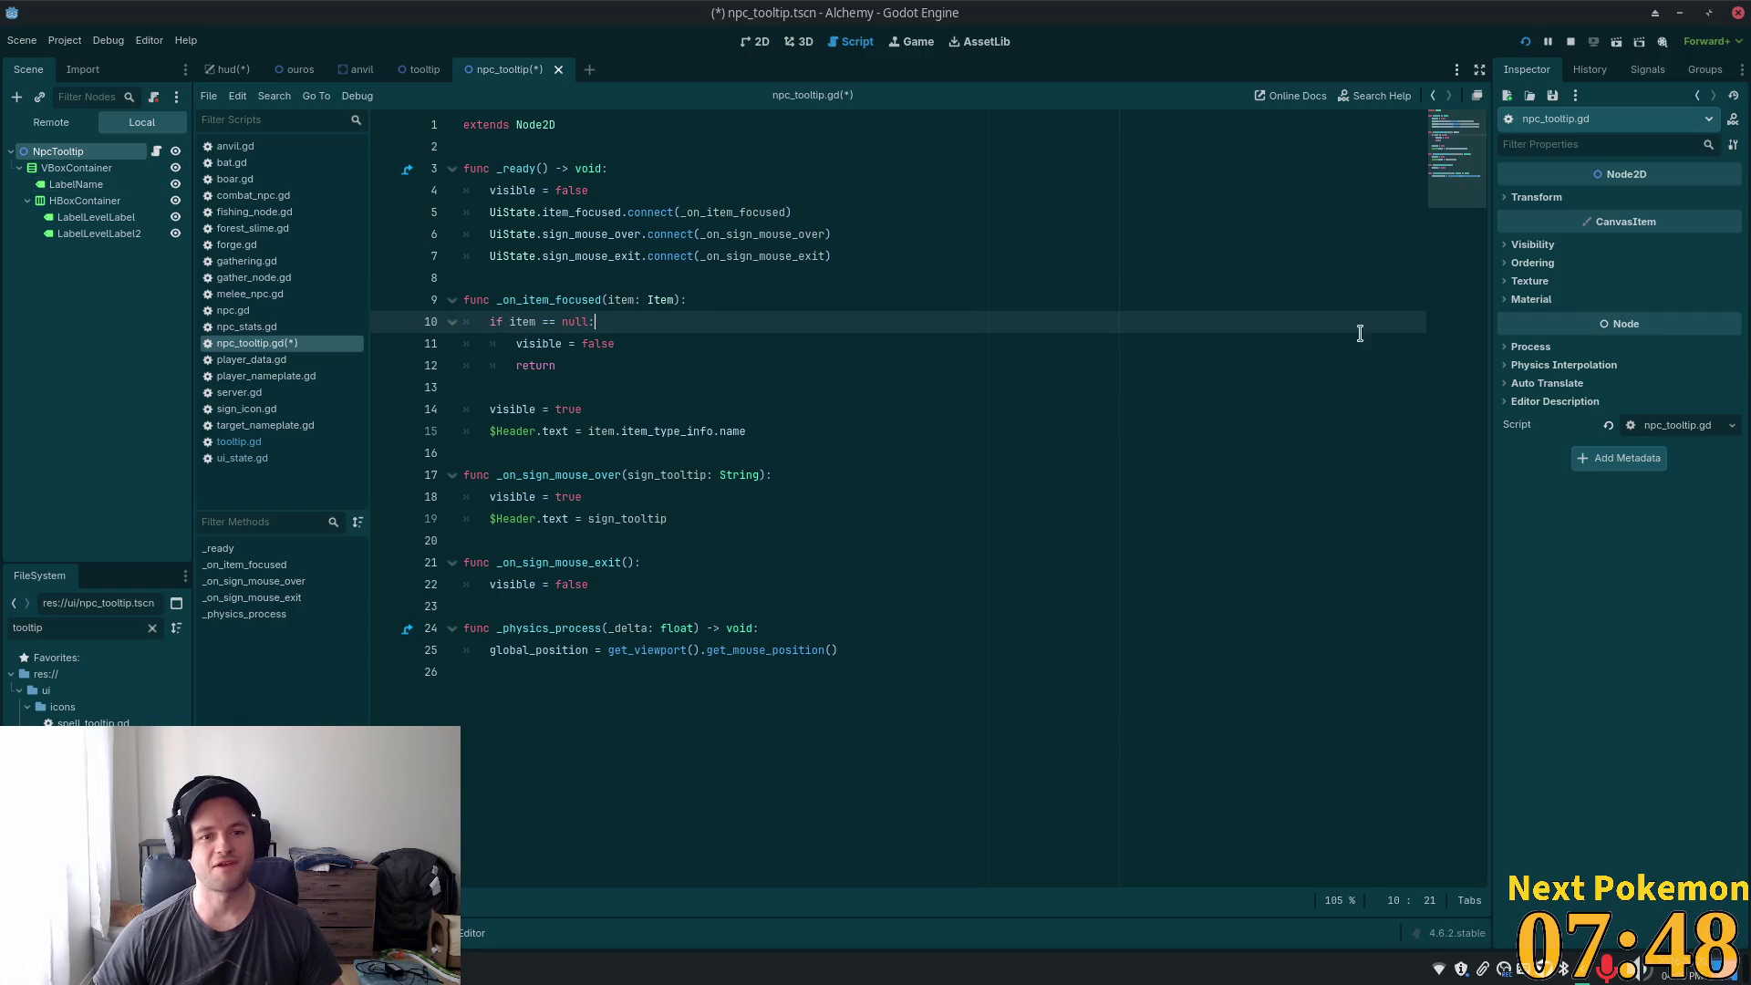
click(784, 219)
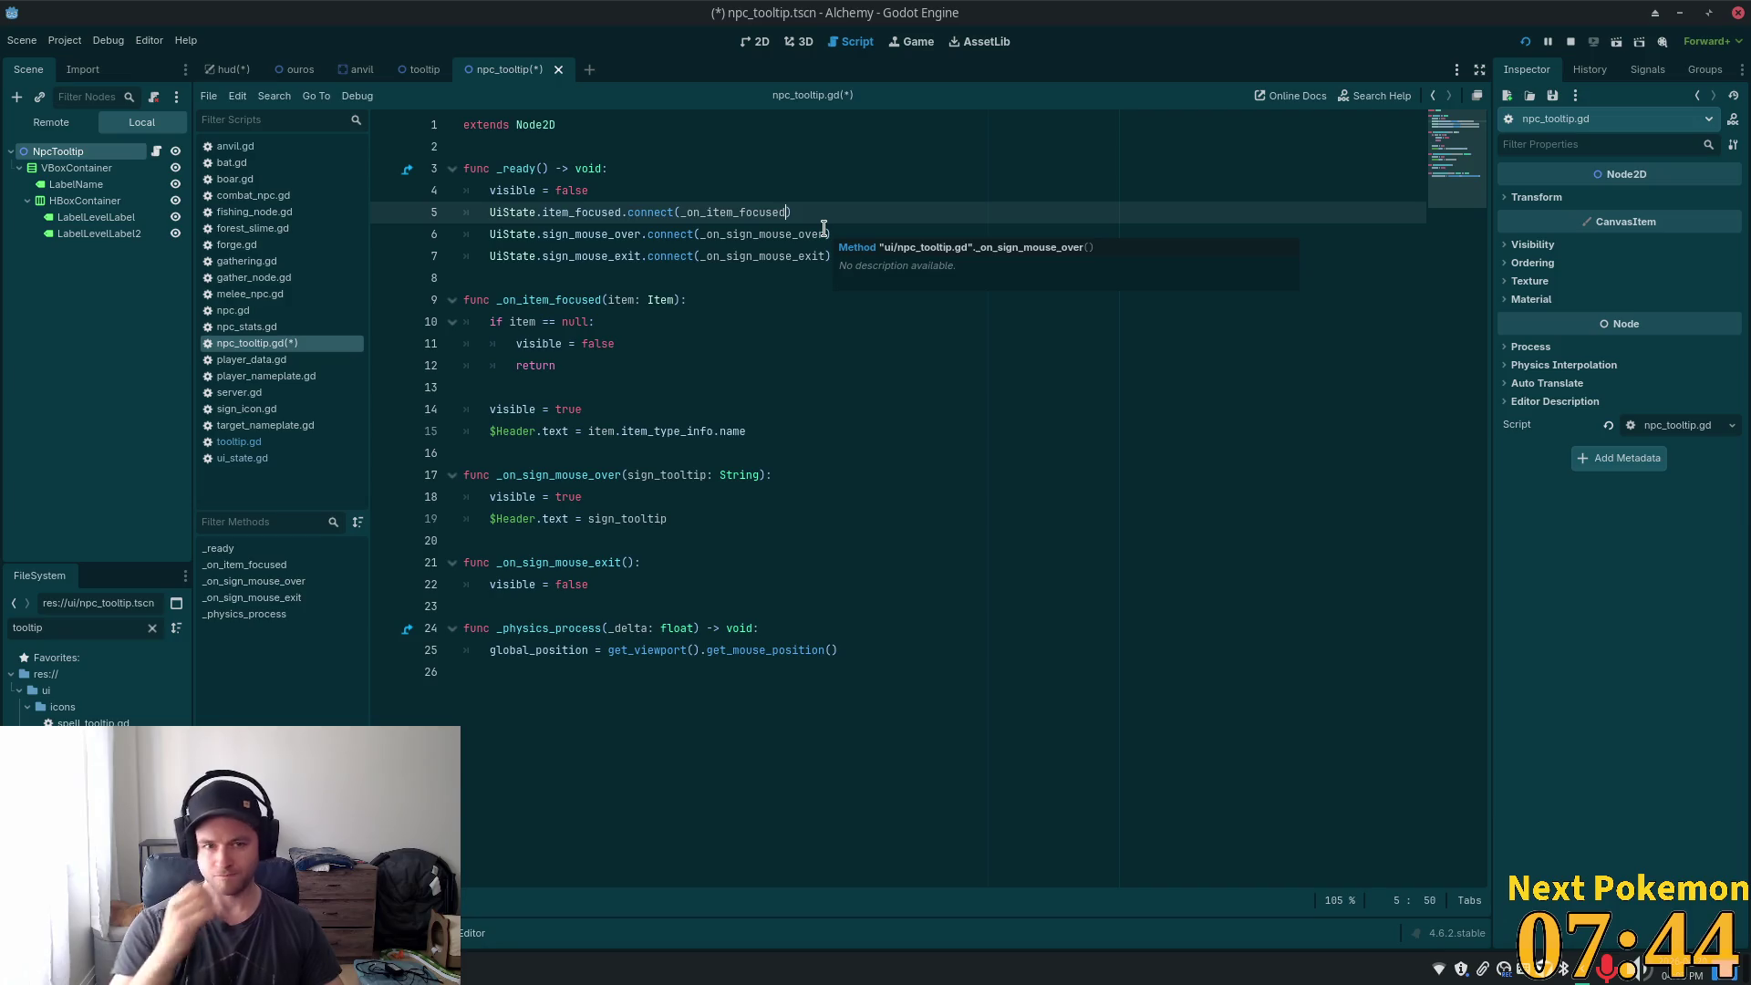
mouse_move(629, 252)
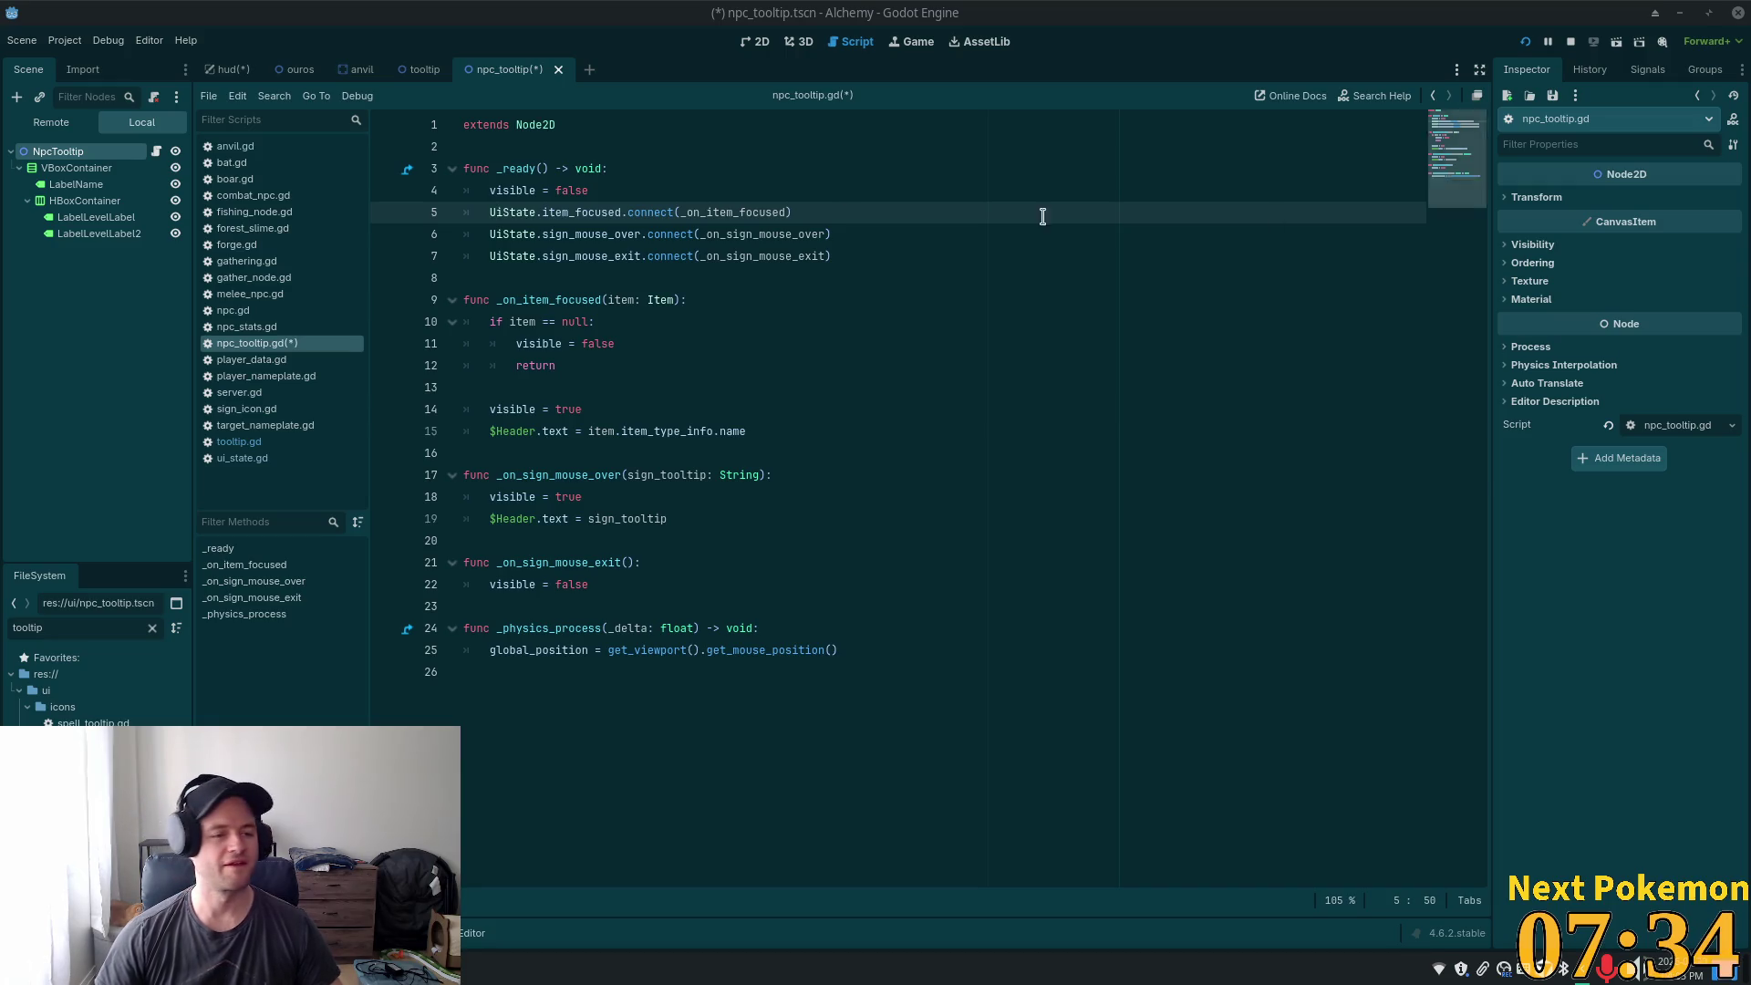
click(1099, 387)
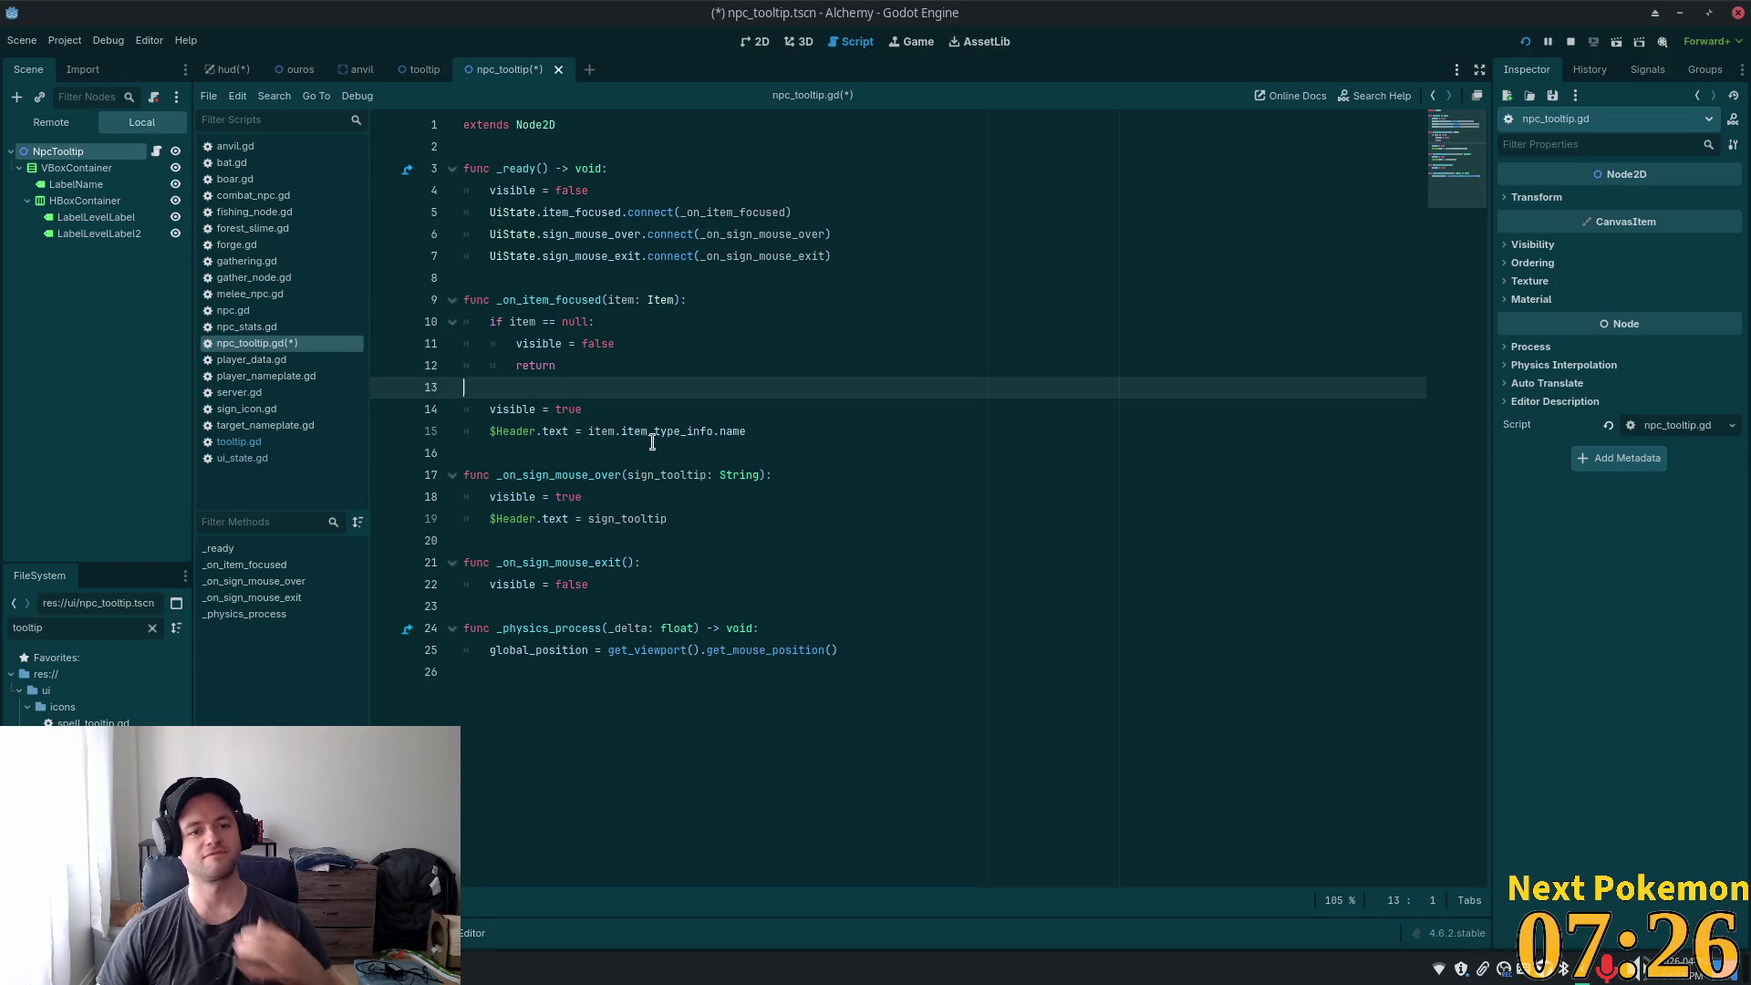
click(636, 257)
key(ctrl+s)
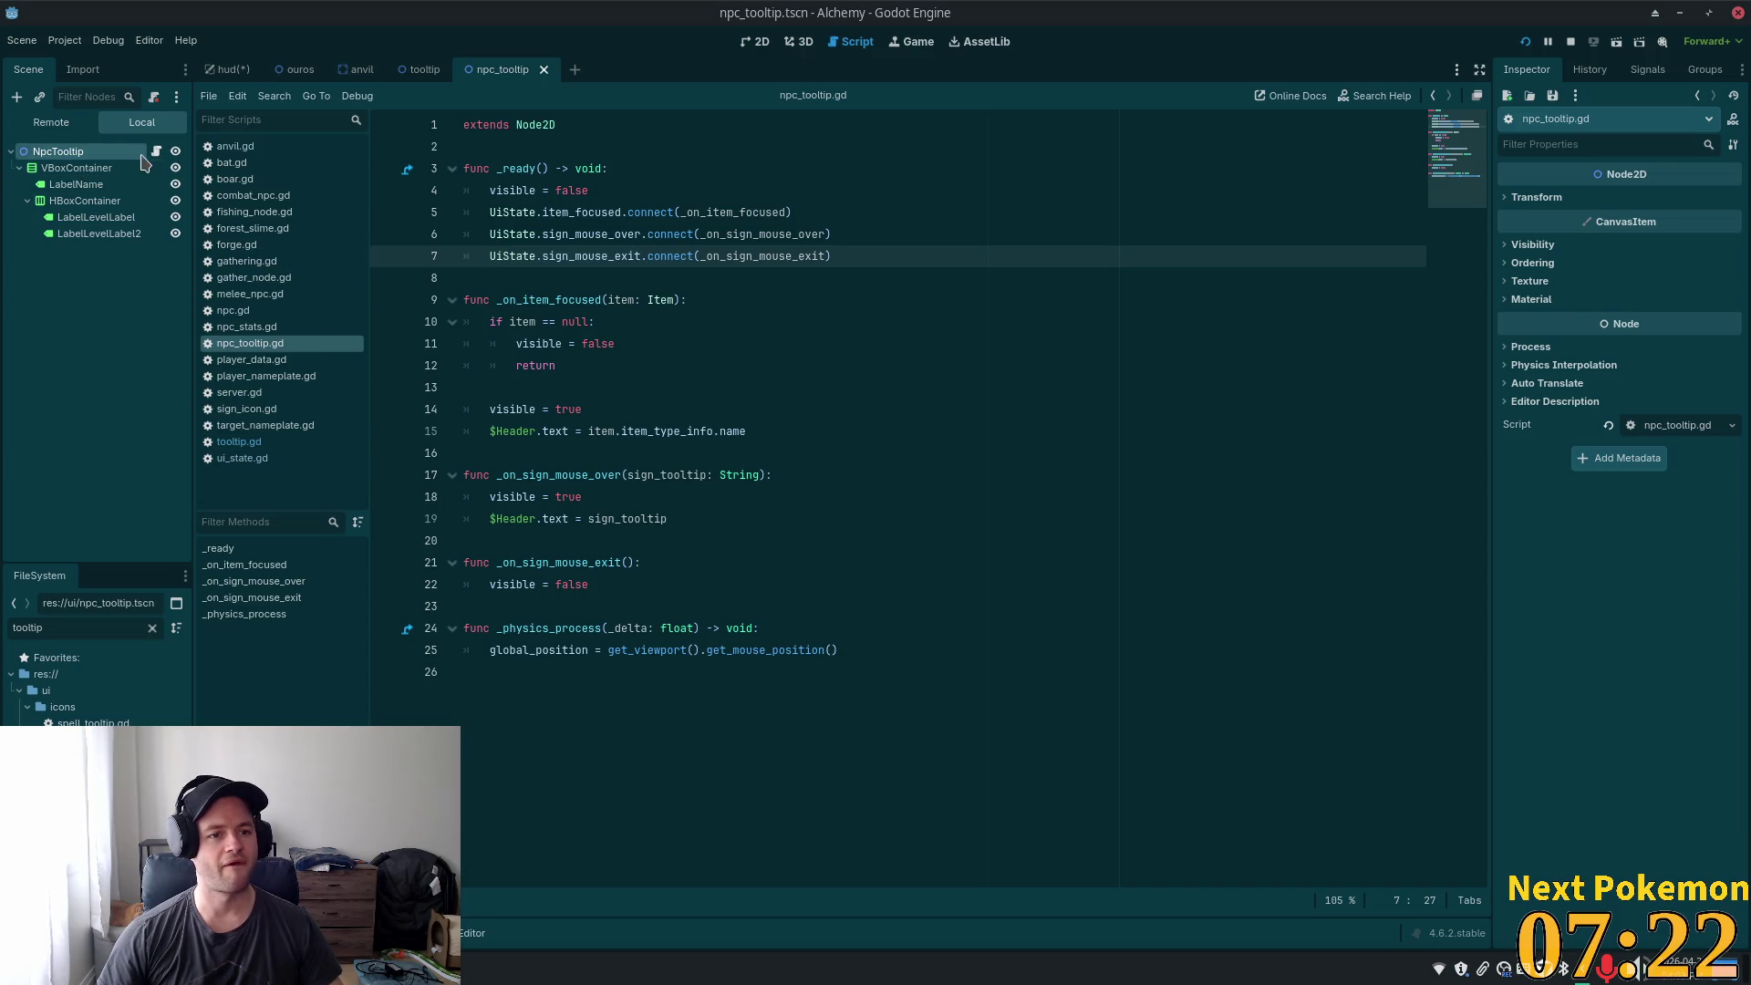
click(917, 170)
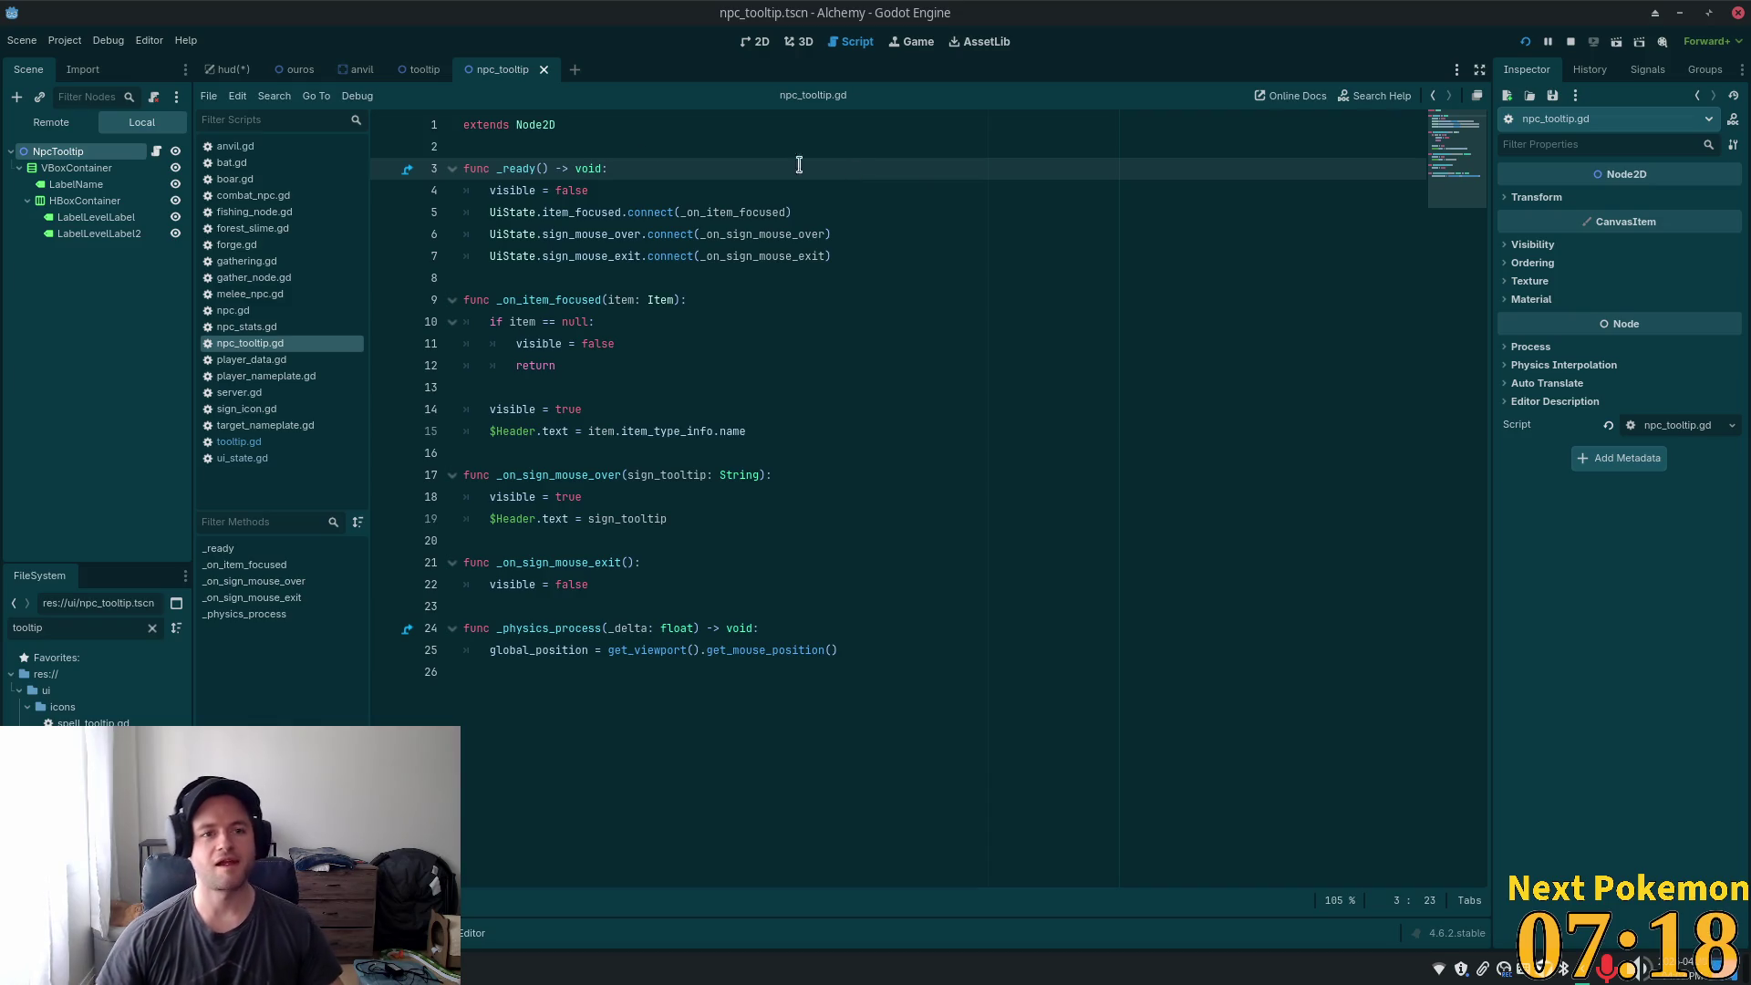
click(233, 69)
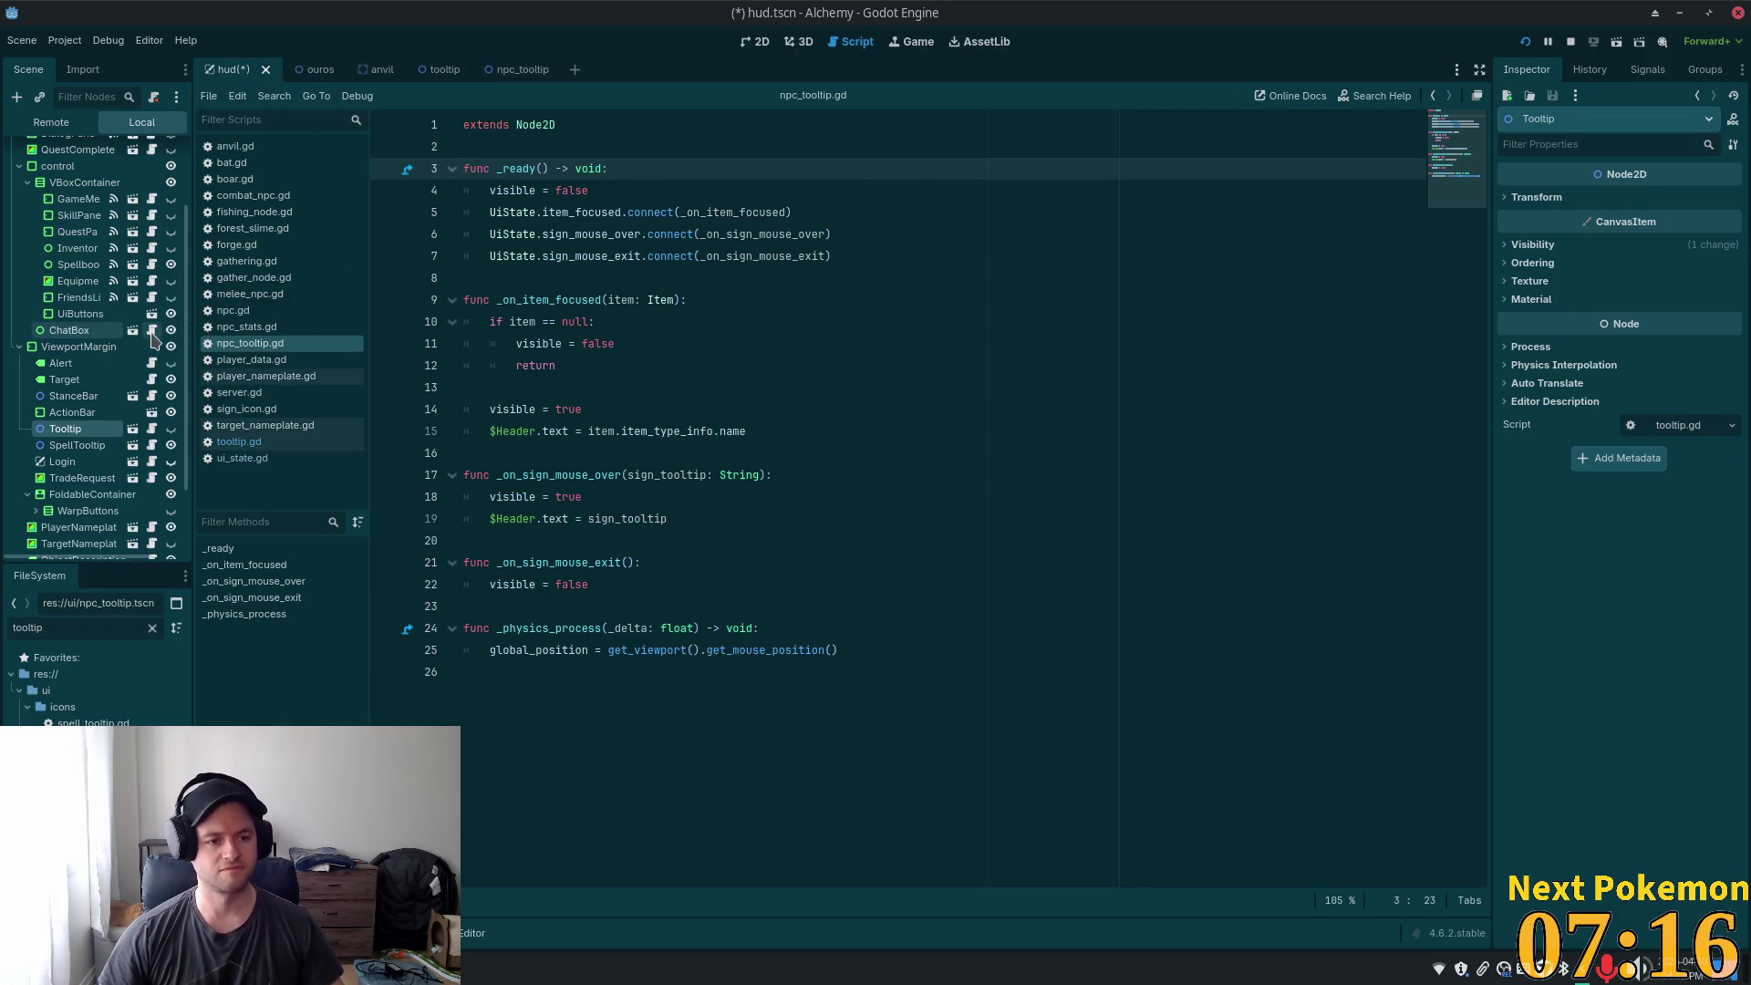
- Select the ActionBar and ViewportMargin nodes in the HUD tree and save the scene
click(91, 414)
key(ctrl+s)
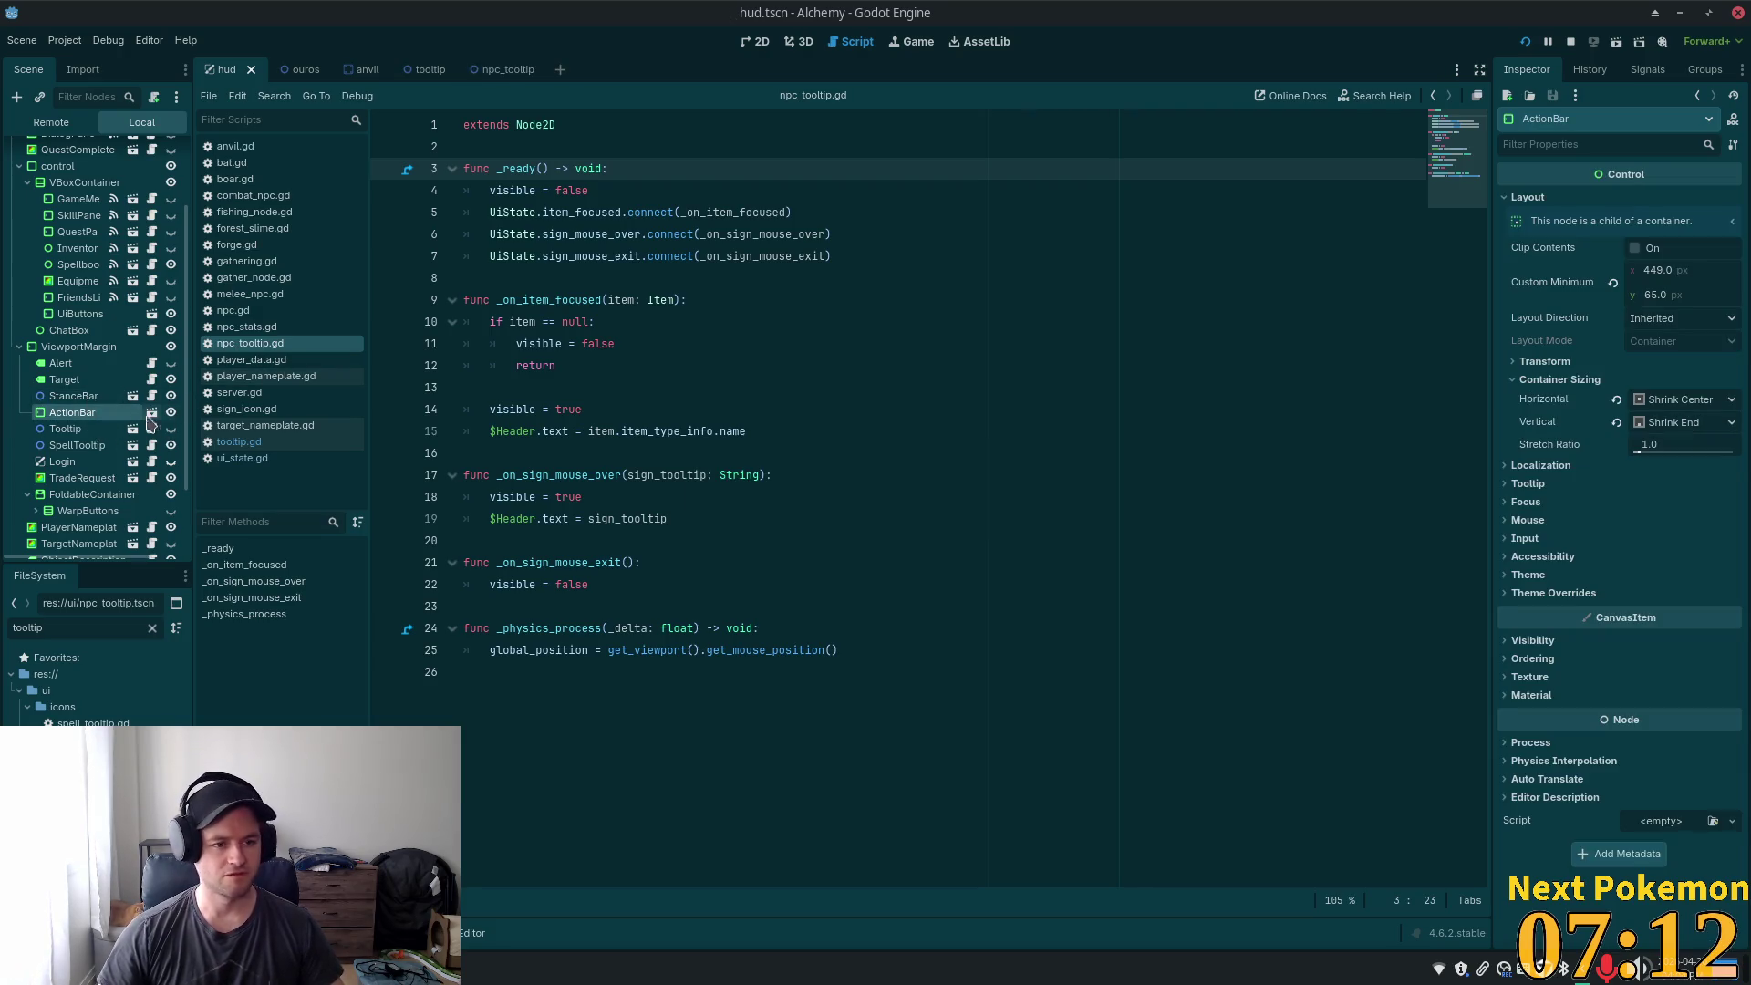
scroll(91, 411, up, 2)
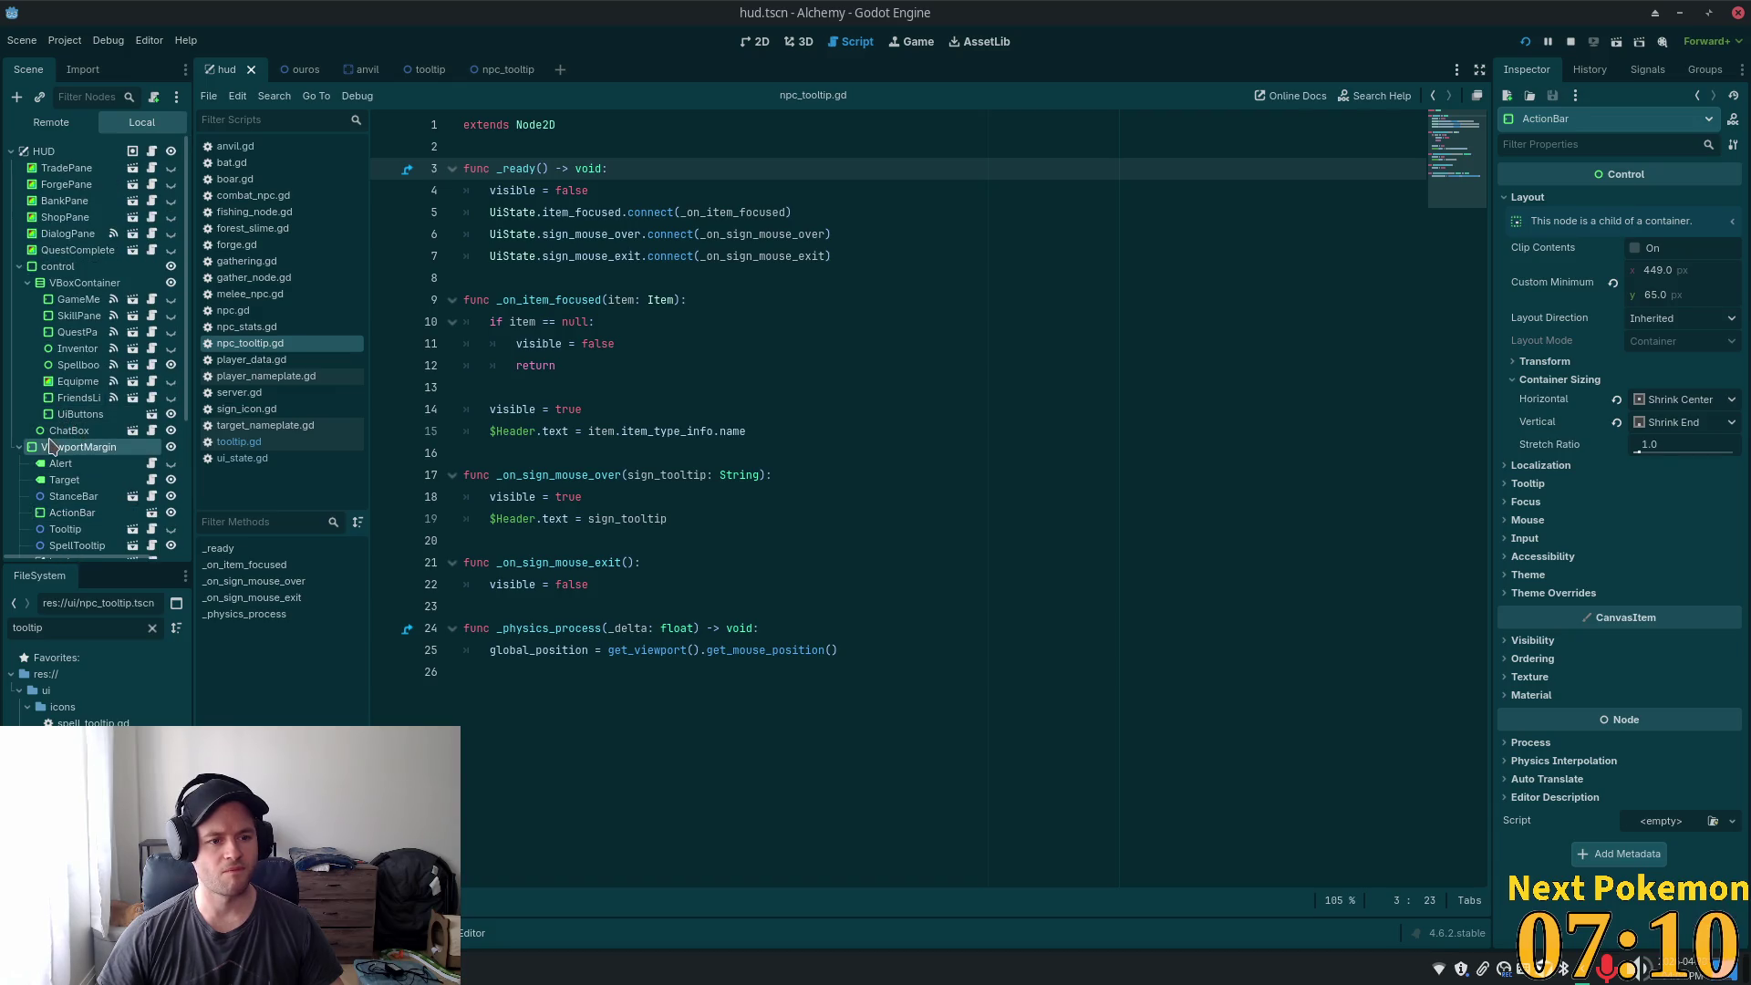
click(92, 446)
scroll(97, 437, down, 1)
scroll(98, 437, down, 3)
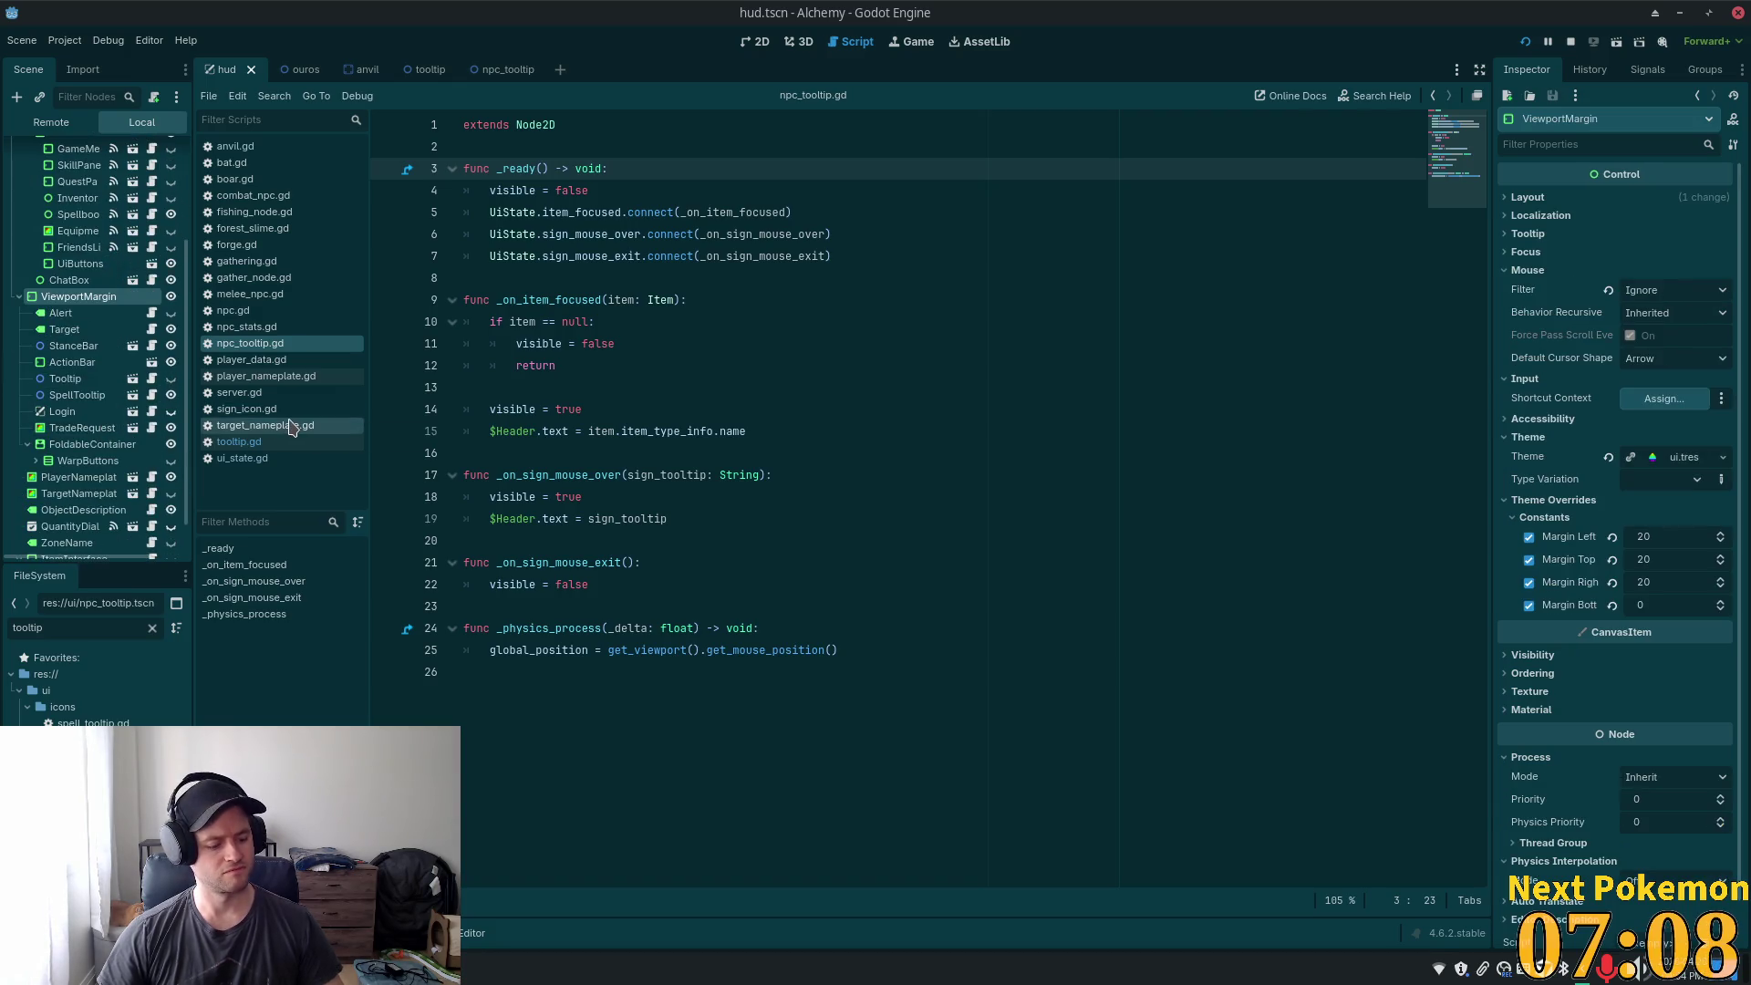
- Instance npc_tooltip.tscn into the HUD after searching 'npc_to', then save hud.tscn
key(ctrl+shift+o)
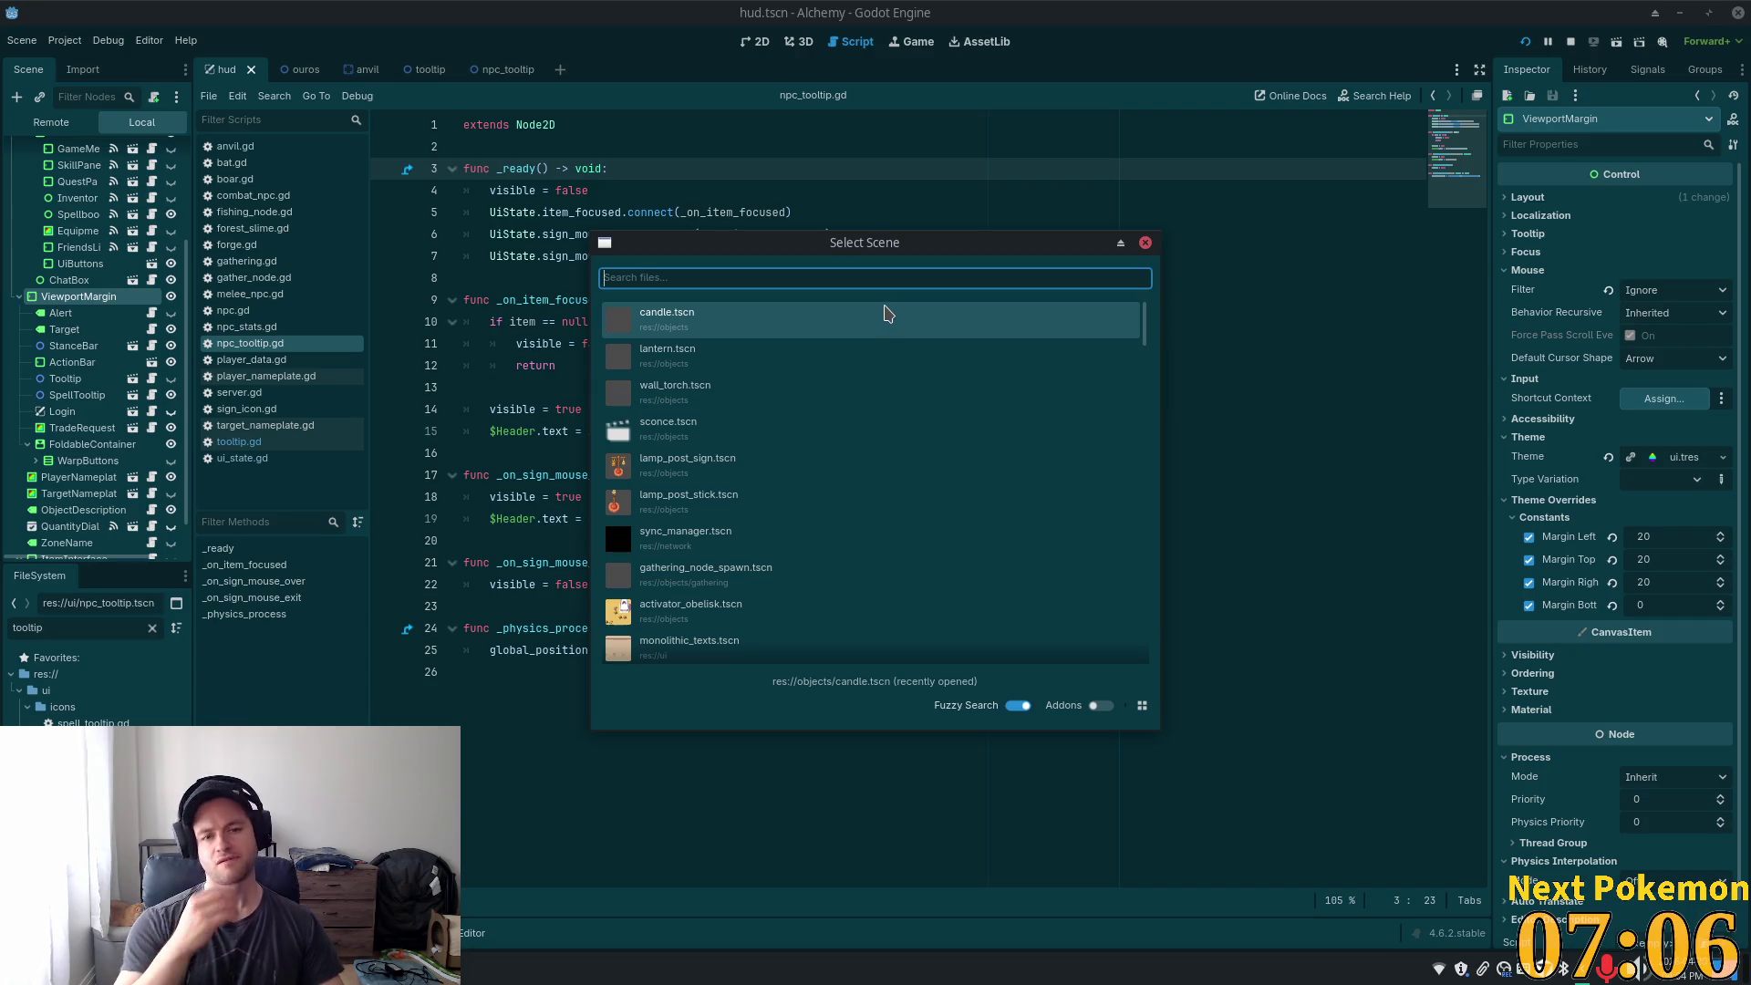
text(NPC)
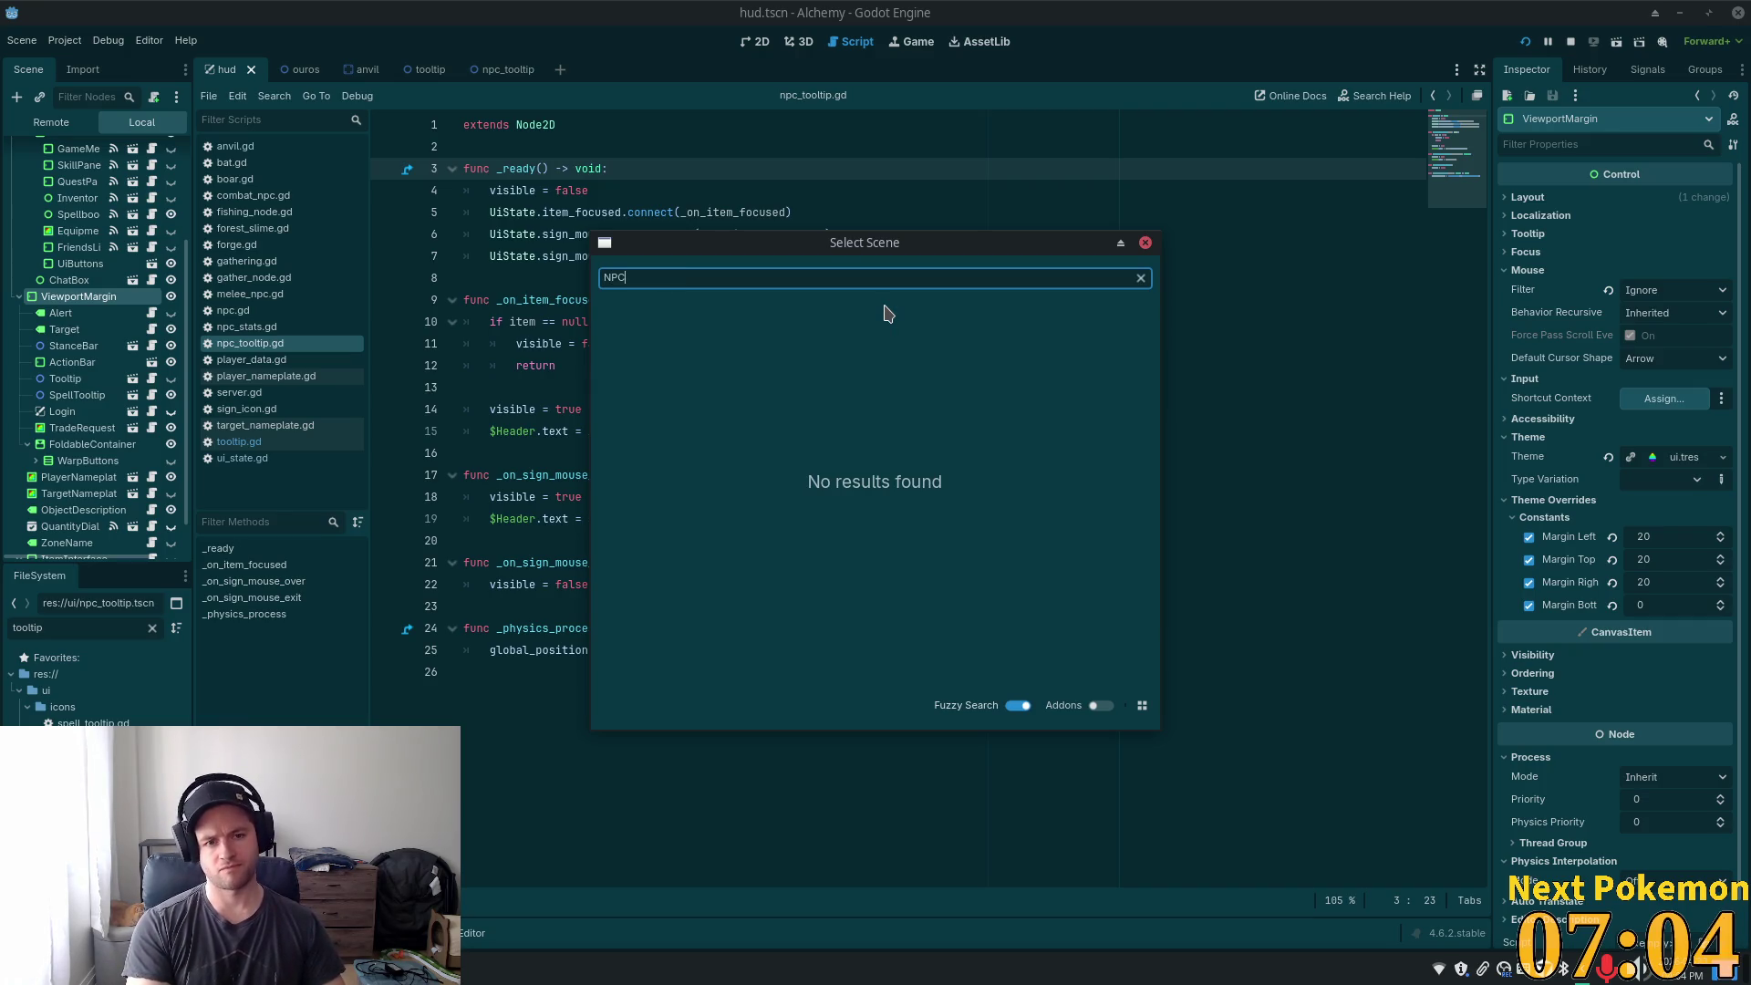
key(BackSpace)
text(npc)
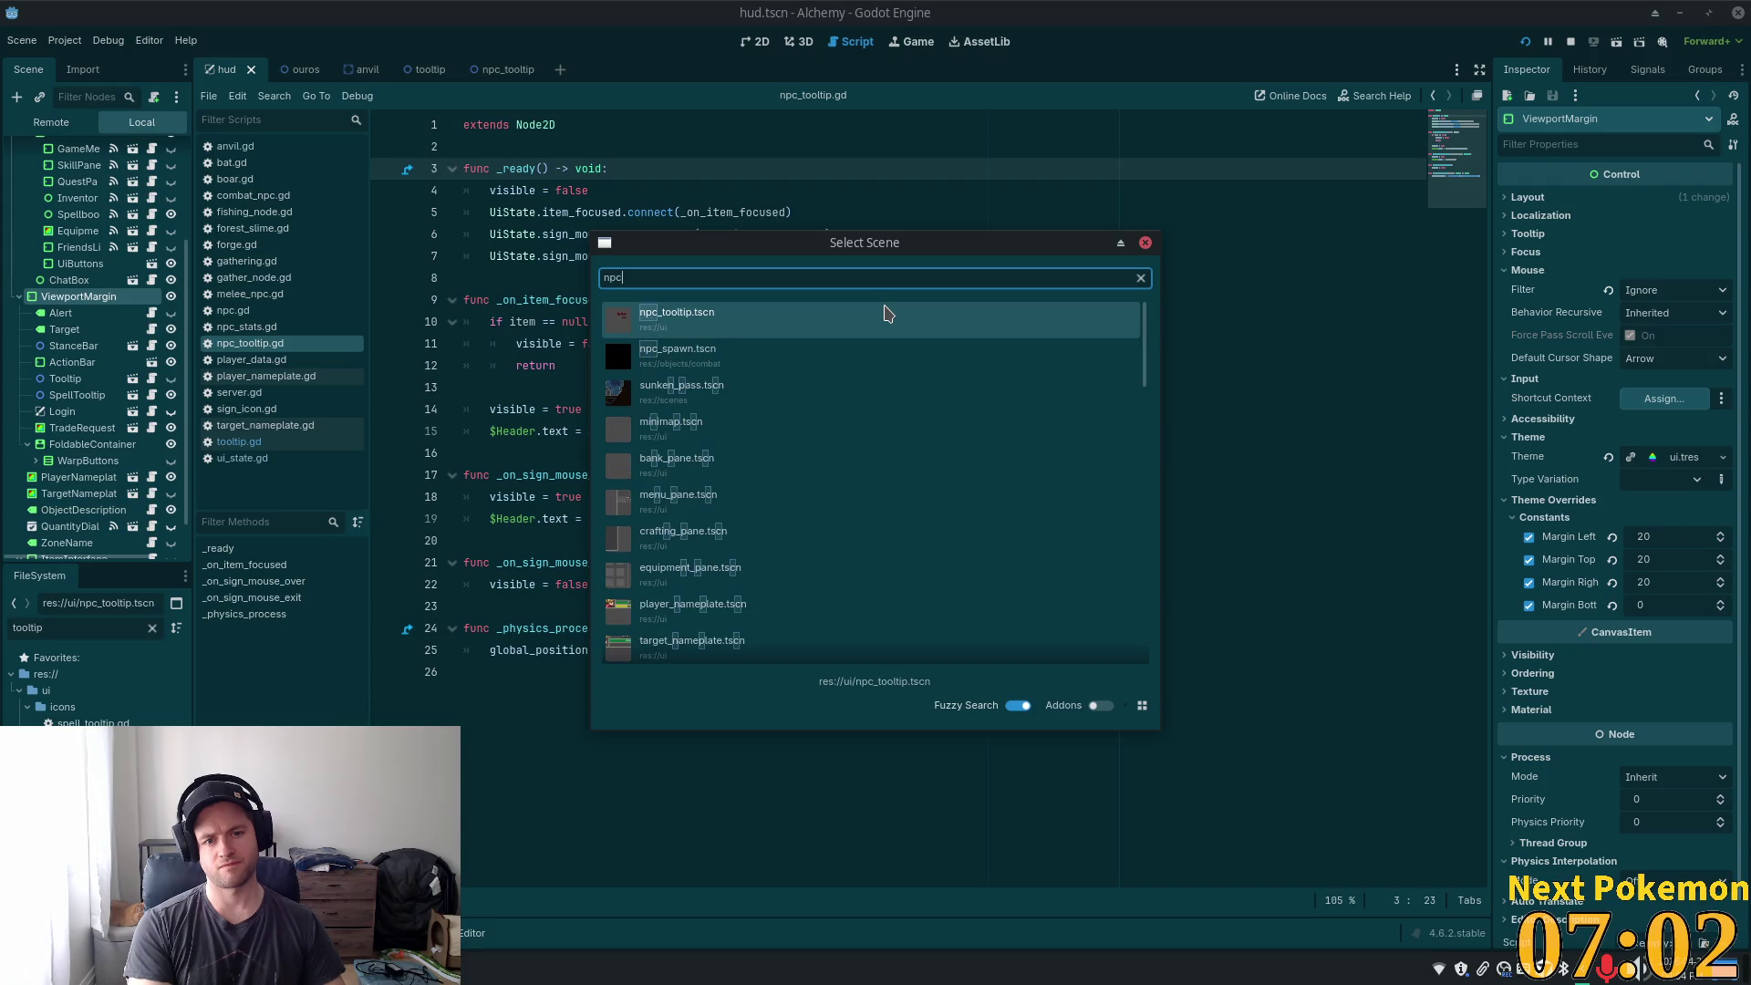
text(_to)
click(884, 312)
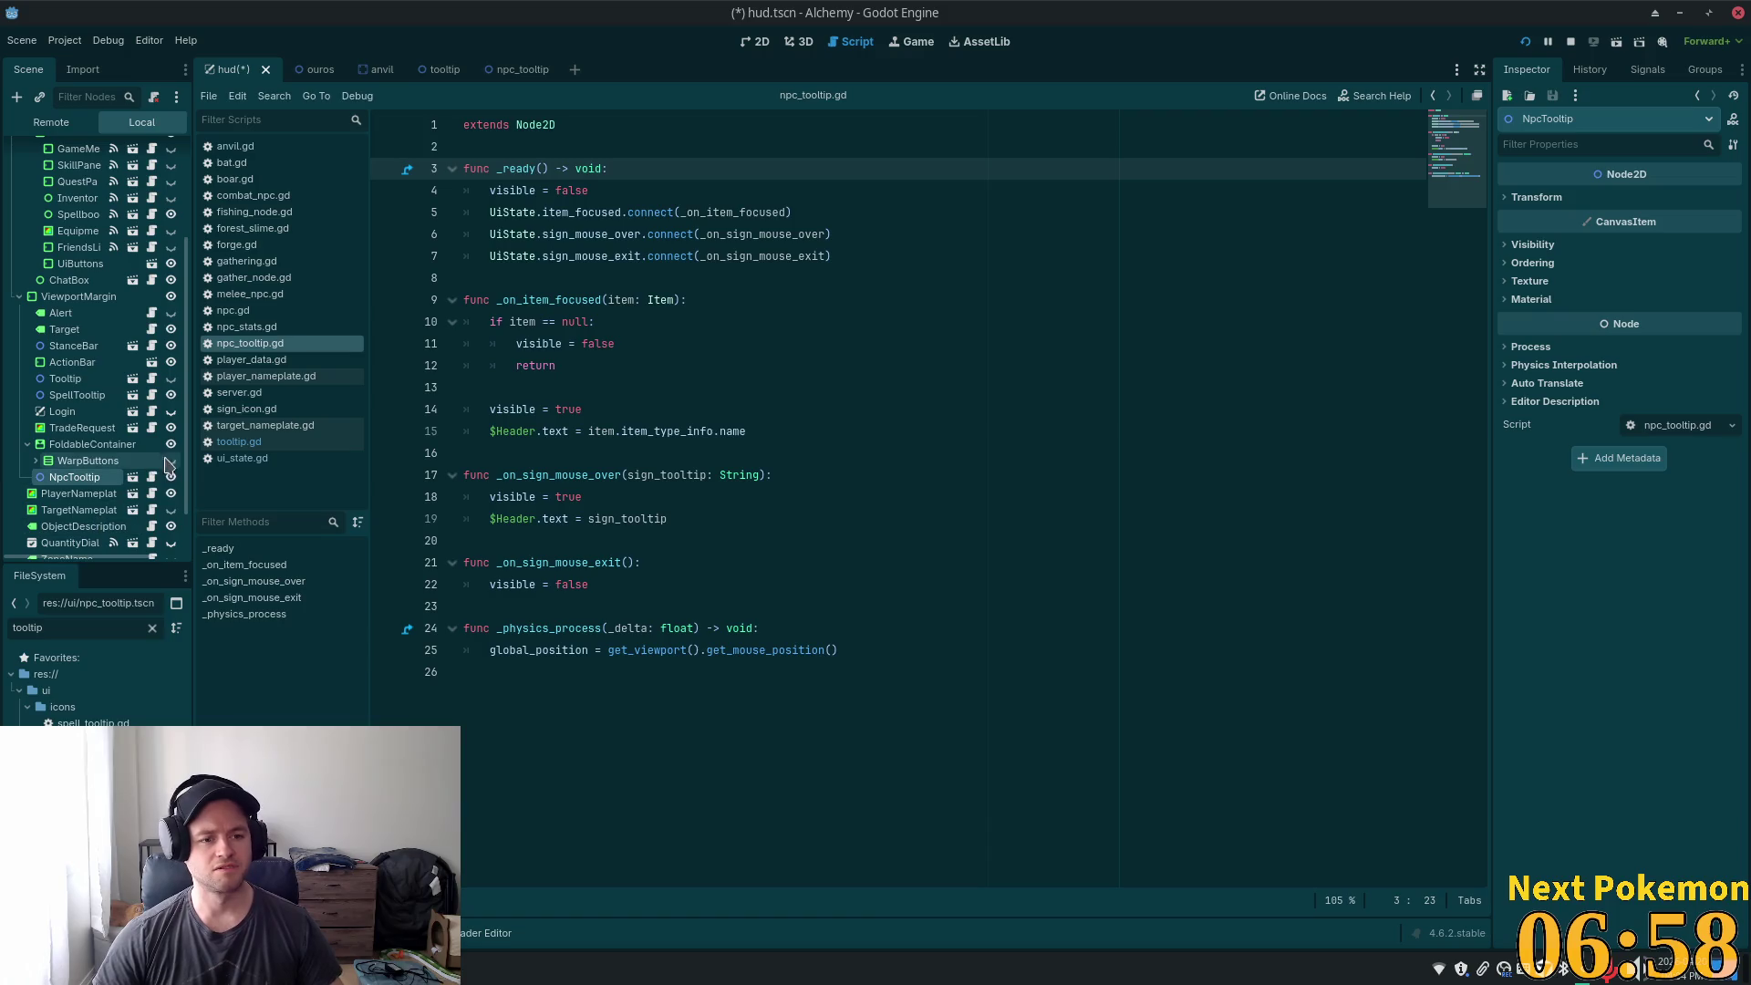
click(1183, 347)
key(ctrl+s)
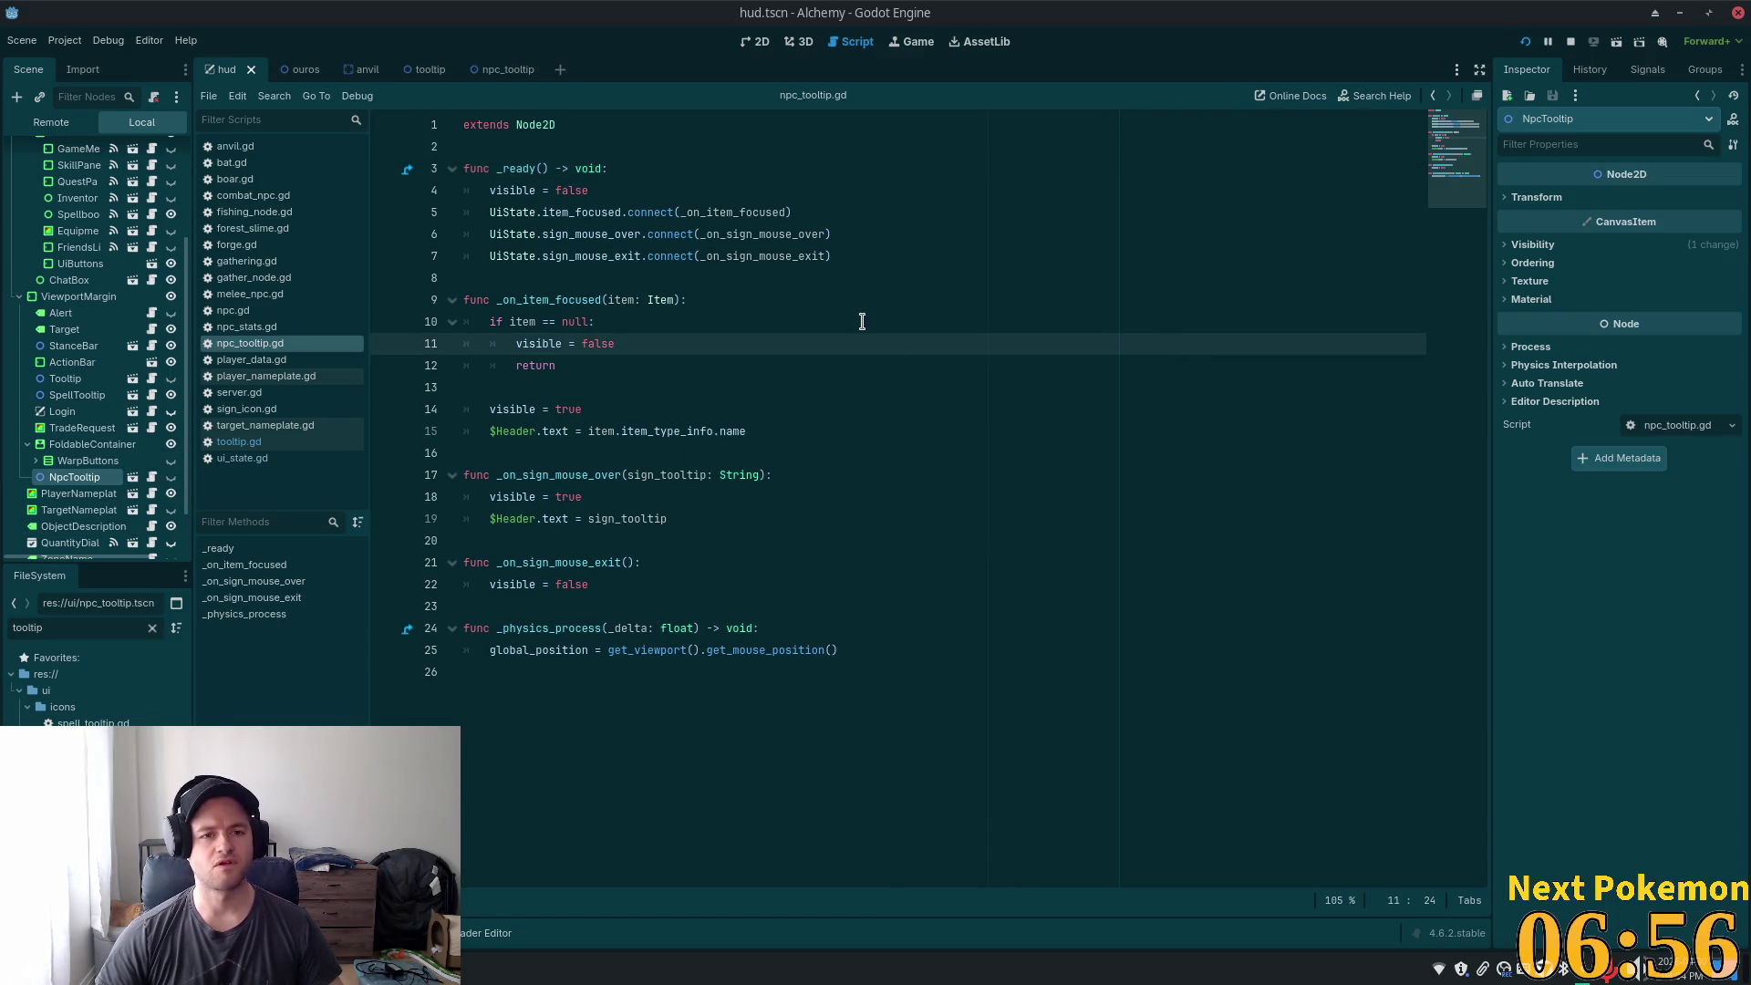
- Open ui_state.gd, select the toggle_mouseover_sign function name, and switch to VS Code
click(862, 321)
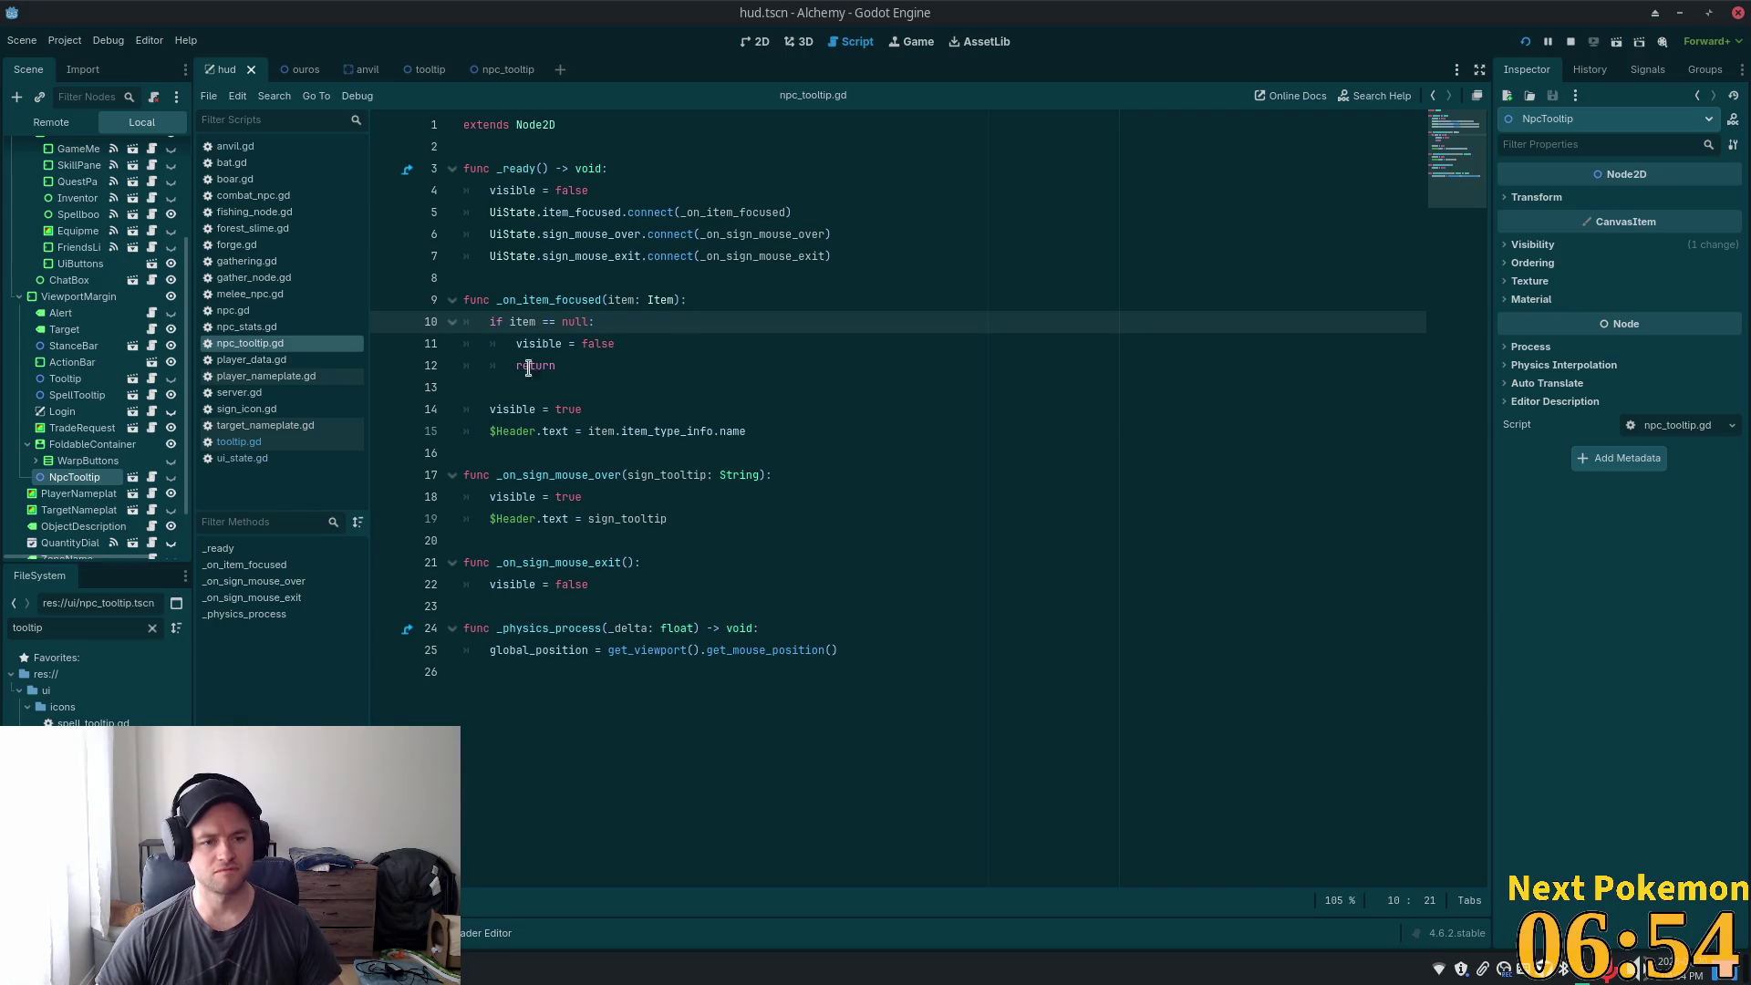
click(268, 460)
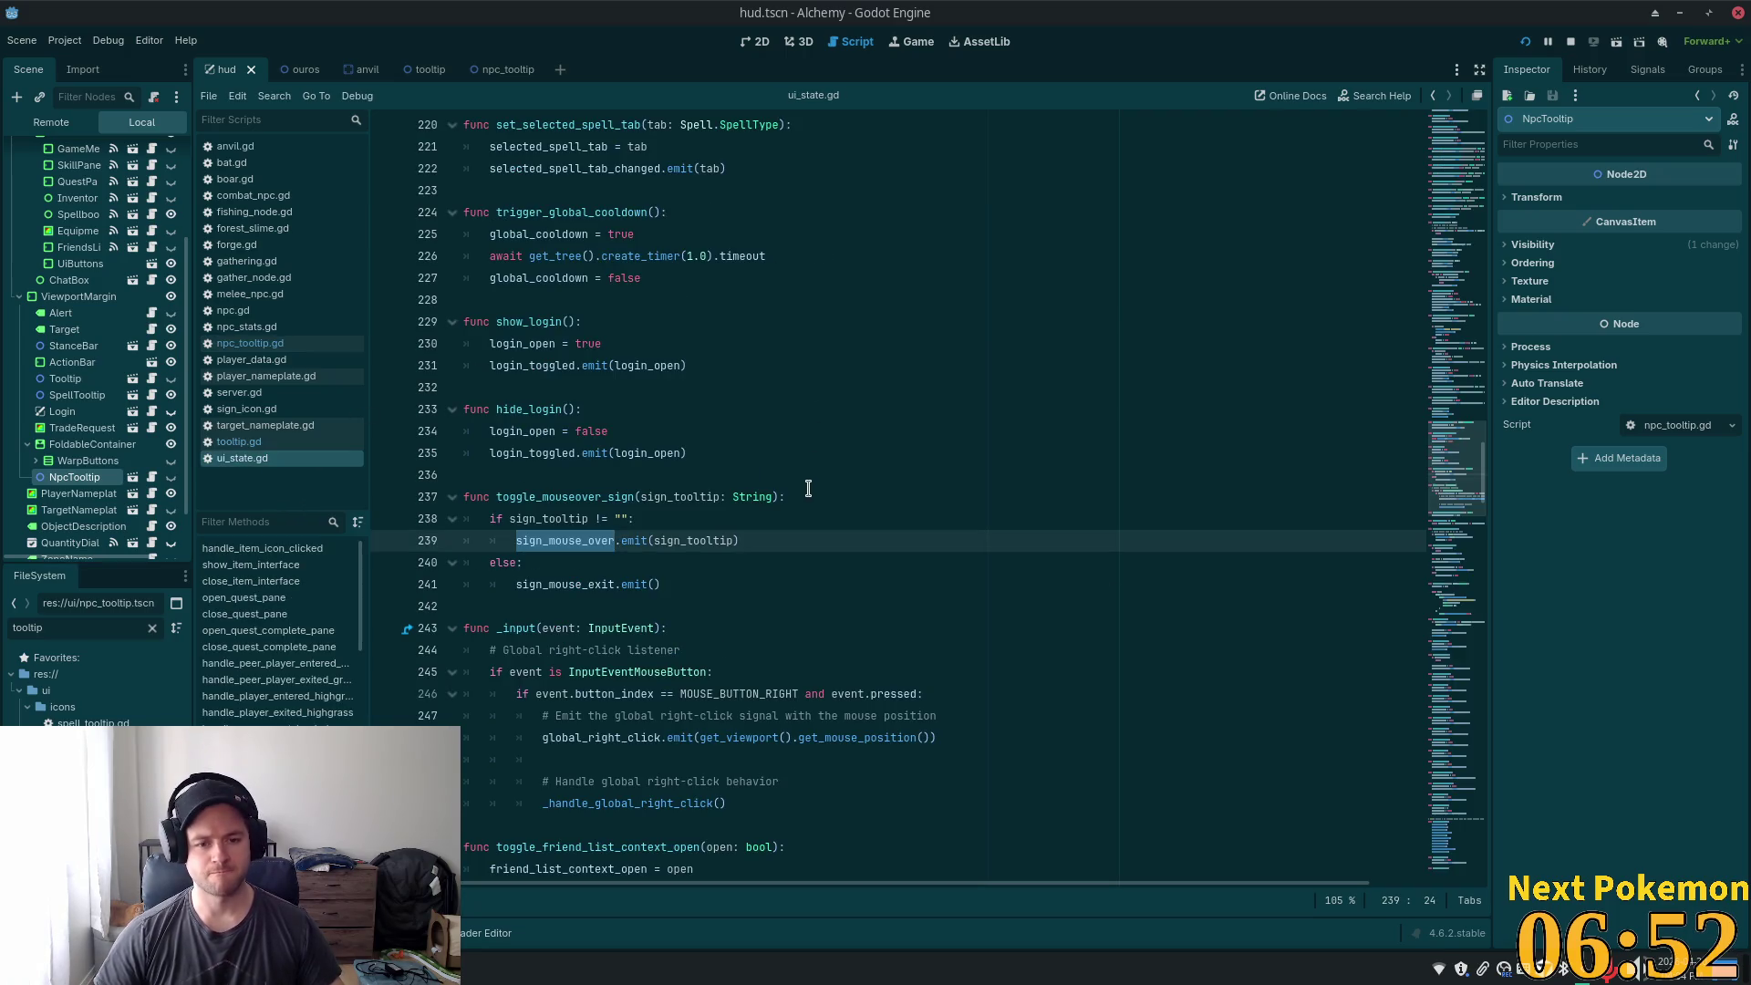
double_click(588, 497)
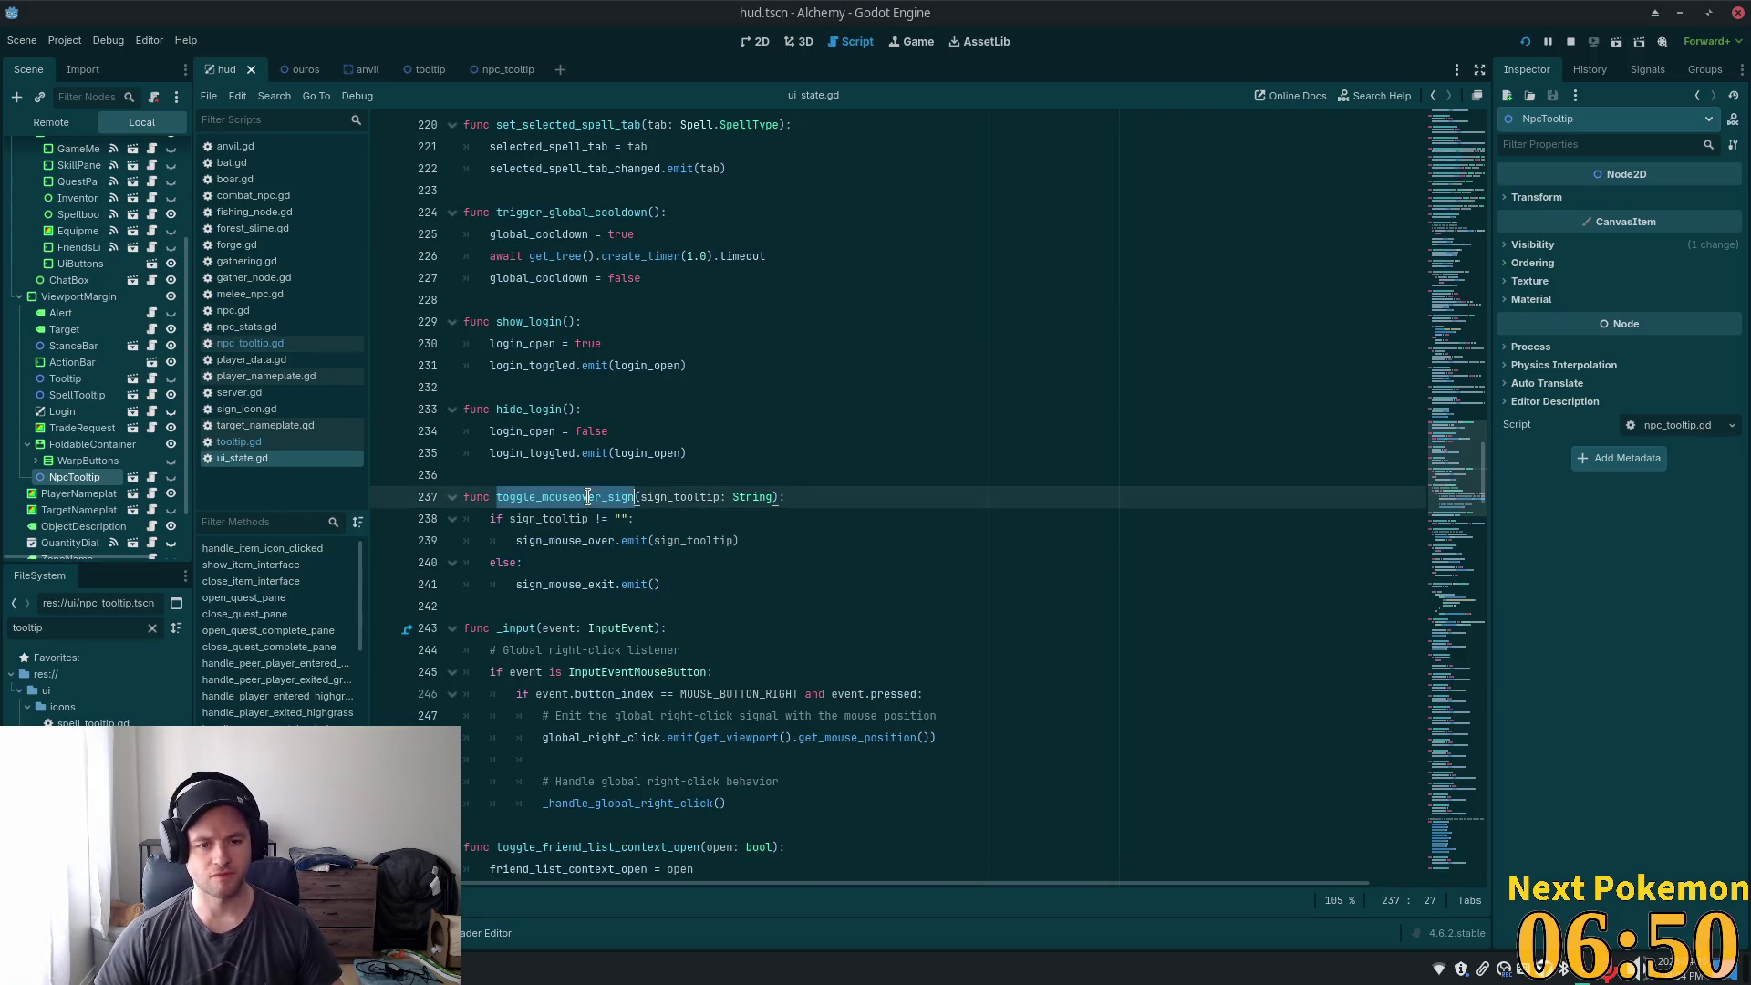
key(alt+Tab)
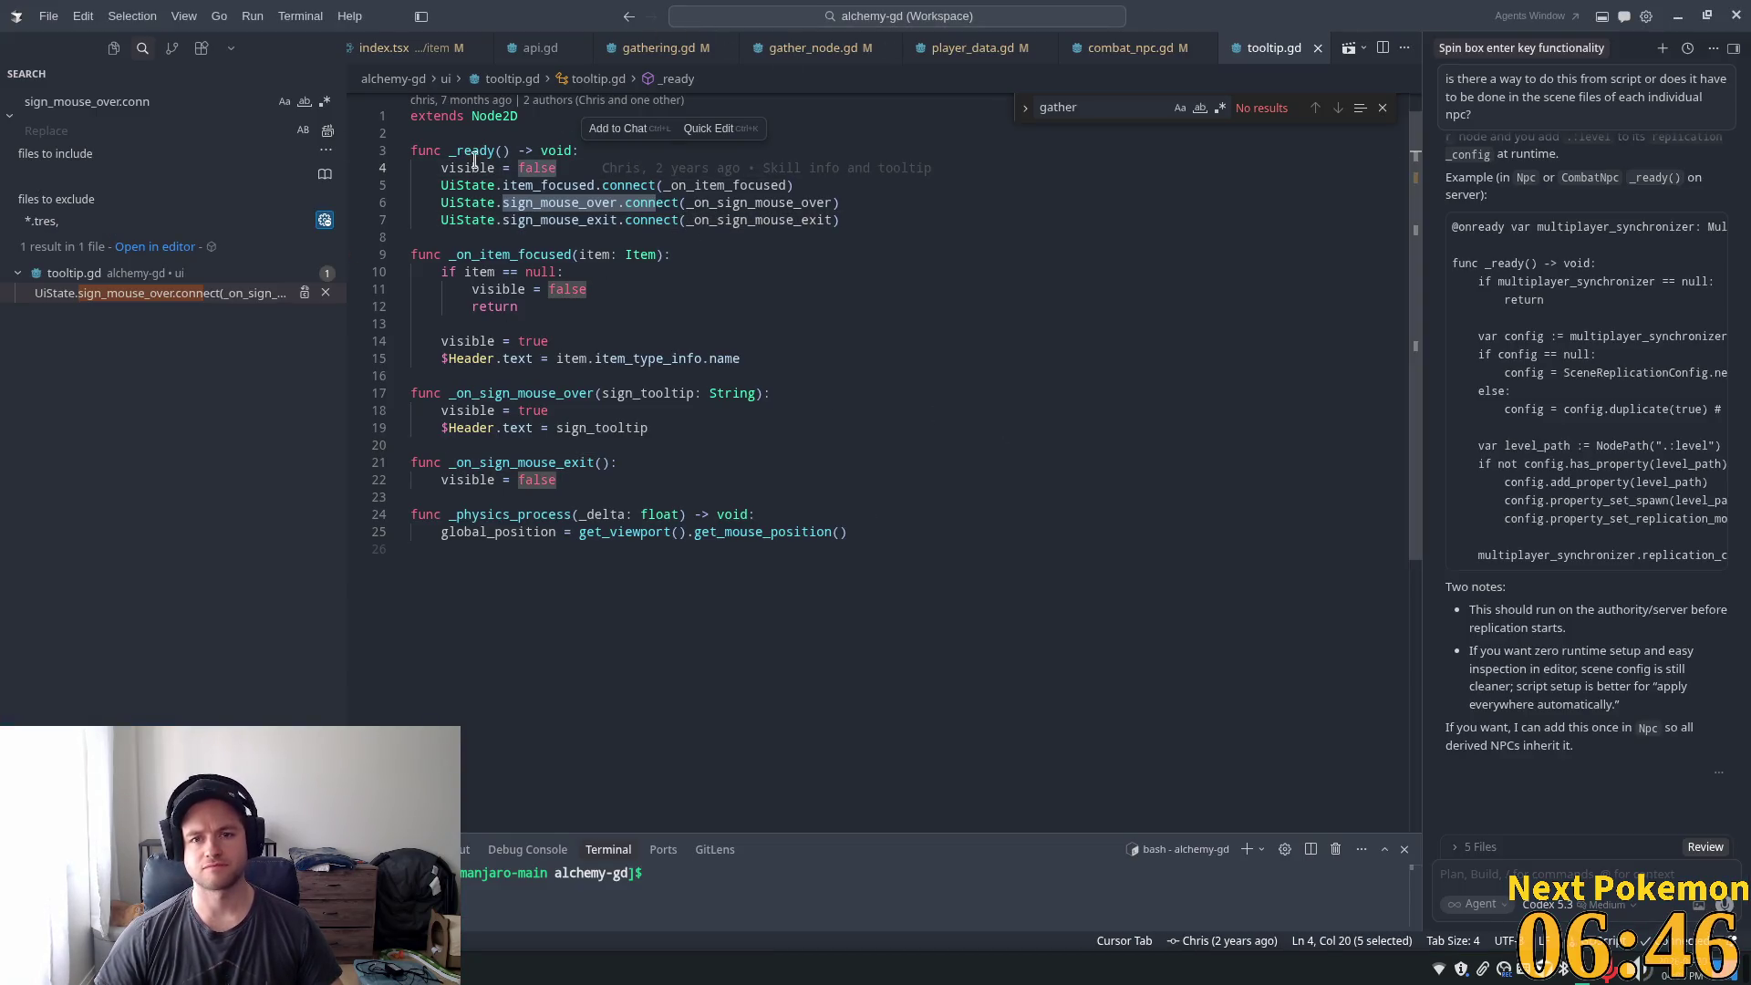
- Open combat_npc.gd and jump to its Npc base class in npc.gd
click(1167, 47)
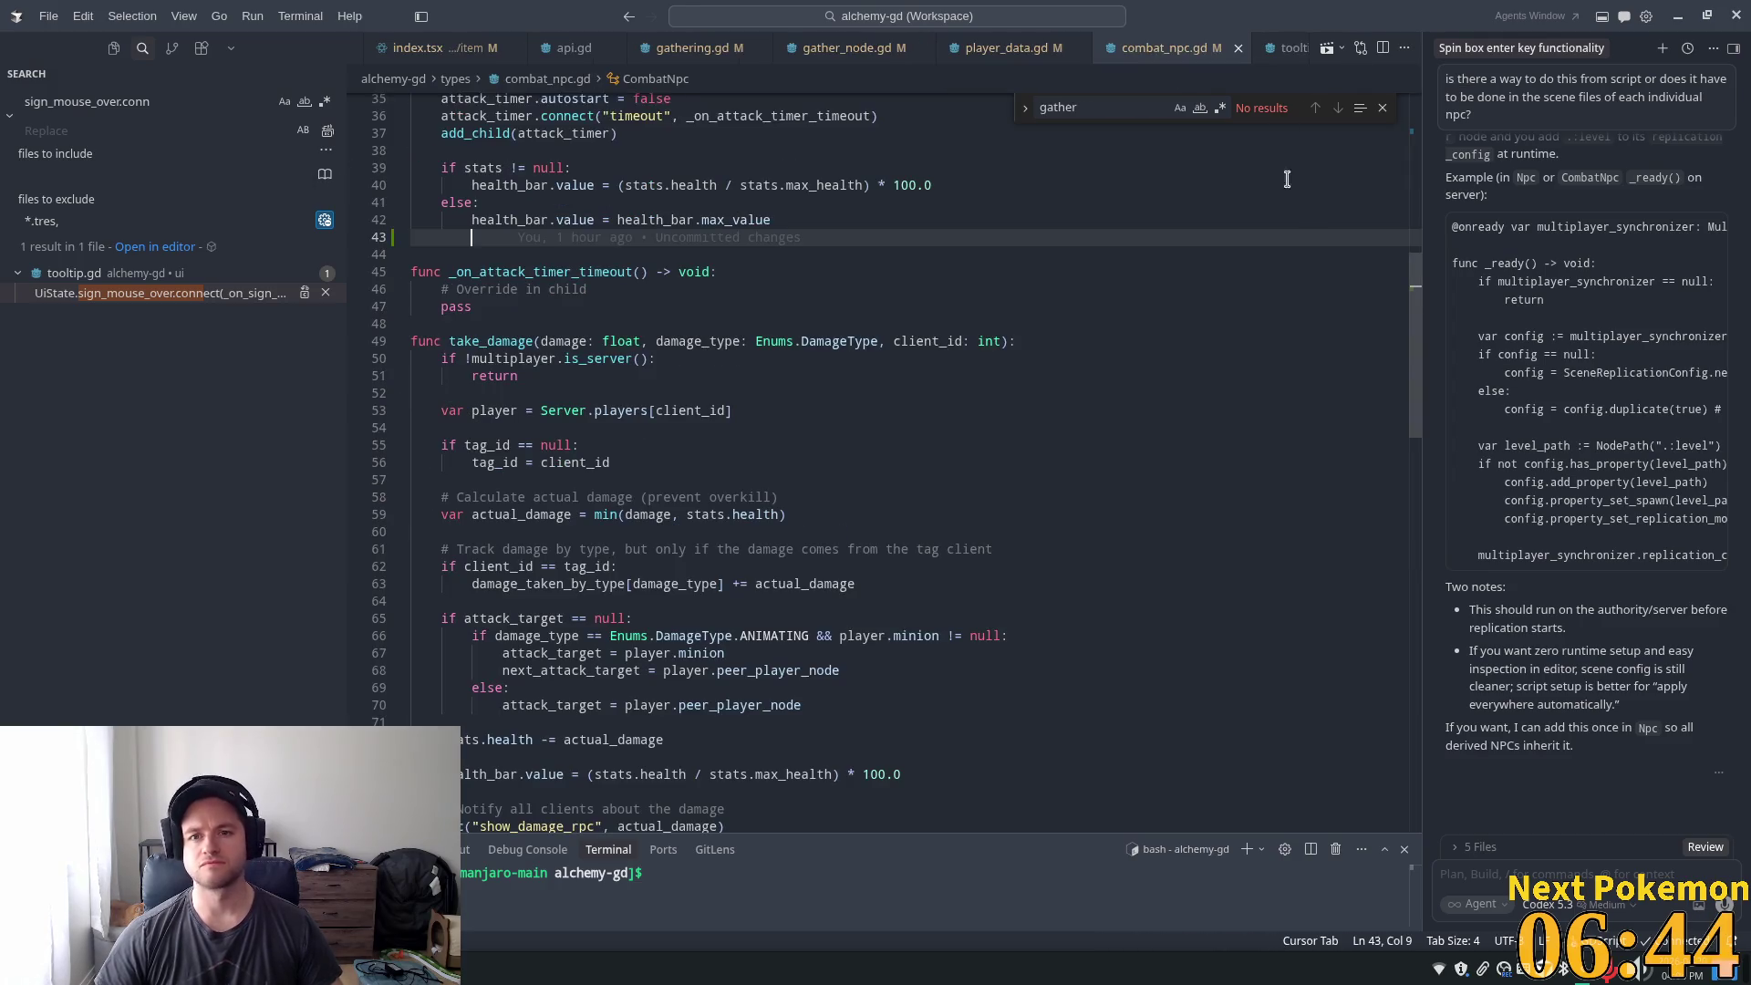
scroll(771, 369, up, 2)
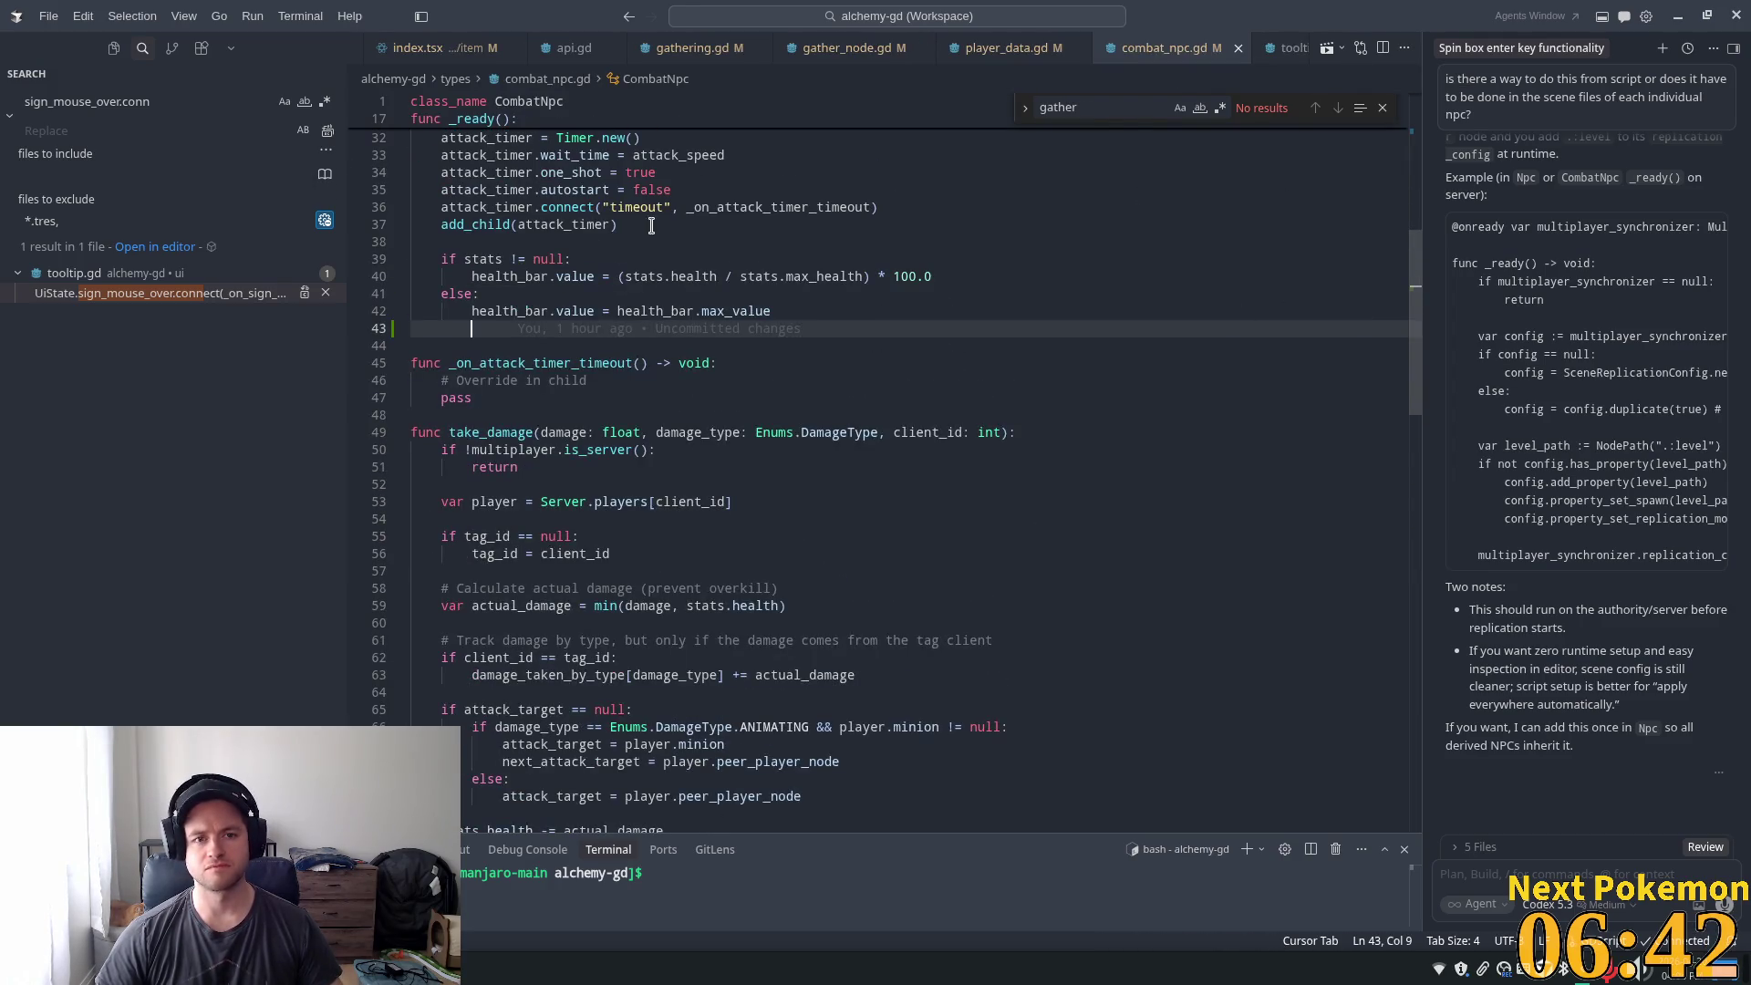
scroll(772, 369, up, 3)
drag(1418, 329, 1410, 134)
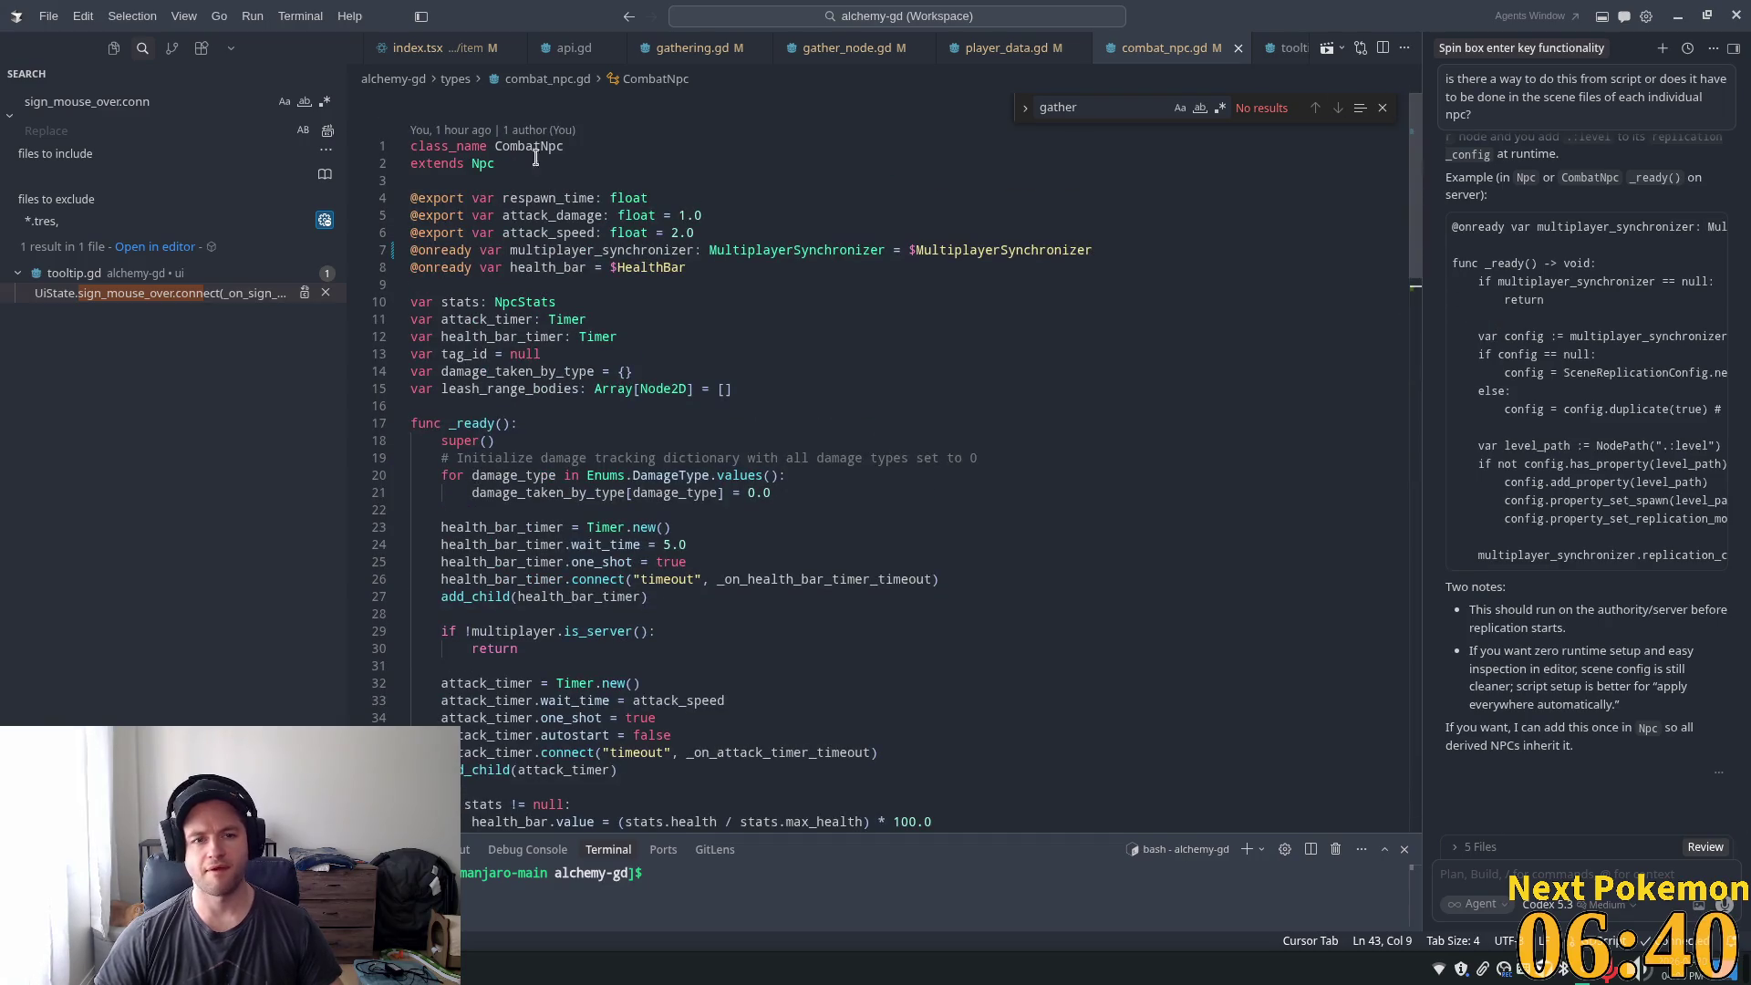
ctrl+click(482, 163)
- Select and copy the _on_mouse_entered and _on_mouse_exited handlers in npc.gd
scroll(716, 308, down, 5)
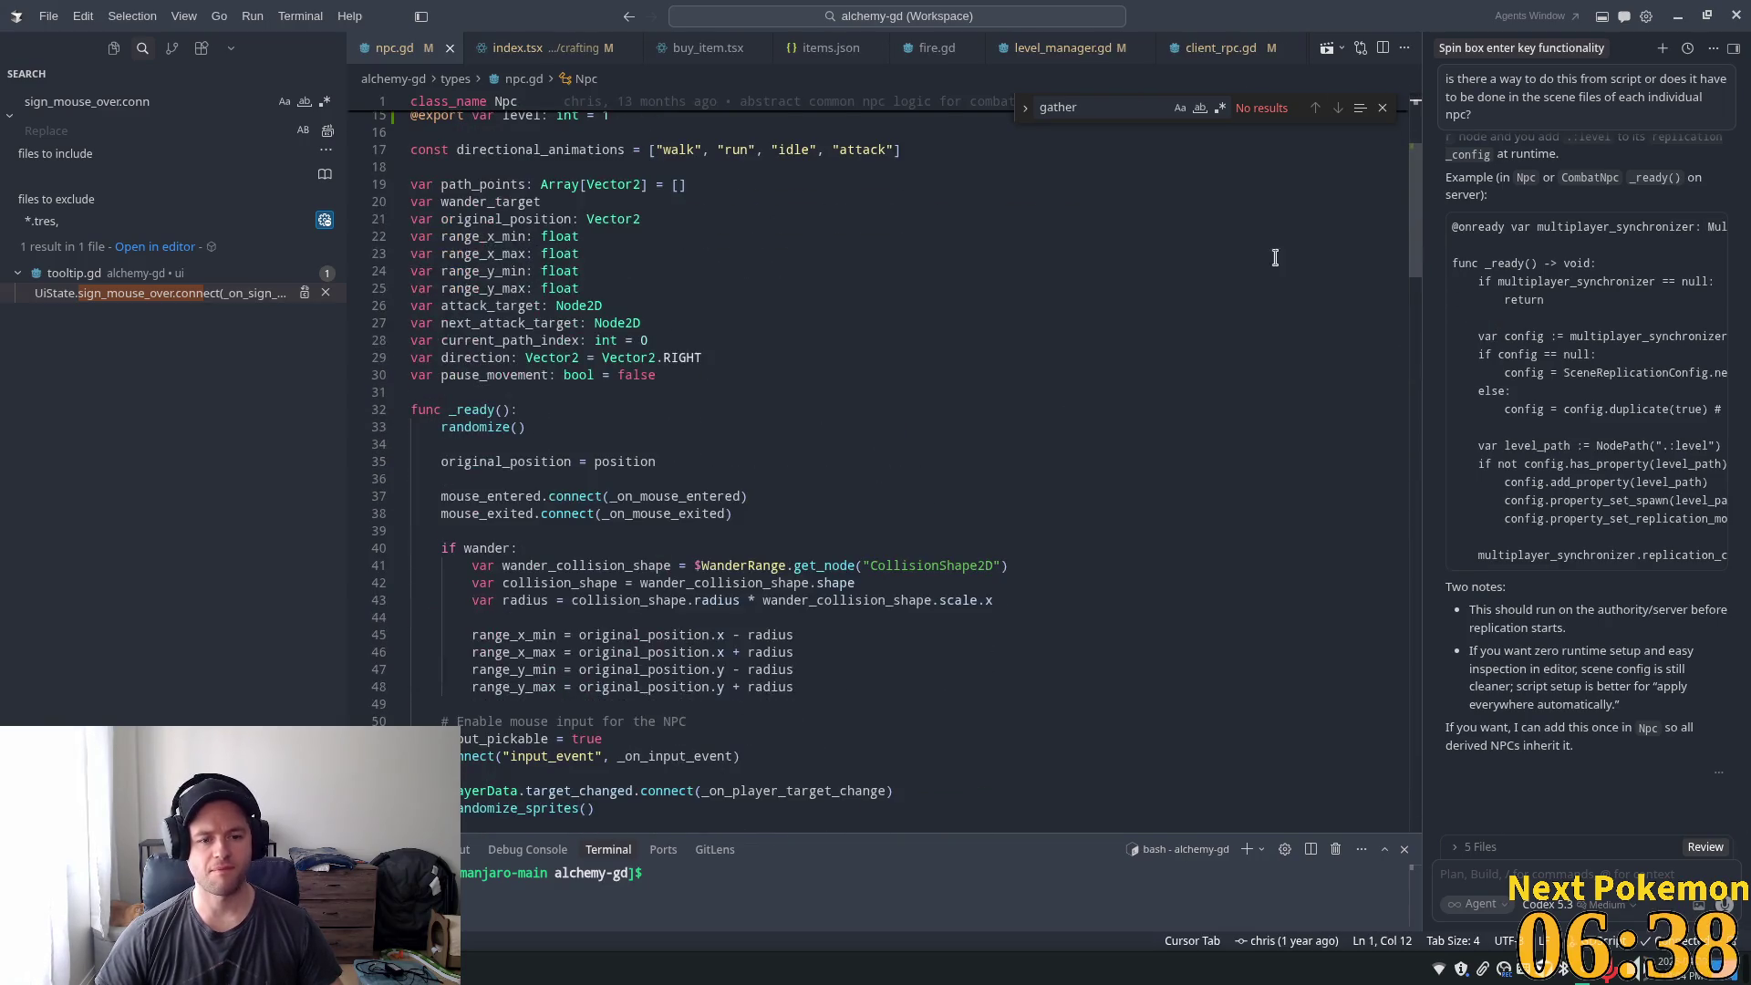
drag(1414, 225, 1428, 529)
scroll(929, 515, down, 14)
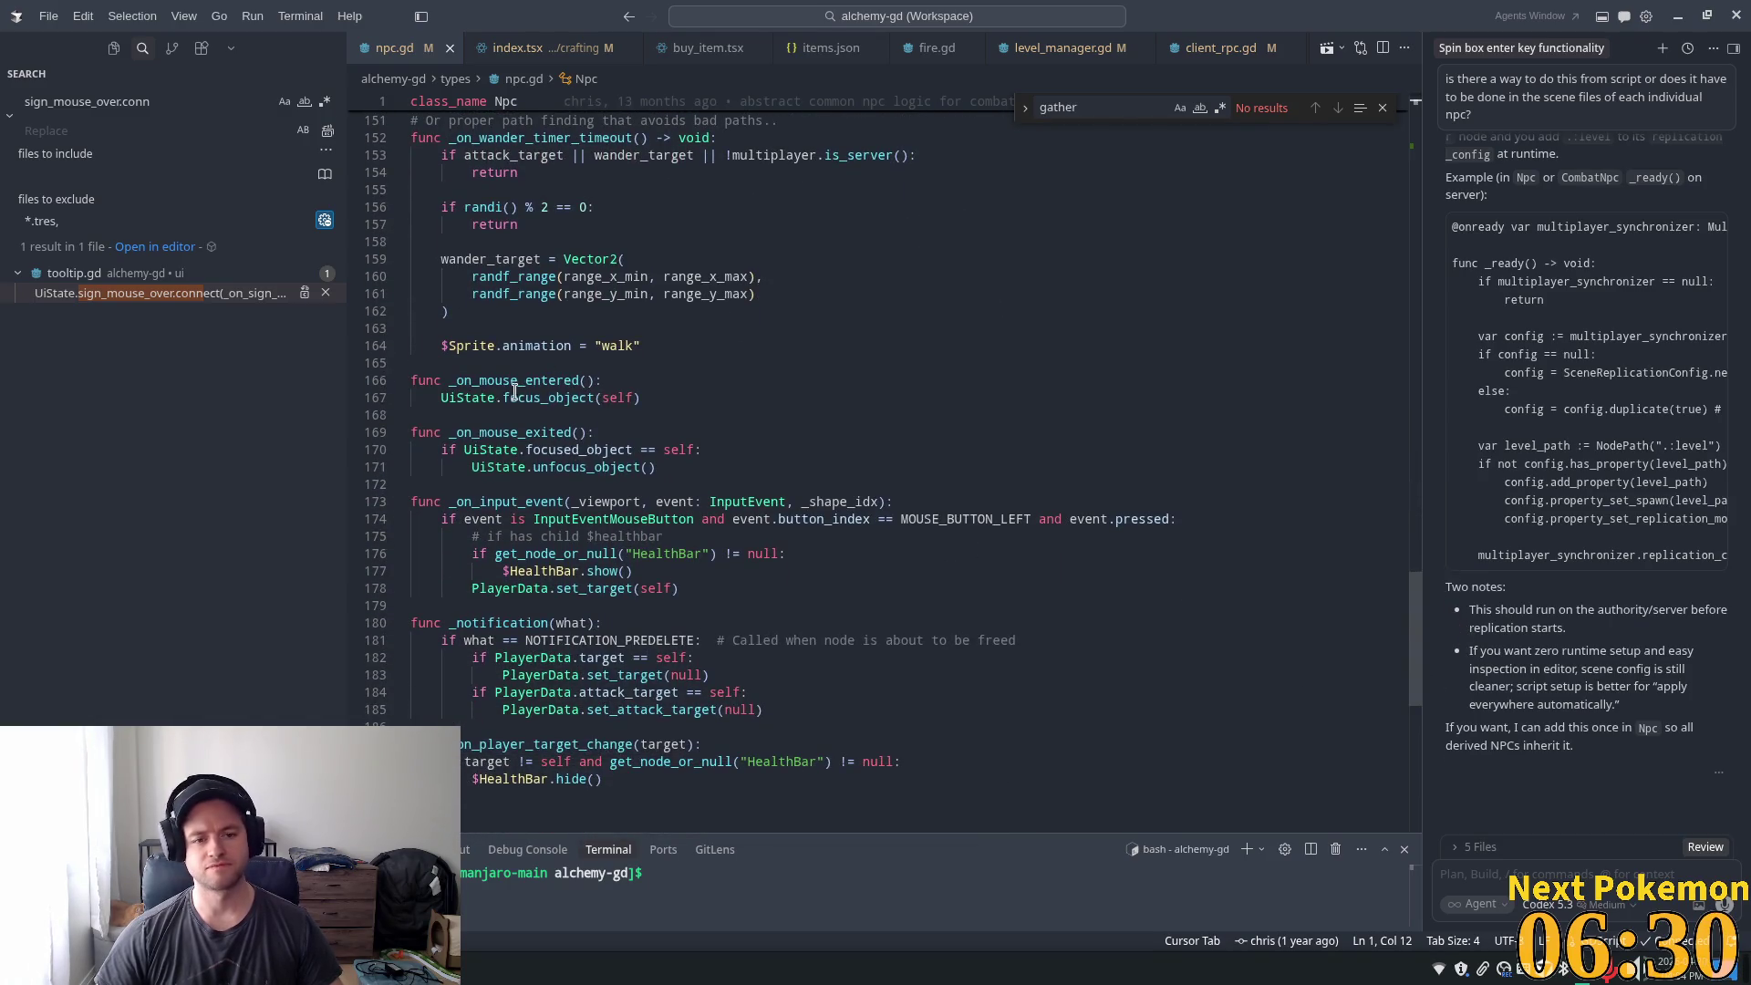
double_click(514, 397)
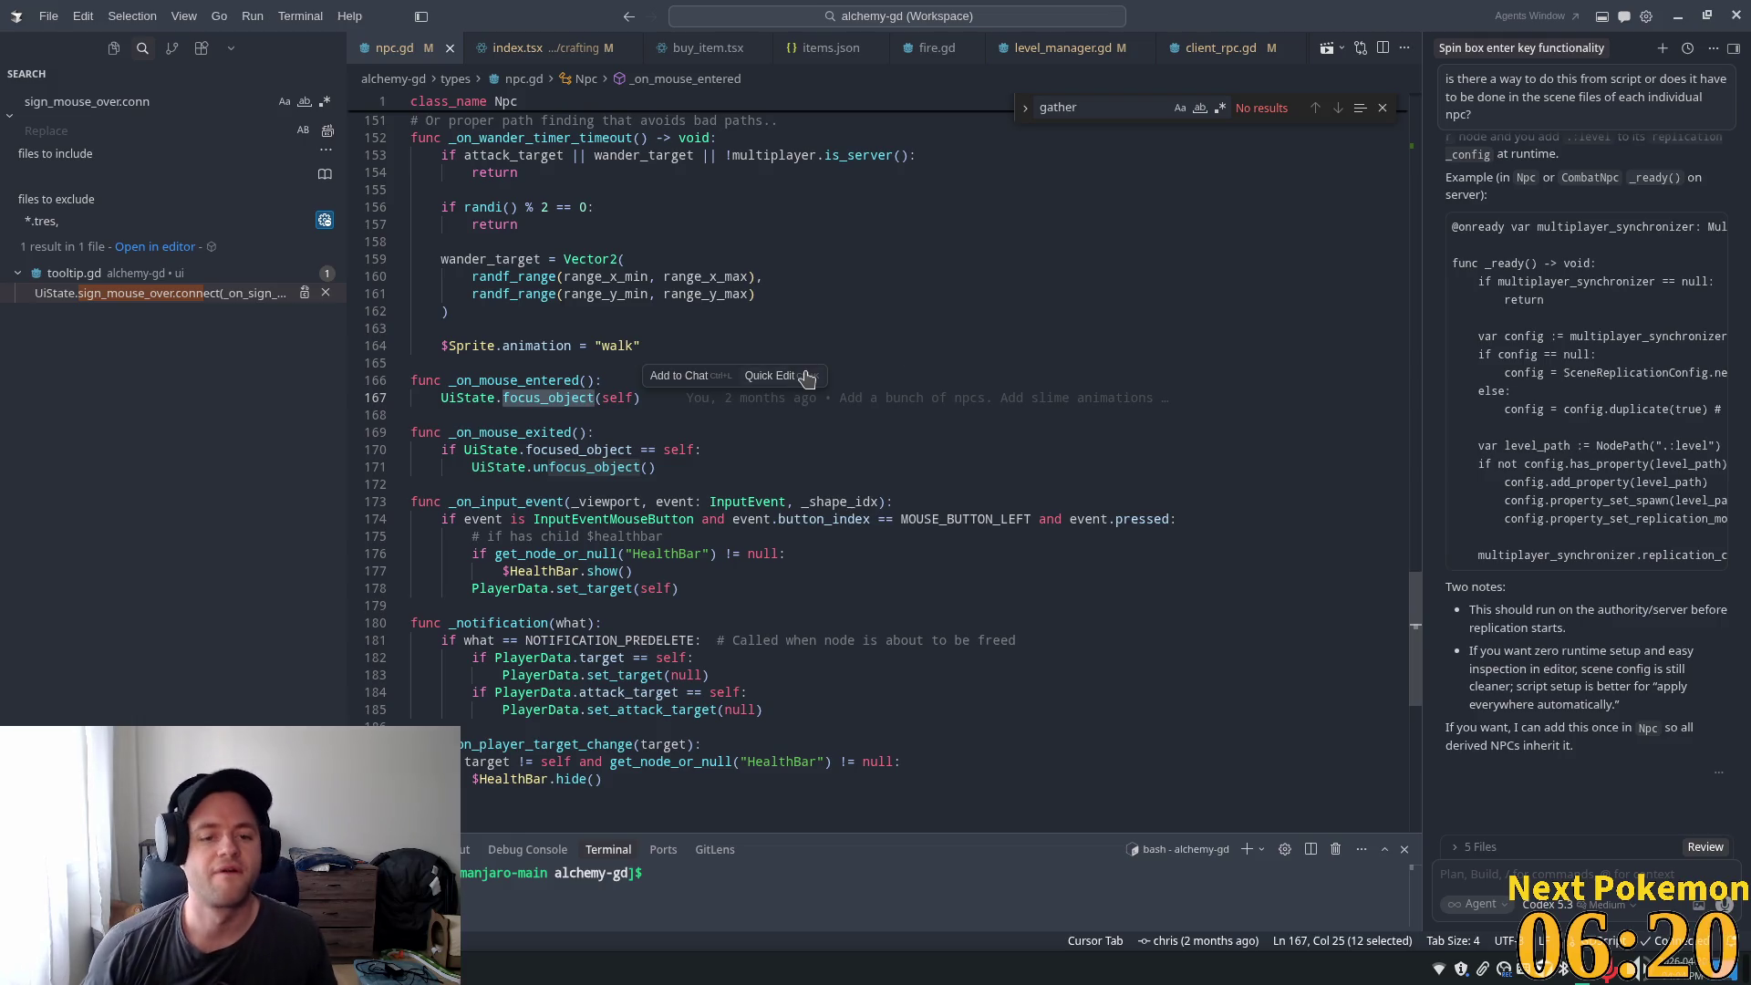
key(Down)
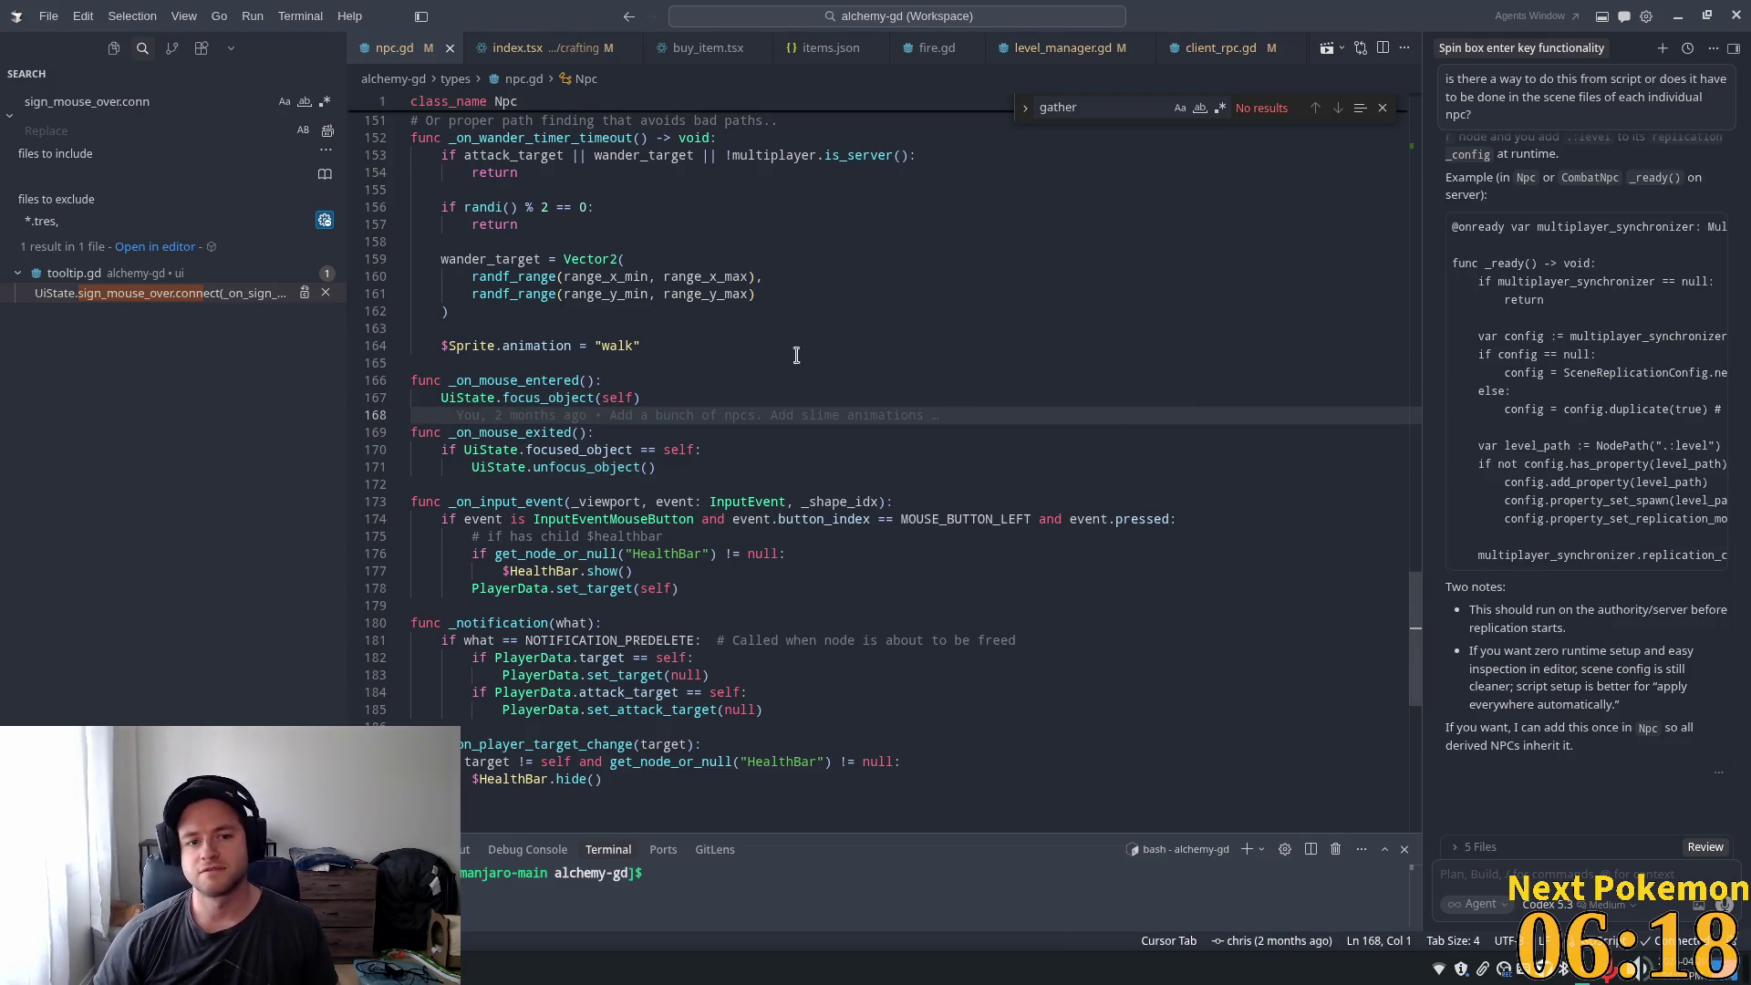
click(547, 380)
mouse_move(716, 469)
mouse_down()
mouse_move(511, 441)
mouse_move(406, 349)
mouse_move(354, 374)
mouse_up()
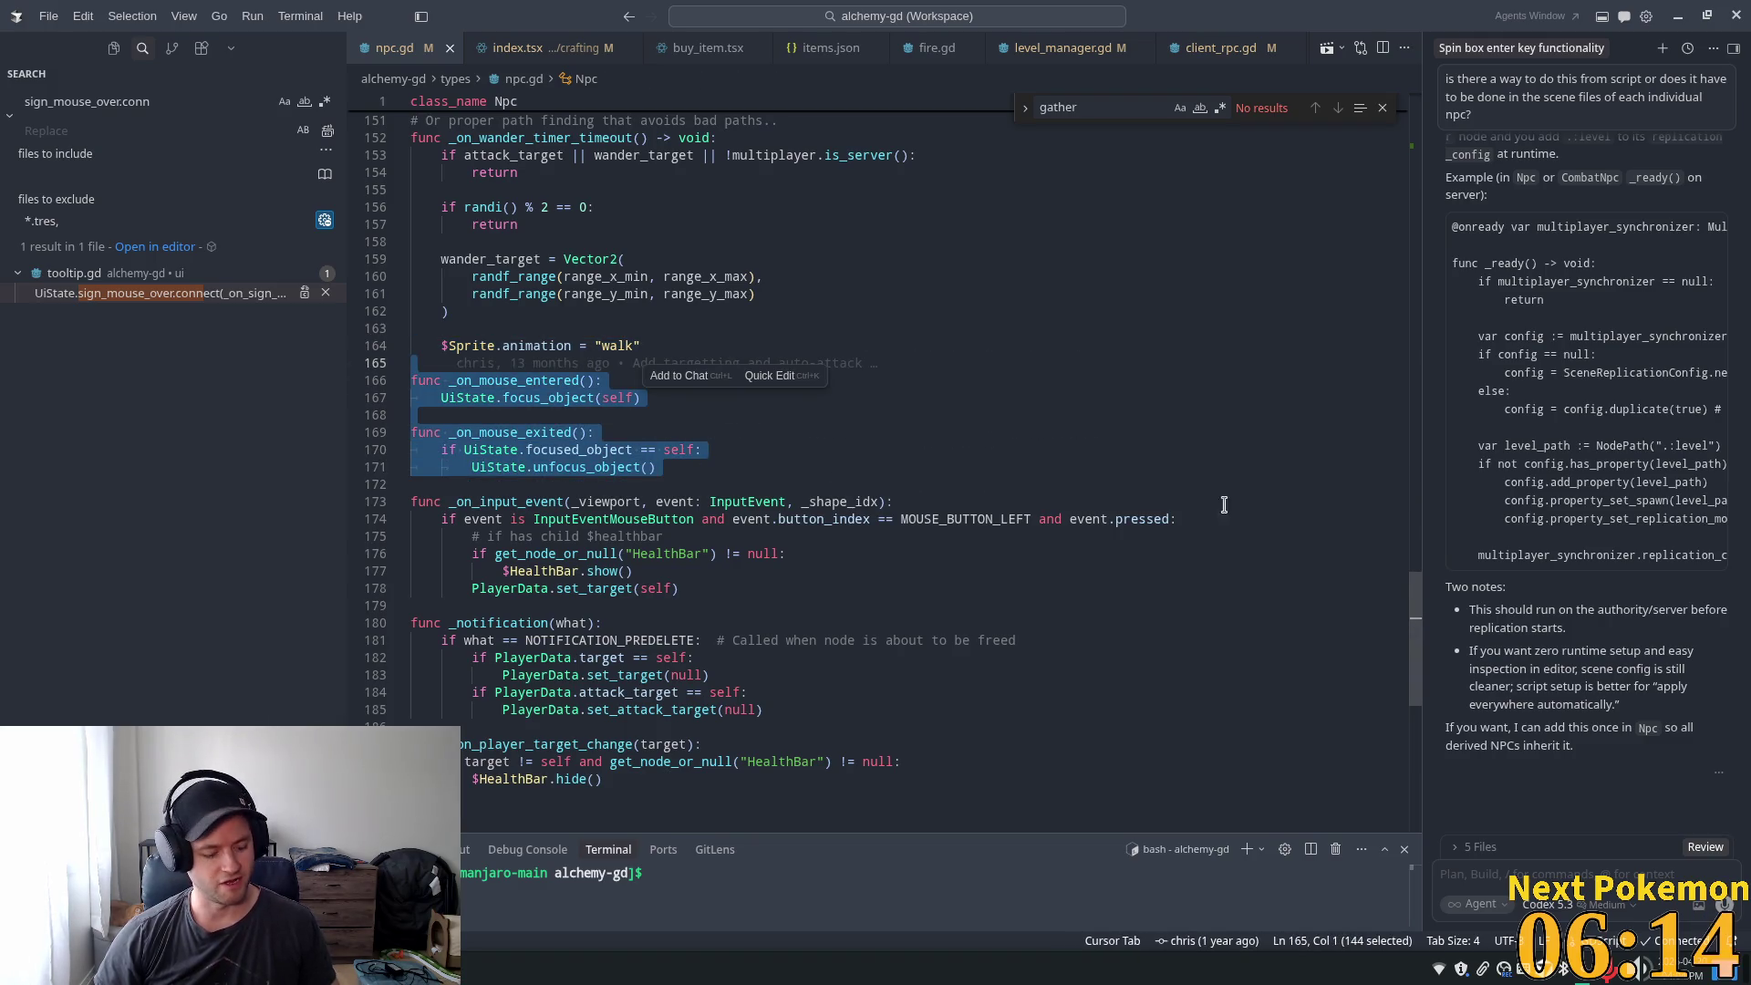
drag(1415, 639, 1173, 55)
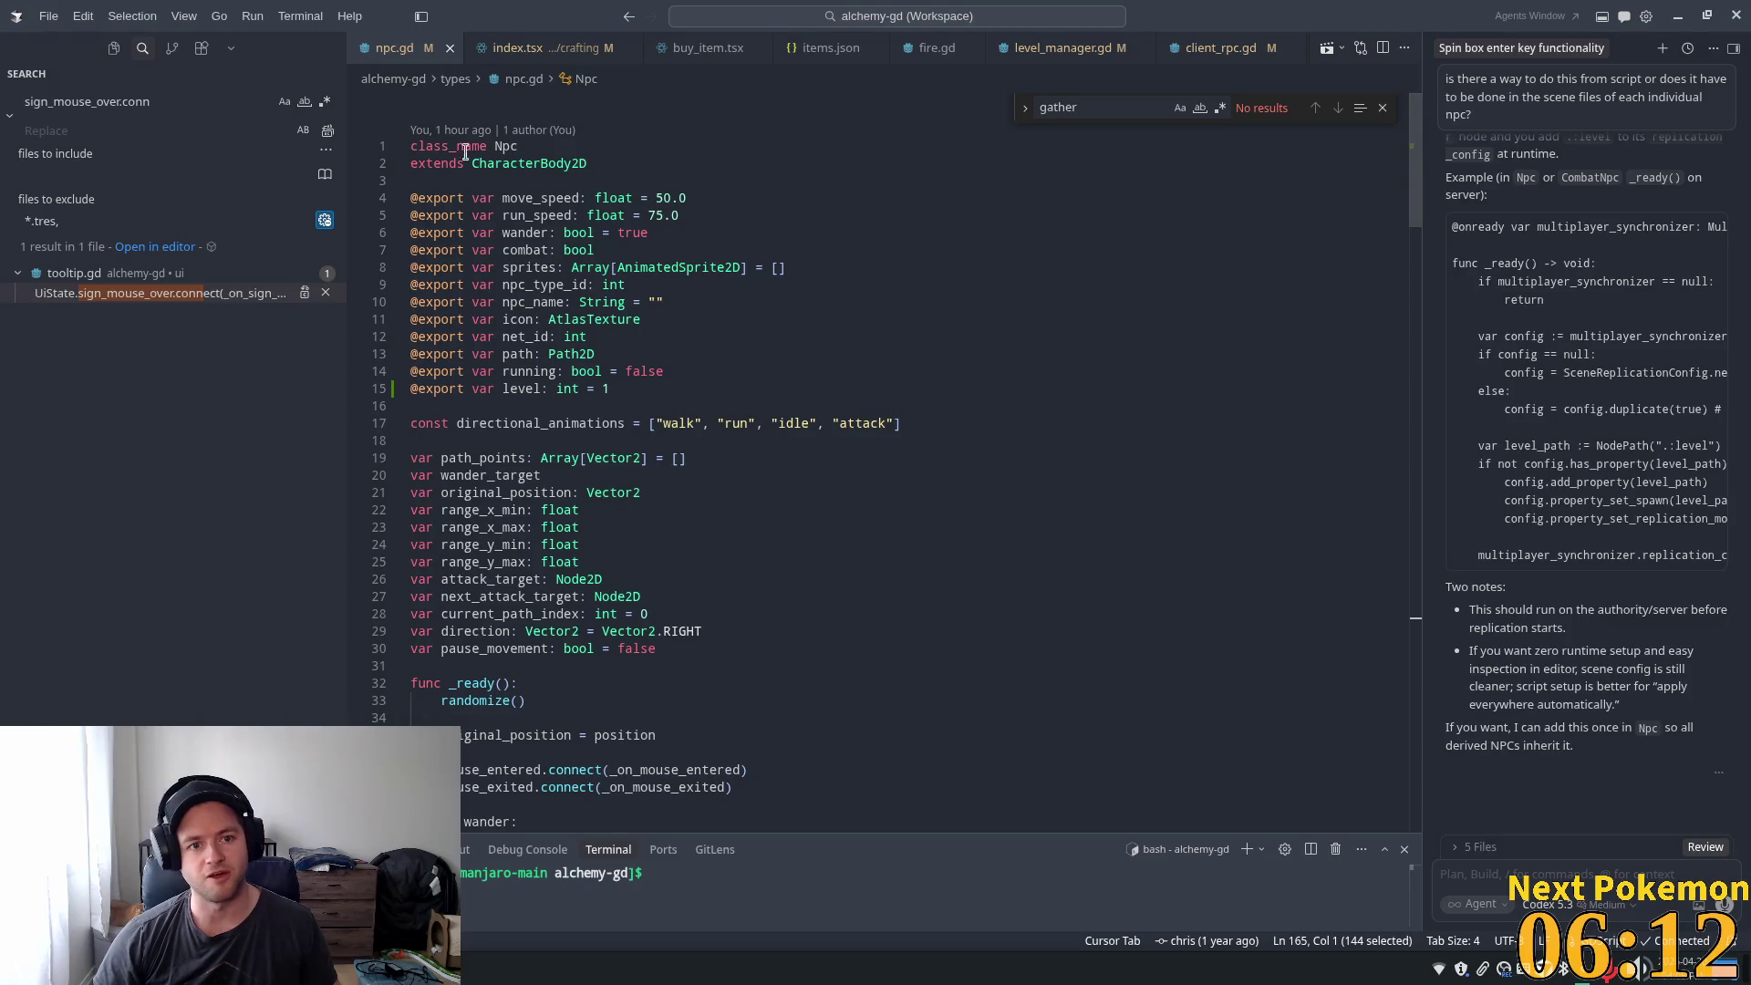
click(643, 319)
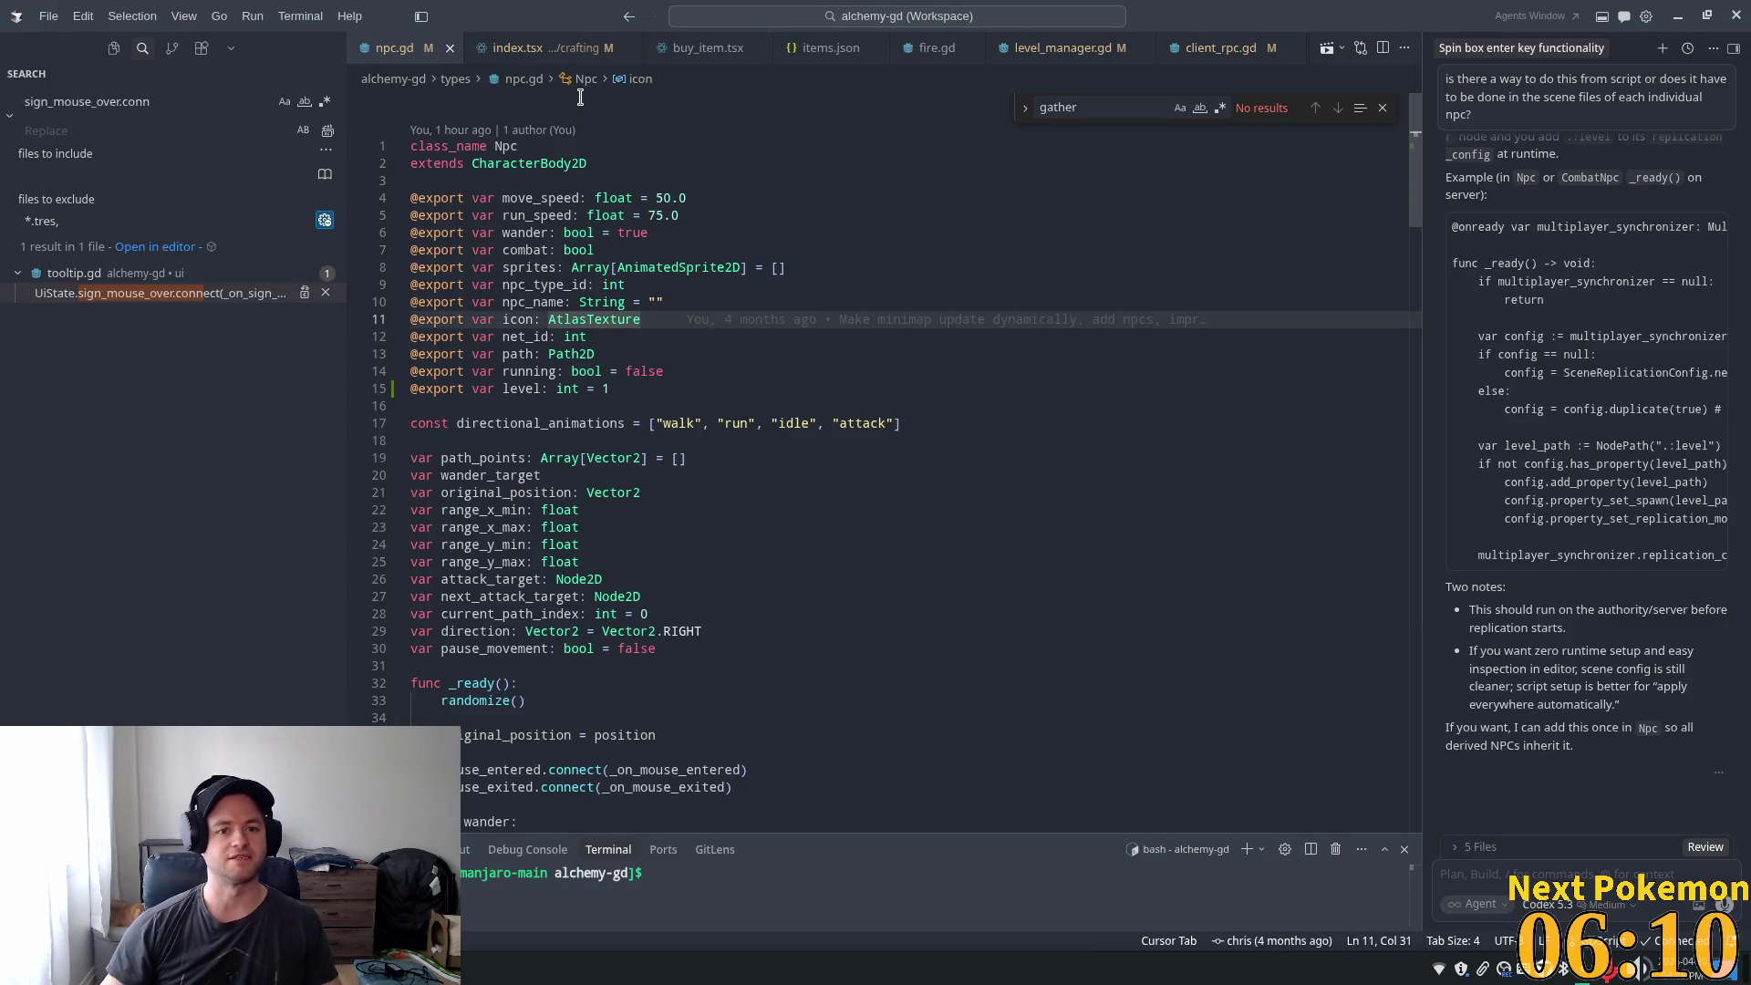
- Open combat_npc.gd through quick file search for 'combat_np'
key(ctrl+p)
text(combat_np)
key(Return)
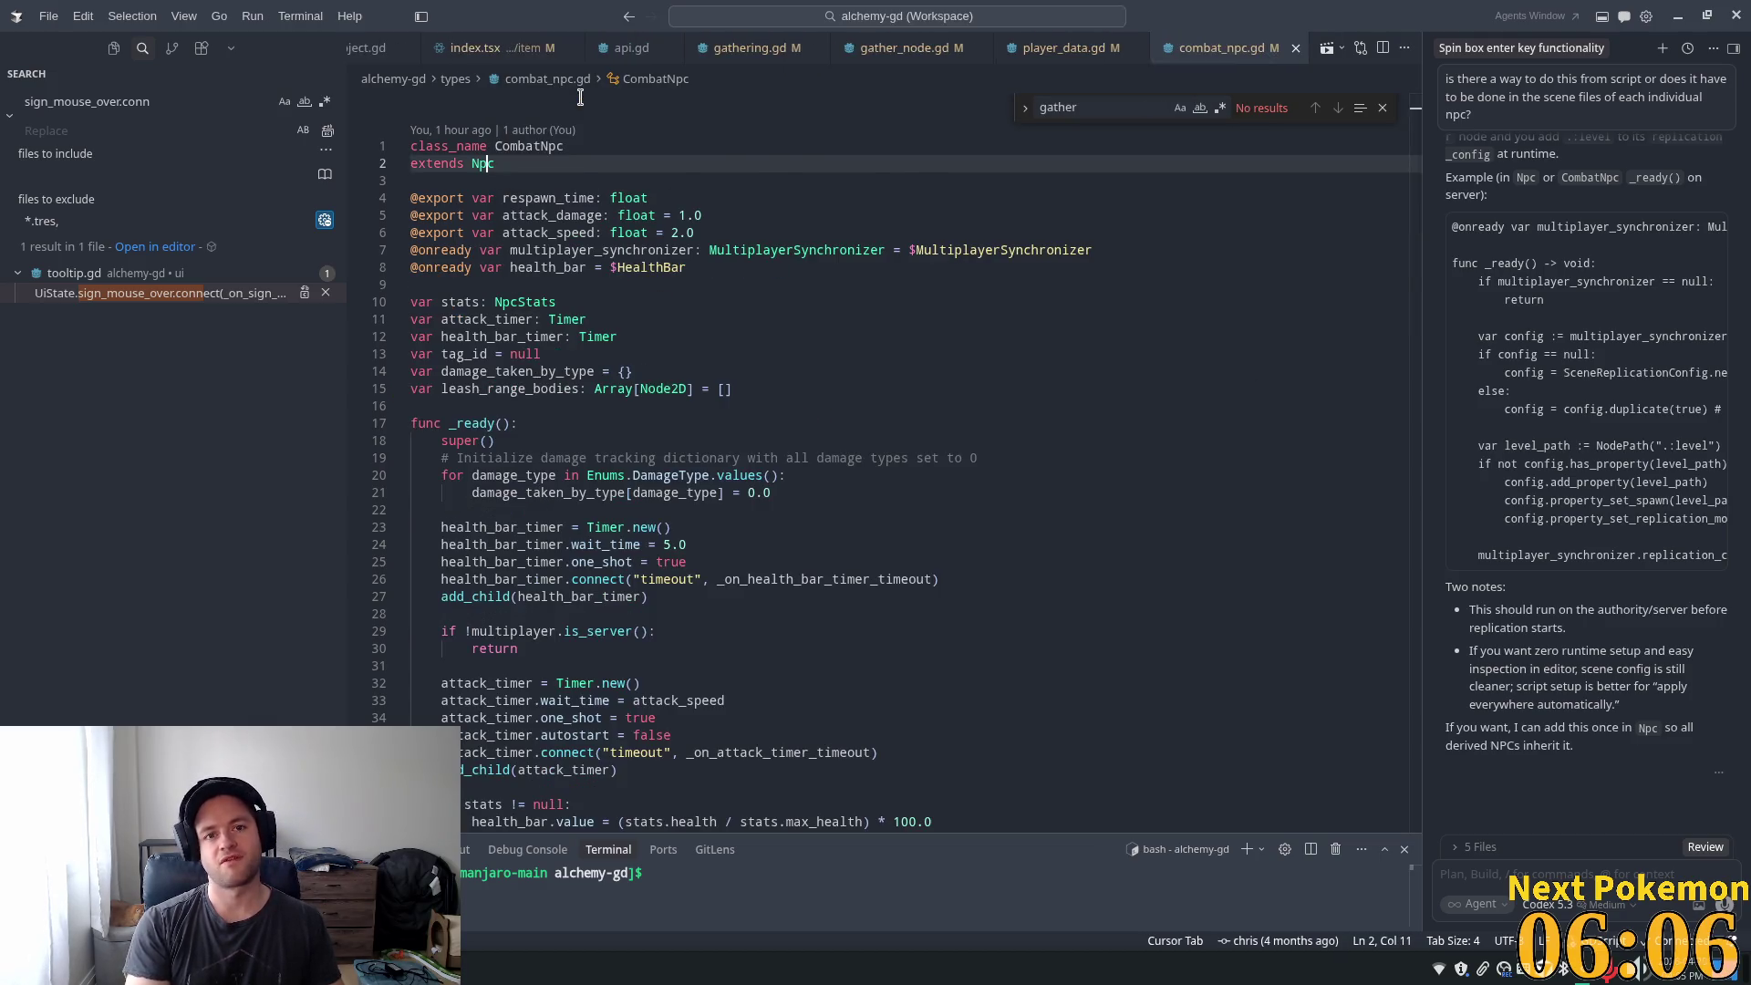
drag(1427, 210, 1422, 406)
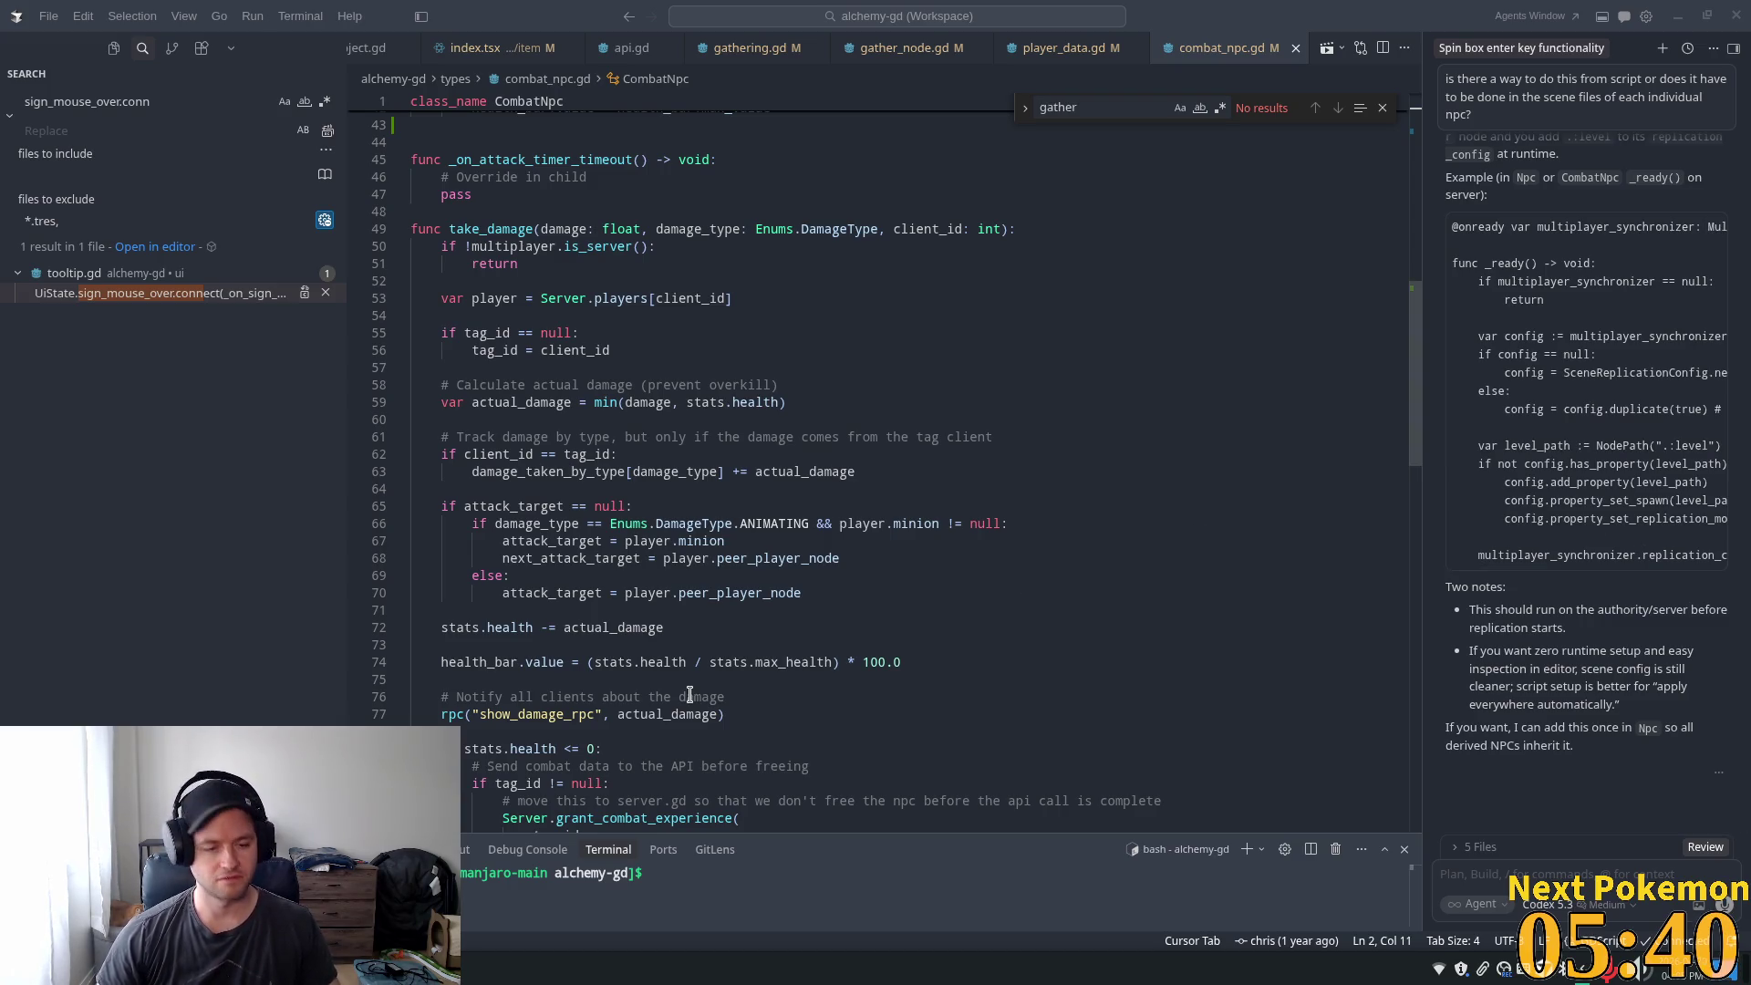
- Paste the _on_mouse_entered and _on_mouse_exited handlers at the end of combat_npc.gd, removing the extra blank line
scroll(688, 616, down, 20)
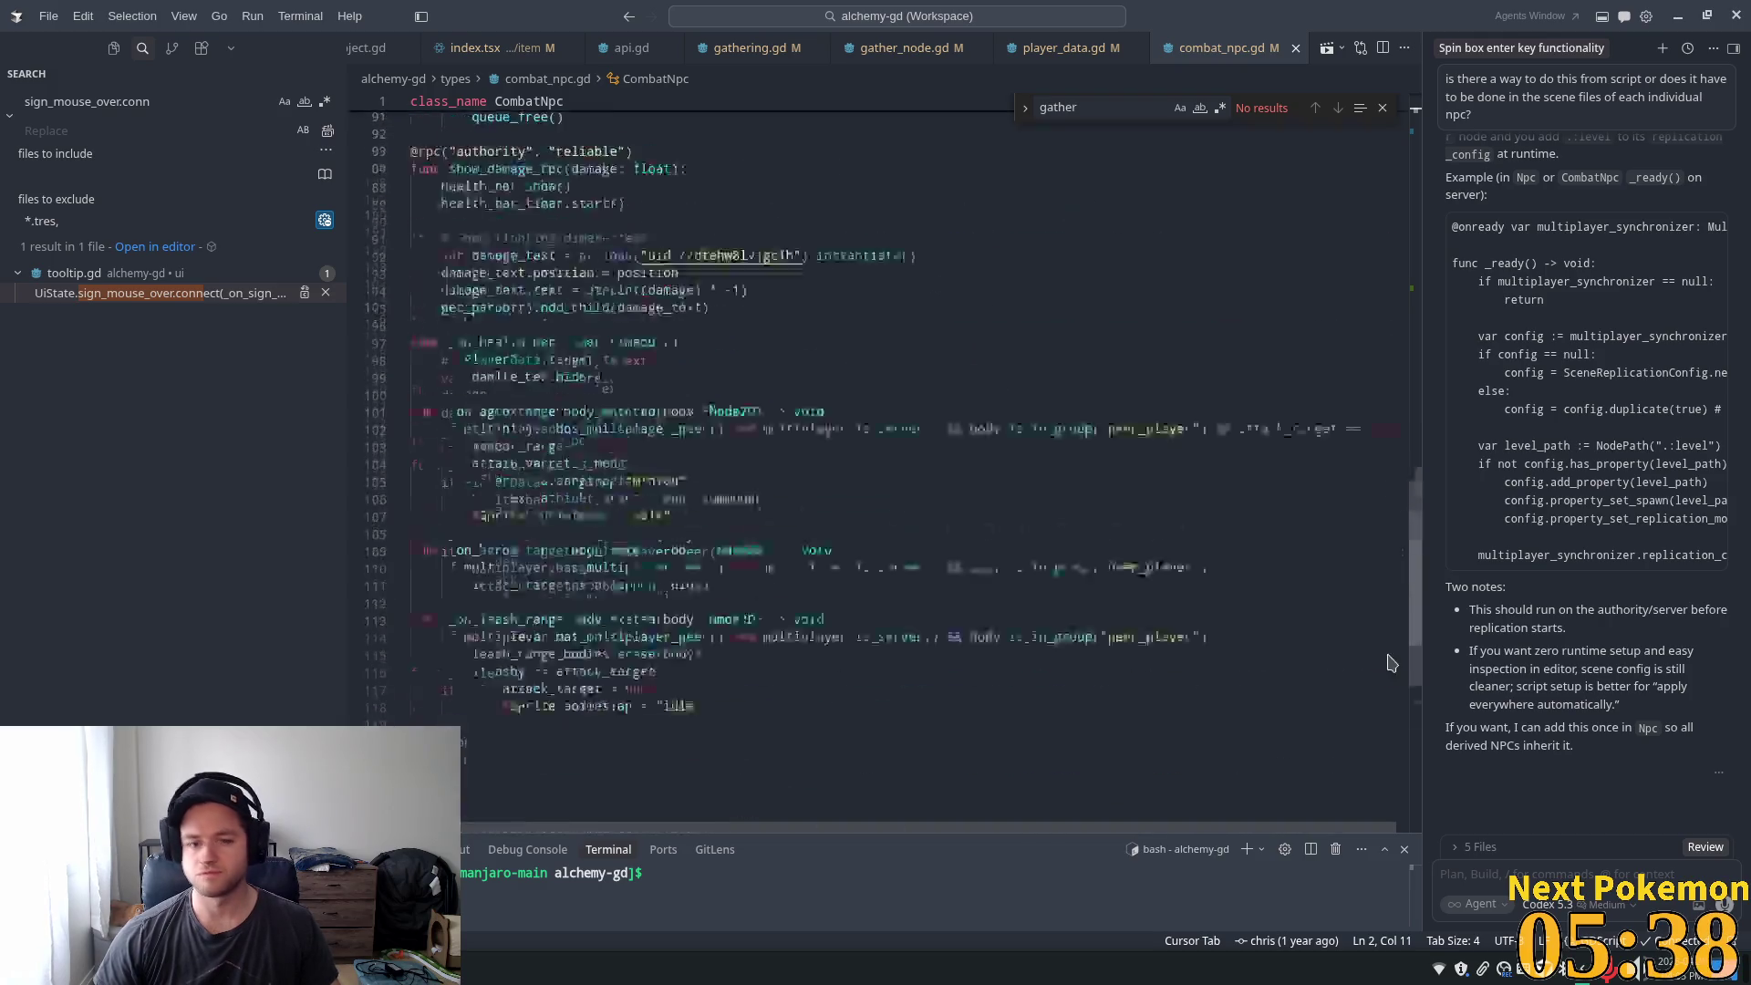
click(922, 398)
click(922, 469)
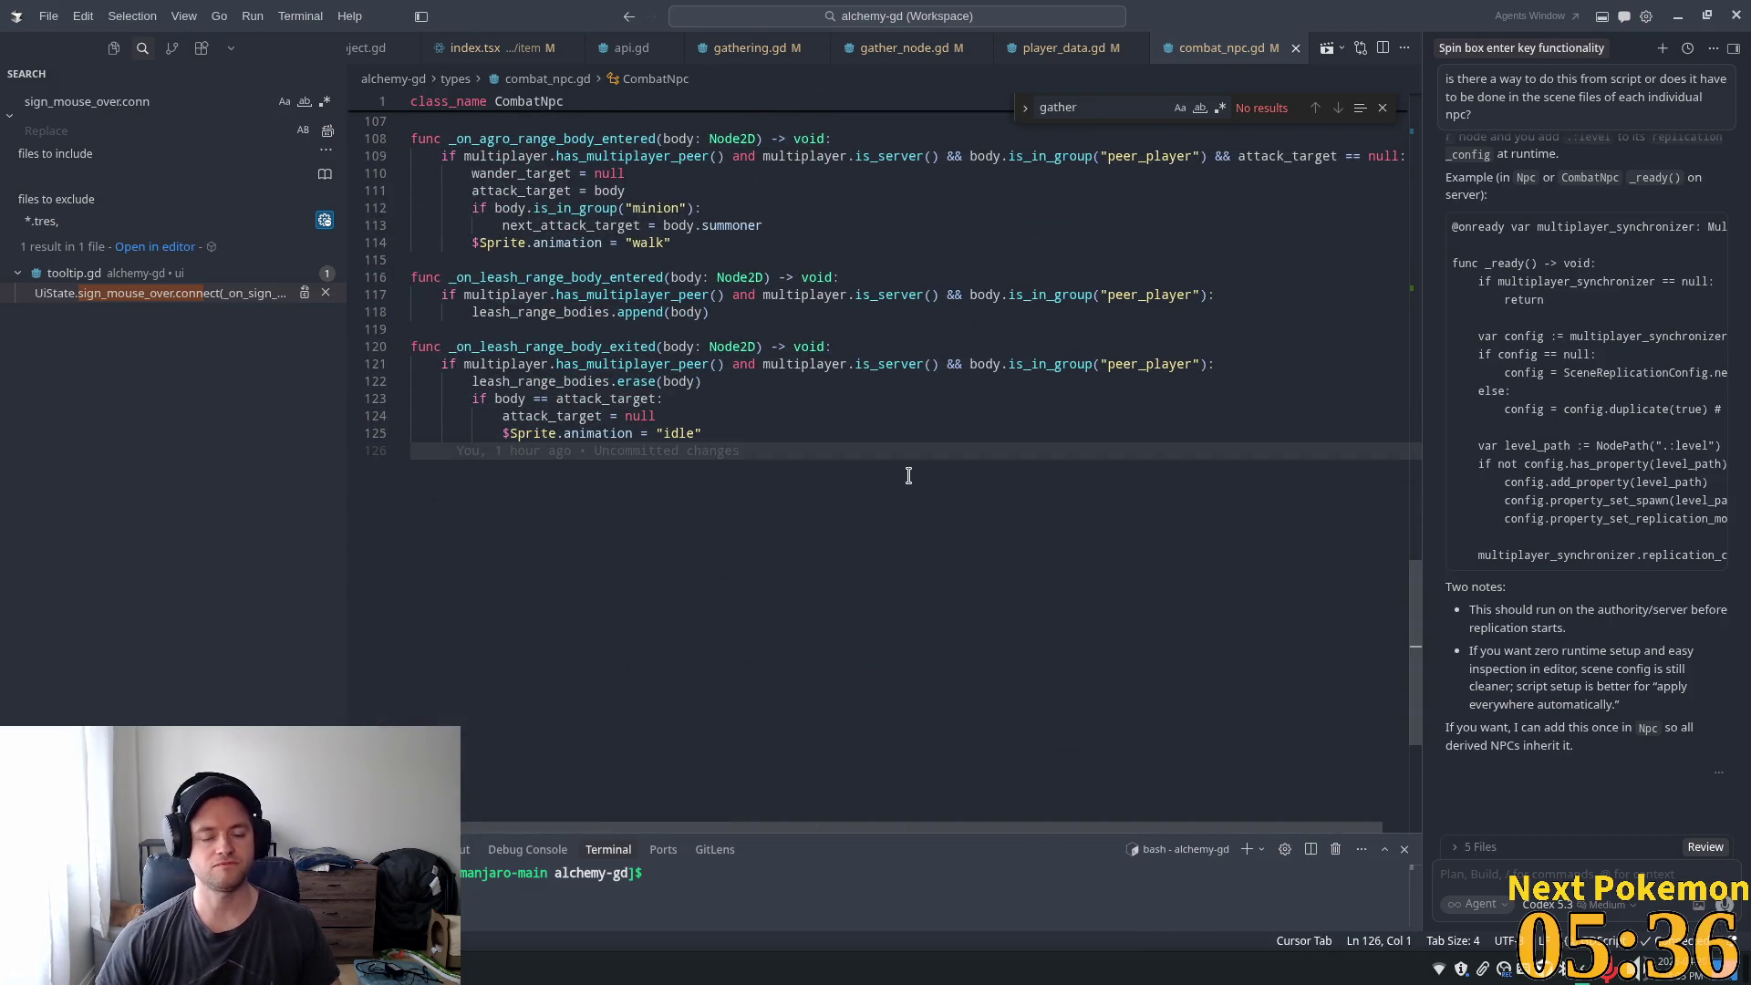
key(Return)
text(func _on_mouse_entered(): 	UiState.focus_object(self)  func _on_mouse_exited(): 	if UiState.focused_object == self: 		UiState.unfocus_object())
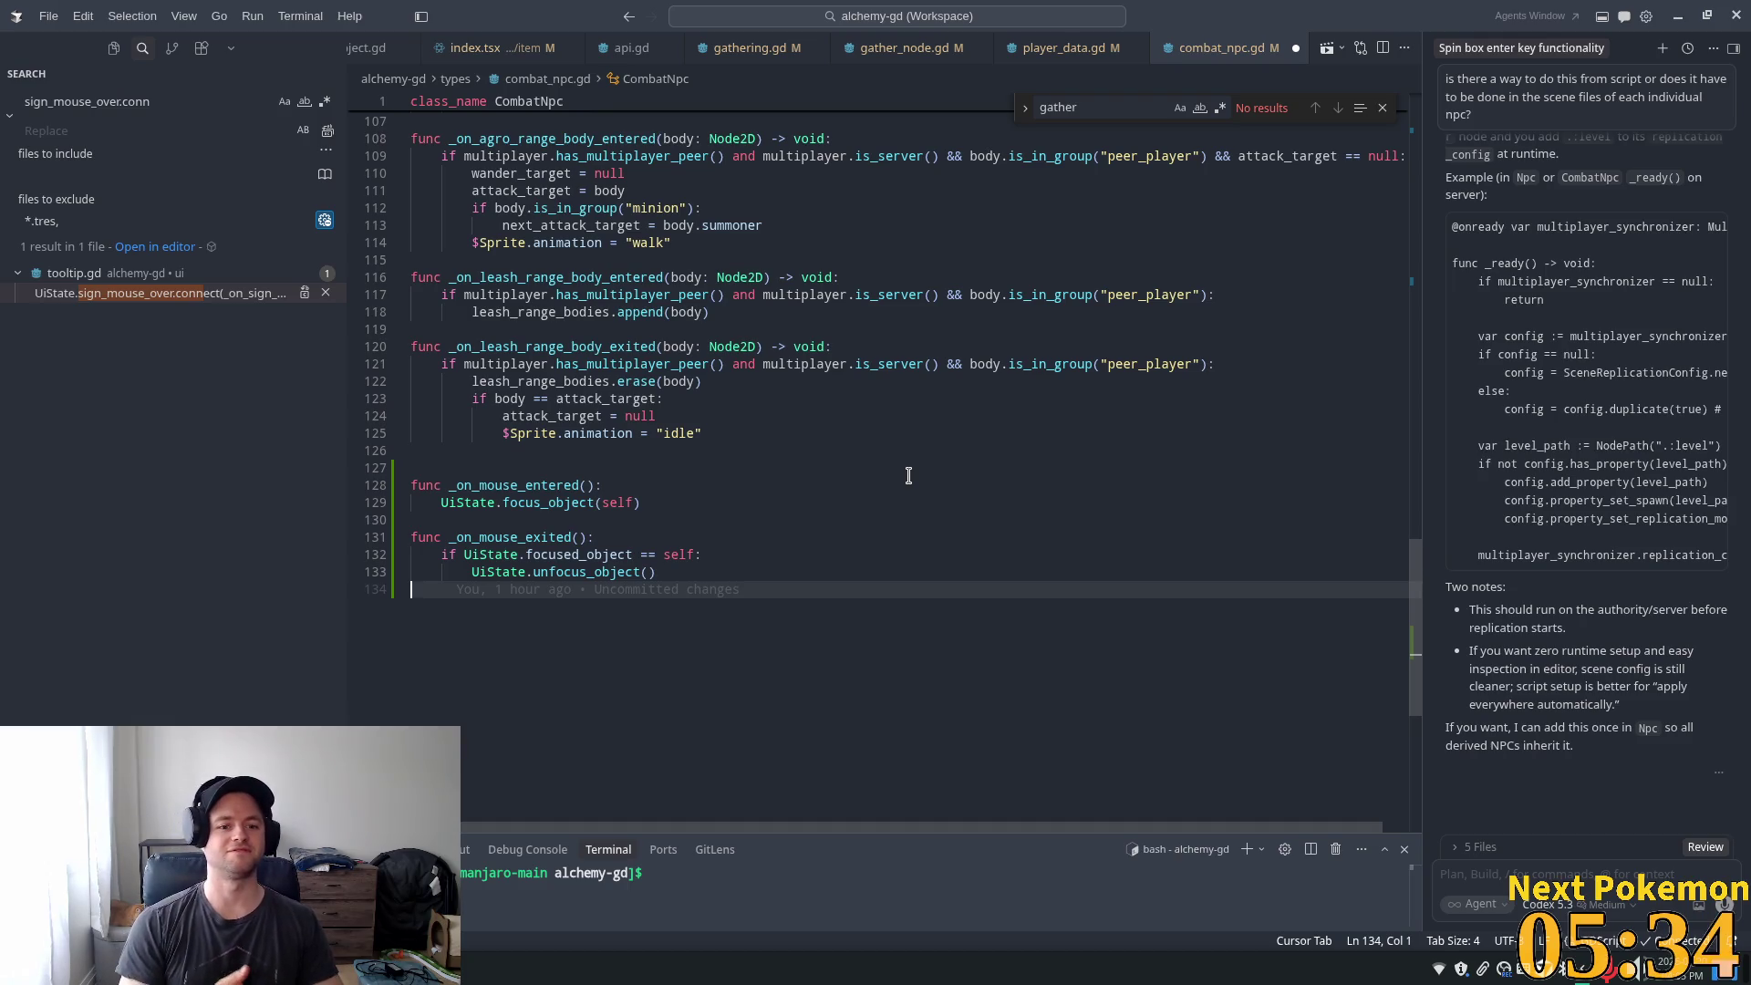
click(456, 468)
key(BackSpace)
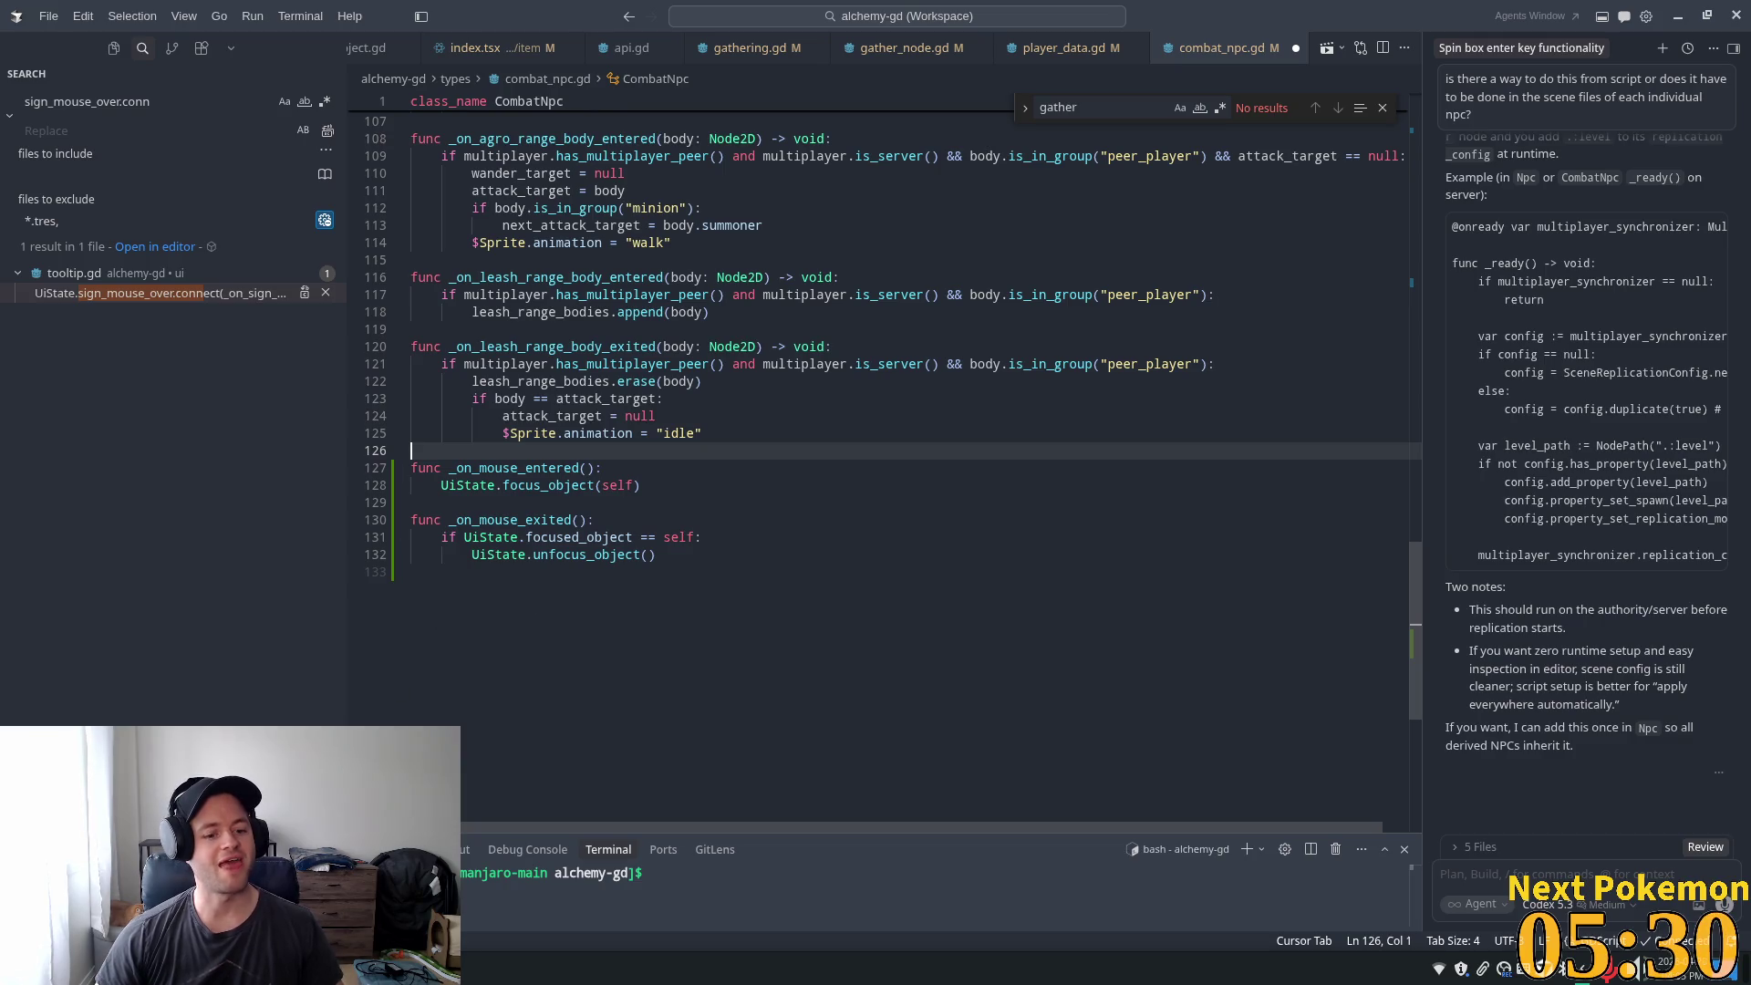
- Launch Steam from the desktop application launcher
key(super)
text(stea)
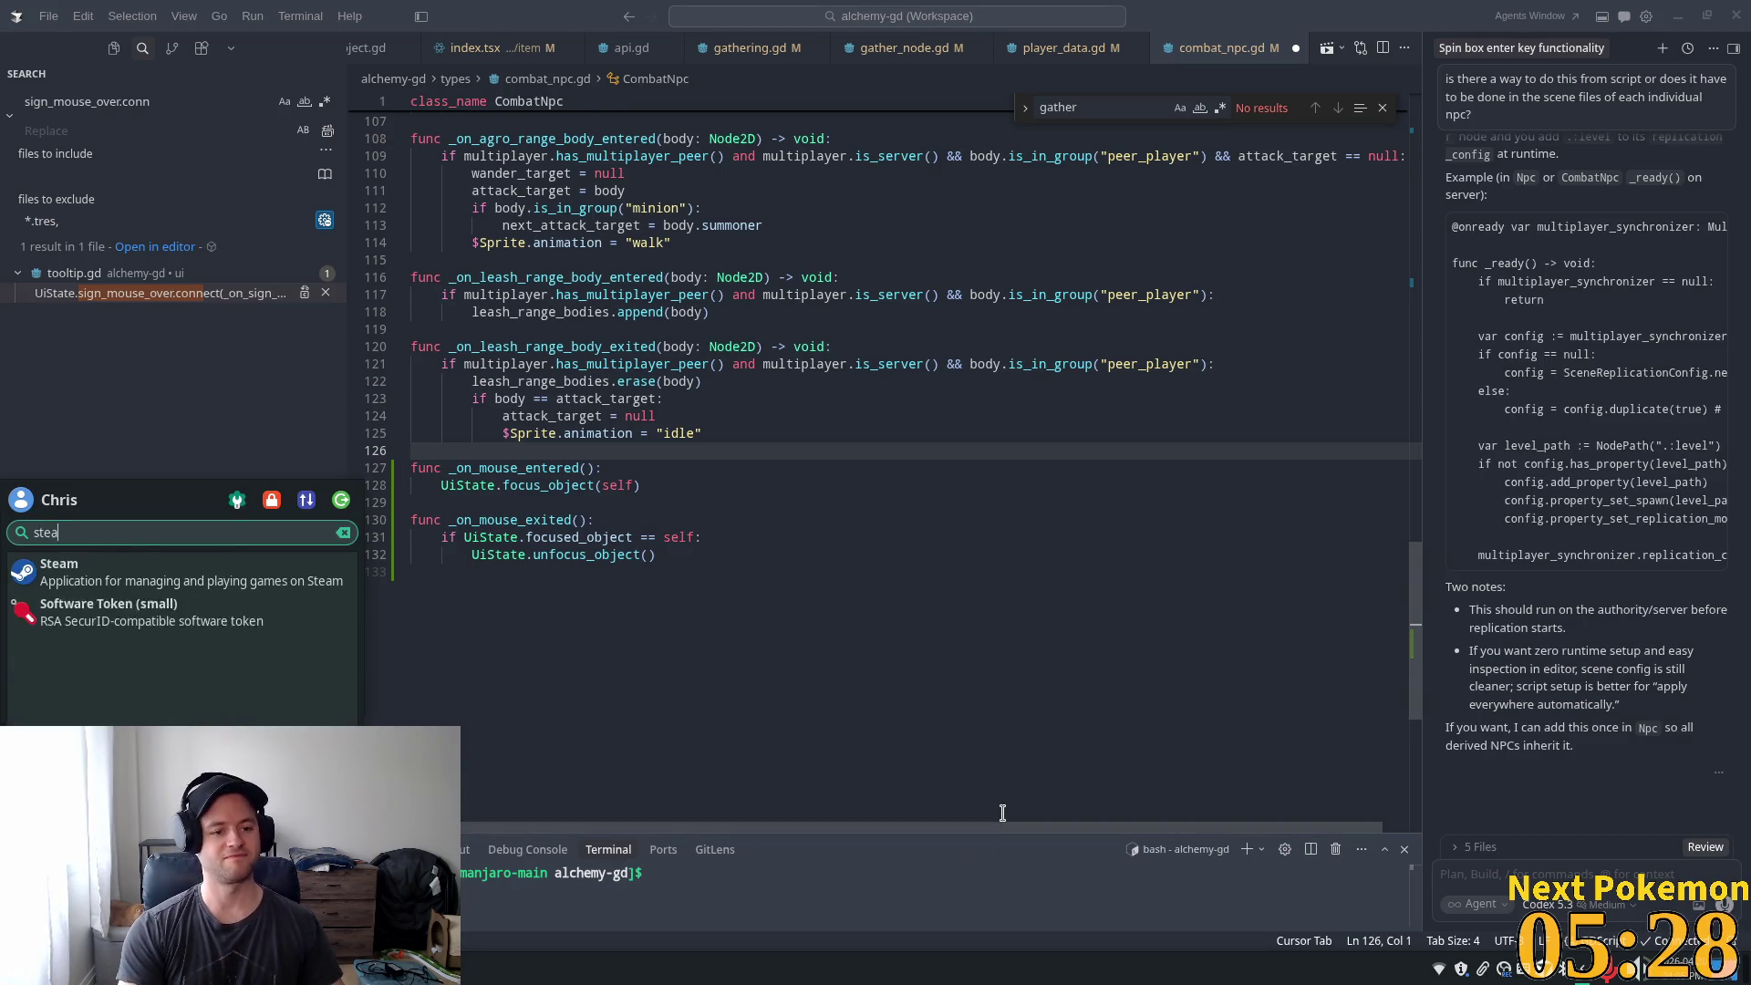
key(Return)
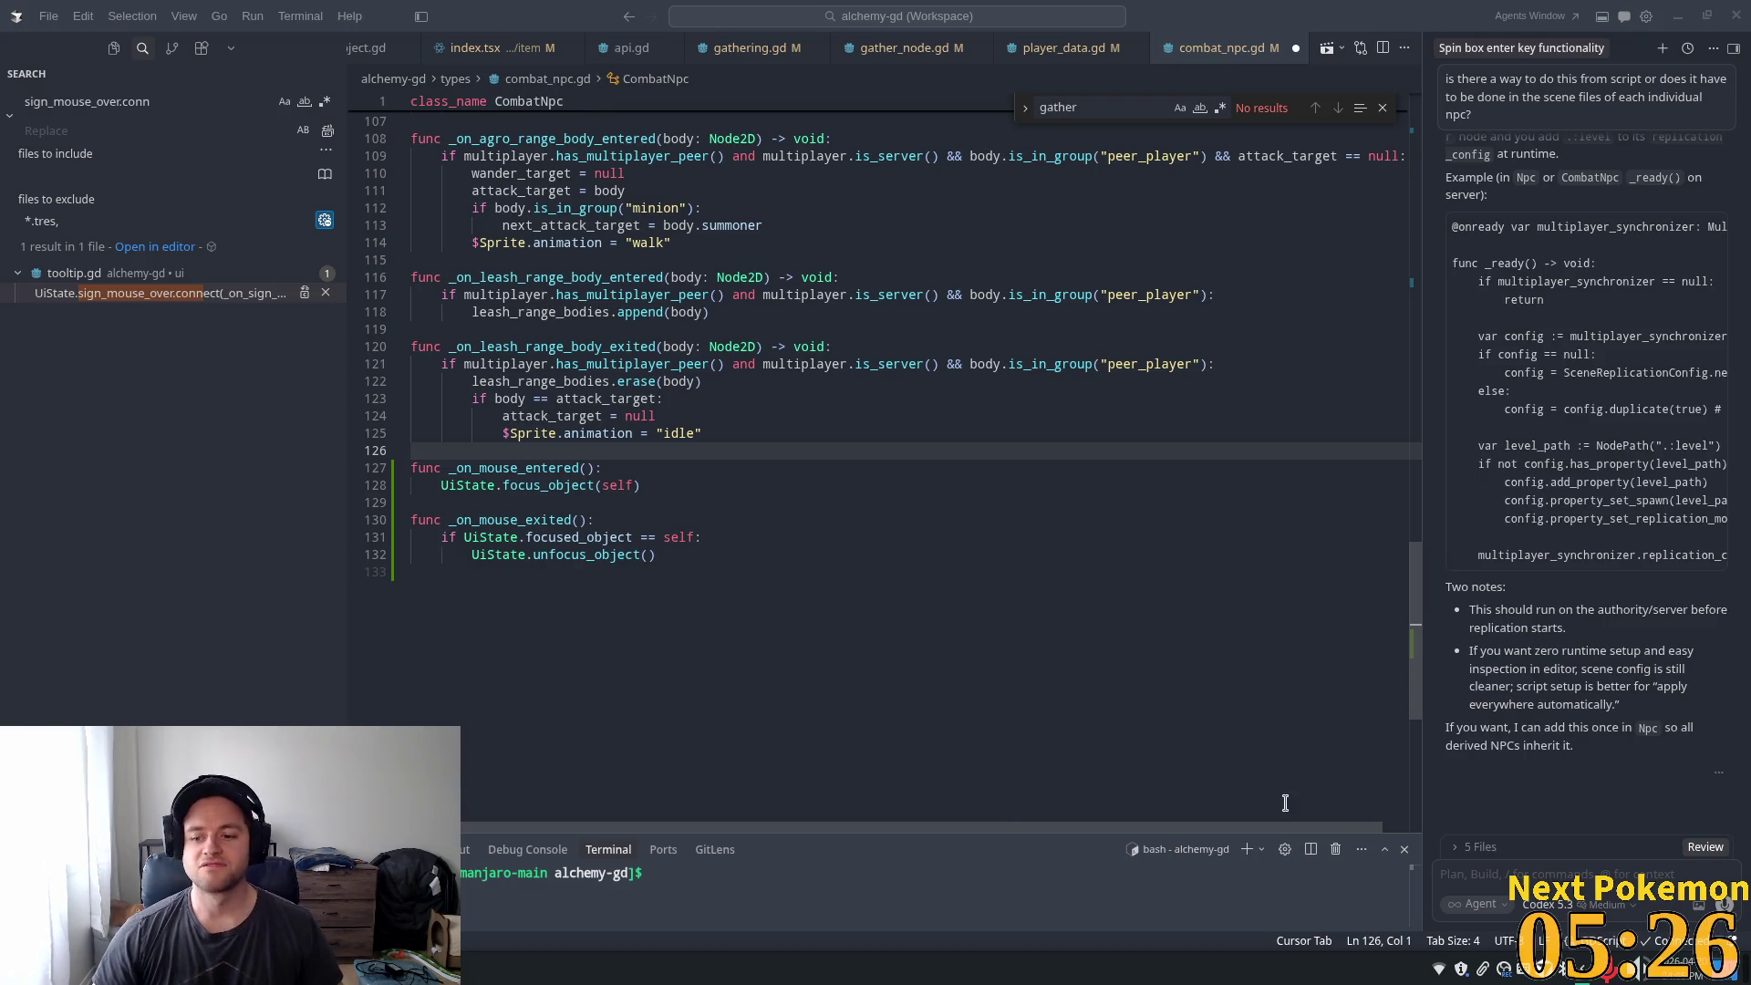
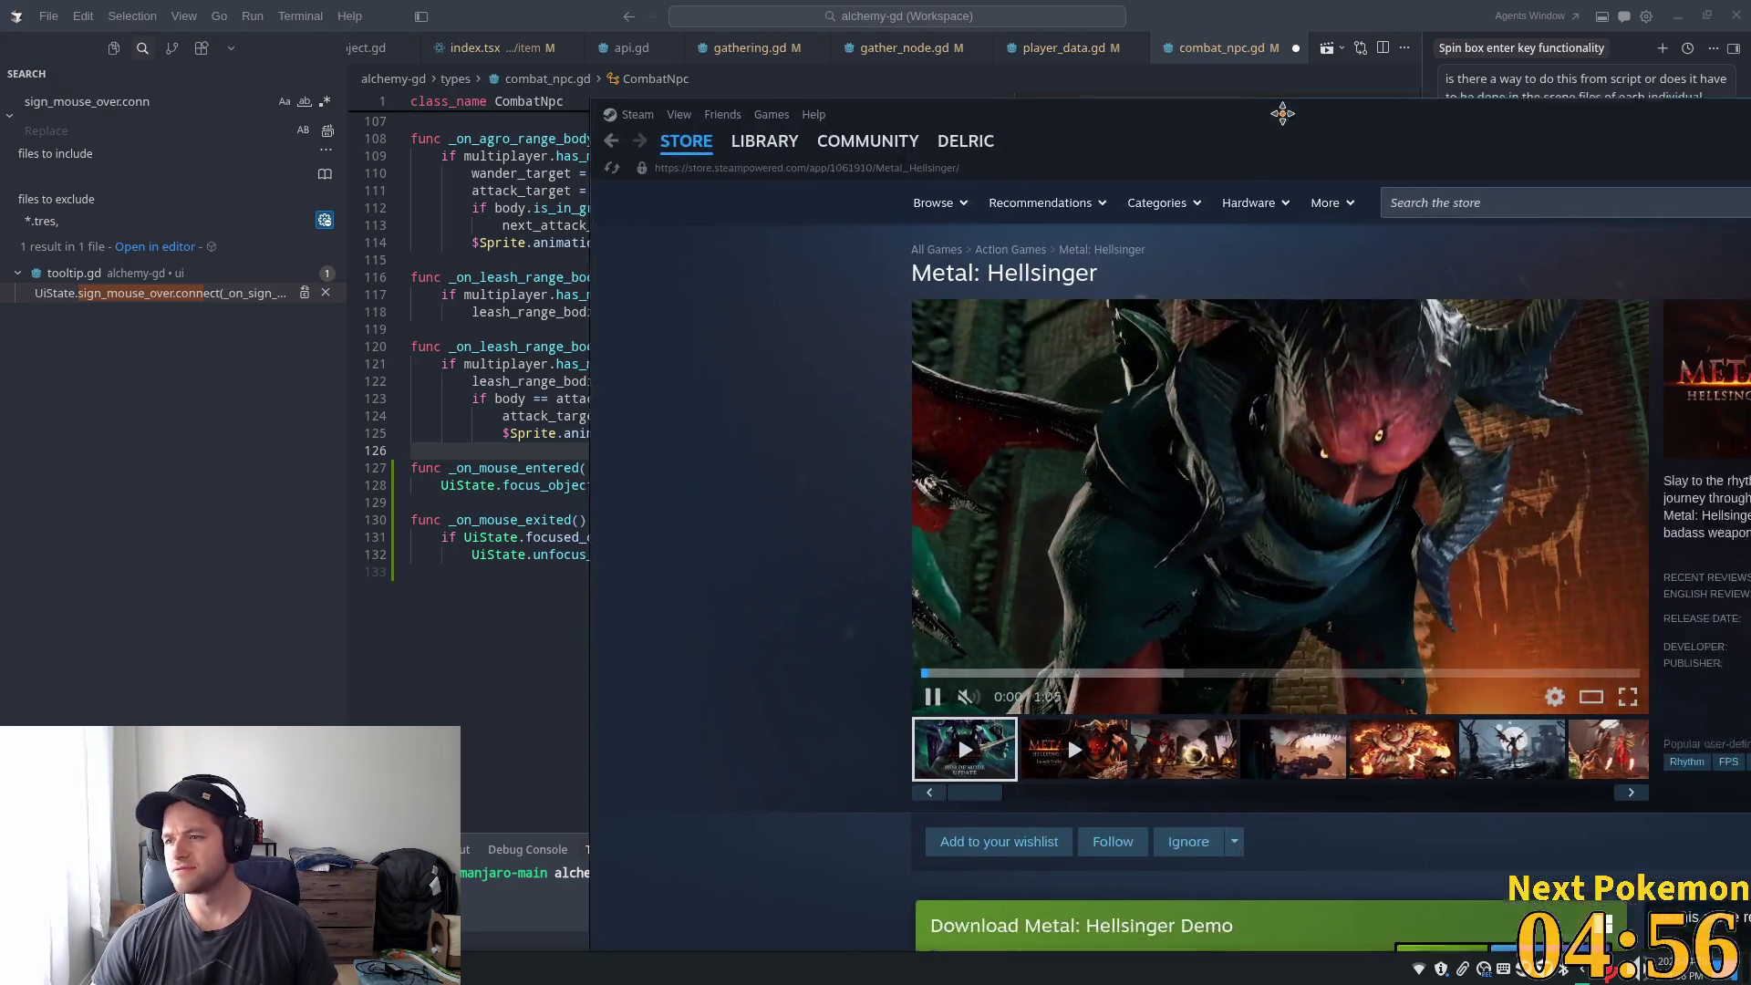
- Watch the Metal: Hellsinger trailer in the Steam store, then close the store window
double_click(1281, 113)
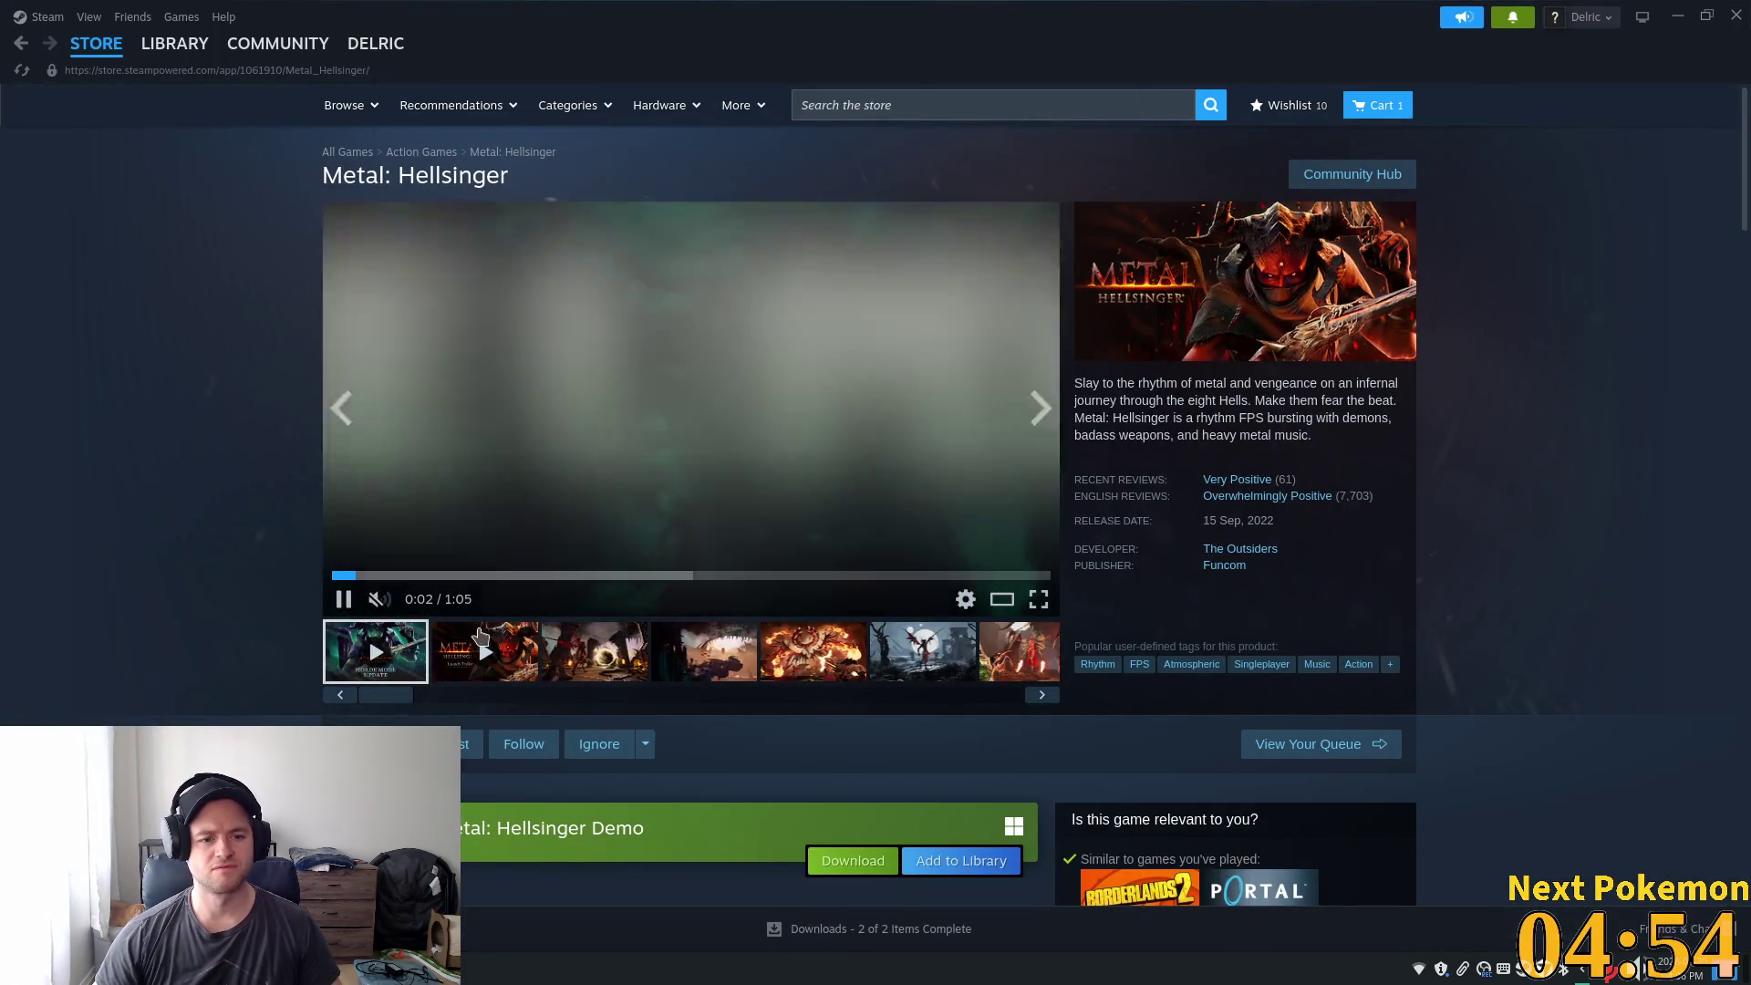
click(377, 602)
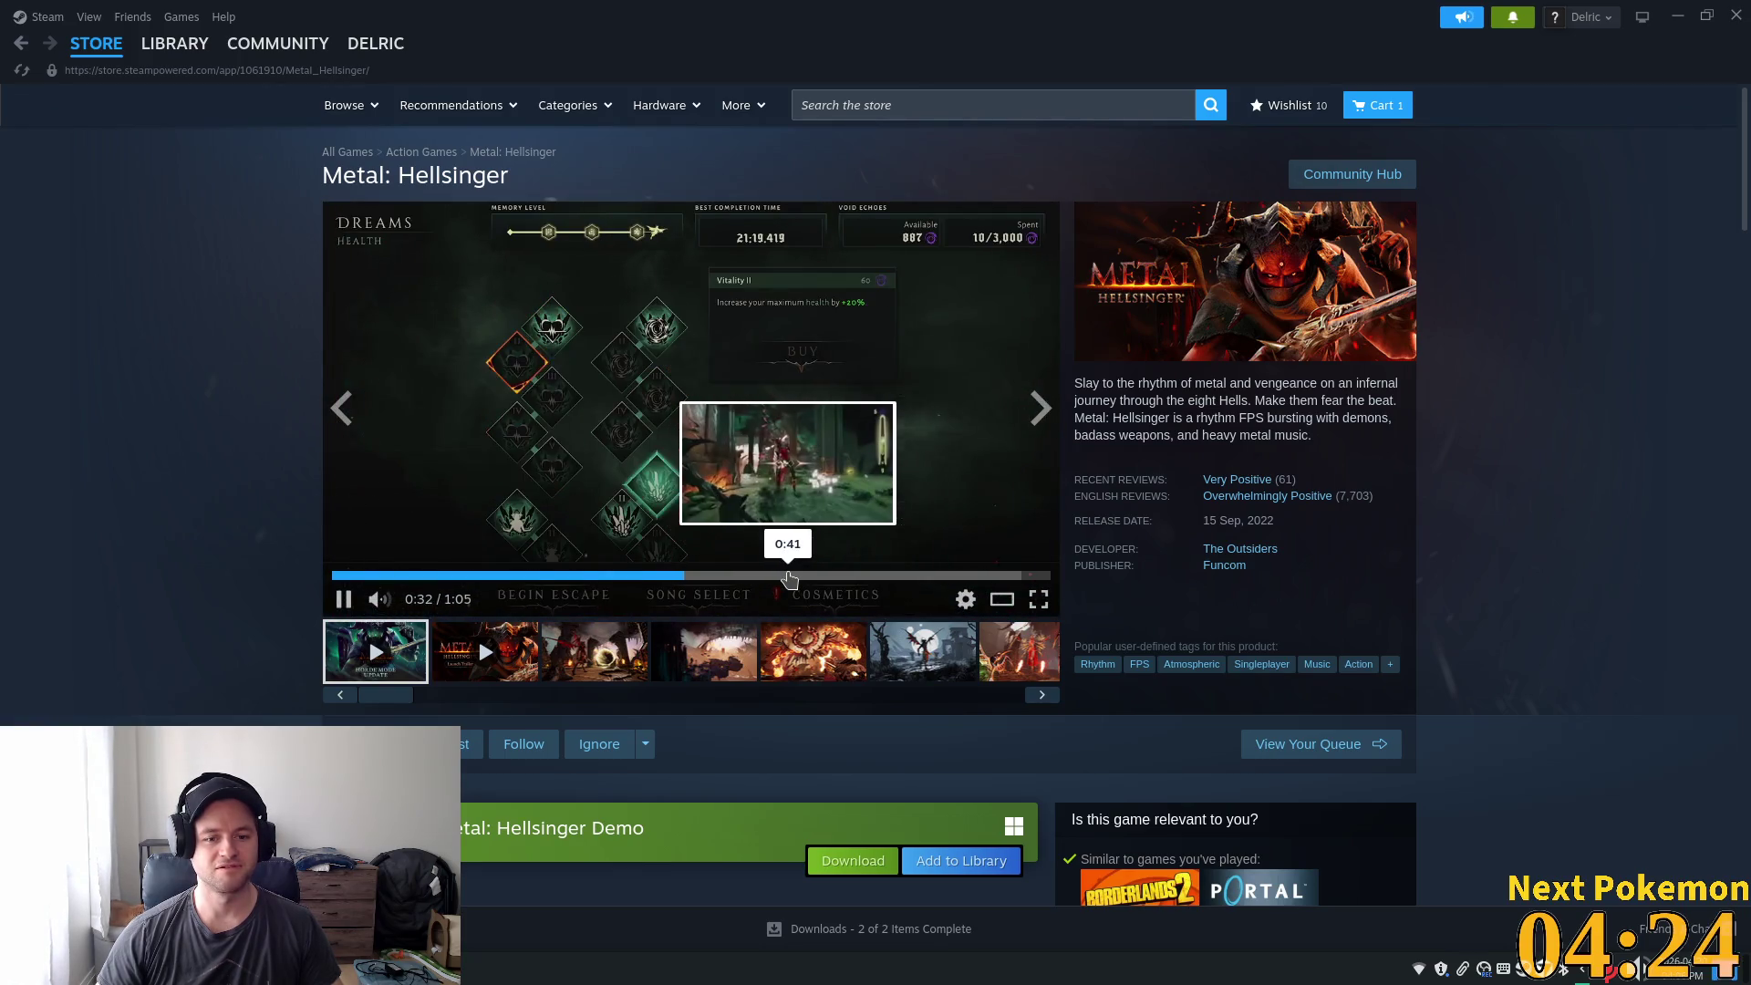
click(851, 575)
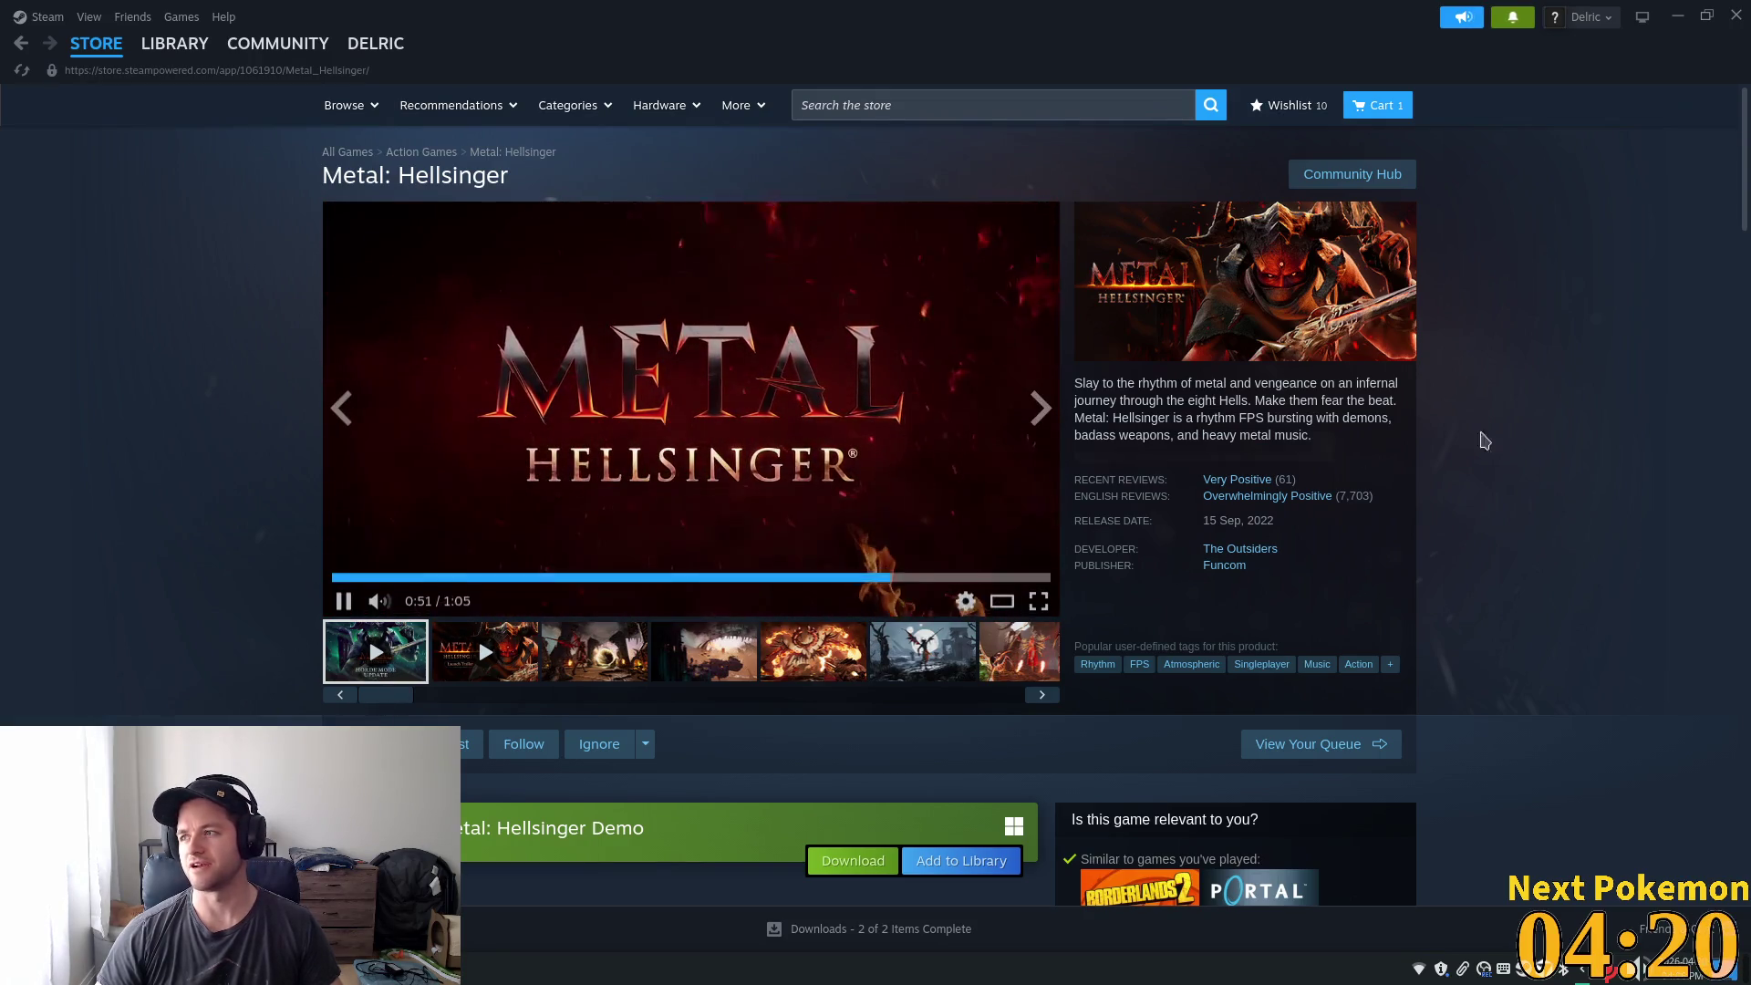
click(752, 479)
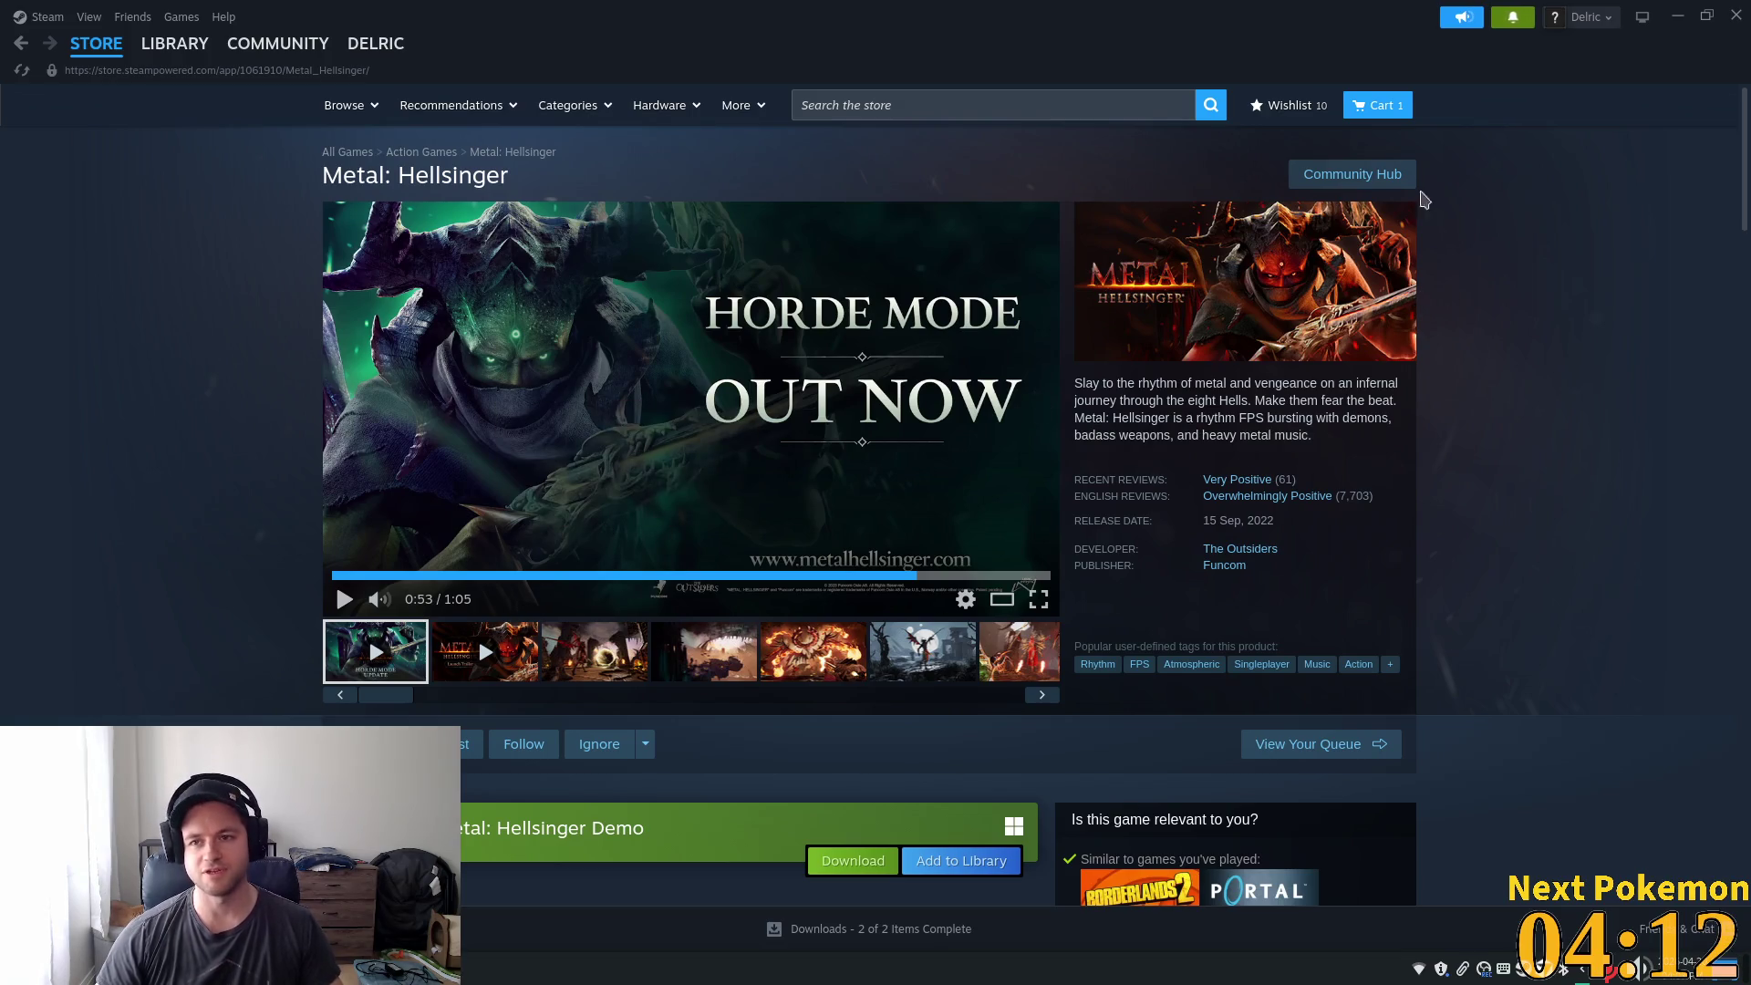
click(1736, 15)
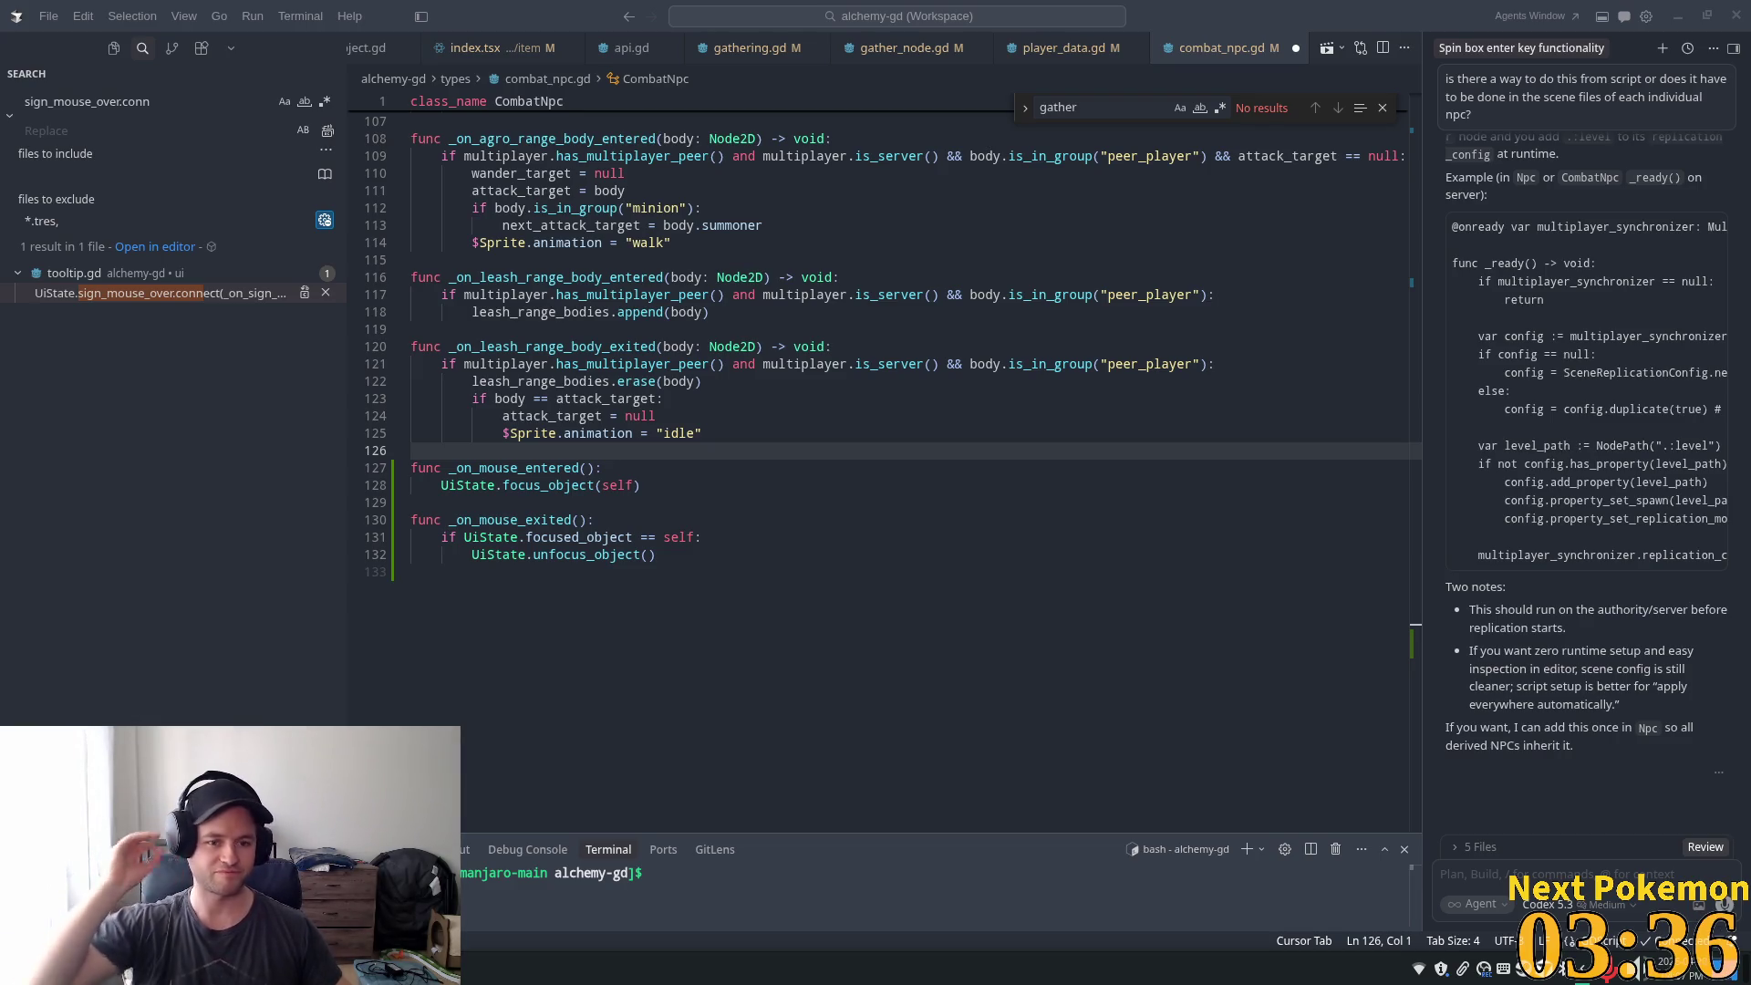
- Jump from combat_npc.gd's _on_mouse_entered handler to focus_object's definition in ui_state.gd
click(638, 260)
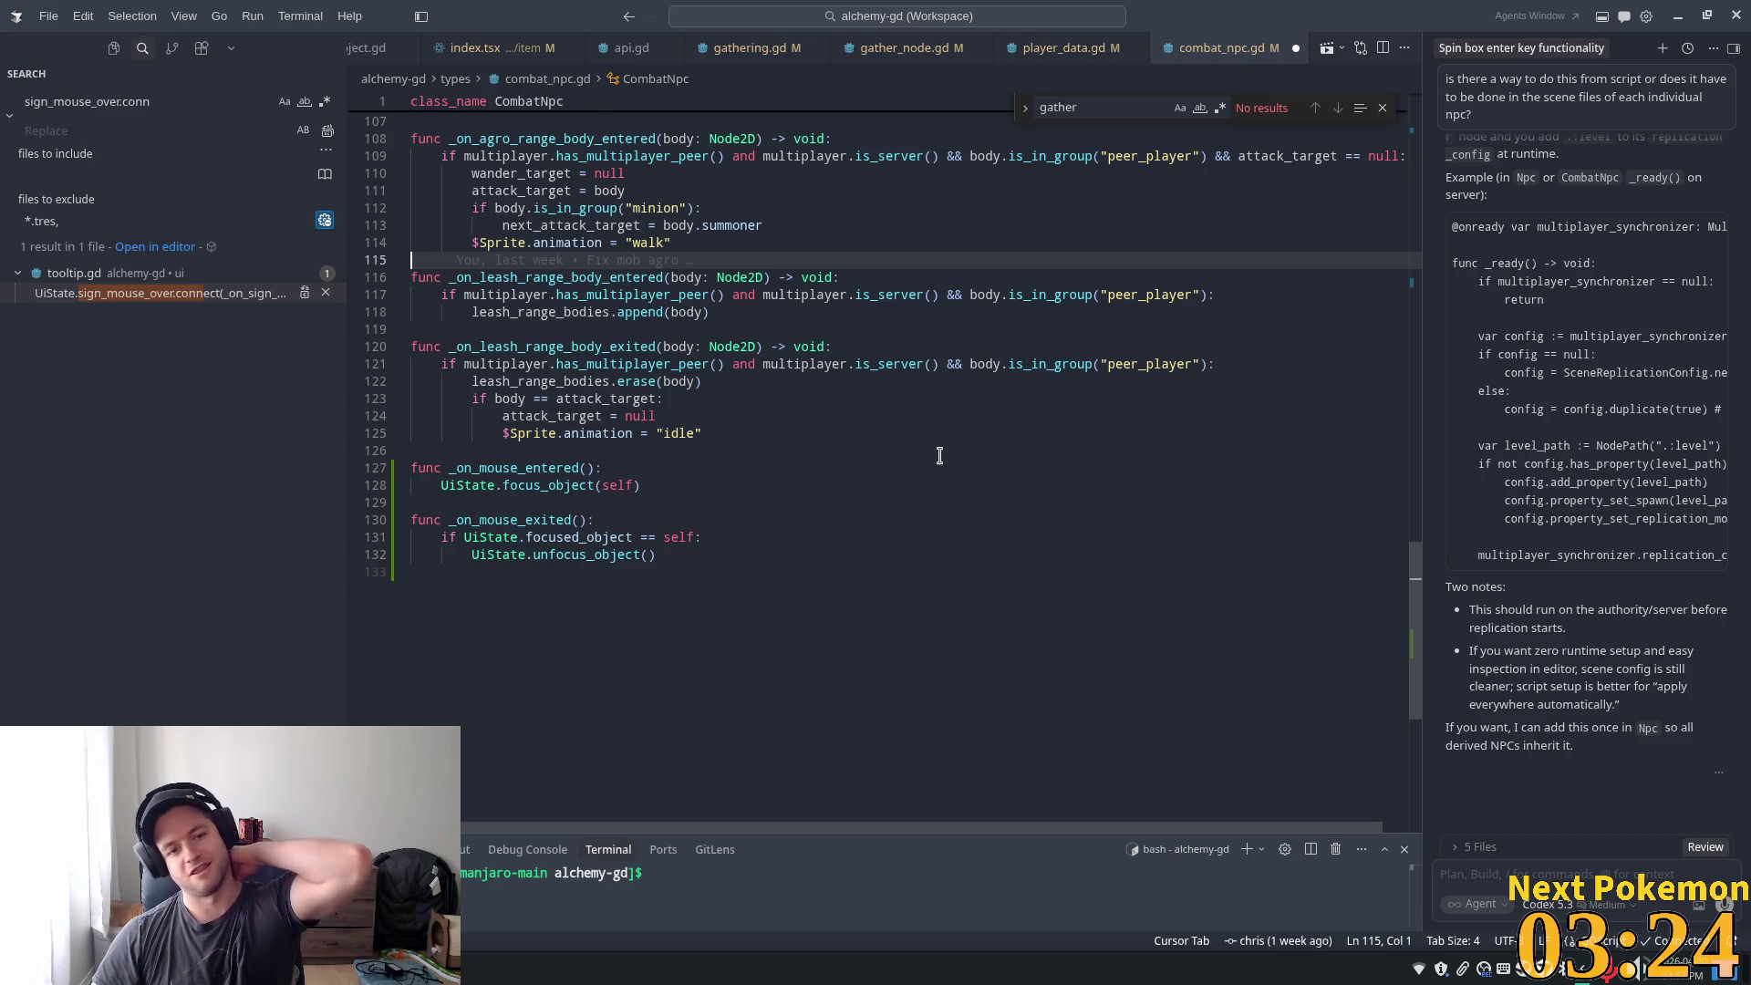
click(689, 462)
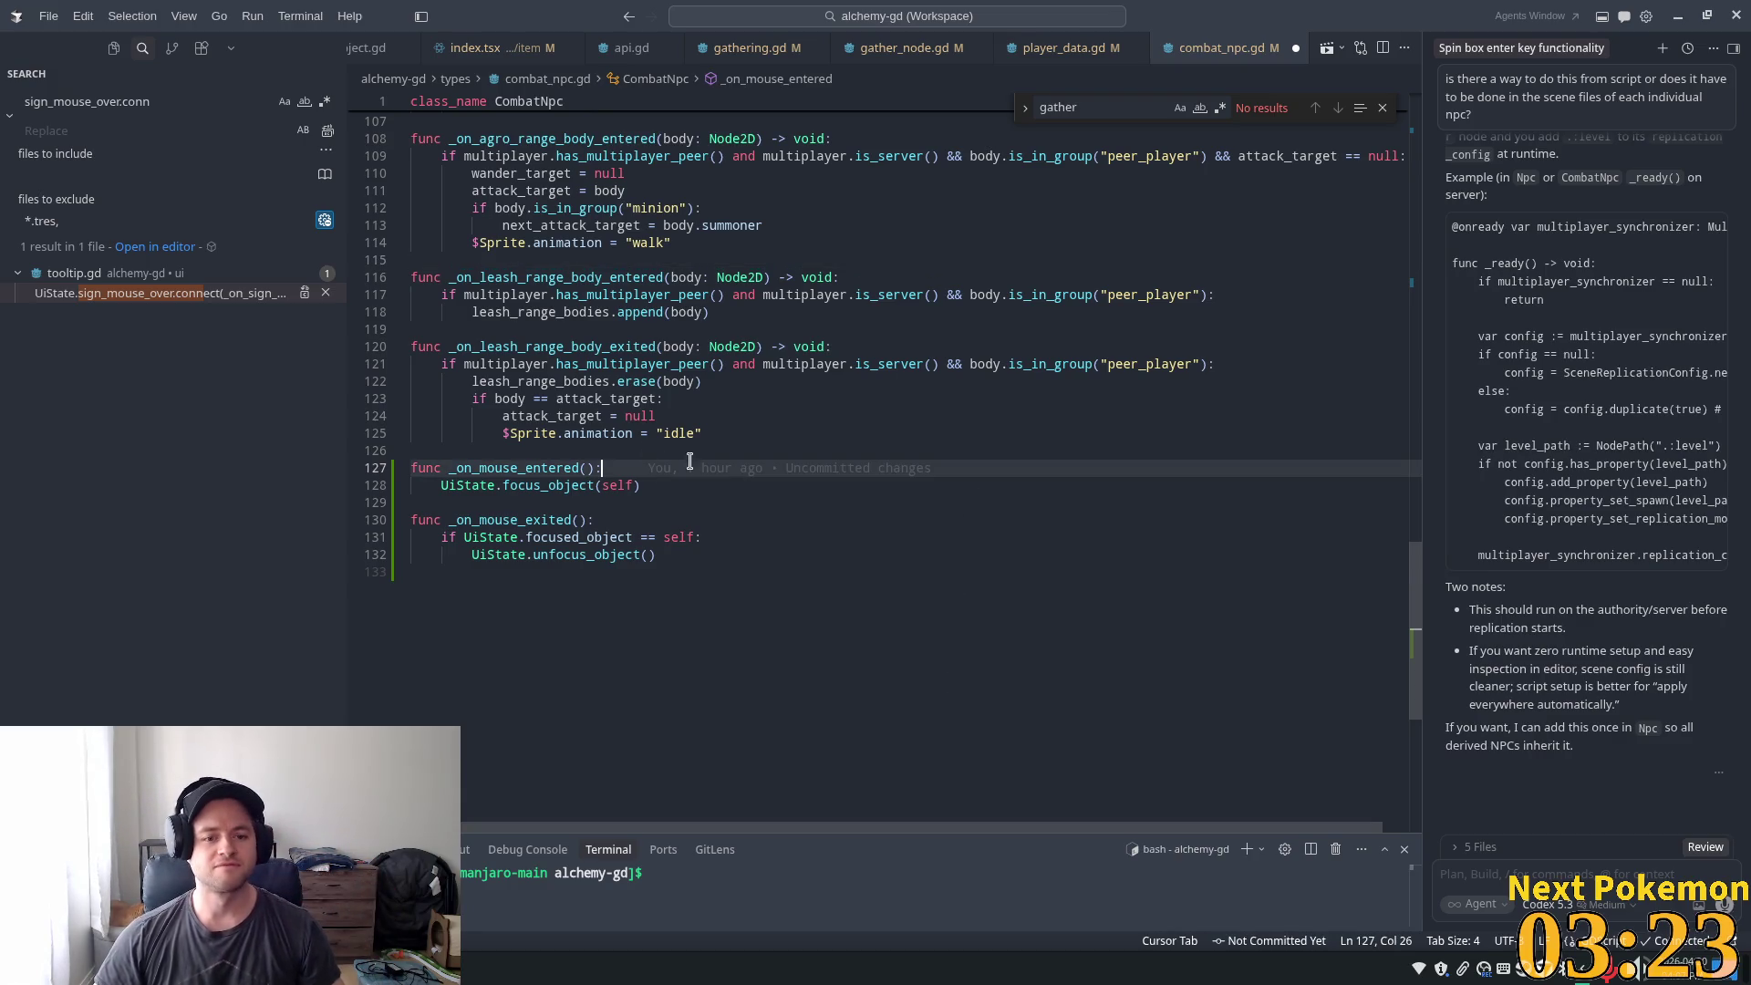
ctrl+click(469, 485)
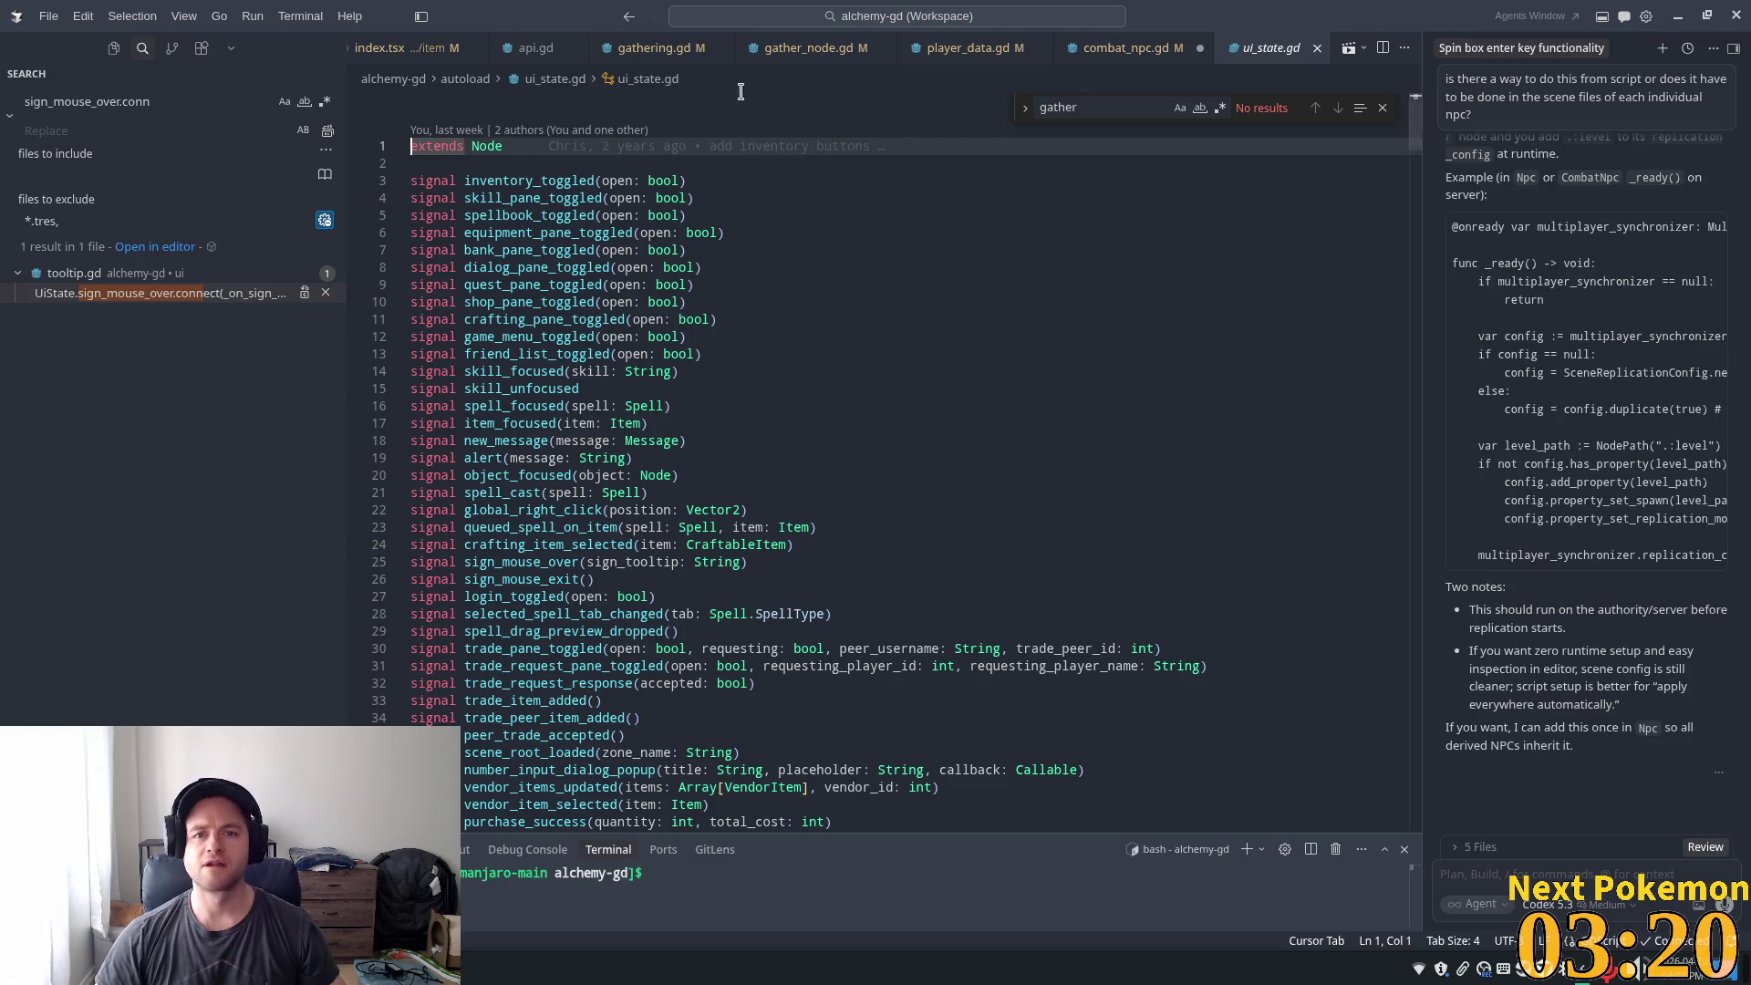
click(1140, 51)
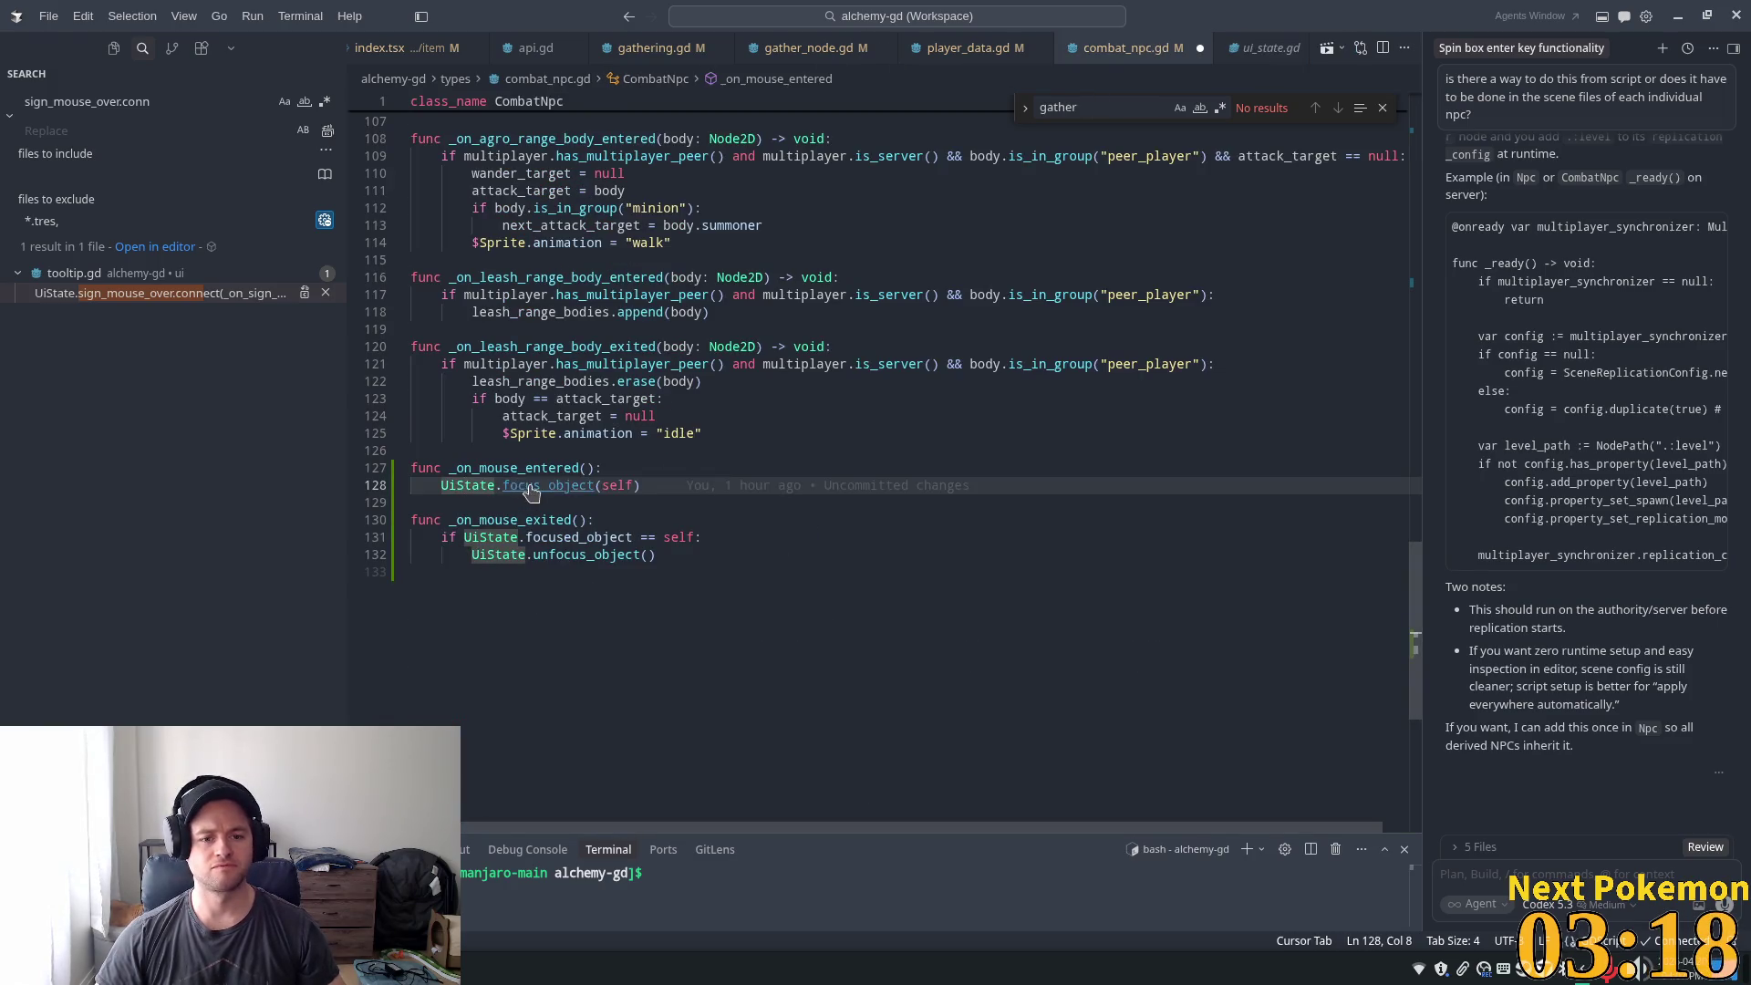
ctrl+click(548, 485)
- Below focus_object, add the header func focus_combat_npc(npc: CombatNpc) from Cursor's completion
click(492, 285)
click(607, 371)
click(730, 371)
mouse_move(730, 368)
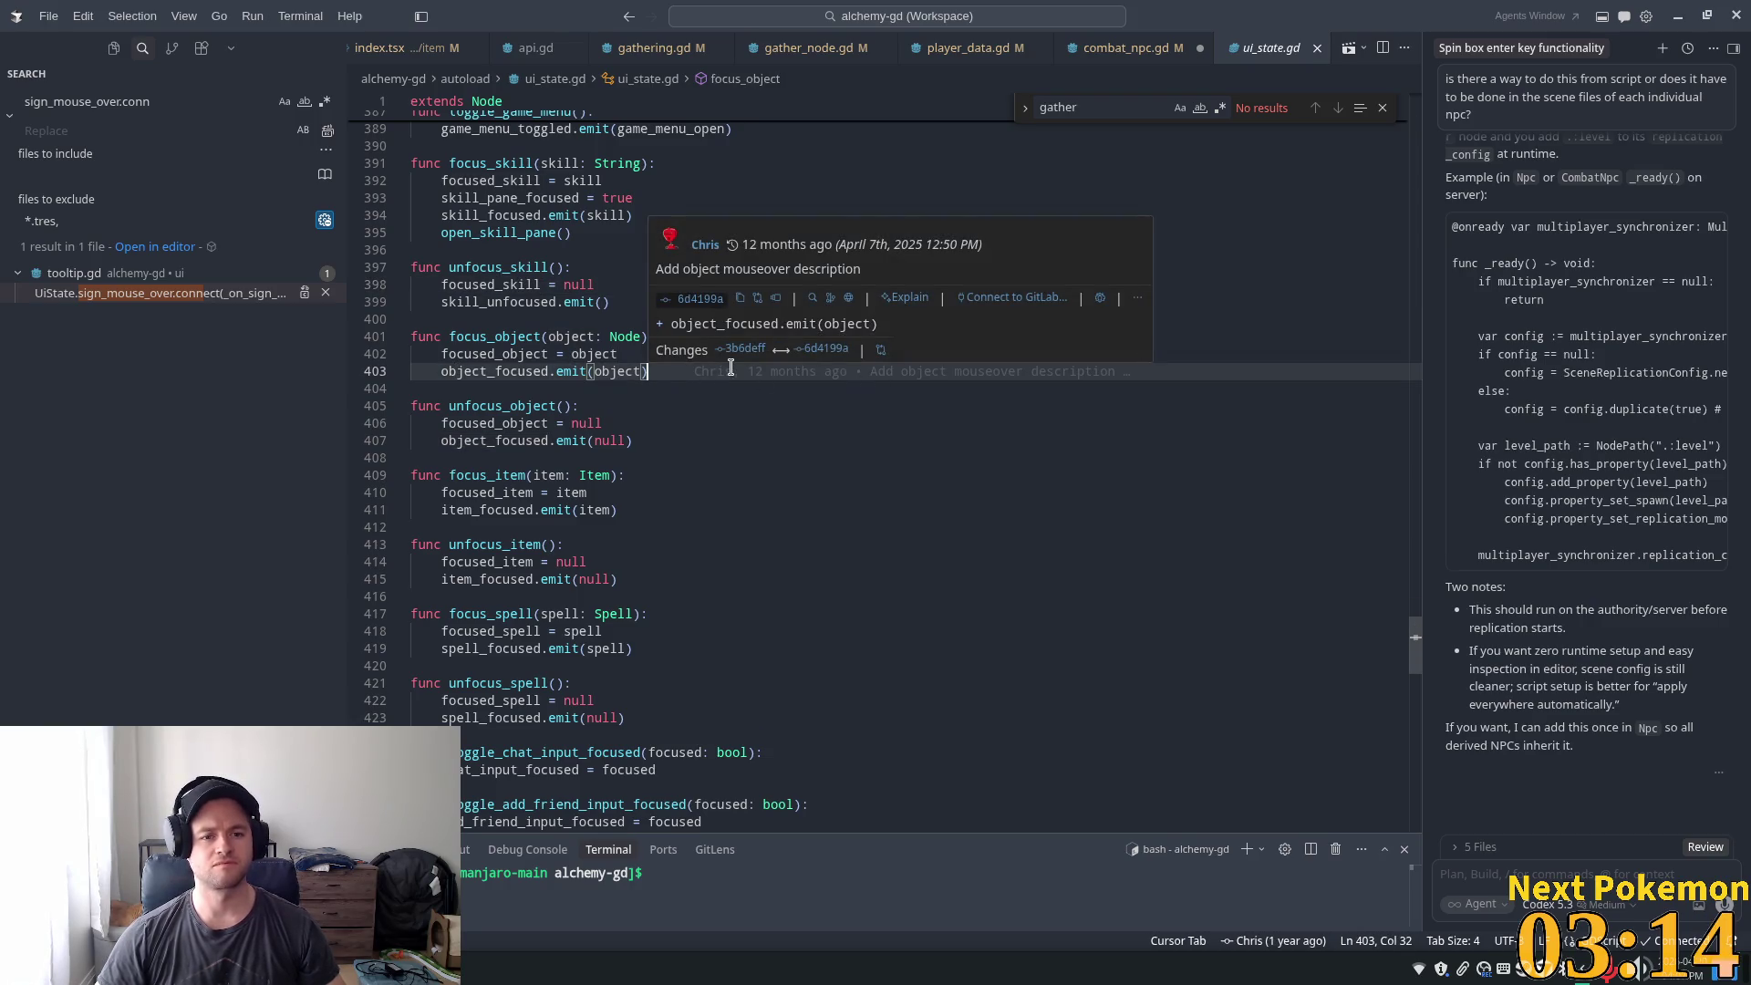
key(Return)
key(Return)
key(BackSpace)
text(f)
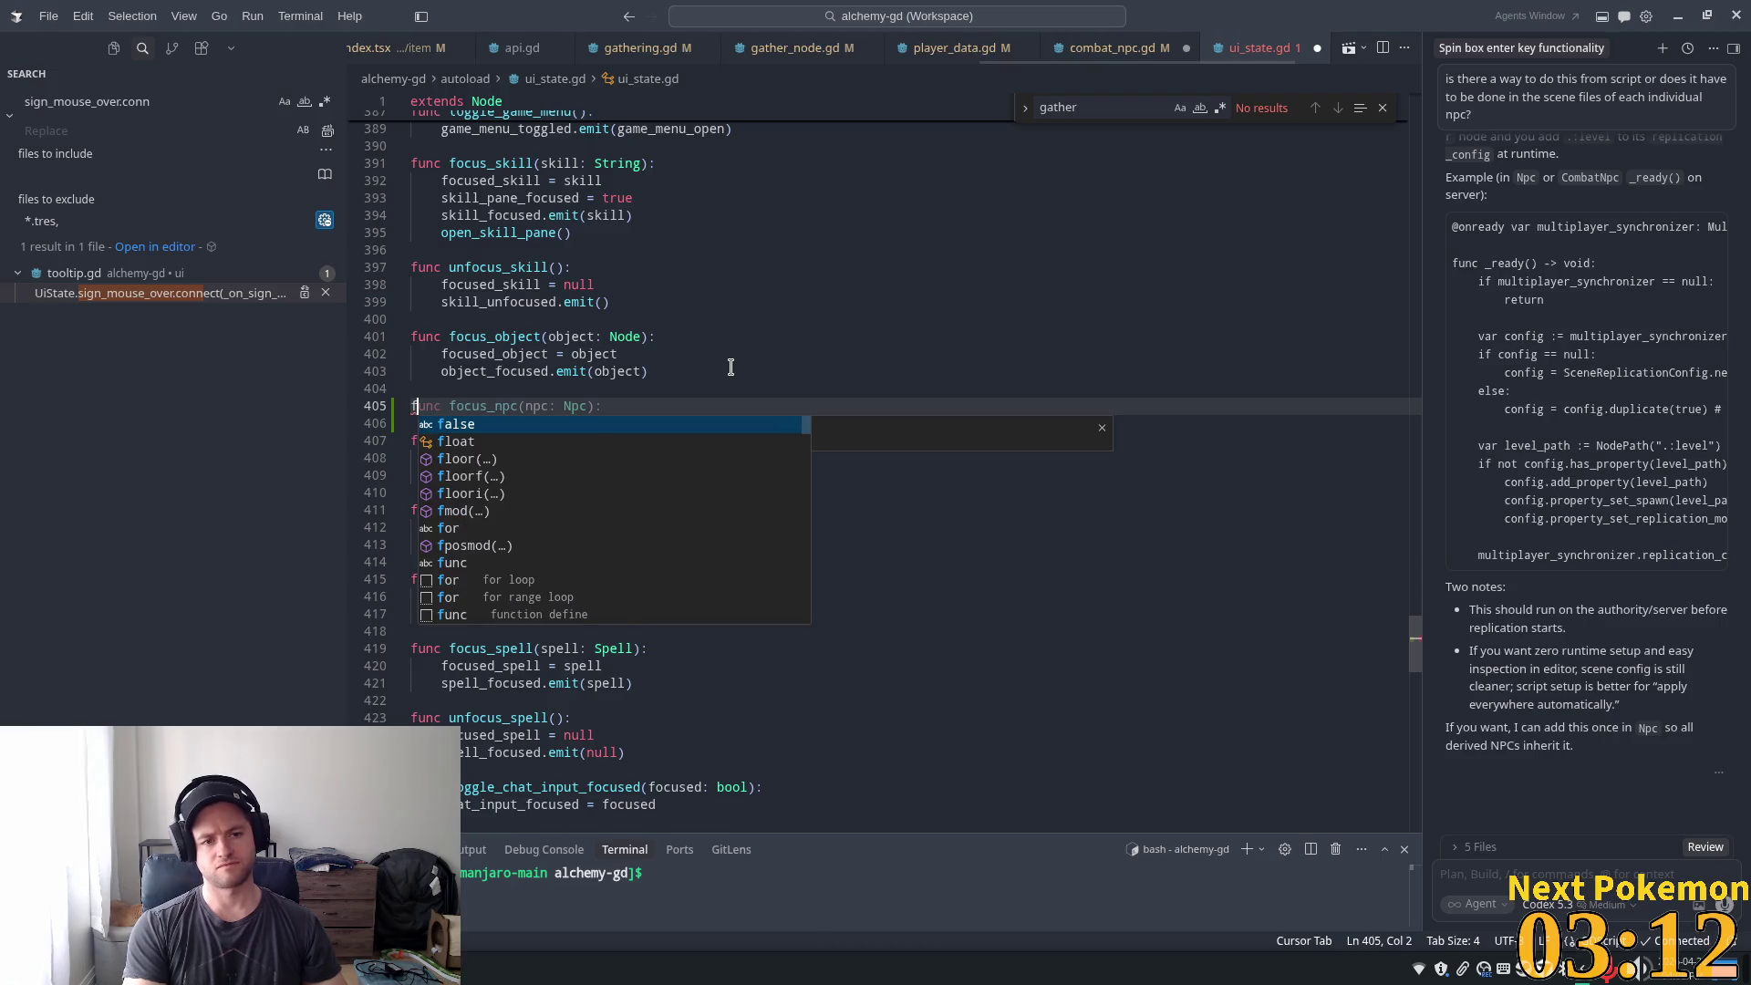
text(unc focus_)
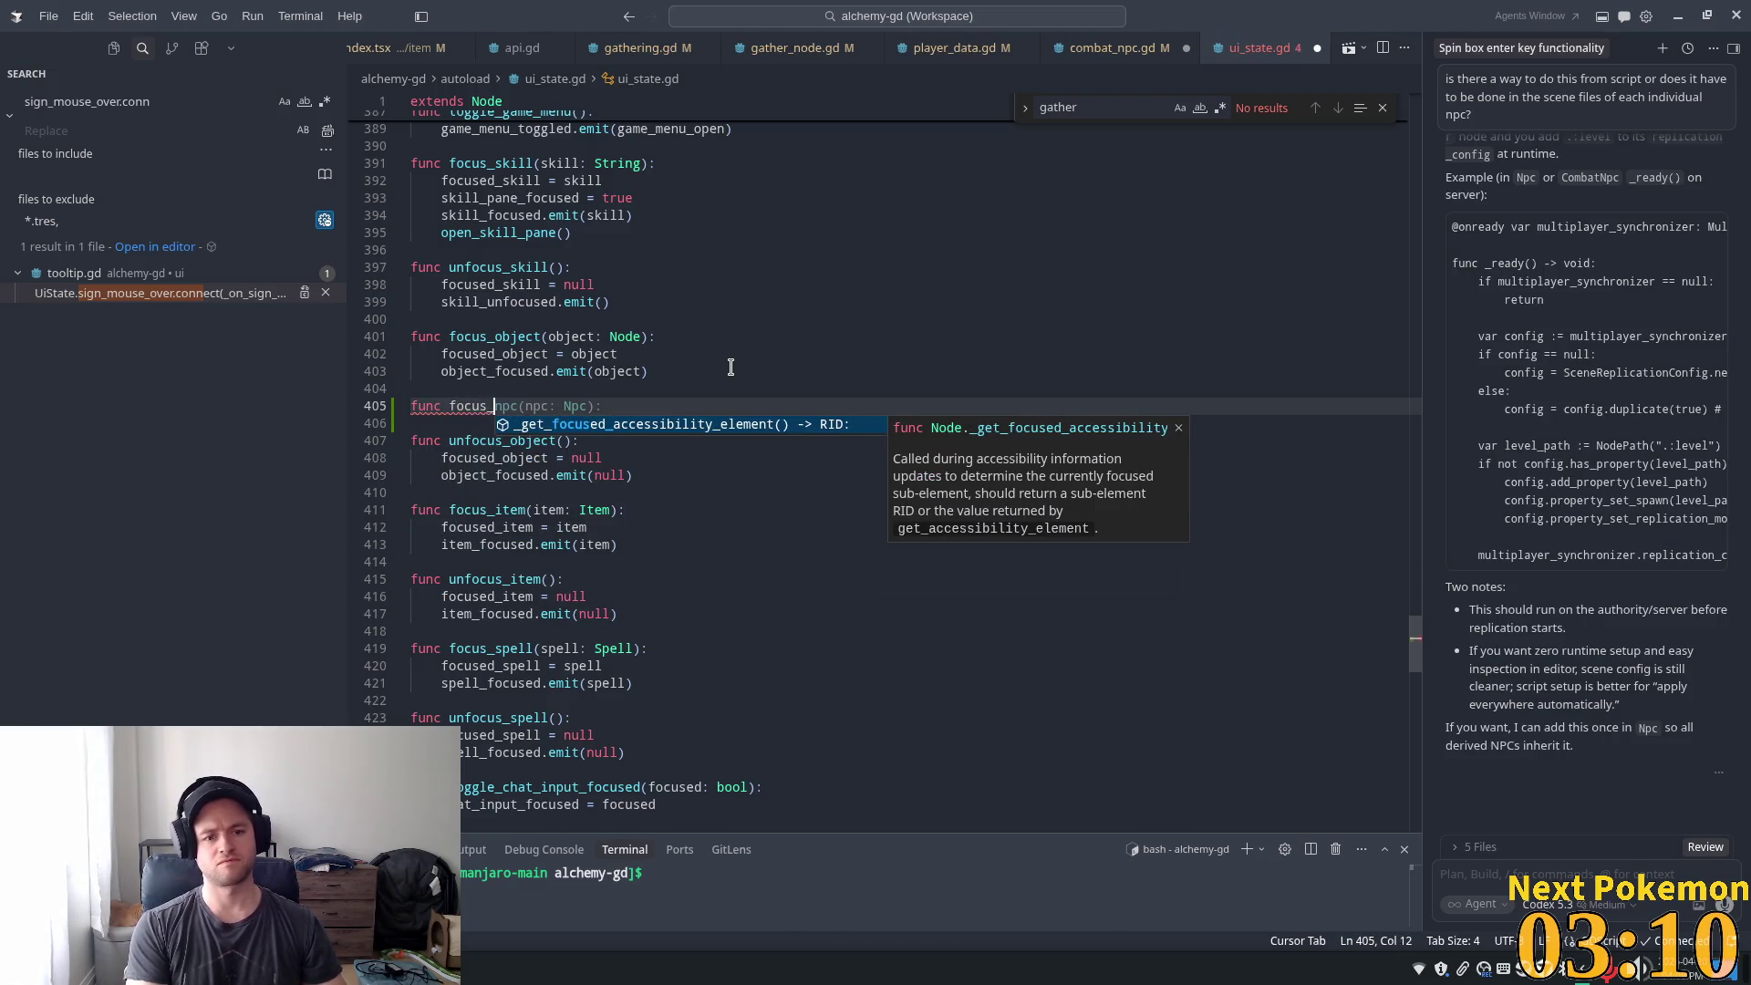
text(combat)
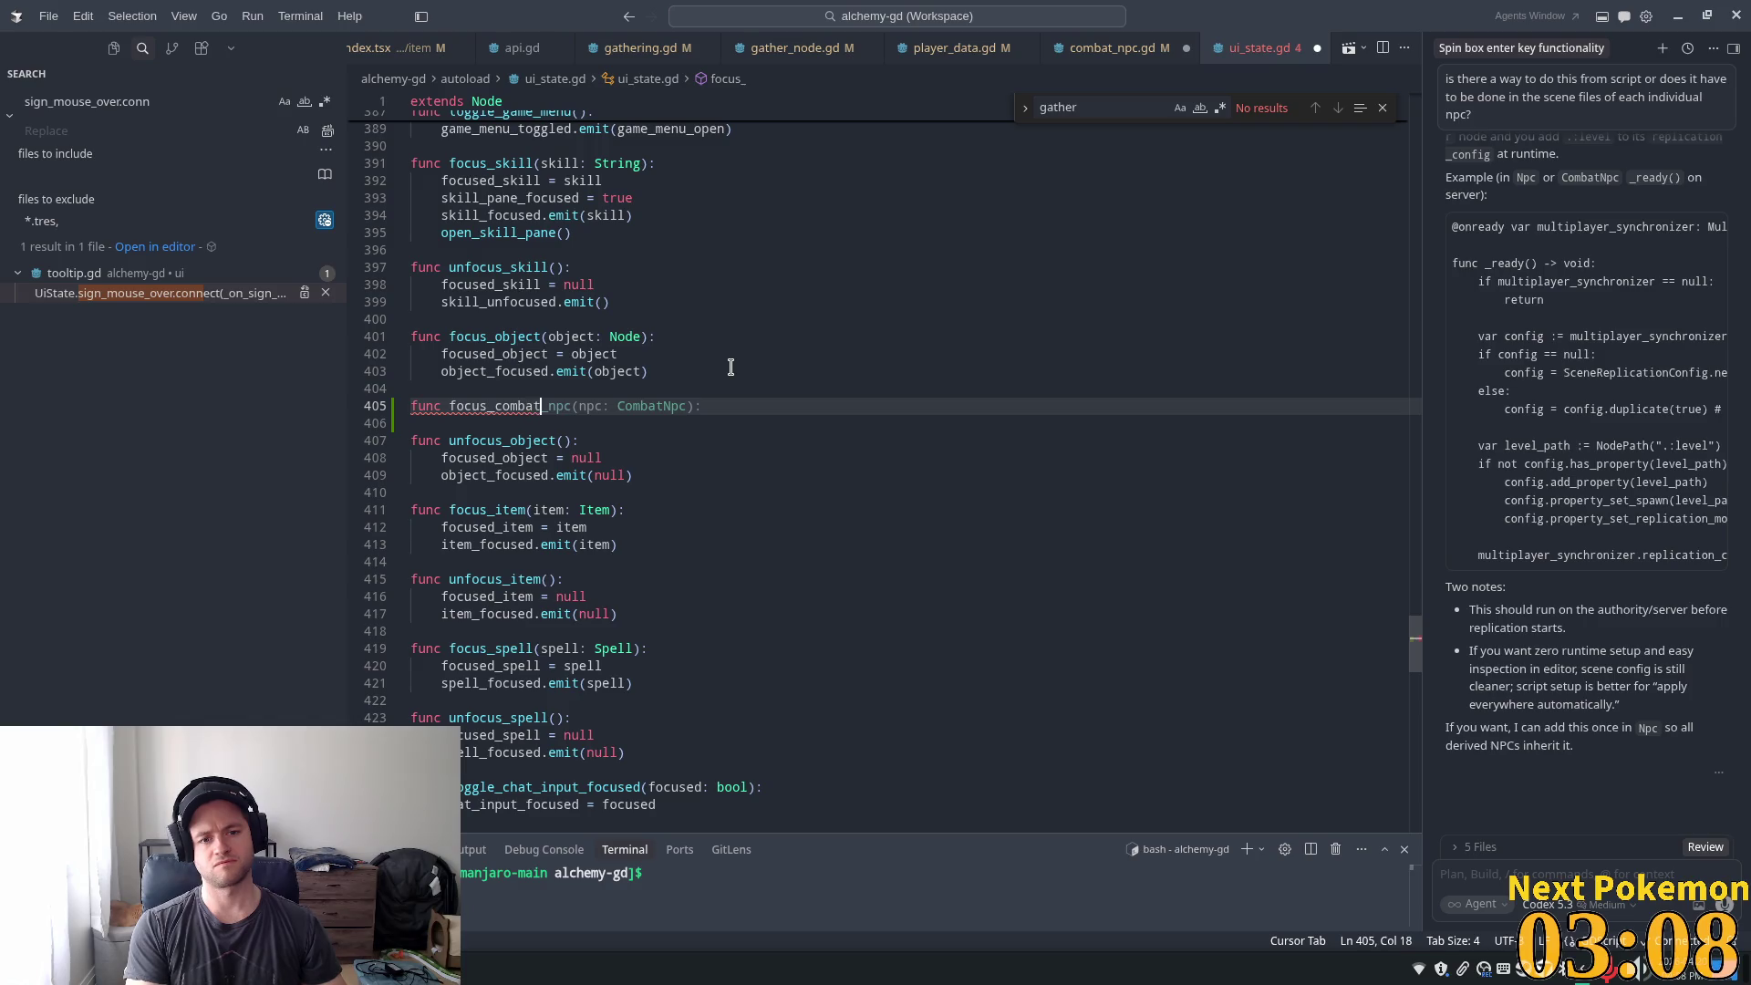
key(Tab)
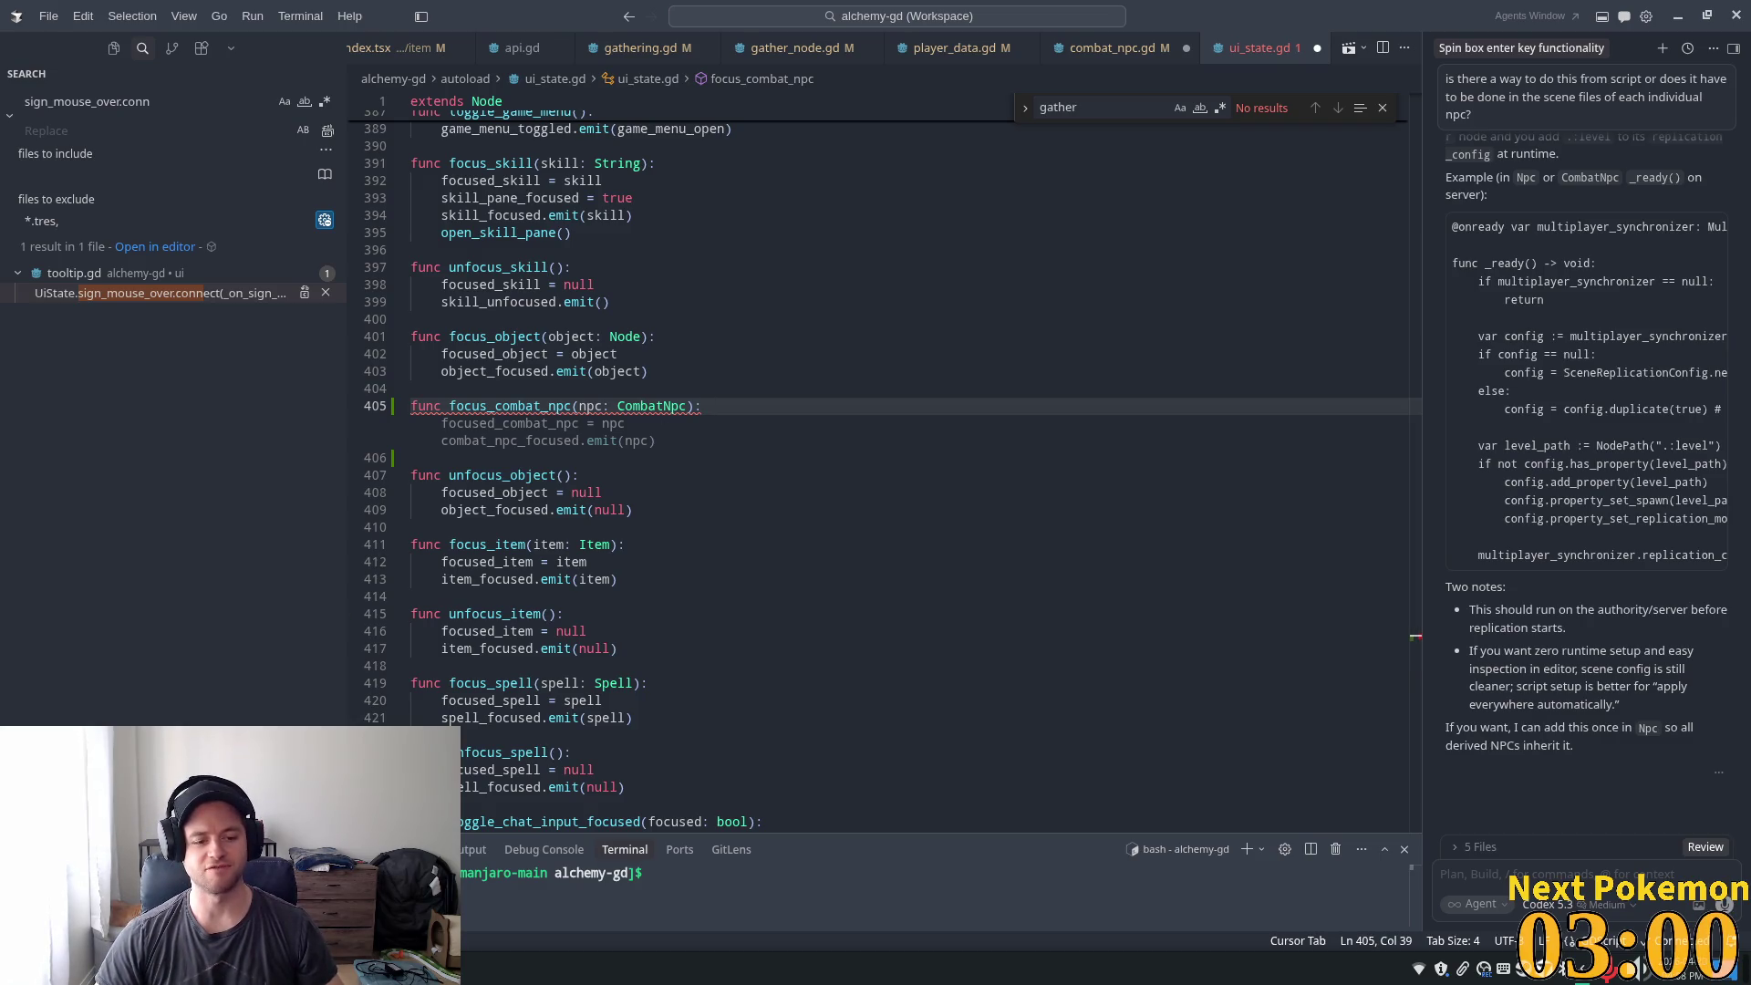
click(542, 909)
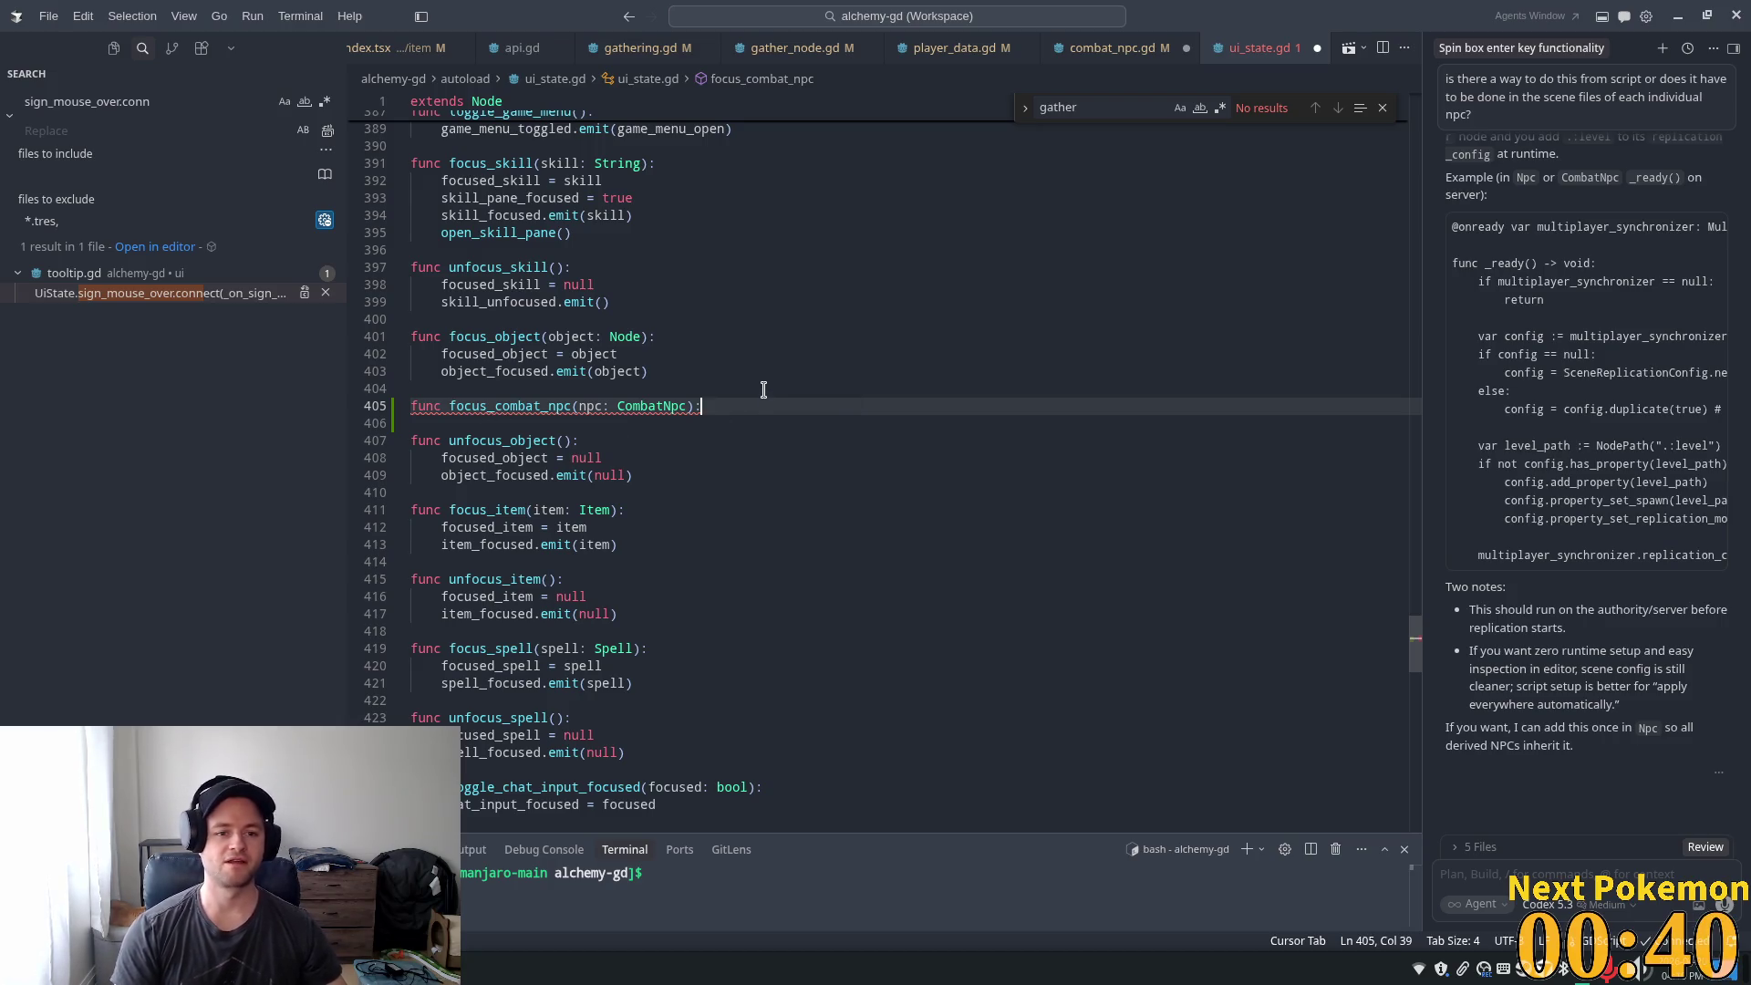
- Scroll ui_state.gd between the focus_combat_npc function and the variable declarations
mouse_move(1413, 638)
mouse_down()
mouse_move(1413, 187)
mouse_move(1413, 208)
mouse_up()
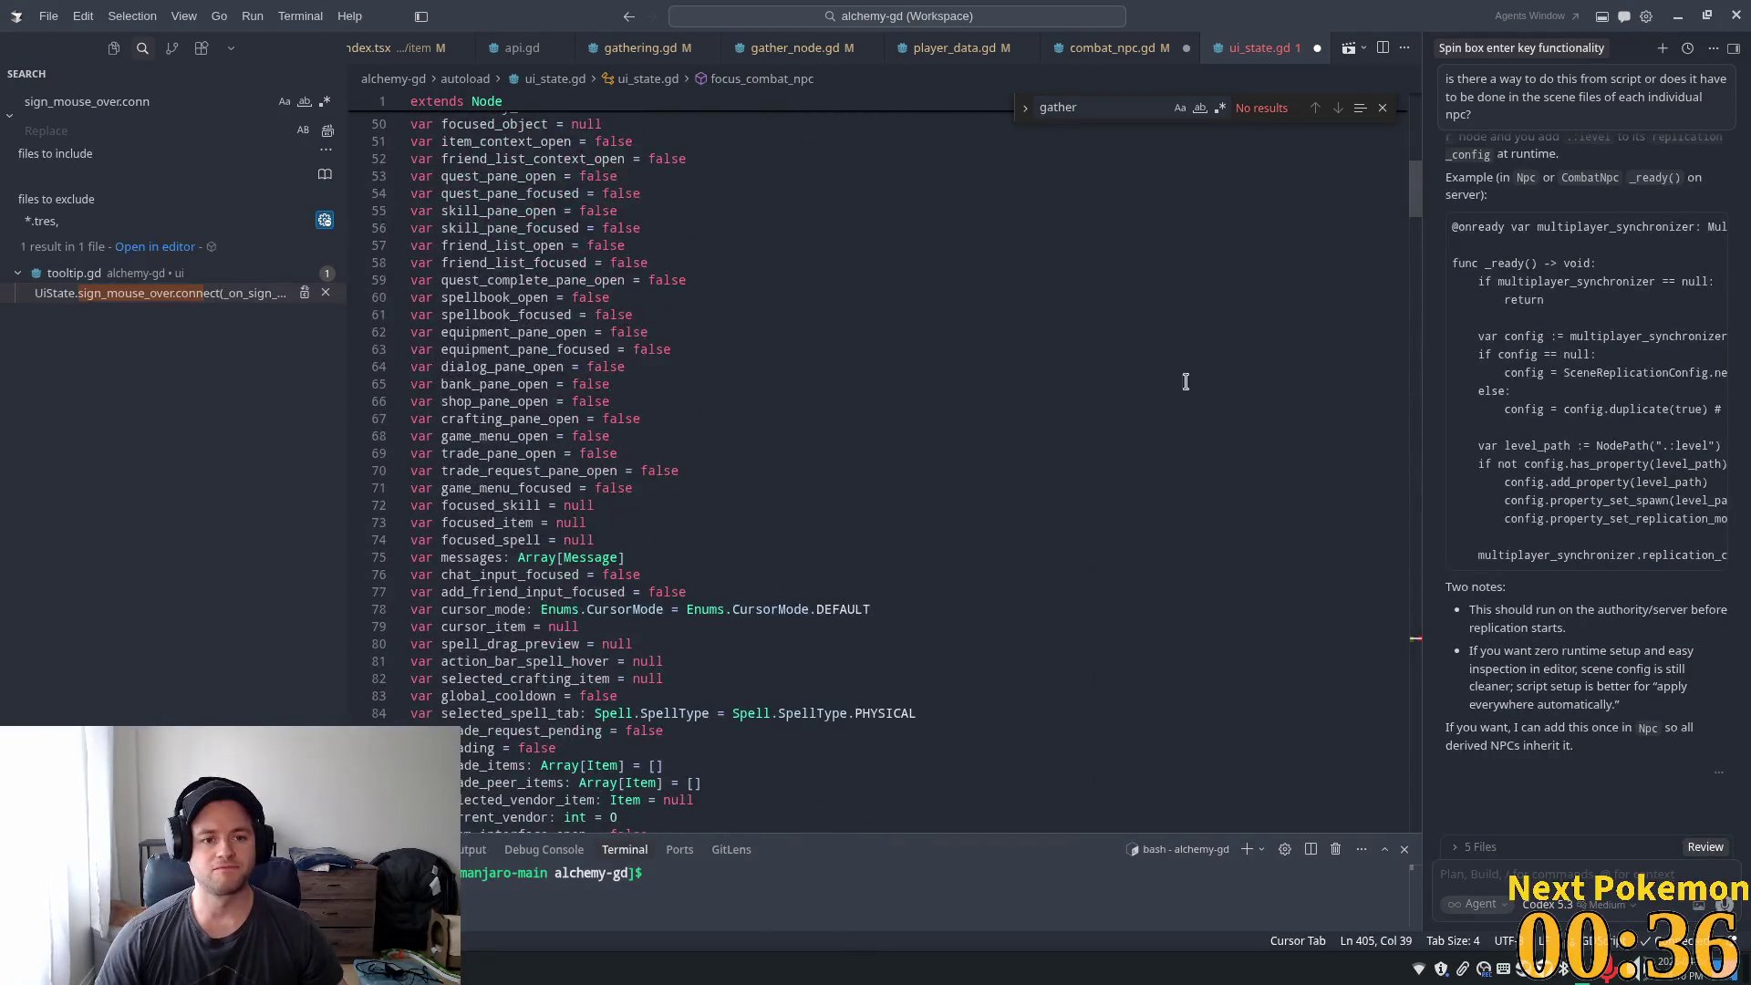
scroll(679, 325, up, 4)
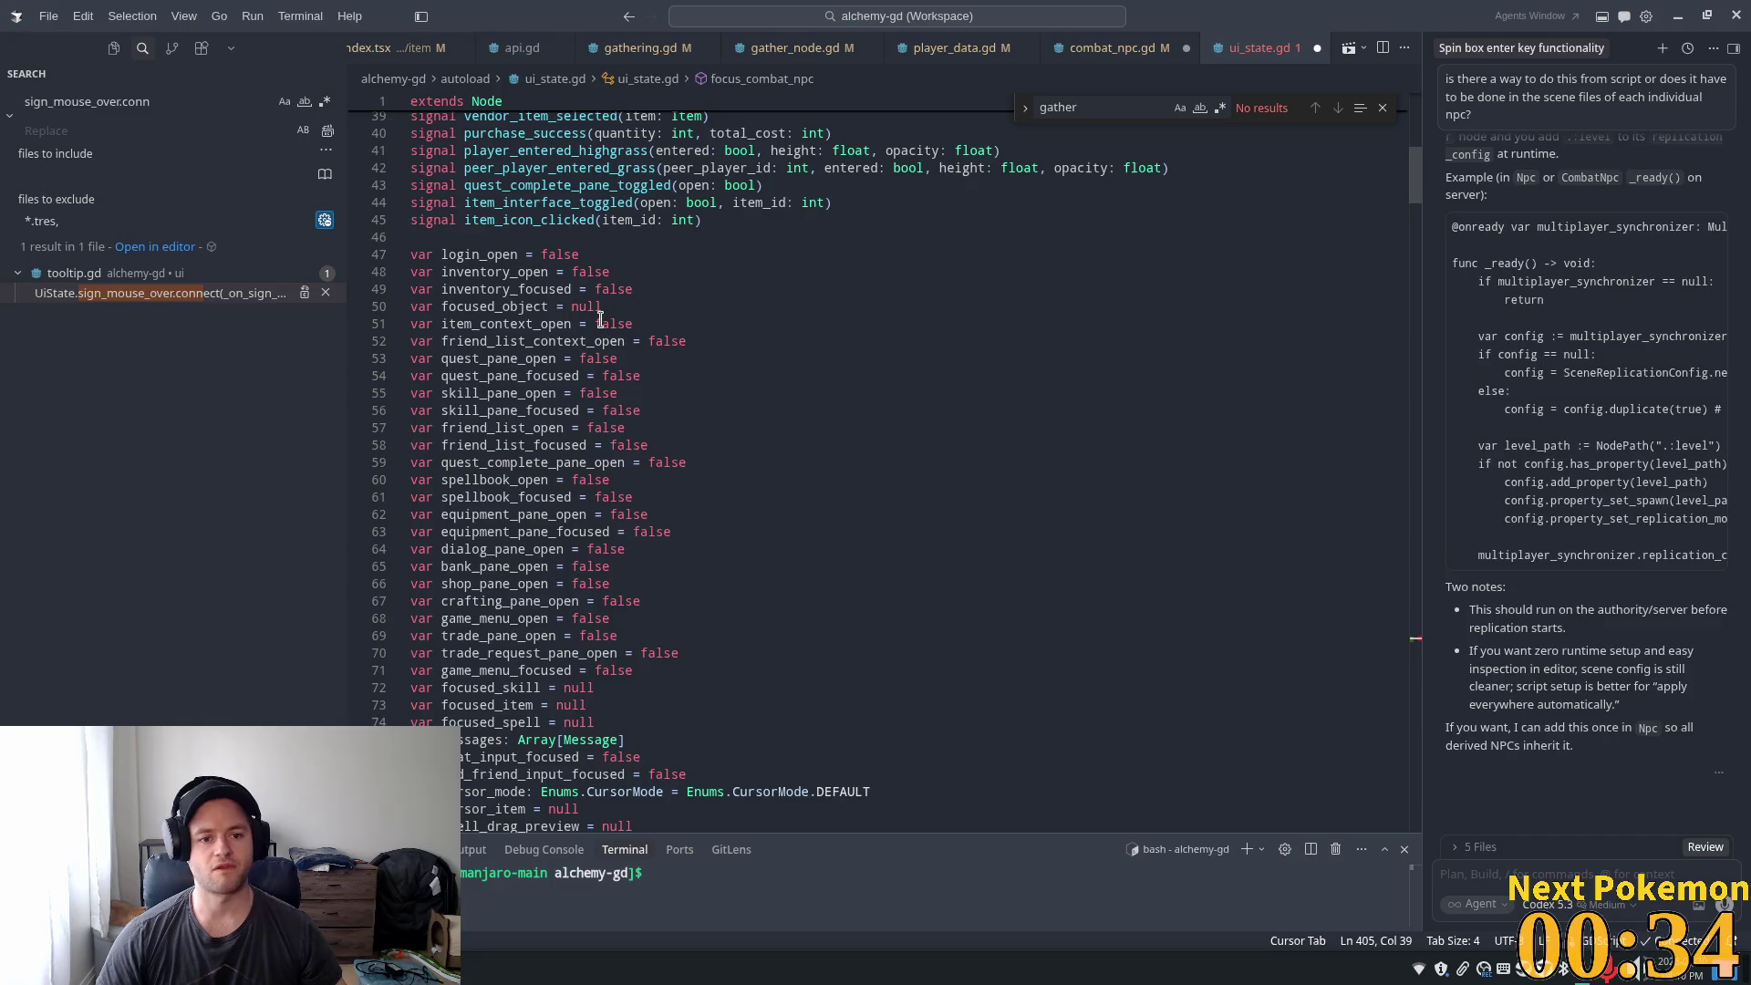
scroll(930, 515, down, 4)
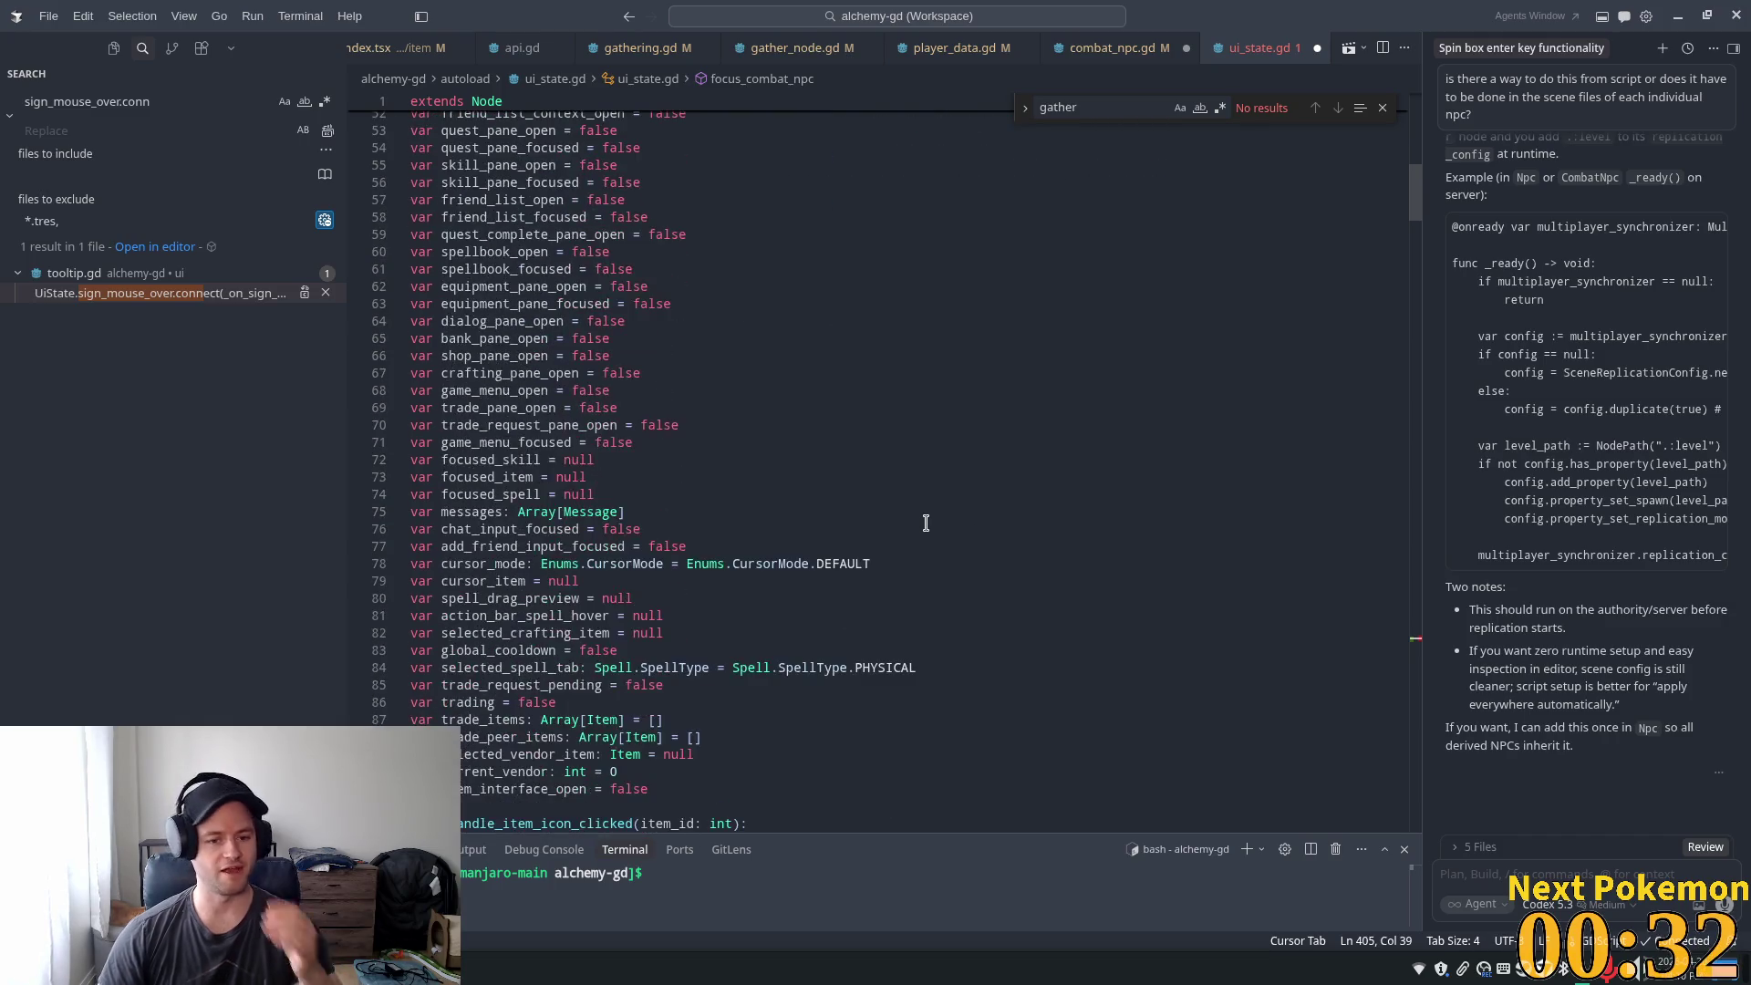
scroll(923, 520, down, 4)
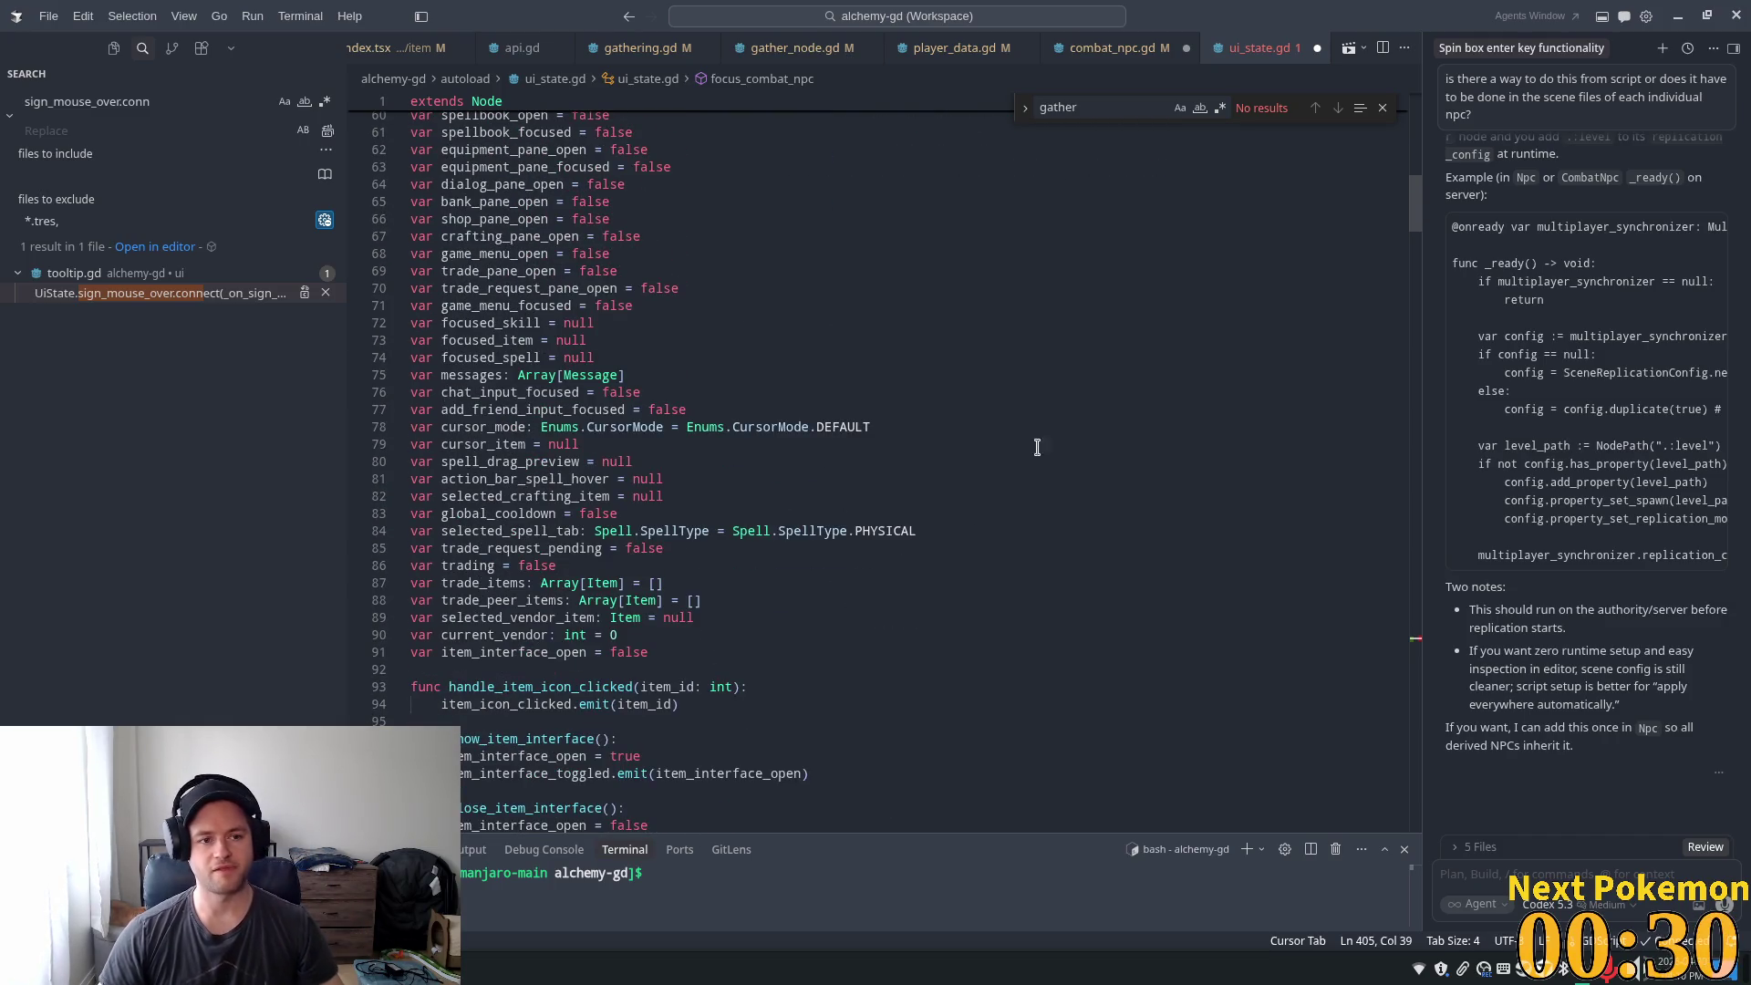
key(End)
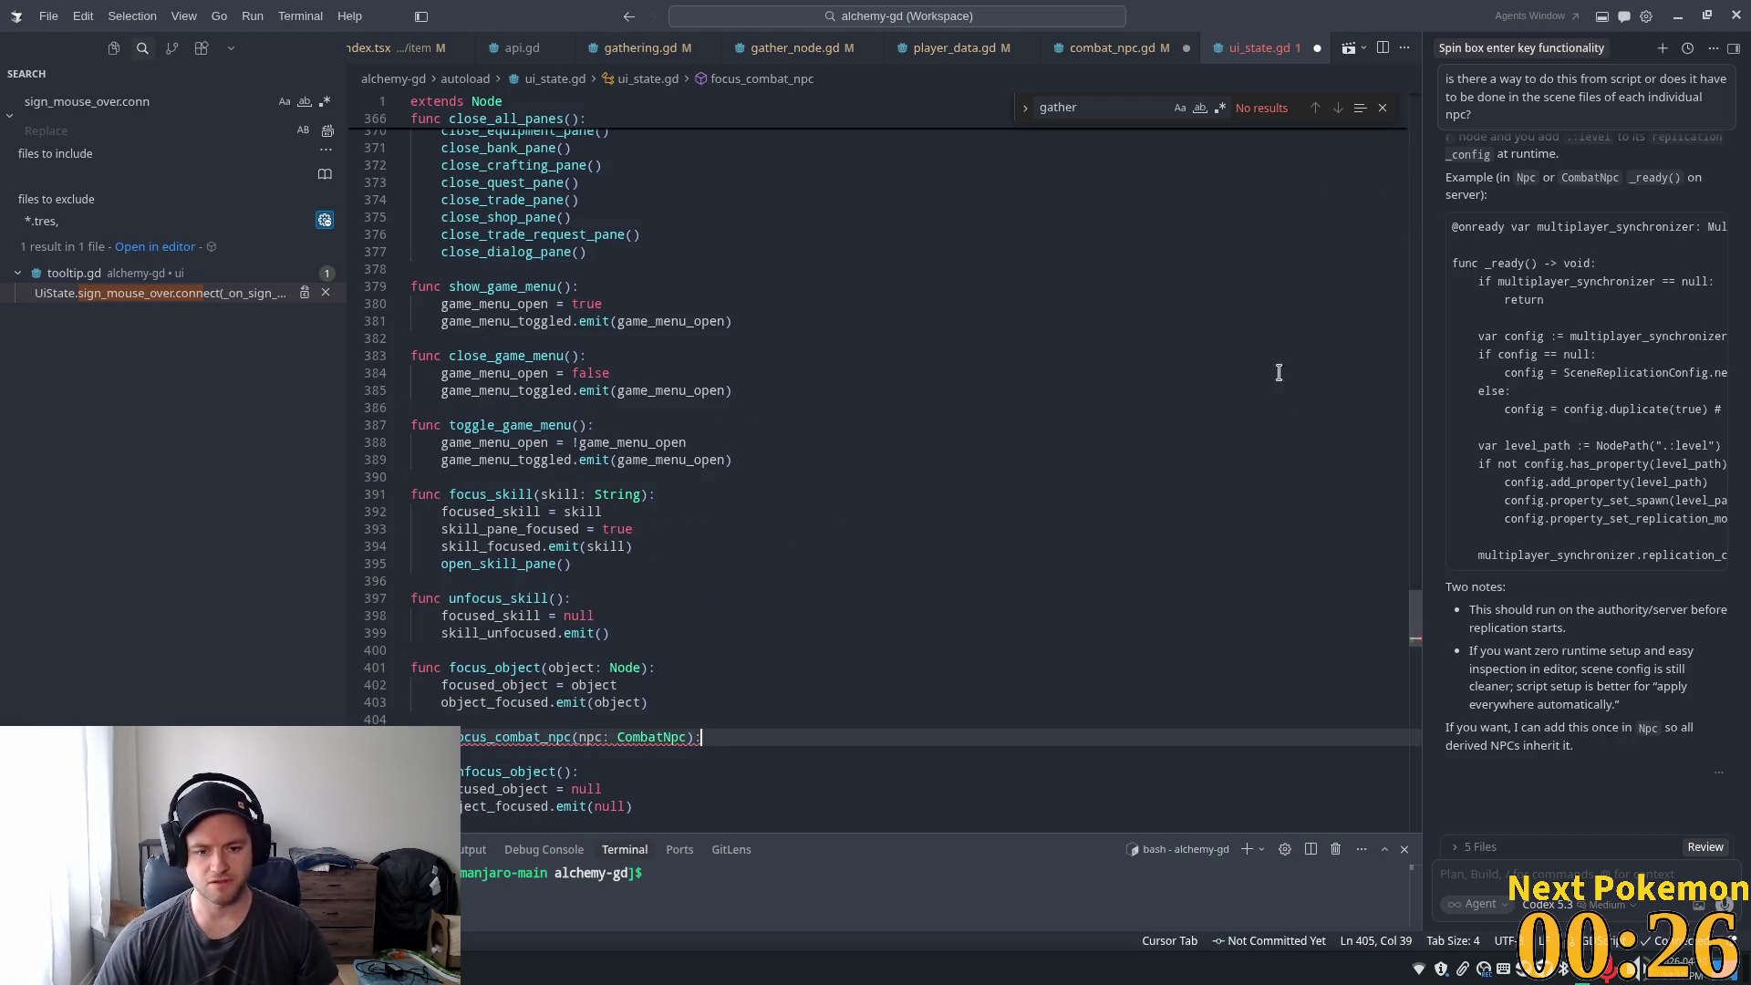
mouse_move(1415, 618)
mouse_down()
mouse_move(1419, 456)
mouse_move(1464, 205)
mouse_up()
key(Left)
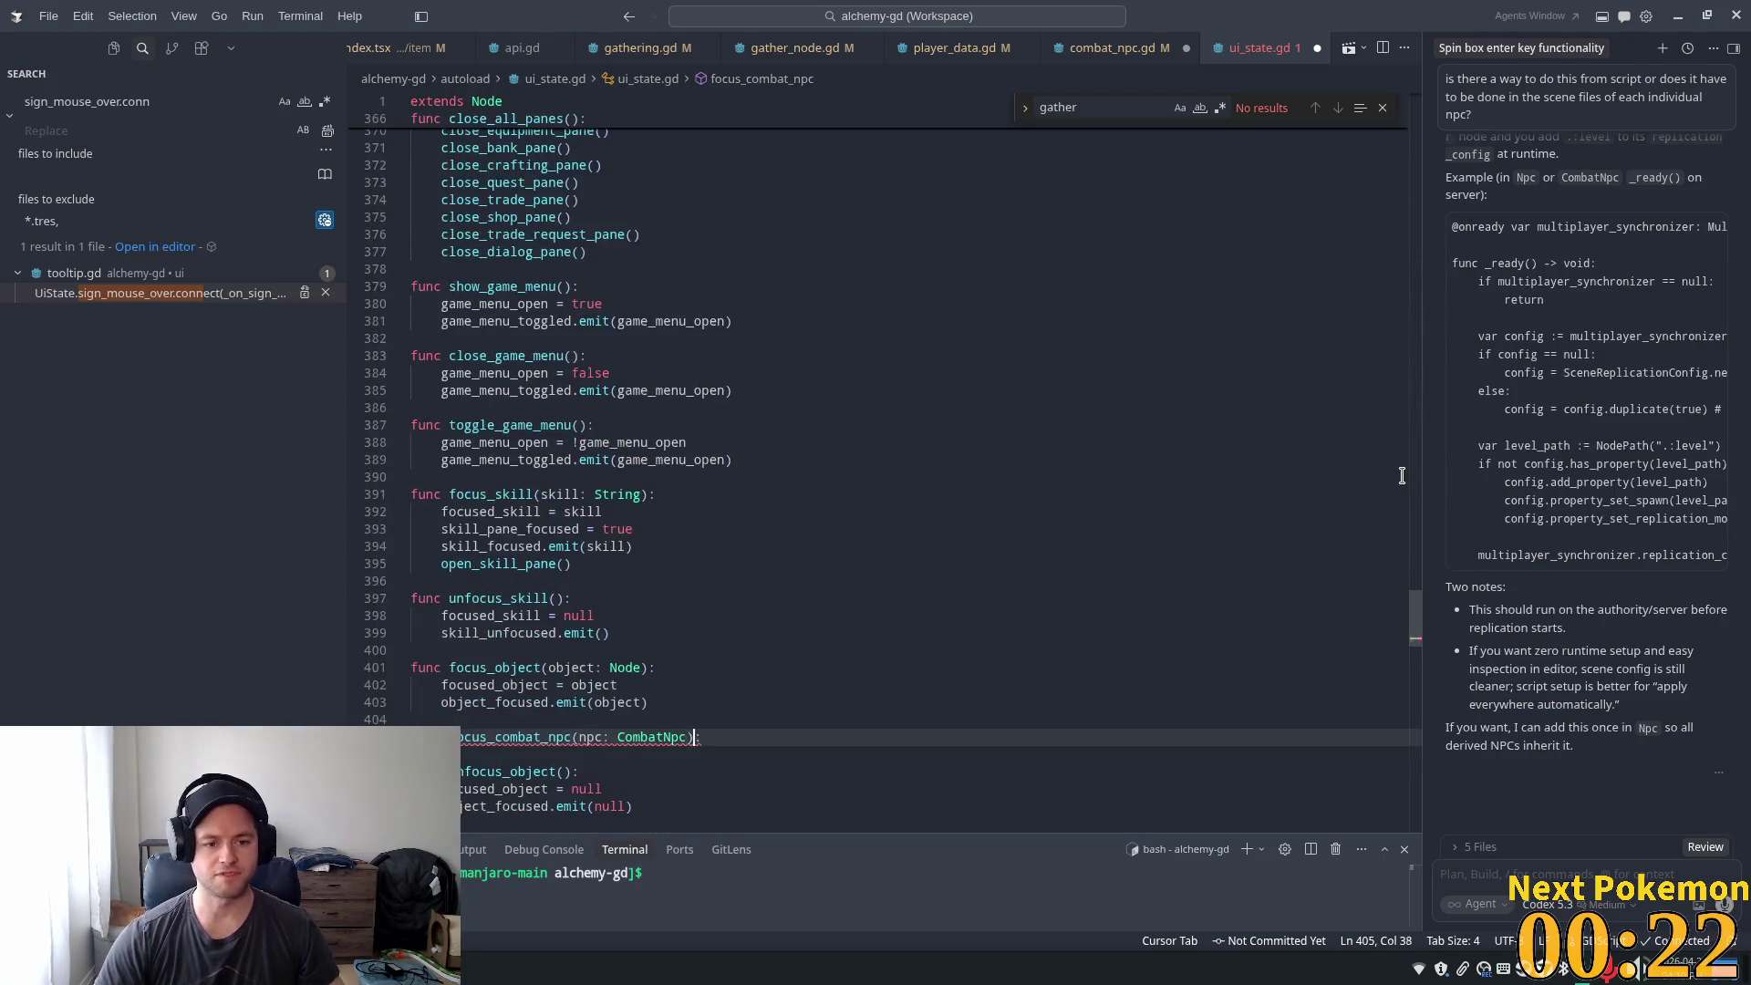
drag(1416, 620, 1426, 287)
scroll(1425, 286, up, 15)
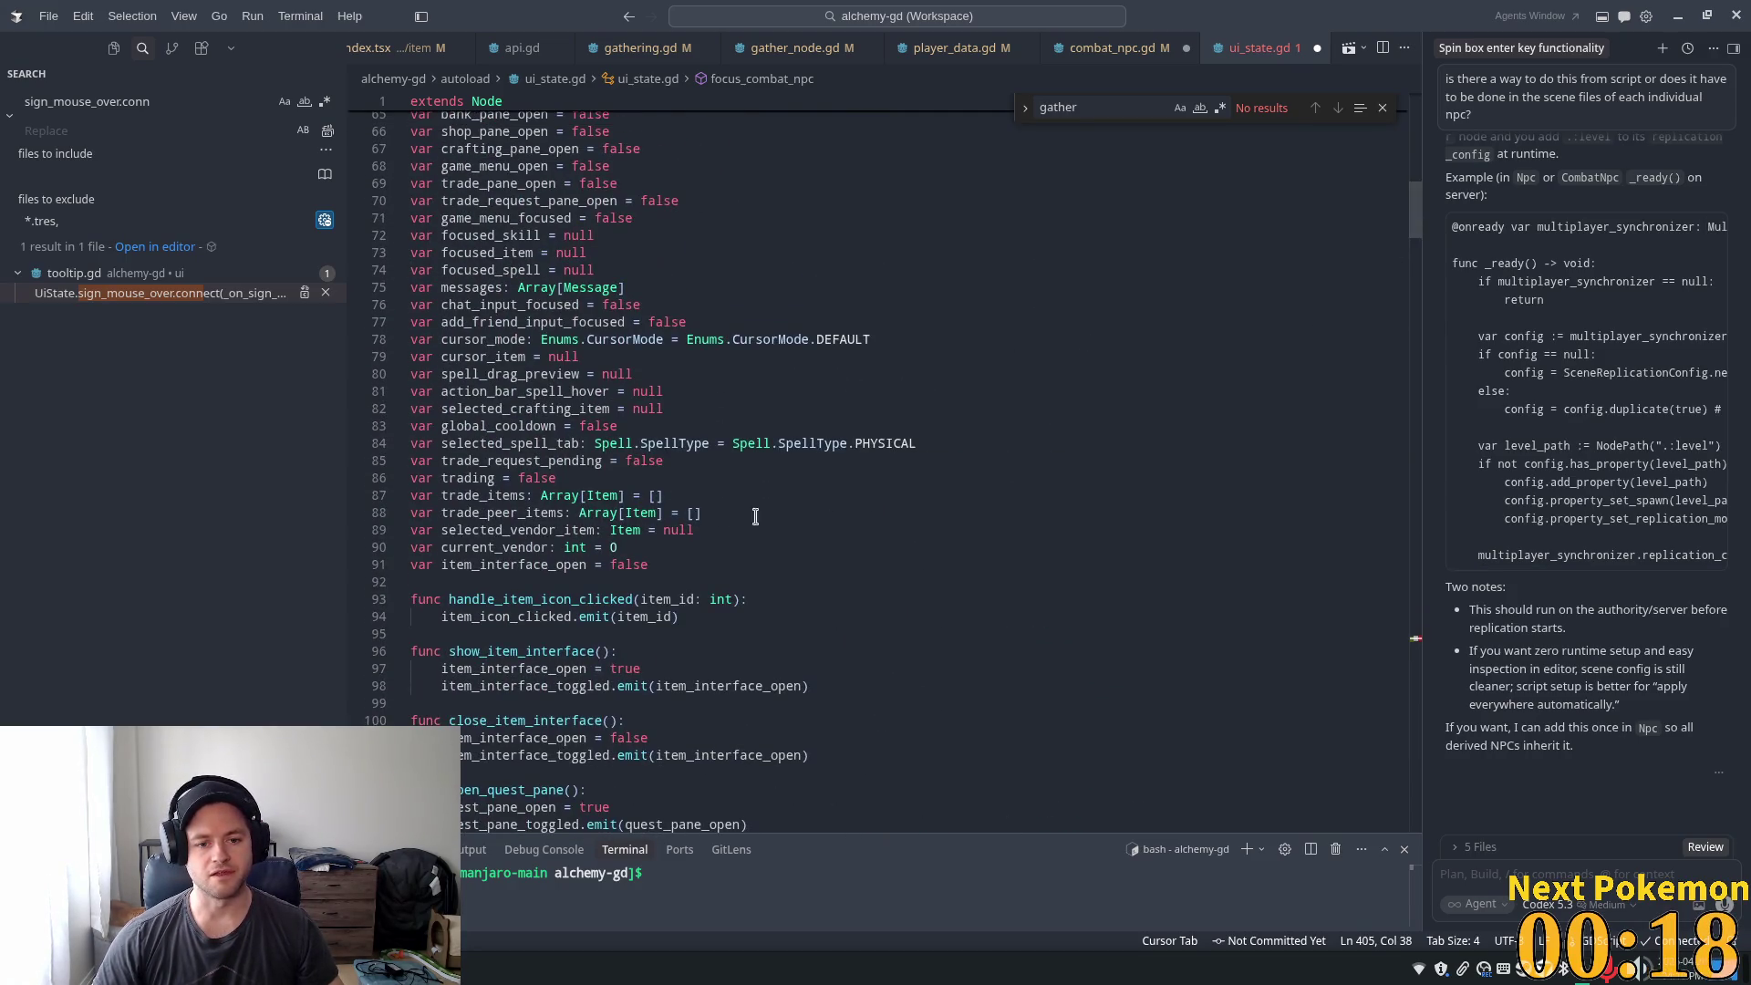
- Add 'var focused_combat_npc: CombatNpc = null' and accept the suggested focus_combat_npc body
click(680, 571)
key(Return)
text(var)
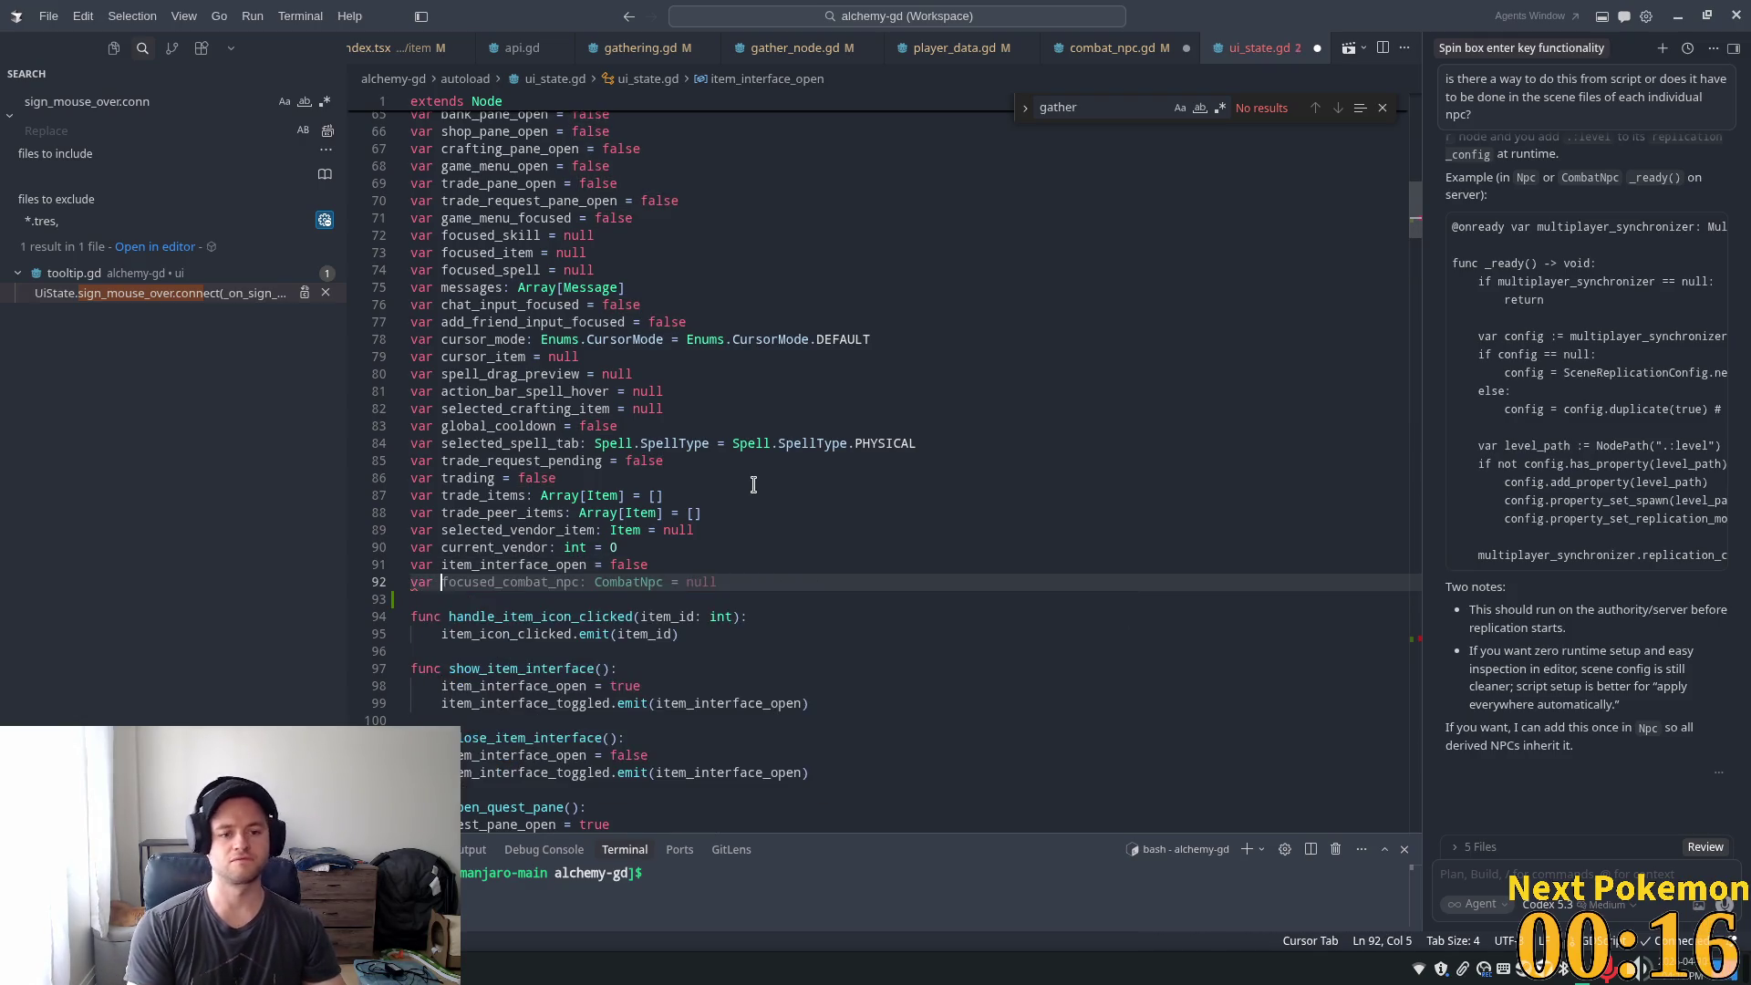
key(Tab)
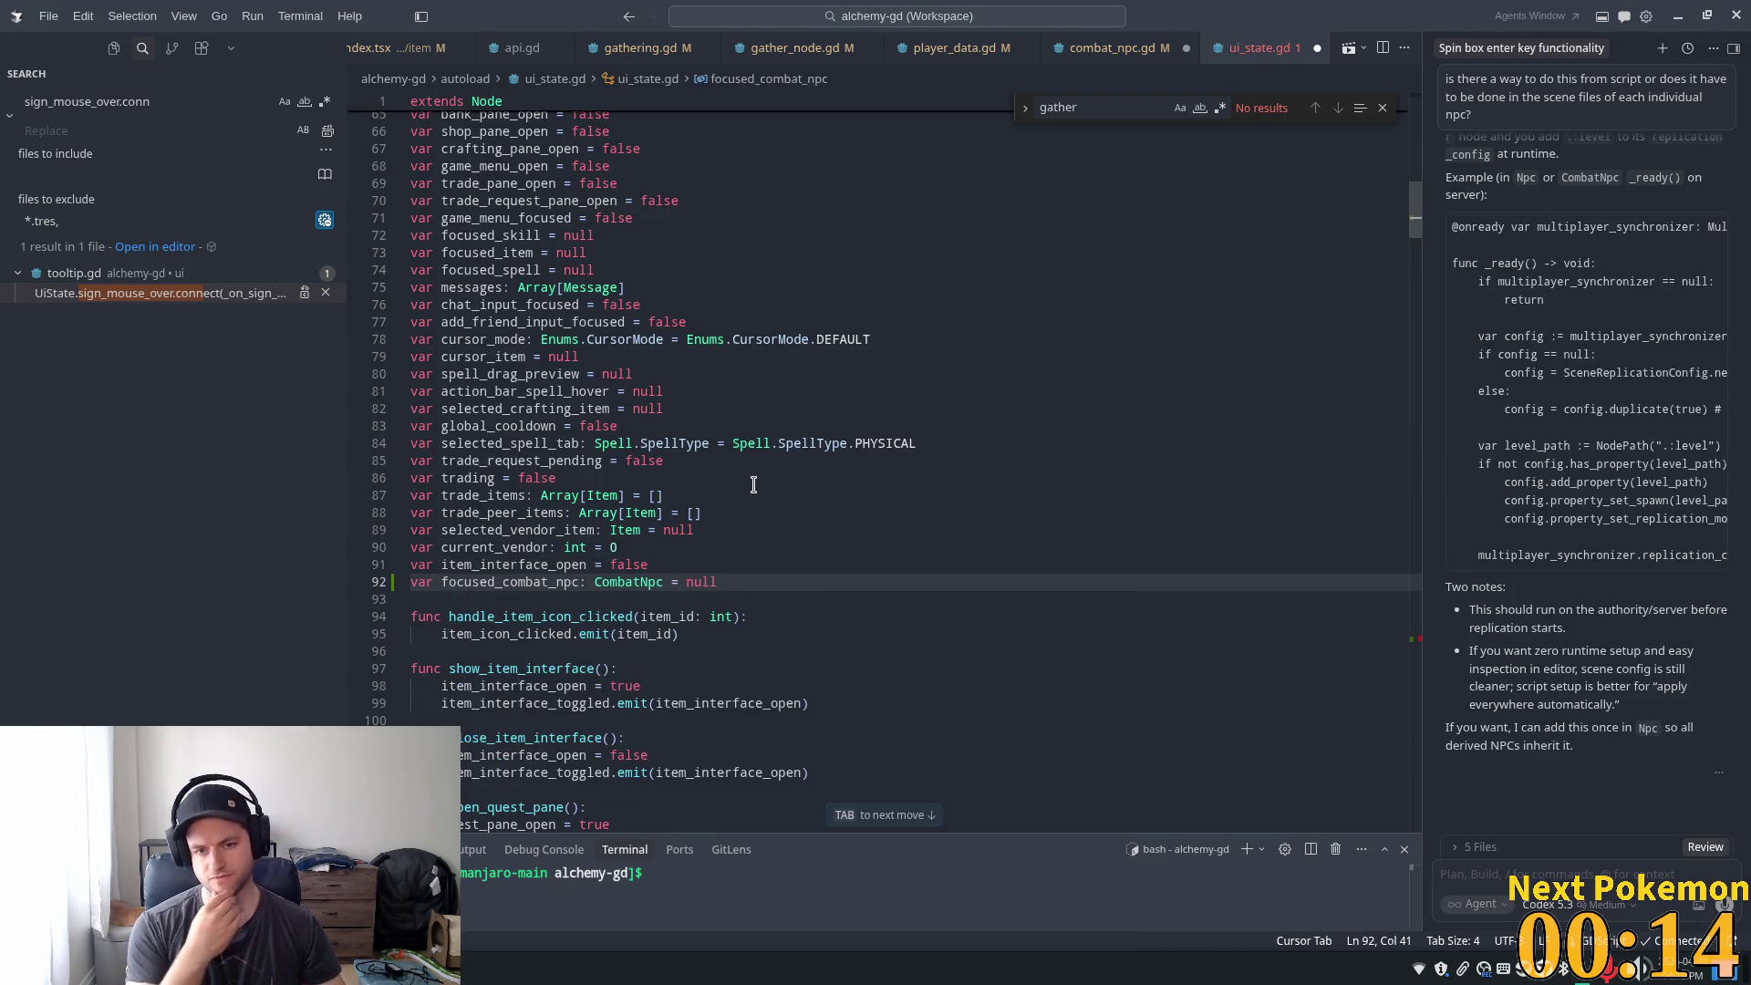
key(Tab)
key(Tab)
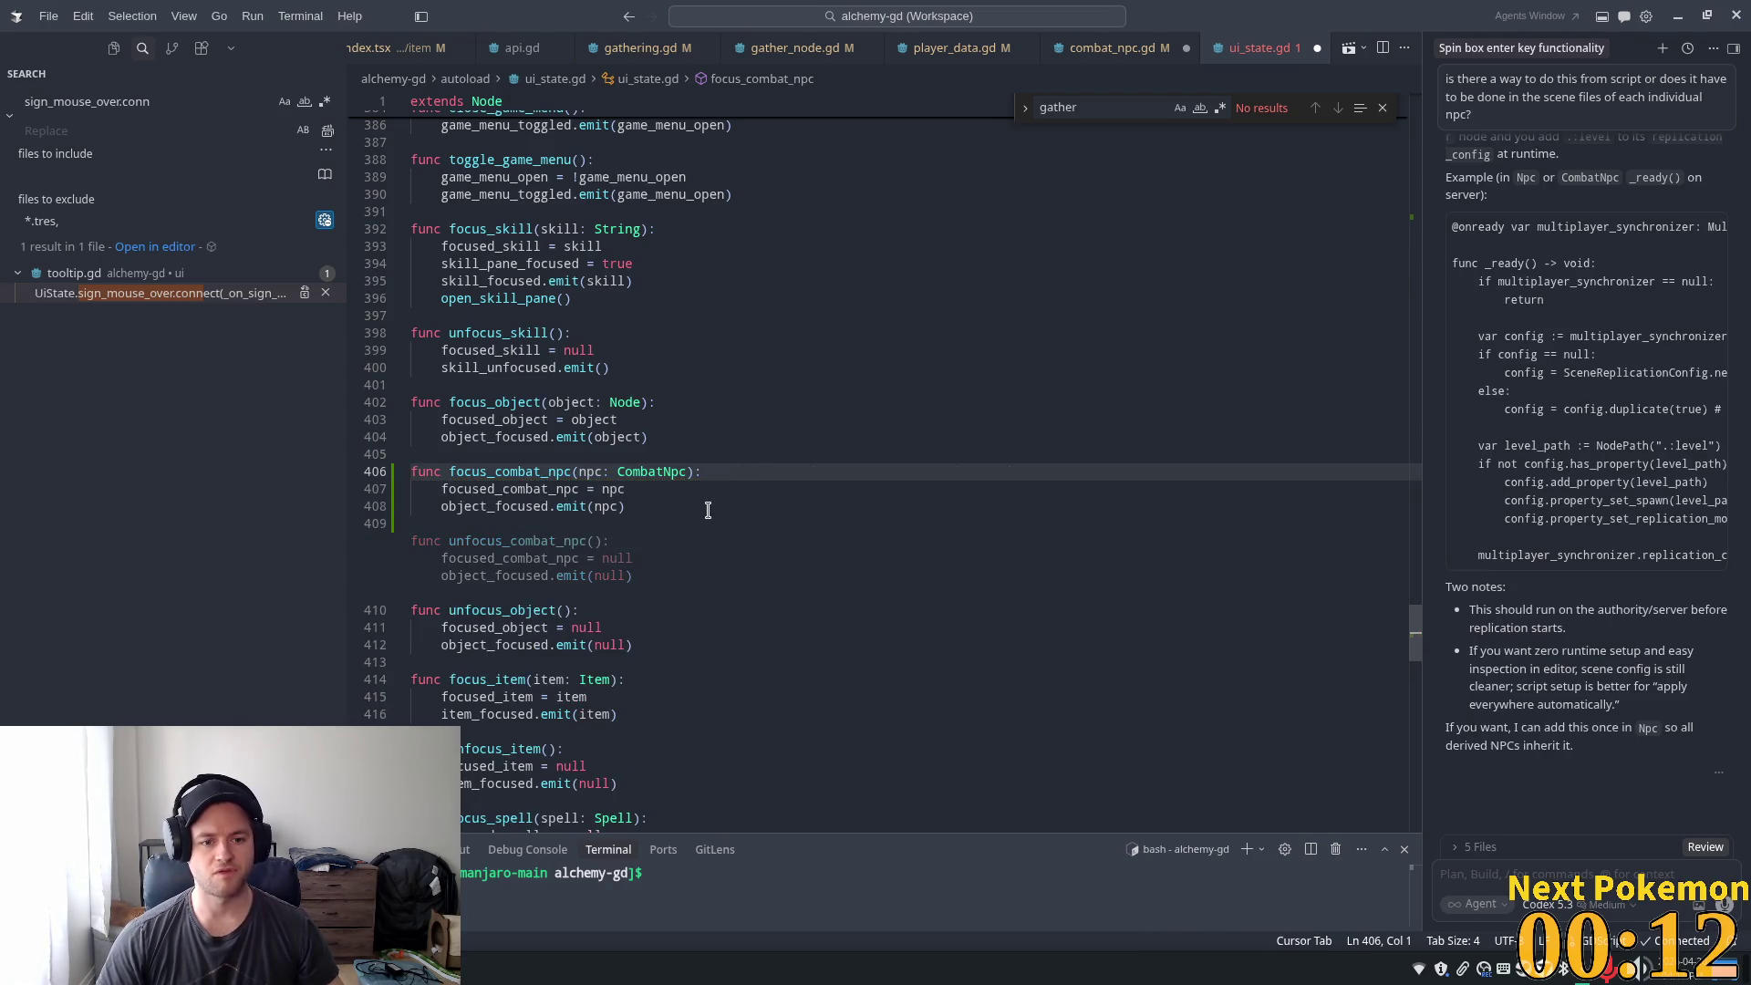
click(563, 415)
- Make focus_combat_npc emit combat_npc_focused instead of object_focused
double_click(476, 502)
key(Down)
double_click(509, 508)
key(Tab)
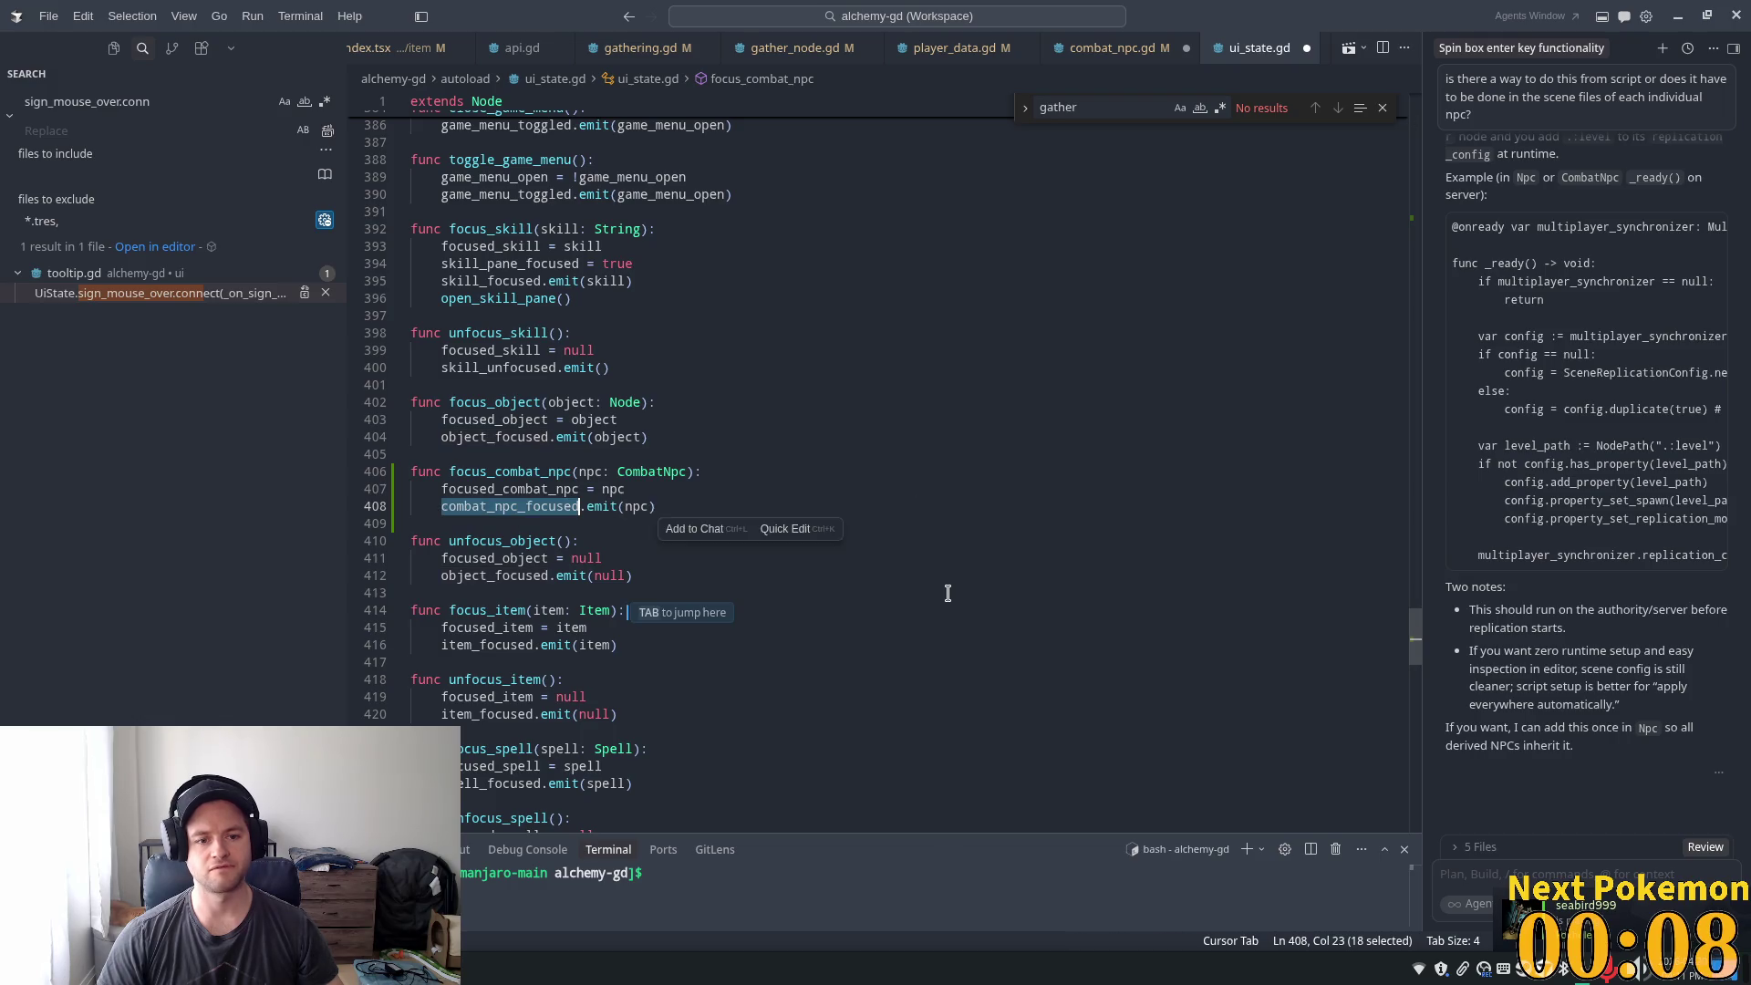
click(487, 576)
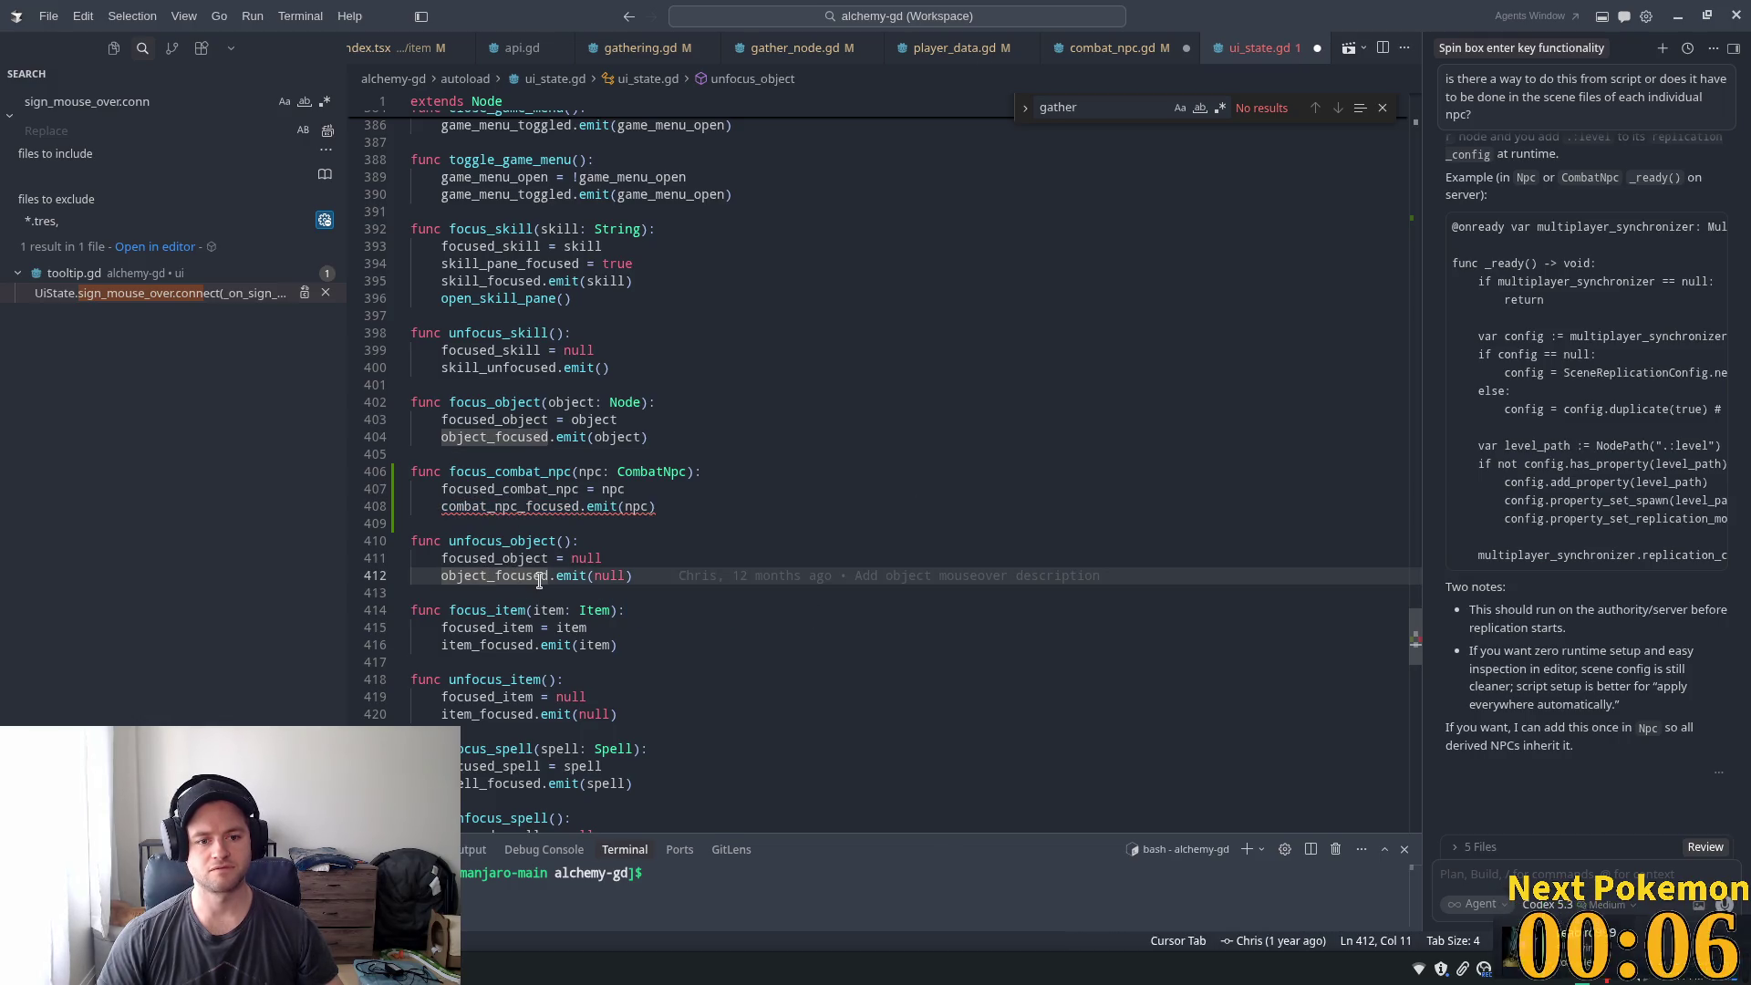
- Accept the suggested unfocus_combat_npc function below focus_combat_npc
click(499, 472)
click(638, 542)
click(696, 555)
key(ctrl+z)
key(ctrl+z)
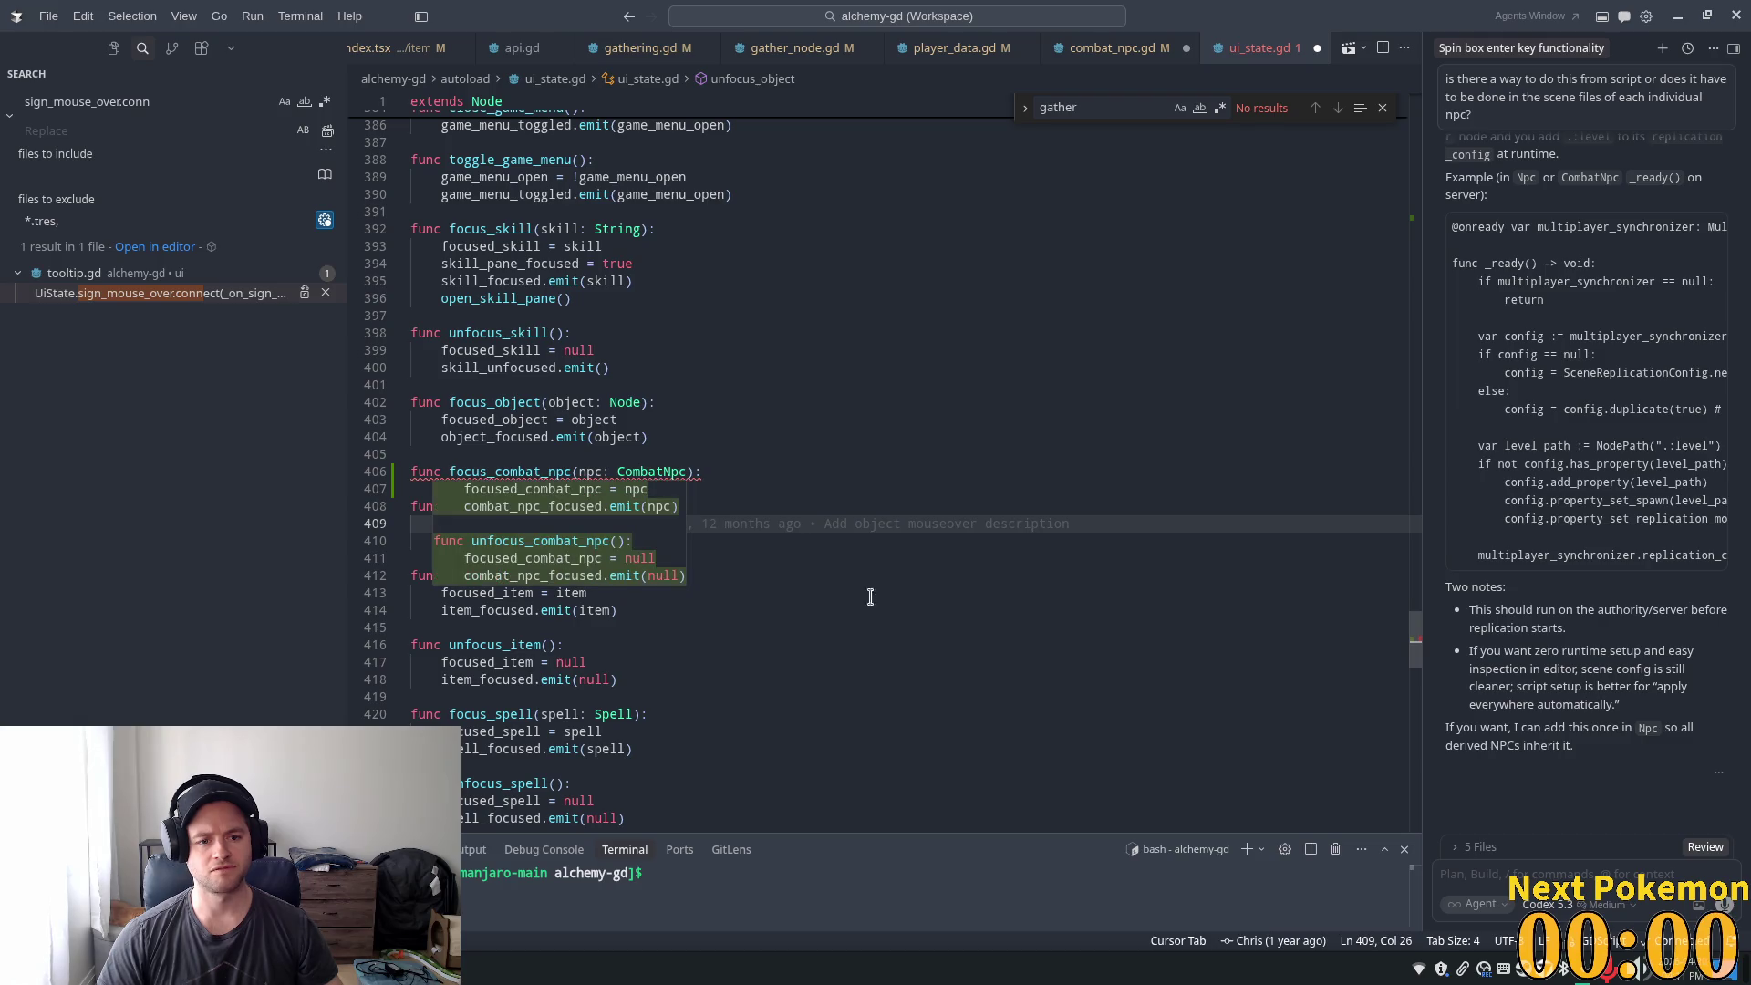
key(Tab)
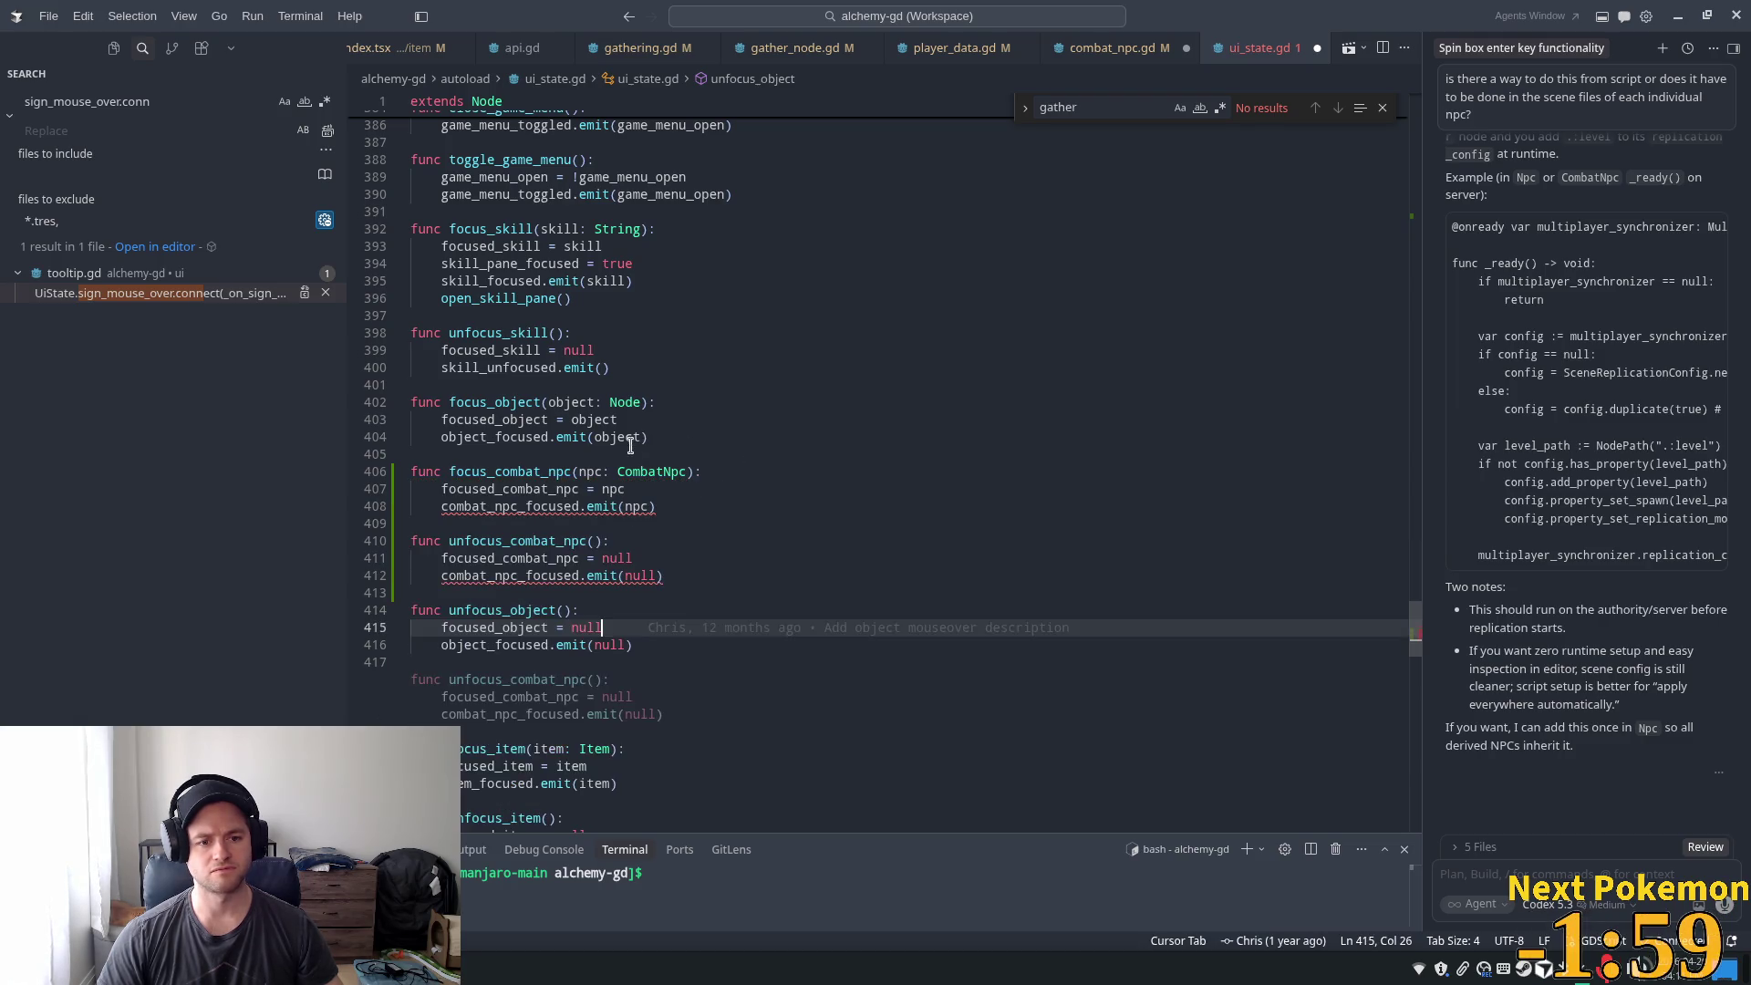
double_click(510, 489)
click(531, 506)
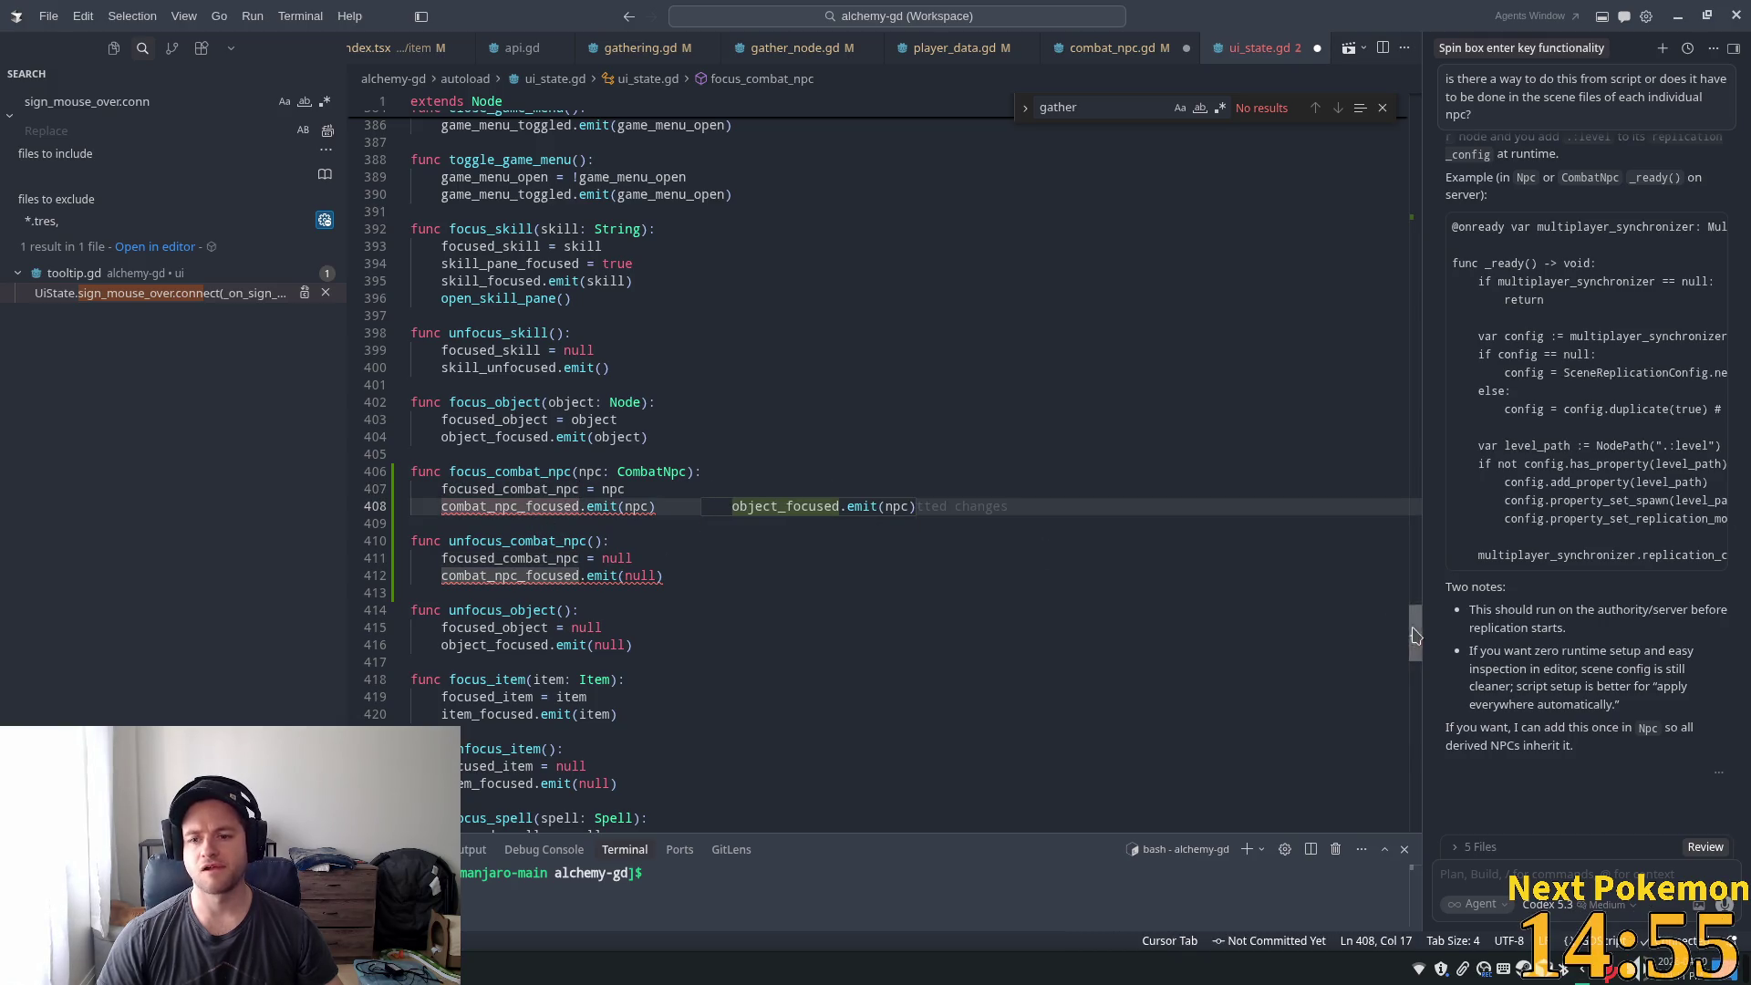
- Declare signal combat_npc_focused(npc: CombatNpc) after the last signal and accept the emit suggestion
drag(1414, 634, 1414, 109)
scroll(693, 456, down, 4)
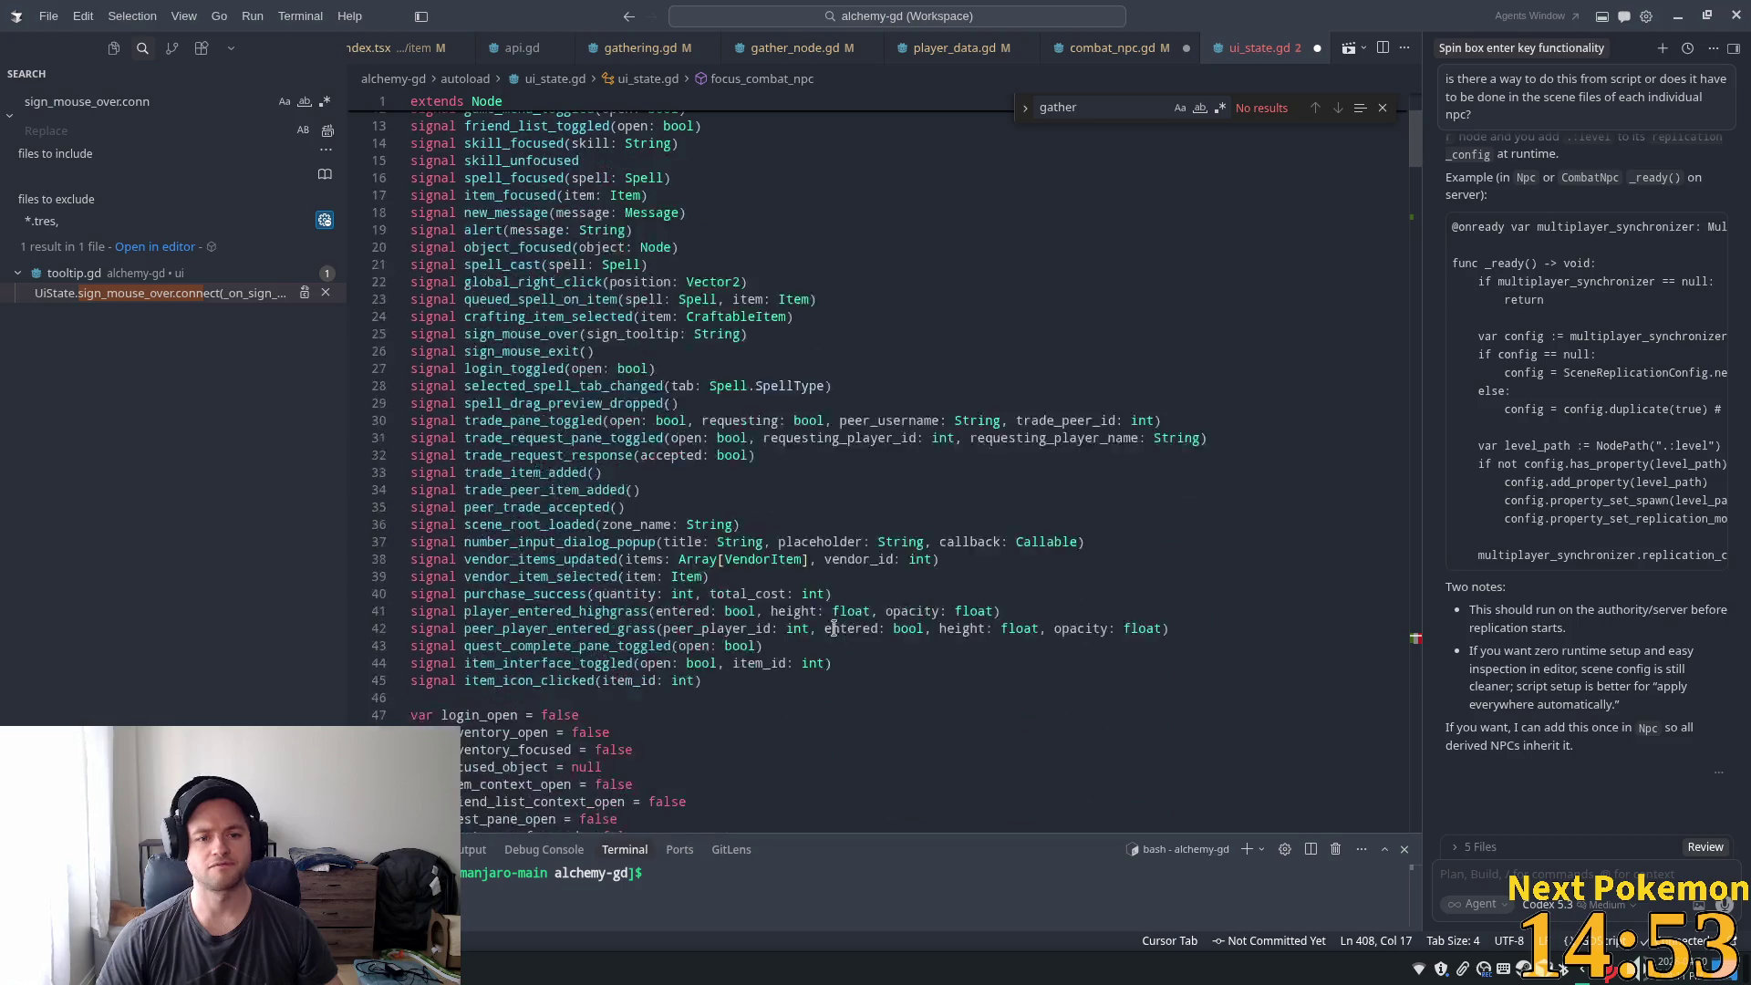
drag(739, 663, 745, 680)
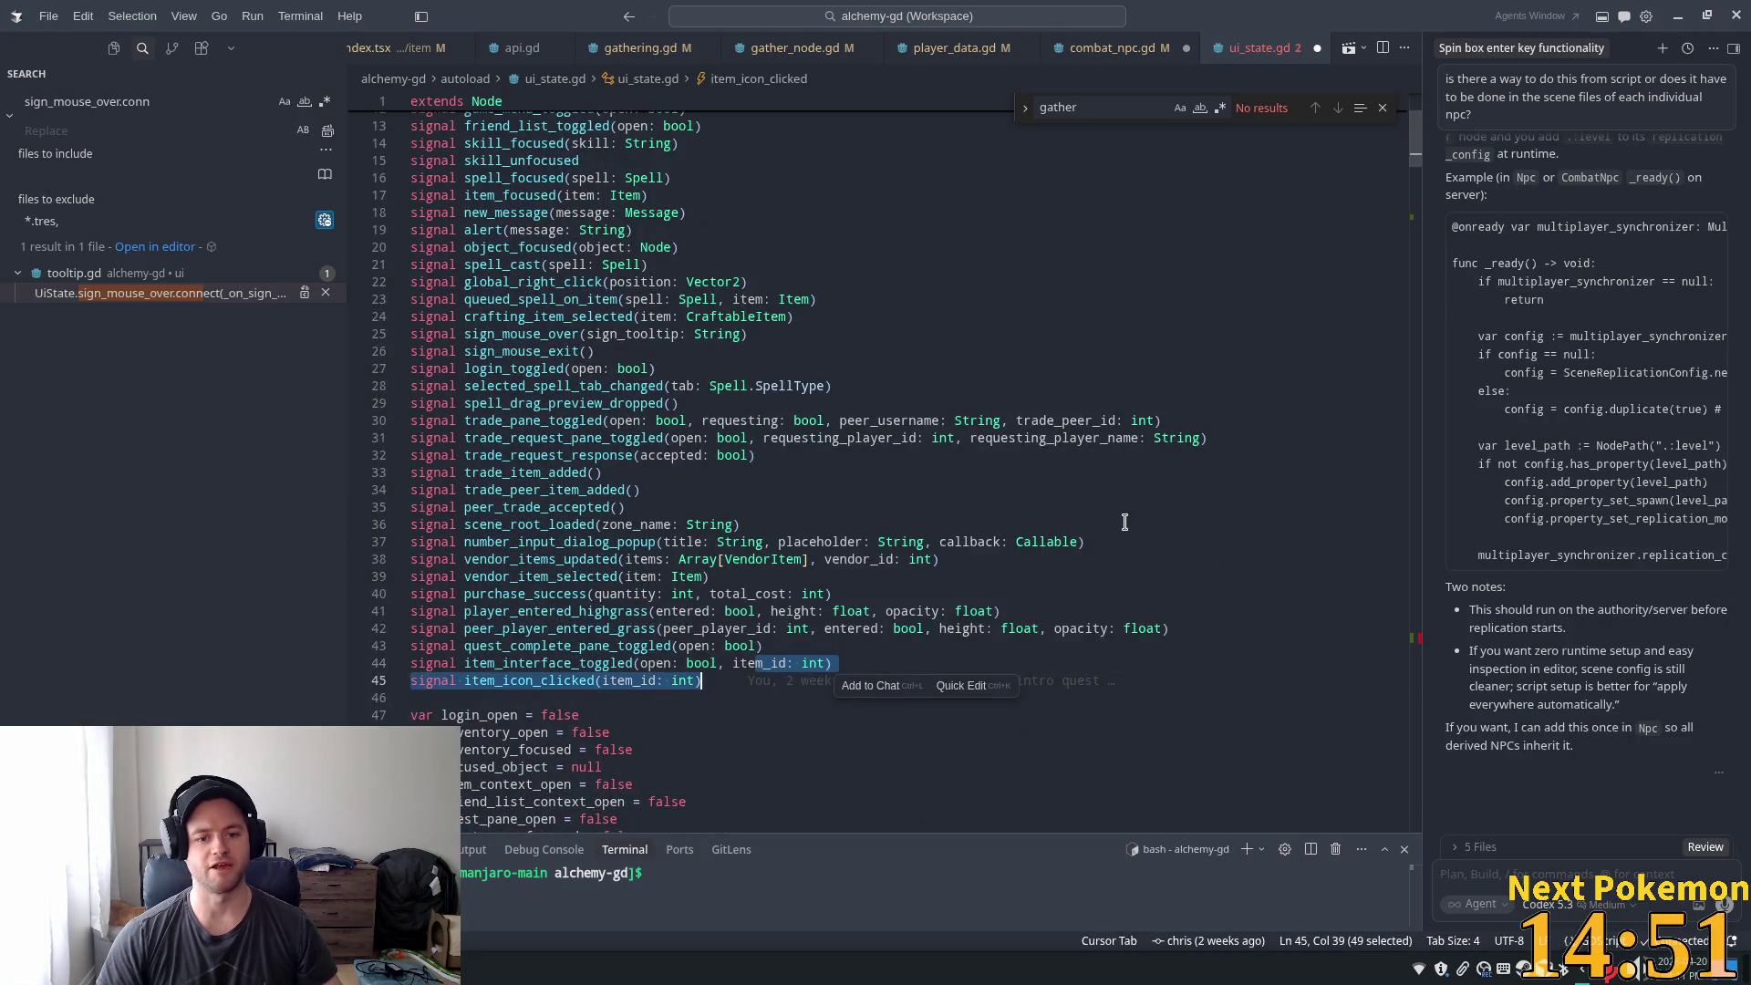
key(Escape)
key(Return)
key(Tab)
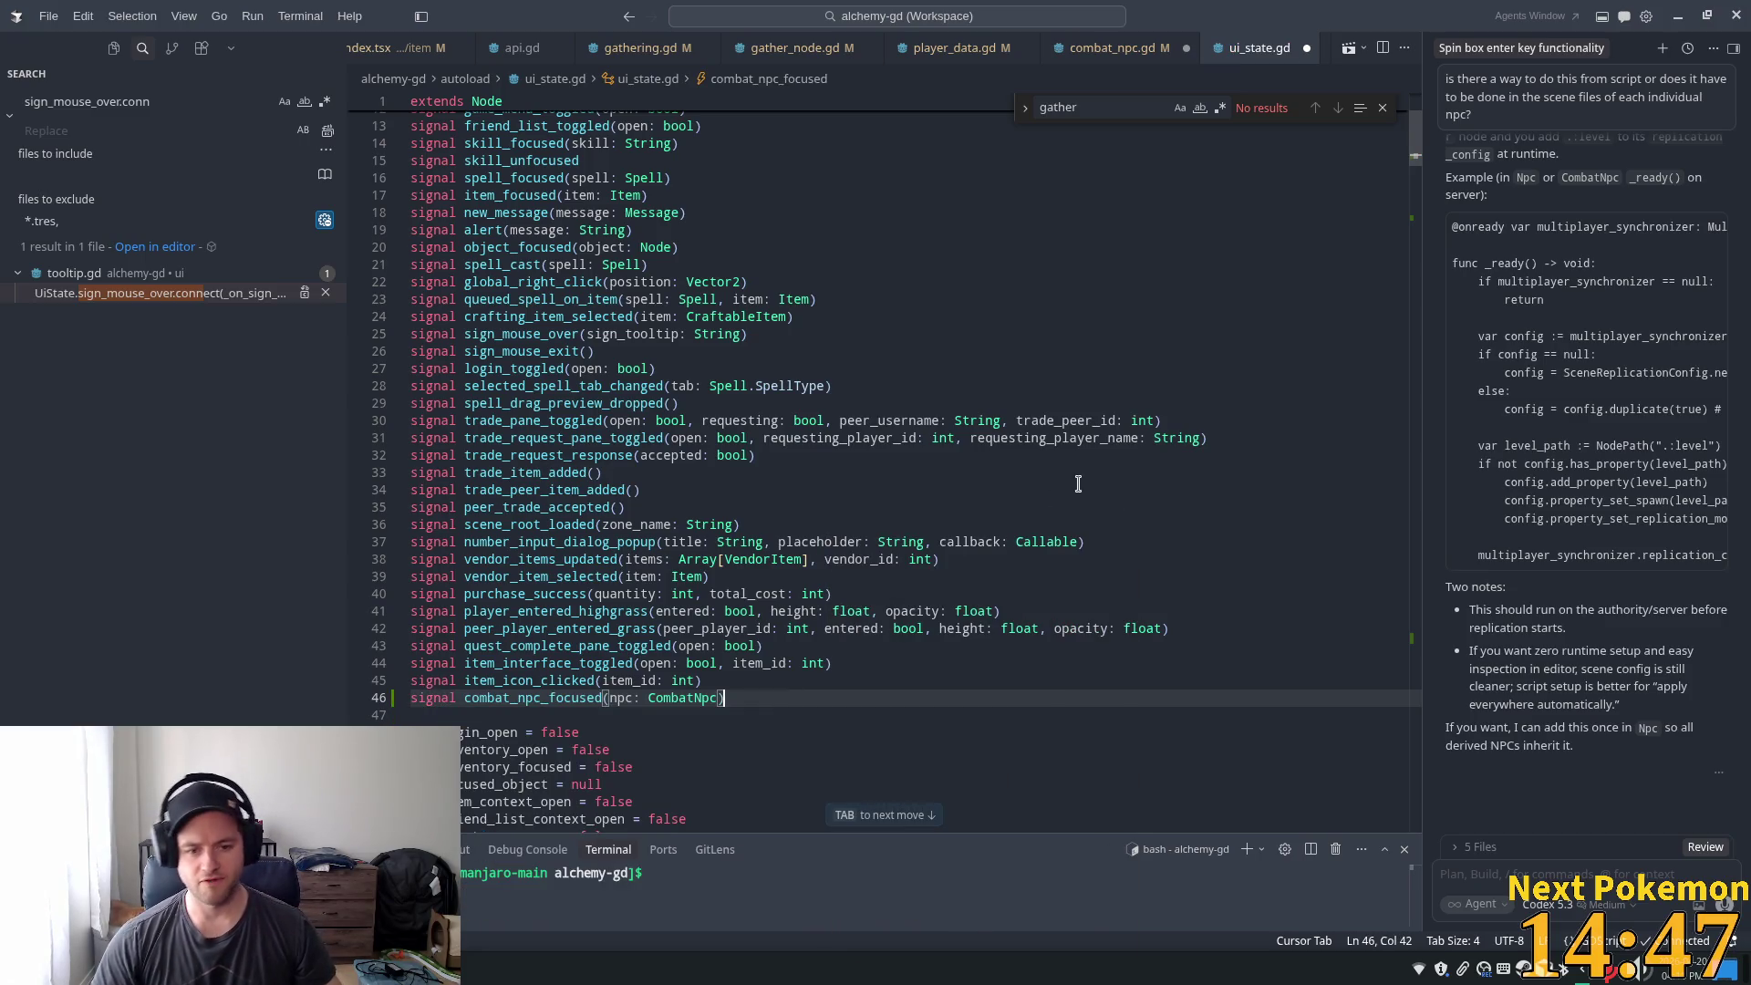
key(Tab)
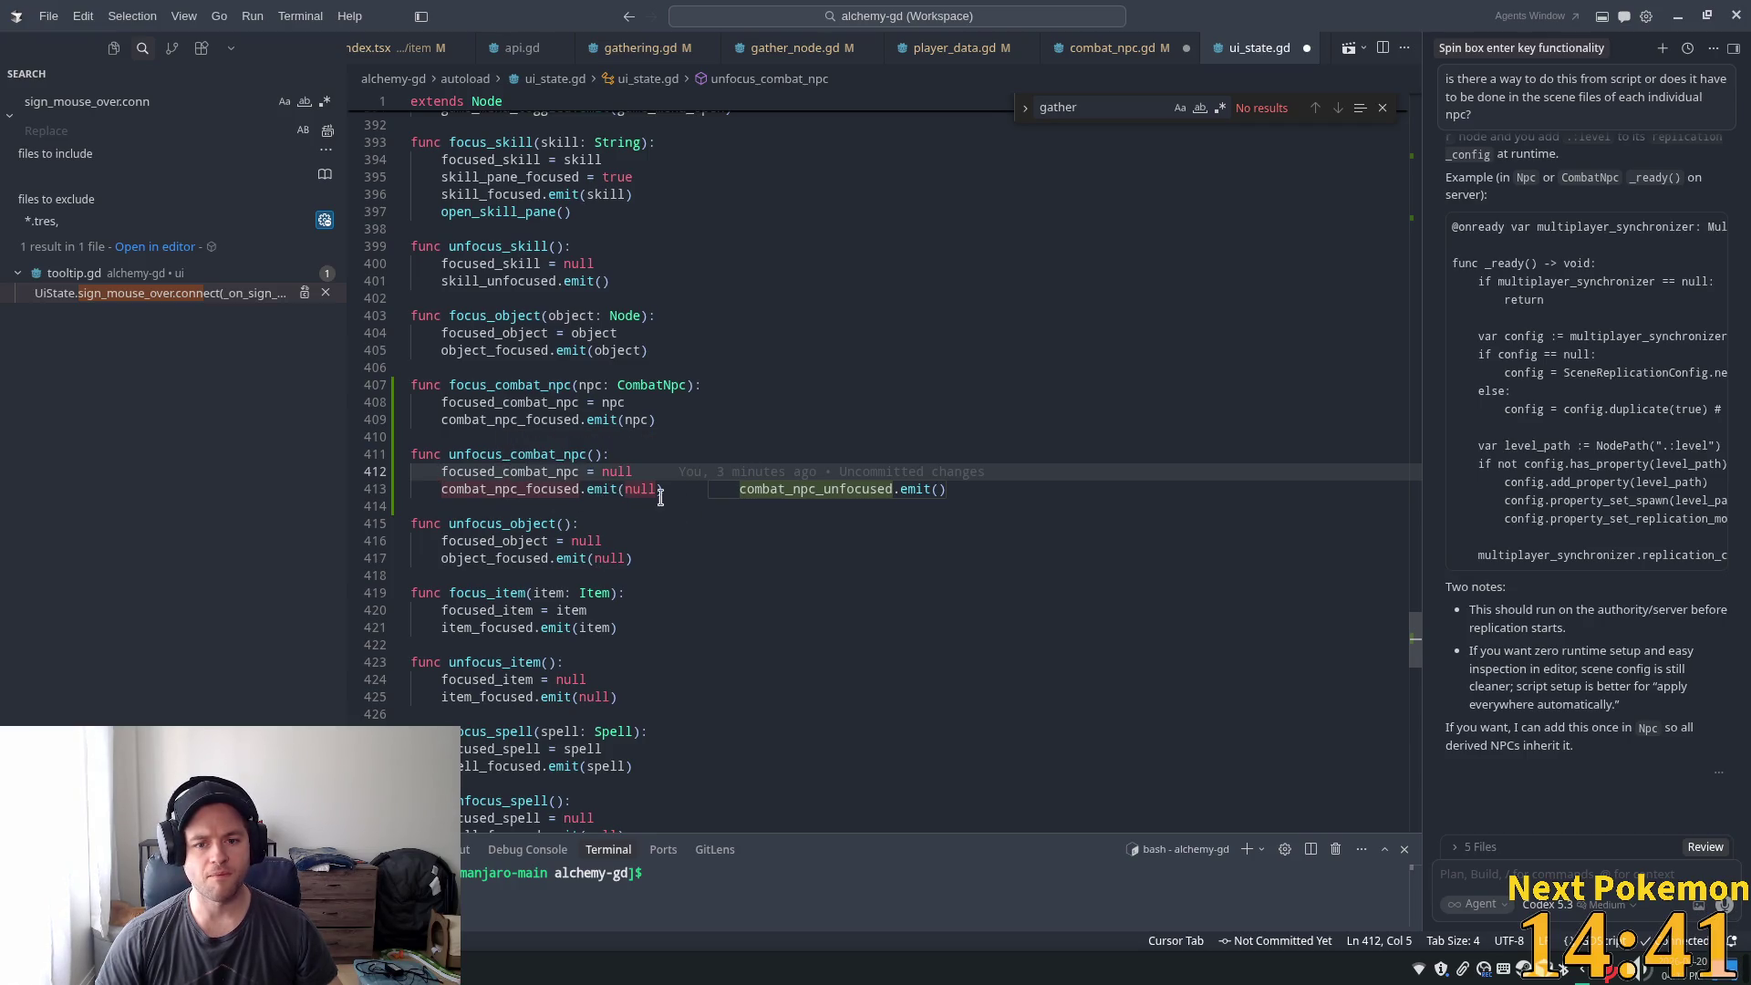
key(Tab)
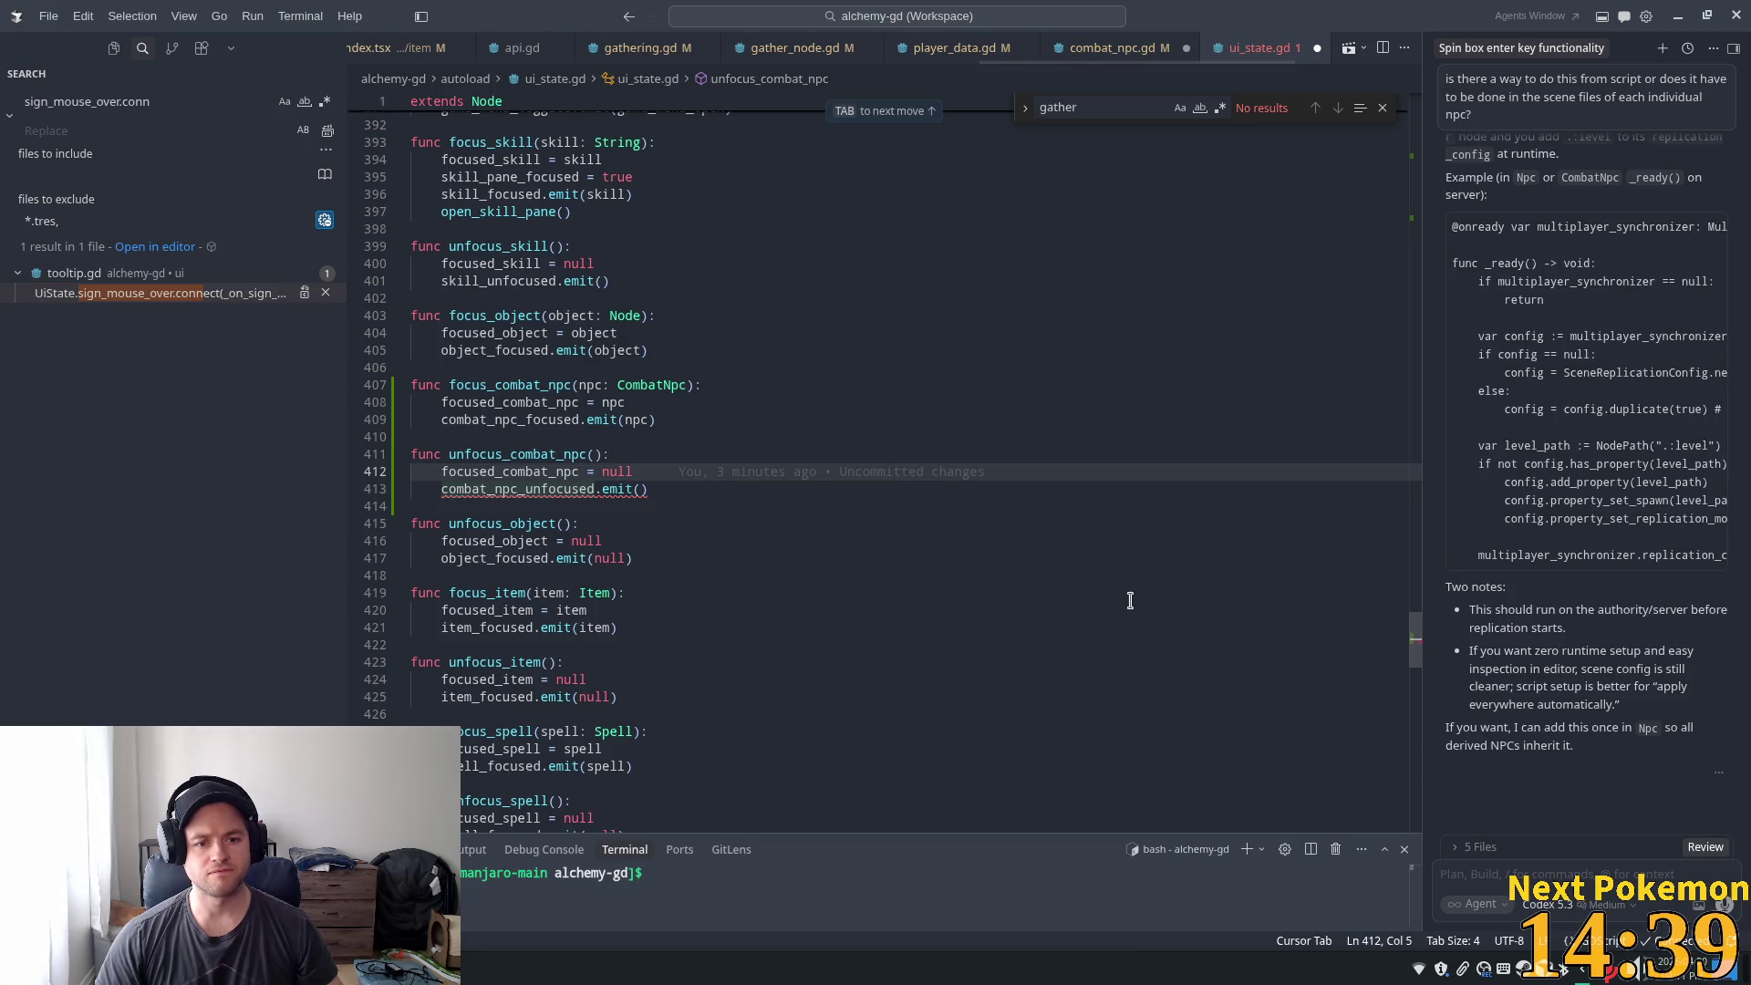
- Replace the undeclared combat_npc_unfocused in unfocus_combat_npc with combat_npc_focused
click(564, 493)
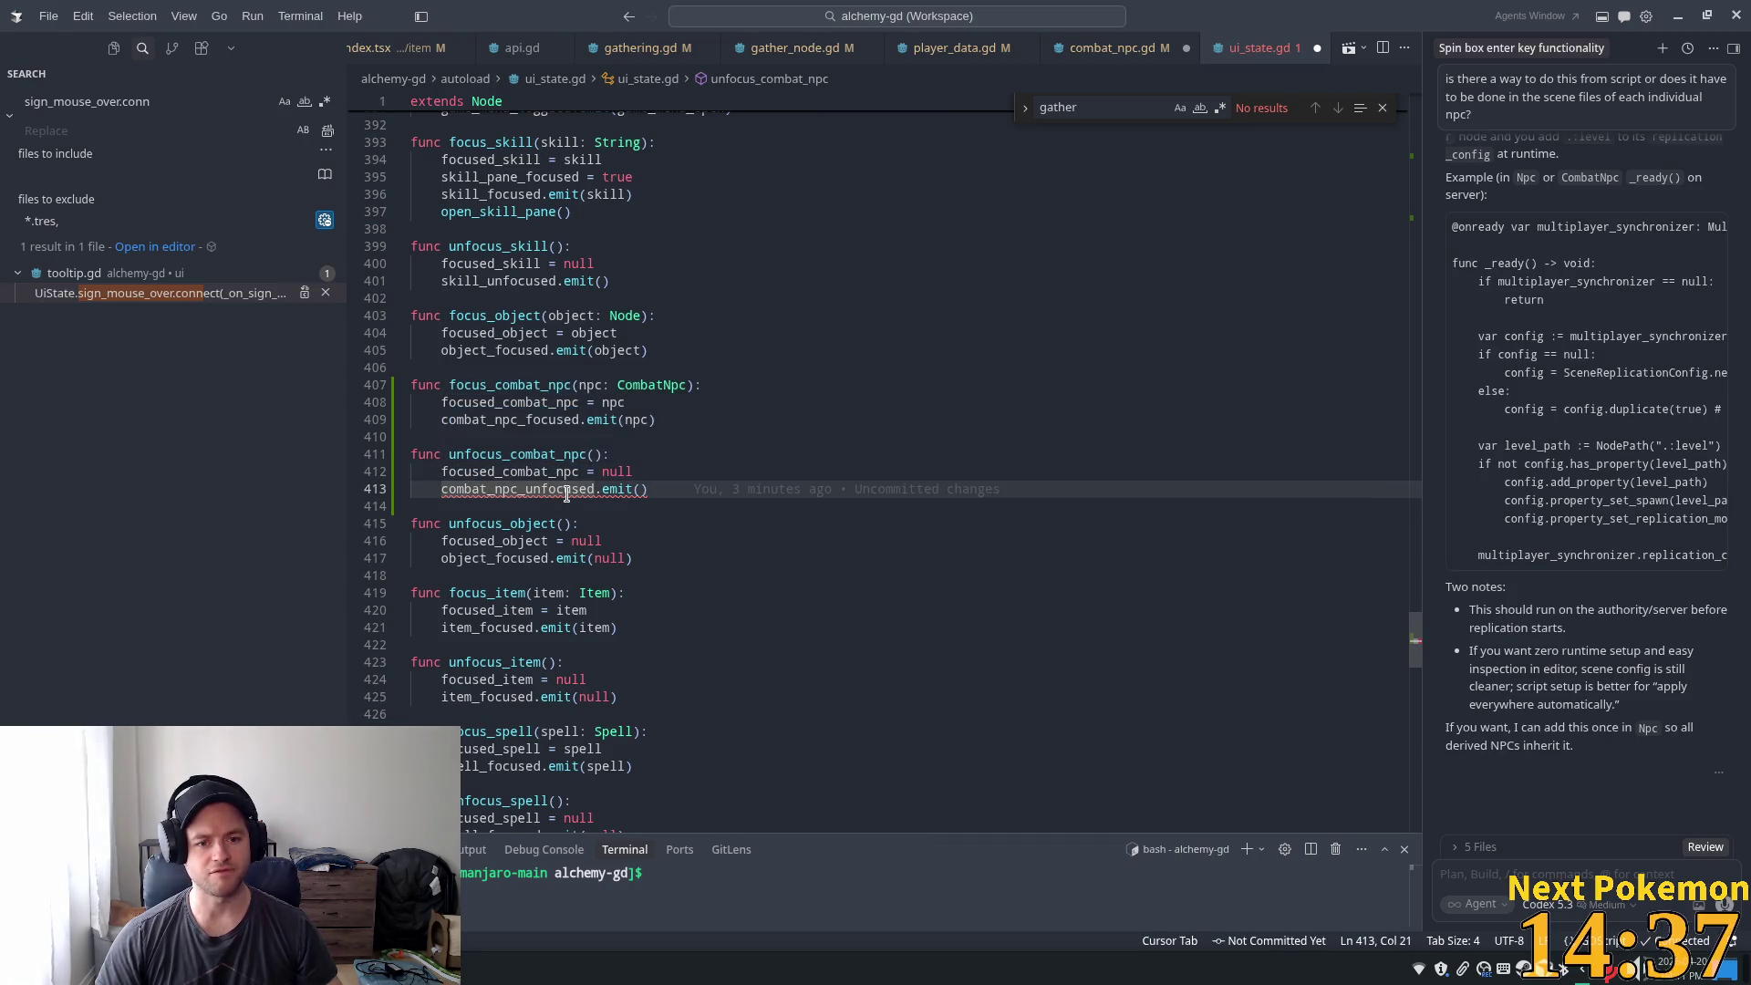
mouse_move(566, 494)
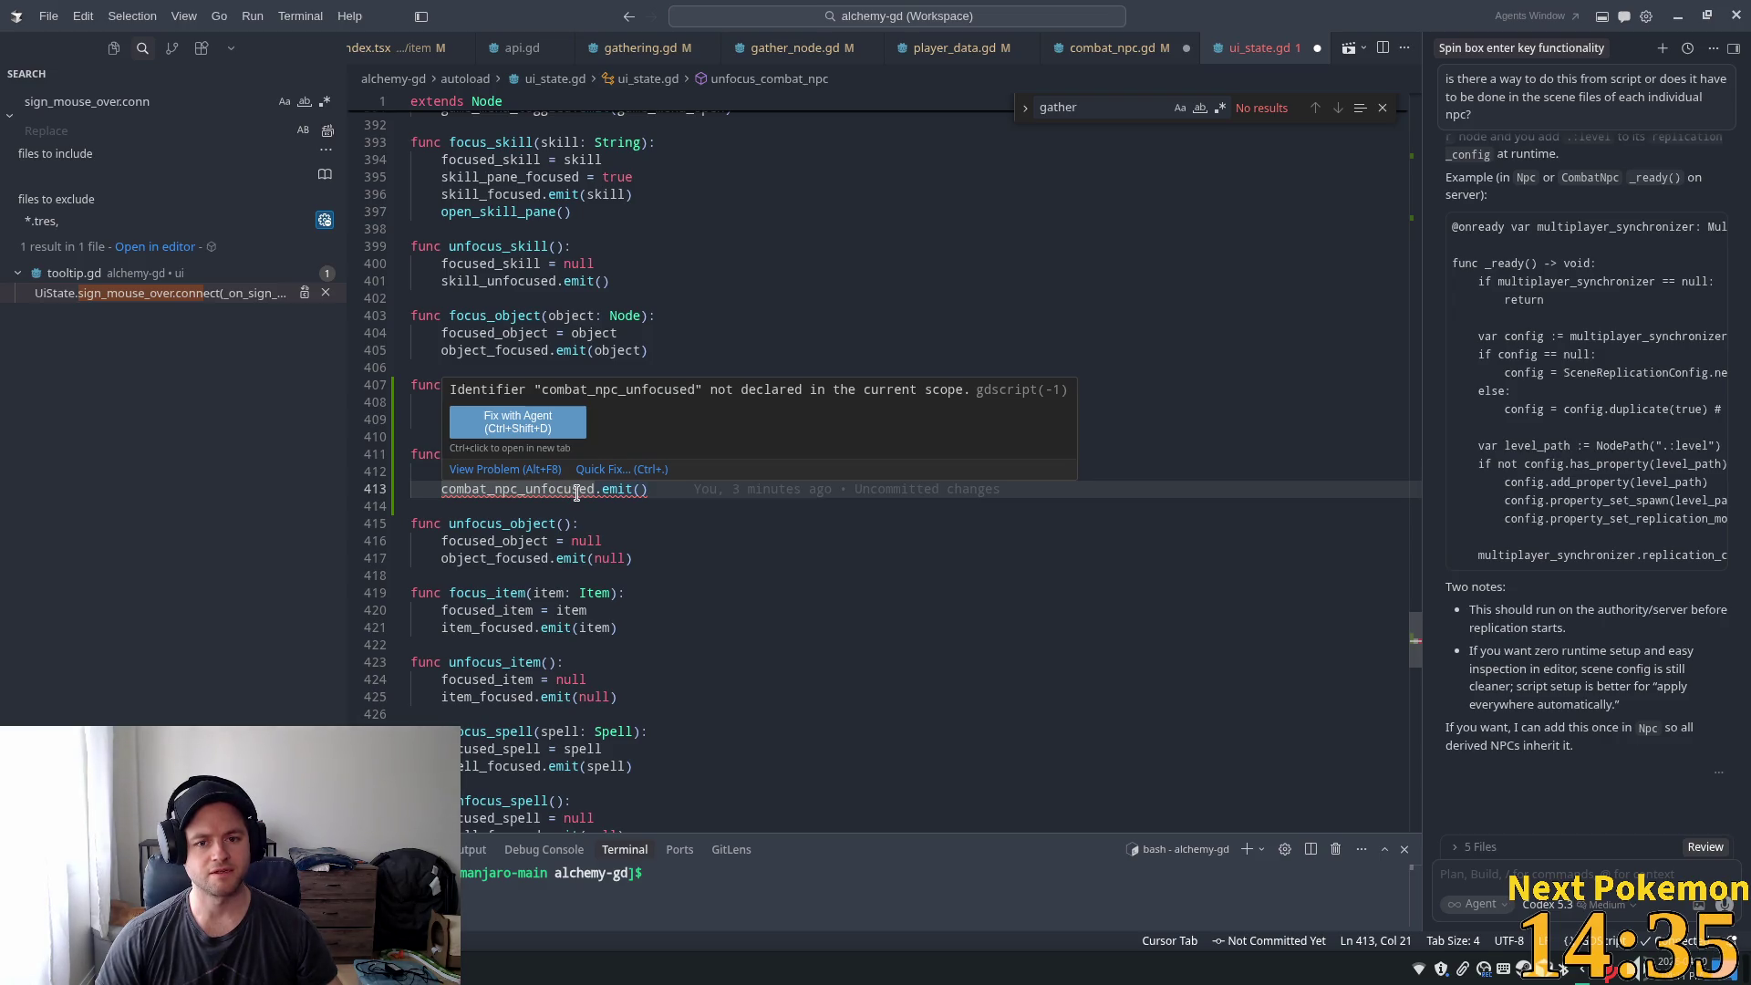
click(601, 488)
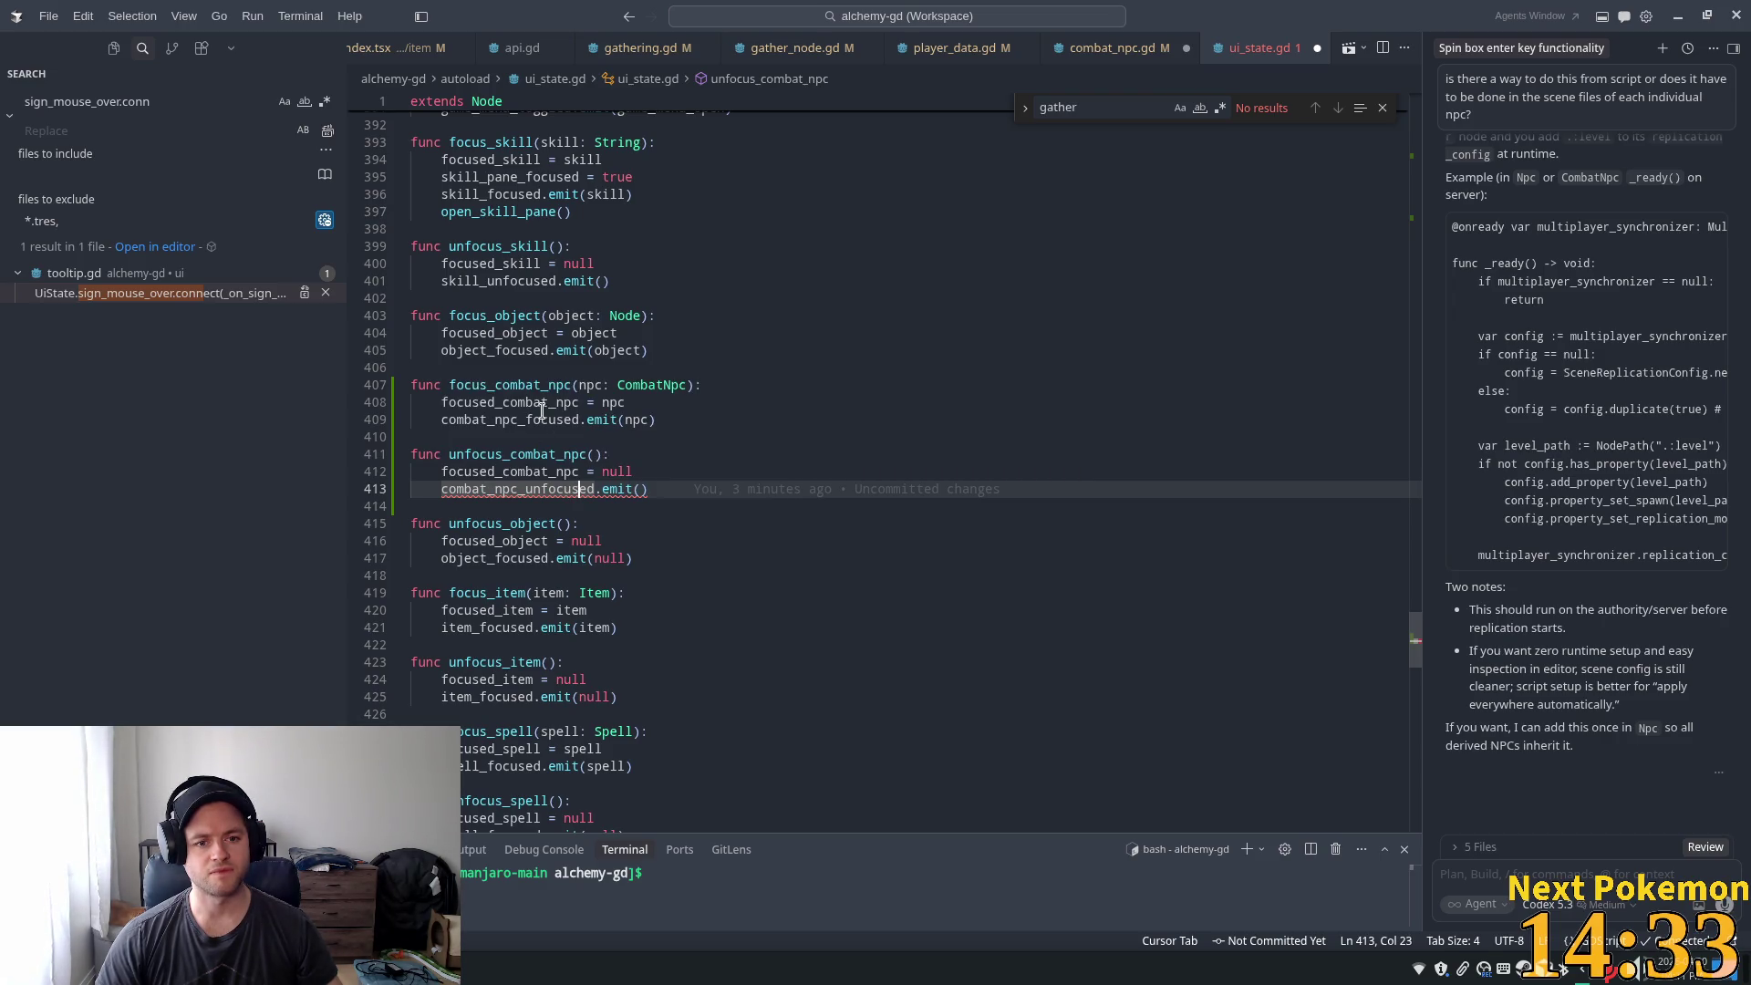
double_click(538, 420)
key(ctrl+c)
double_click(538, 489)
key(ctrl+v)
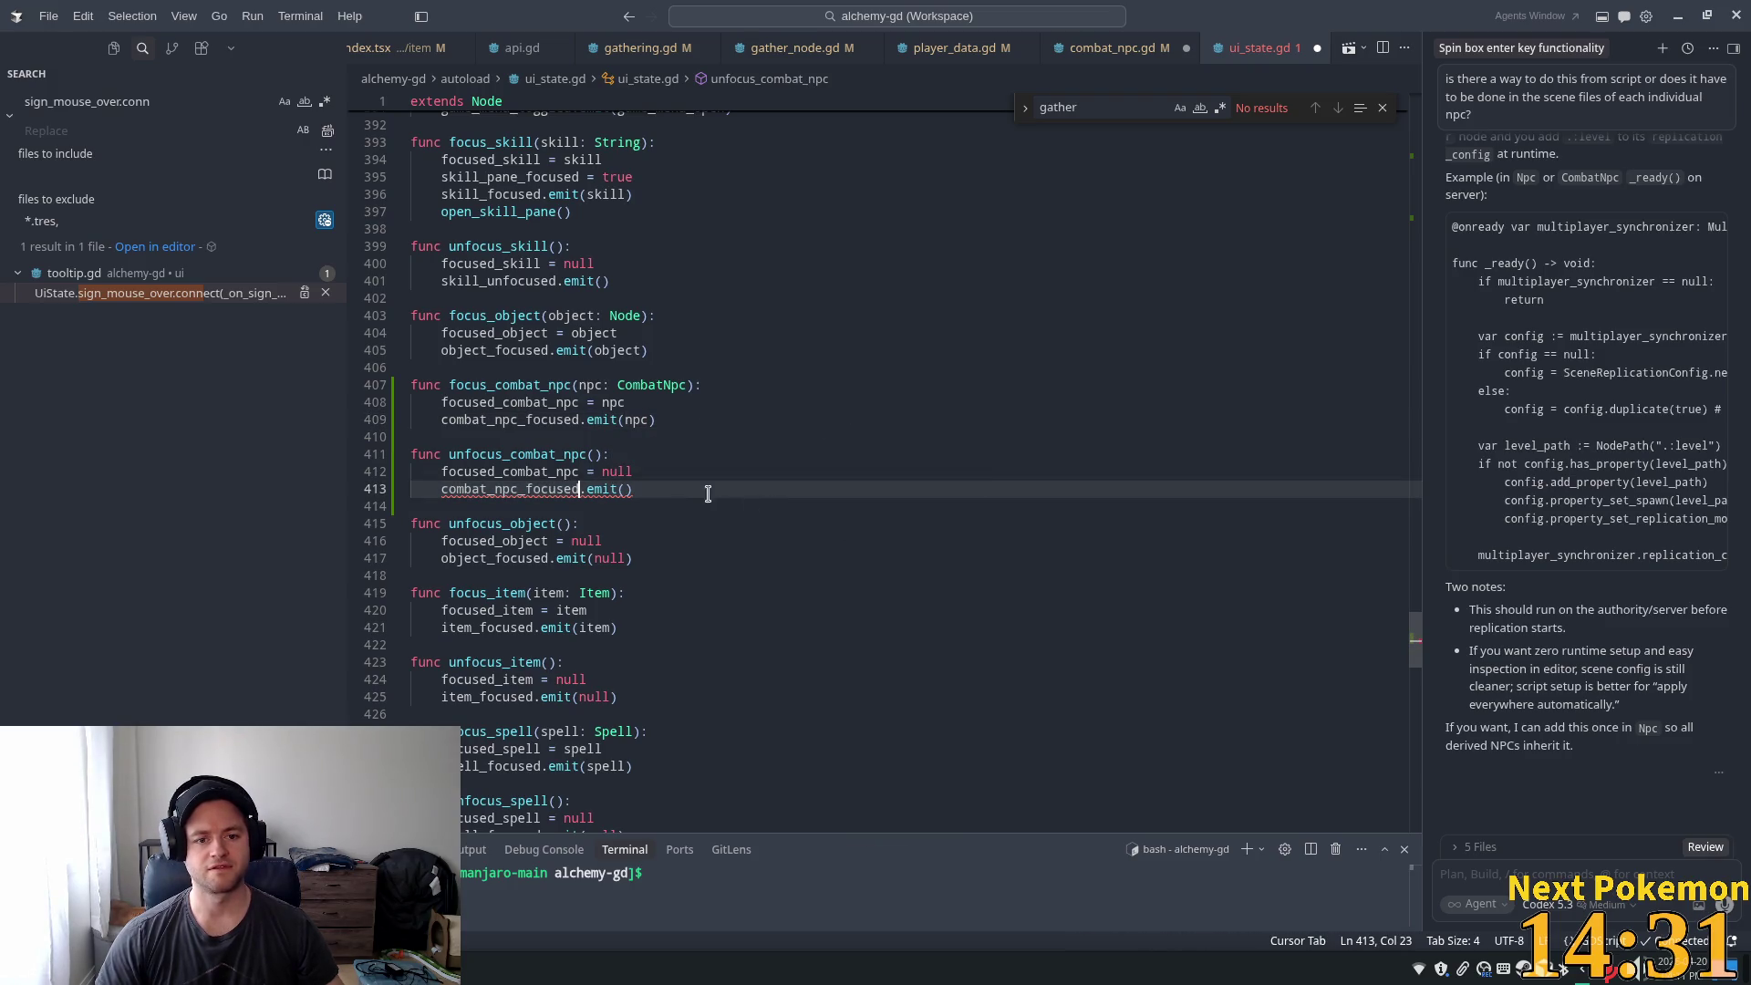
- Emit combat_npc_focused with null, save ui_state.gd, and return to combat_npc.gd
click(626, 488)
text(nu)
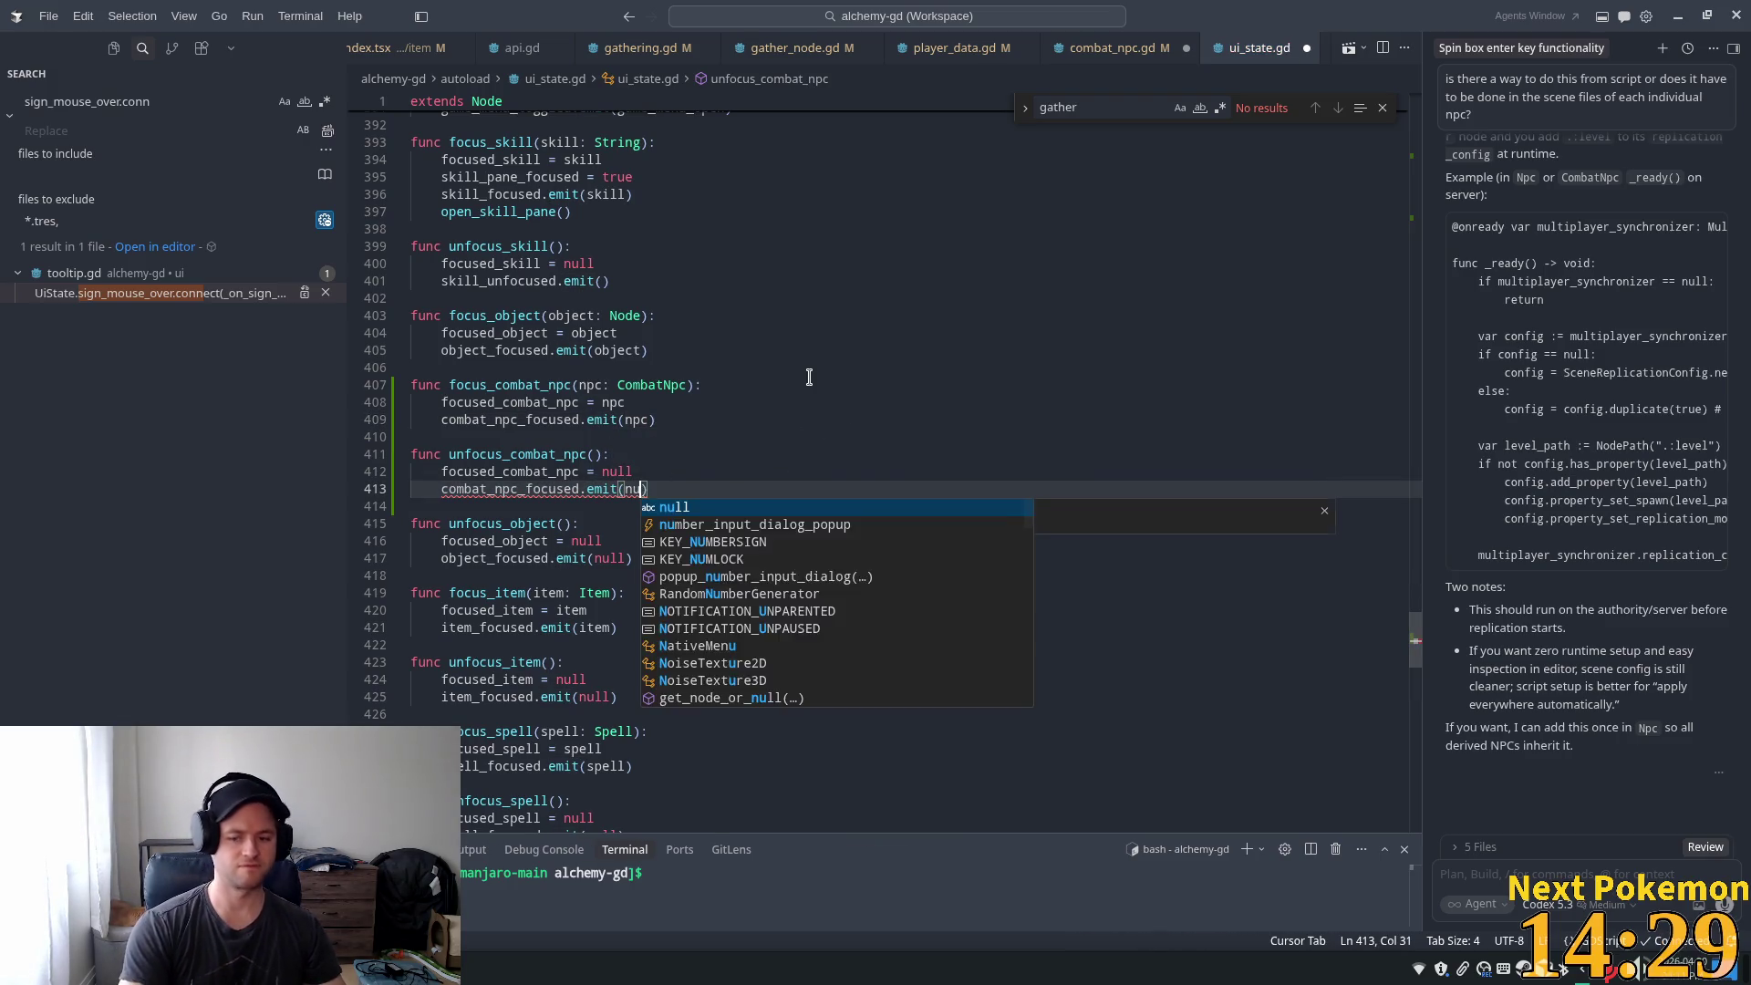
text(ll)
key(ctrl+s)
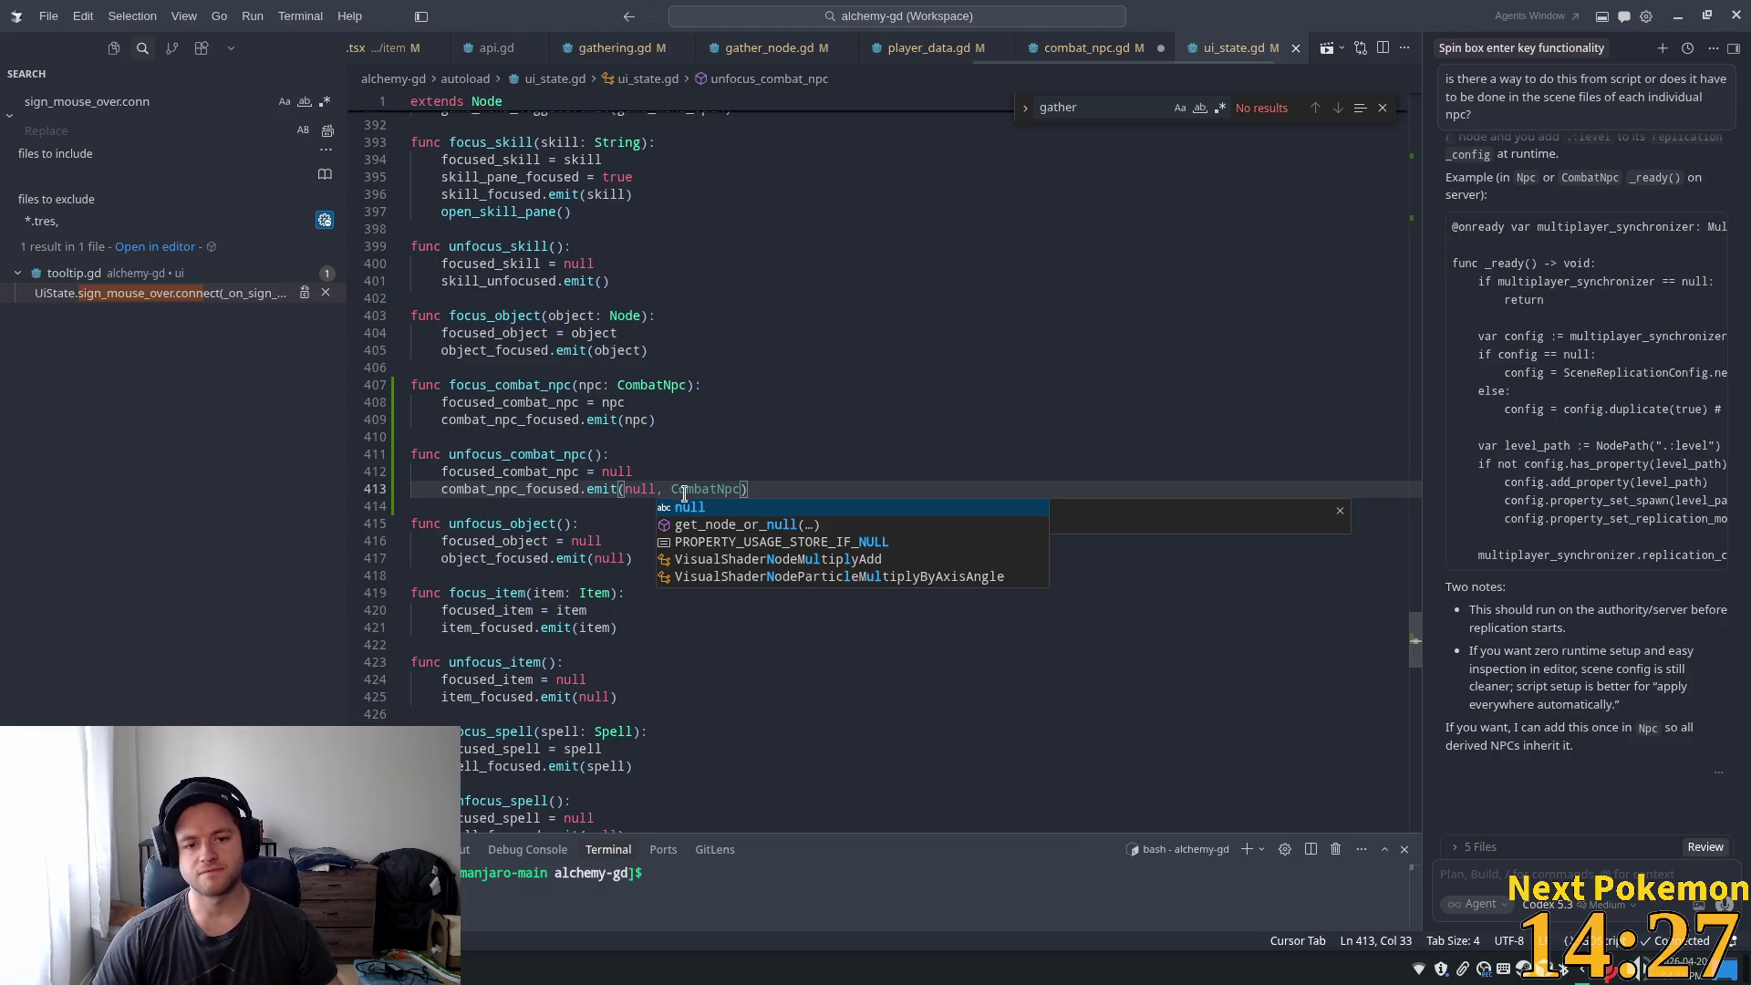
key(Escape)
key(Up)
key(Up)
key(Up)
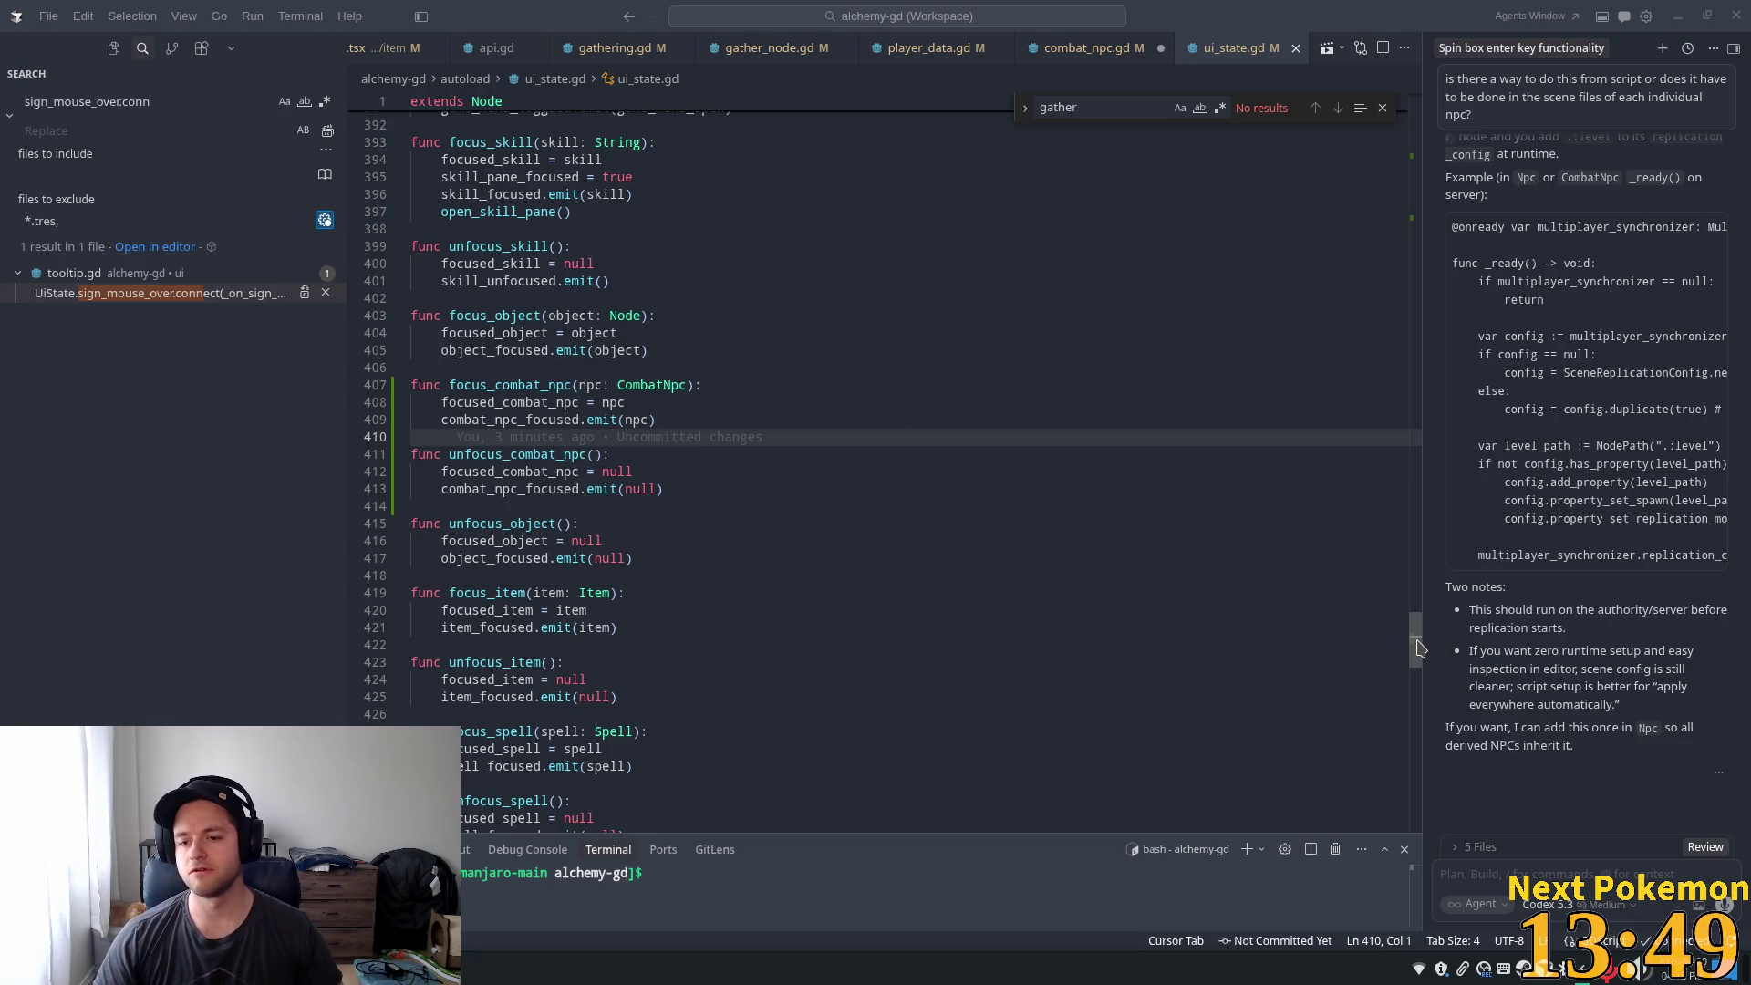
click(721, 493)
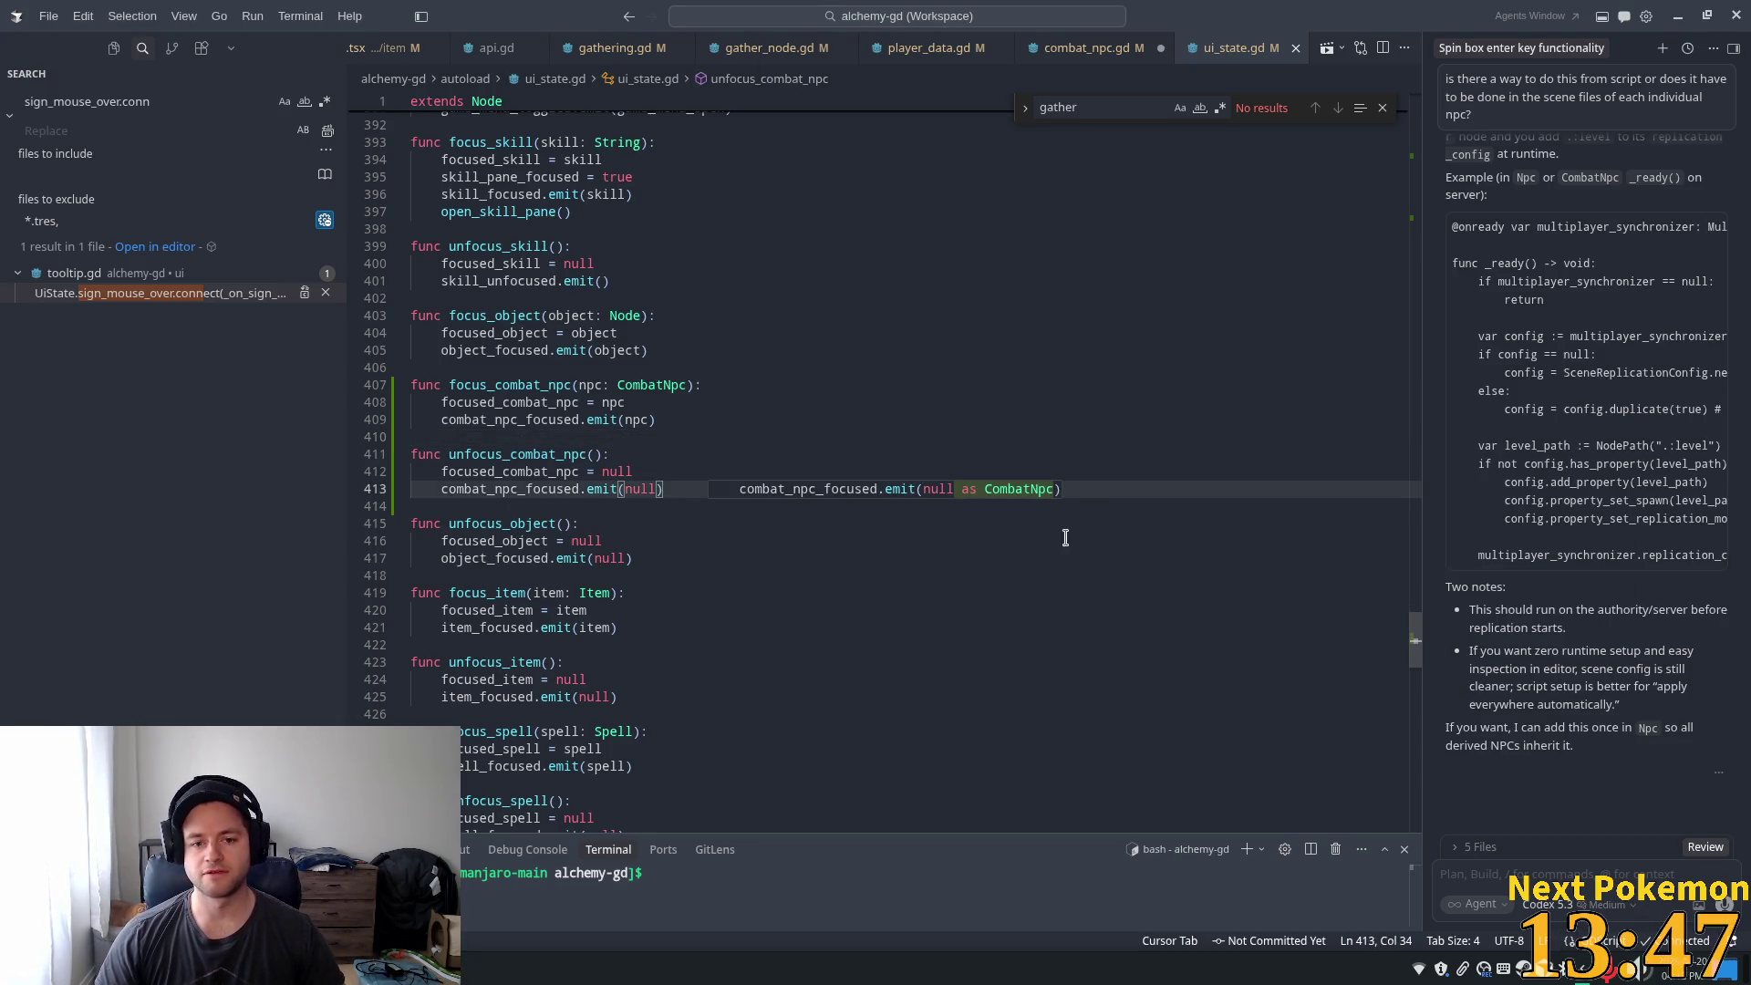
click(696, 367)
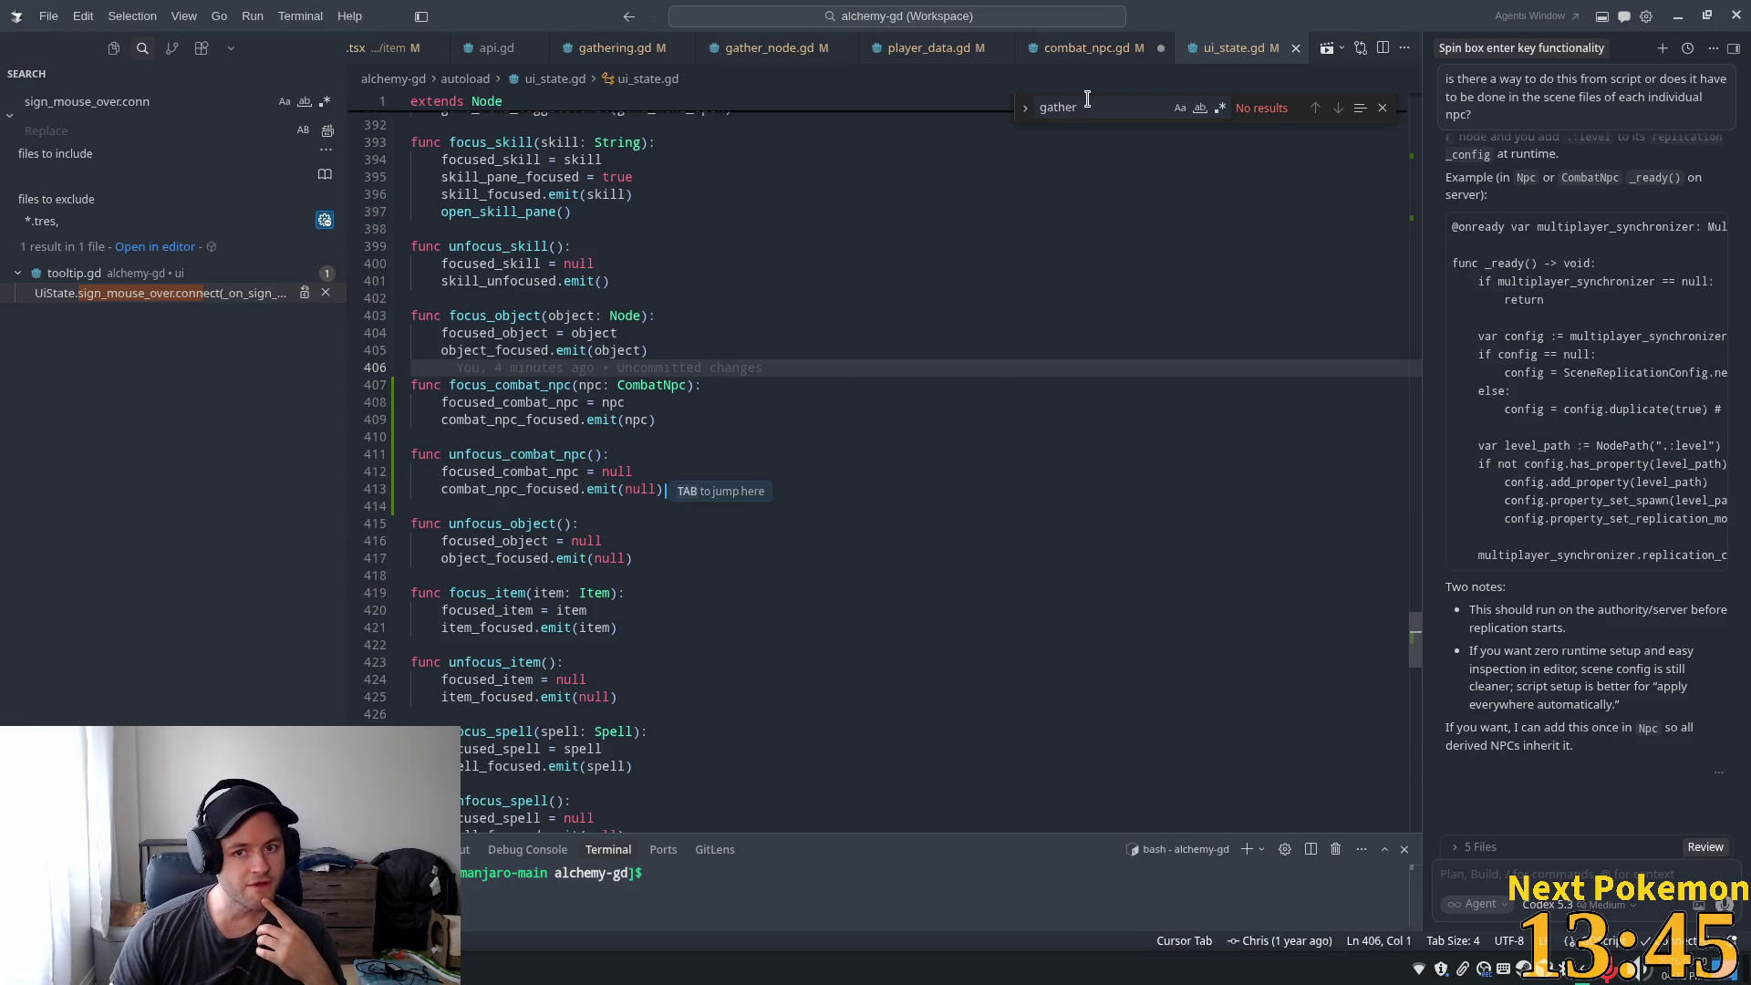
key(ctrl+alt+minus)
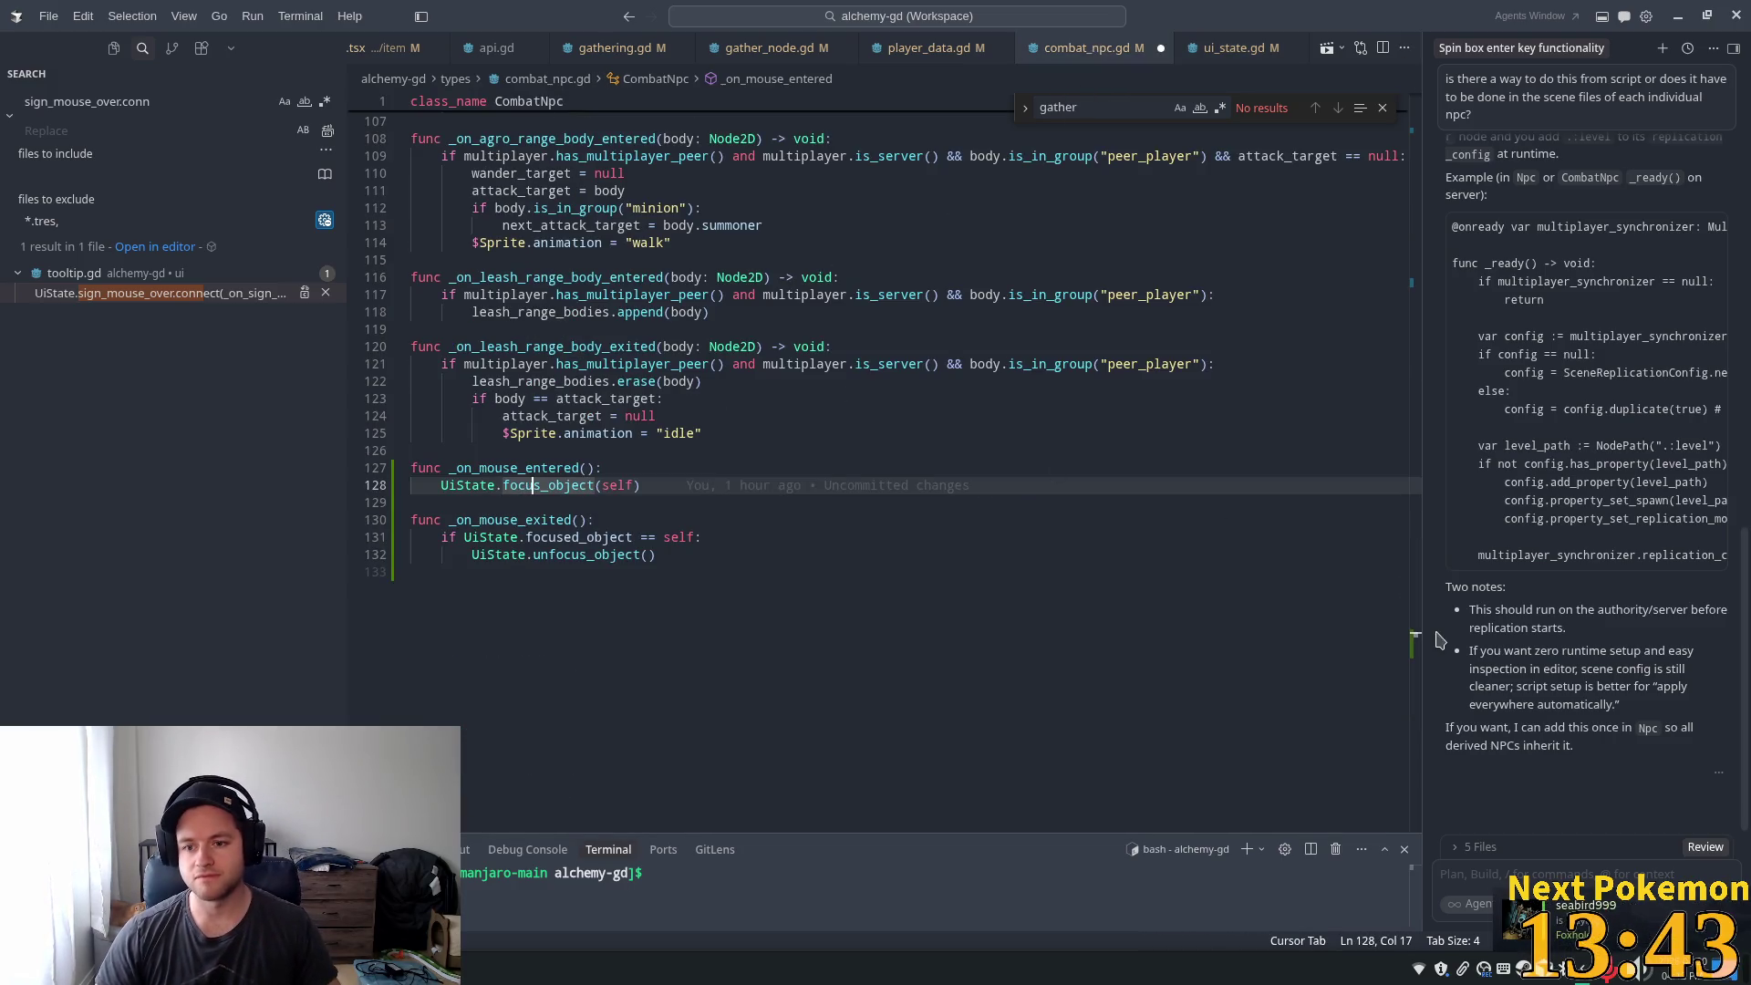
- Review the script's _ready function and variable declarations, dismissing Cursor's suggestions
scroll(969, 573, up, 20)
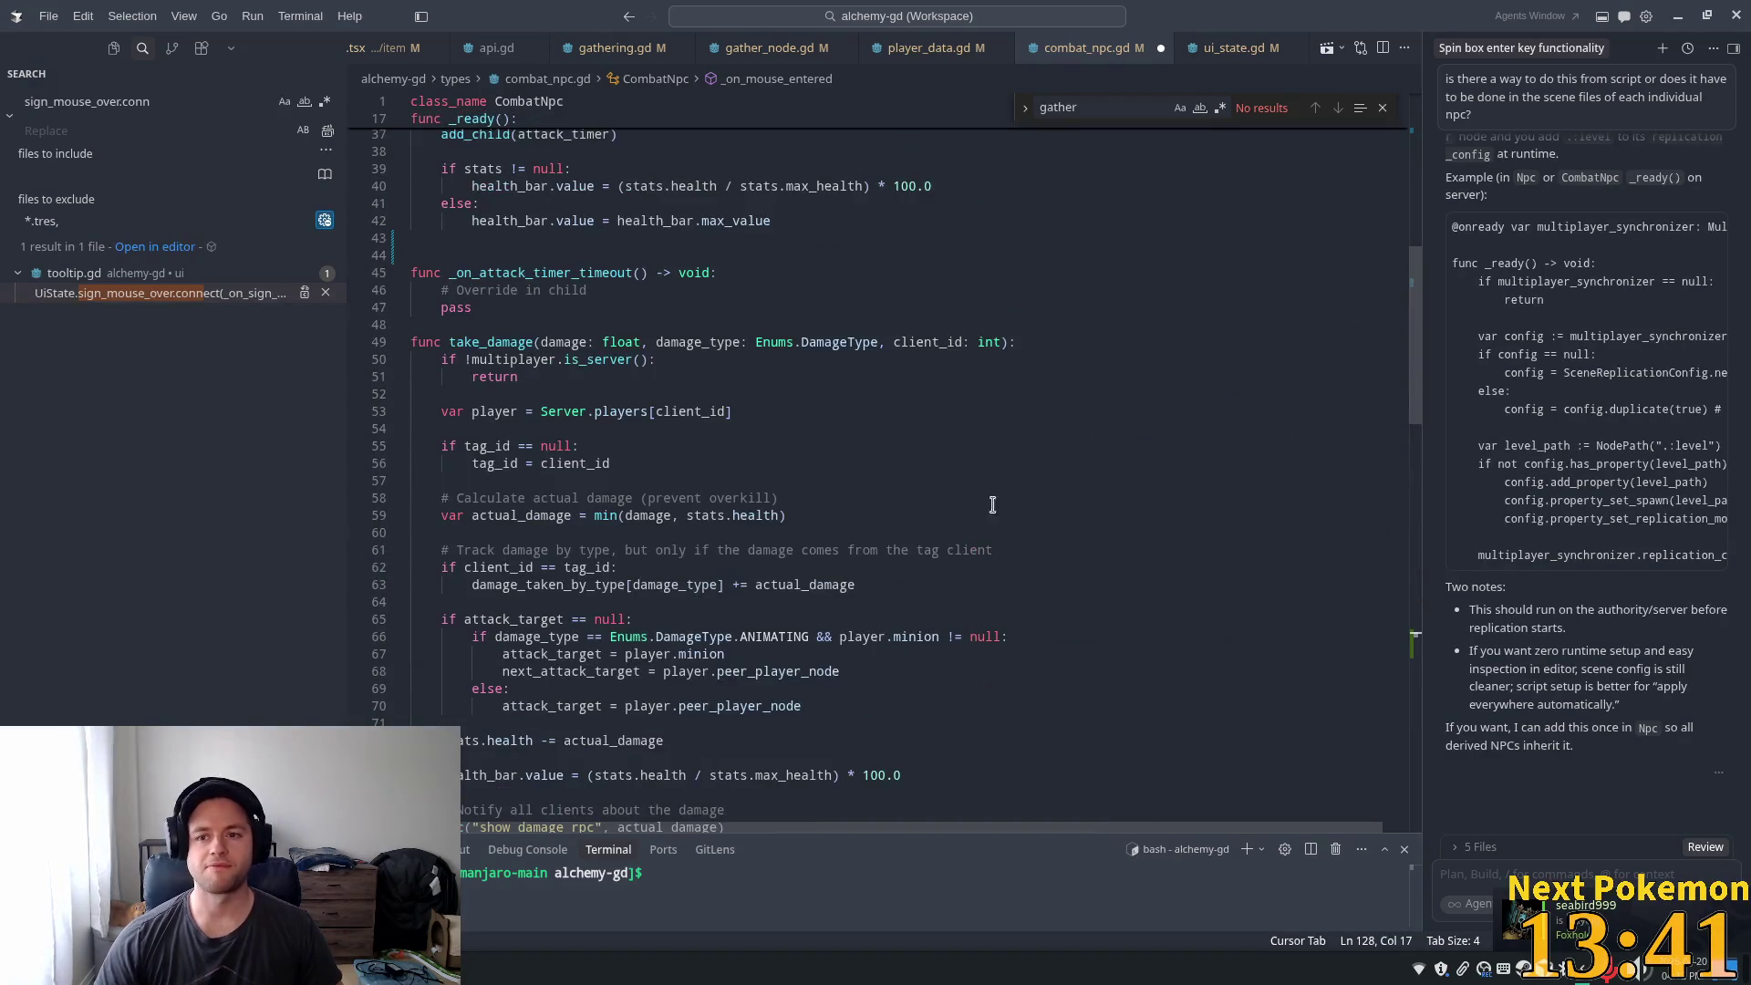
scroll(992, 504, up, 10)
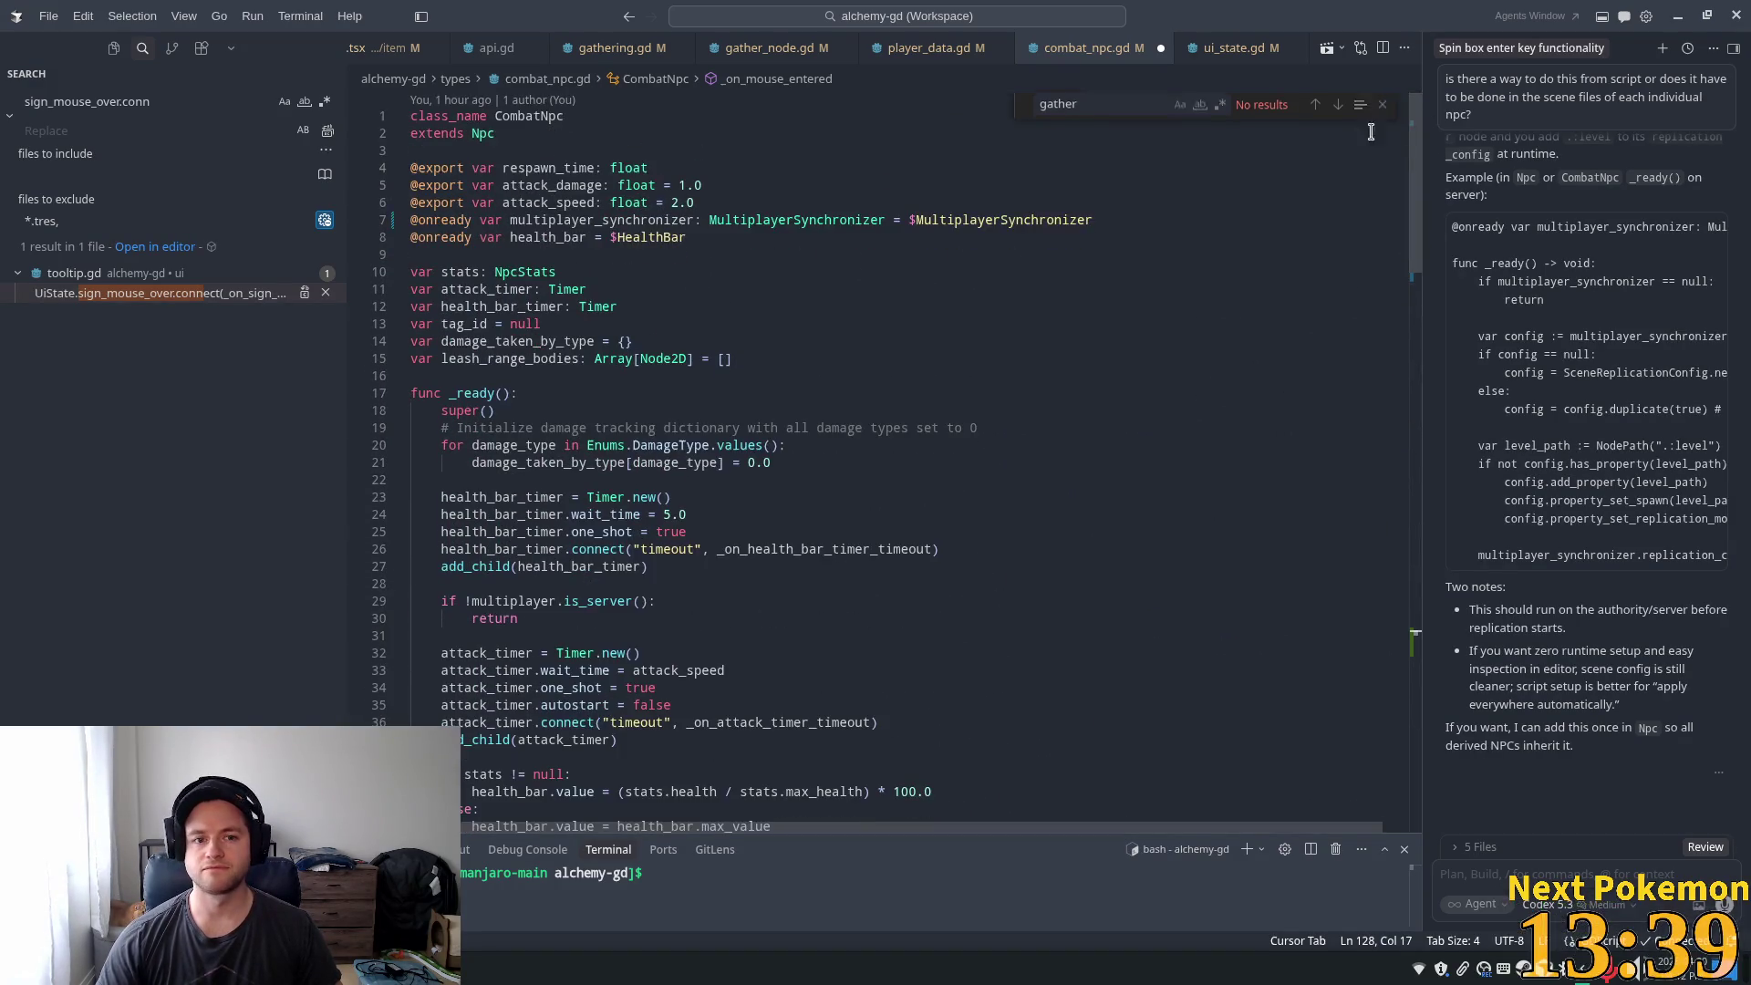
key(Escape)
click(596, 393)
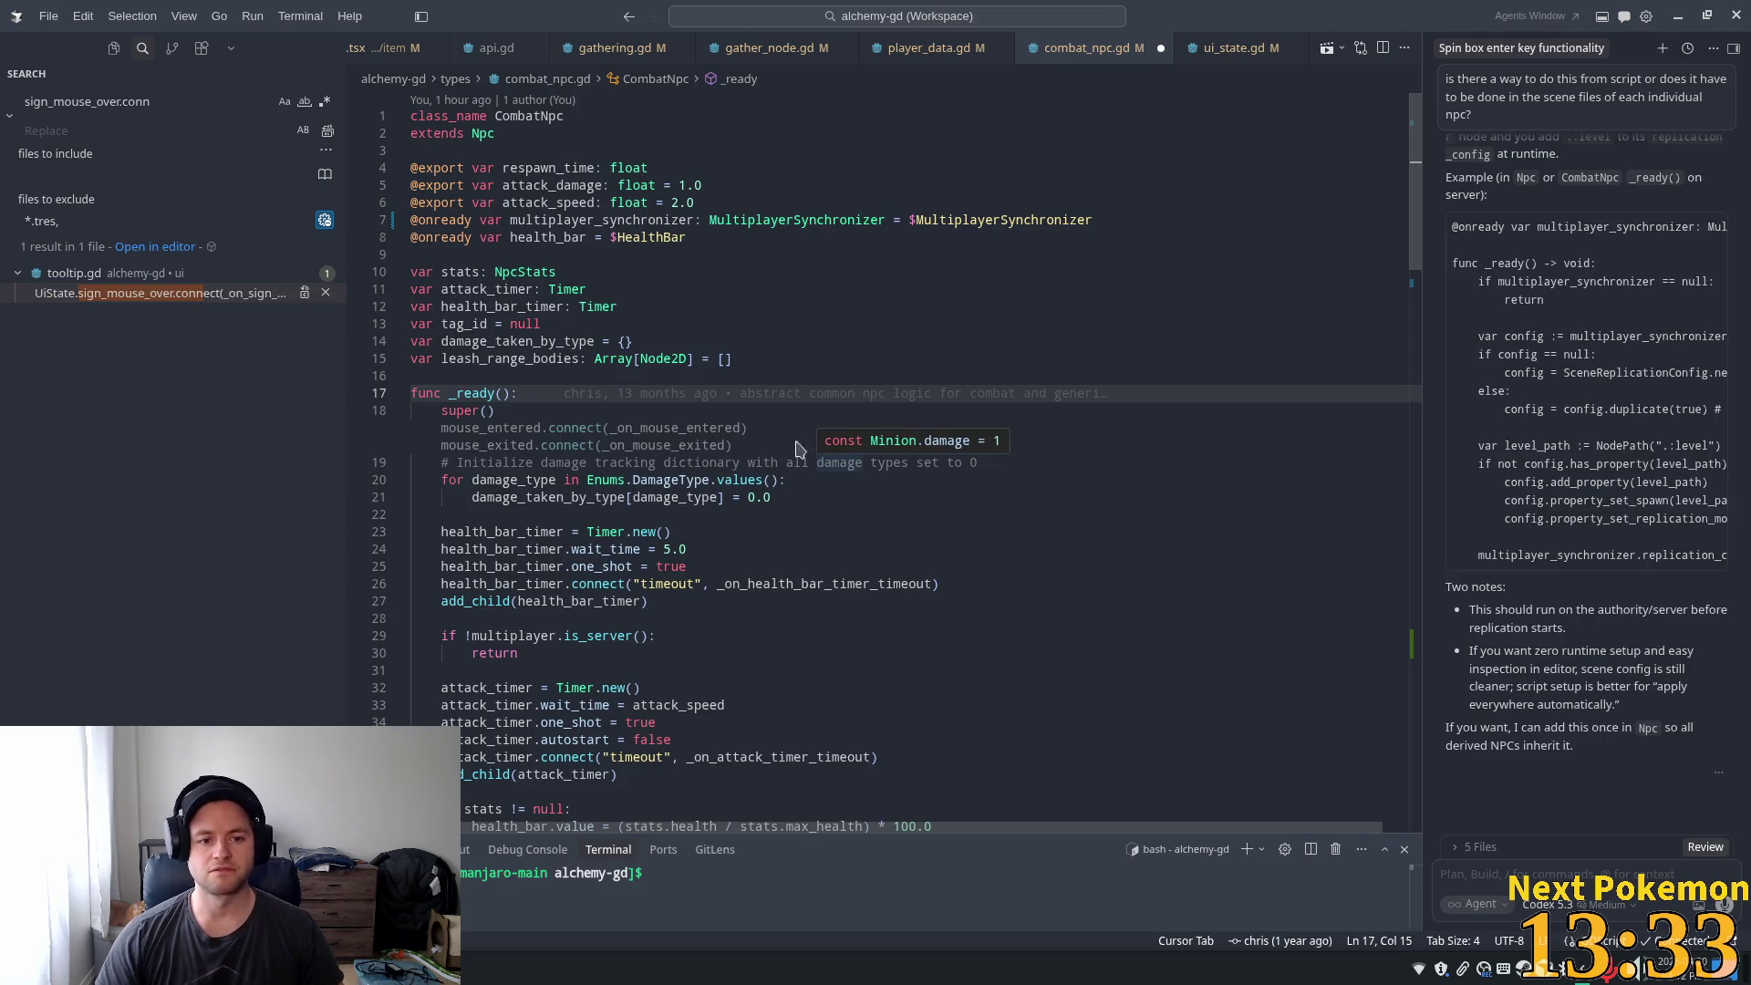
key(Escape)
mouse_move(1415, 225)
mouse_down()
mouse_move(1436, 785)
mouse_move(1418, 182)
mouse_up()
click(655, 359)
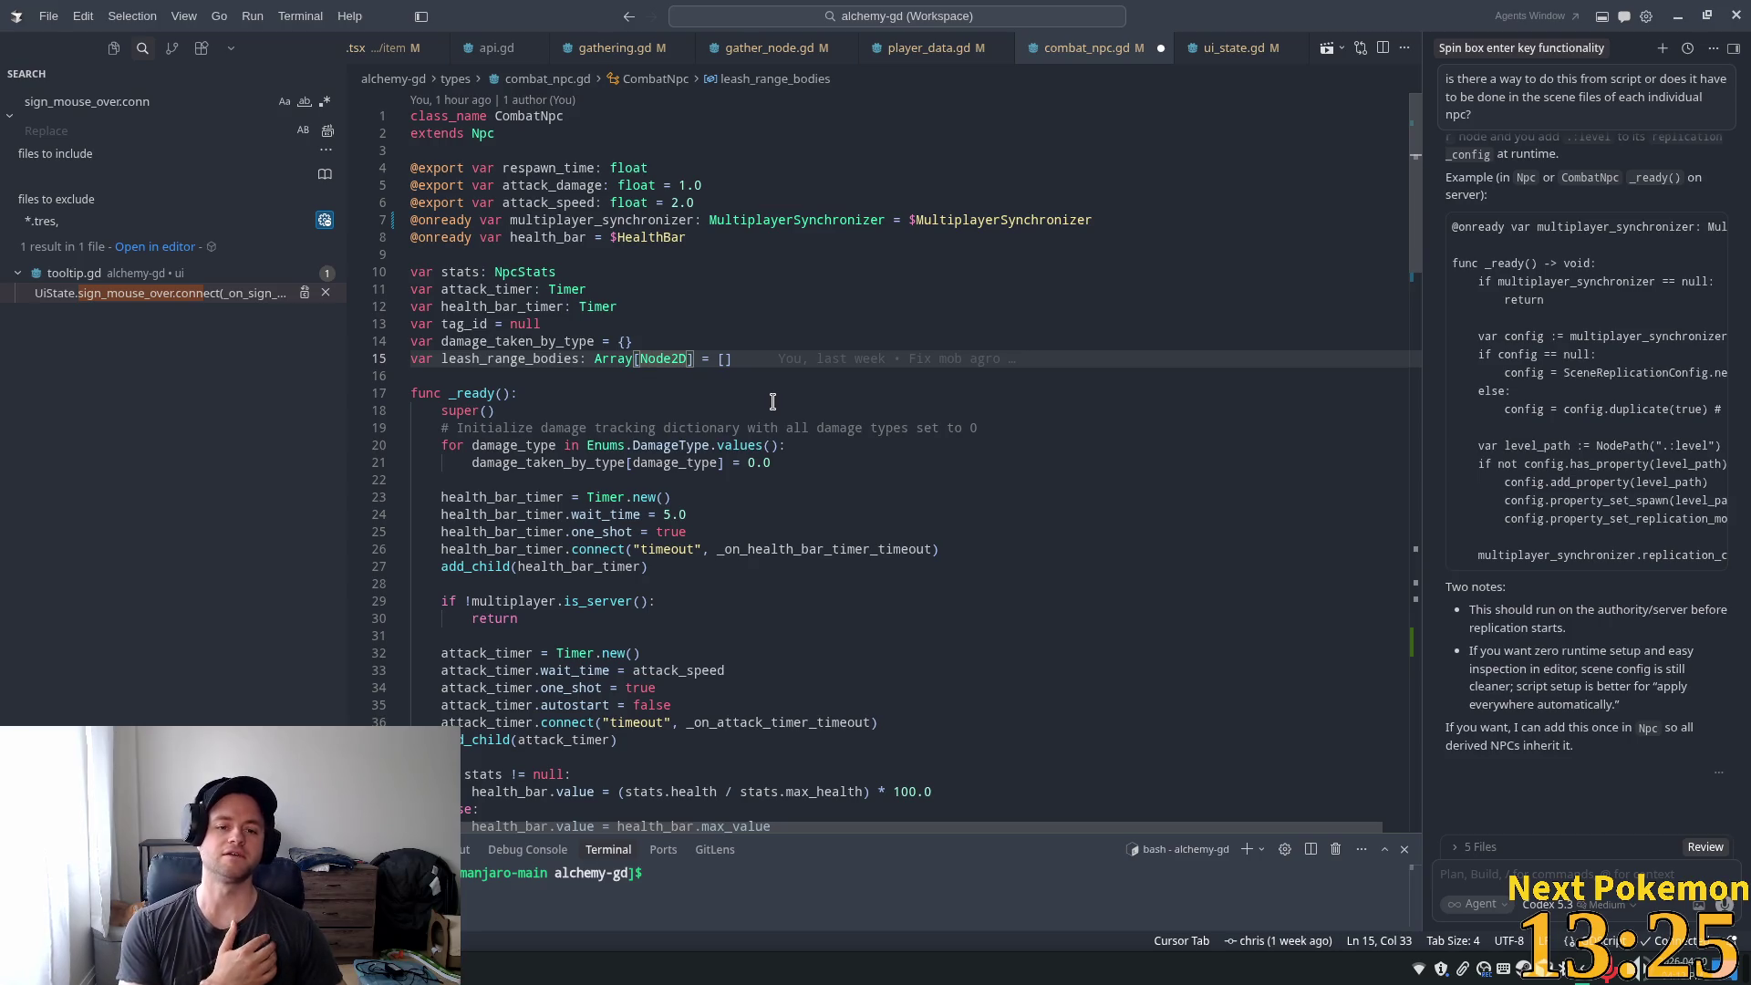
scroll(552, 365, down, 3)
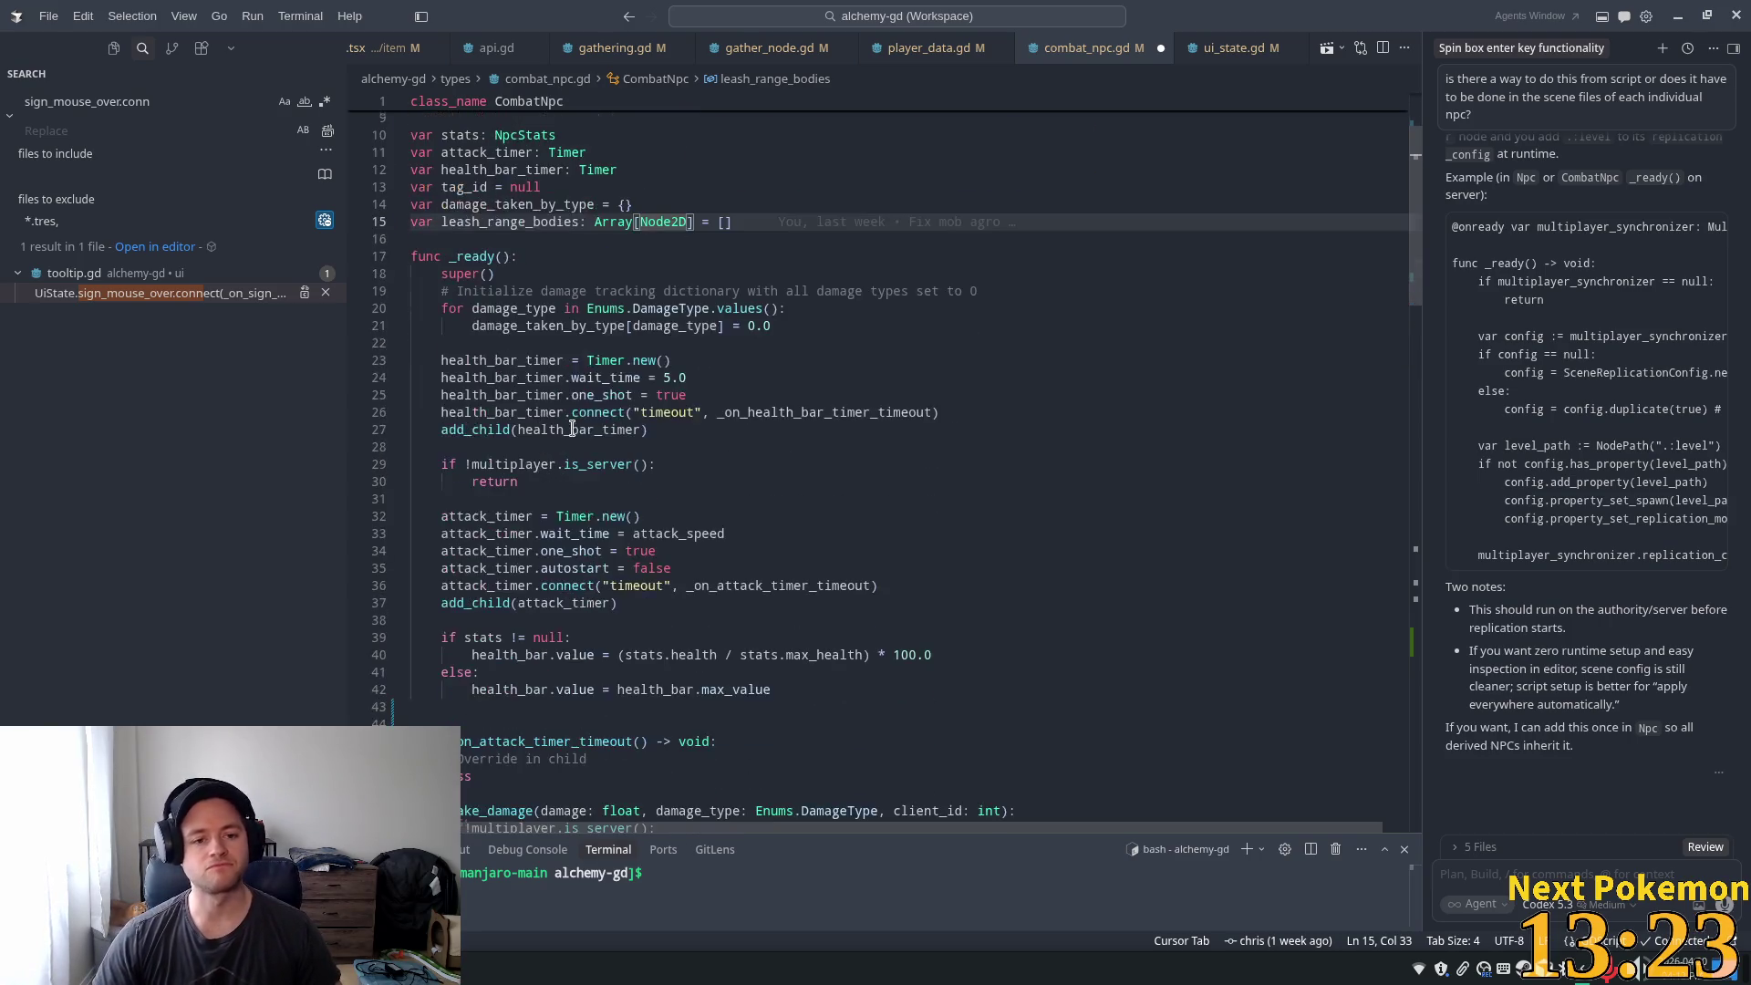
drag(522, 257, 488, 273)
click(448, 273)
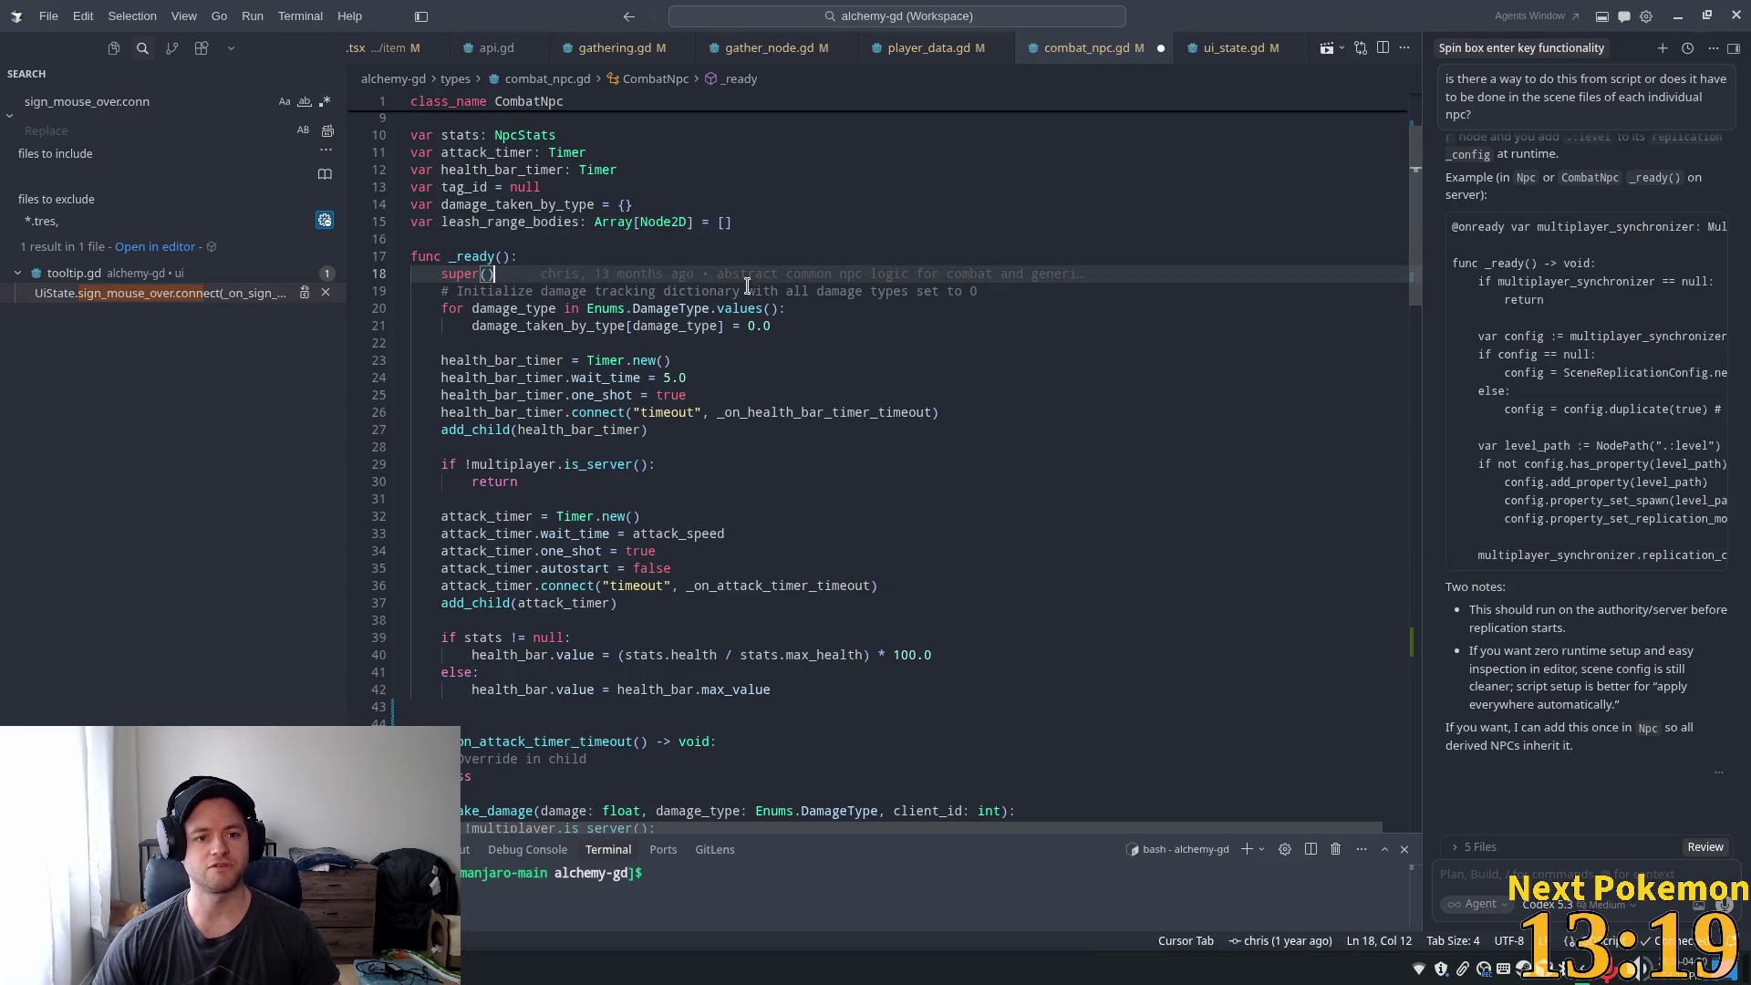
click(614, 251)
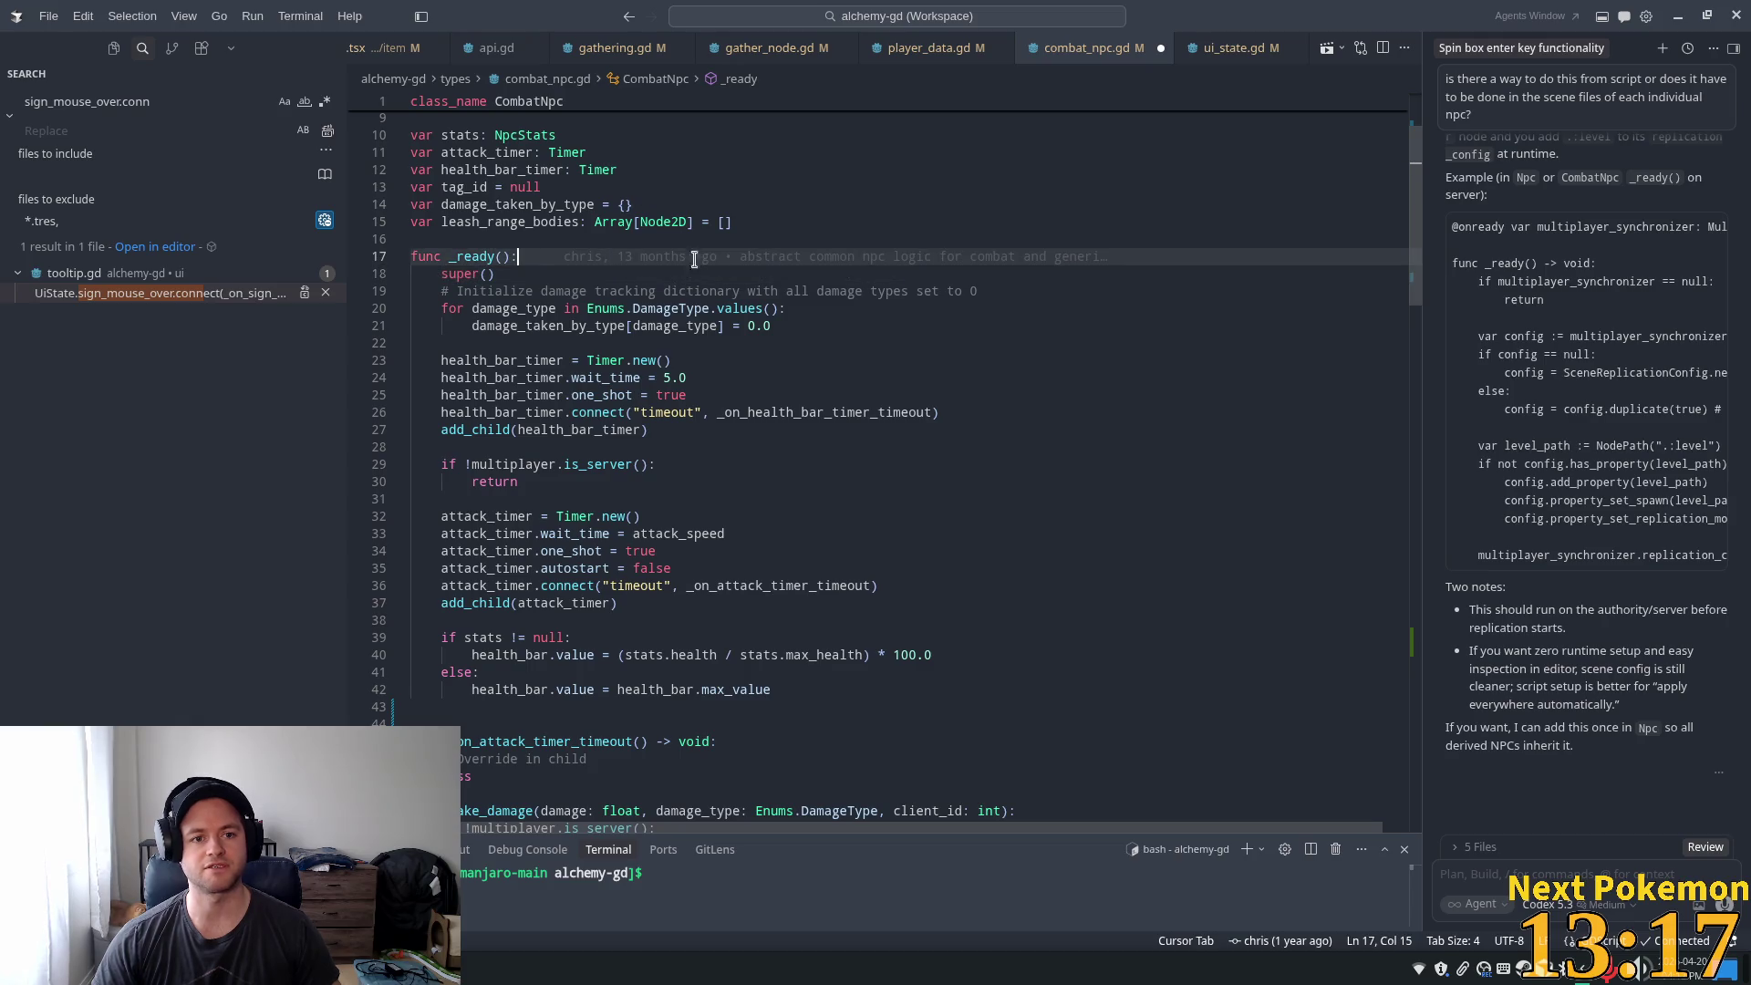
scroll(615, 251, up, 3)
- Inspect the Npc base class's mouse signal connections, then open combat_npc.gd via quick search 'comba'
ctrl+click(483, 133)
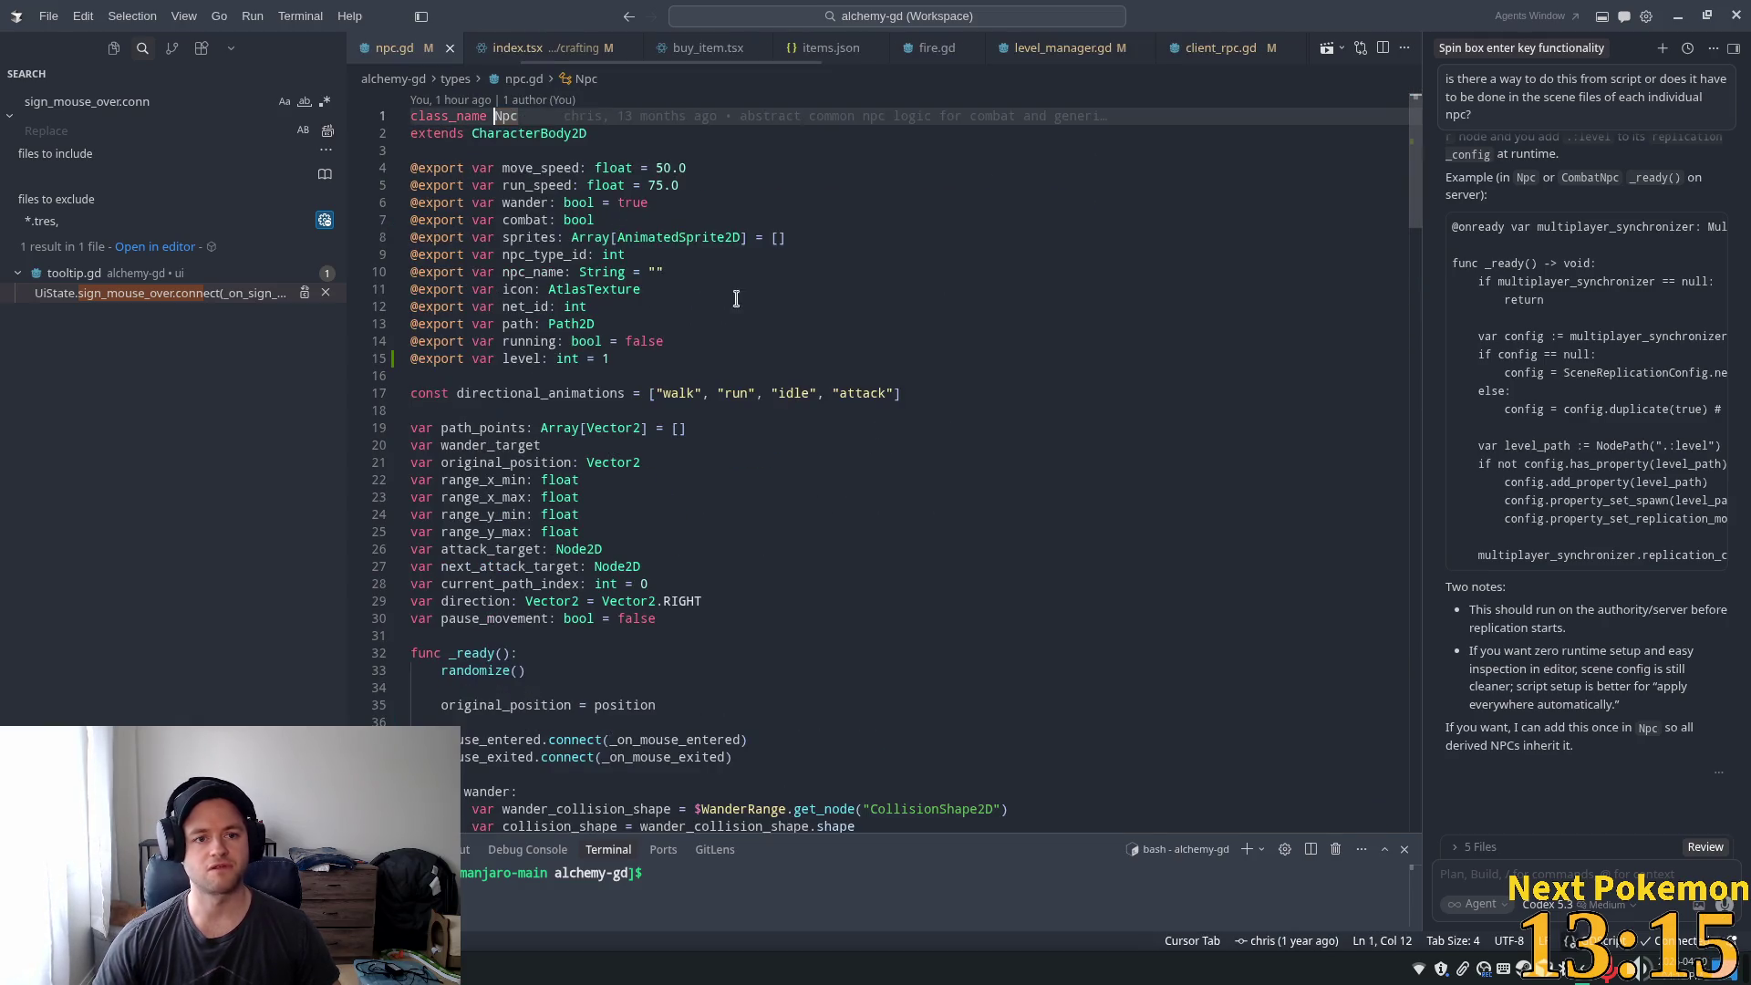
scroll(682, 365, down, 5)
double_click(524, 530)
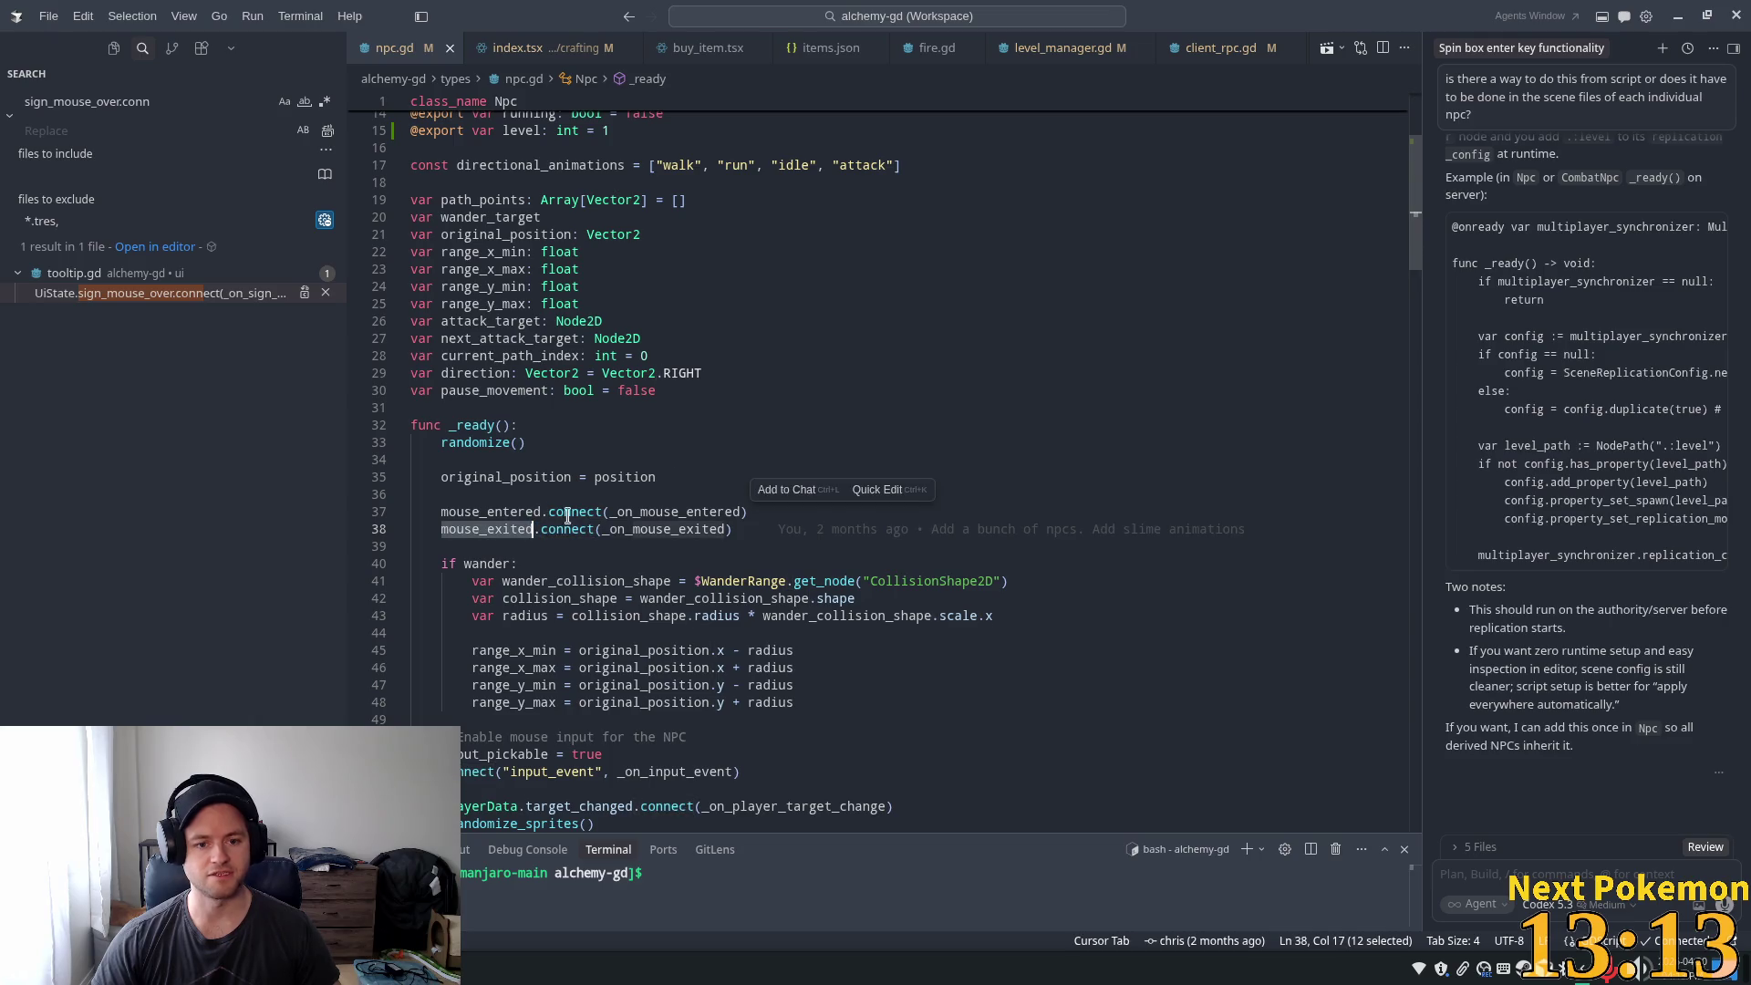
scroll(558, 265, up, 4)
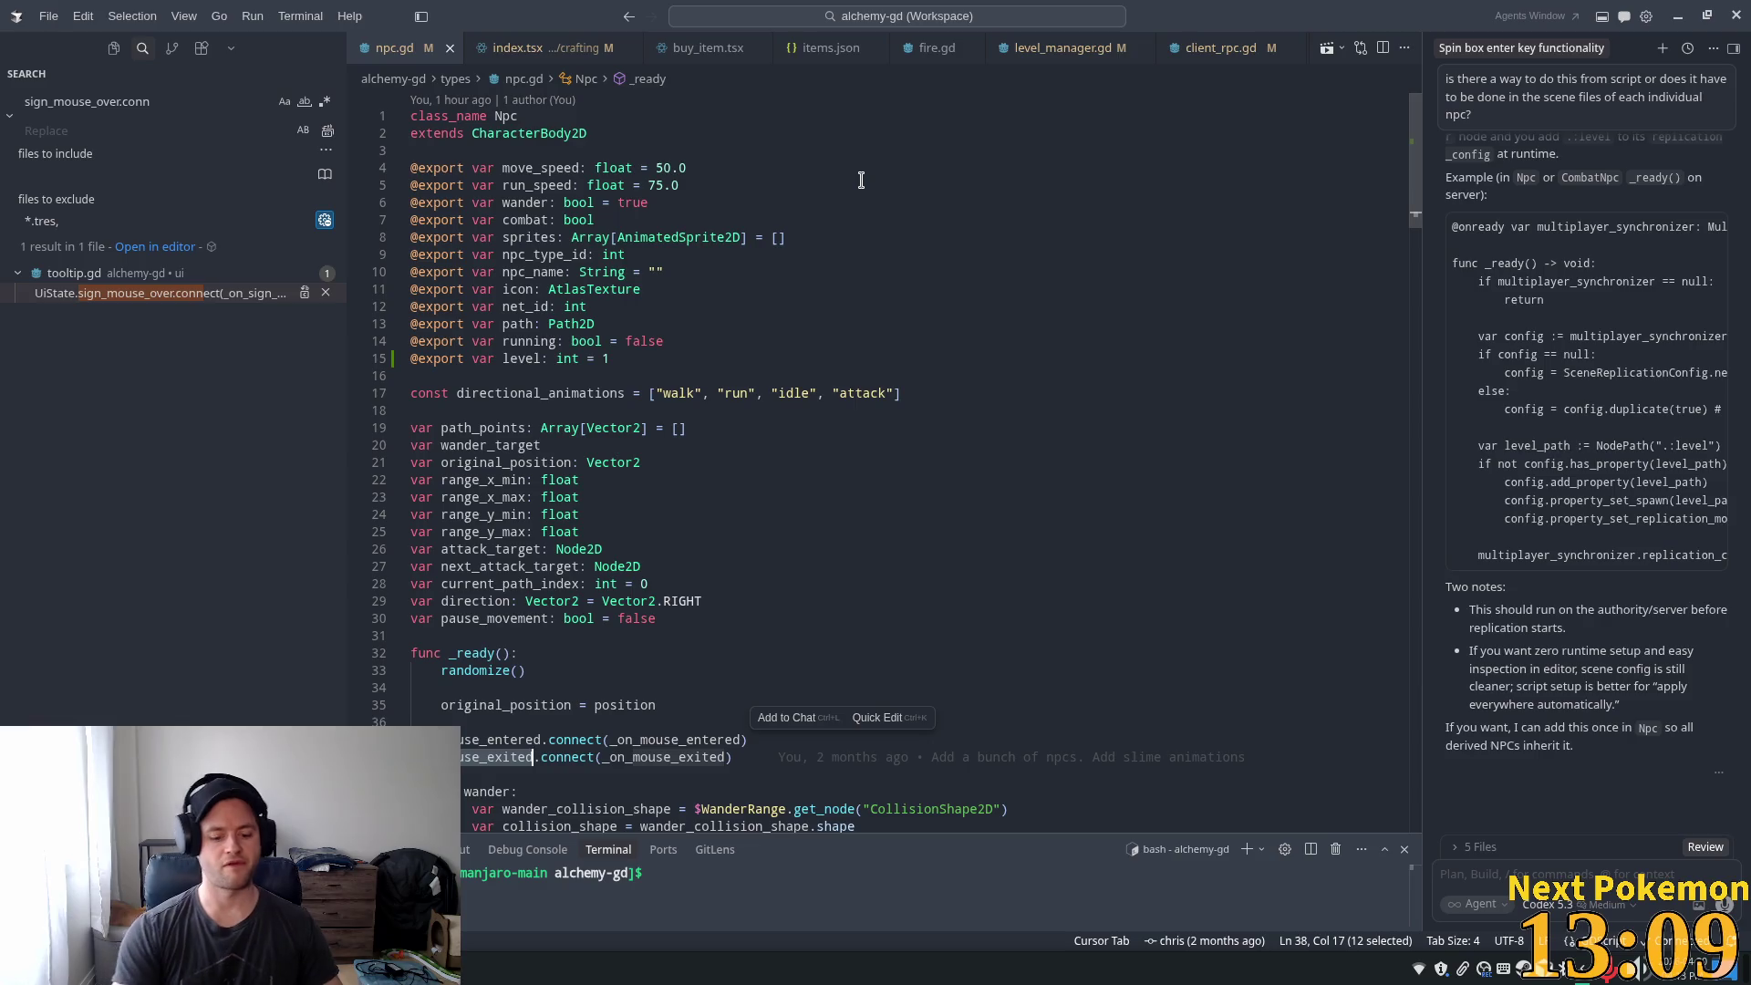
key(ctrl+p)
text(combat)
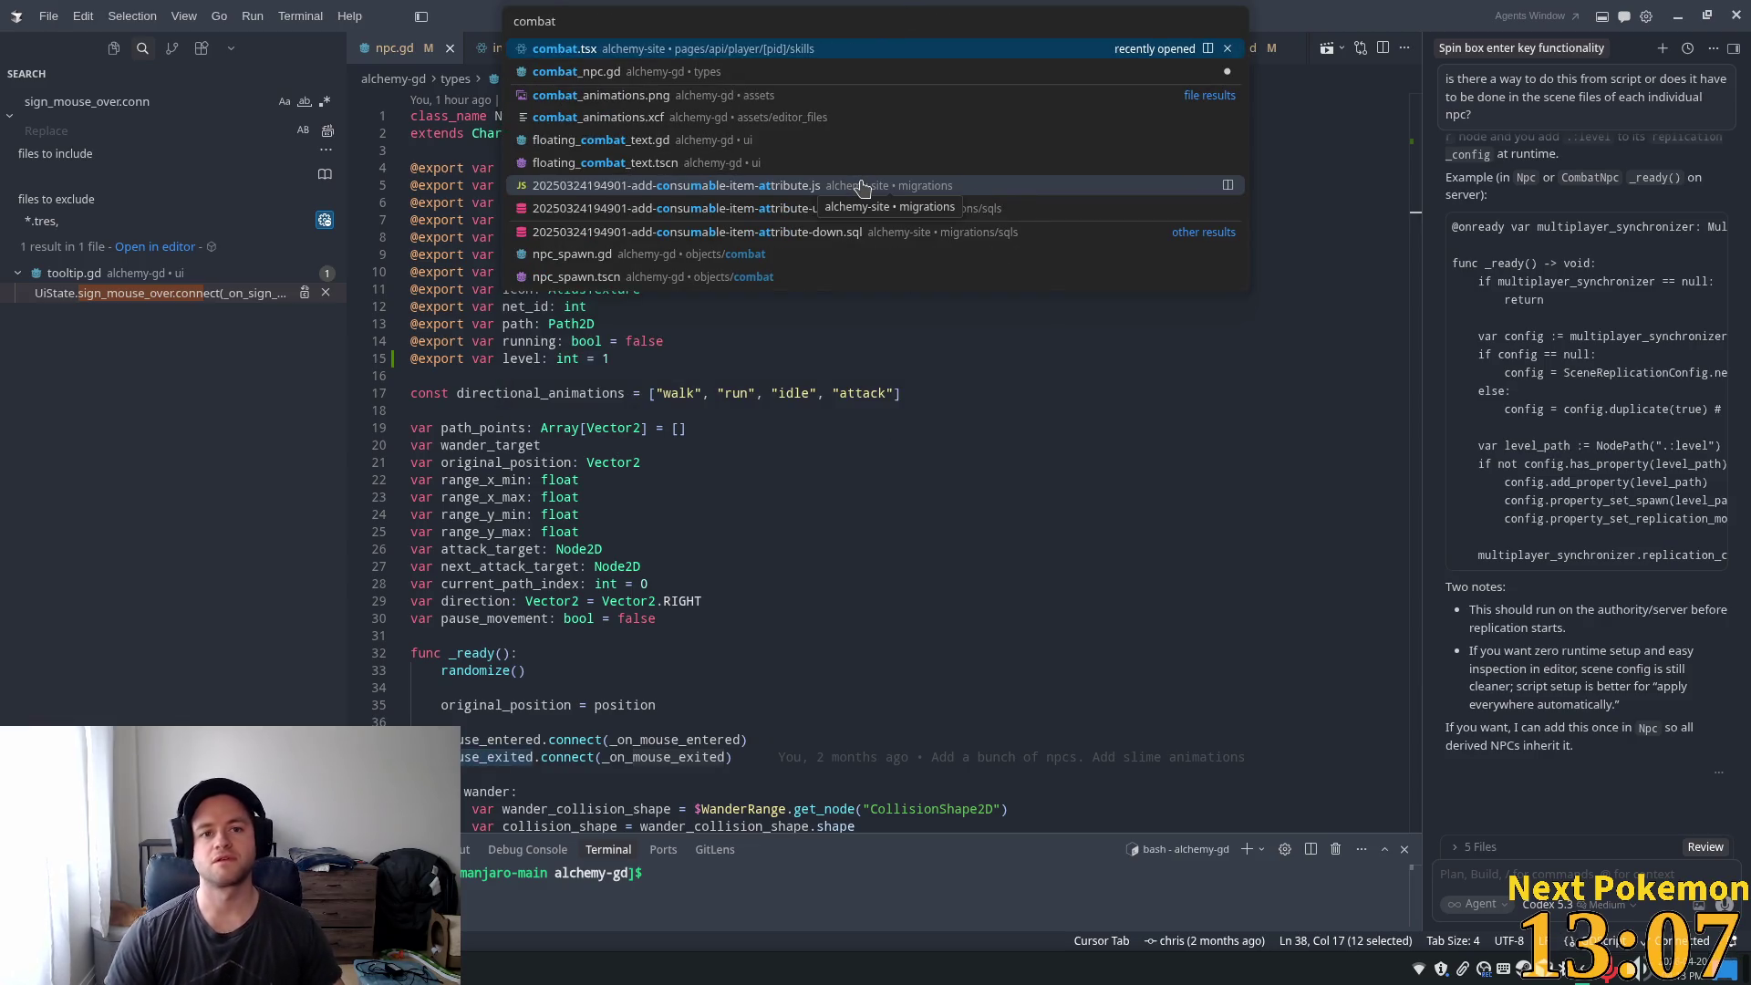
key(Down)
key(Return)
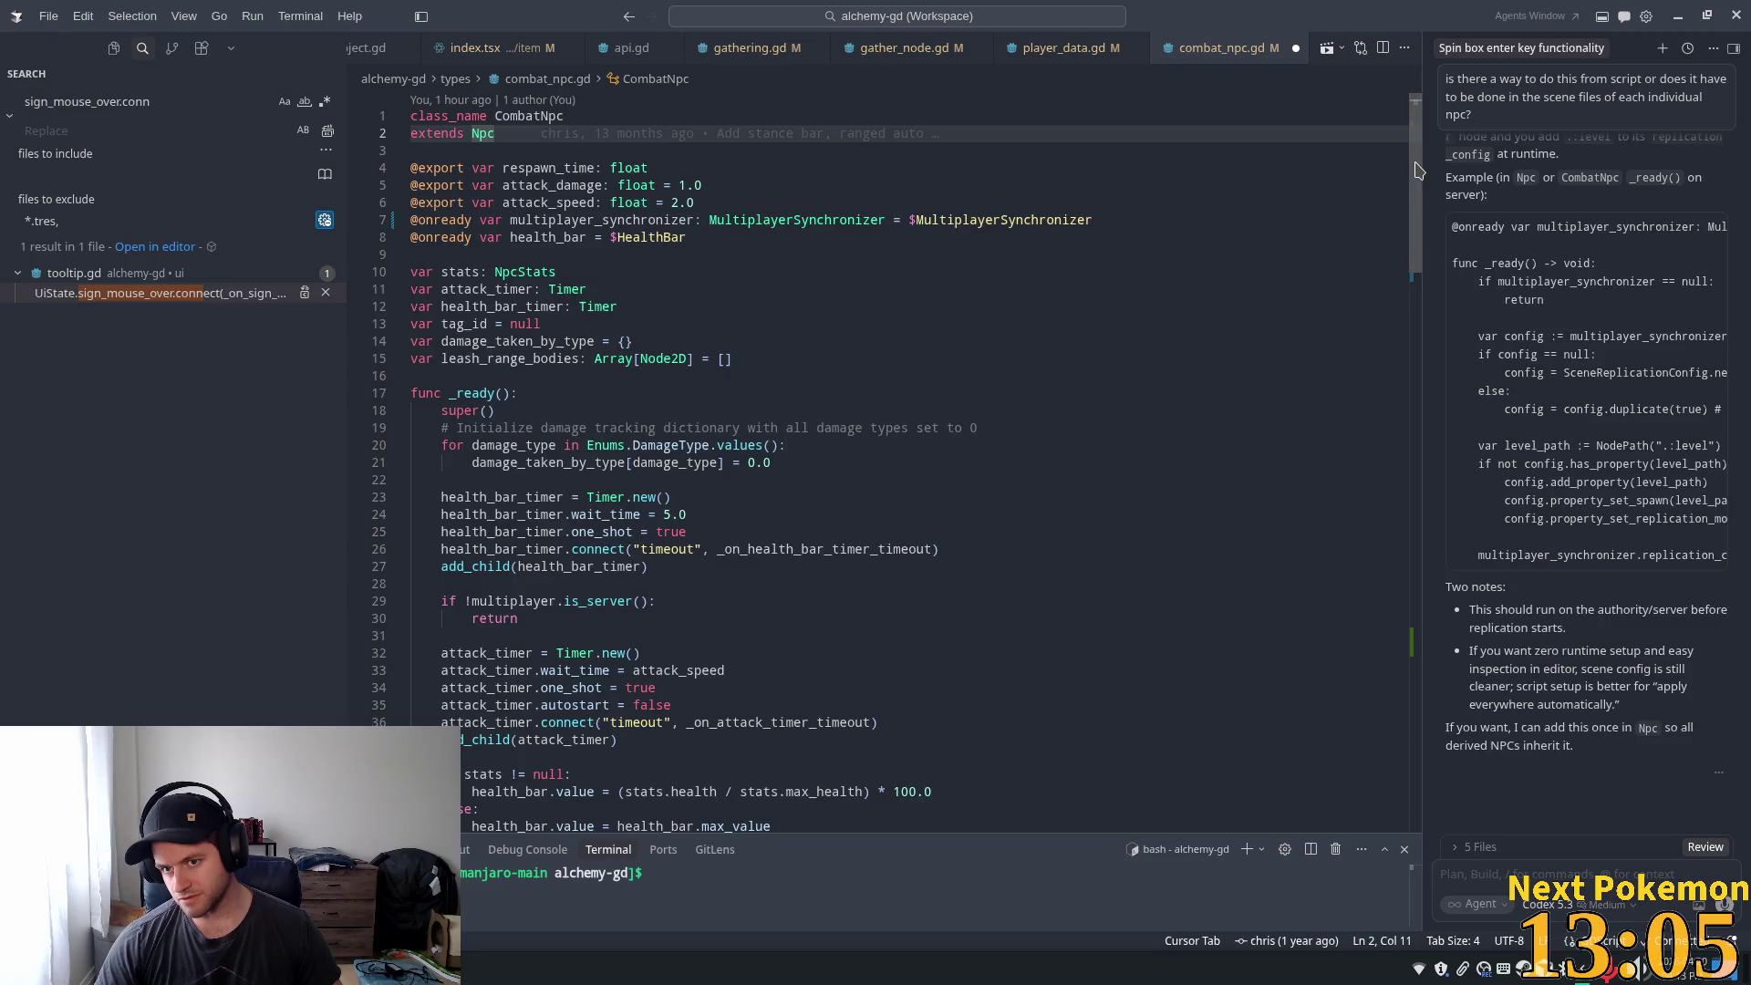
- Switch the mouse handlers to focus_combat_npc and unfocus_combat_npc, then save combat_npc.gd
scroll(1418, 171, down, 20)
scroll(820, 273, up, 2)
double_click(547, 322)
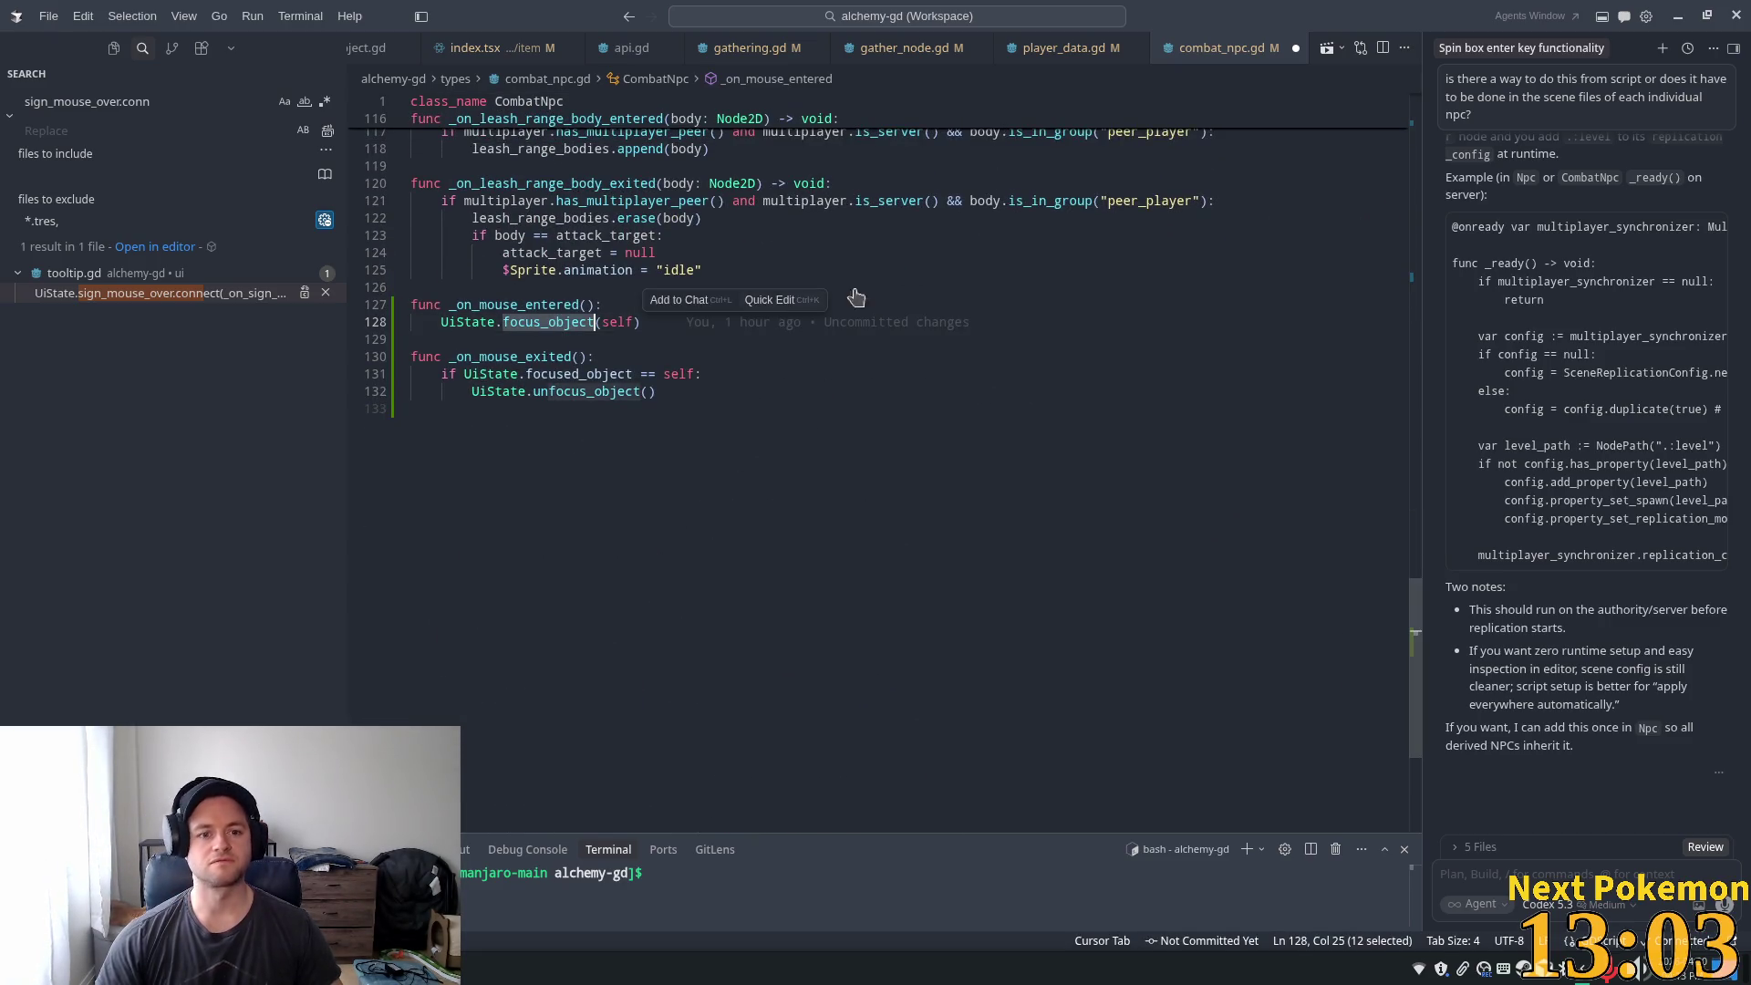
text(focus_combat_npc)
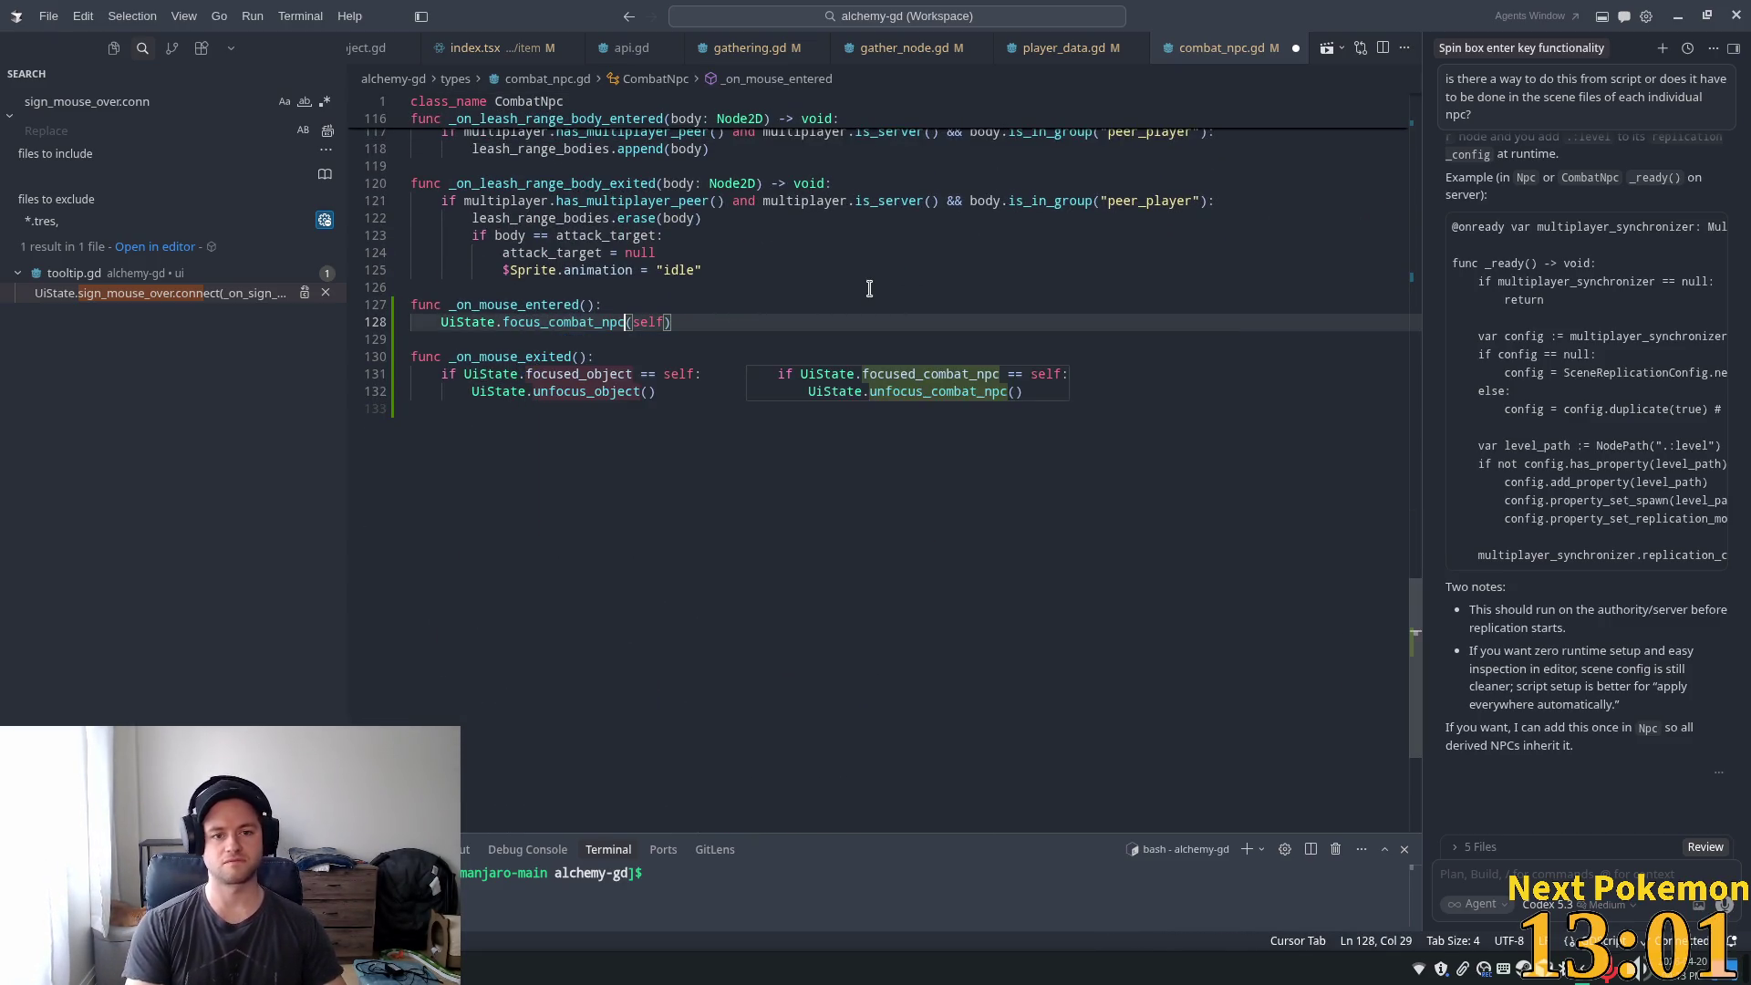
mouse_move(644, 402)
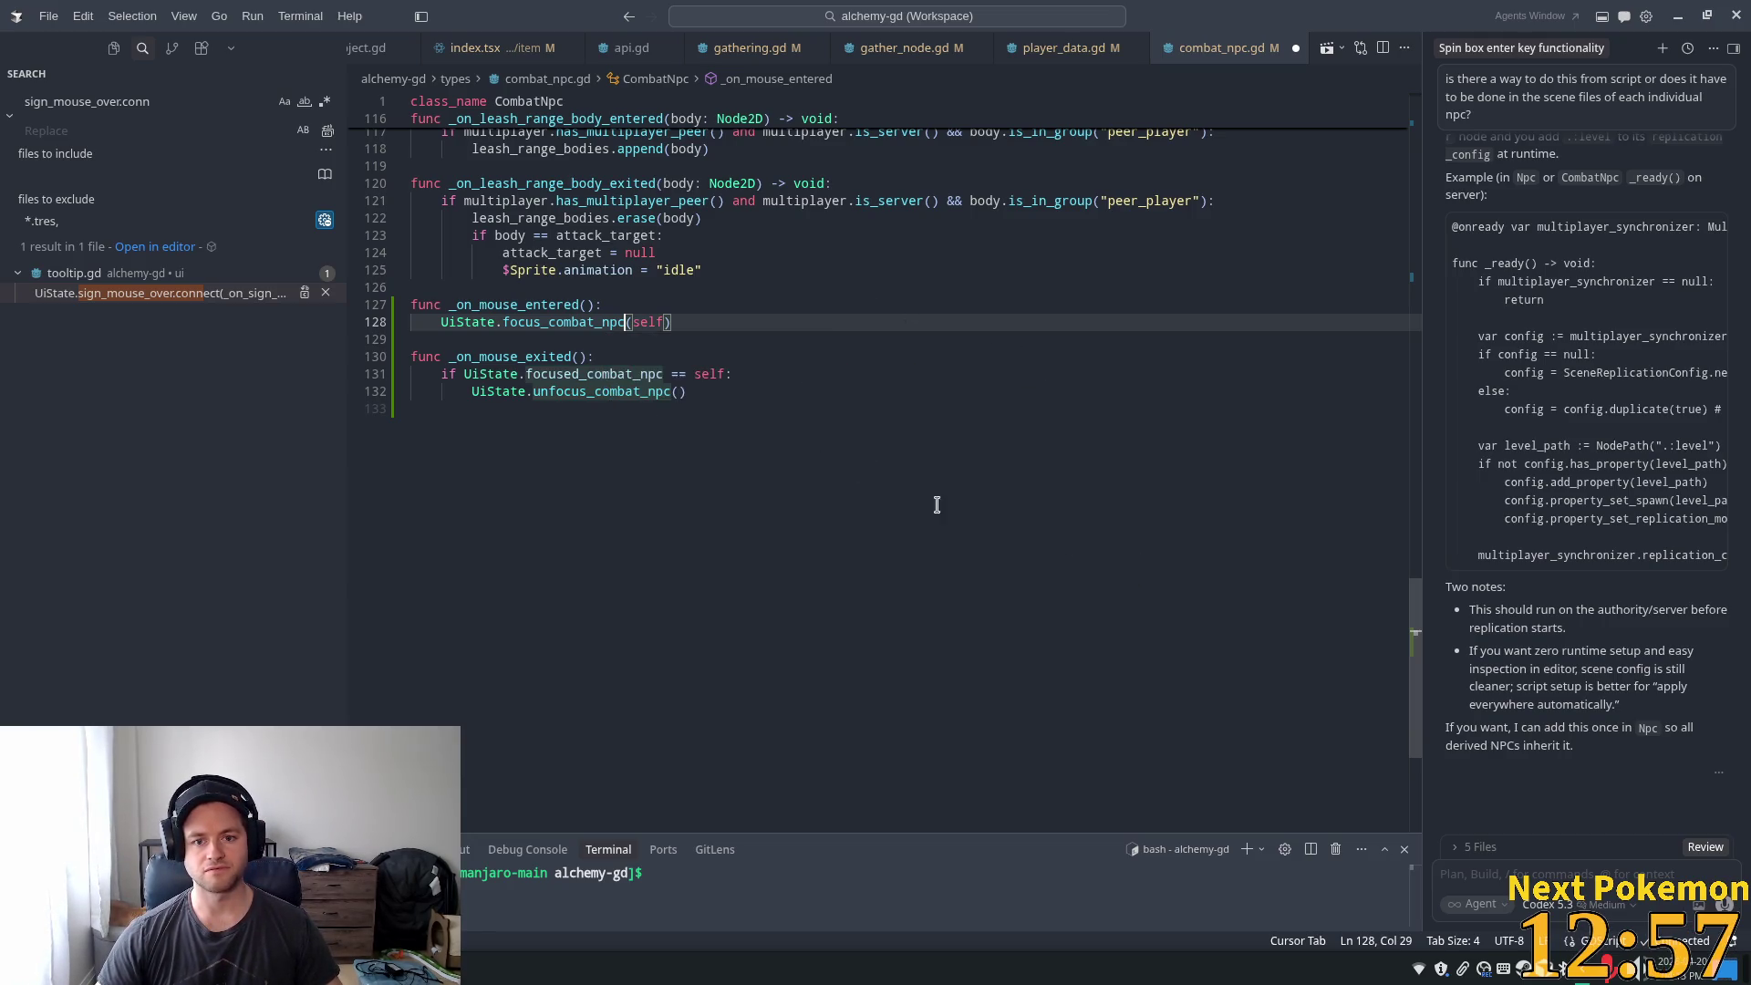
key(Tab)
click(790, 362)
key(ctrl+s)
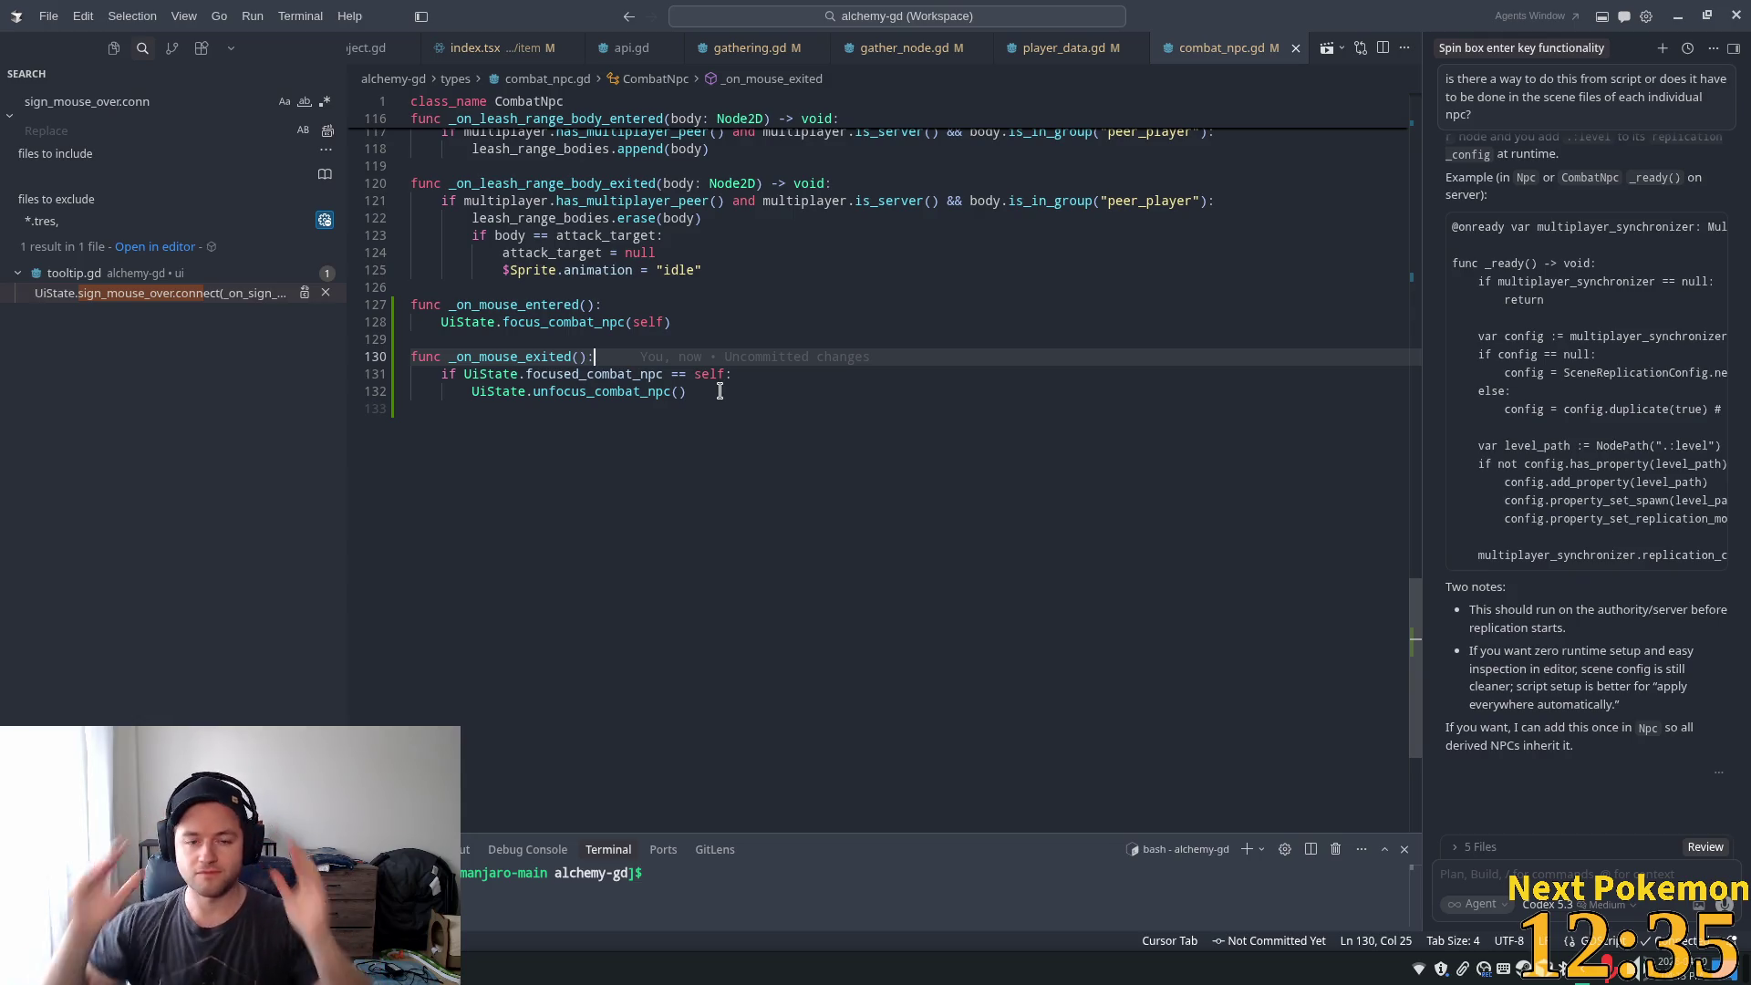
- Look at npc_tooltip.gd's _ready in Godot's npc_tooltip scene, then return to Cursor
click(722, 346)
mouse_move(722, 346)
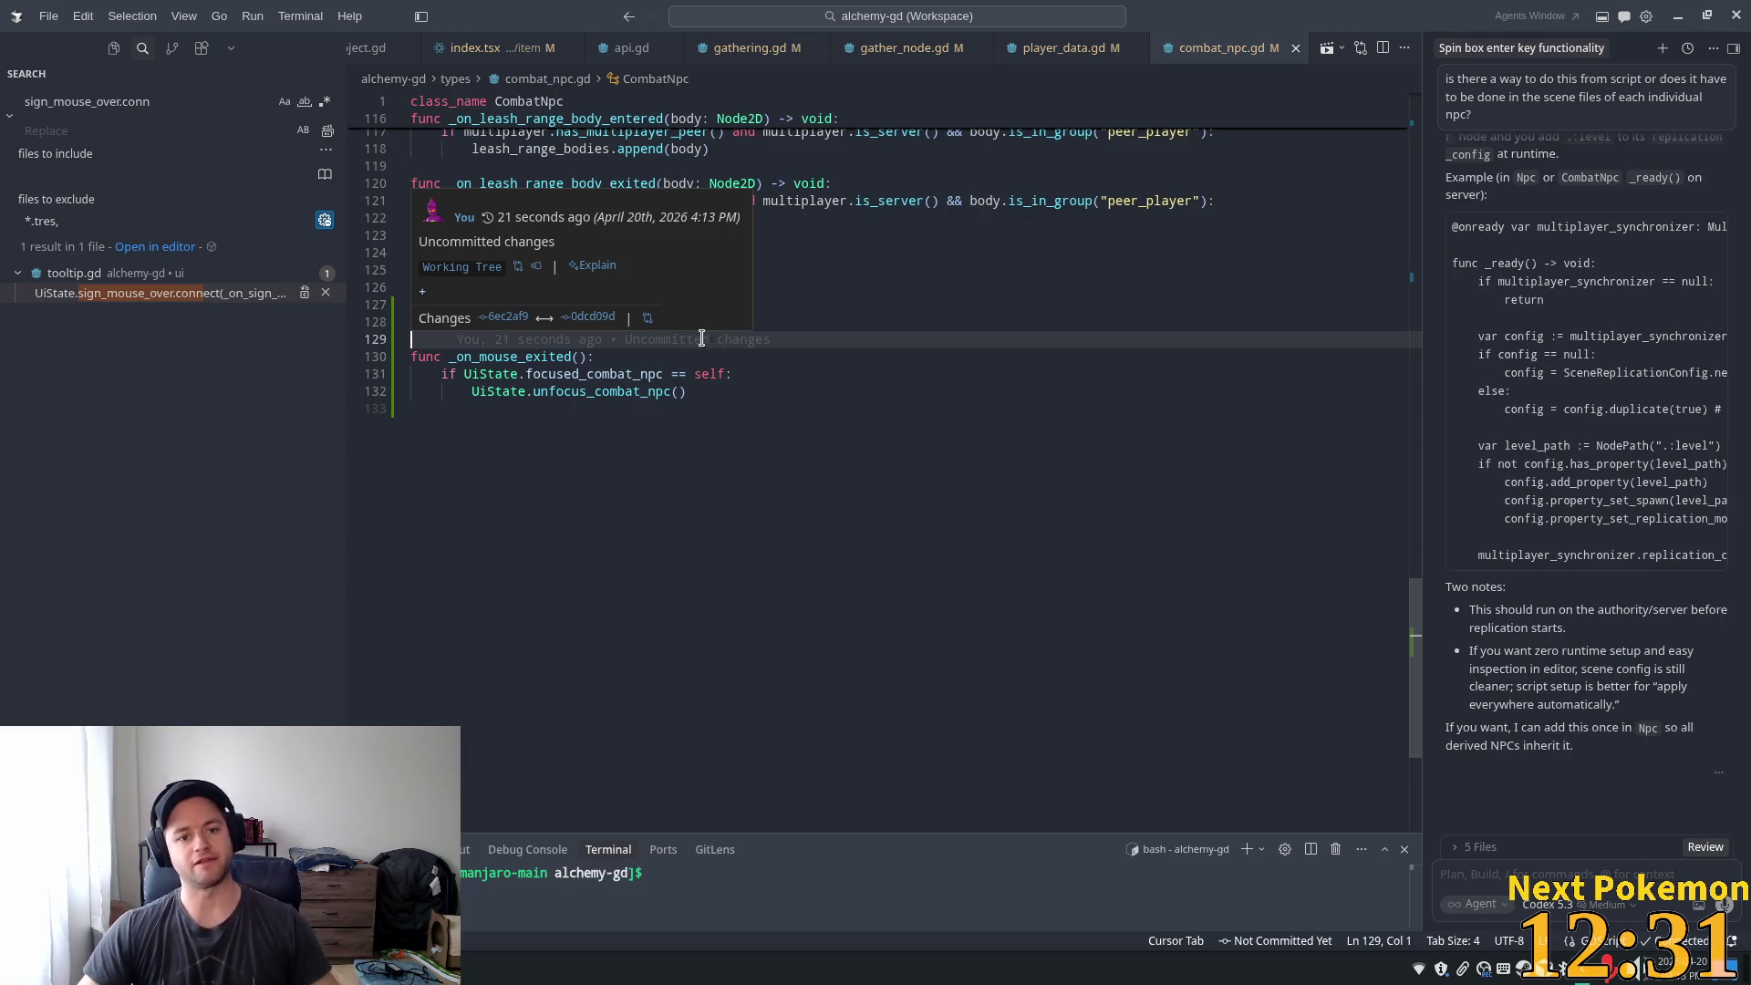
click(920, 326)
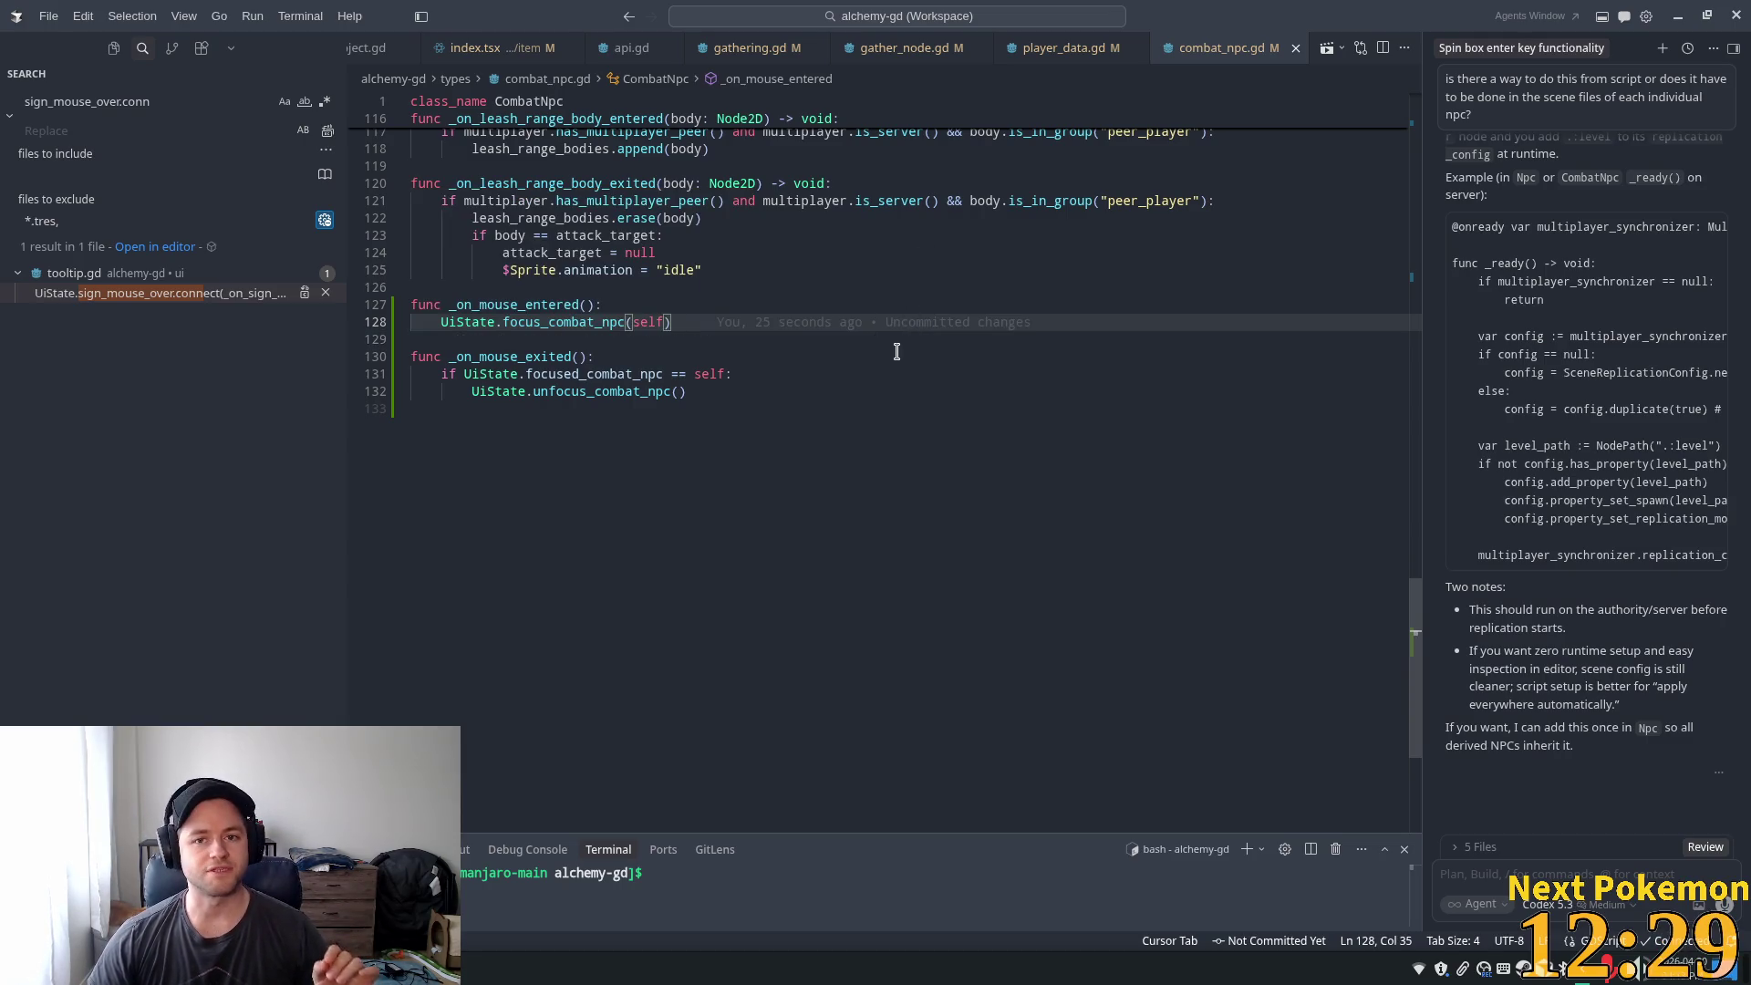
key(alt+Tab)
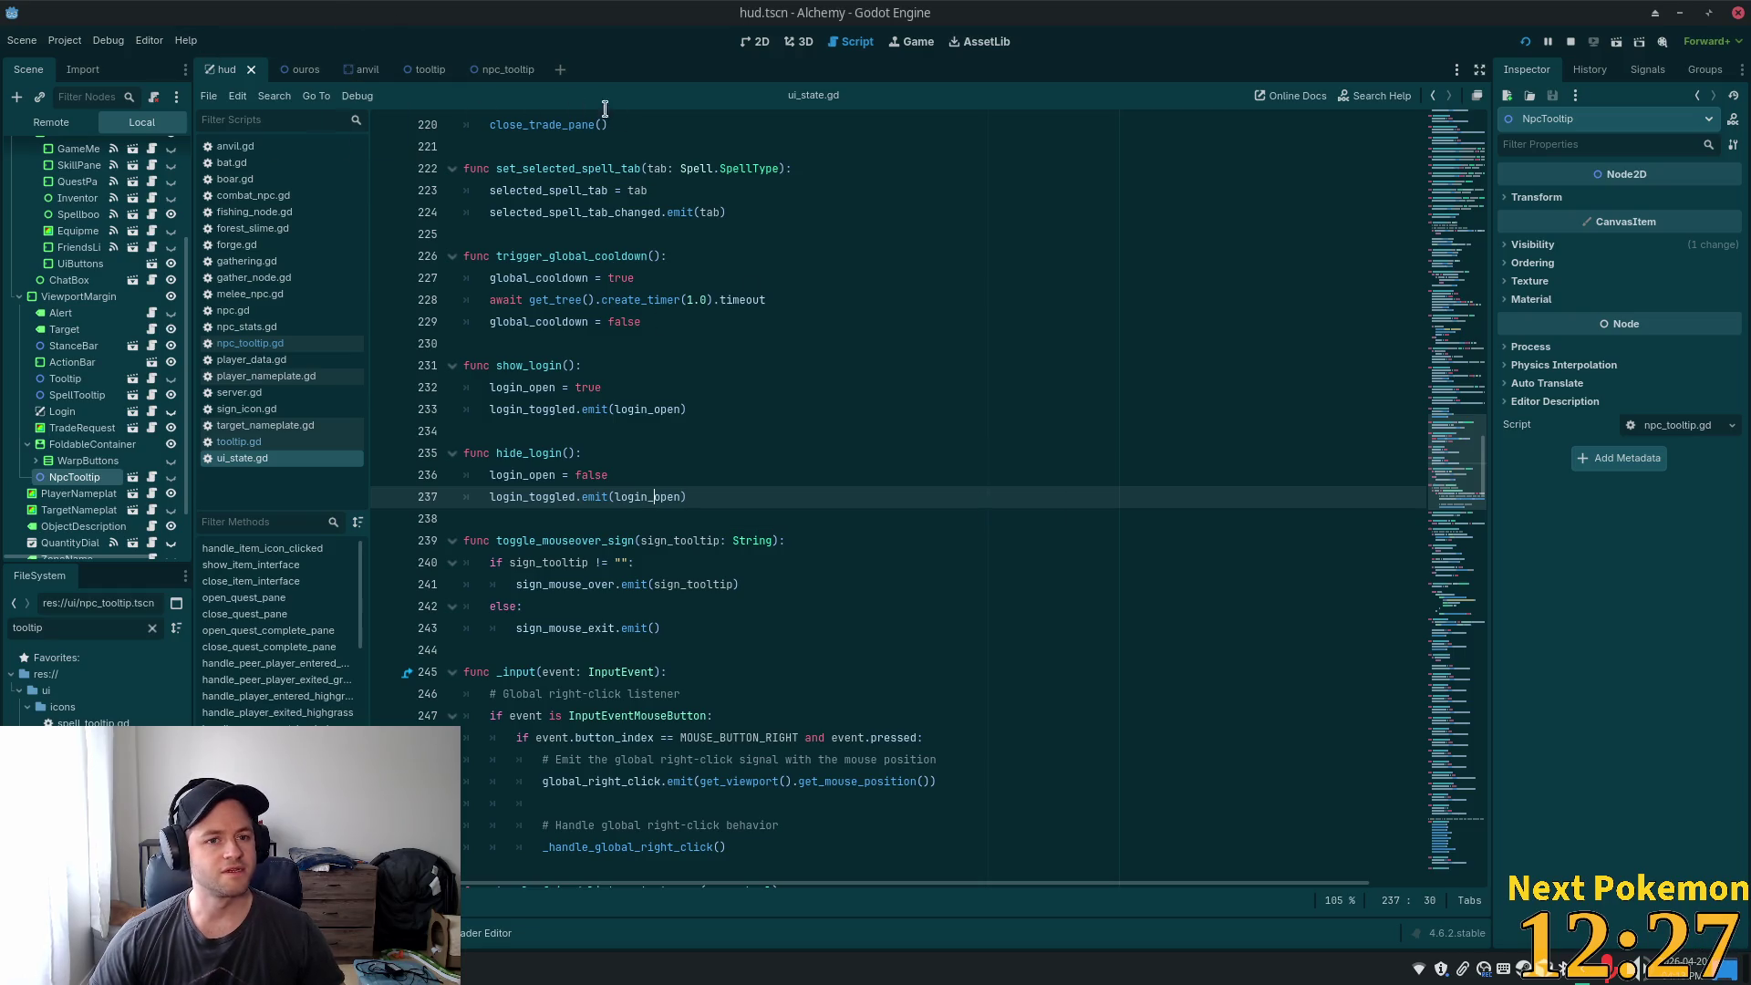
click(502, 69)
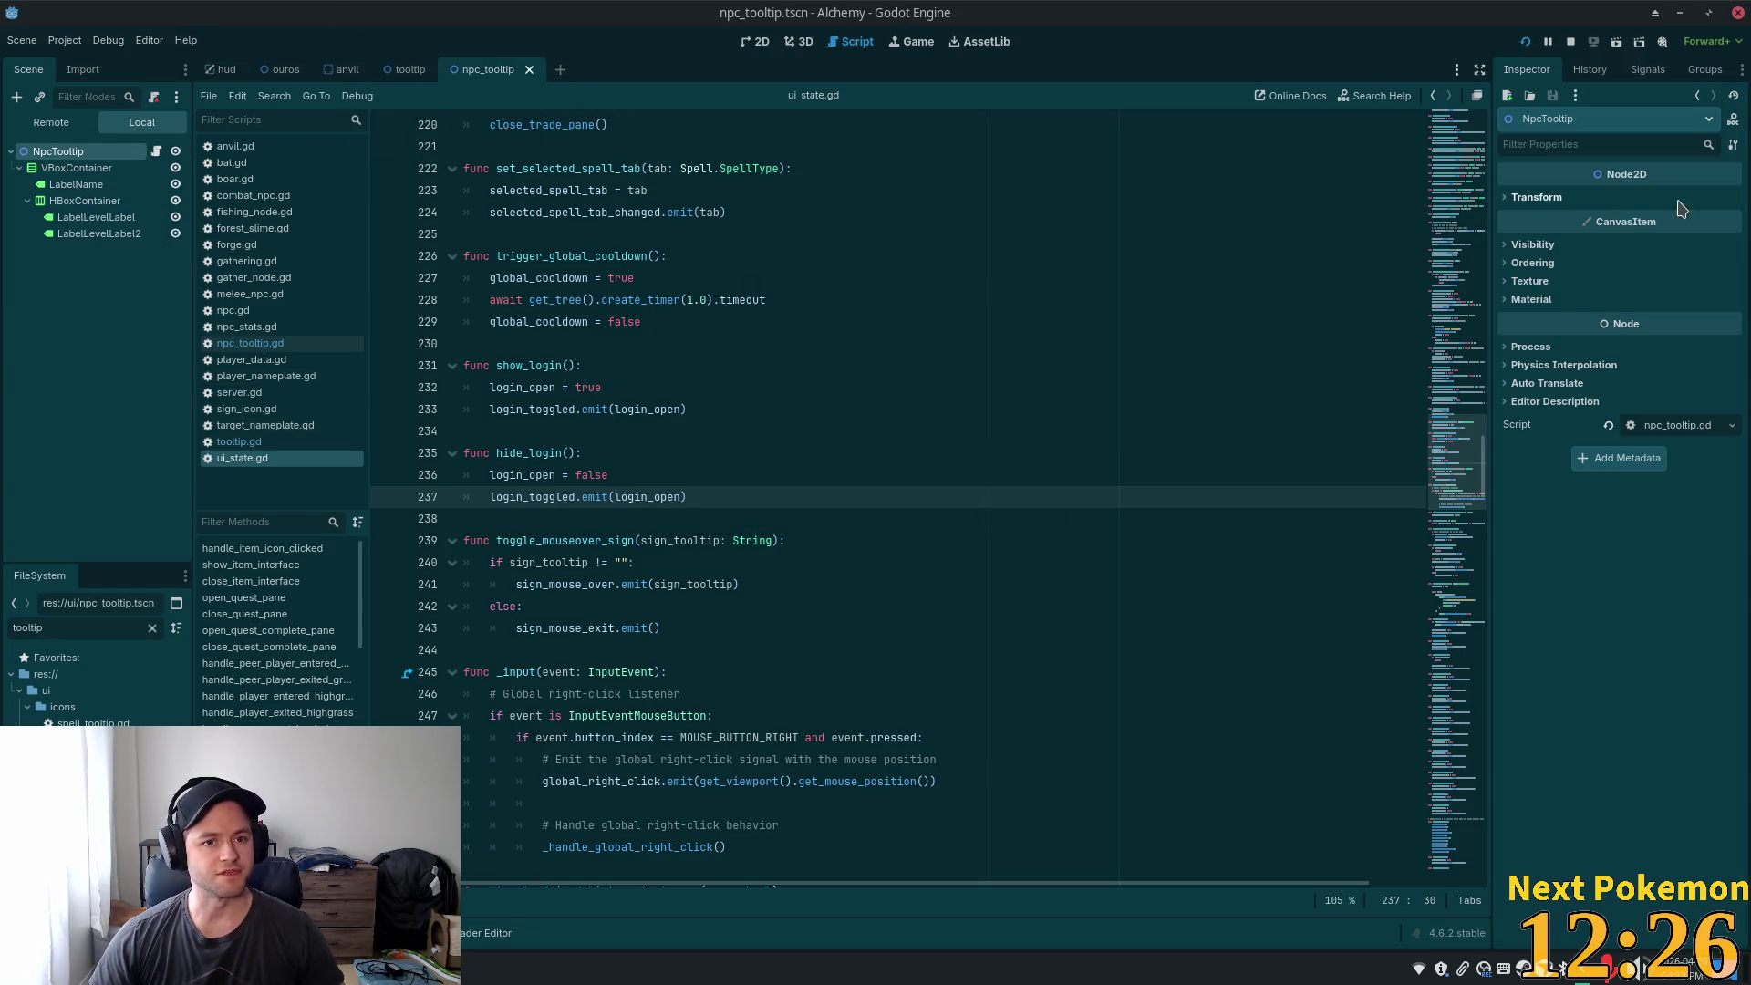
click(174, 153)
click(653, 169)
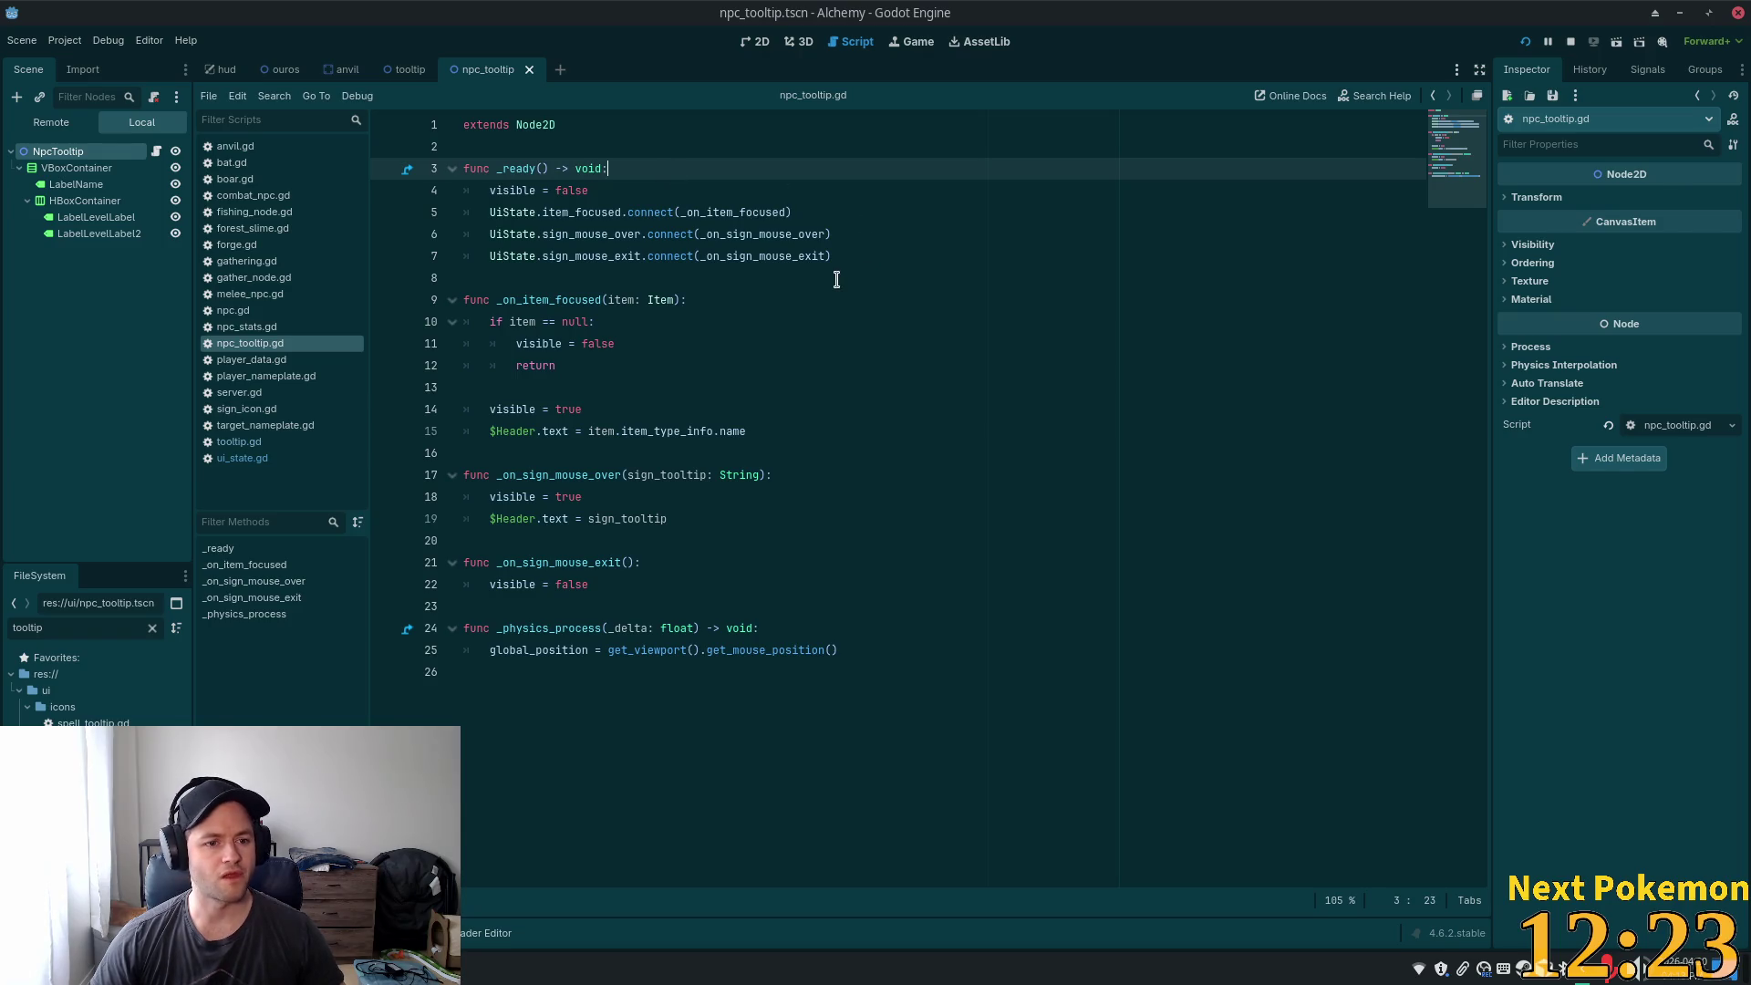
key(alt+Tab)
key(ctrl+p)
- Open npc_tooltip.gd and delete its three UiState connect lines (5–7)
text(nmp)
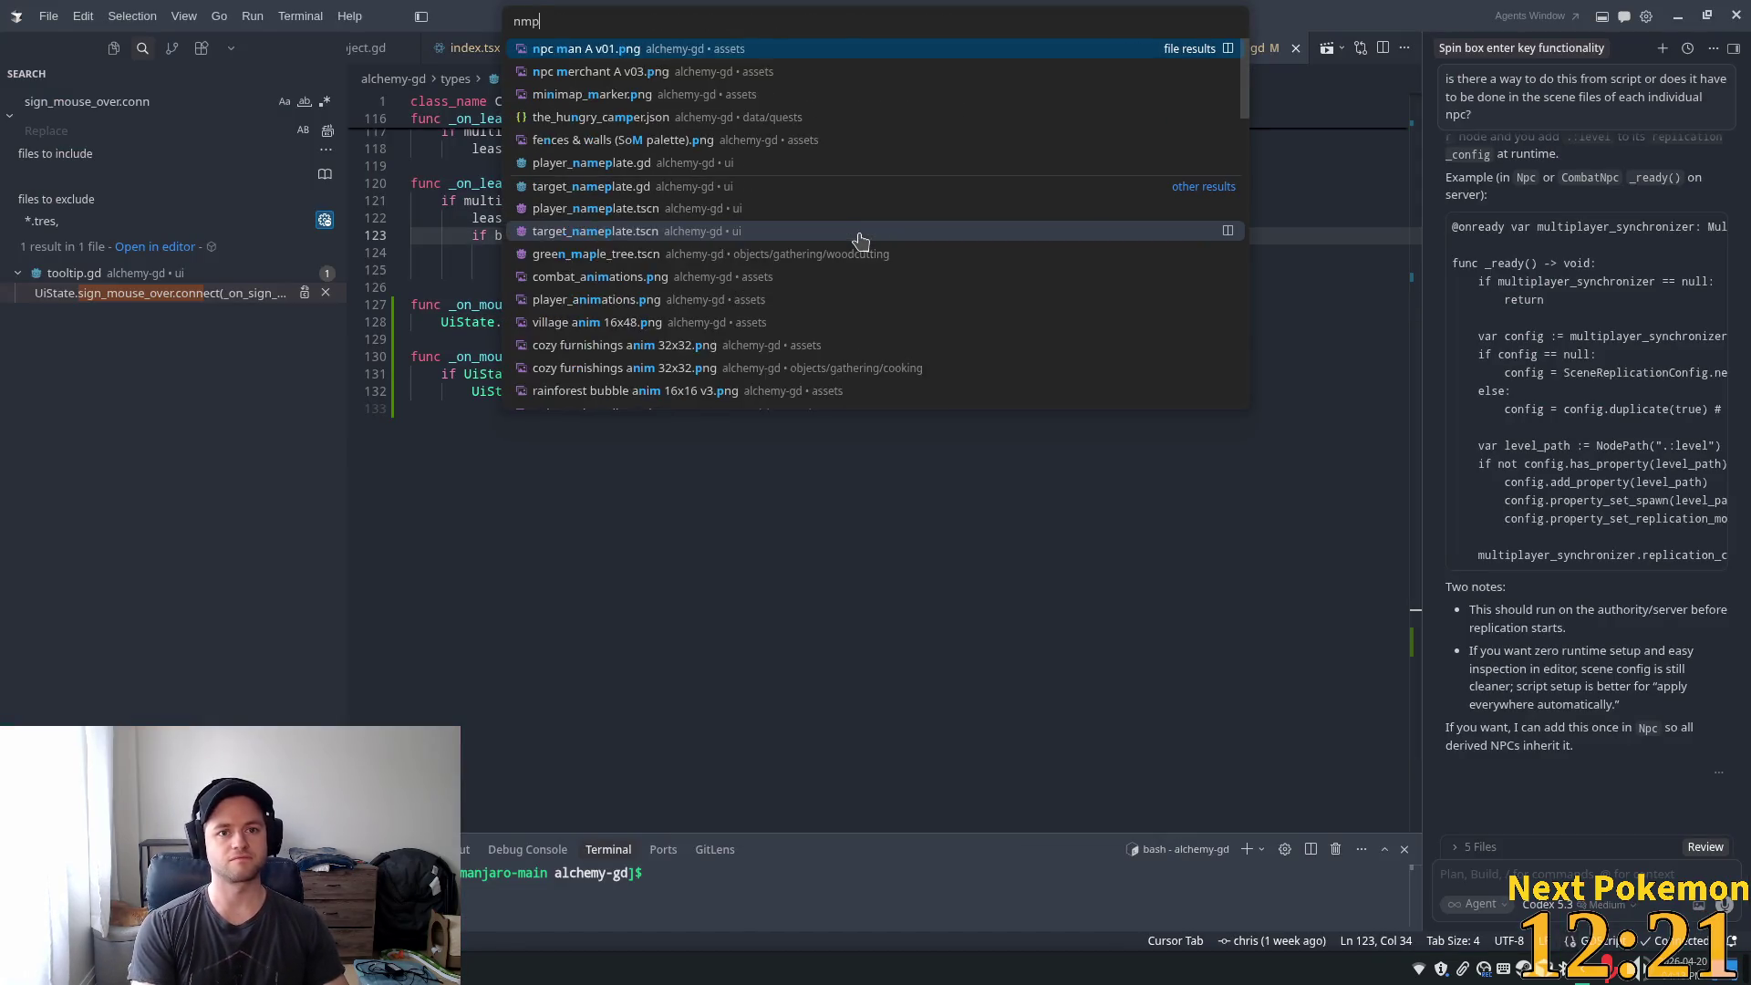
key(BackSpace)
key(BackSpace)
text(pc)
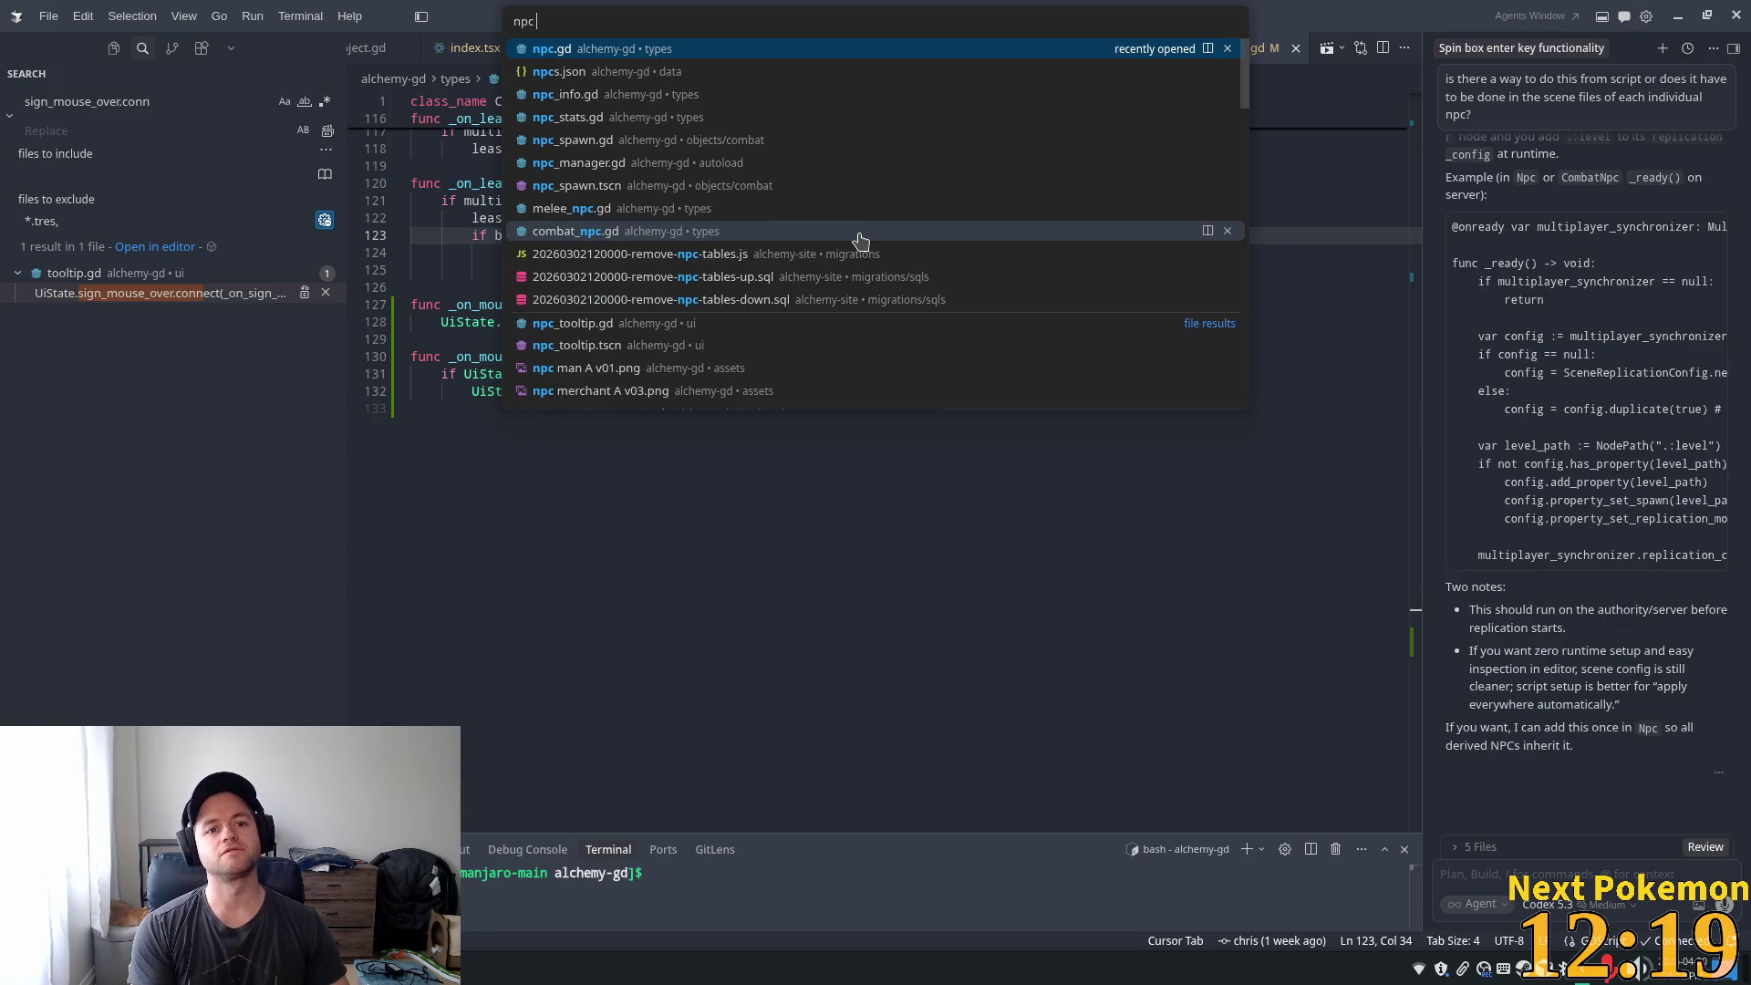
text(_tool)
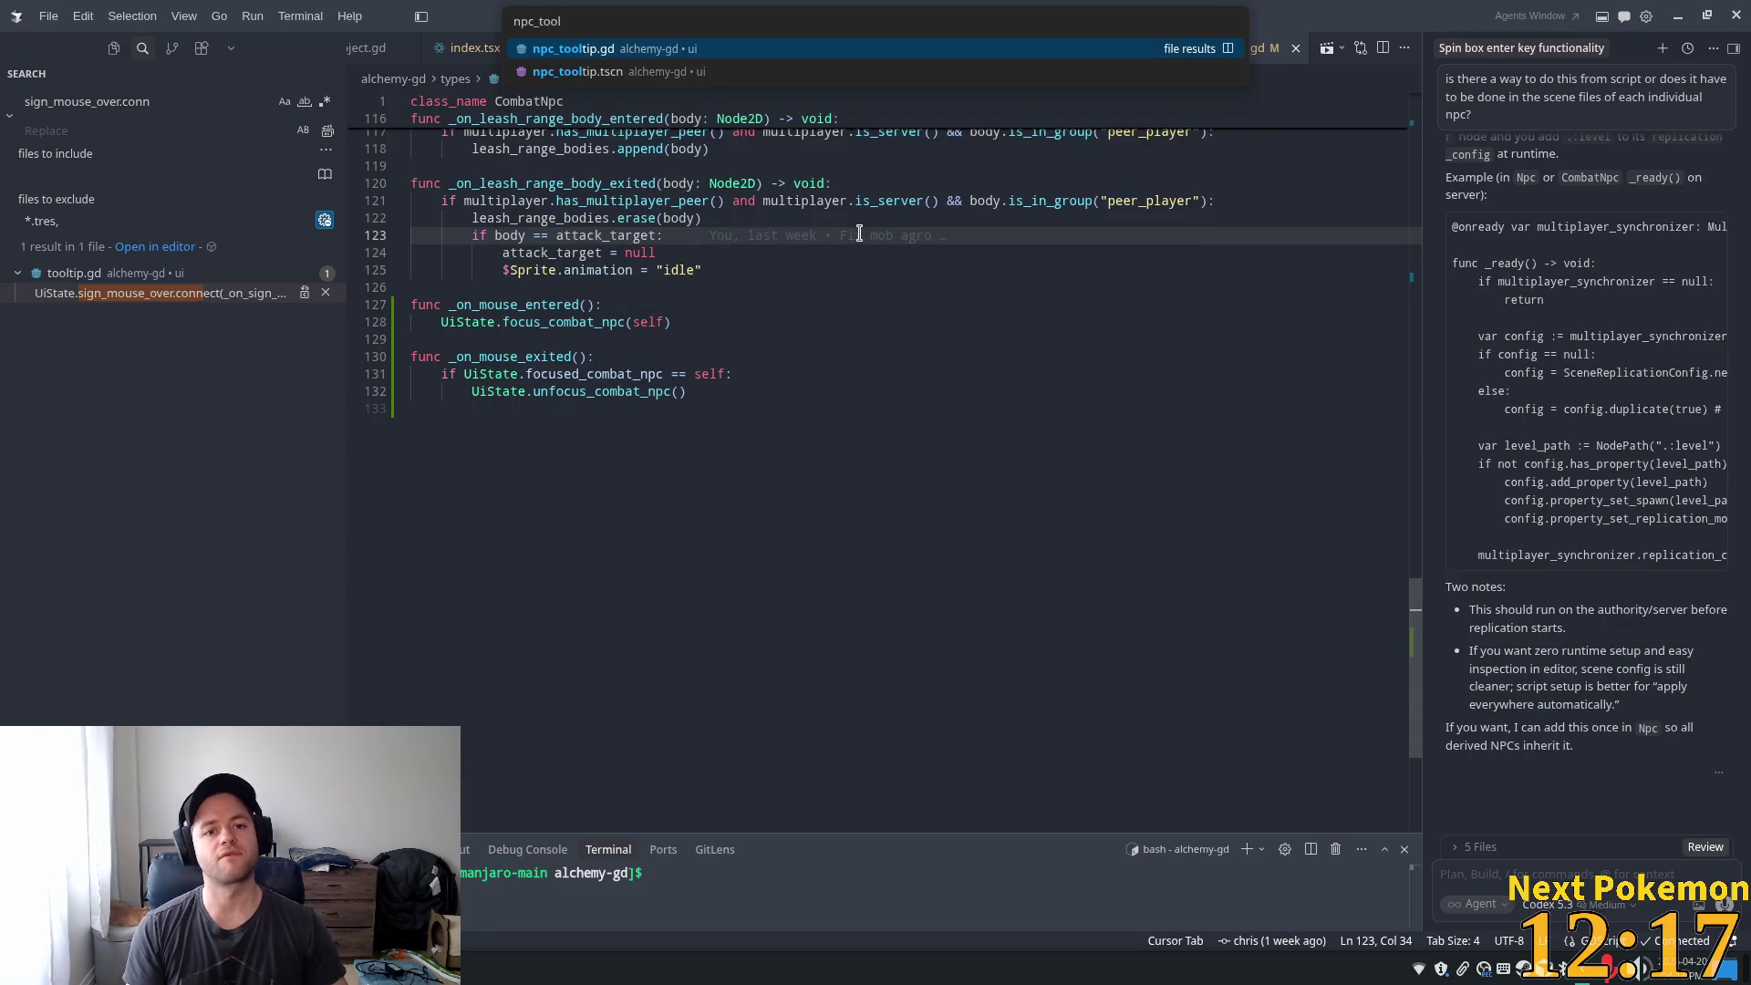
key(Return)
click(808, 205)
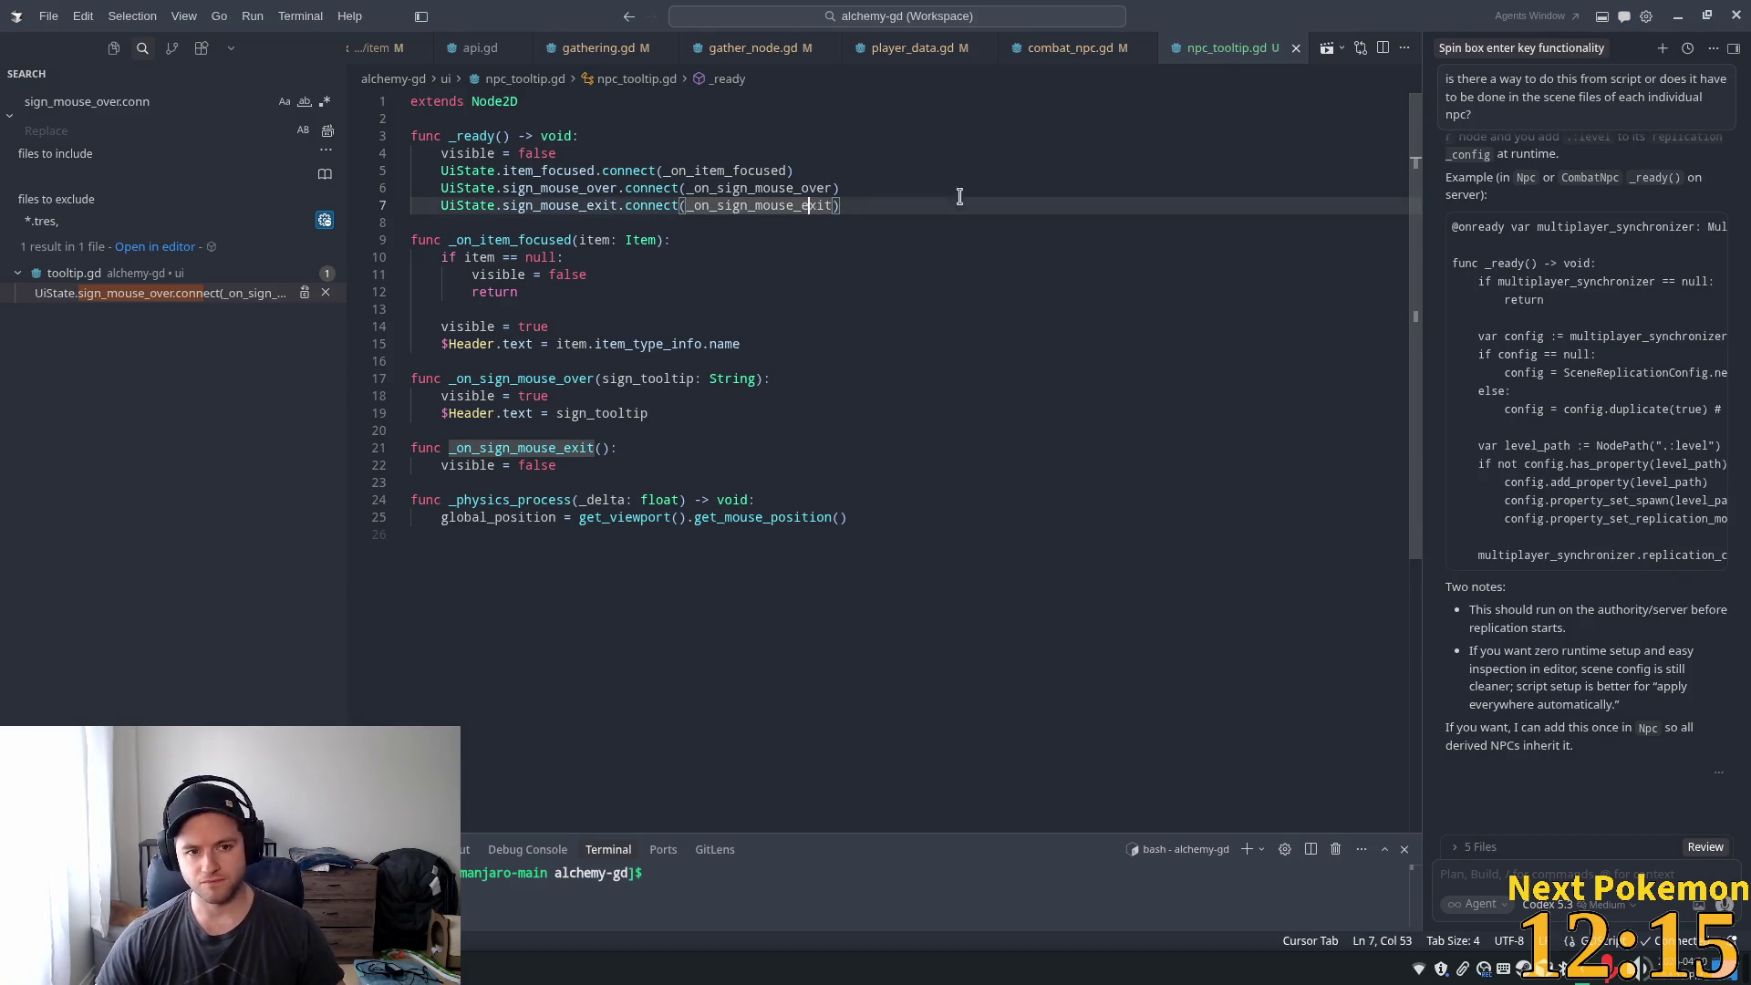
click(603, 151)
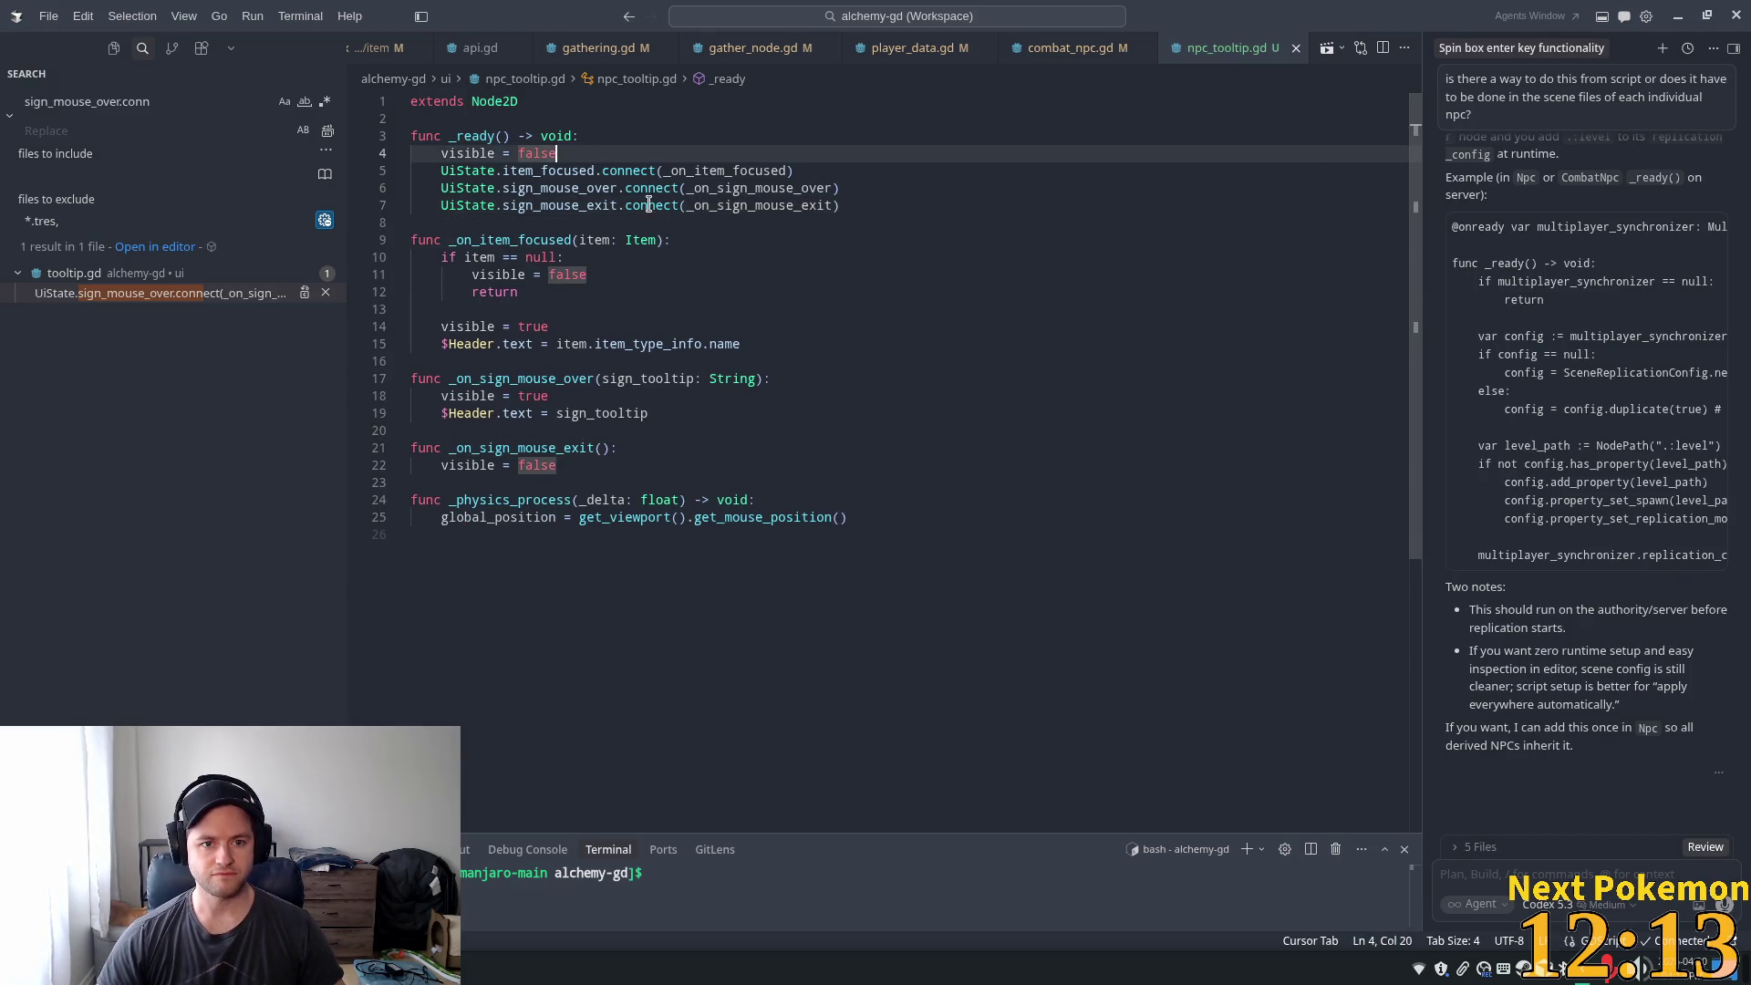
click(856, 207)
mouse_move(856, 207)
mouse_down()
mouse_move(441, 187)
mouse_move(441, 170)
mouse_up()
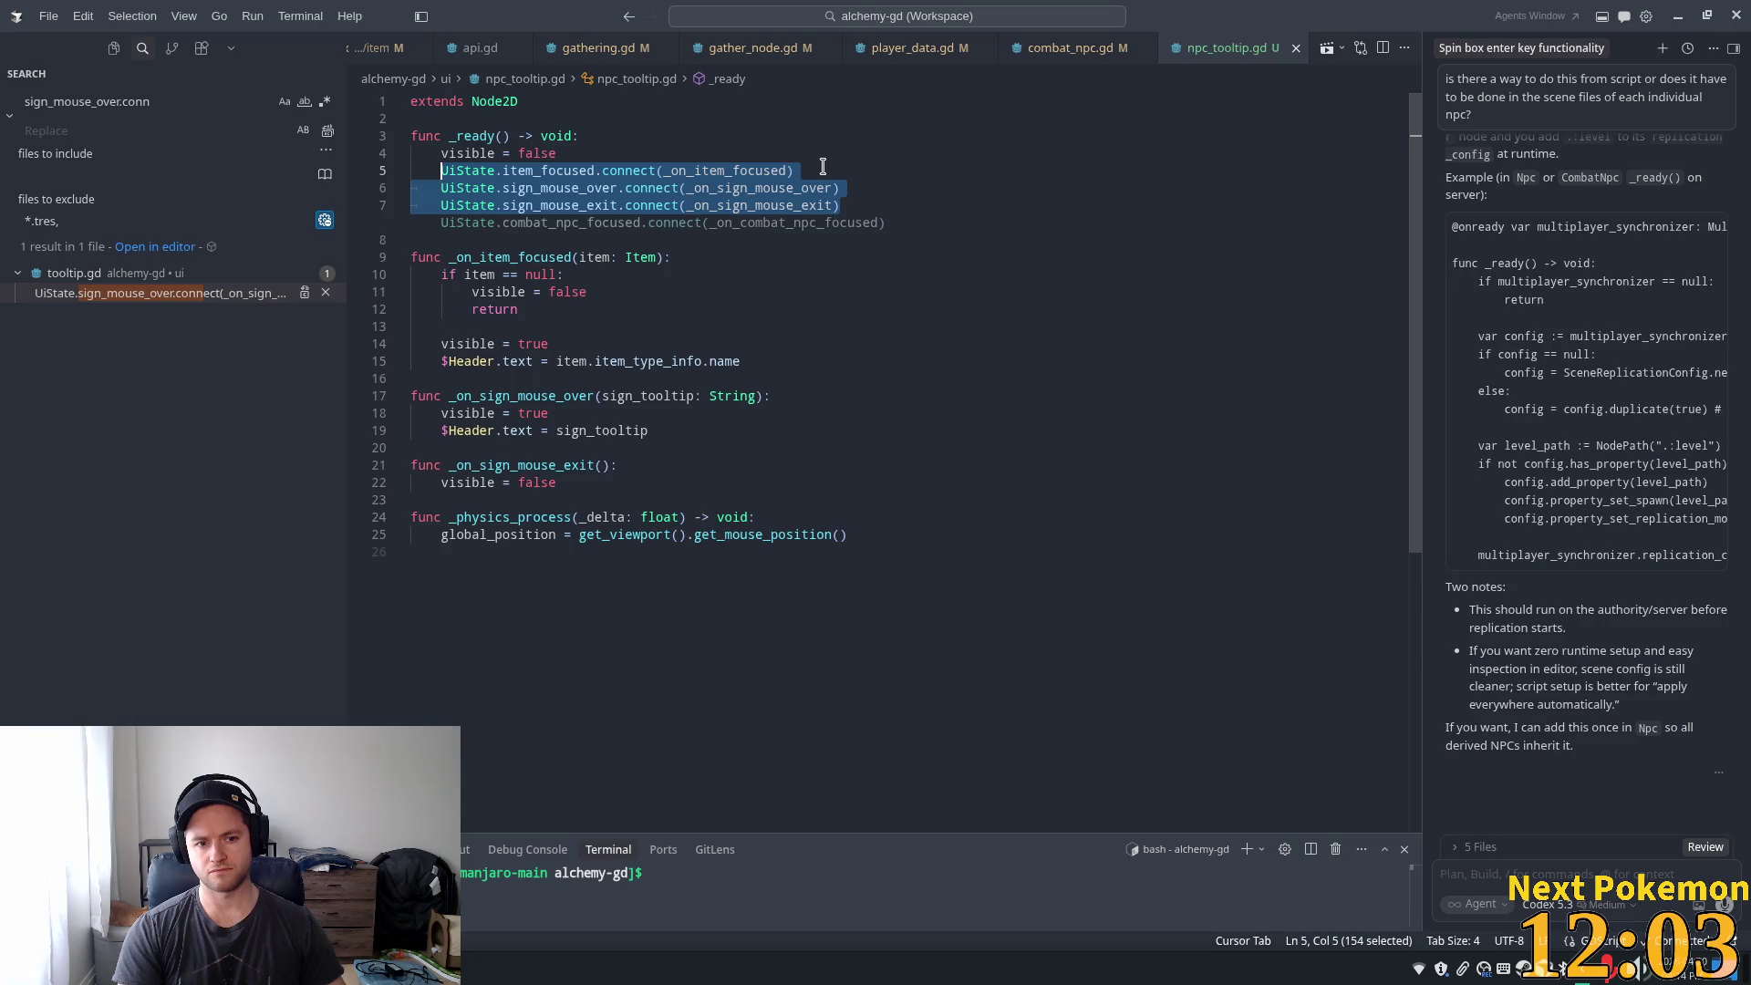
key(BackSpace)
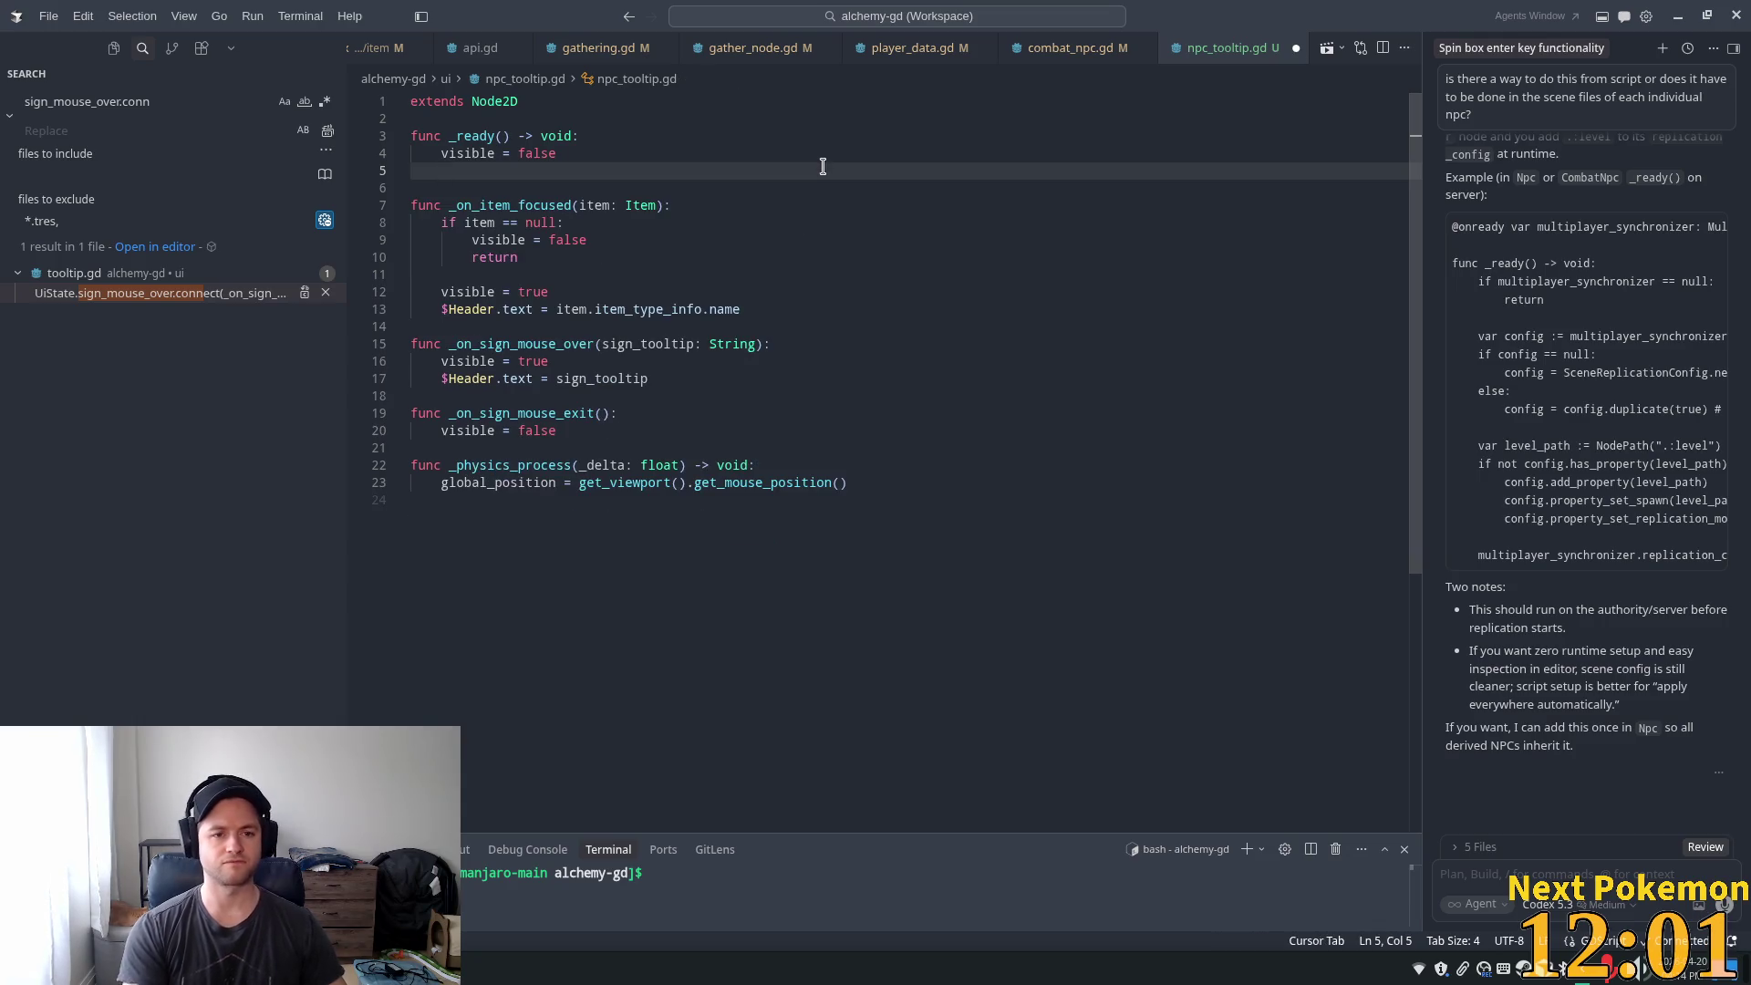
- Connect combat_npc_focused and combat_npc_unfocused to new tooltip handlers, then save npc_tooltip.gd
text(Ui)
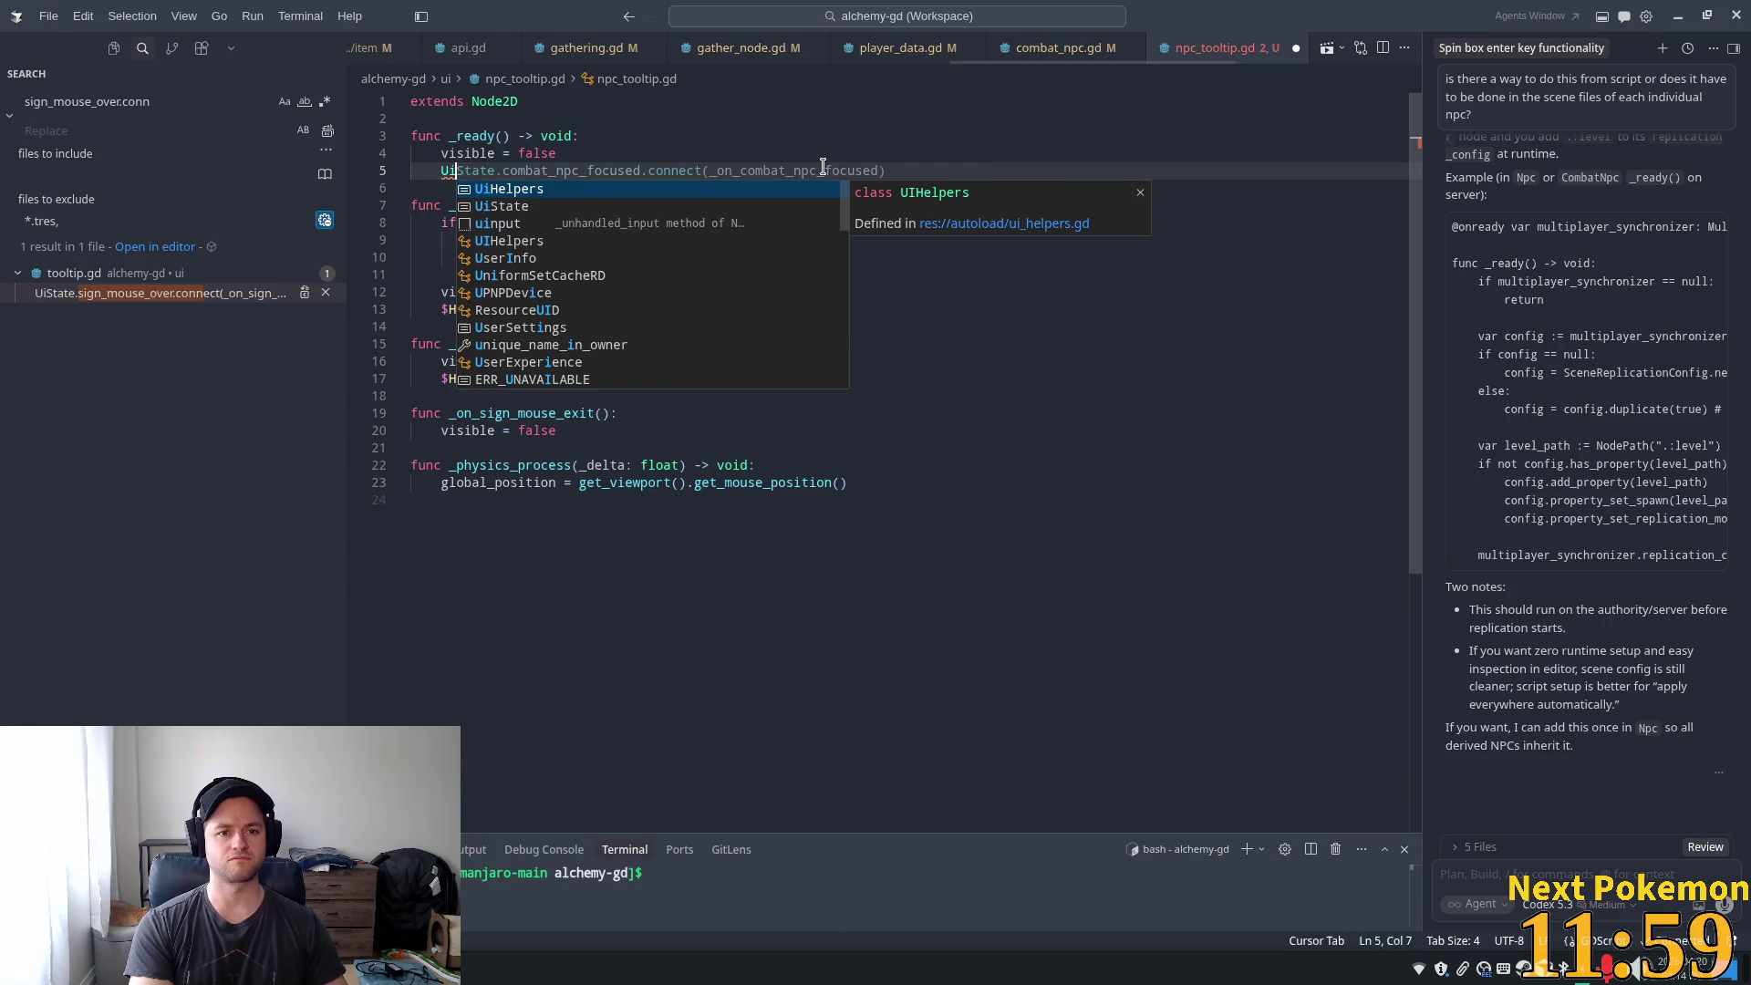
key(Tab)
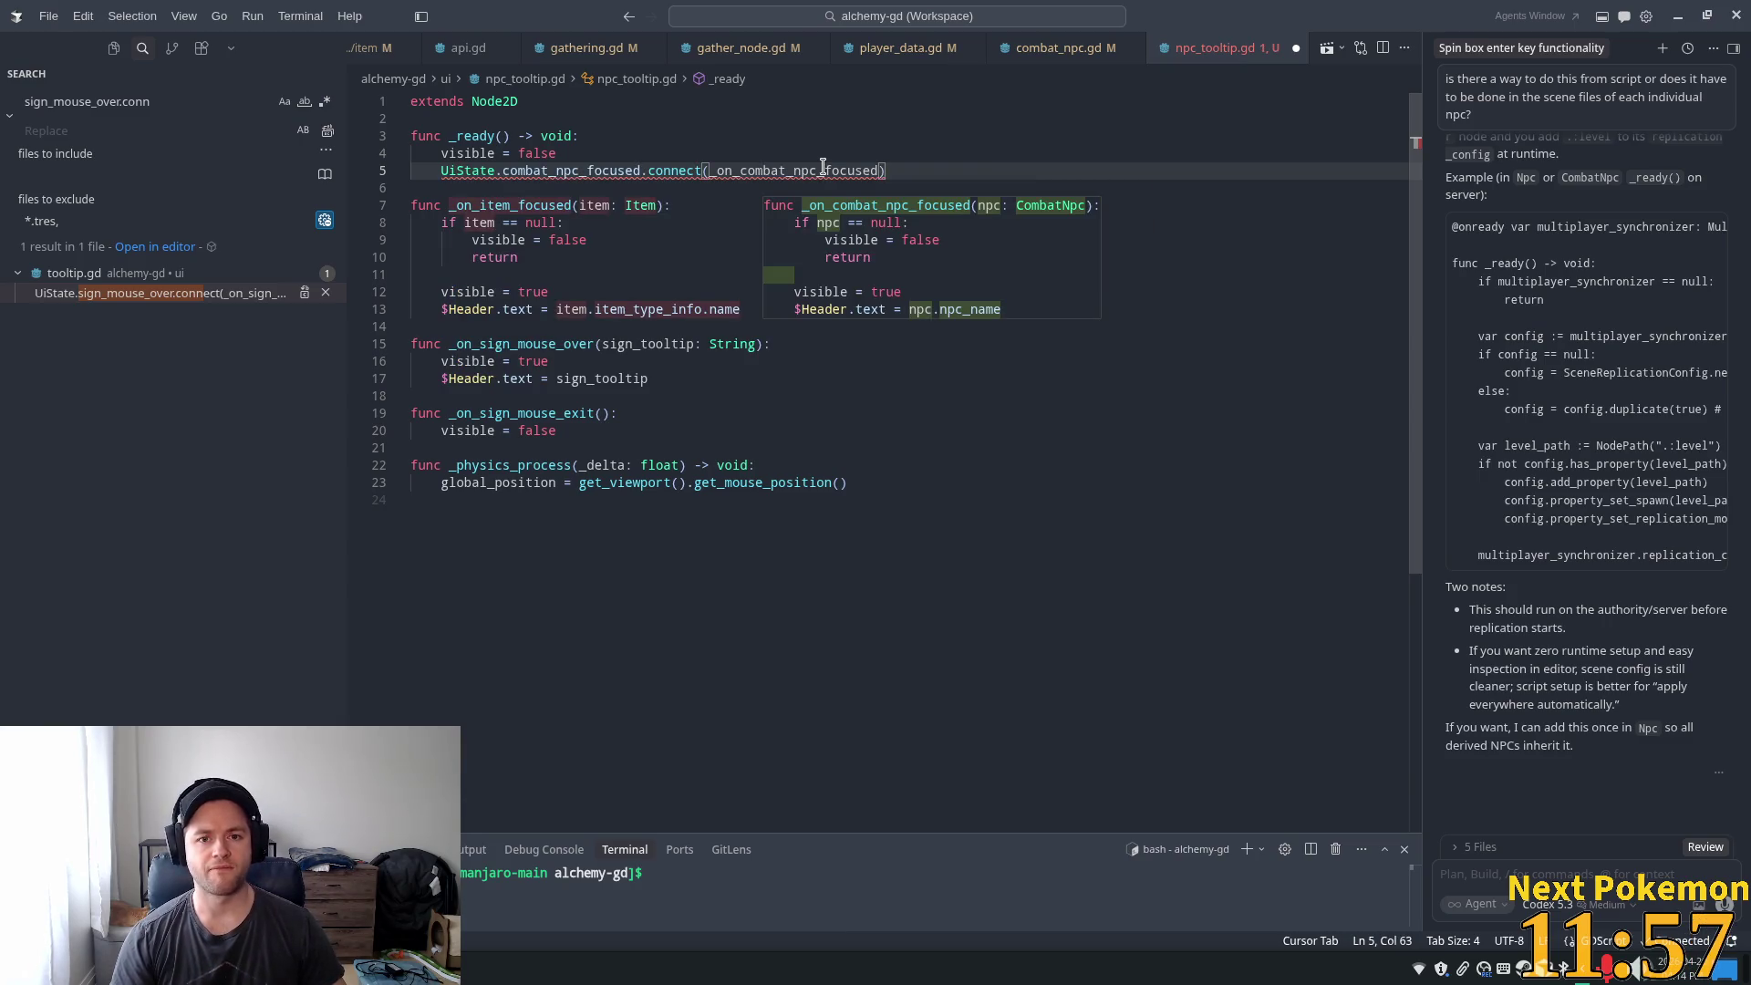
key(Return)
key(Tab)
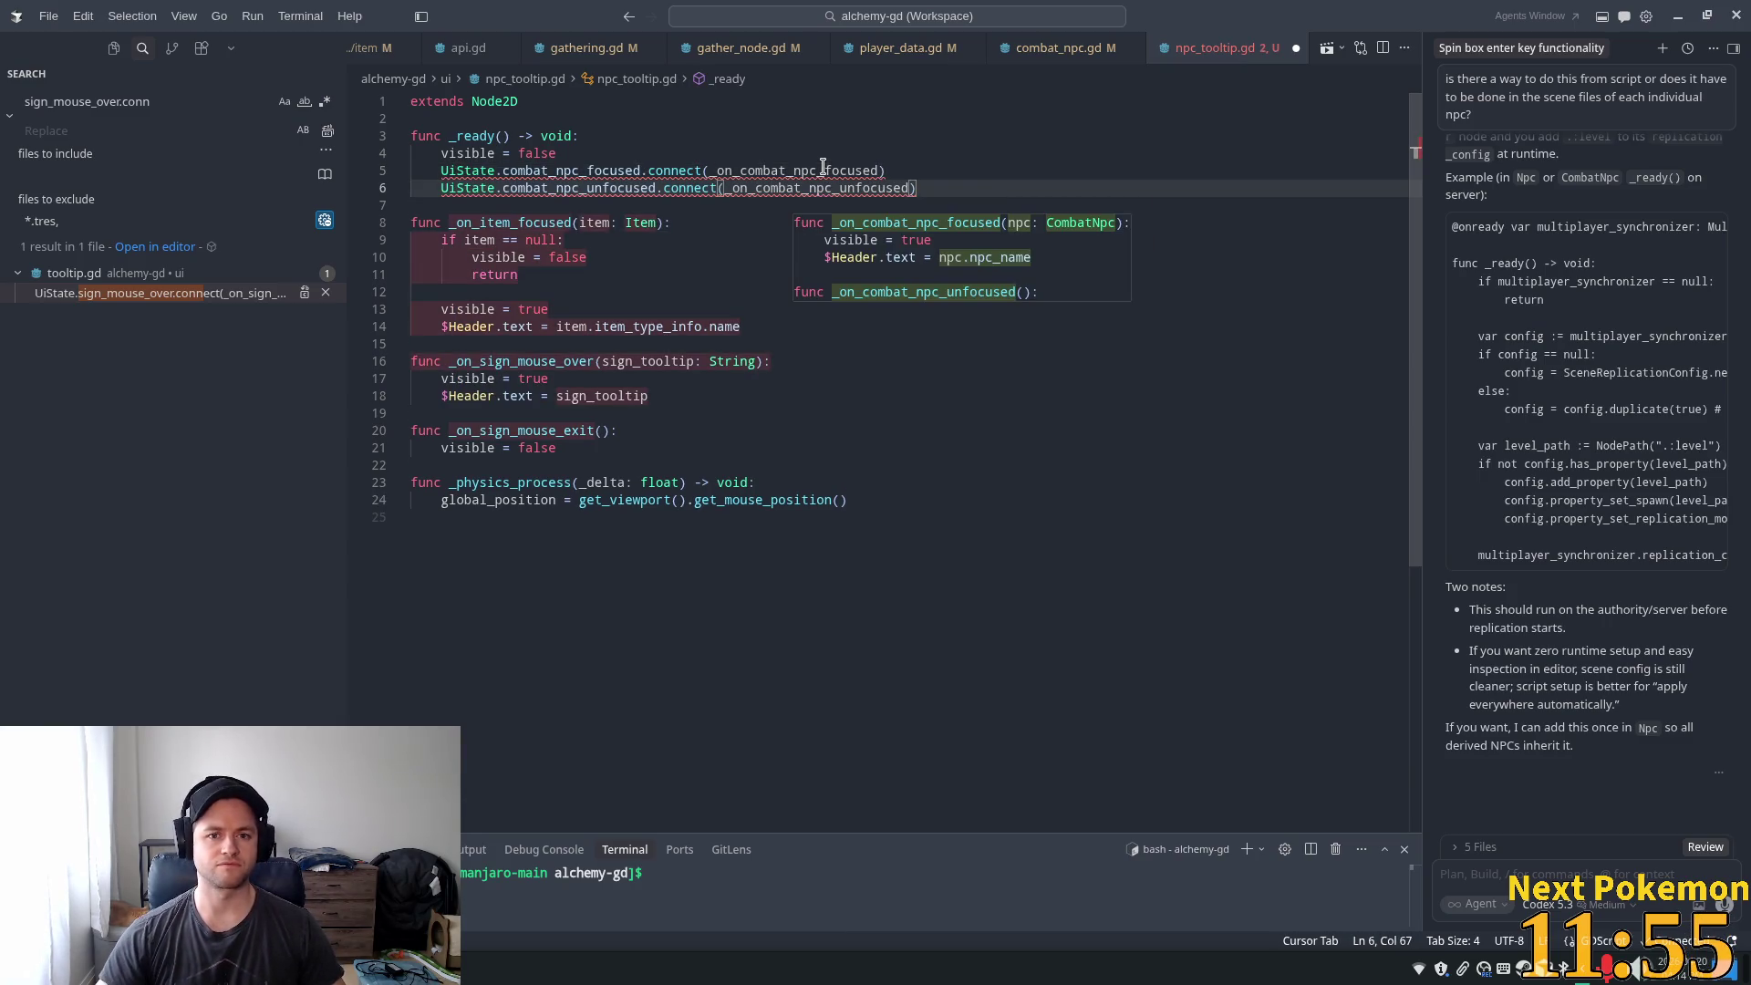
key(Tab)
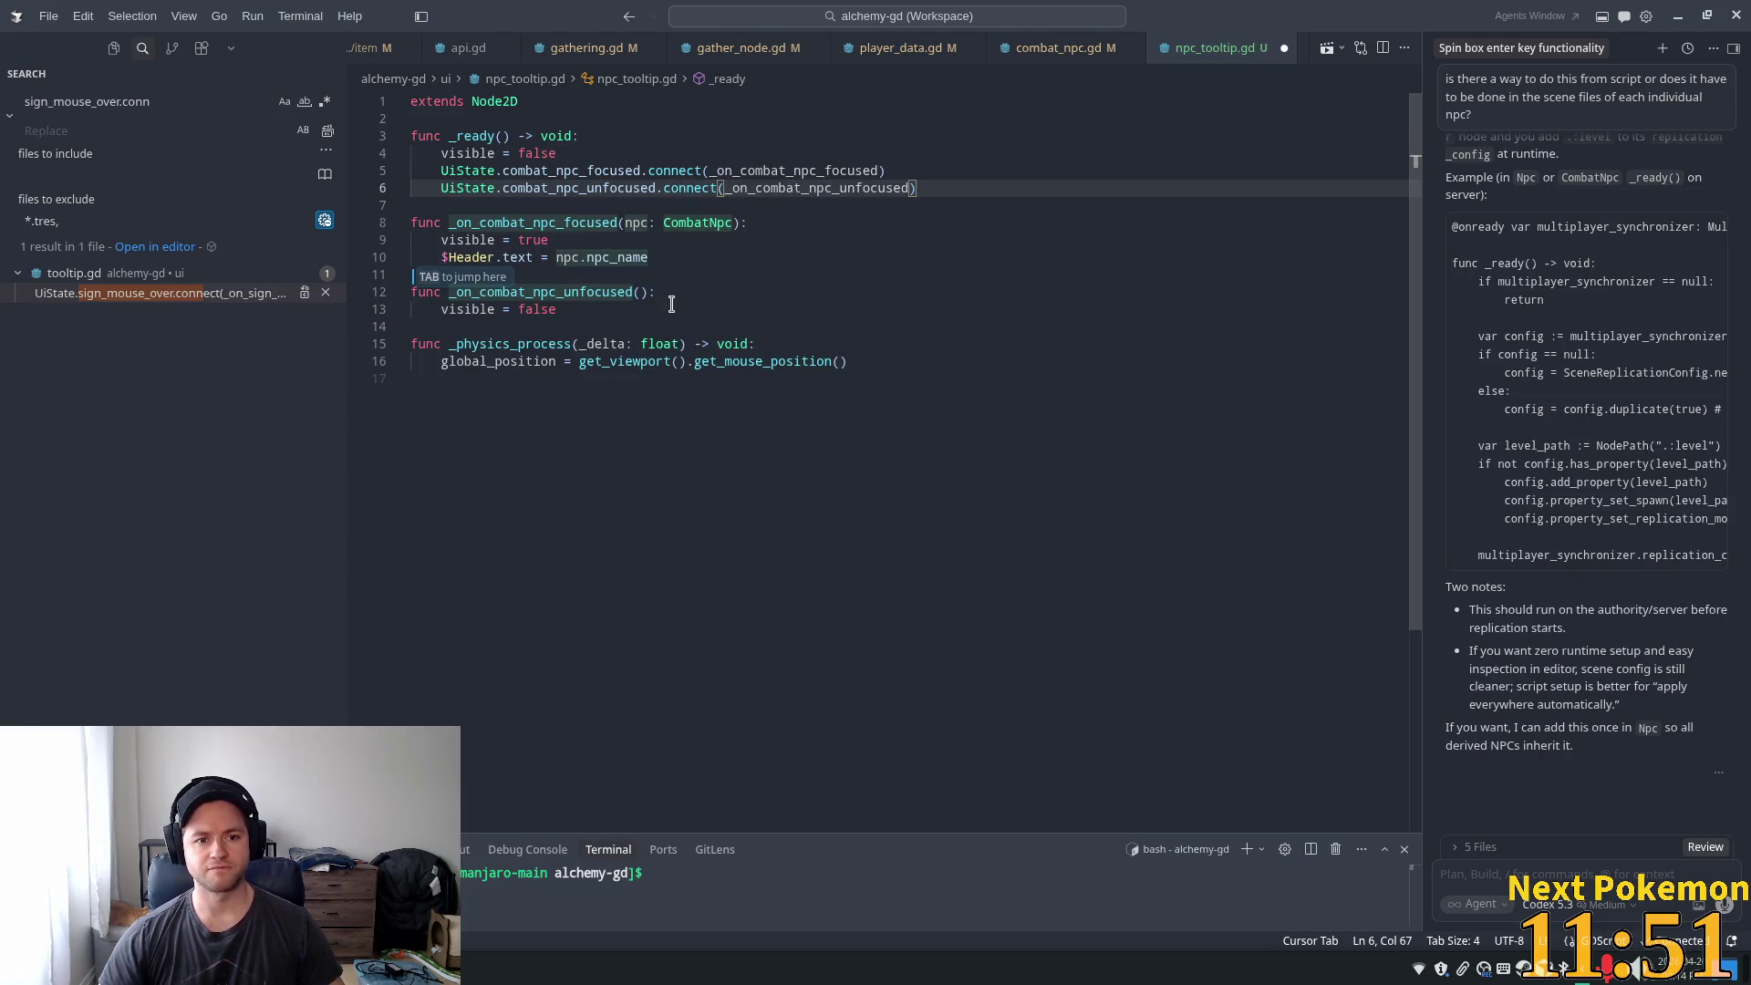
key(Tab)
key(Tab)
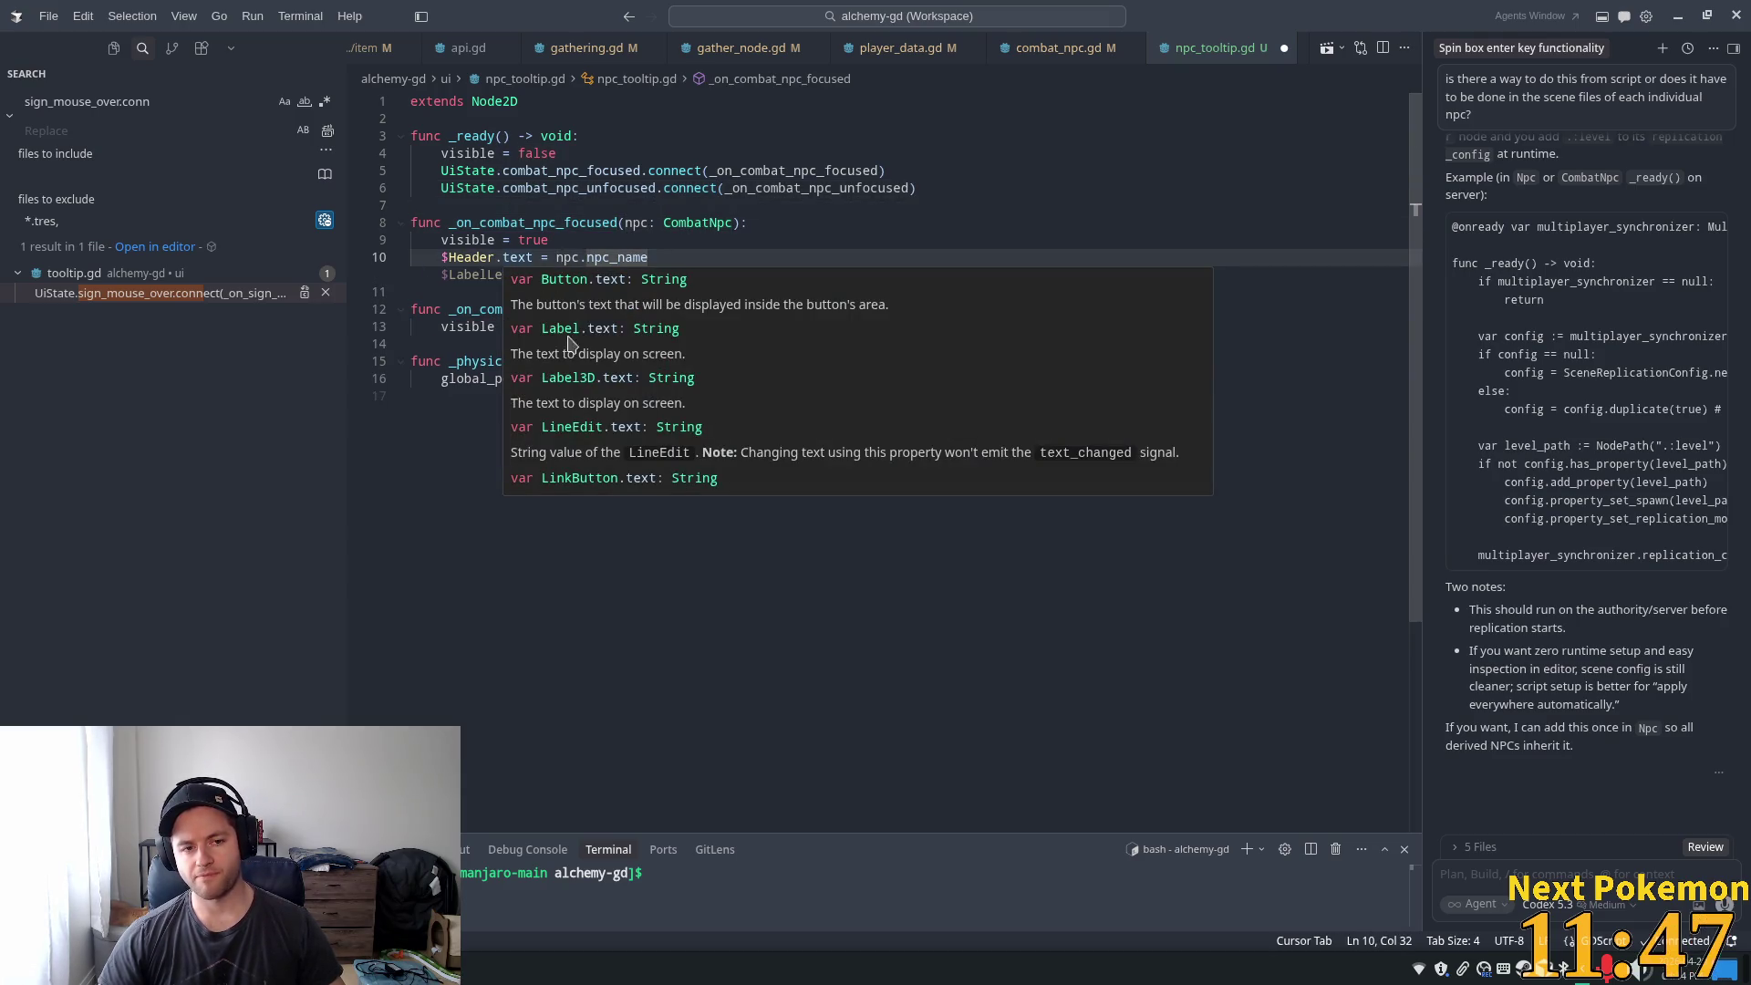
click(533, 153)
key(ctrl+s)
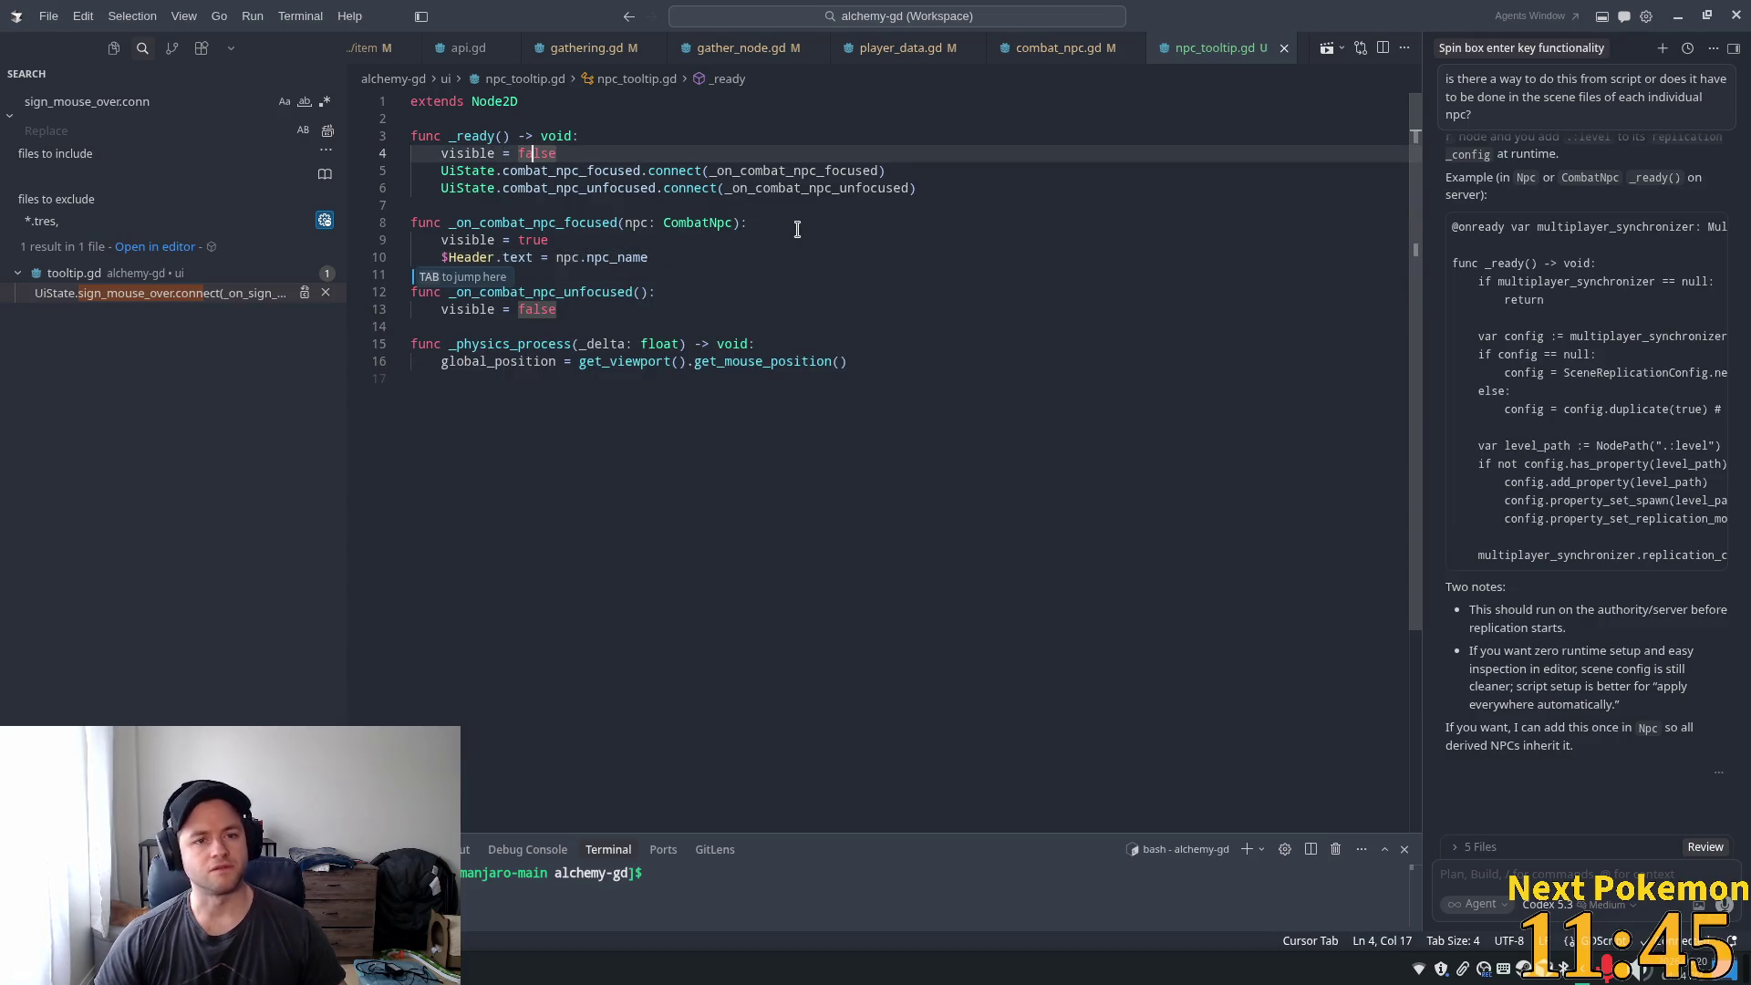
key(alt+Tab)
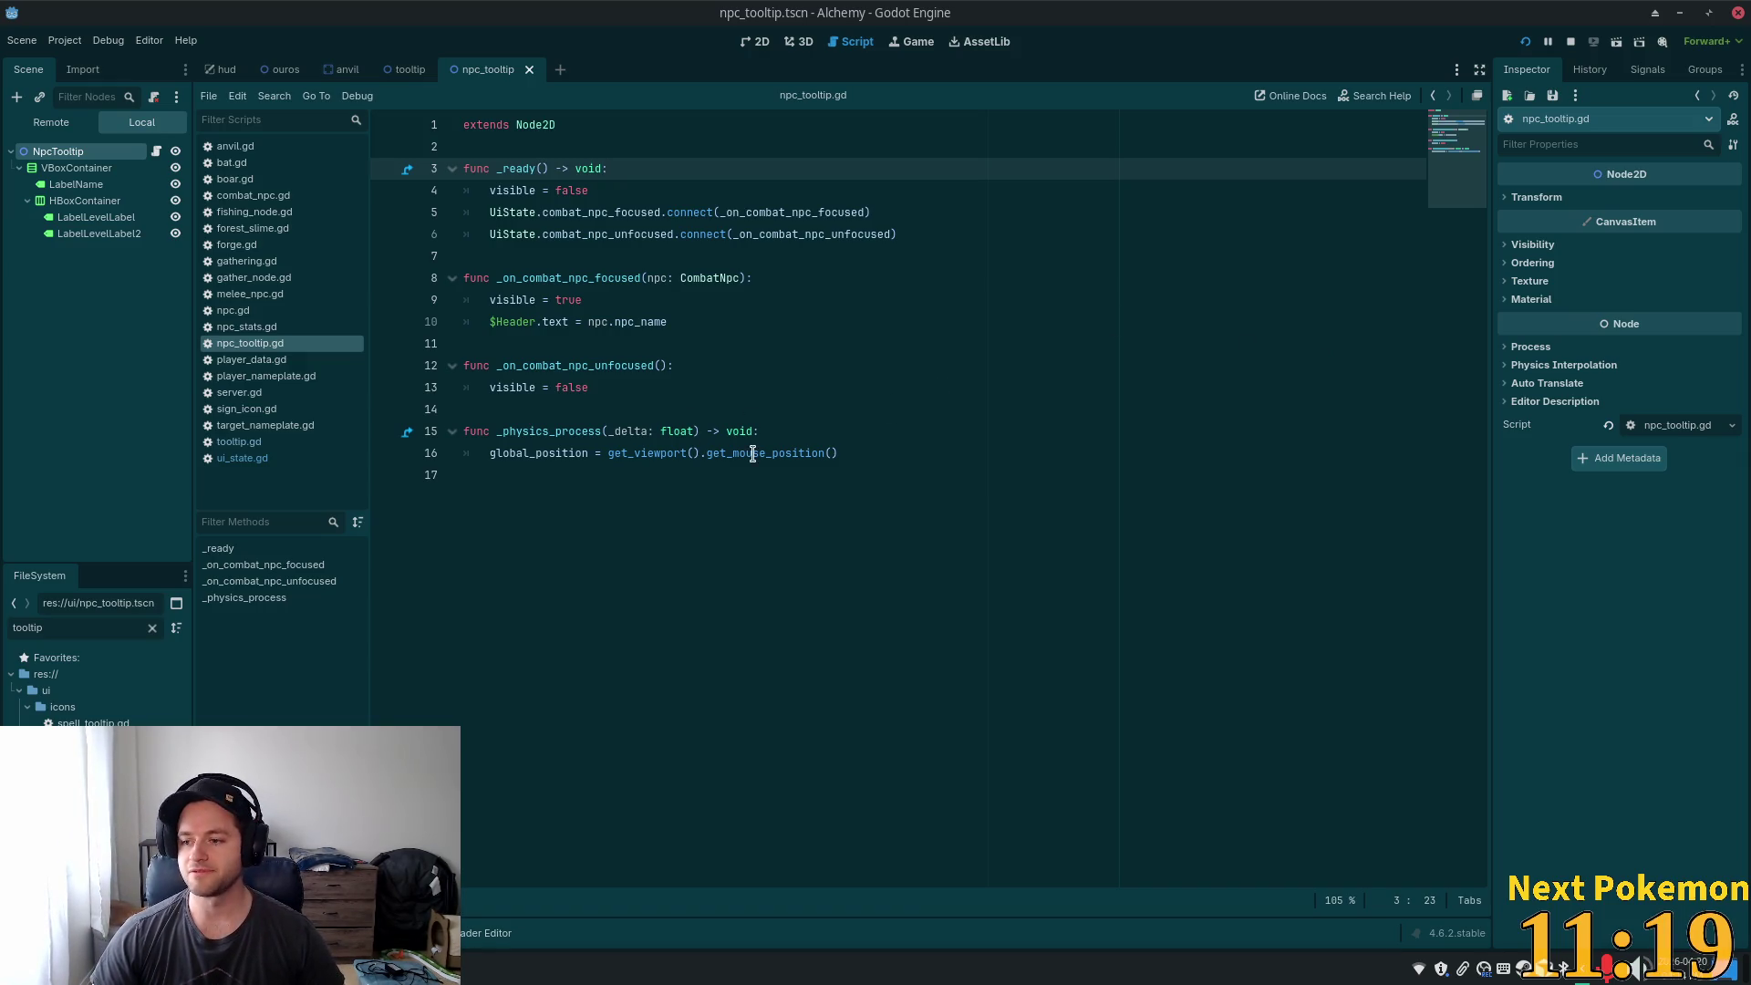
- View npc_tooltip.gd in Godot's Script workspace with the caret on line 2
mouse_move(560, 456)
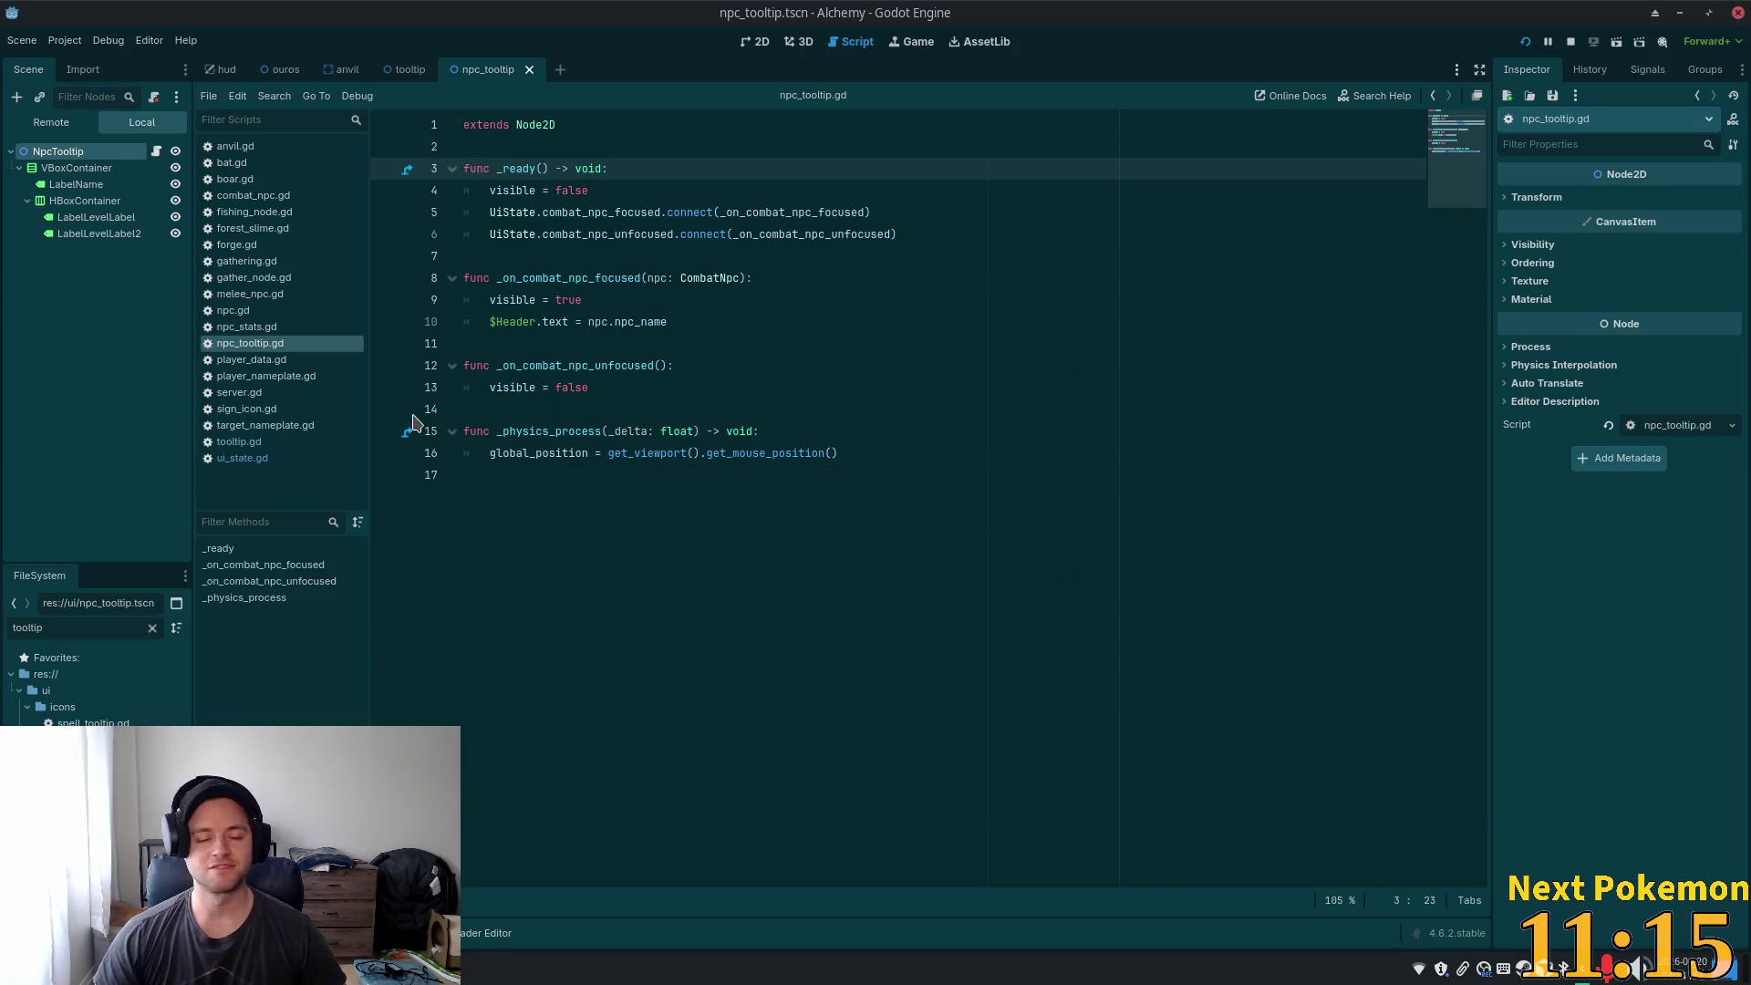
click(644, 191)
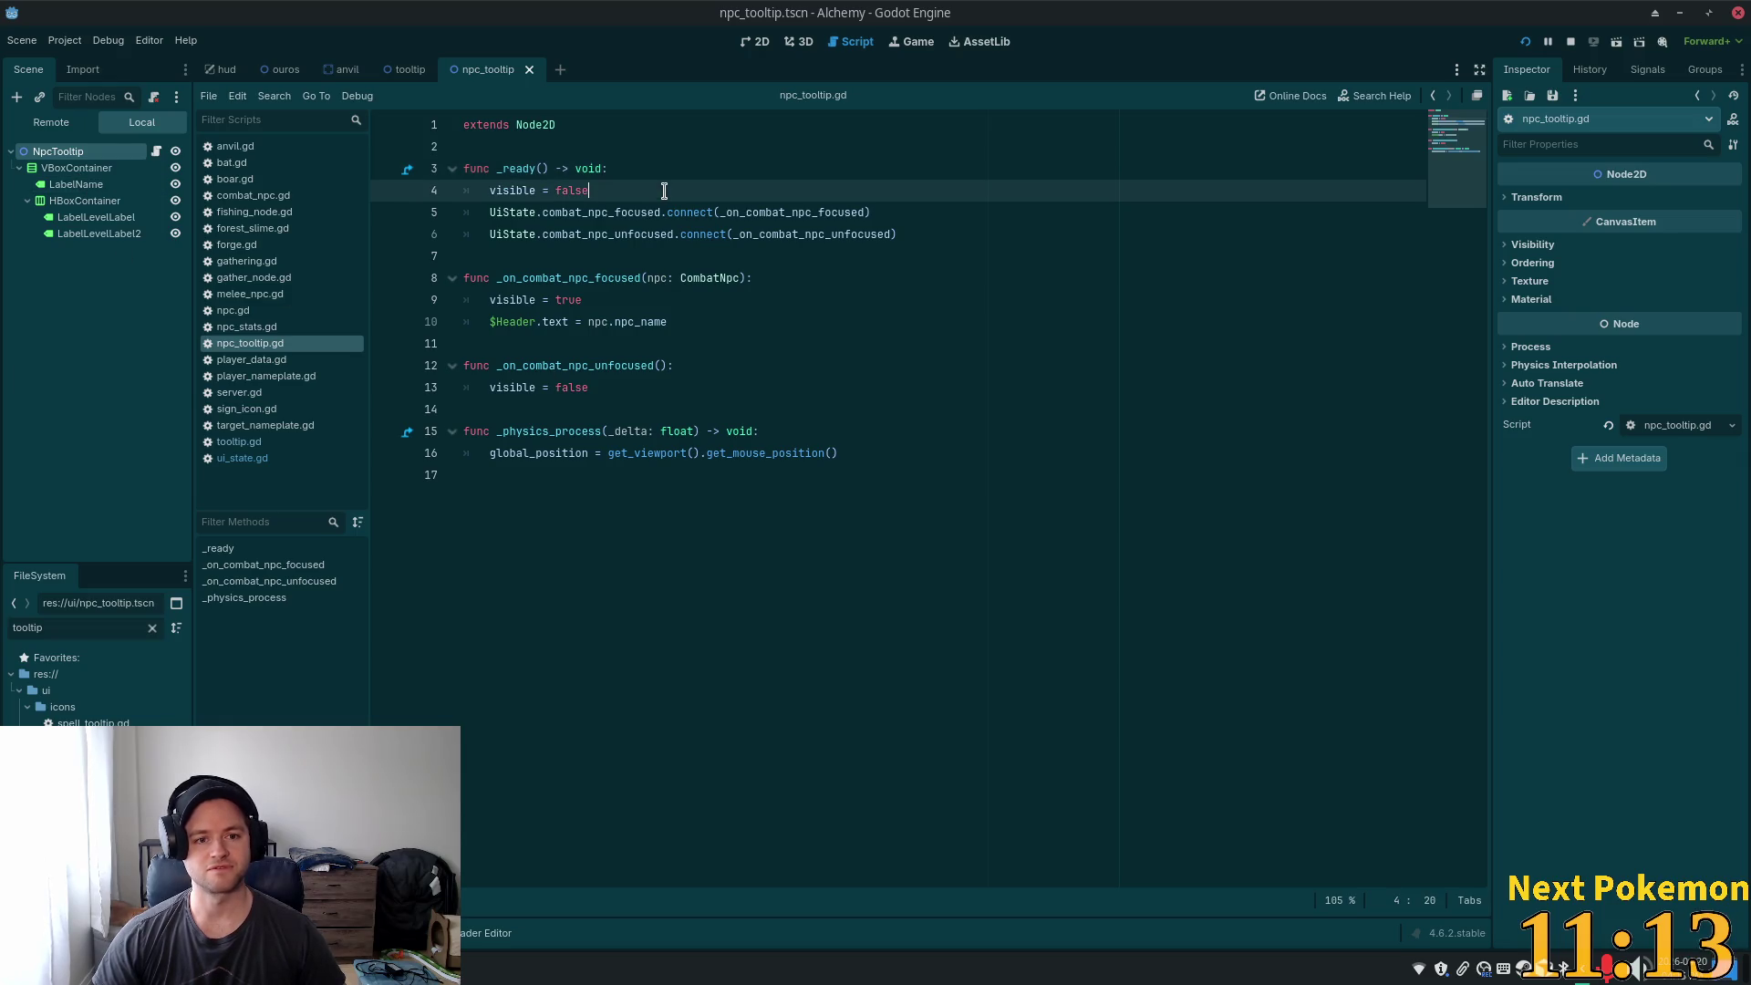
click(560, 147)
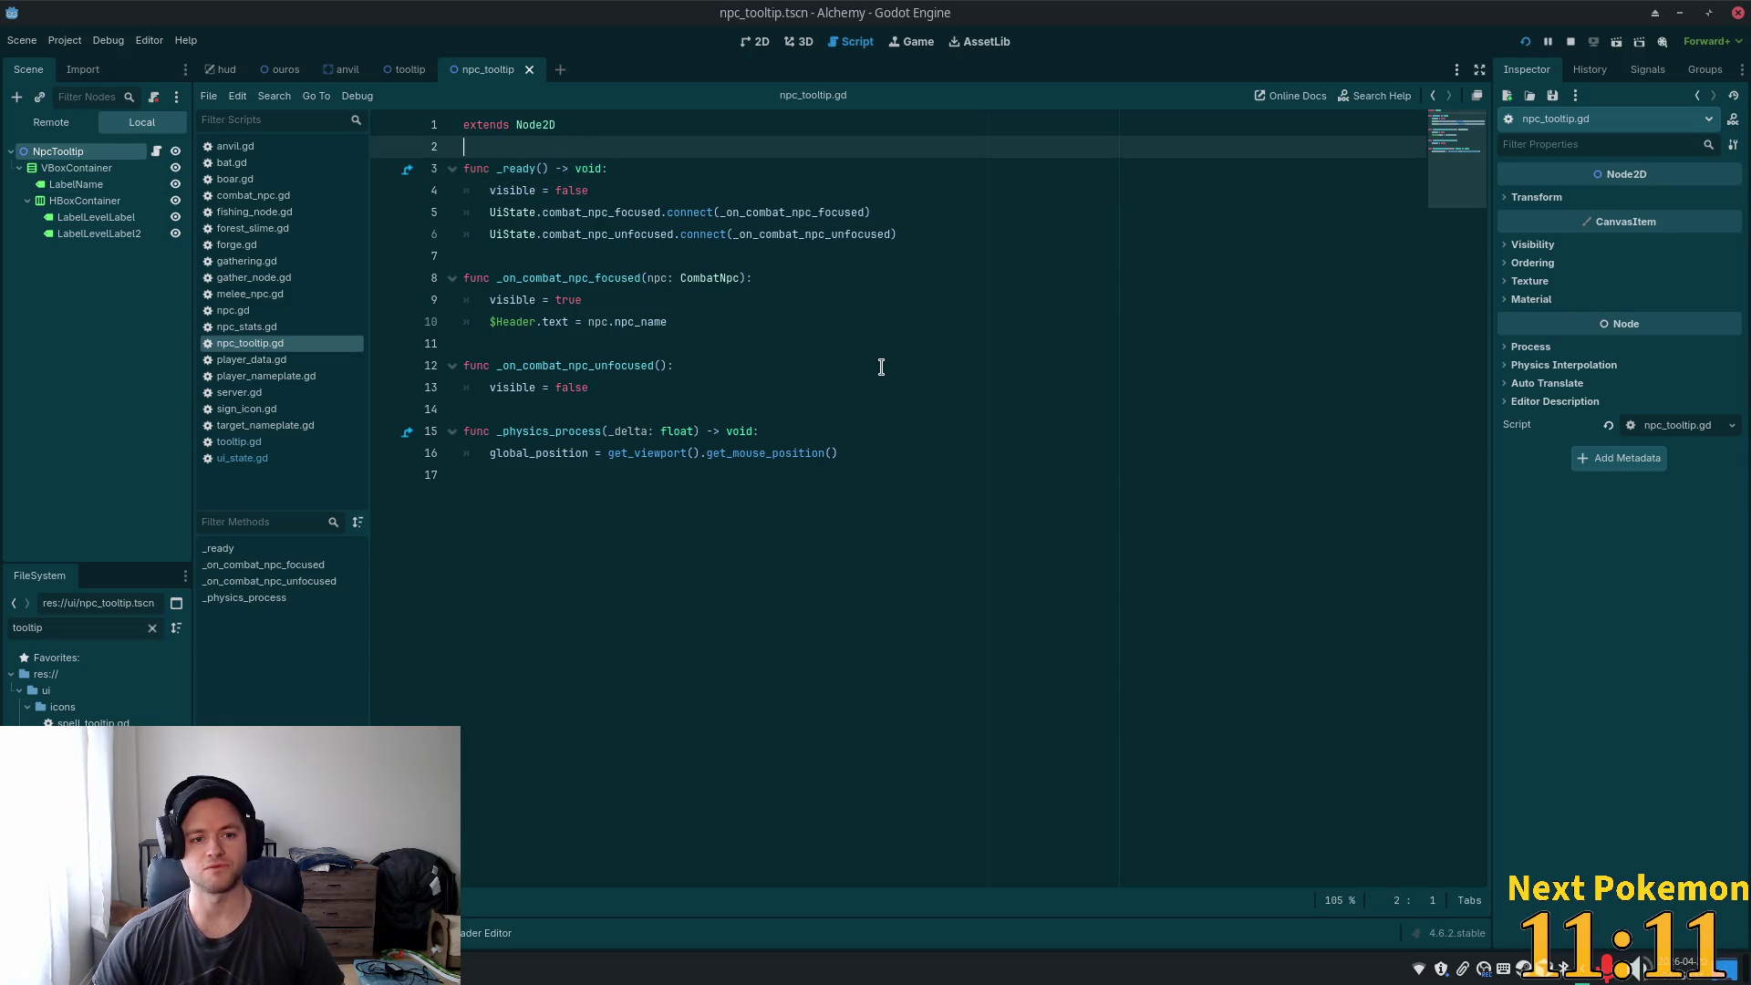
key(Return)
key(Up)
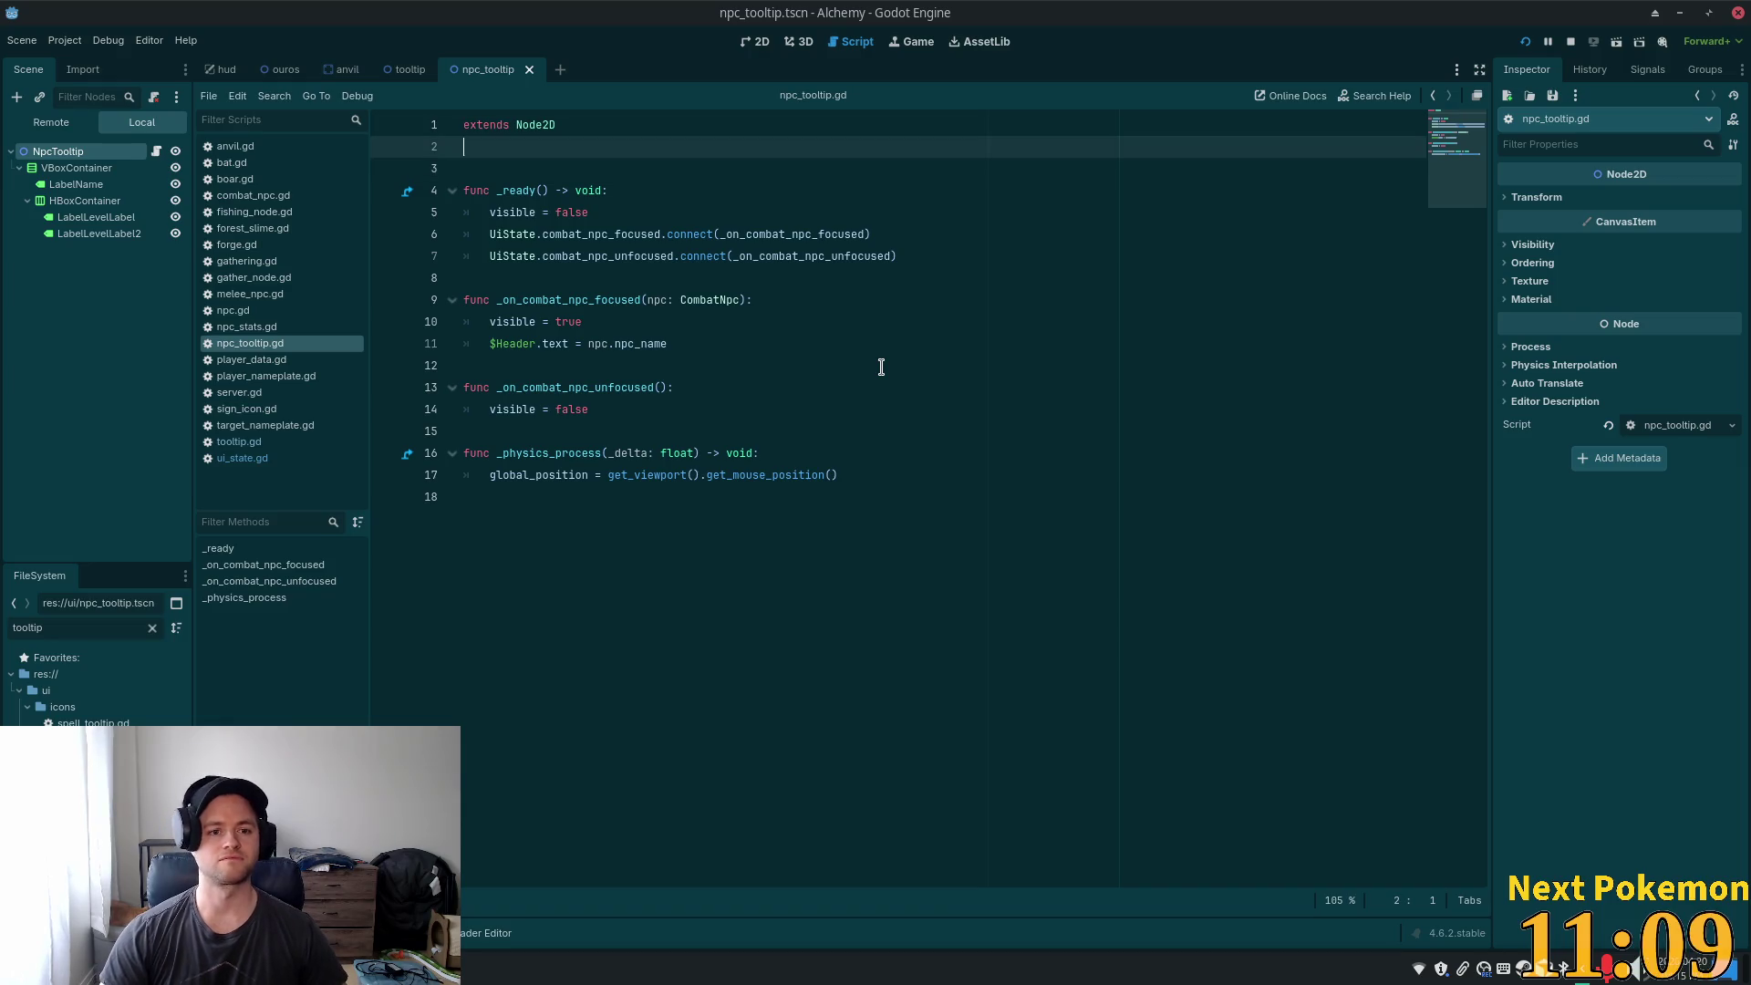
key(Return)
drag(71, 190, 497, 172)
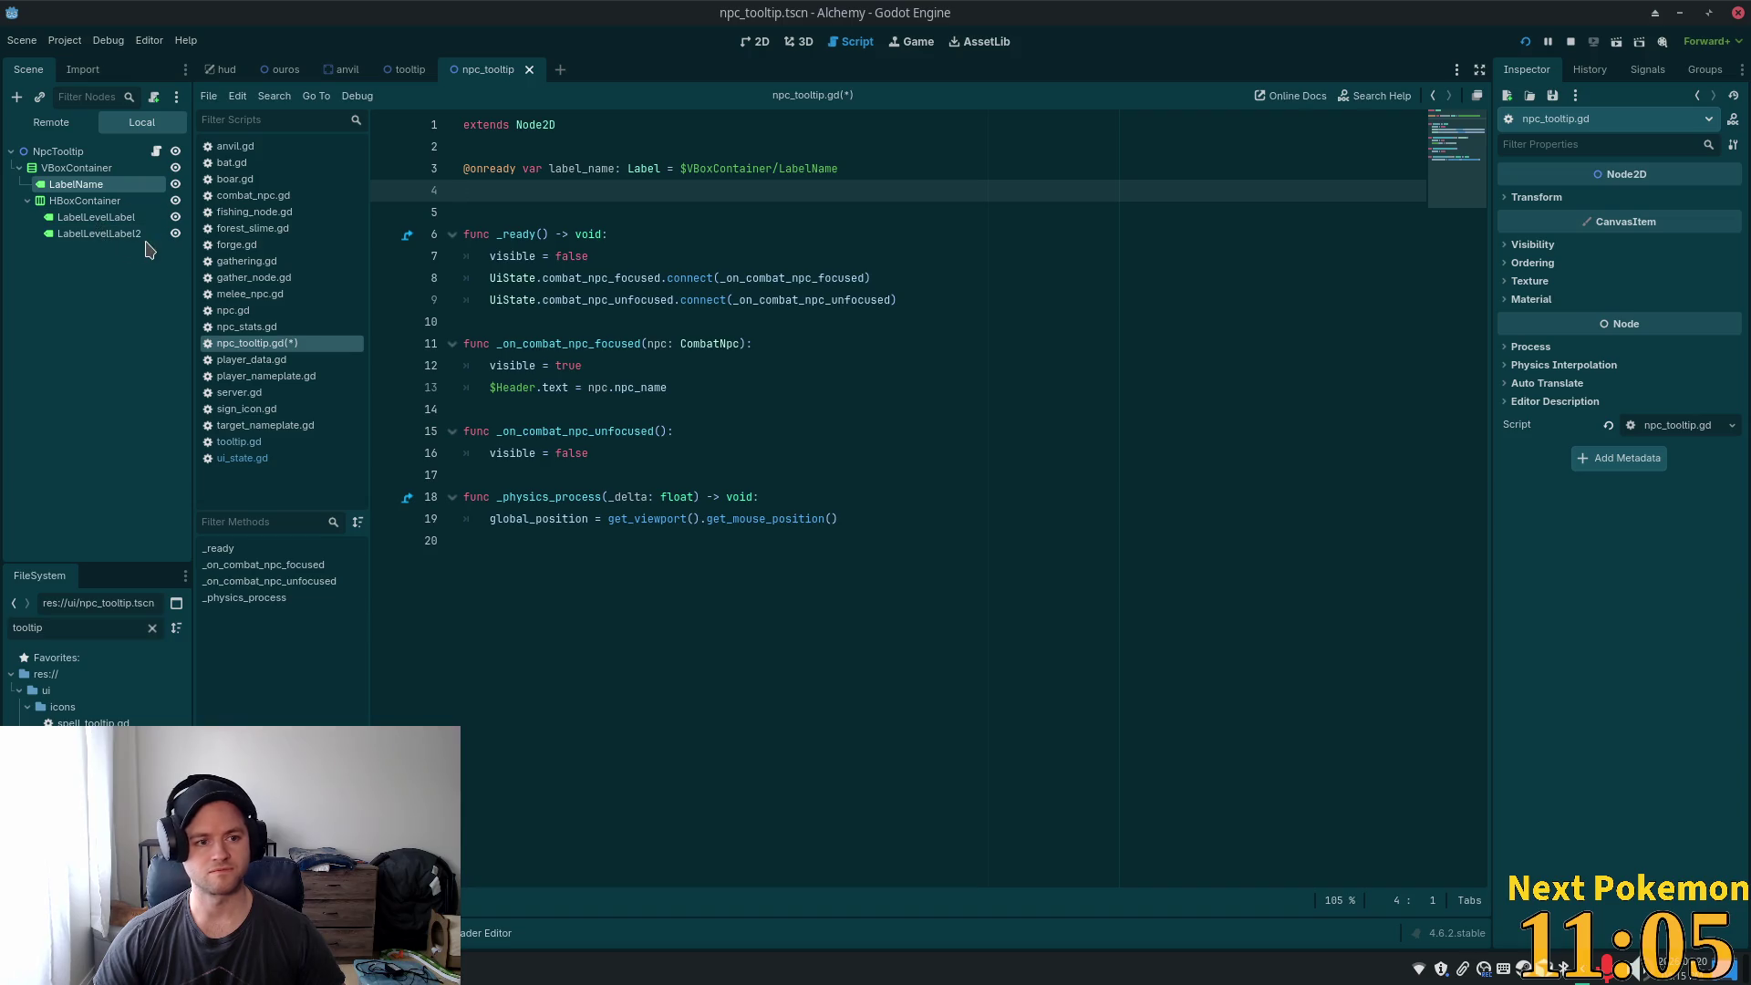
drag(100, 234, 510, 192)
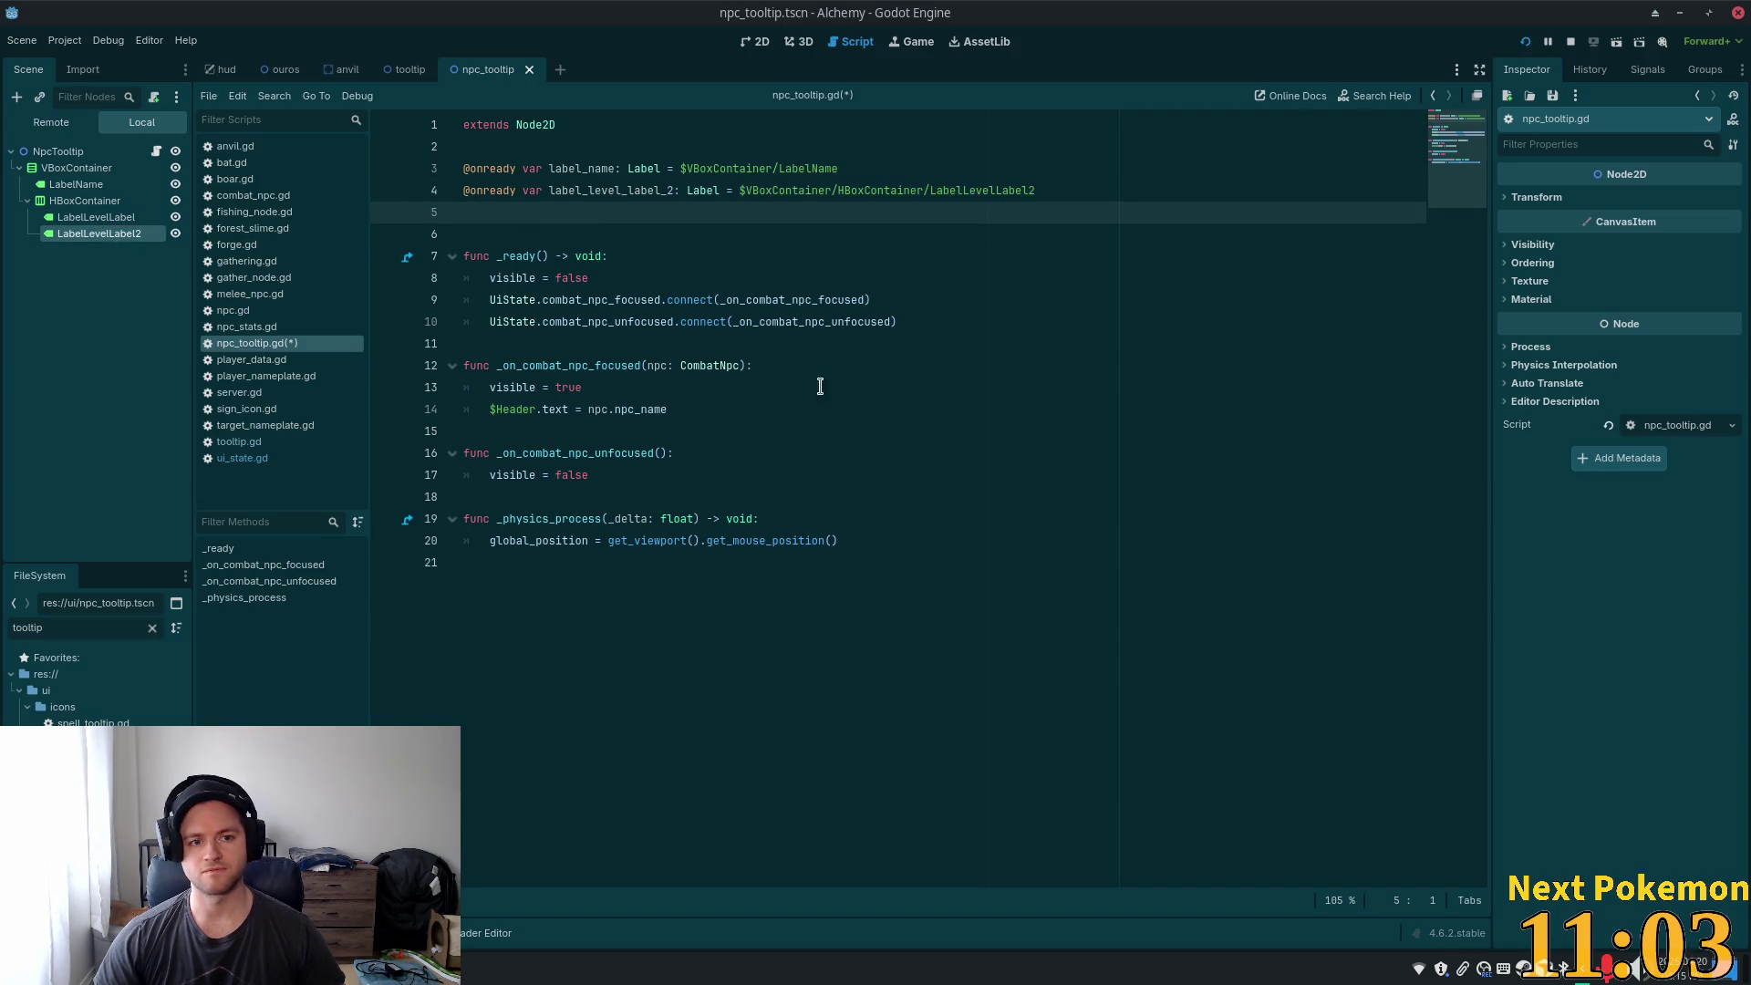
key(BackSpace)
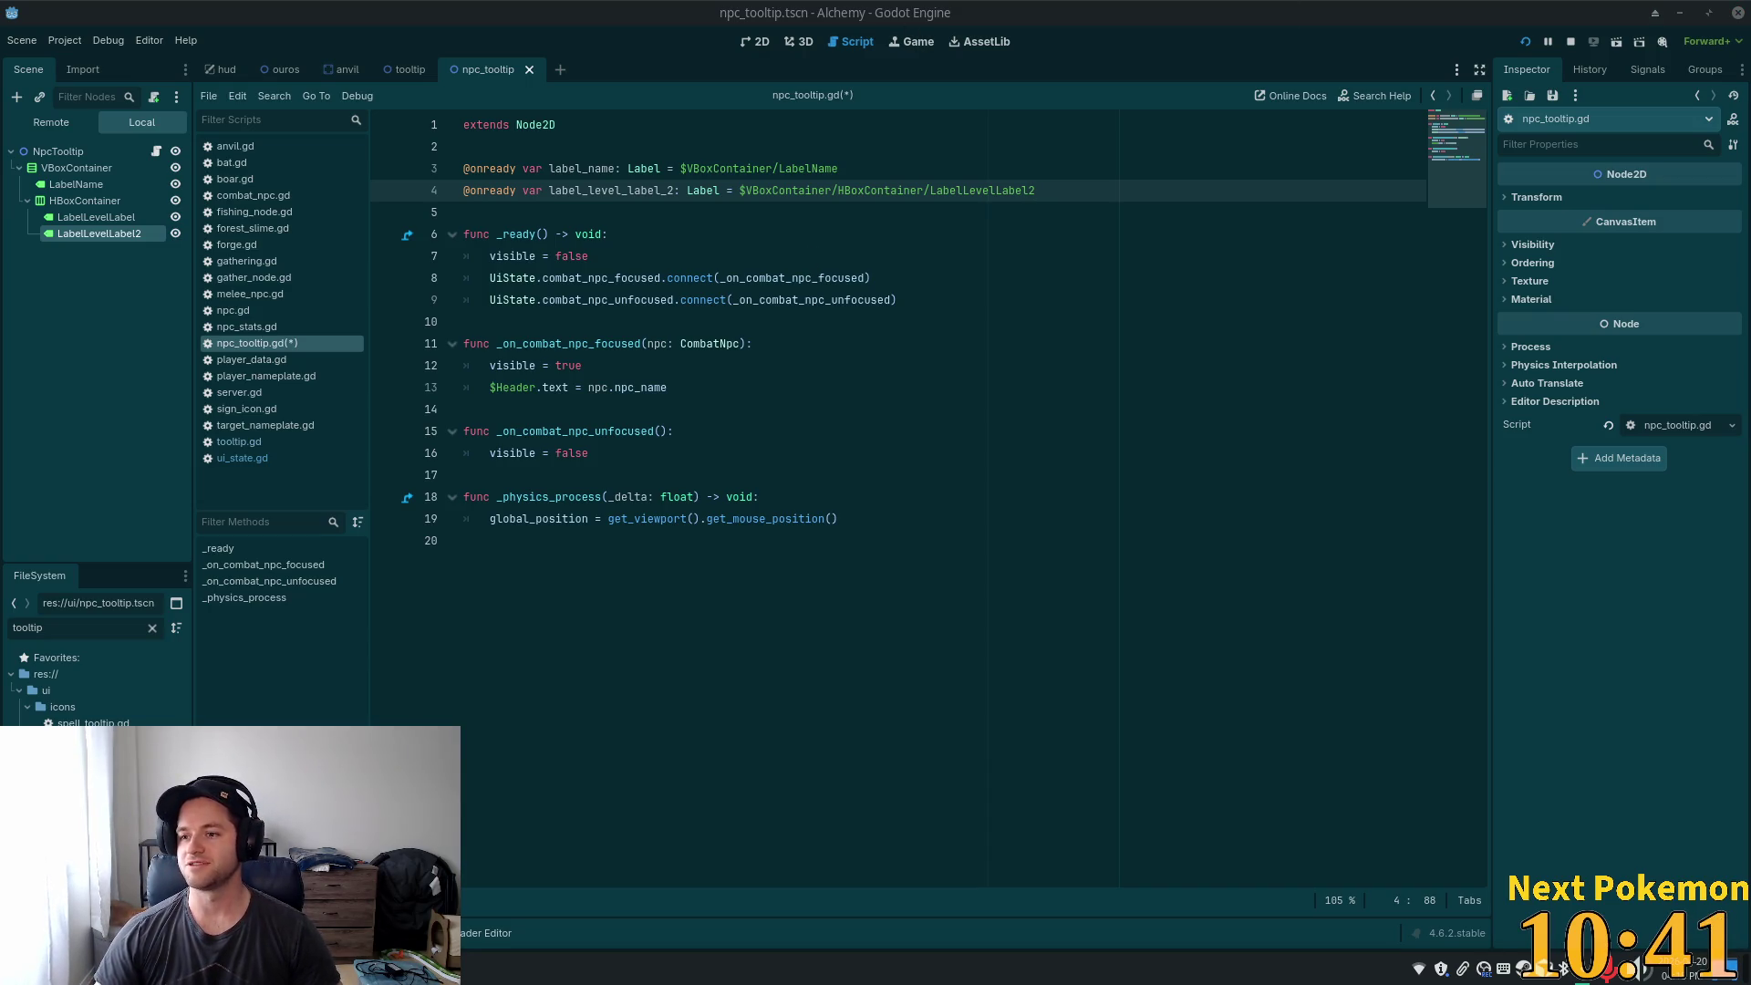
click(830, 281)
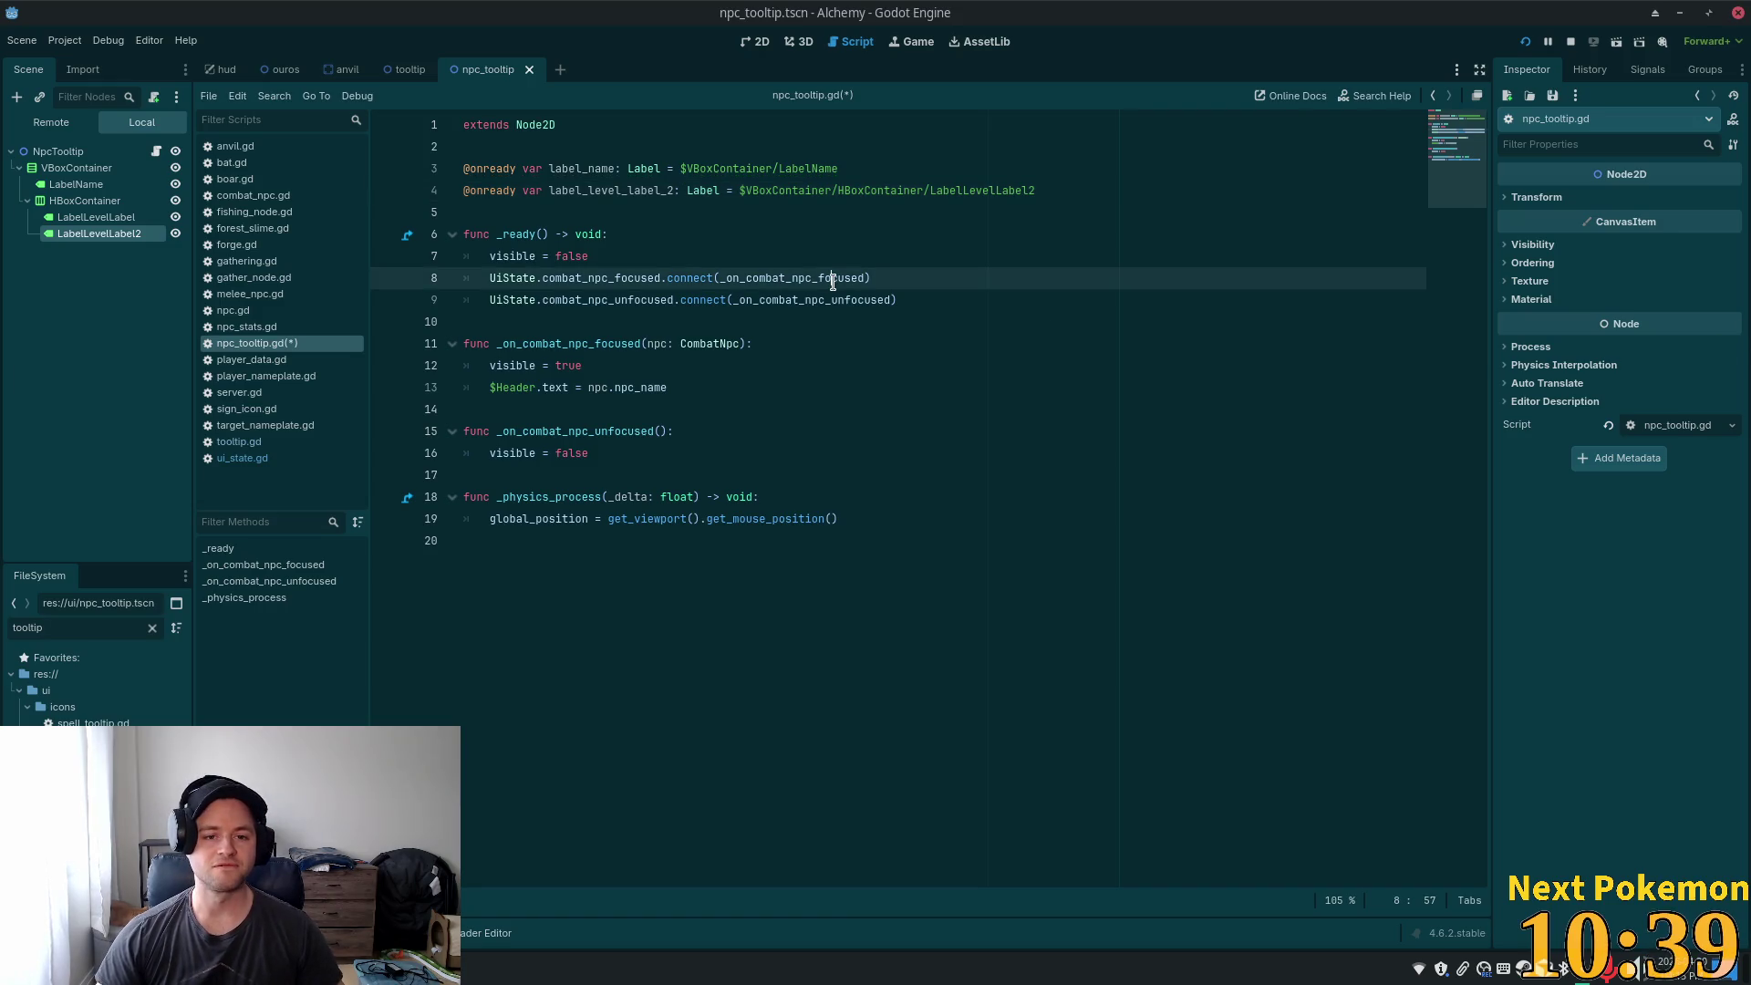
- Save npc_tooltip.gd and replace $Header on line 13 with label_name, so npc_name goes into label_name.text
key(ctrl+s)
click(859, 324)
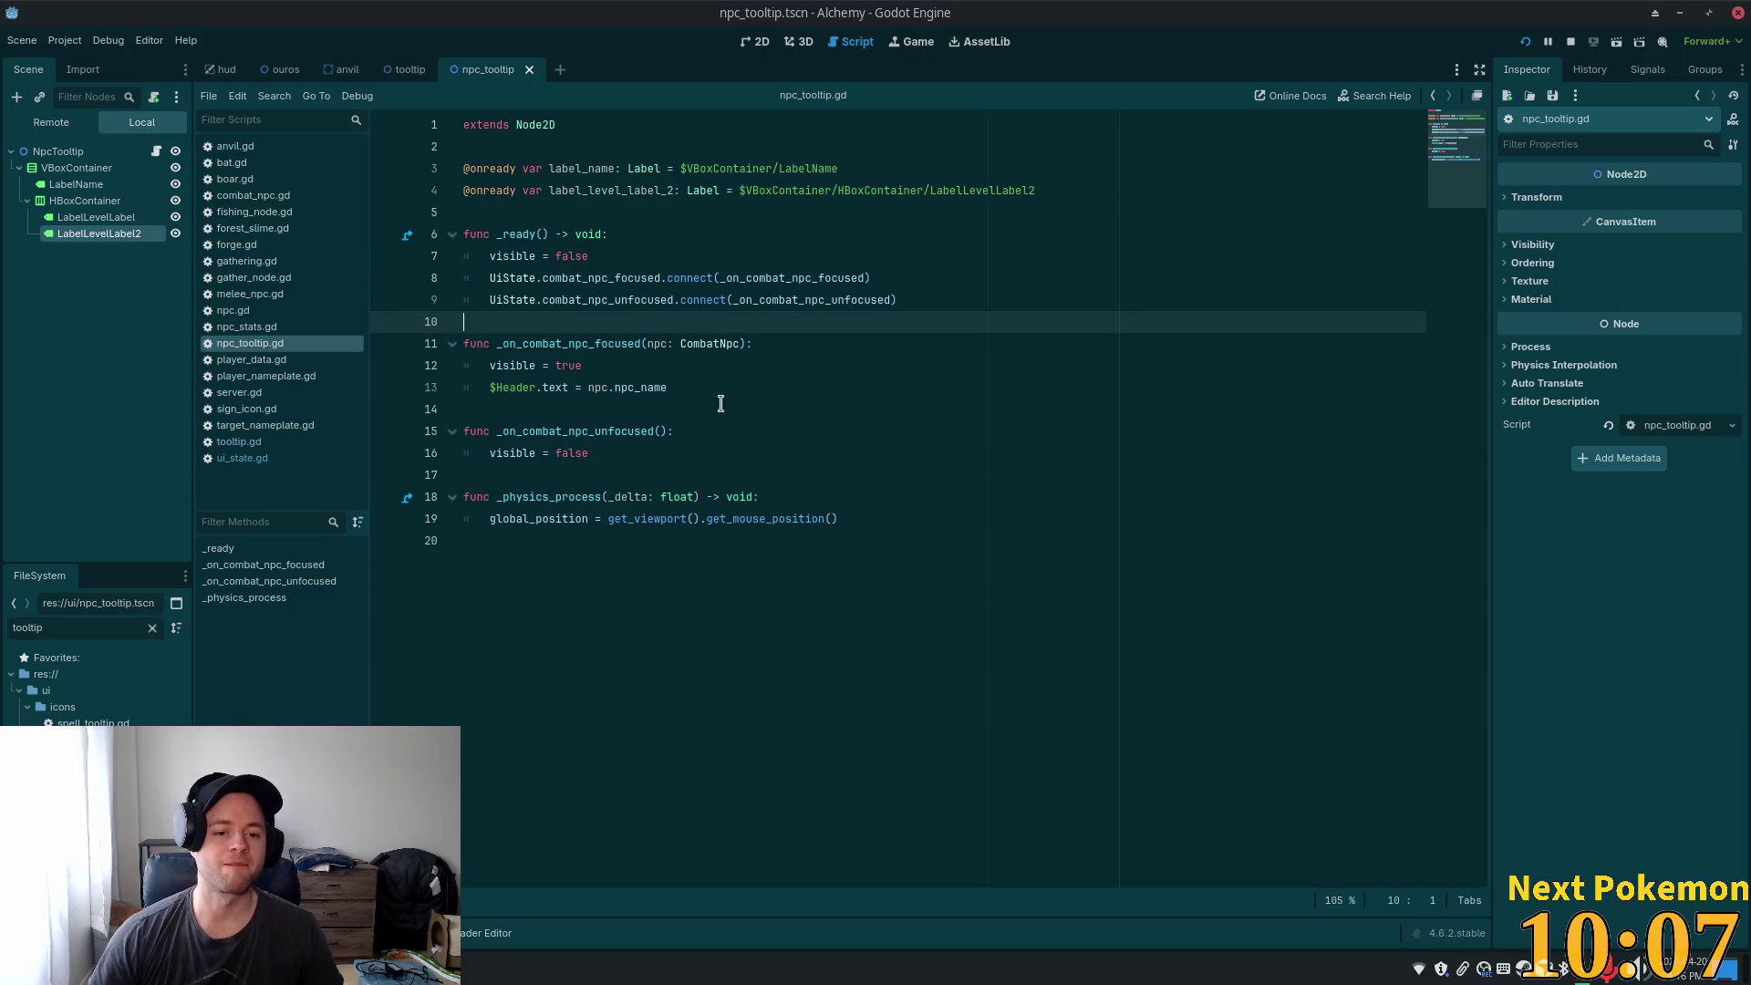
click(543, 365)
click(636, 388)
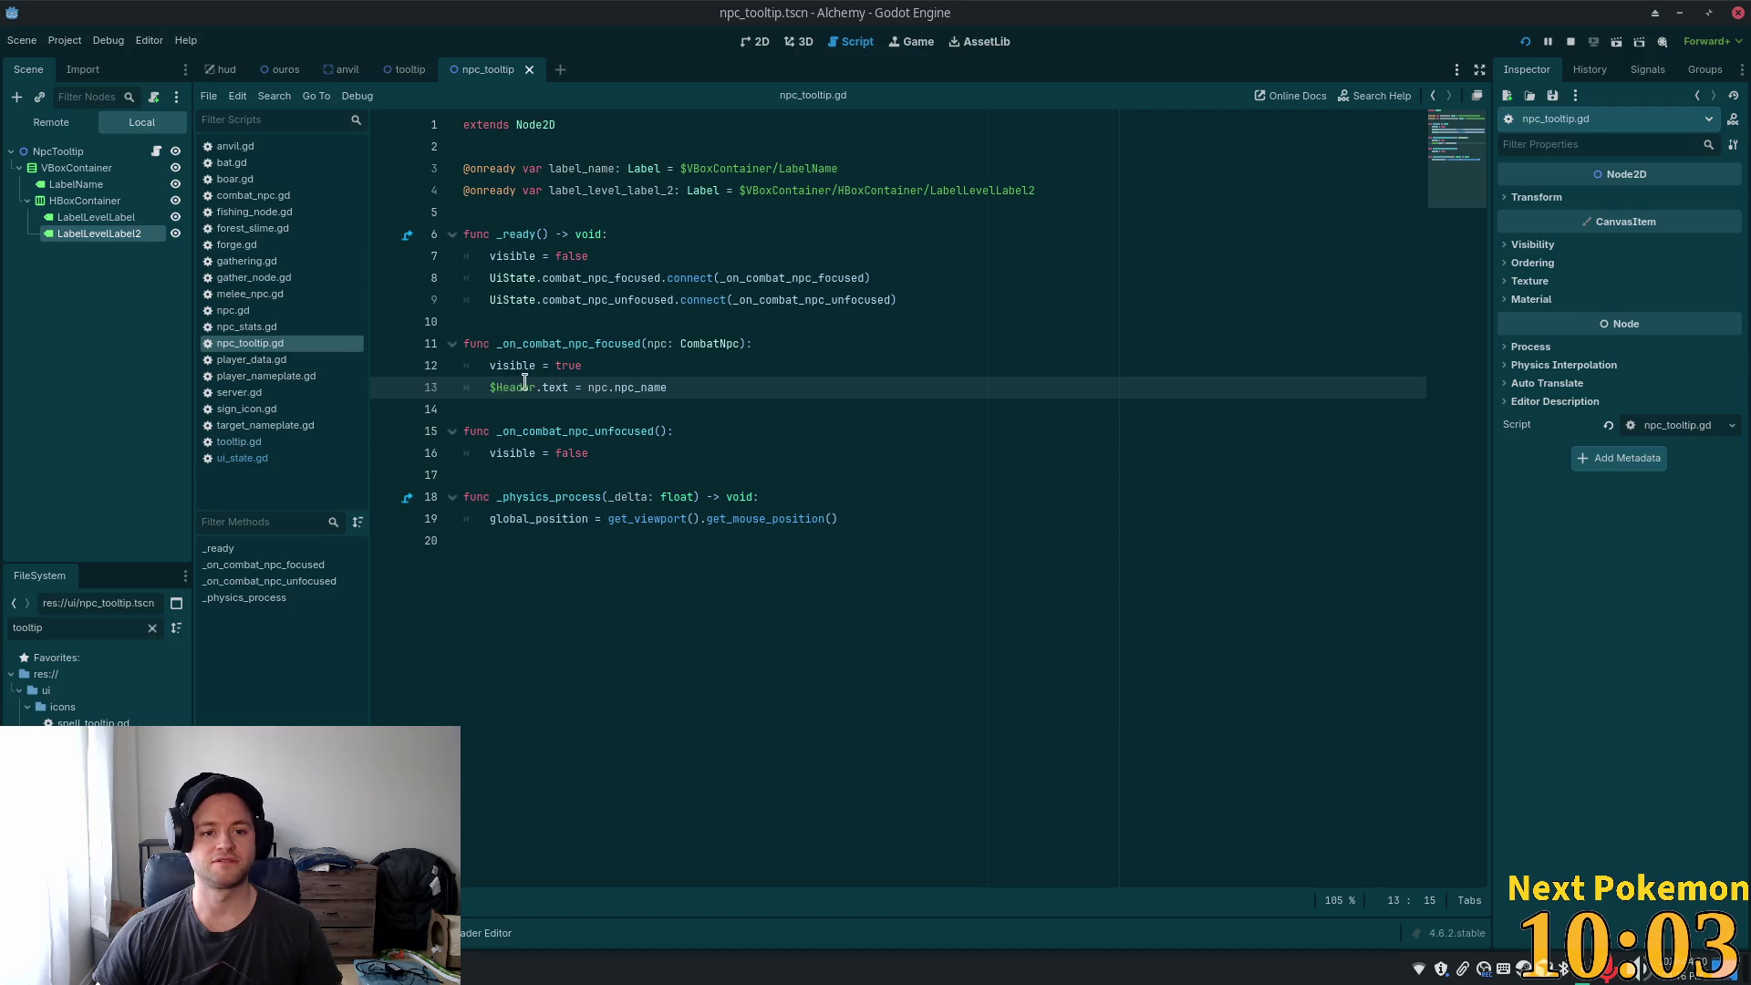
click(578, 168)
double_click(578, 168)
key(ctrl+c)
double_click(520, 387)
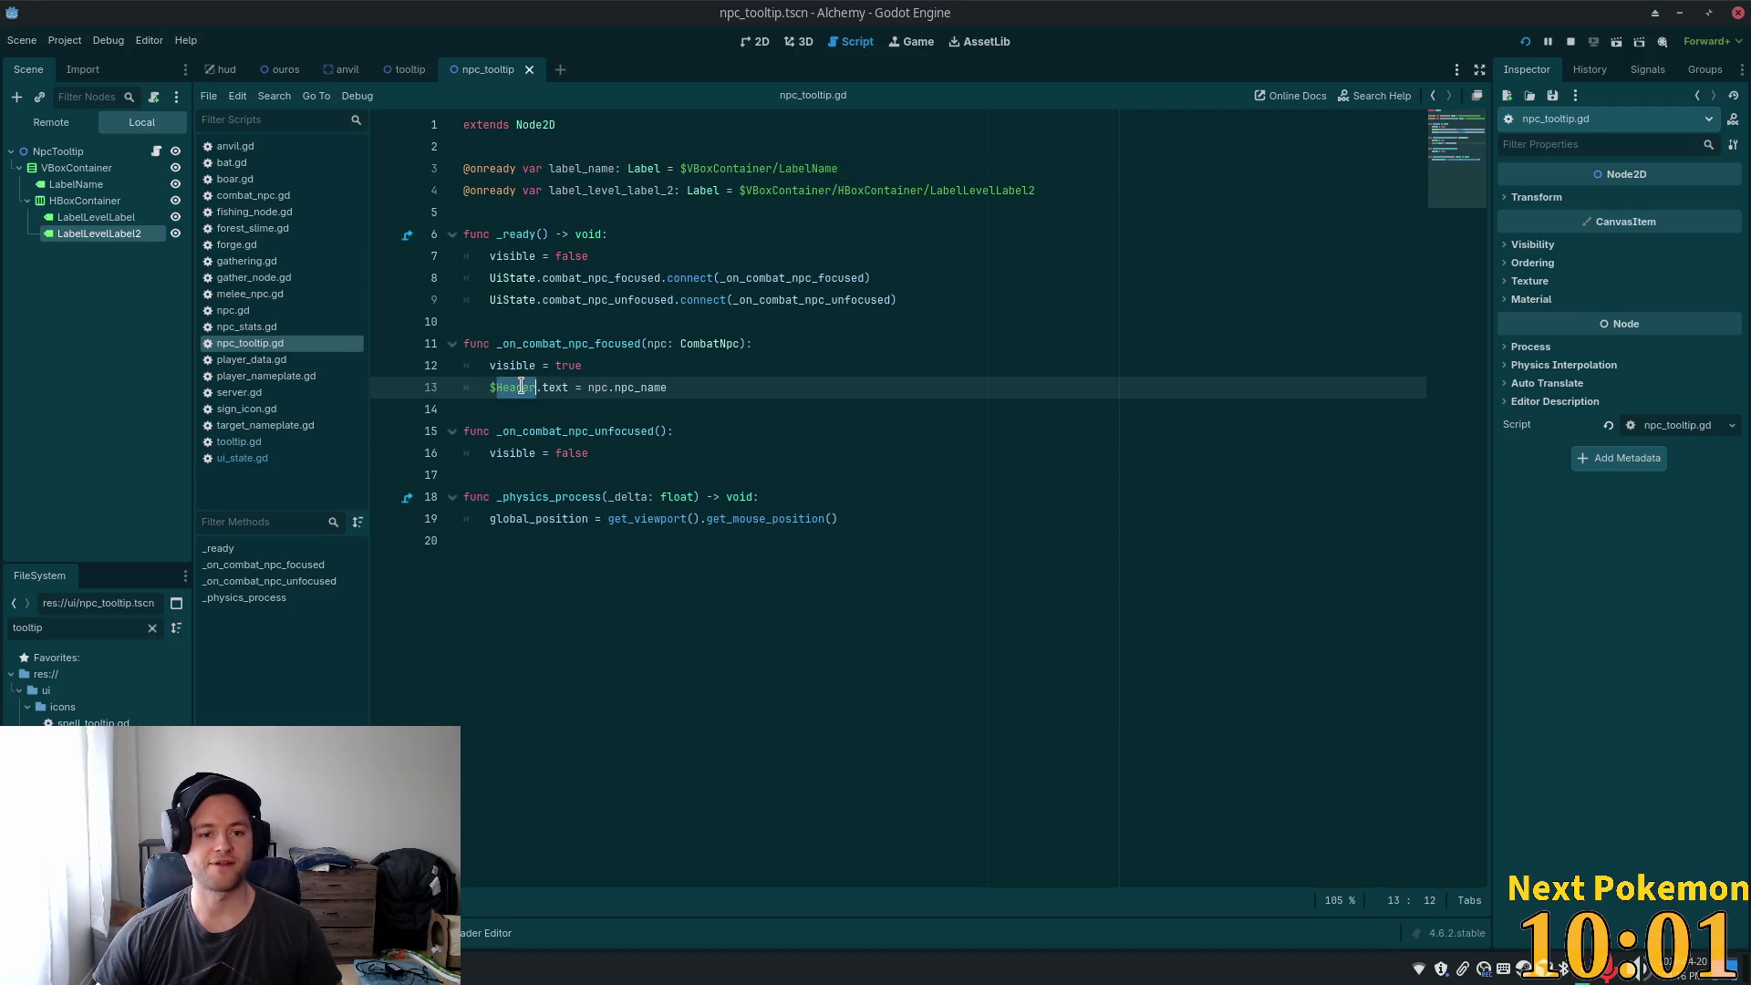
key(BackSpace)
key(BackSpace)
key(ctrl+v)
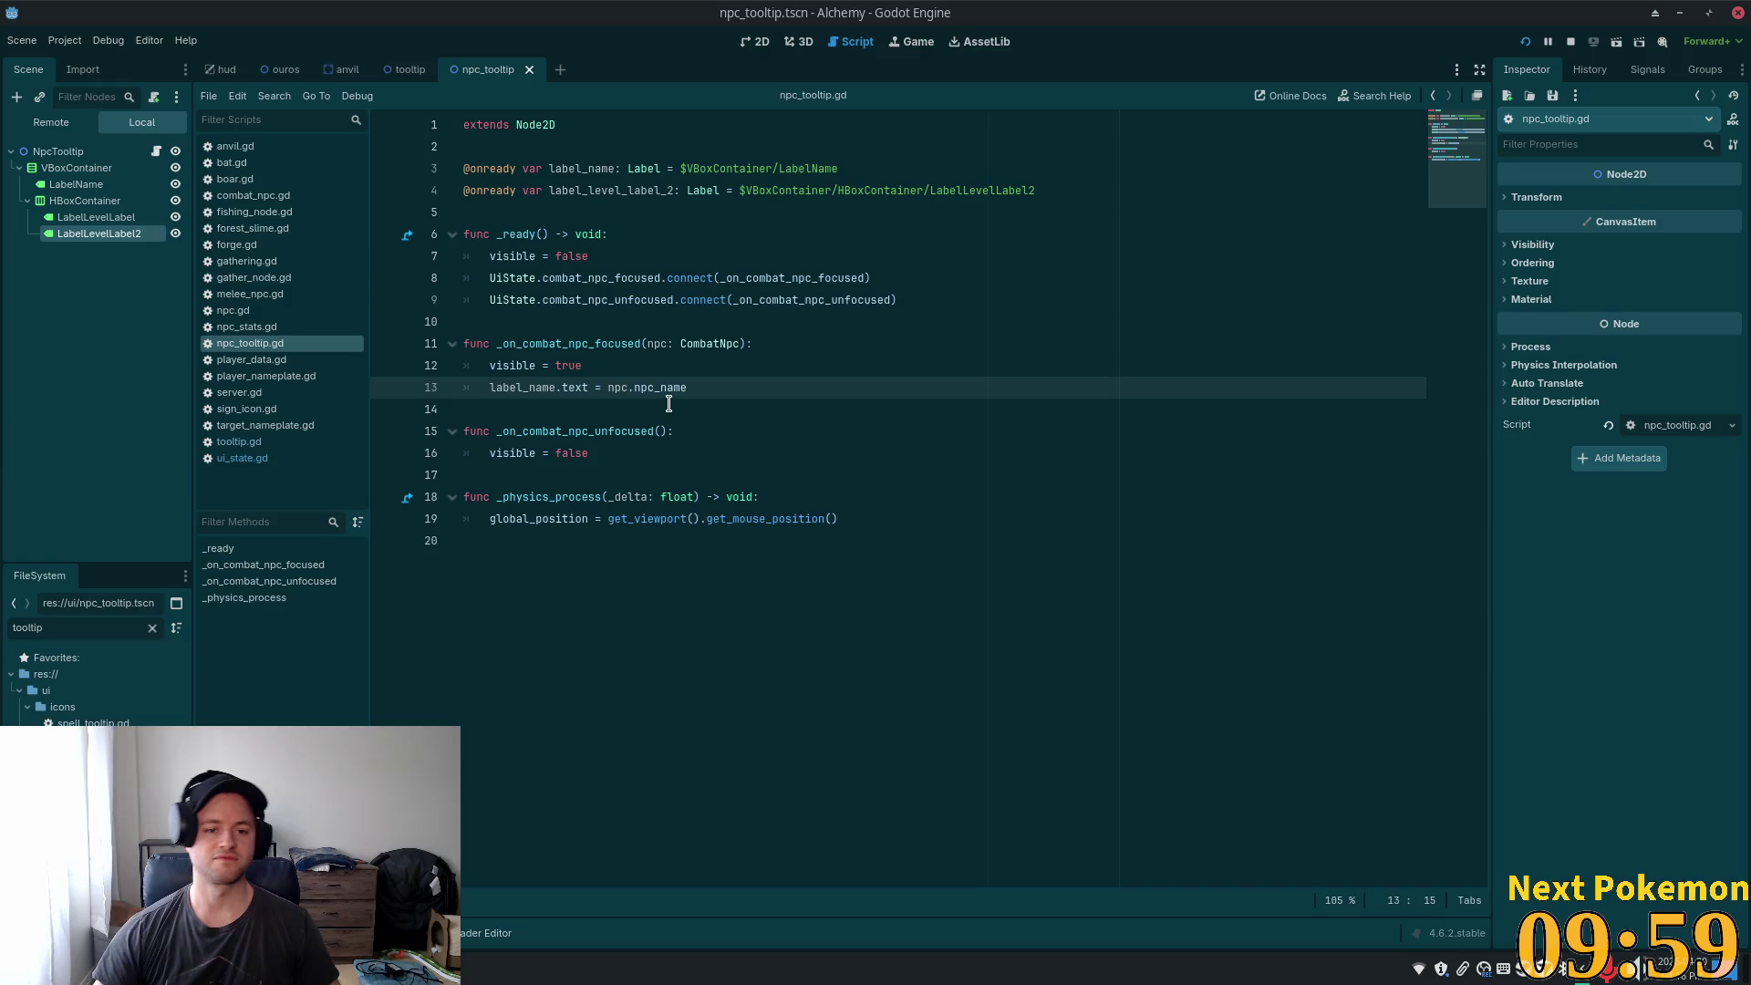
click(835, 346)
key(alt+Tab)
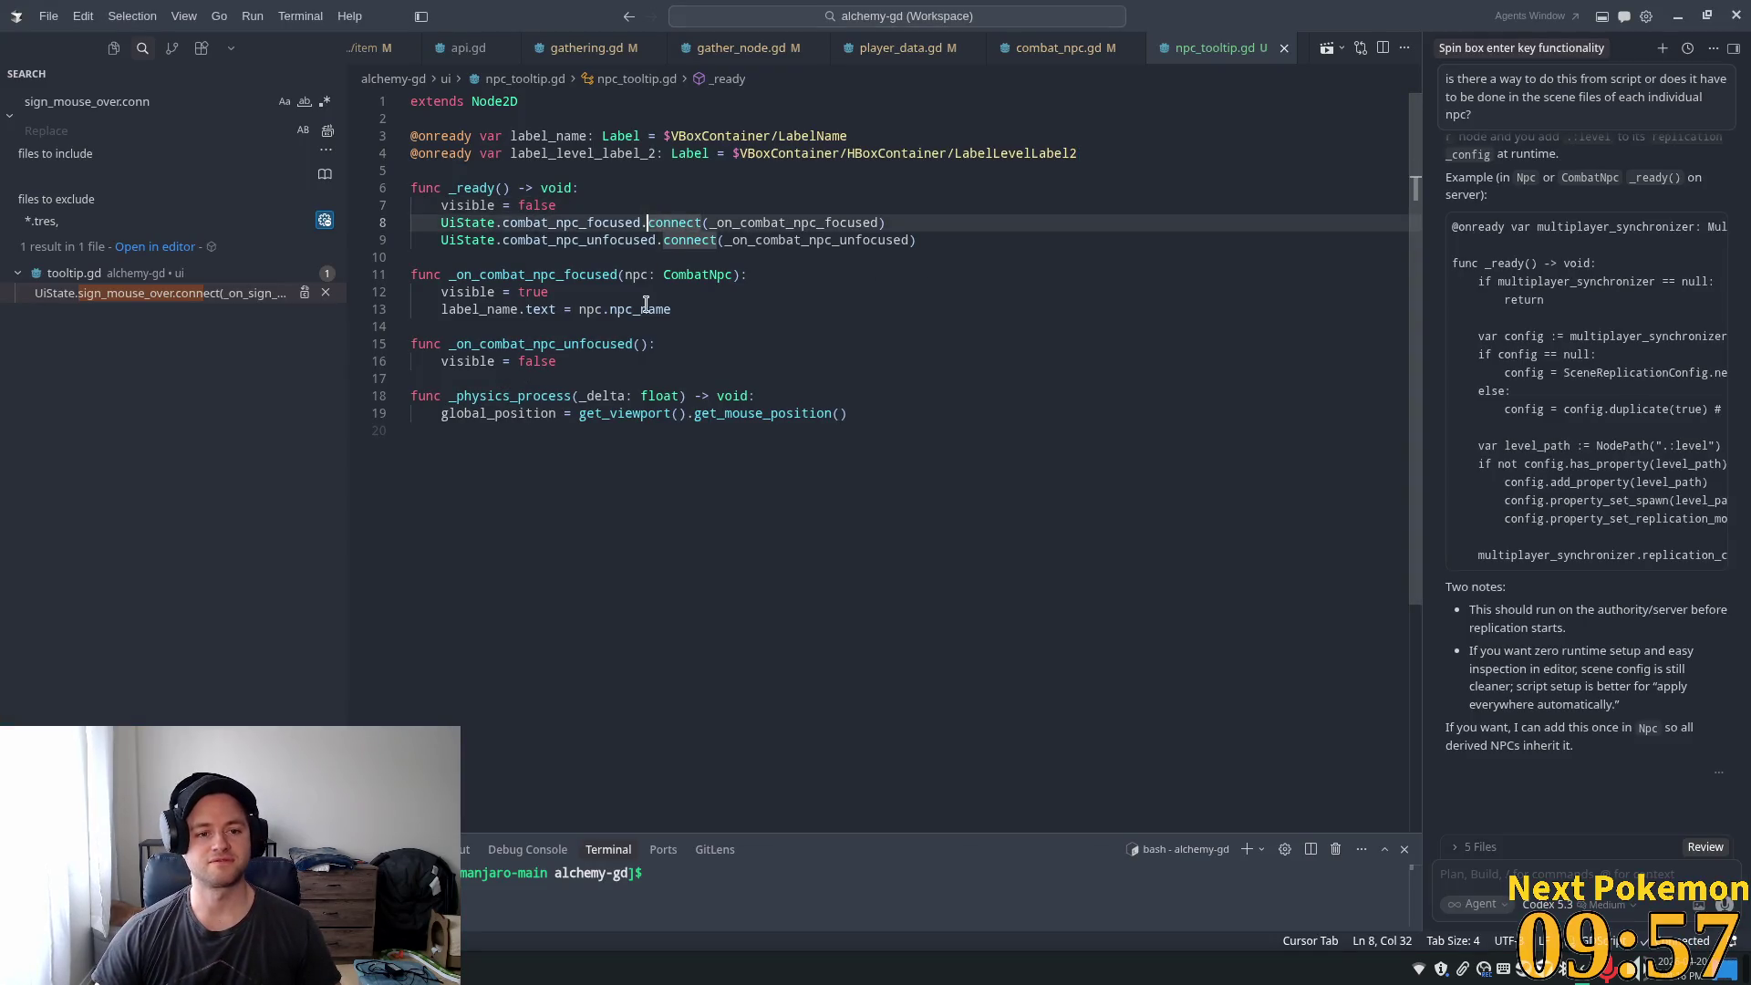
- Accept the suggested line setting label_level_label_2.text to str(npc.level), then run the game from Godot
click(710, 309)
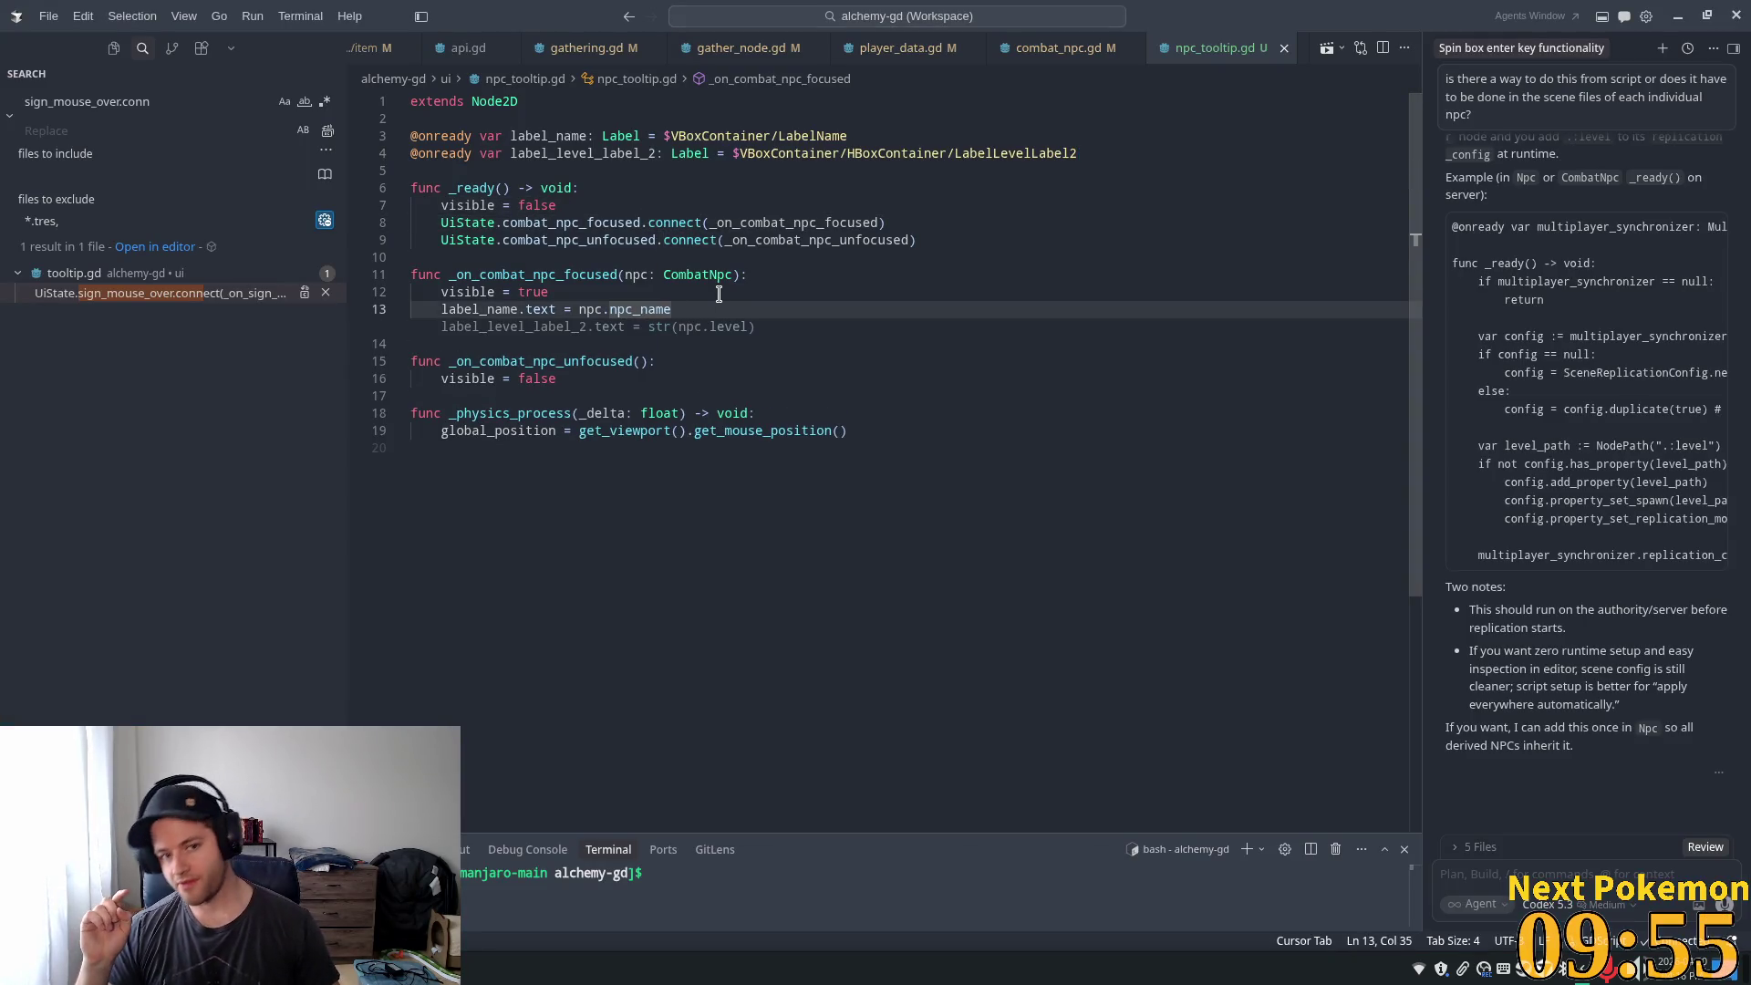
key(Tab)
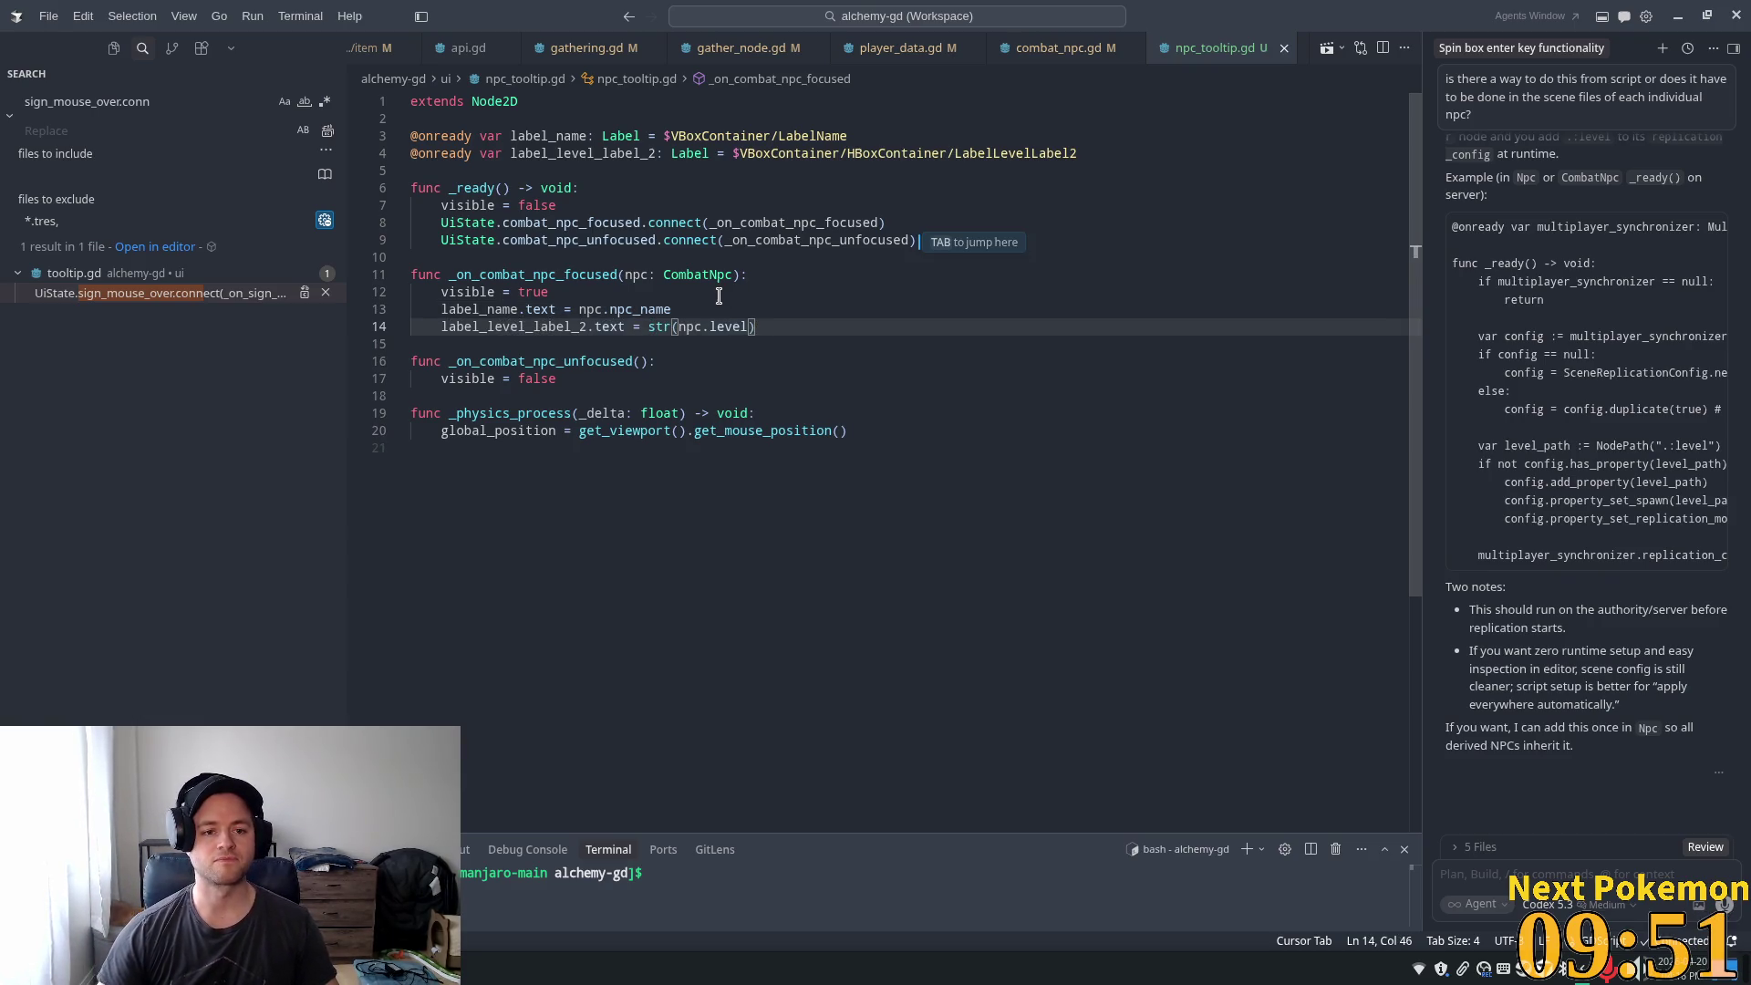
click(594, 309)
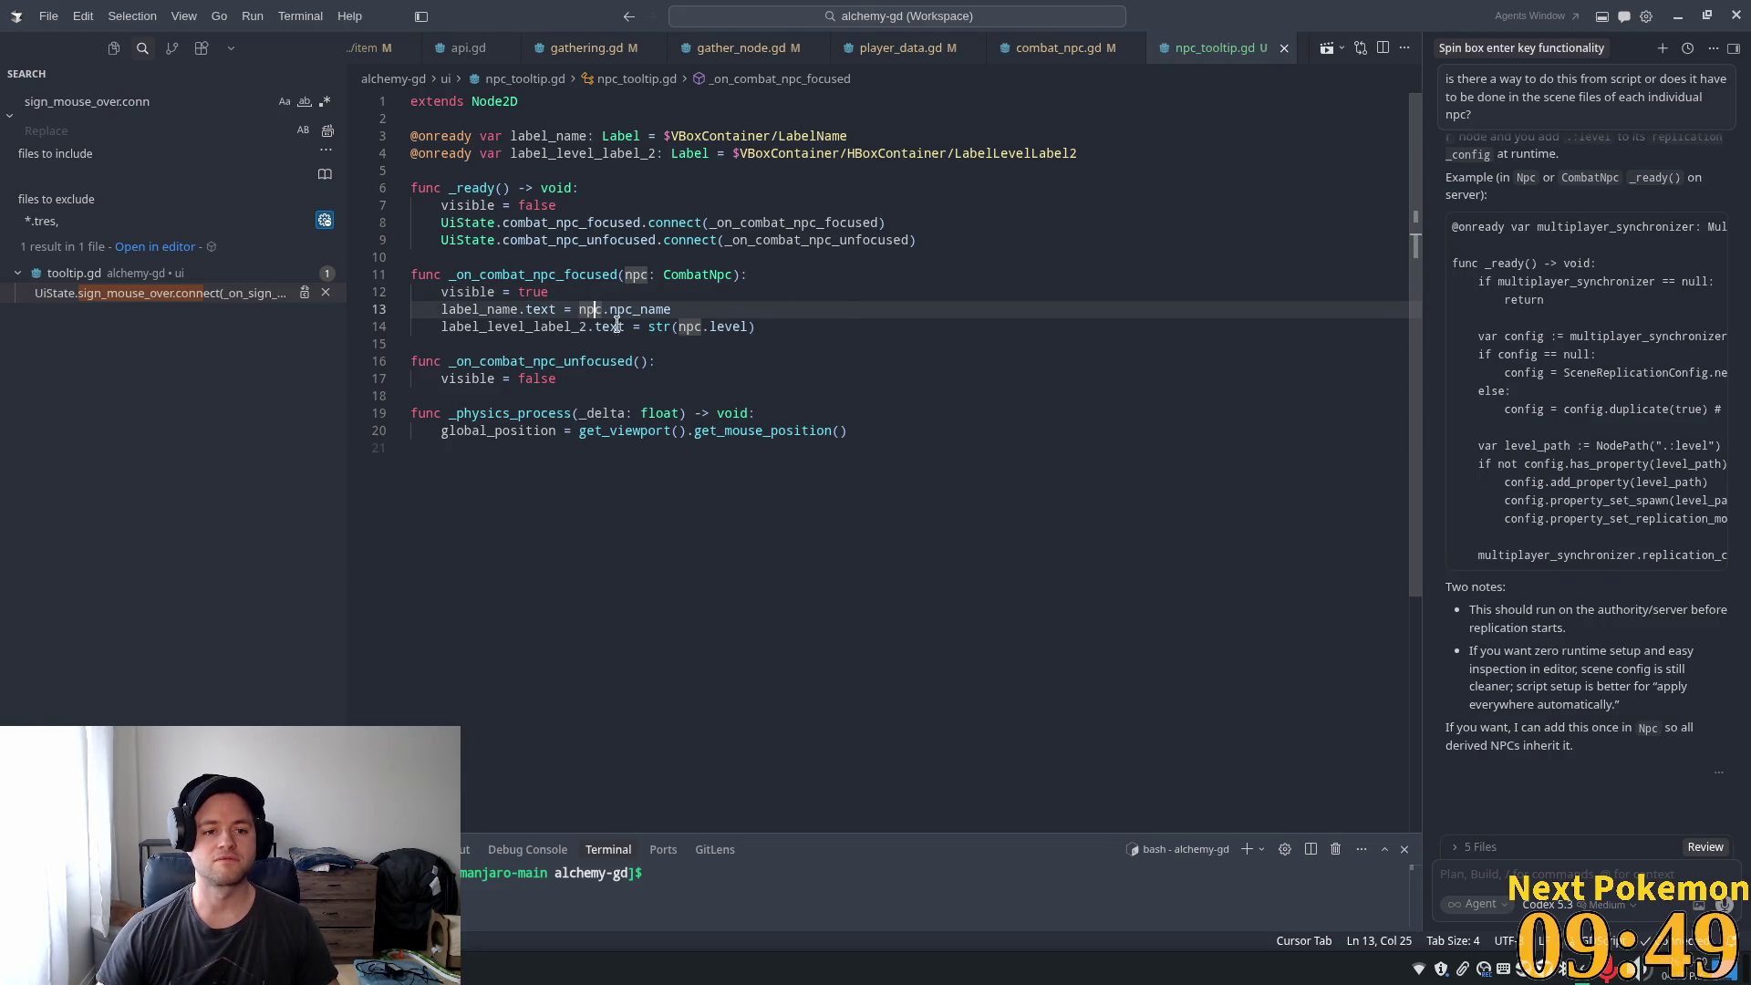
click(770, 329)
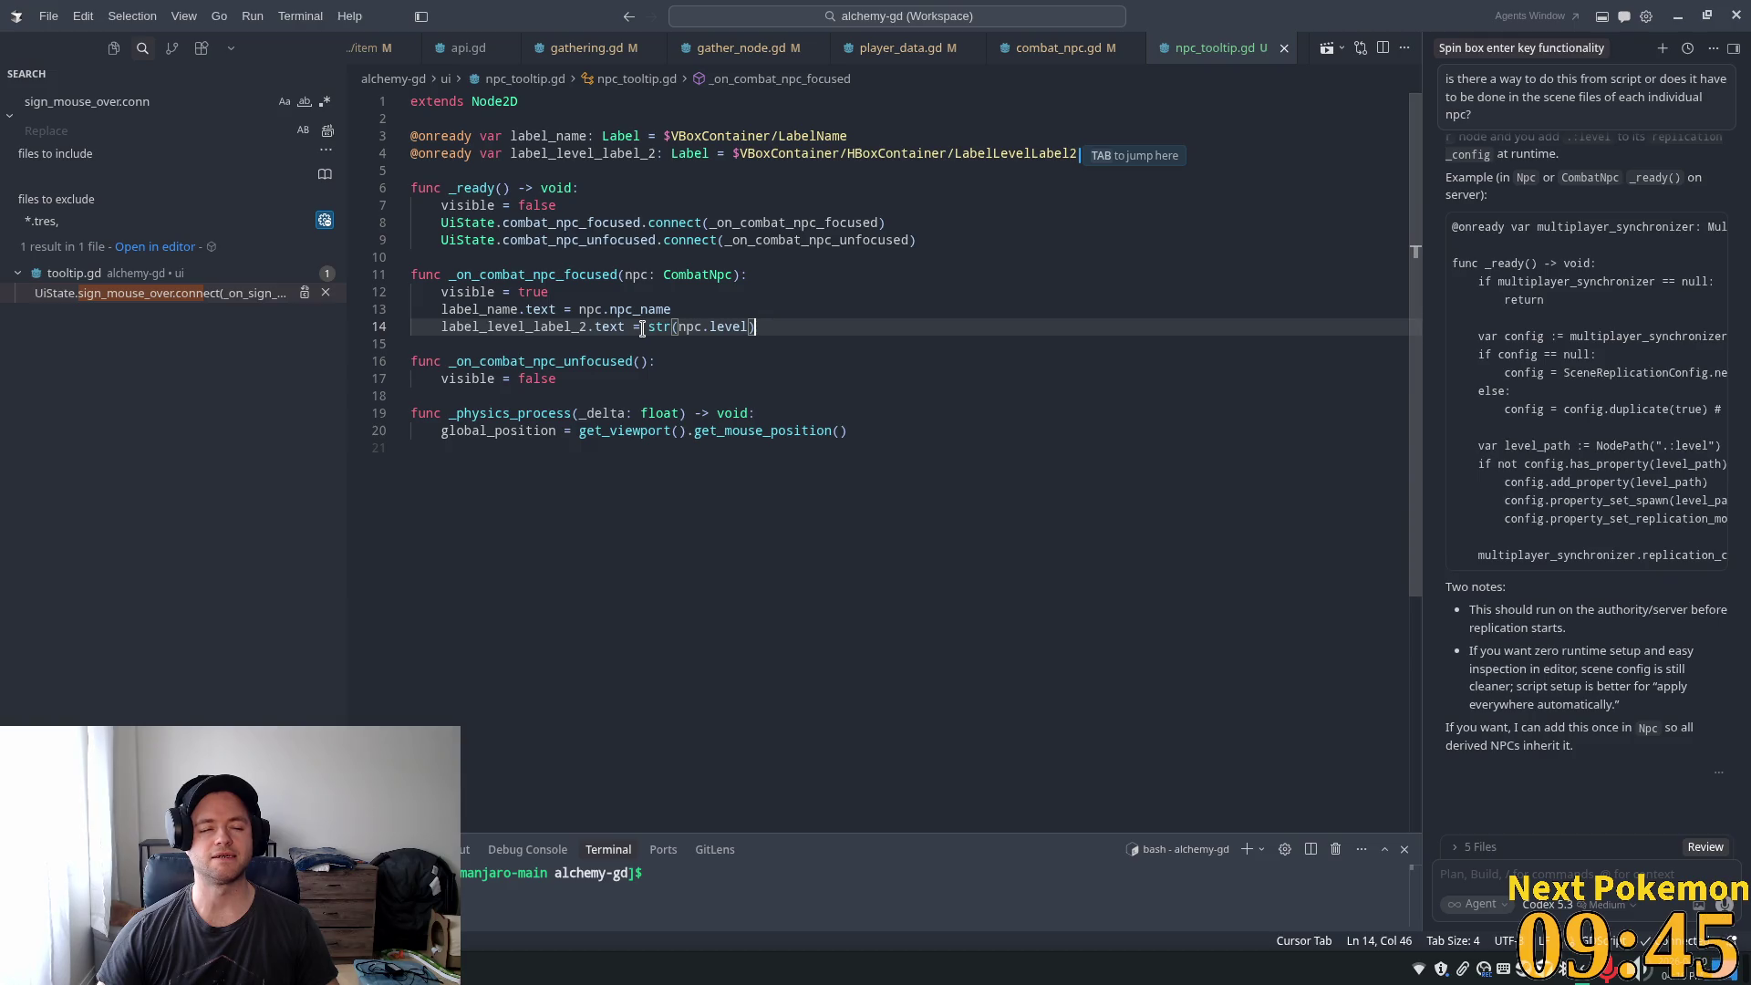
mouse_move(625, 318)
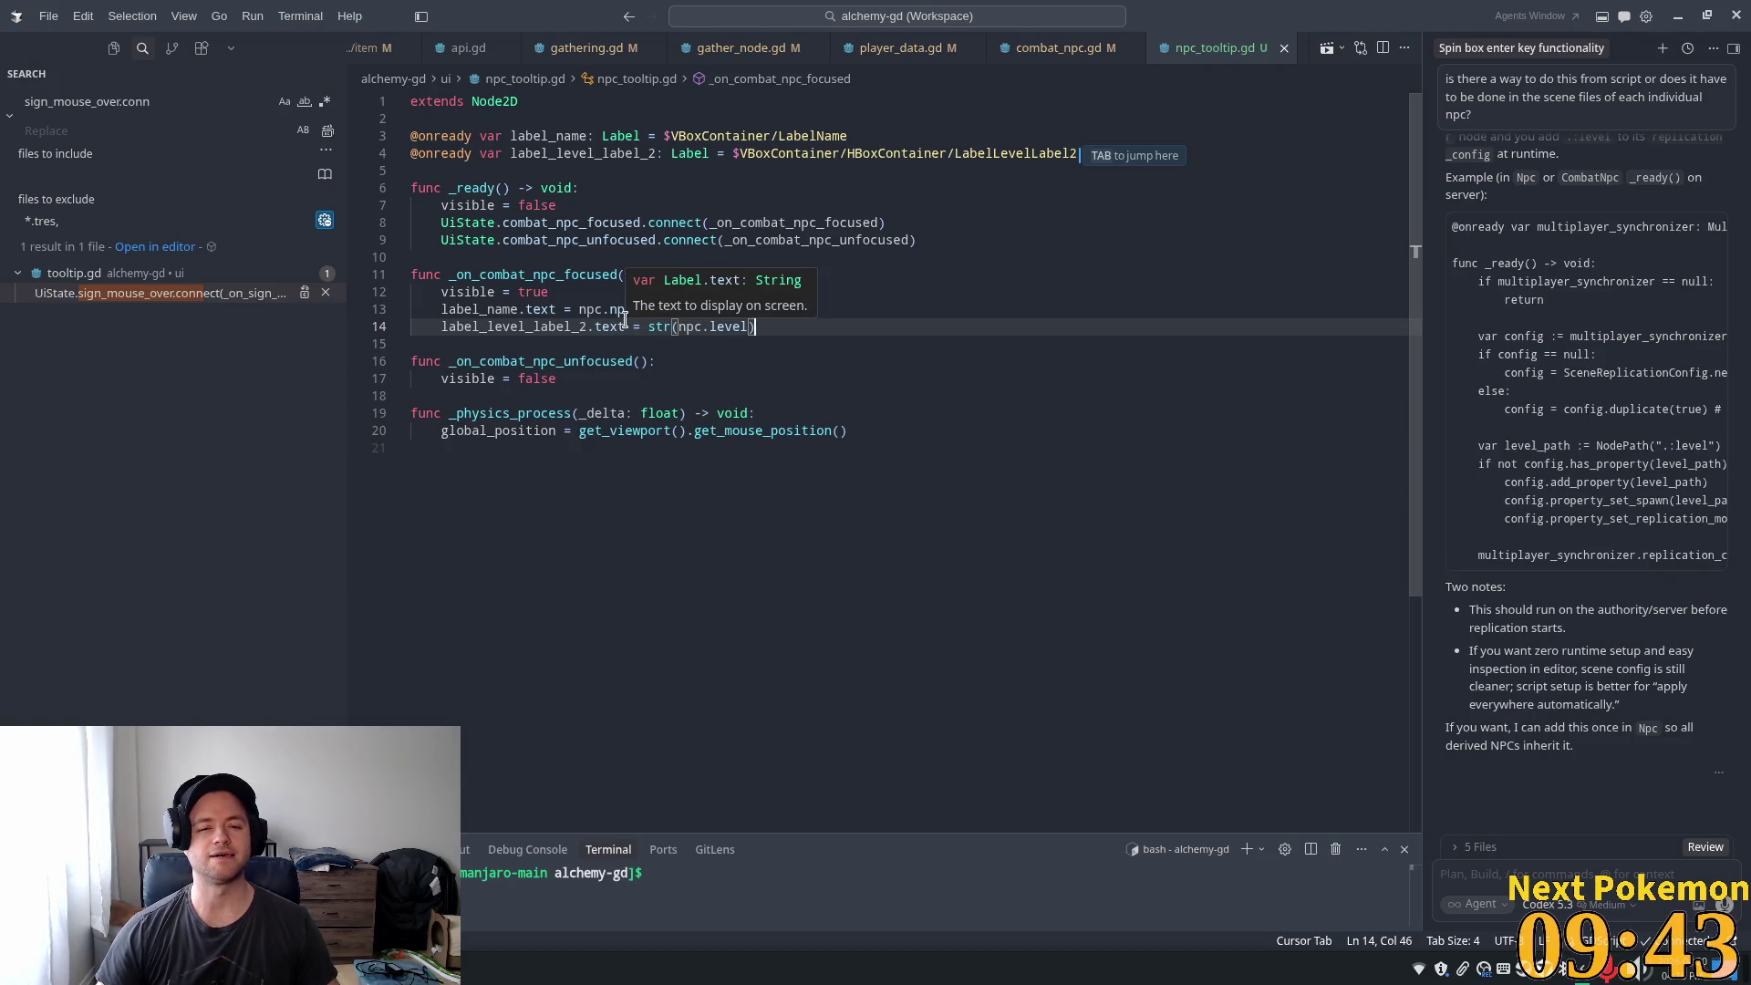
key(alt+Tab)
click(1524, 41)
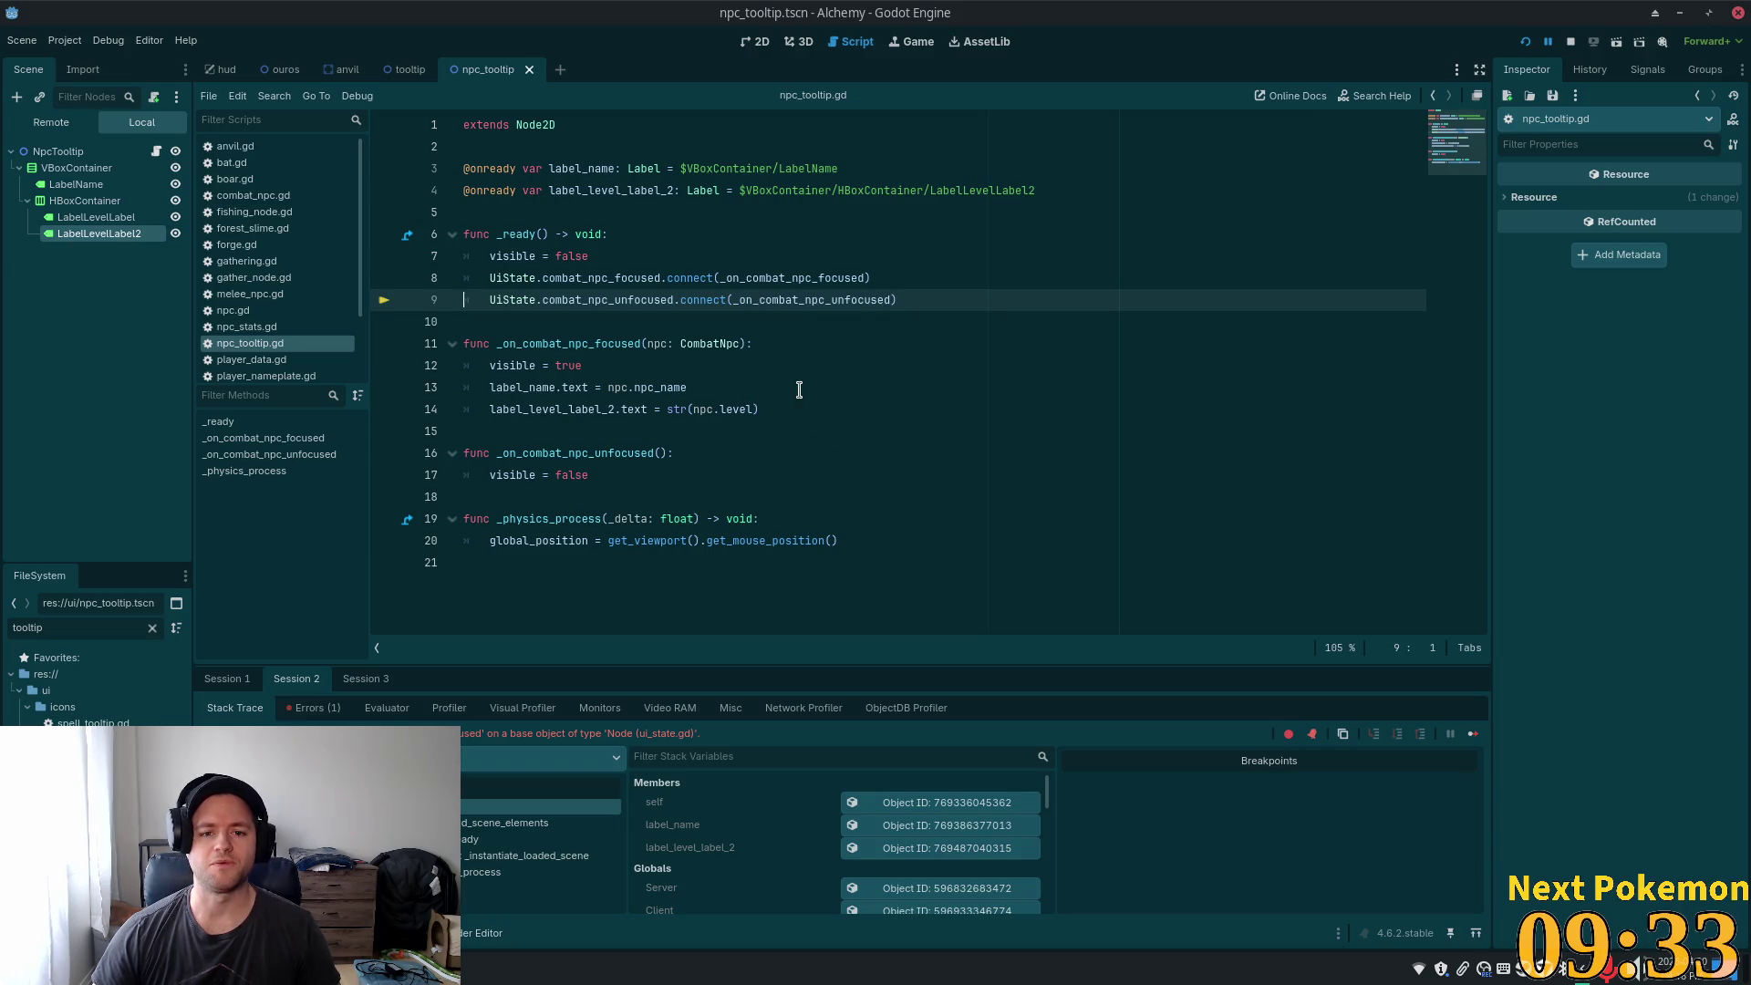
- Edit the callback names in the line 8–9 signal connections, leaving _on_combat_npc_unfocused on line 9
double_click(821, 300)
double_click(793, 278)
key(ctrl+c)
double_click(812, 300)
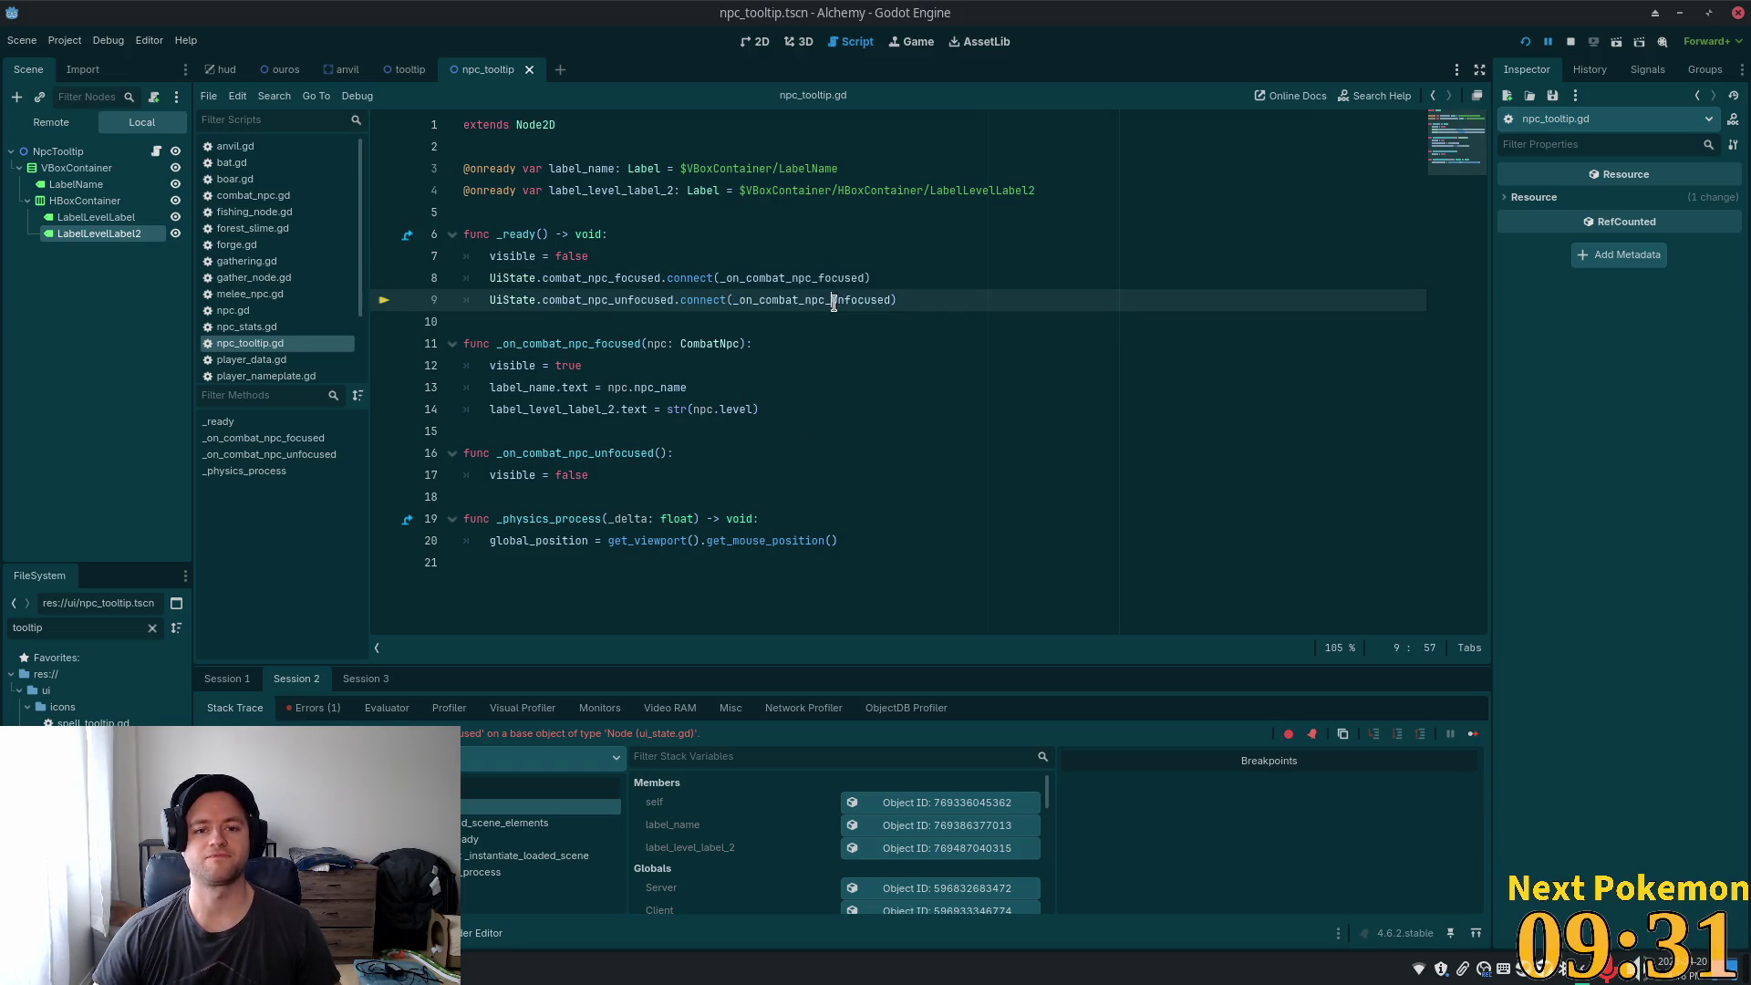
key(ctrl+v)
click(822, 350)
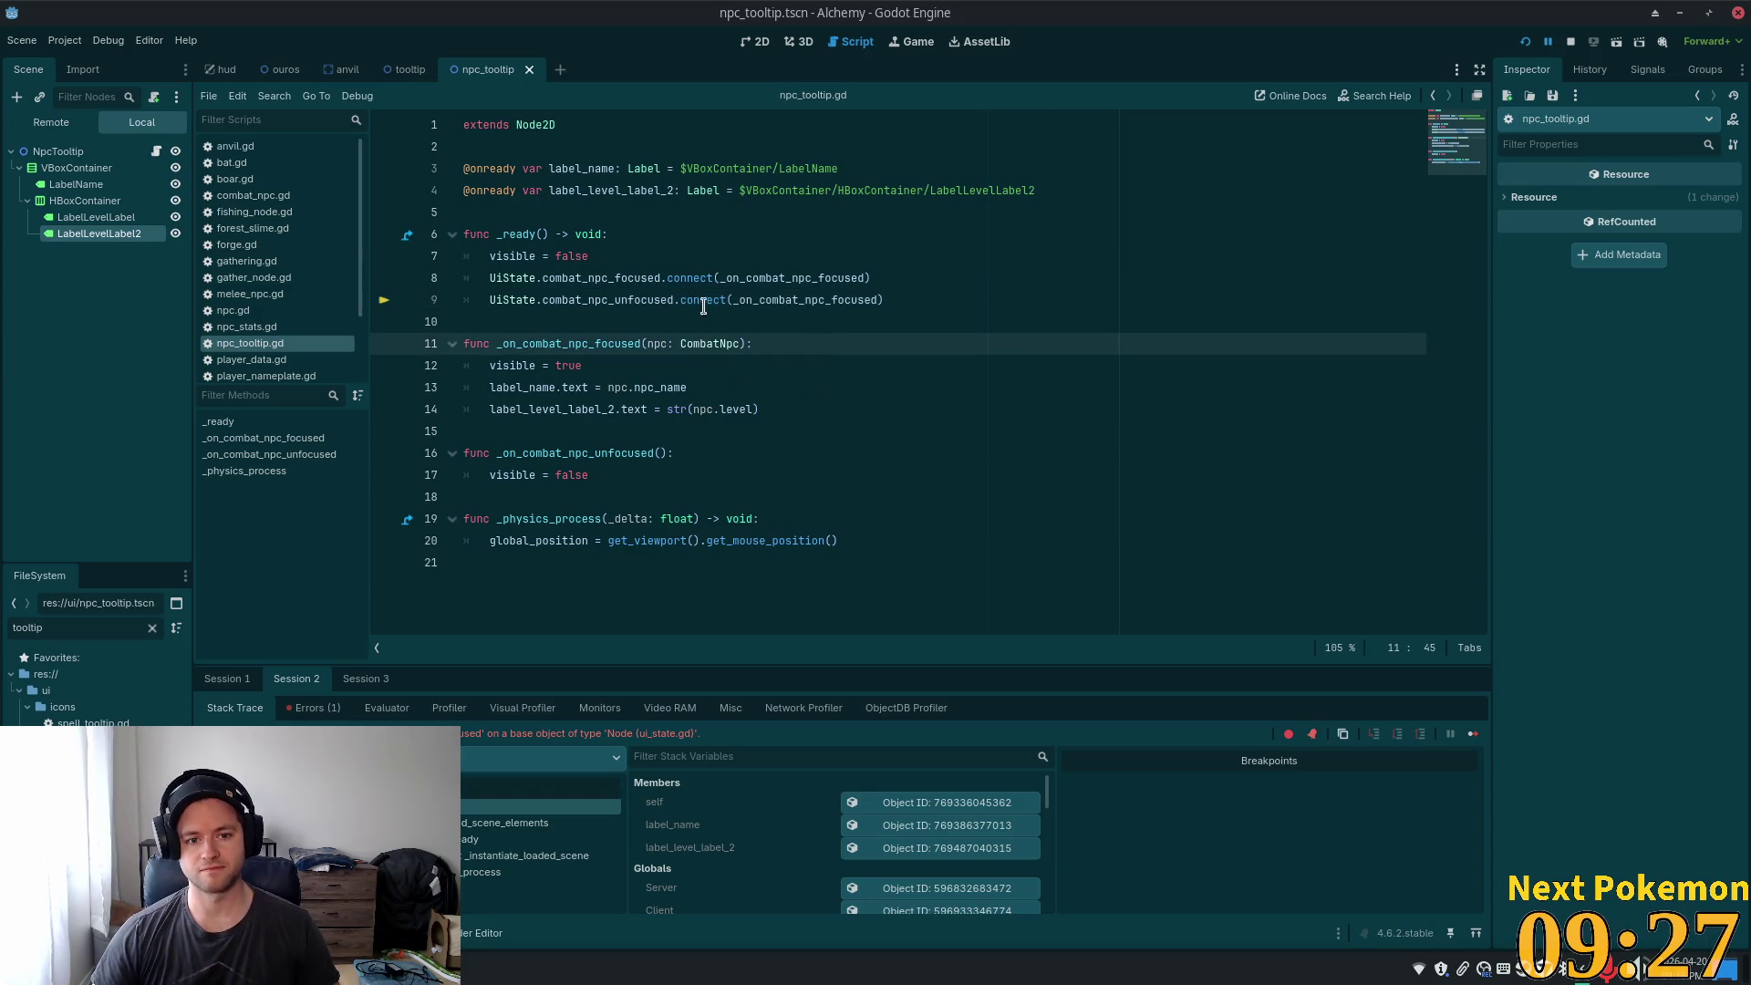
double_click(566, 346)
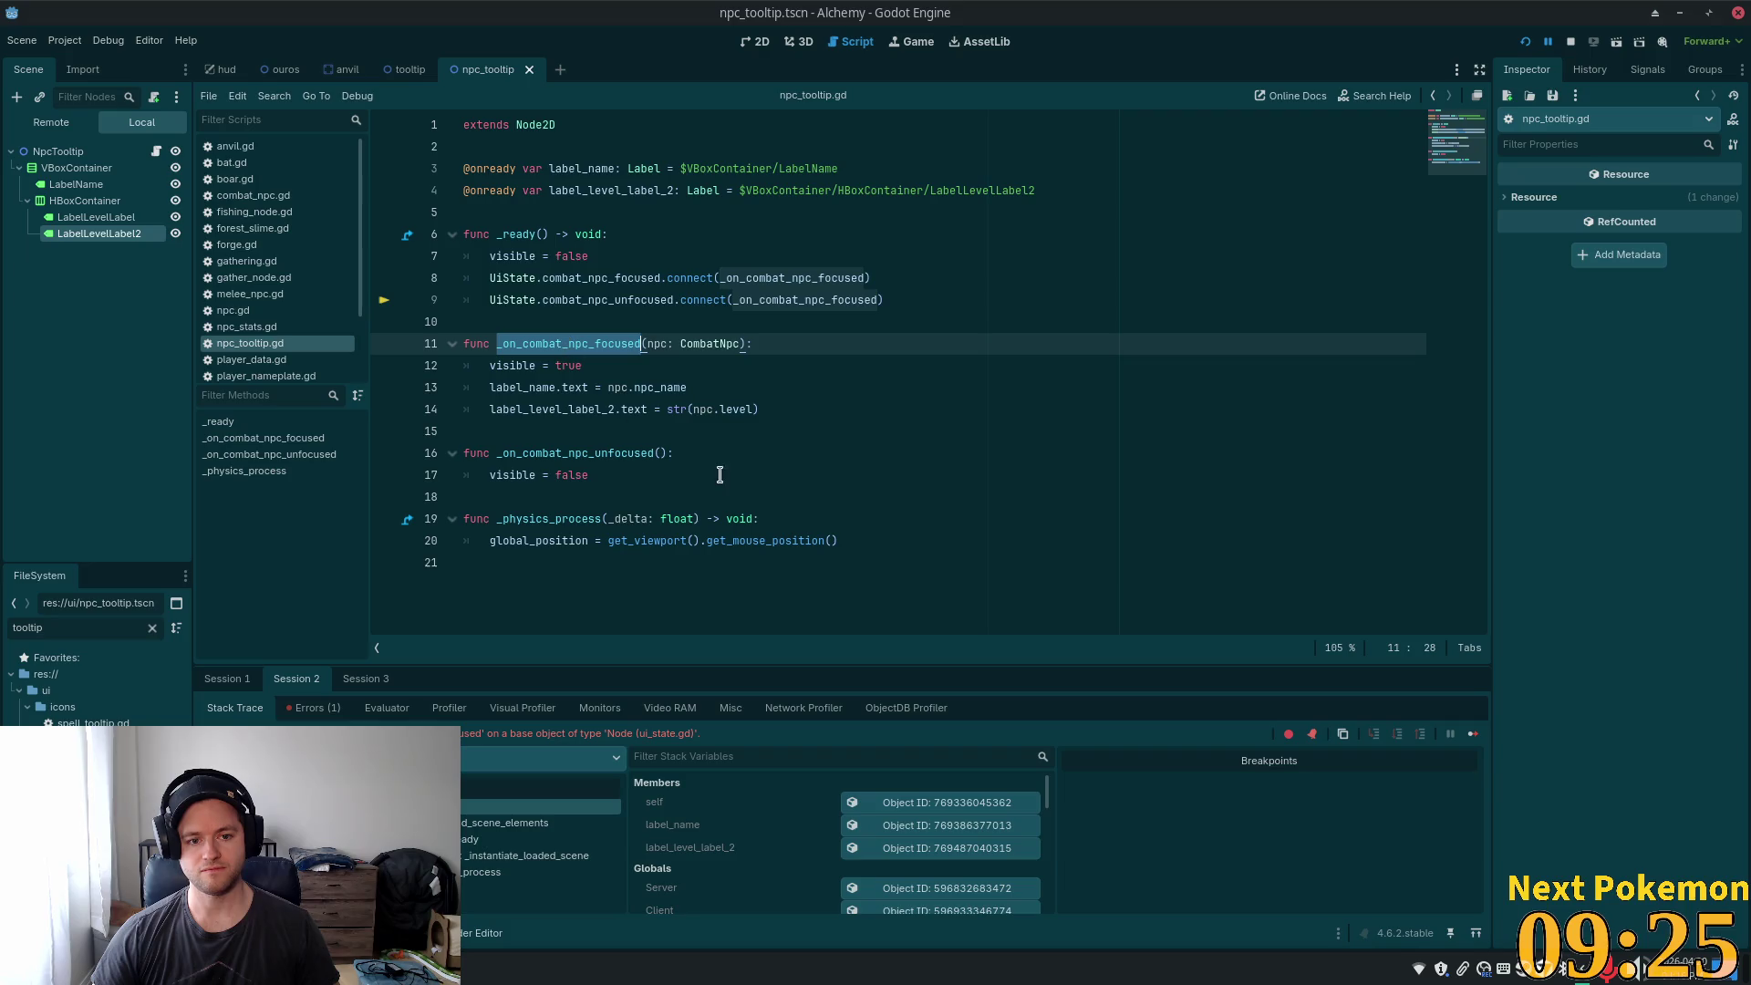
double_click(609, 456)
double_click(805, 301)
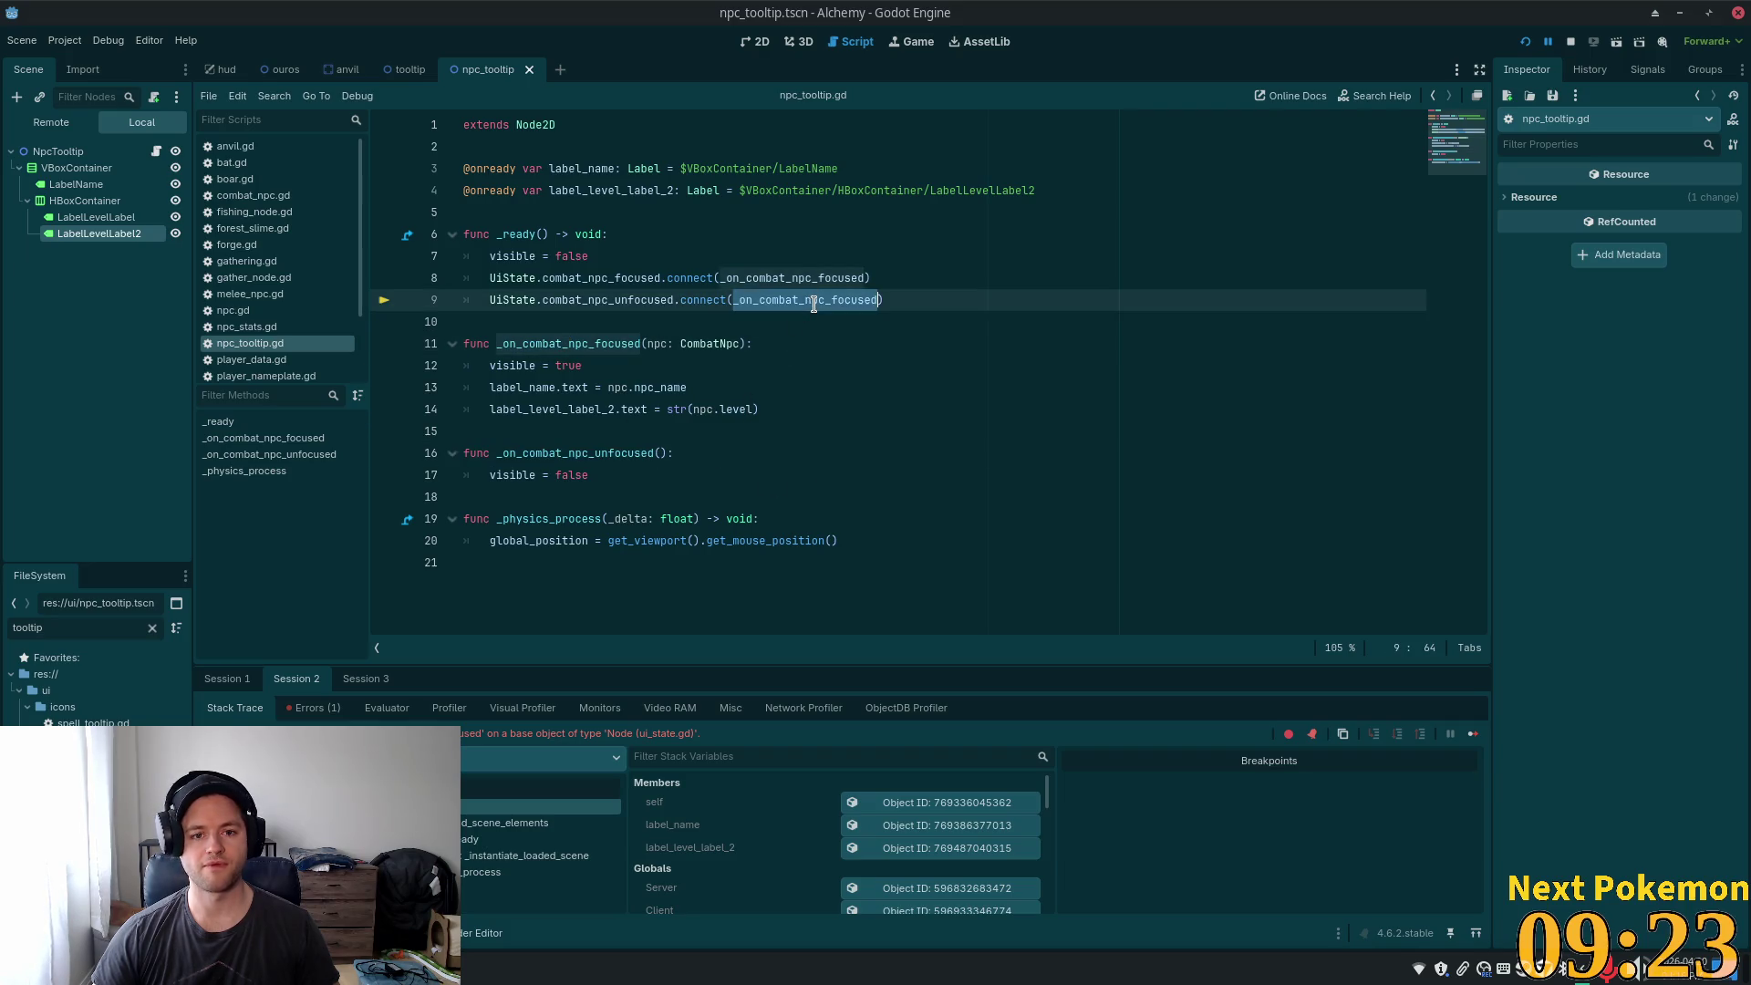
key(ctrl+v)
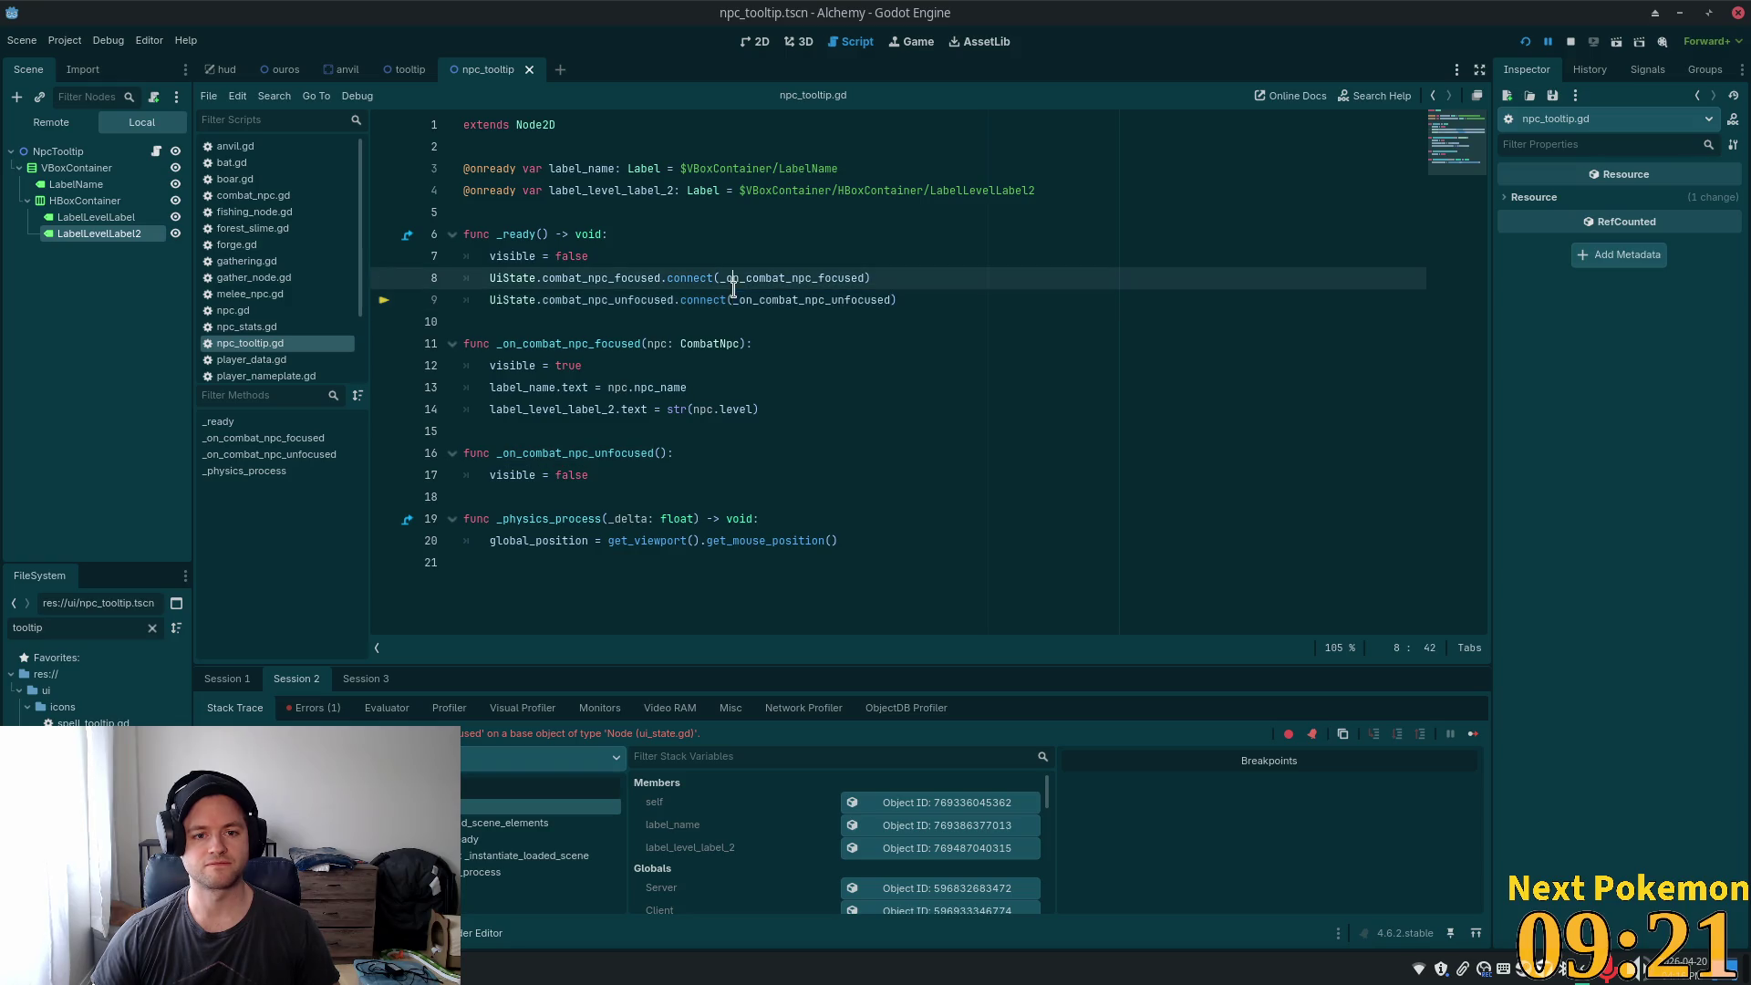
double_click(666, 299)
double_click(635, 278)
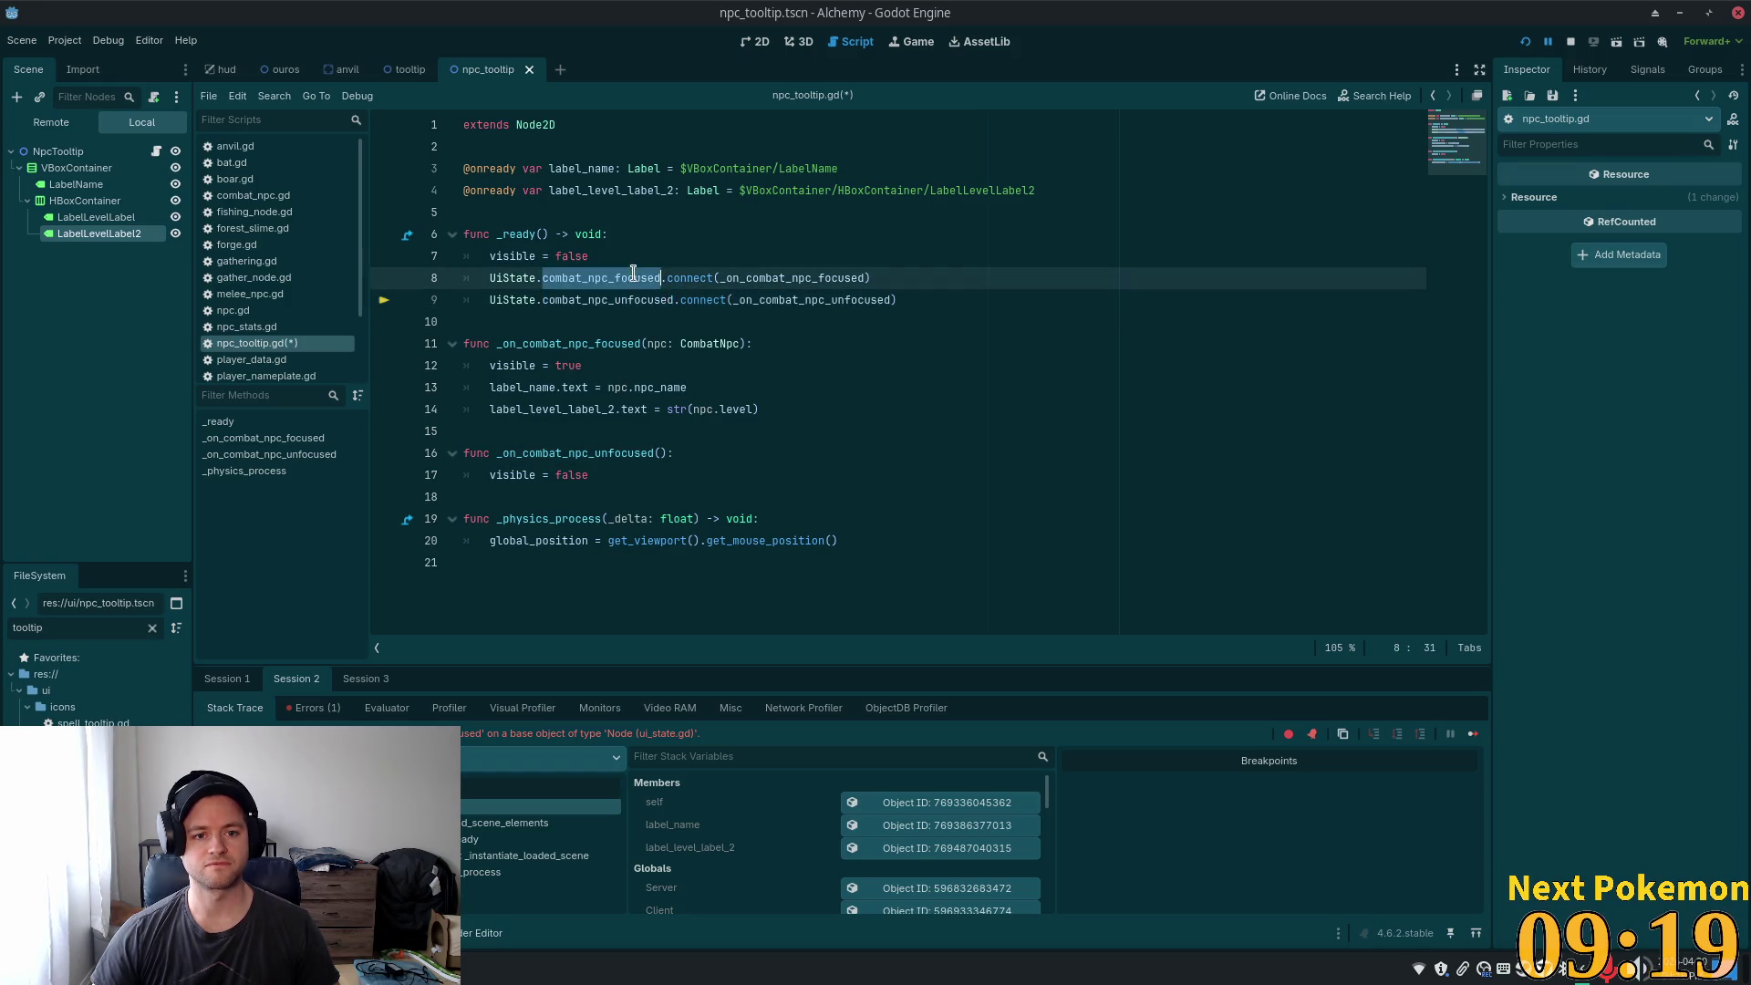
double_click(627, 299)
click(536, 351)
- Delete the unfocused handler's code and add an 'if npc == null:' guard that hides the tooltip and returns
mouse_move(591, 475)
mouse_down()
mouse_move(493, 471)
mouse_move(438, 439)
mouse_up()
key(BackSpace)
key(BackSpace)
key(BackSpace)
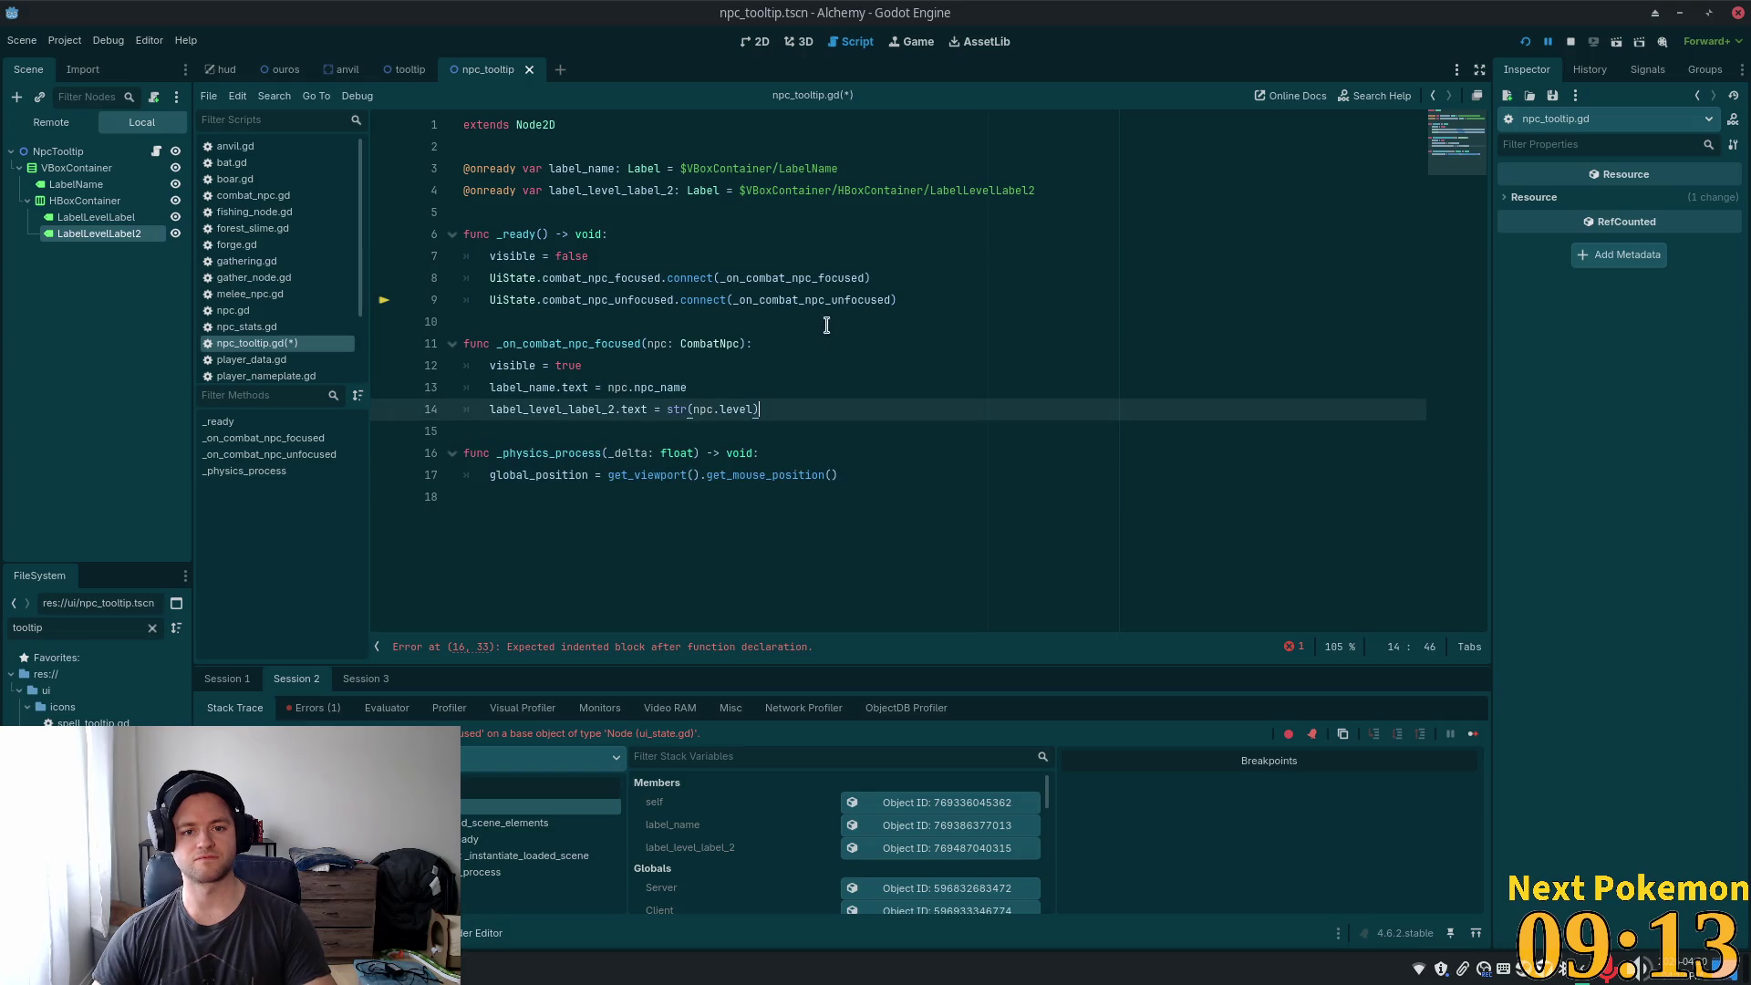
key(Up)
key(Up)
key(Up)
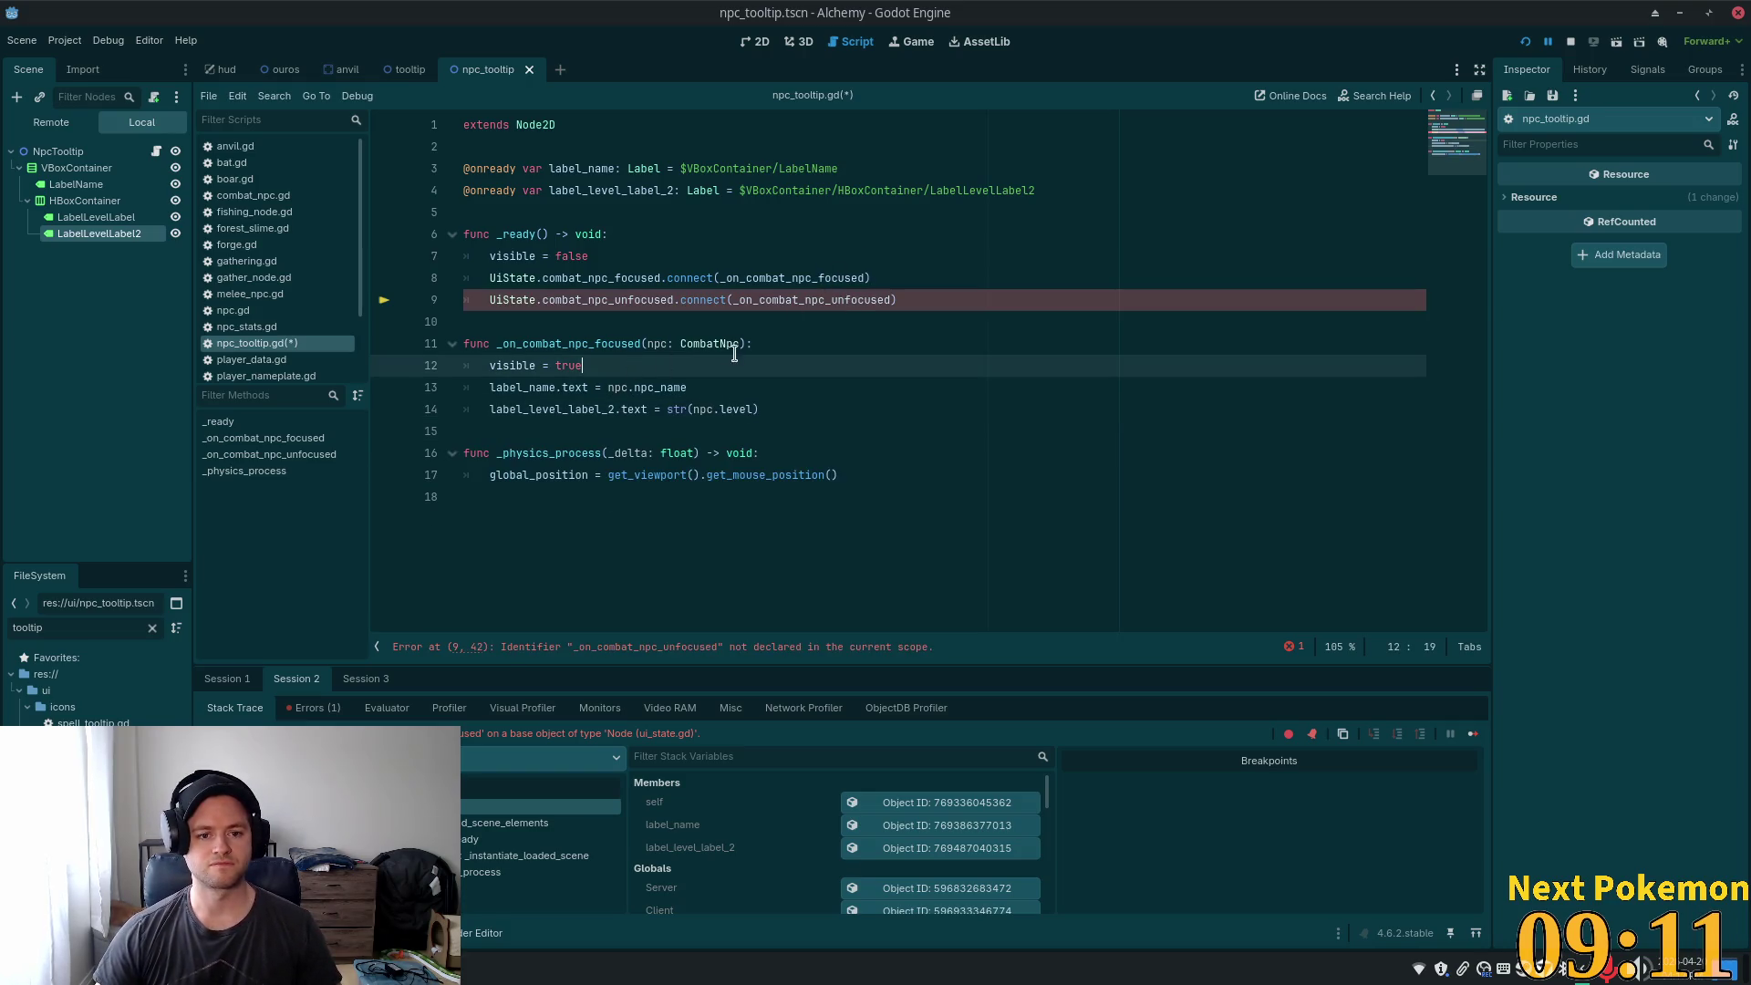
key(Return)
text(i)
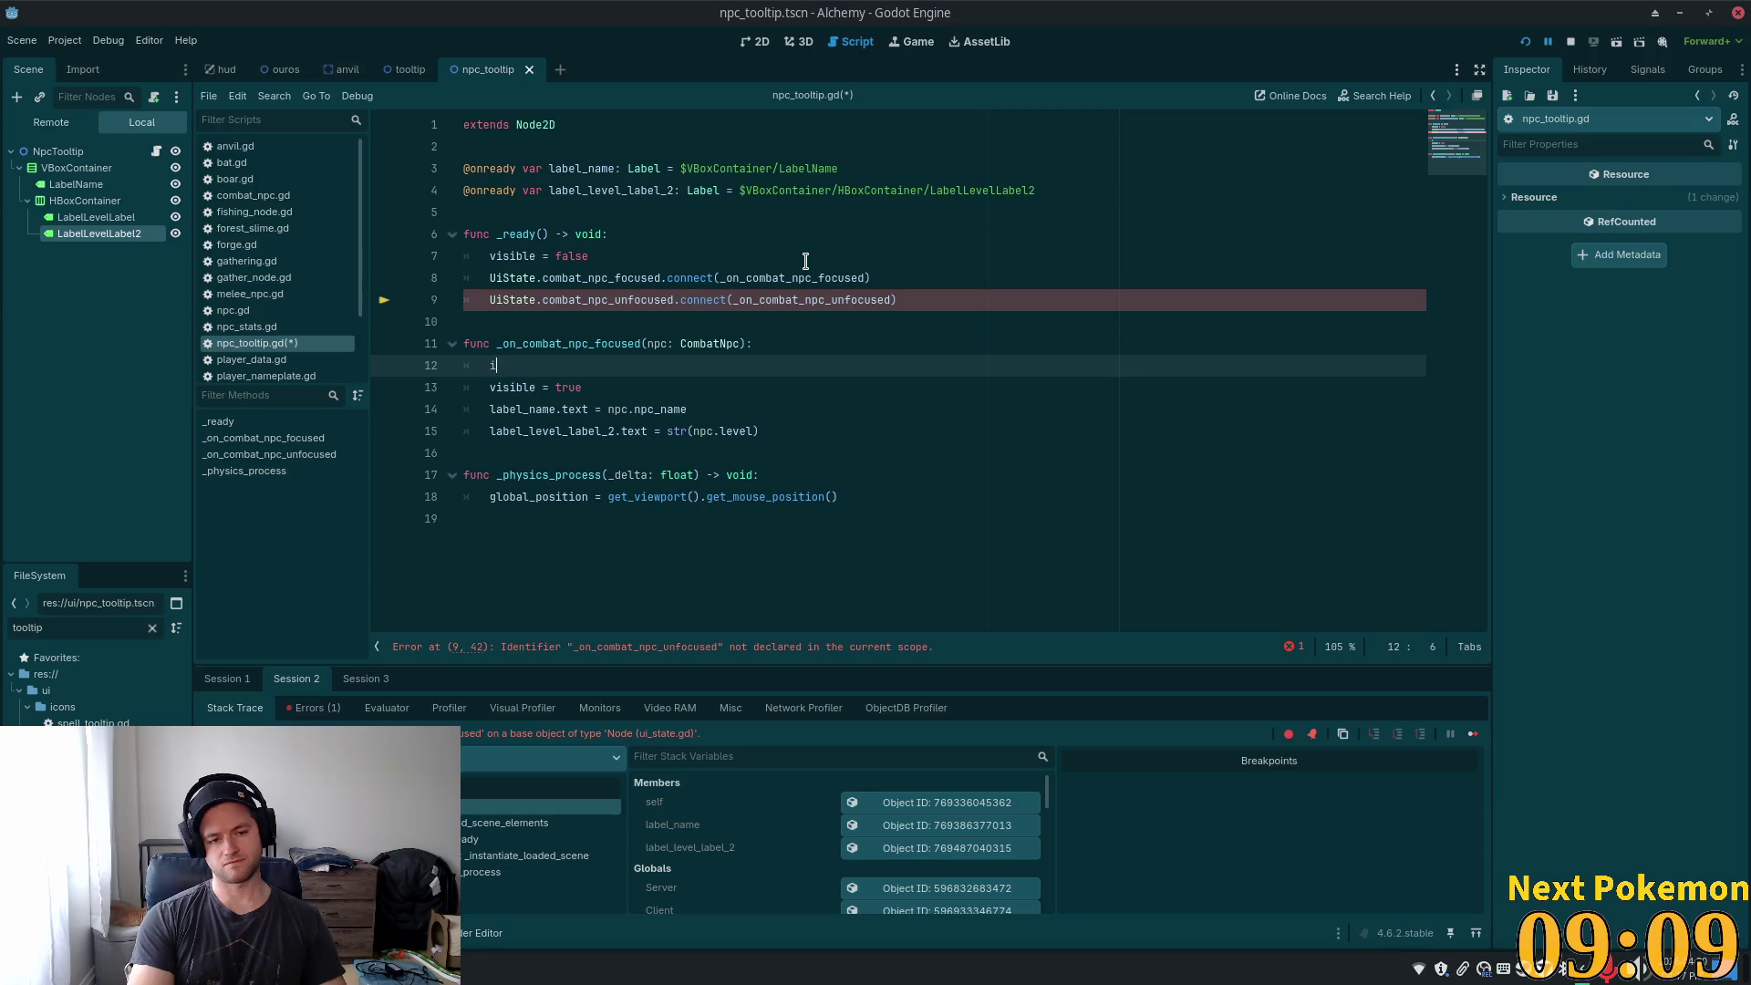
text(f npc)
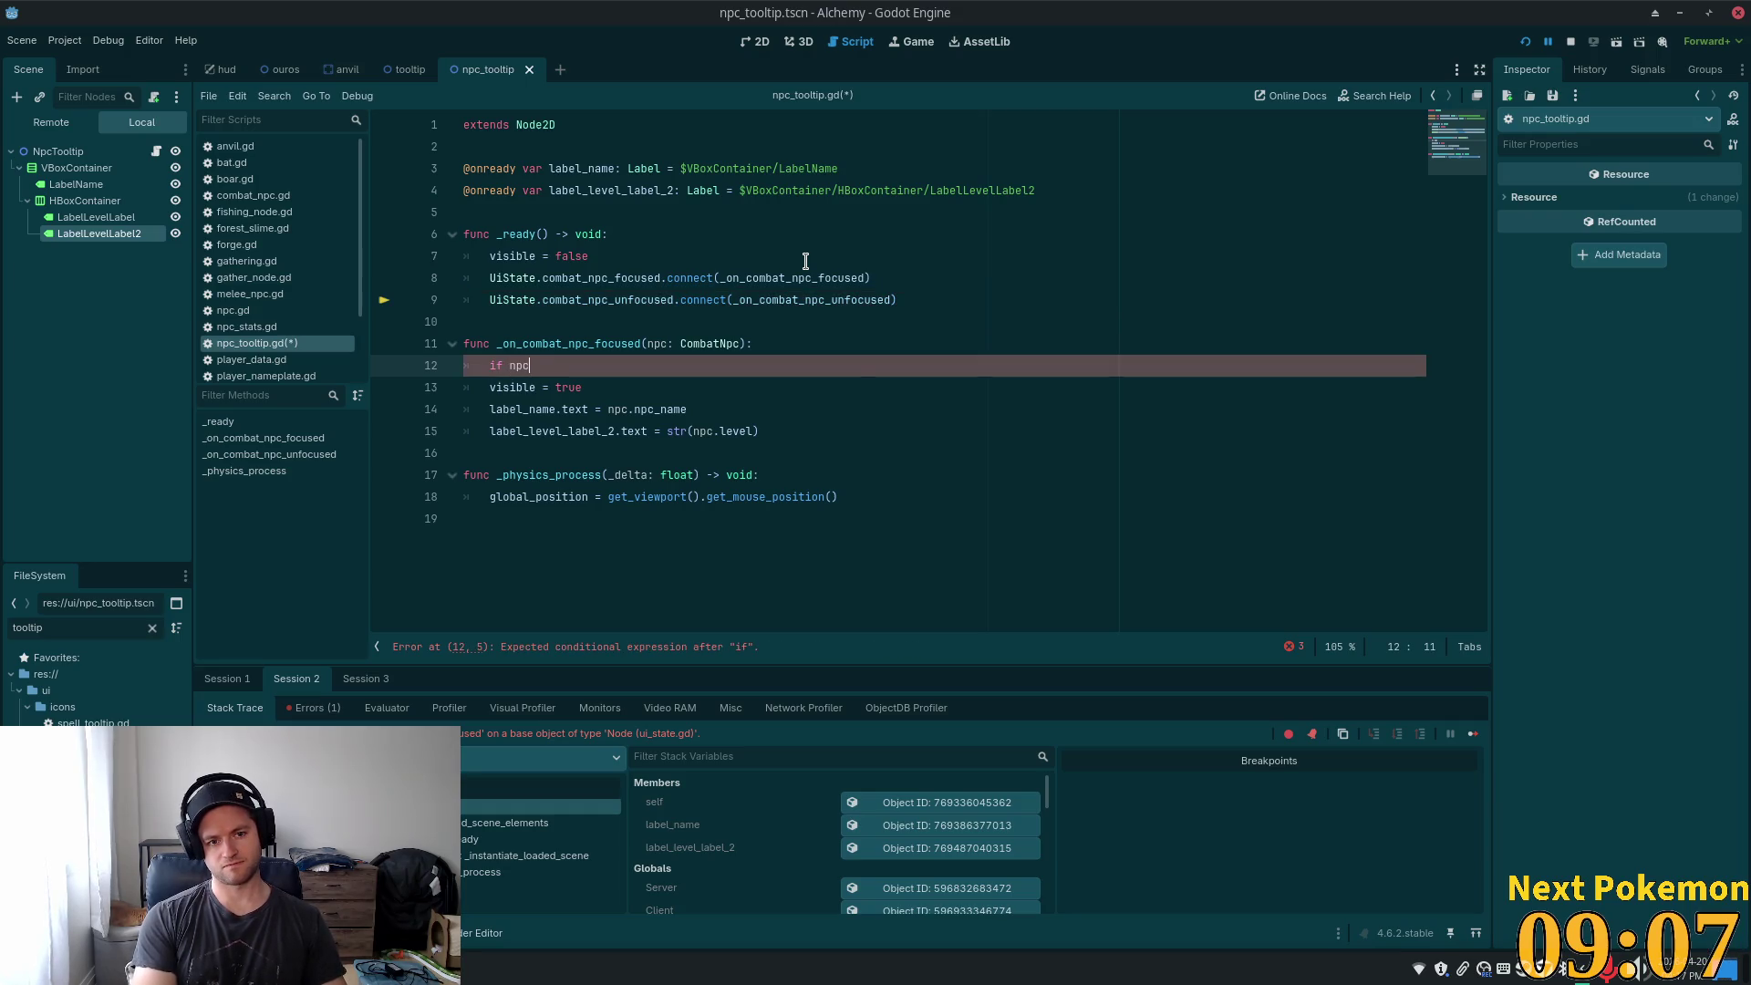
text( == null)
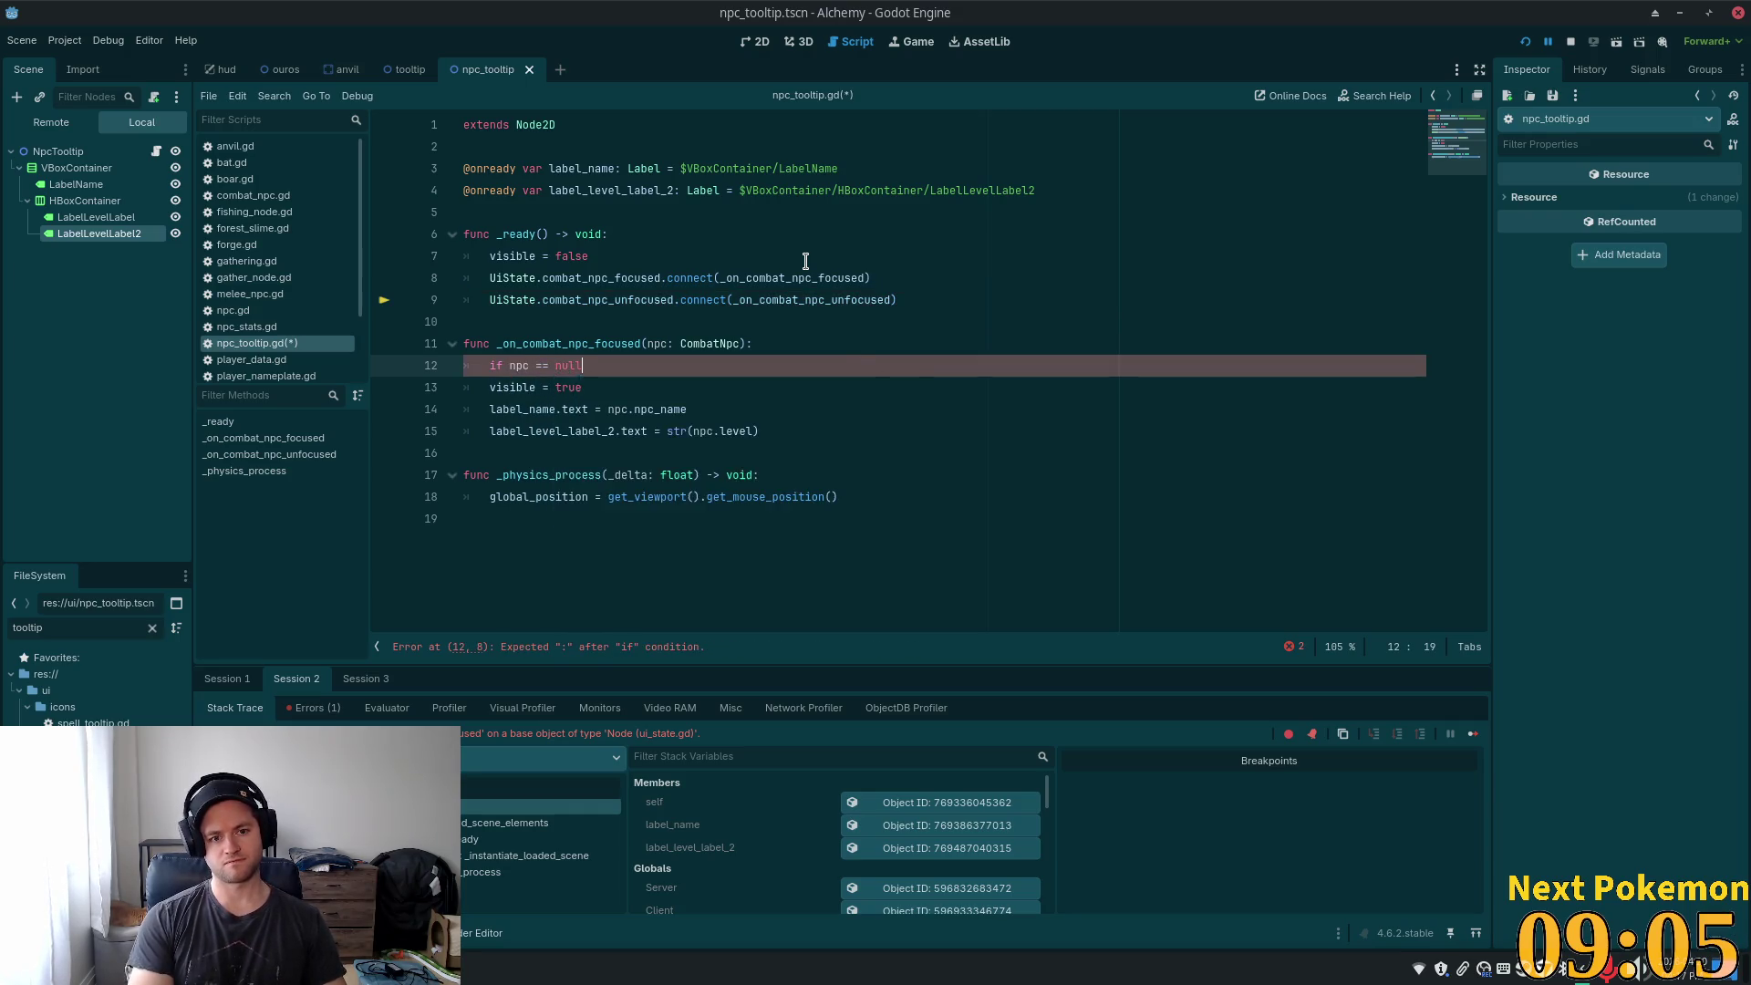
text(:)
key(Return)
text(visible = false)
key(Return)
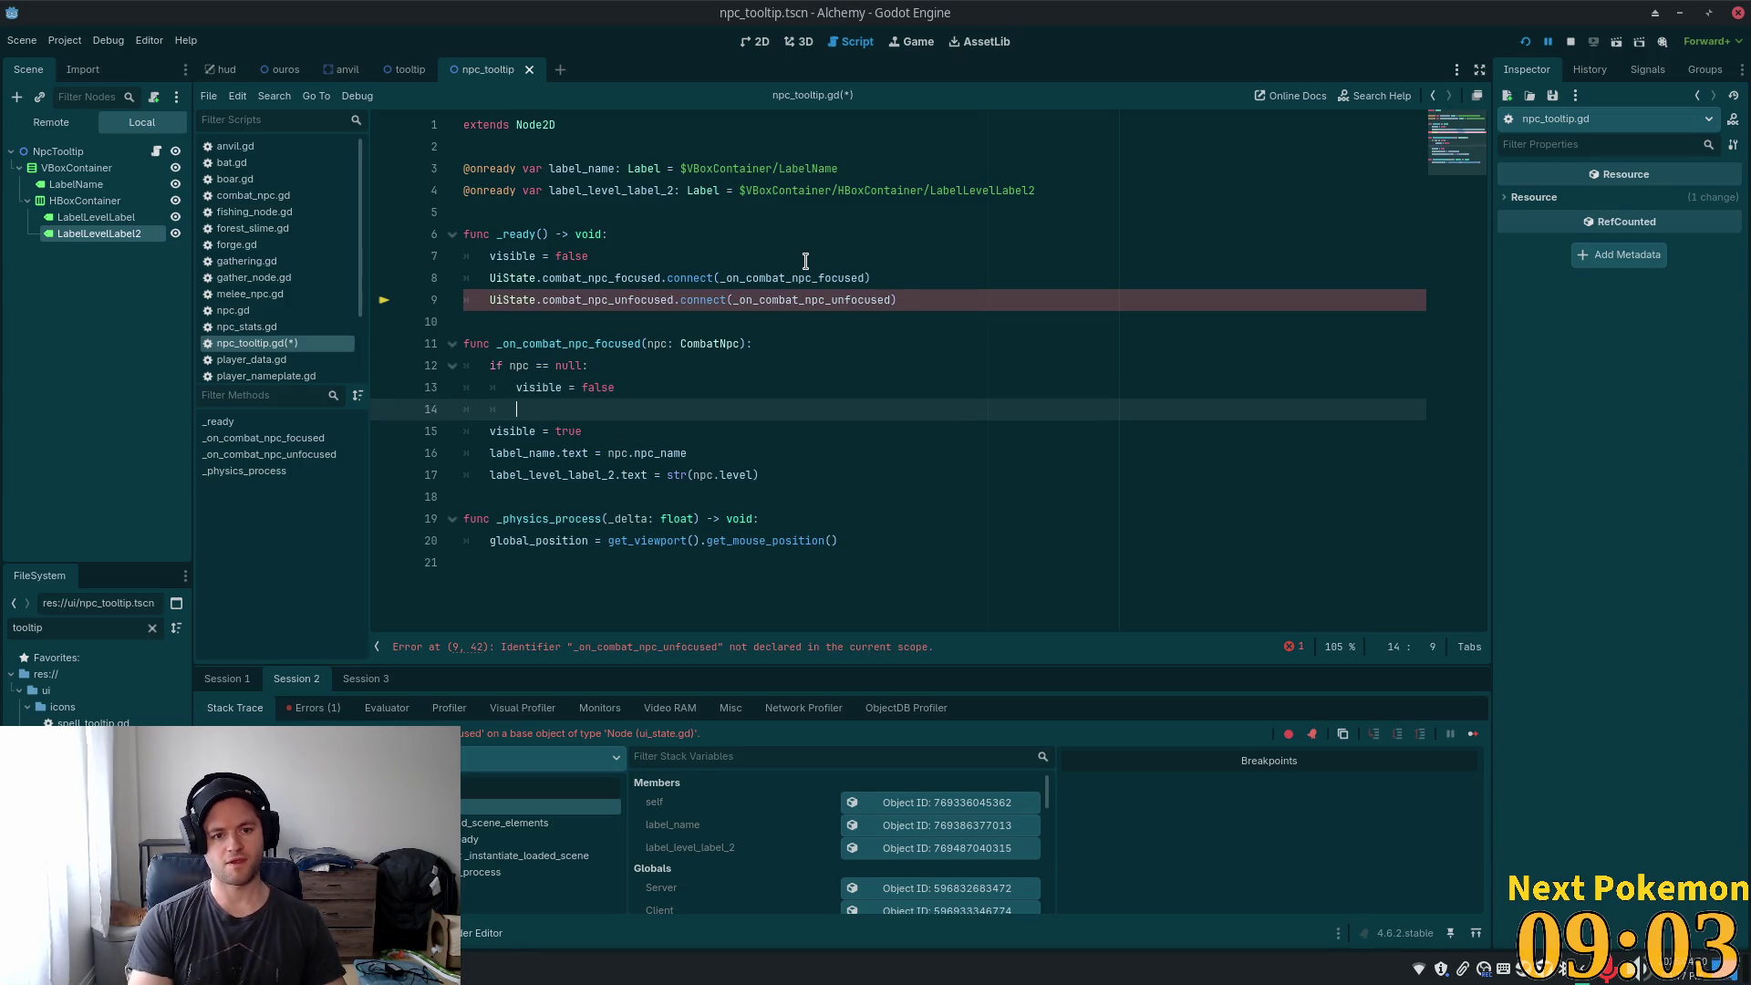
text(return)
key(Return)
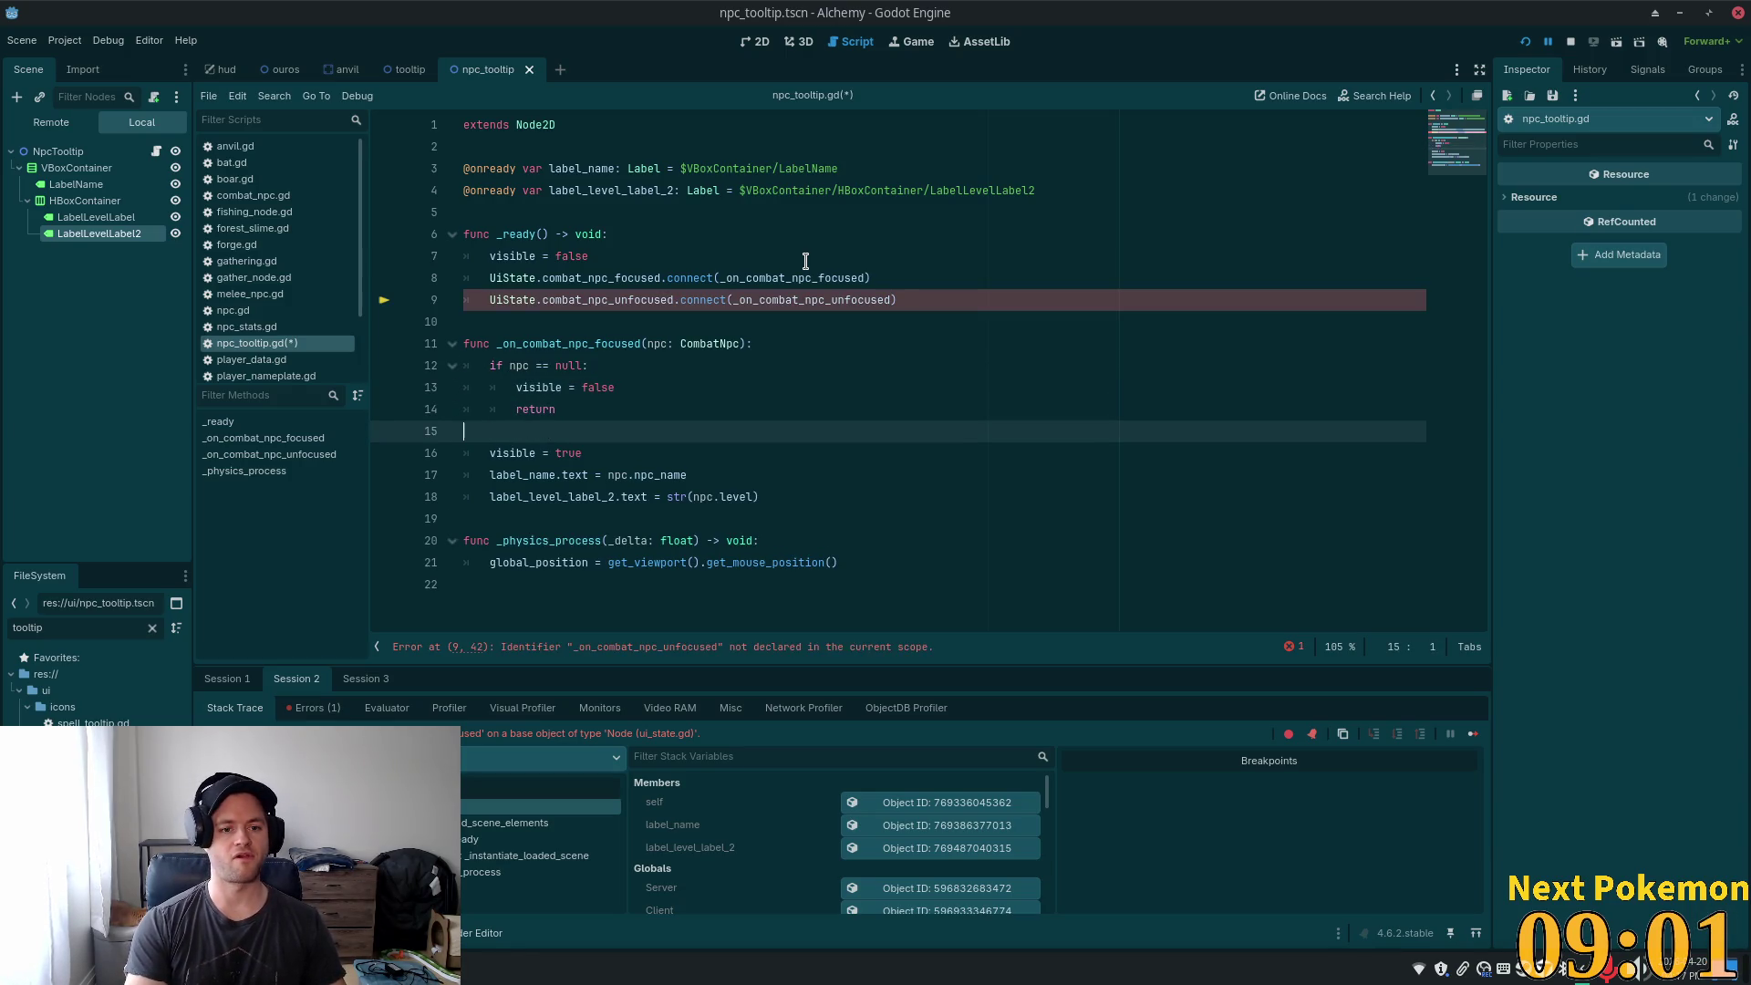
key(Up)
key(Down)
key(Tab)
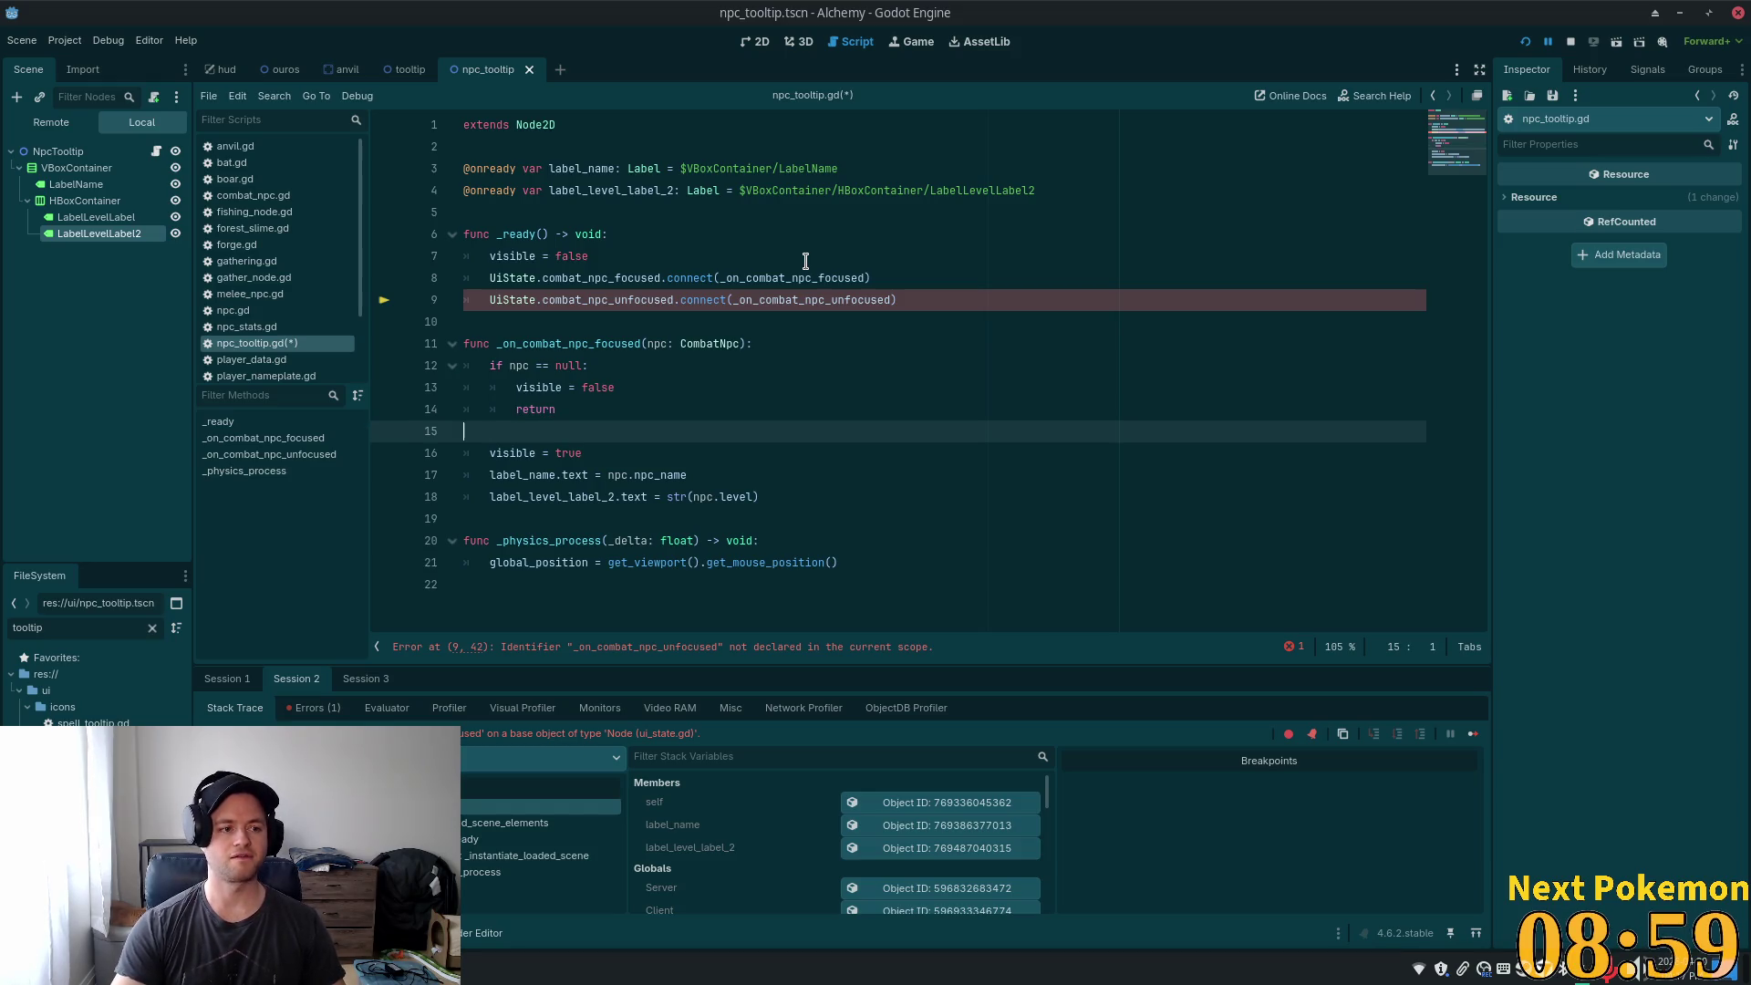
- Save, then paste _on_combat_npc_focused over _on_combat_npc_unfocused in line 9's connect call
key(ctrl+s)
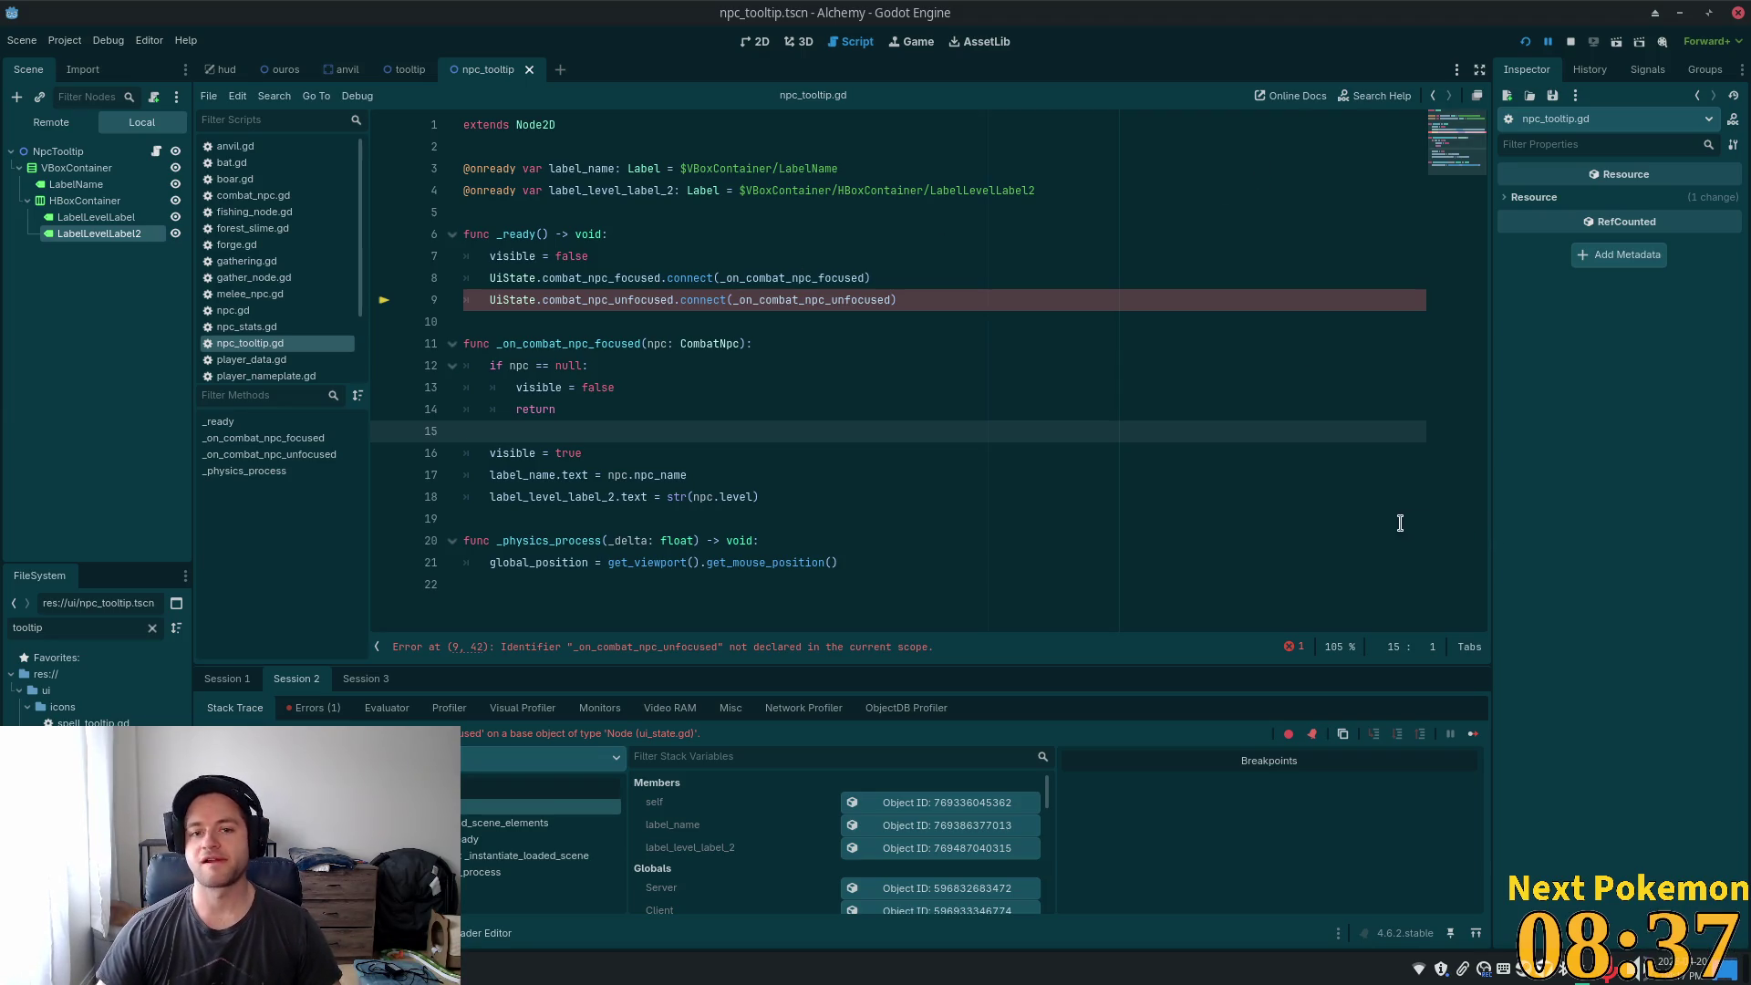
double_click(837, 299)
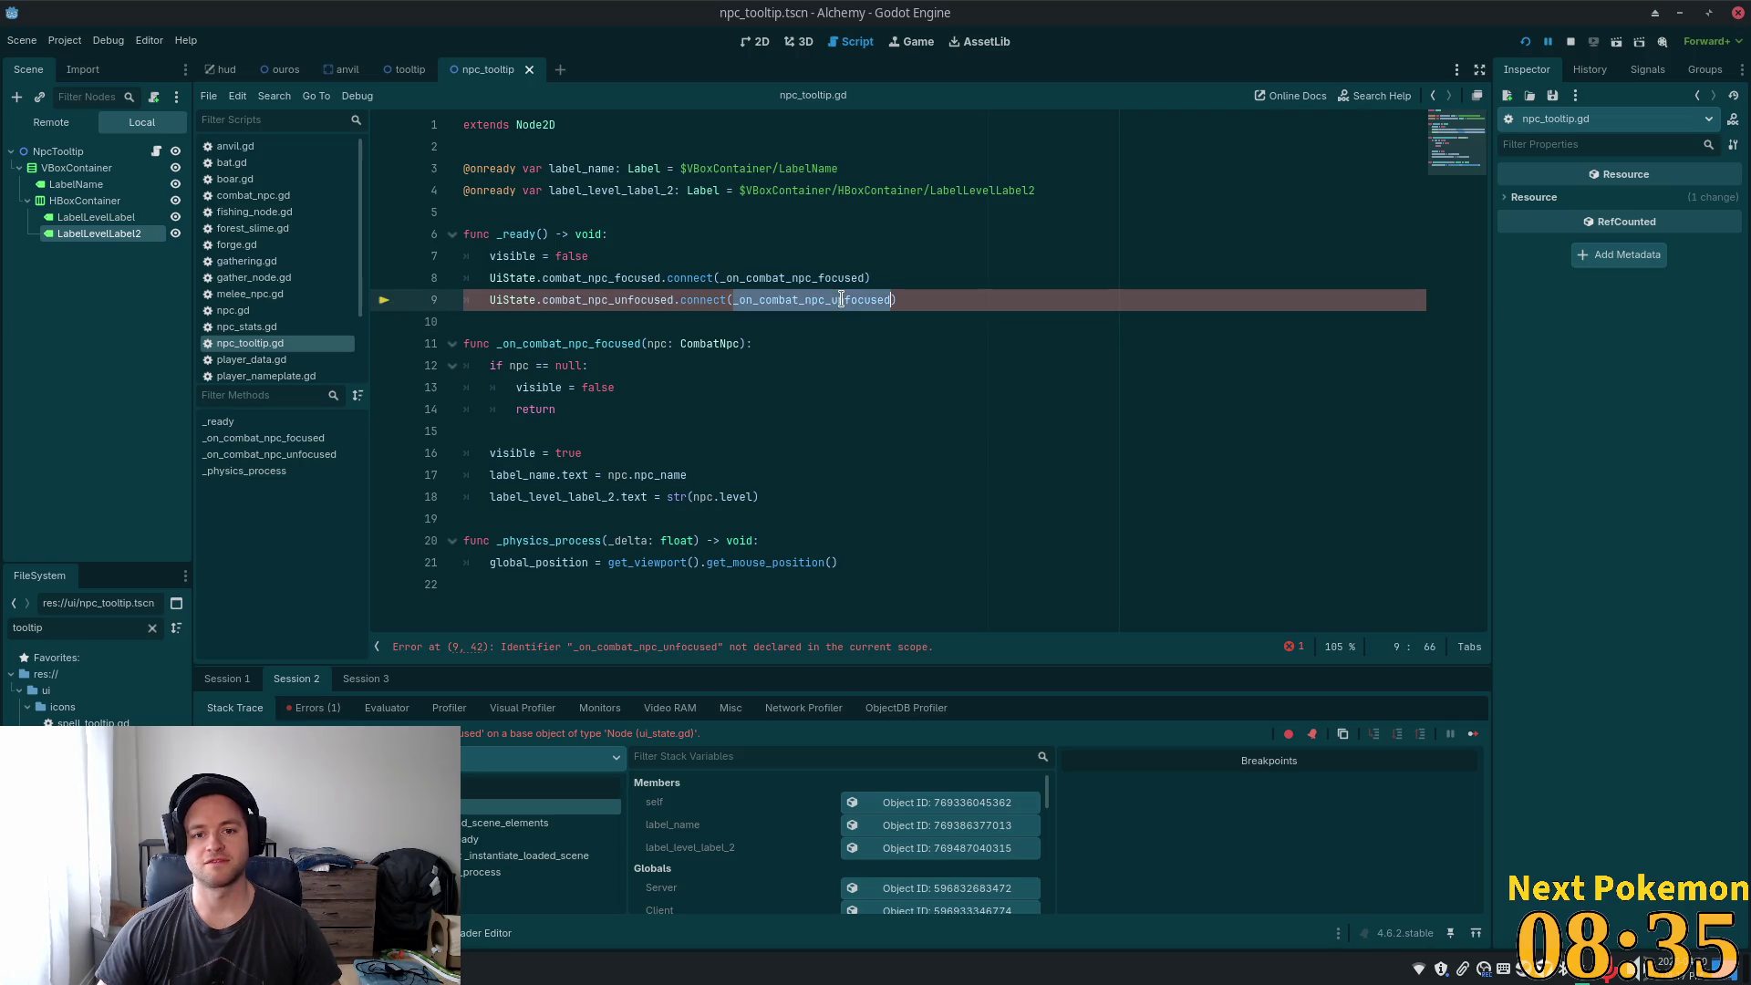
click(837, 299)
double_click(837, 299)
text(_on_combat_npc_focused)
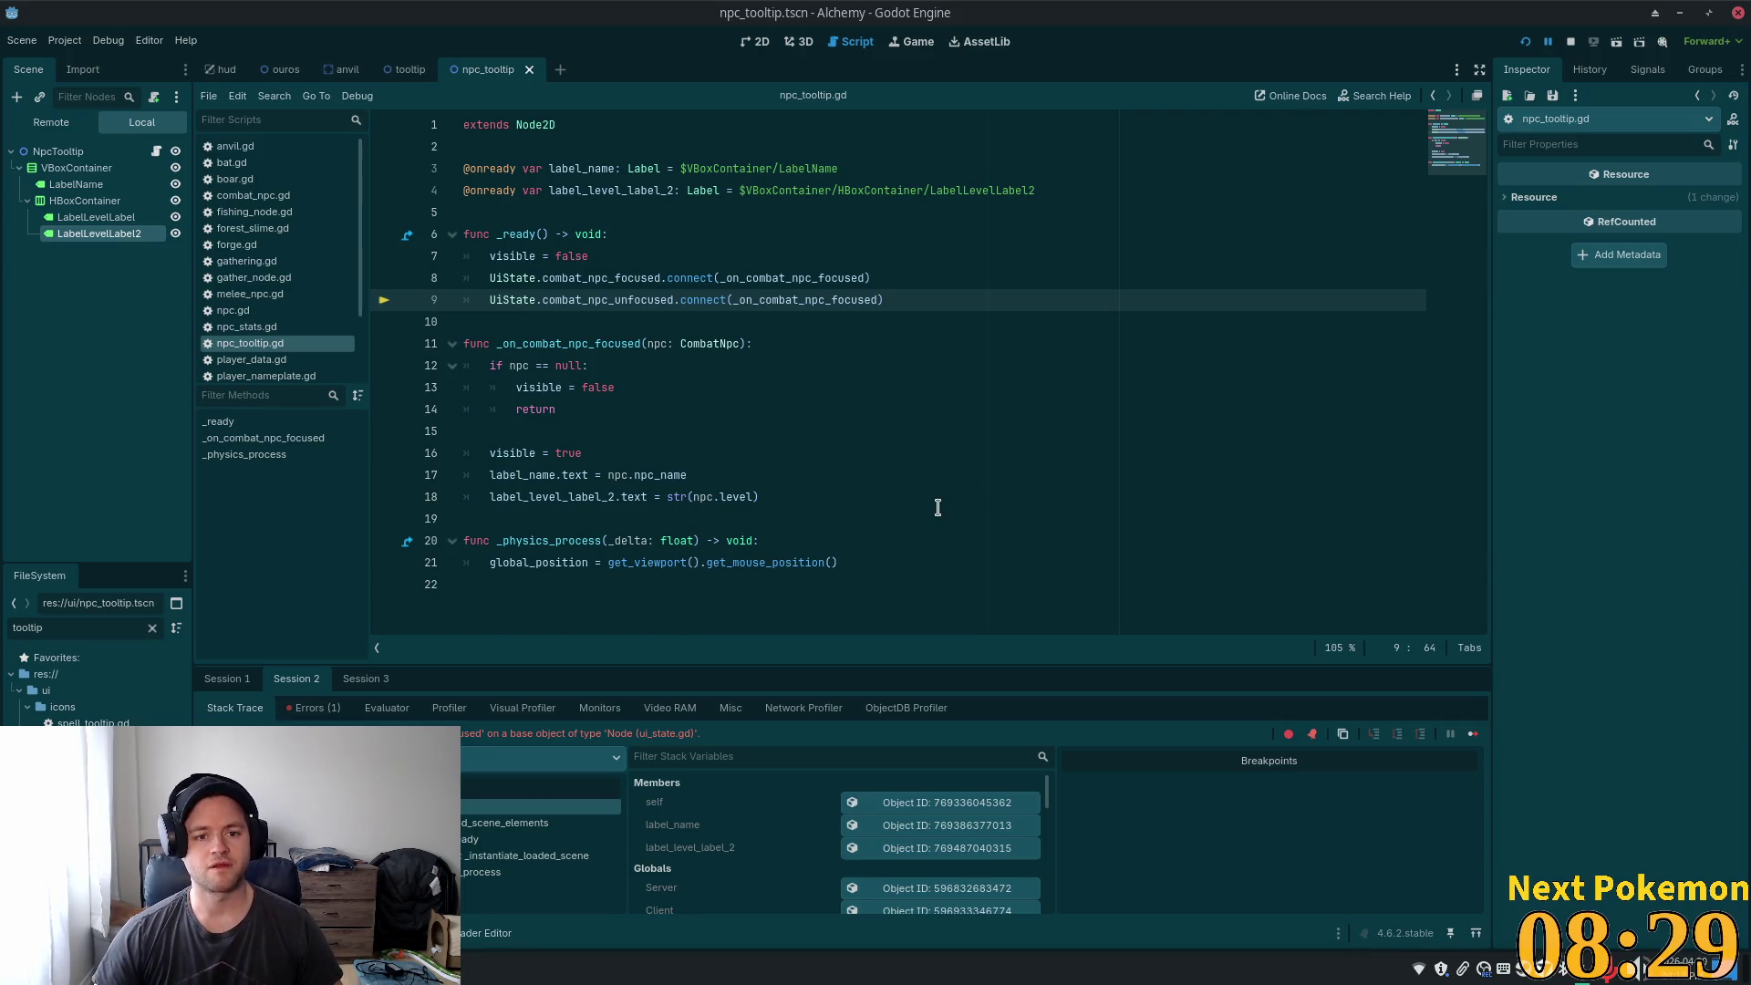
- Start a new debug run, move the game window up and left, and select the combat_npc_focused signal name
click(1526, 43)
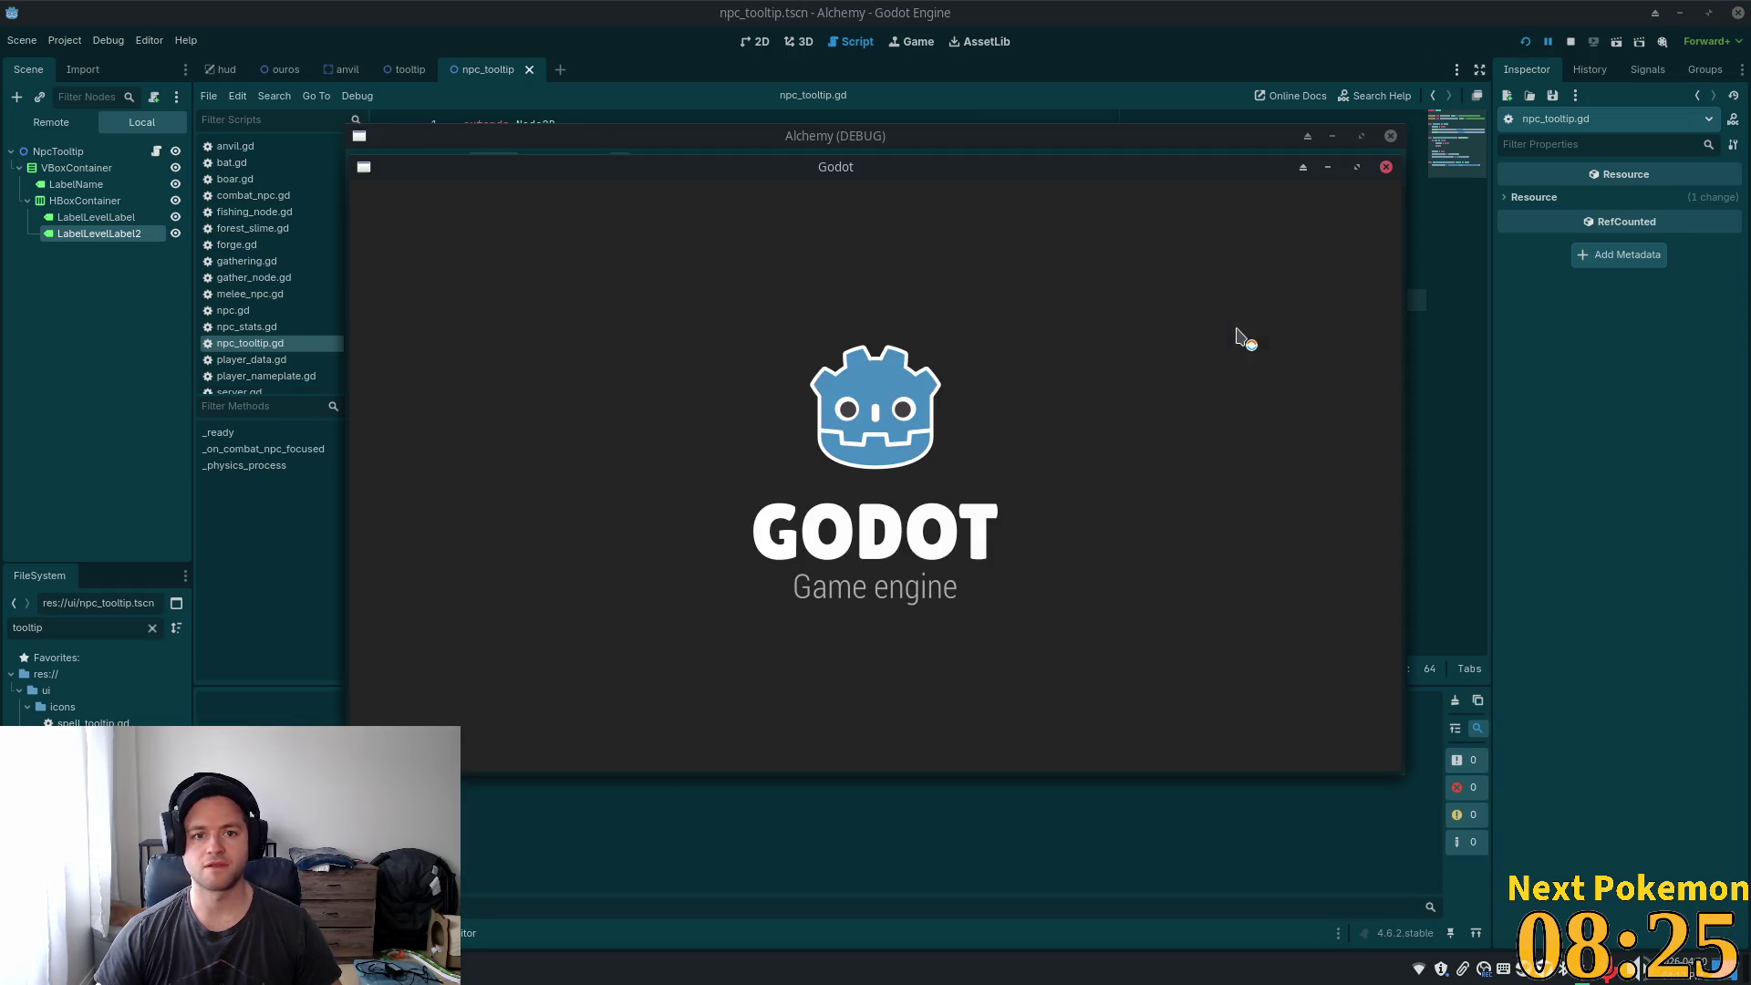
mouse_move(928, 176)
mouse_down()
mouse_move(678, 110)
mouse_move(657, 88)
mouse_up()
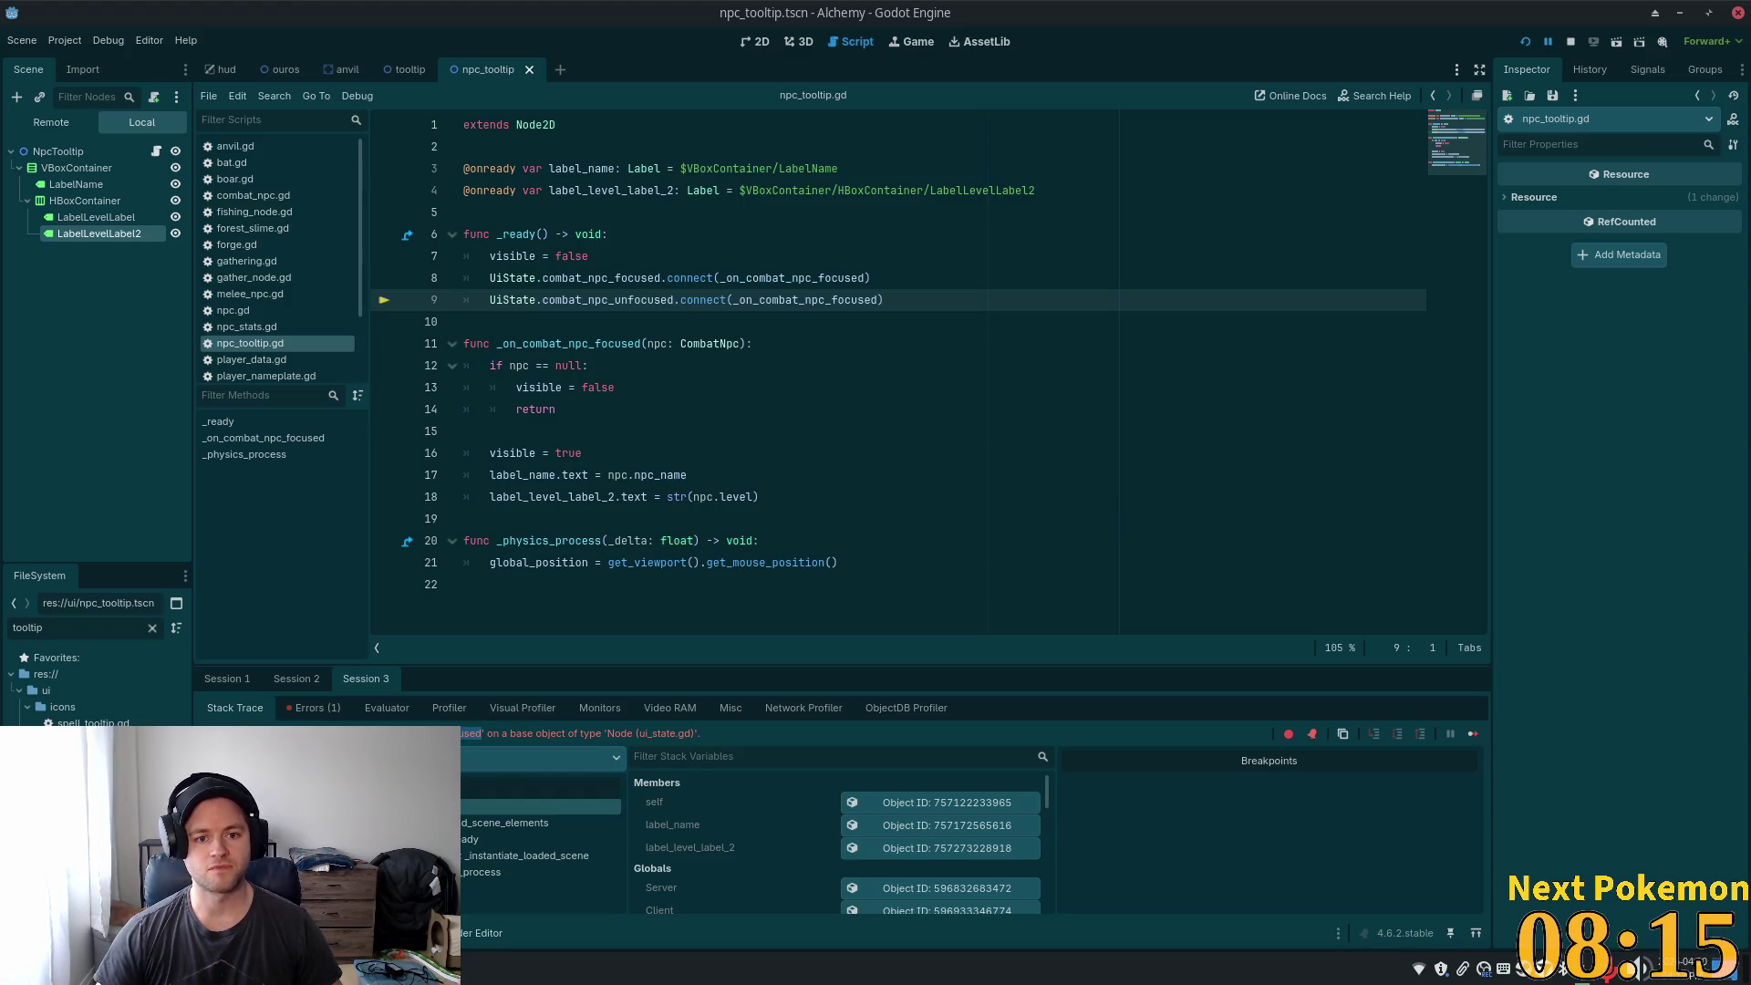
double_click(627, 279)
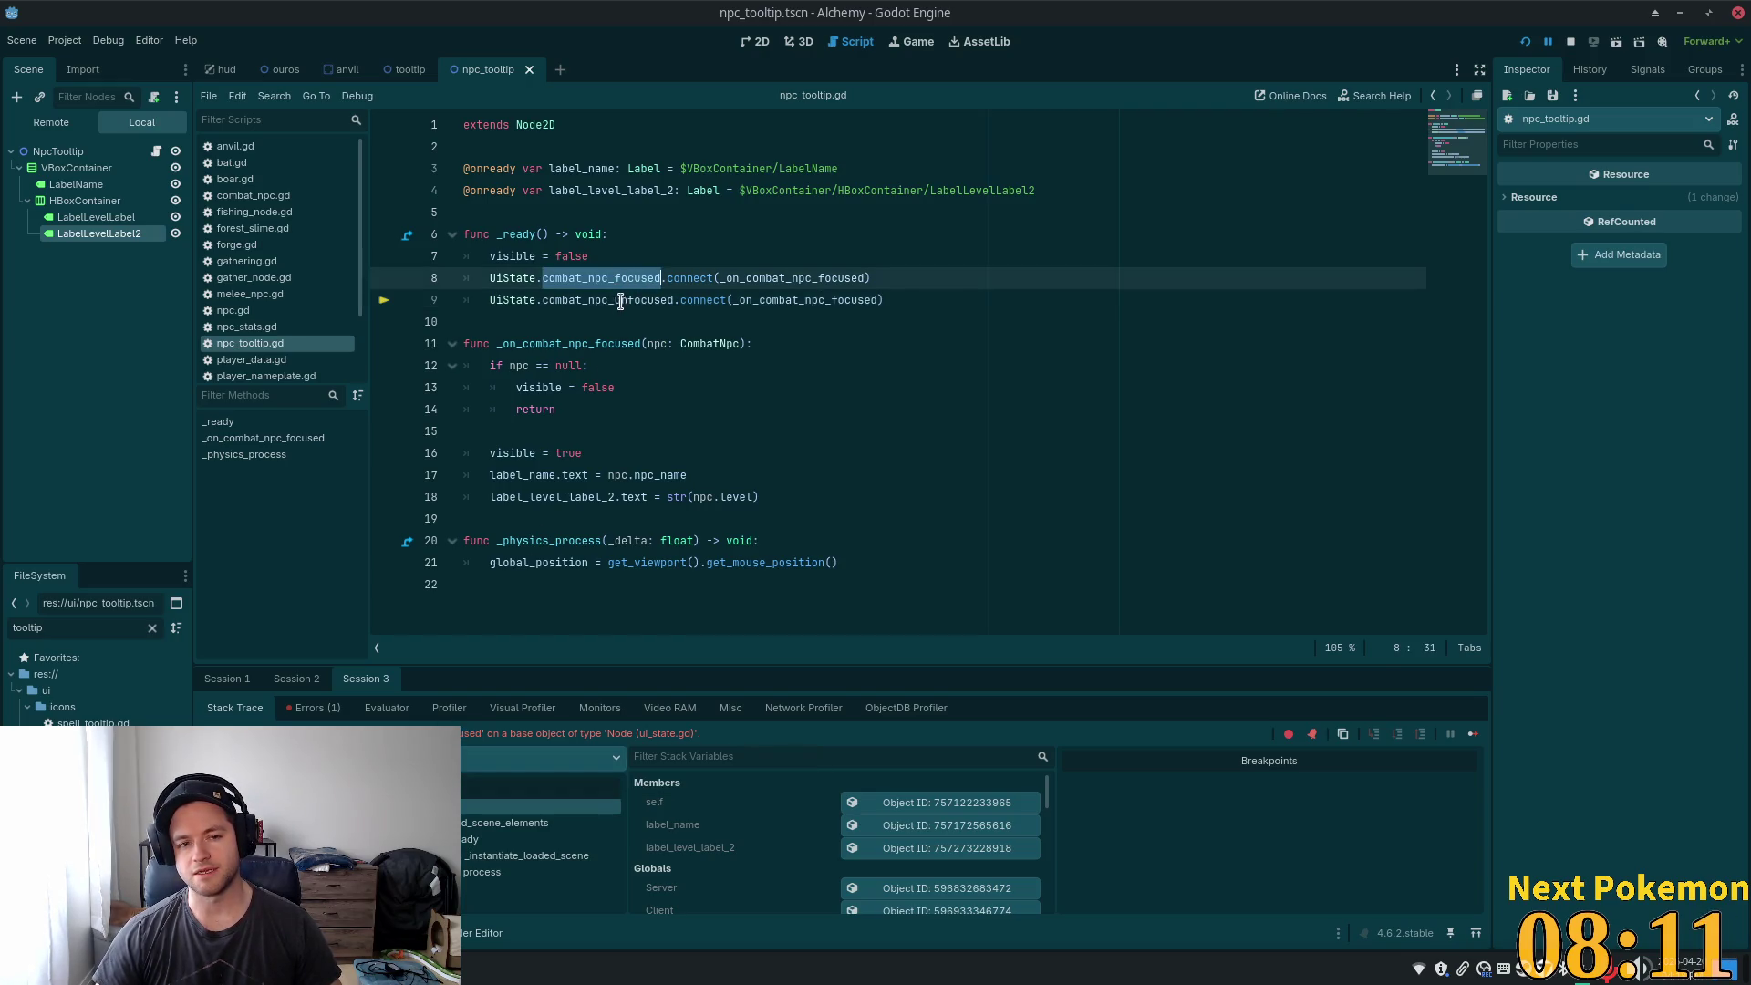
- Undo the line 9 change and delete the duplicate connect line
key(ctrl+z)
click(931, 368)
click(730, 315)
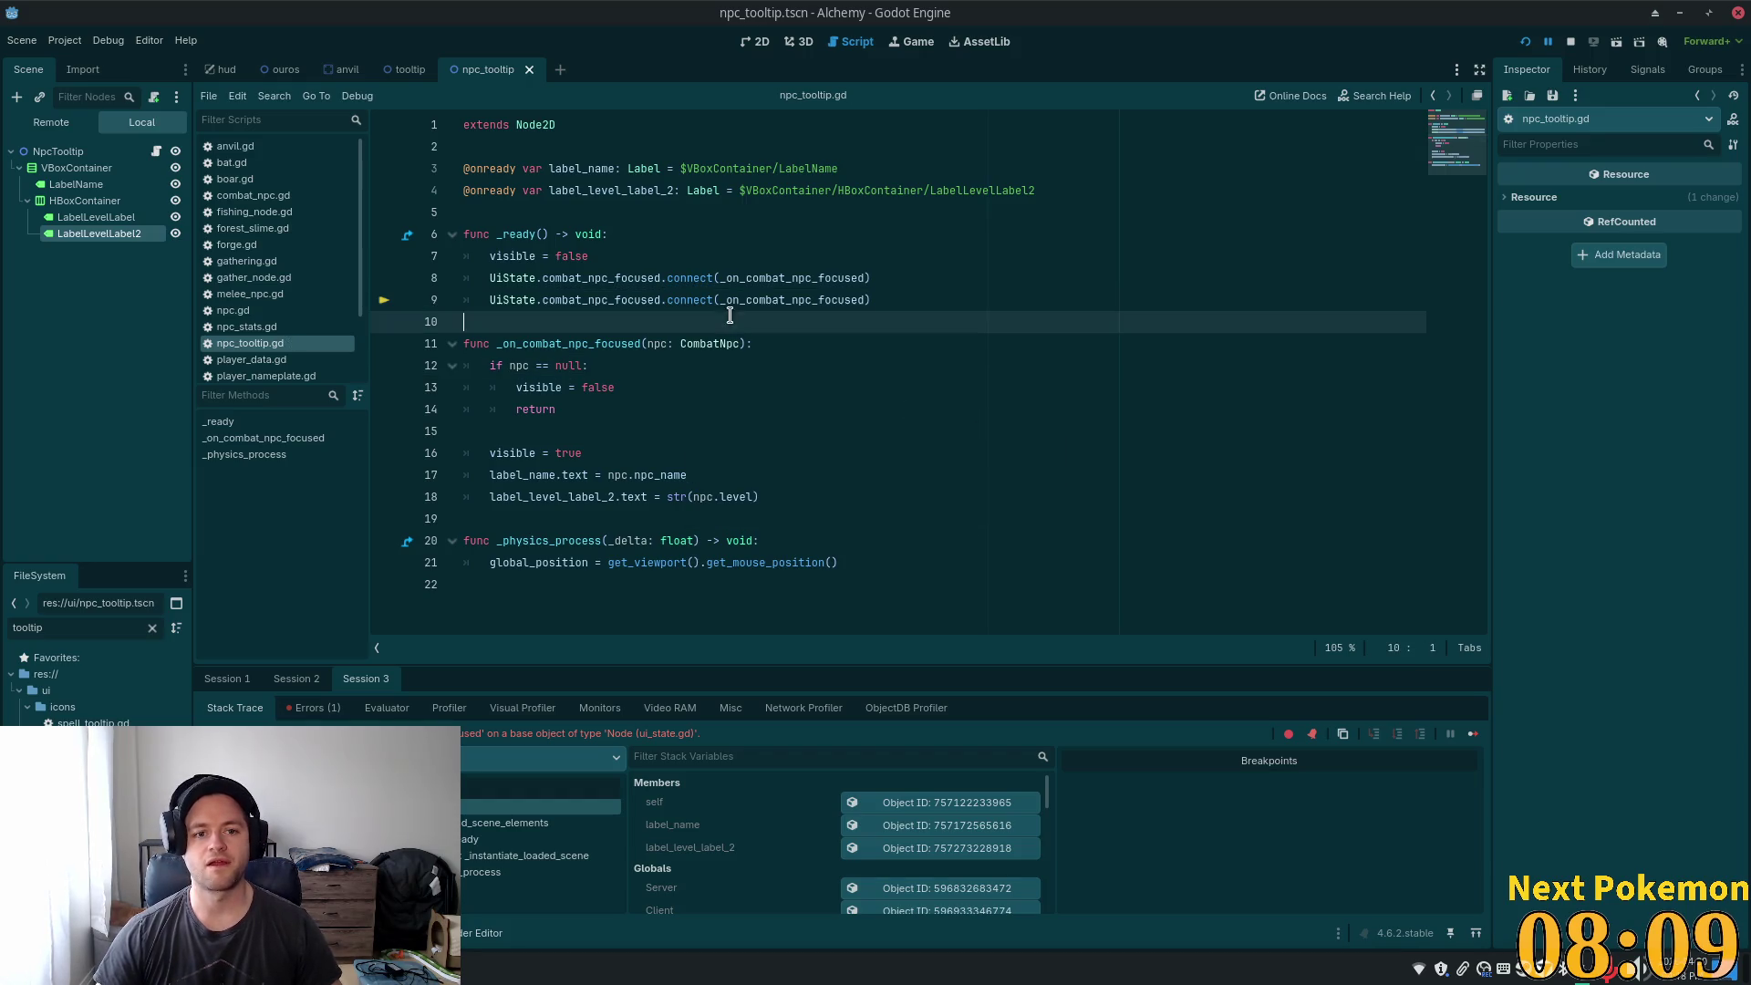
drag(879, 294, 873, 278)
key(BackSpace)
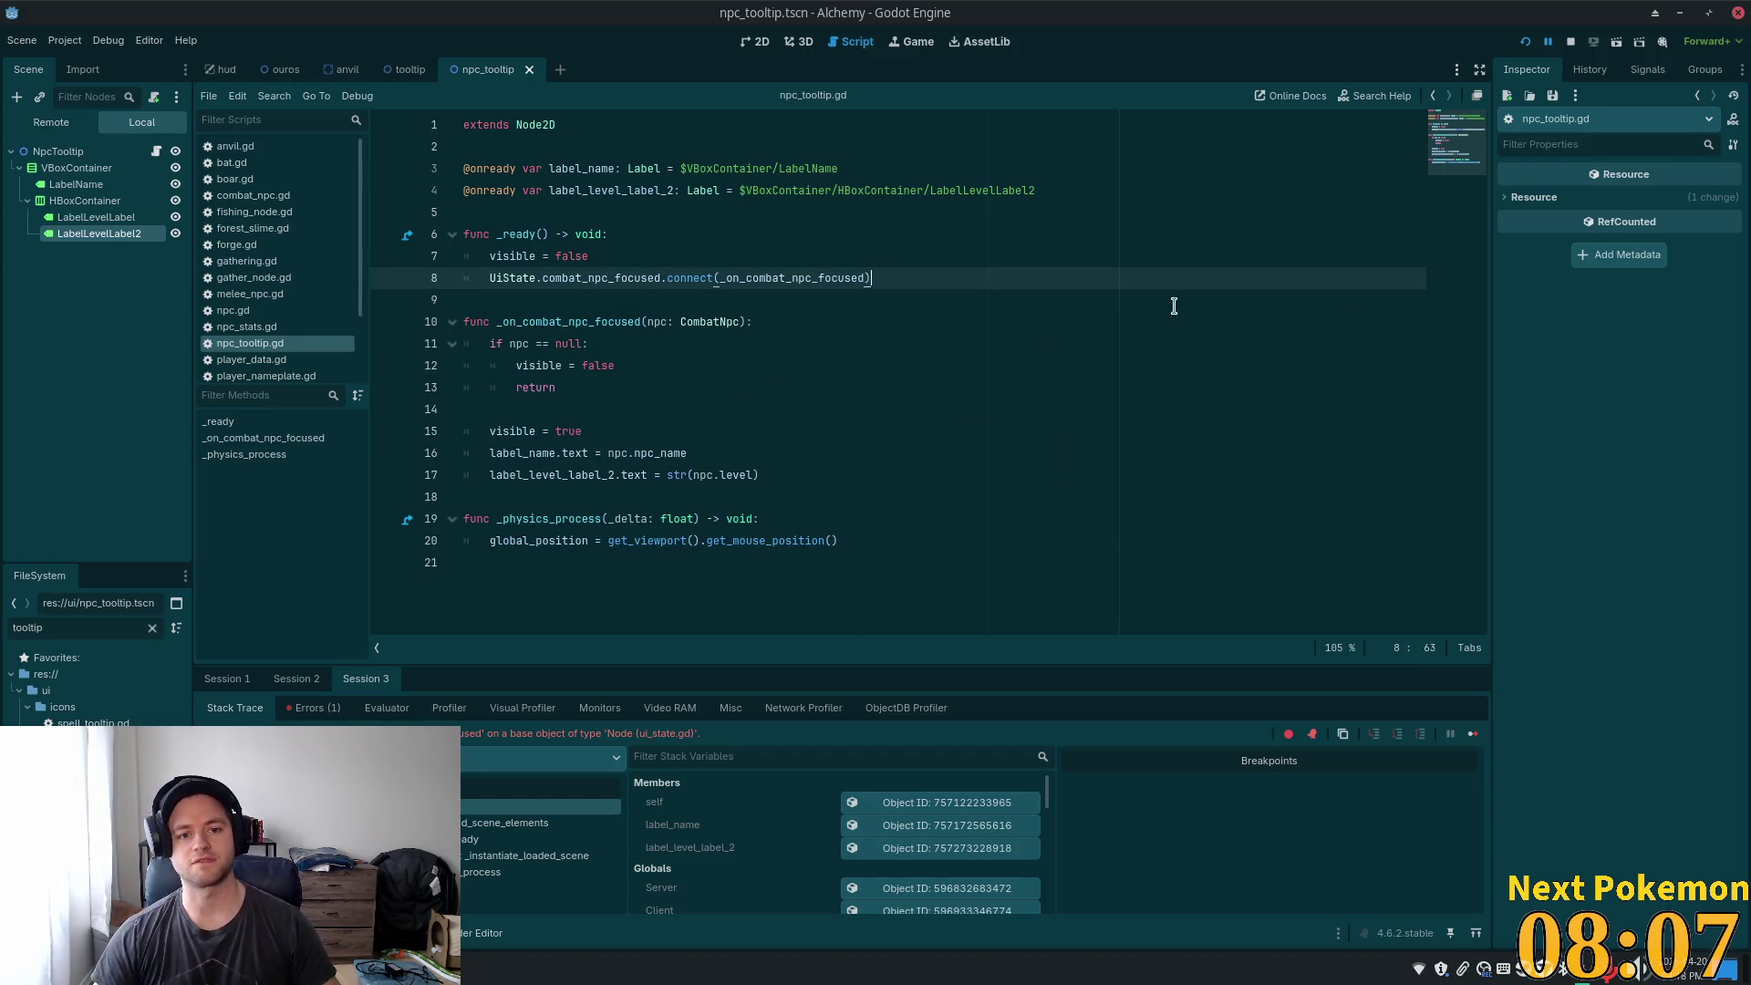
- Relaunch the game, enter the forest, and walk right and down until the Shroomer tooltip appears
click(1526, 41)
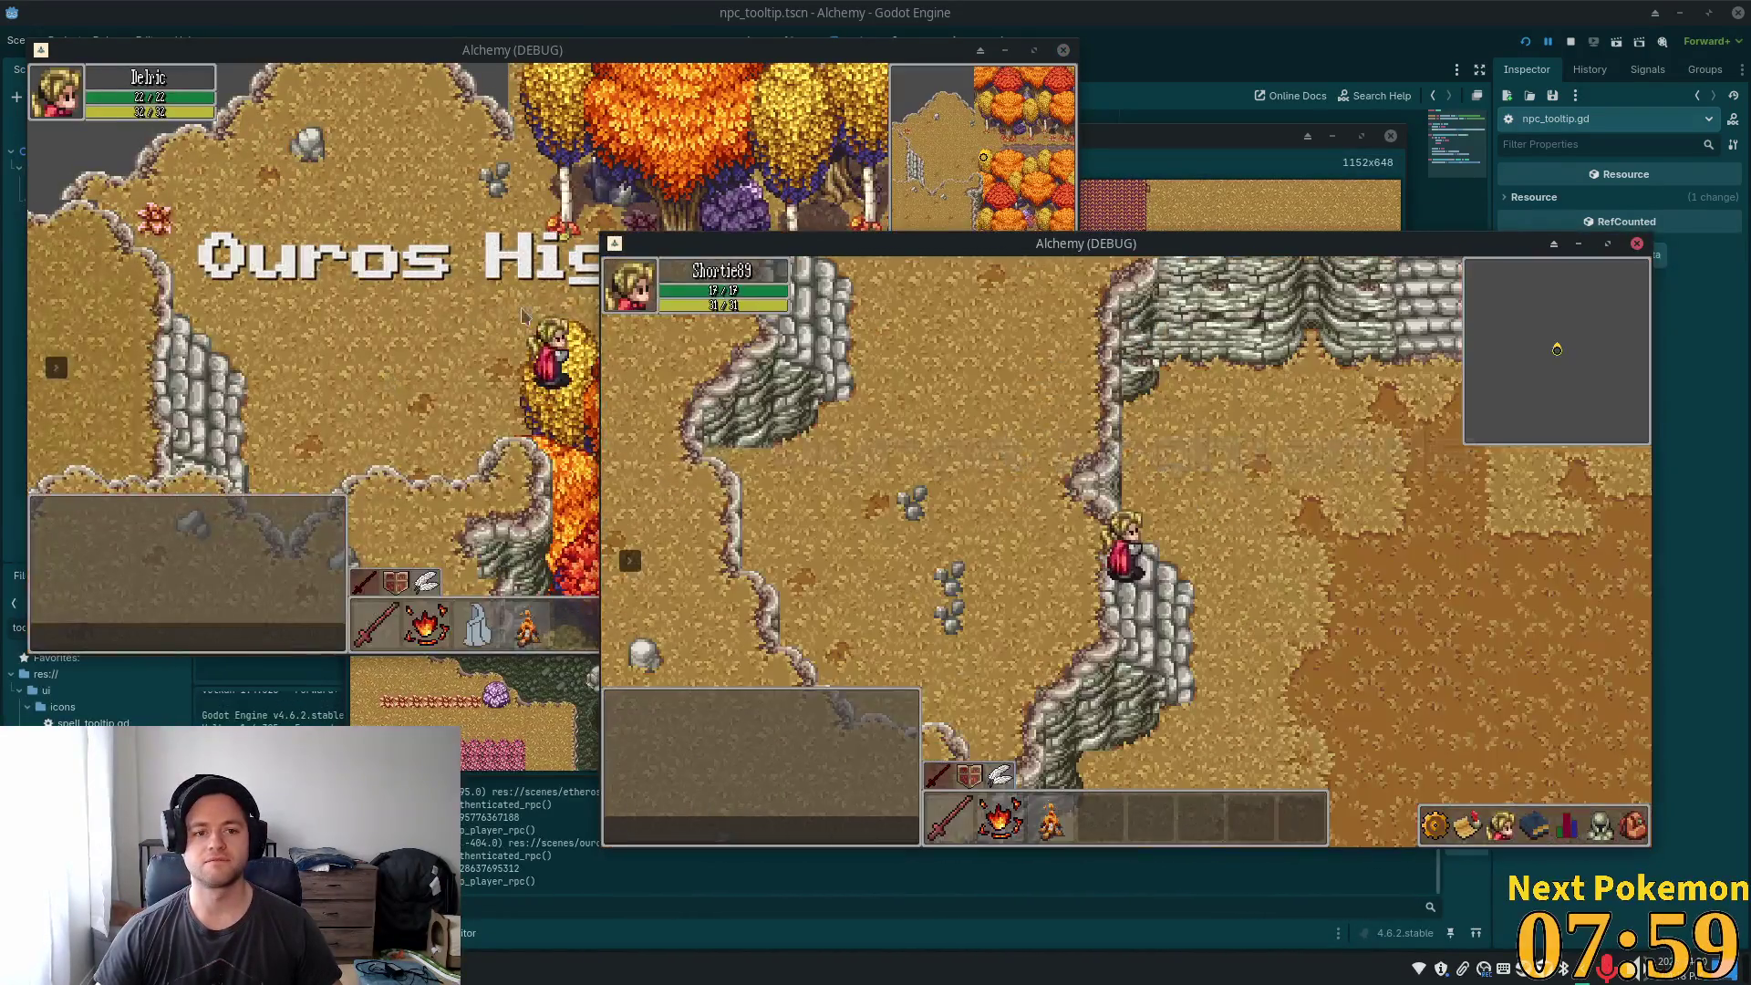
click(551, 314)
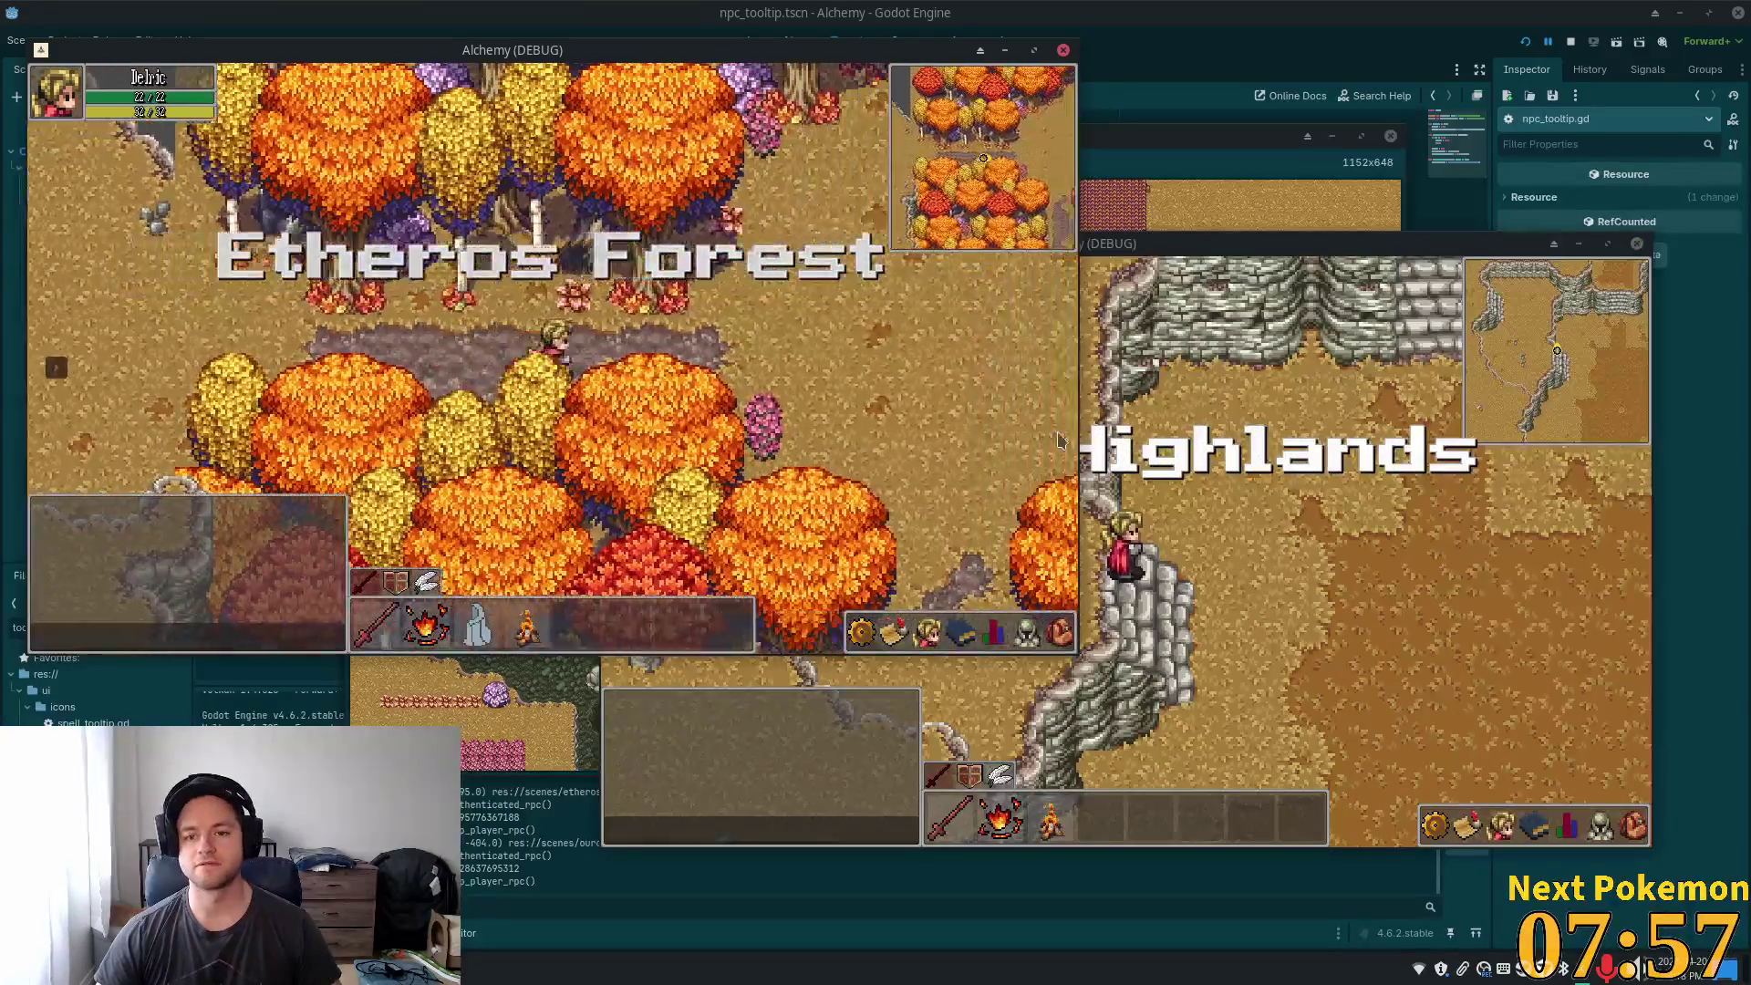
key(d)
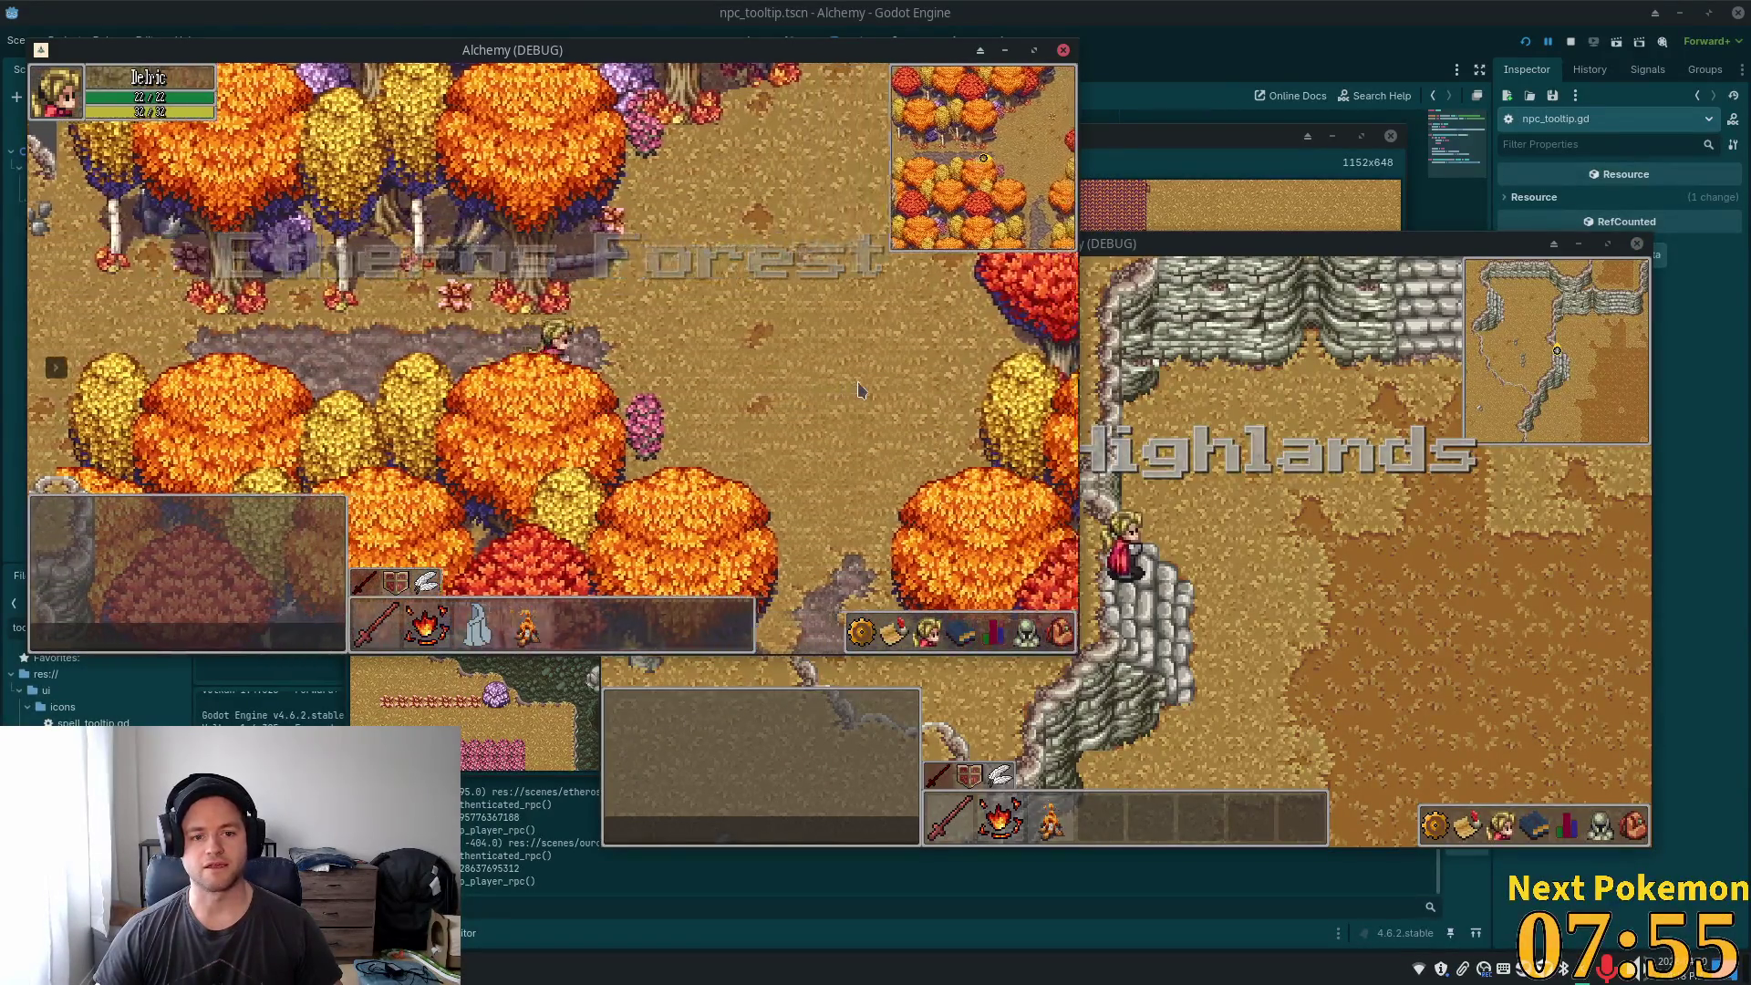
key(s)
key(s)
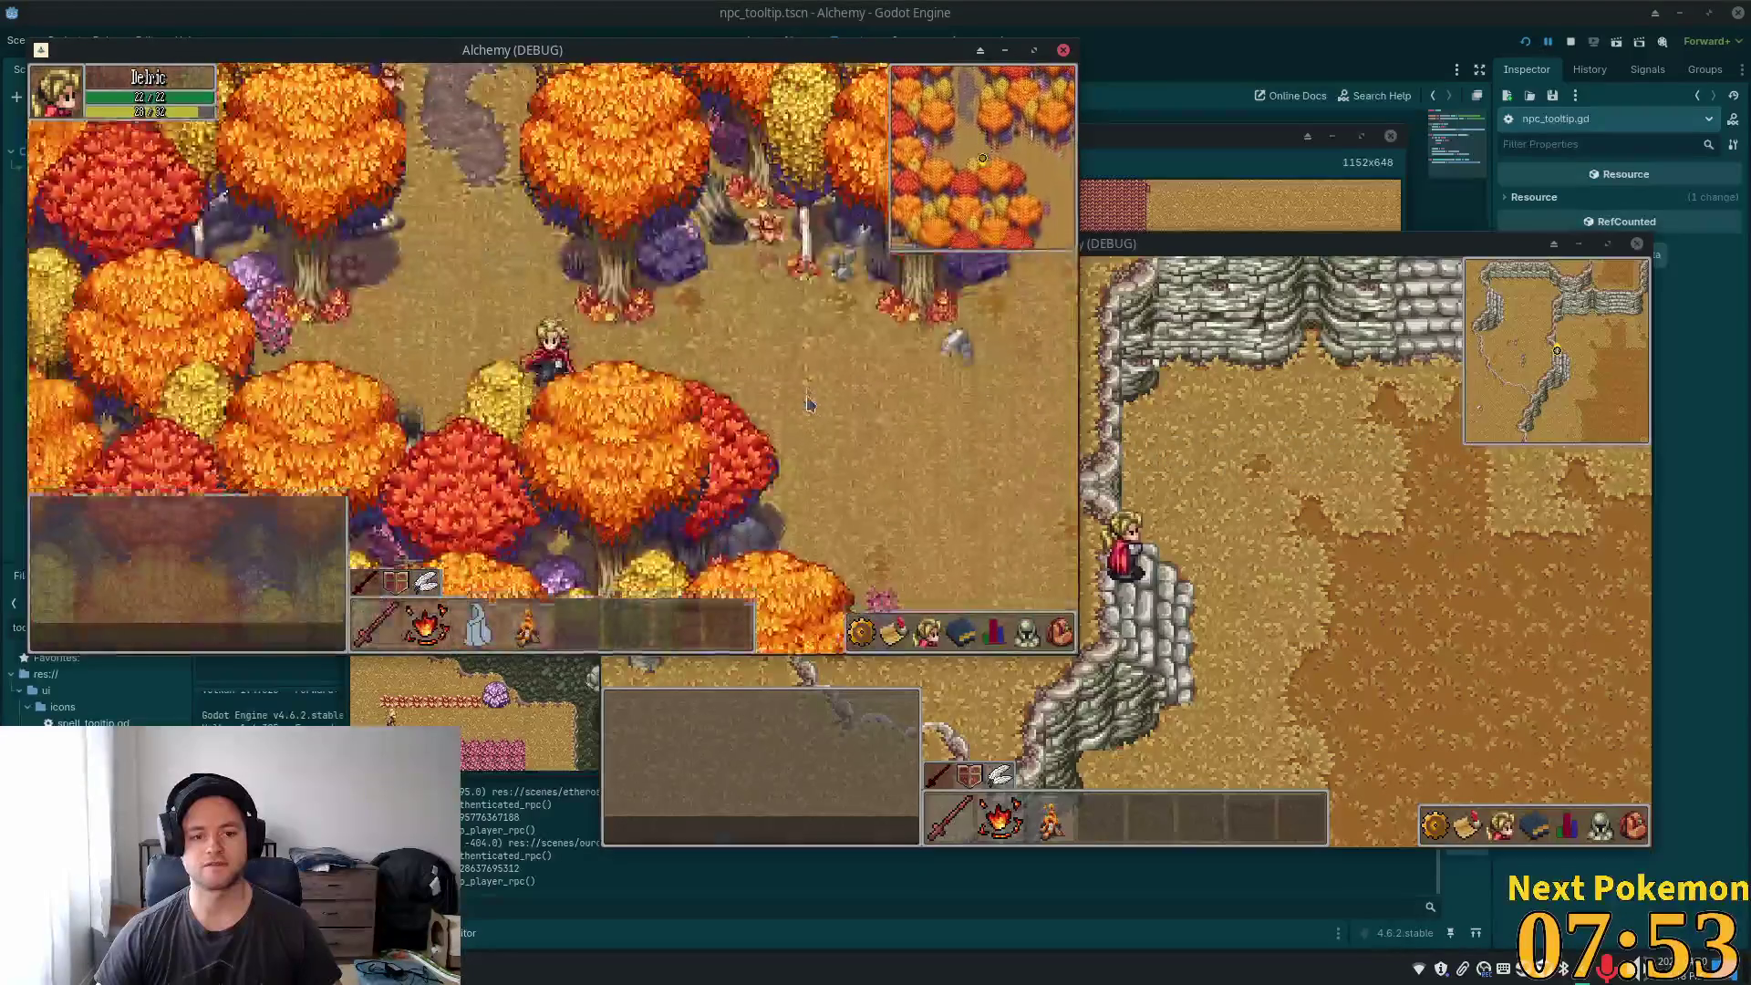
key(d)
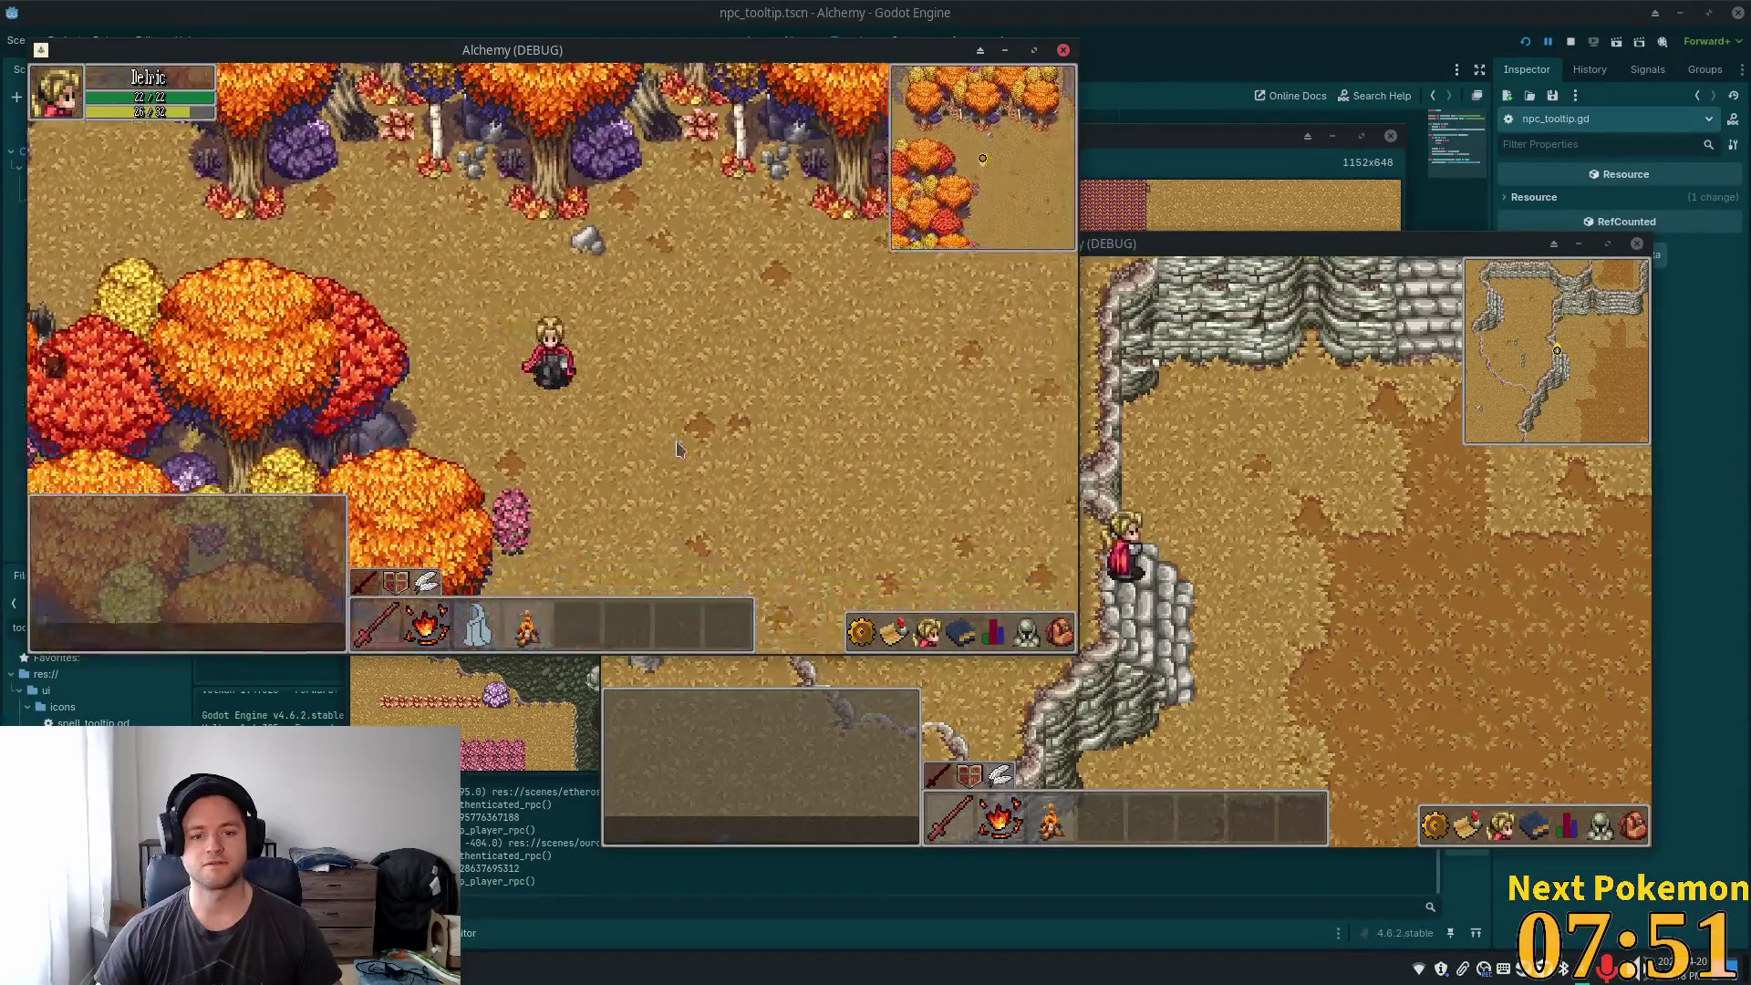
key(d)
key(s)
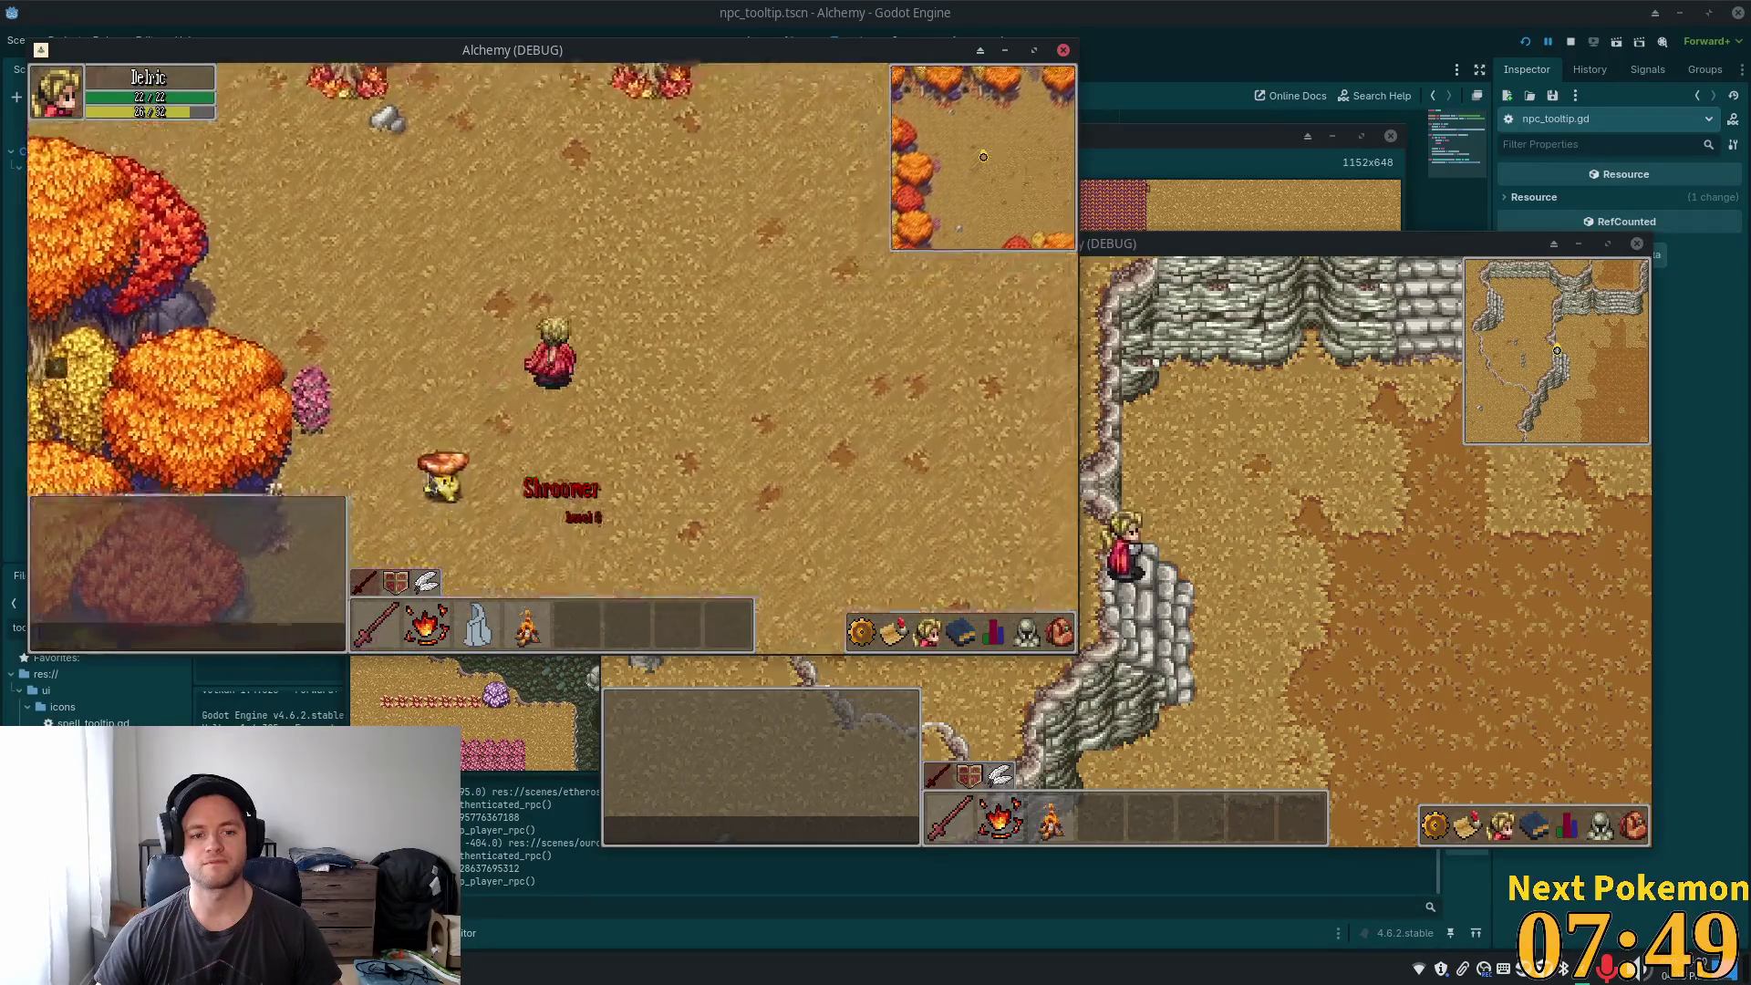
key(w)
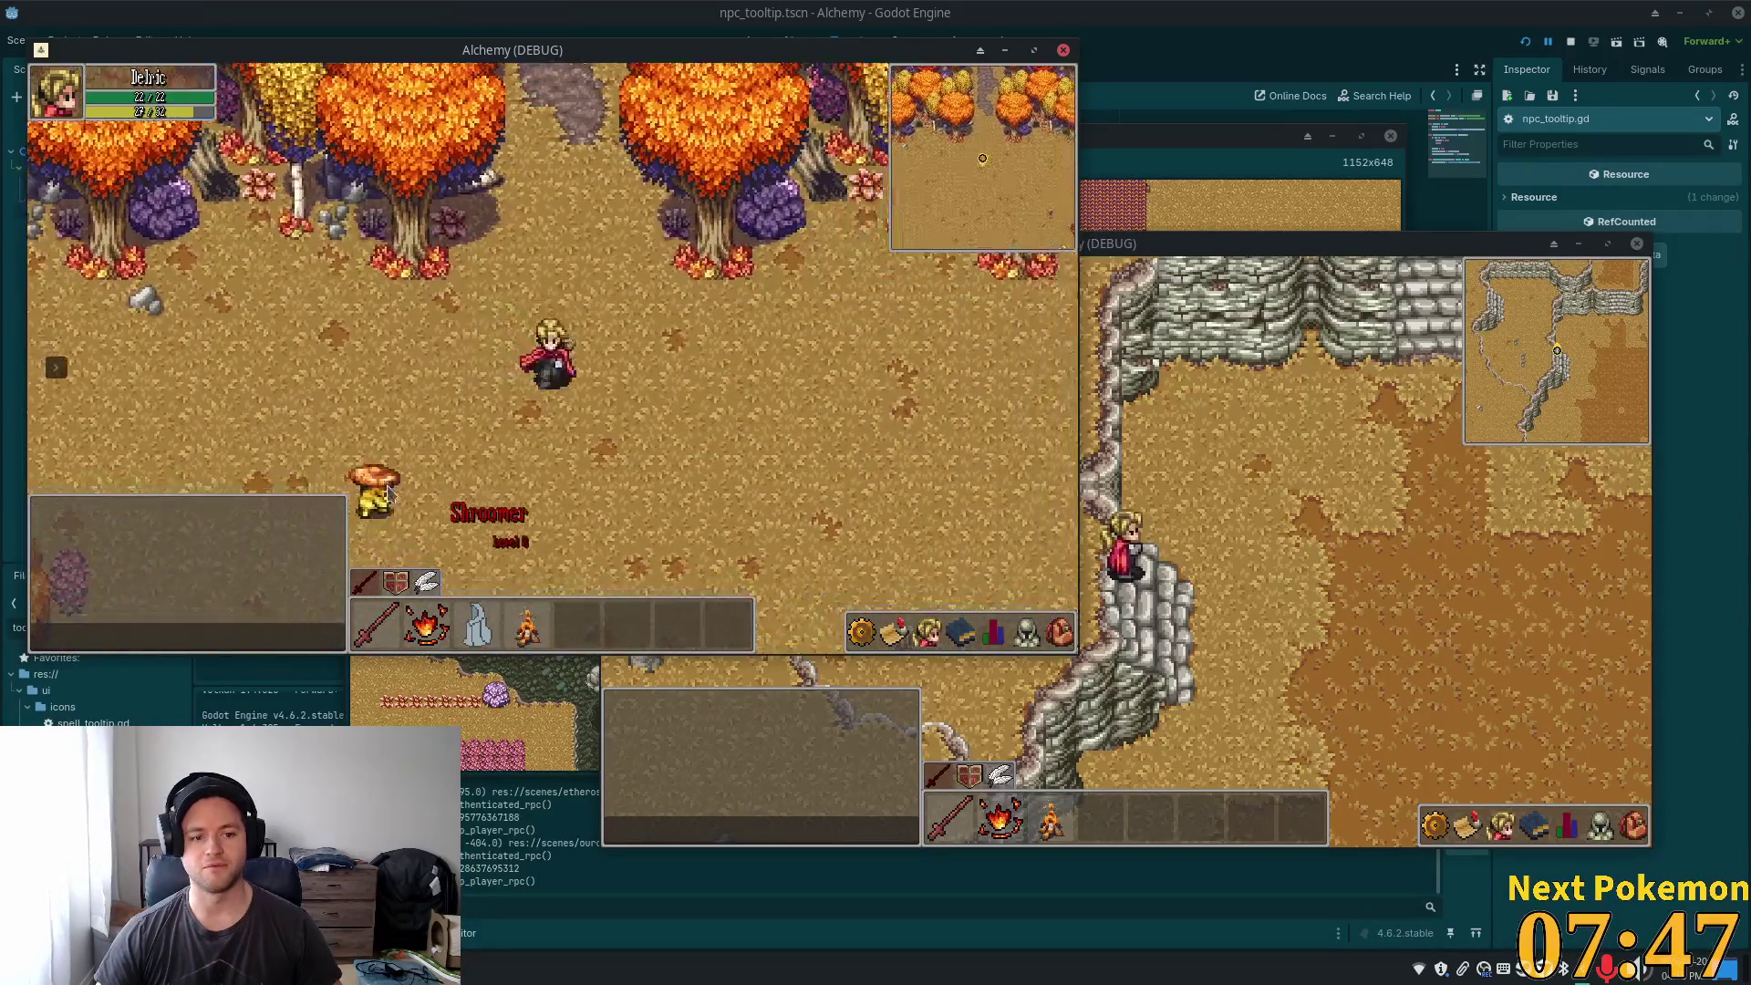
key(s)
key(d)
key(s)
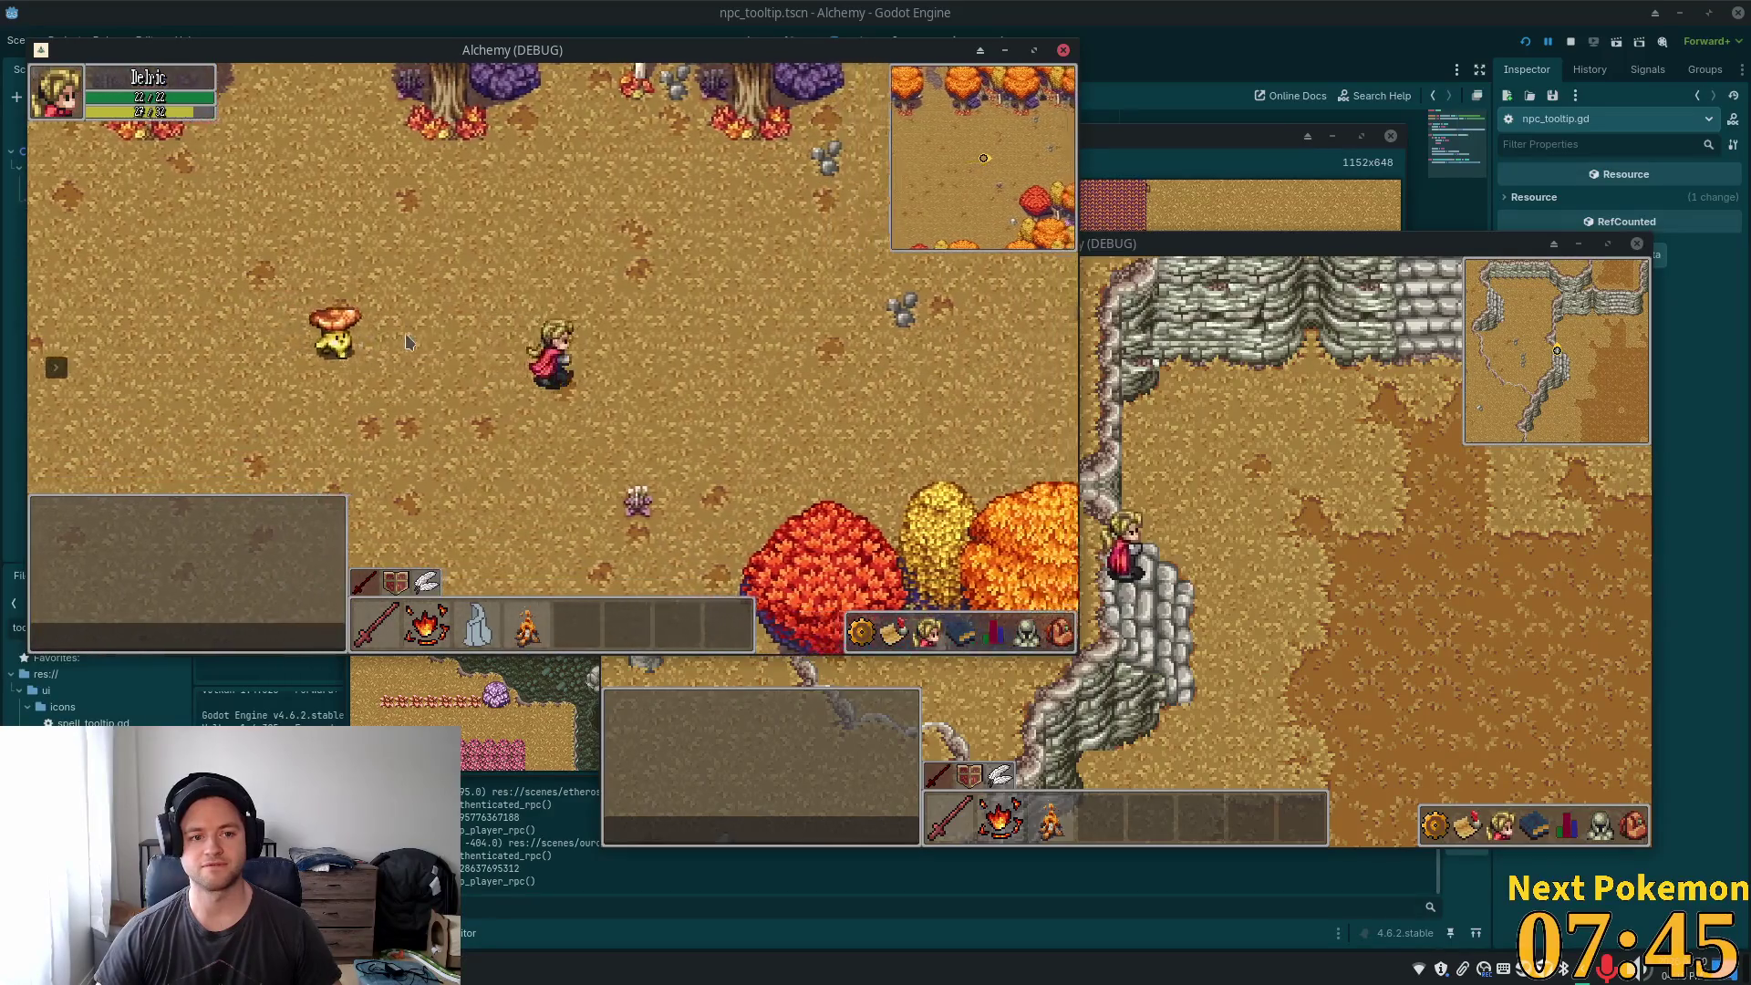
key(d)
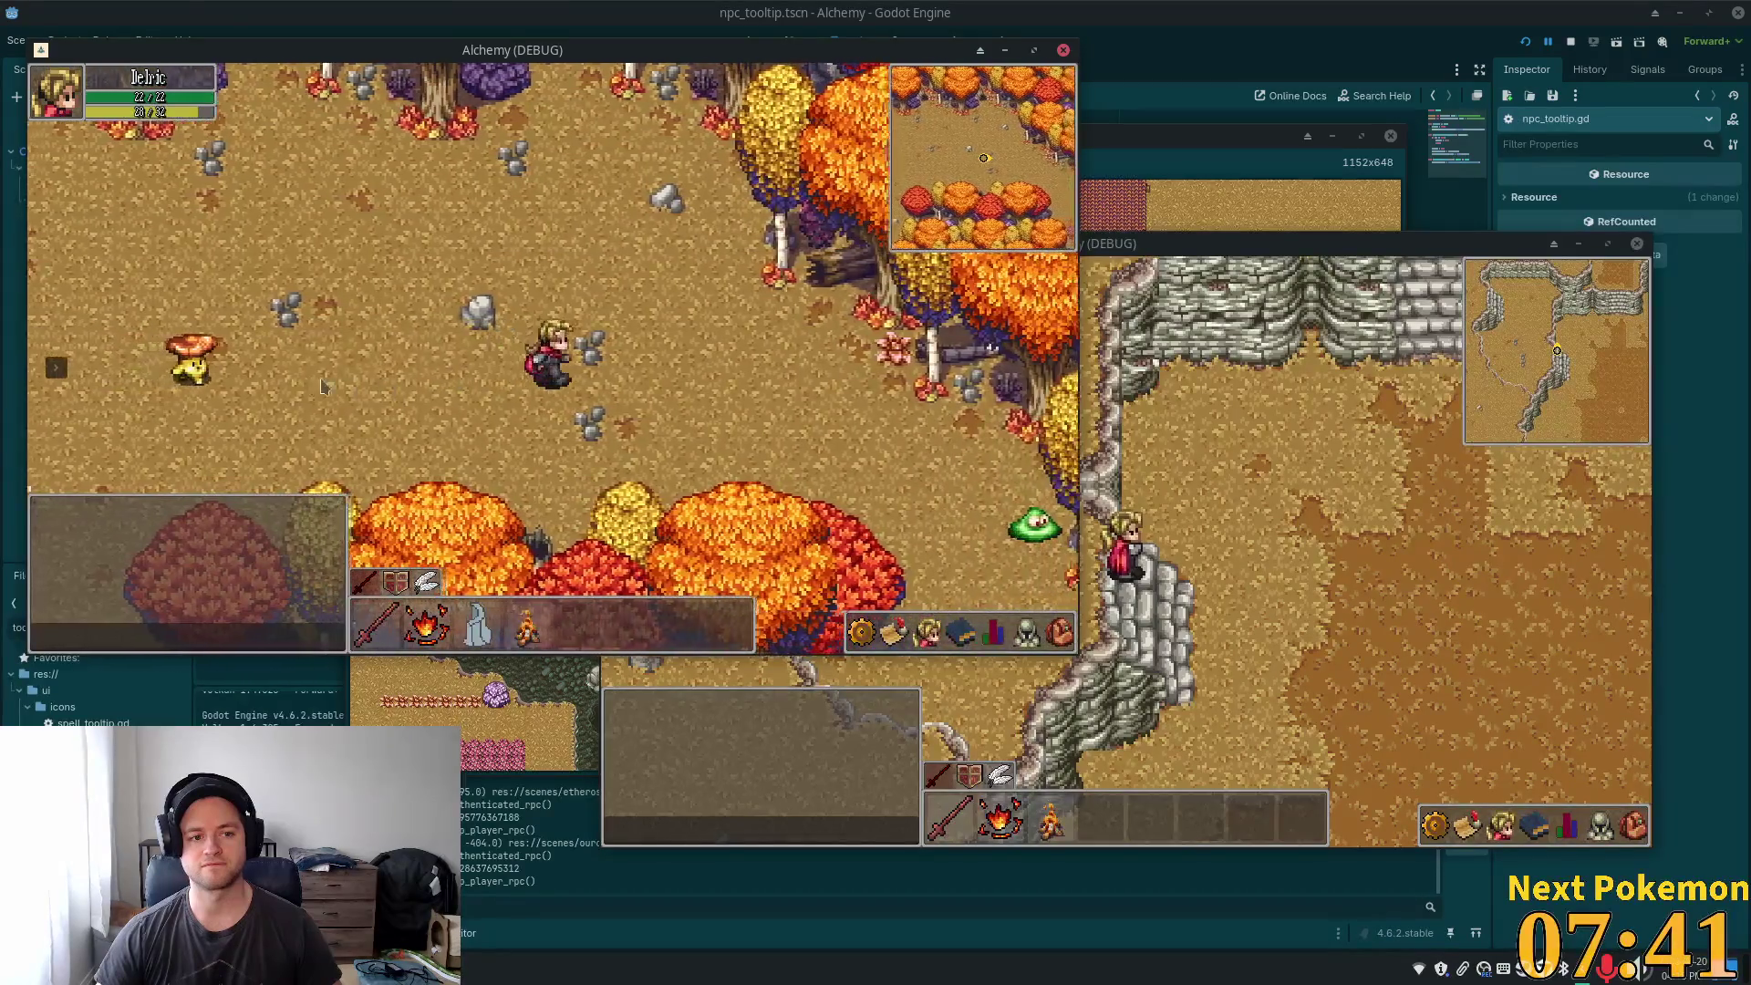
key(d)
mouse_move(217, 384)
key(d)
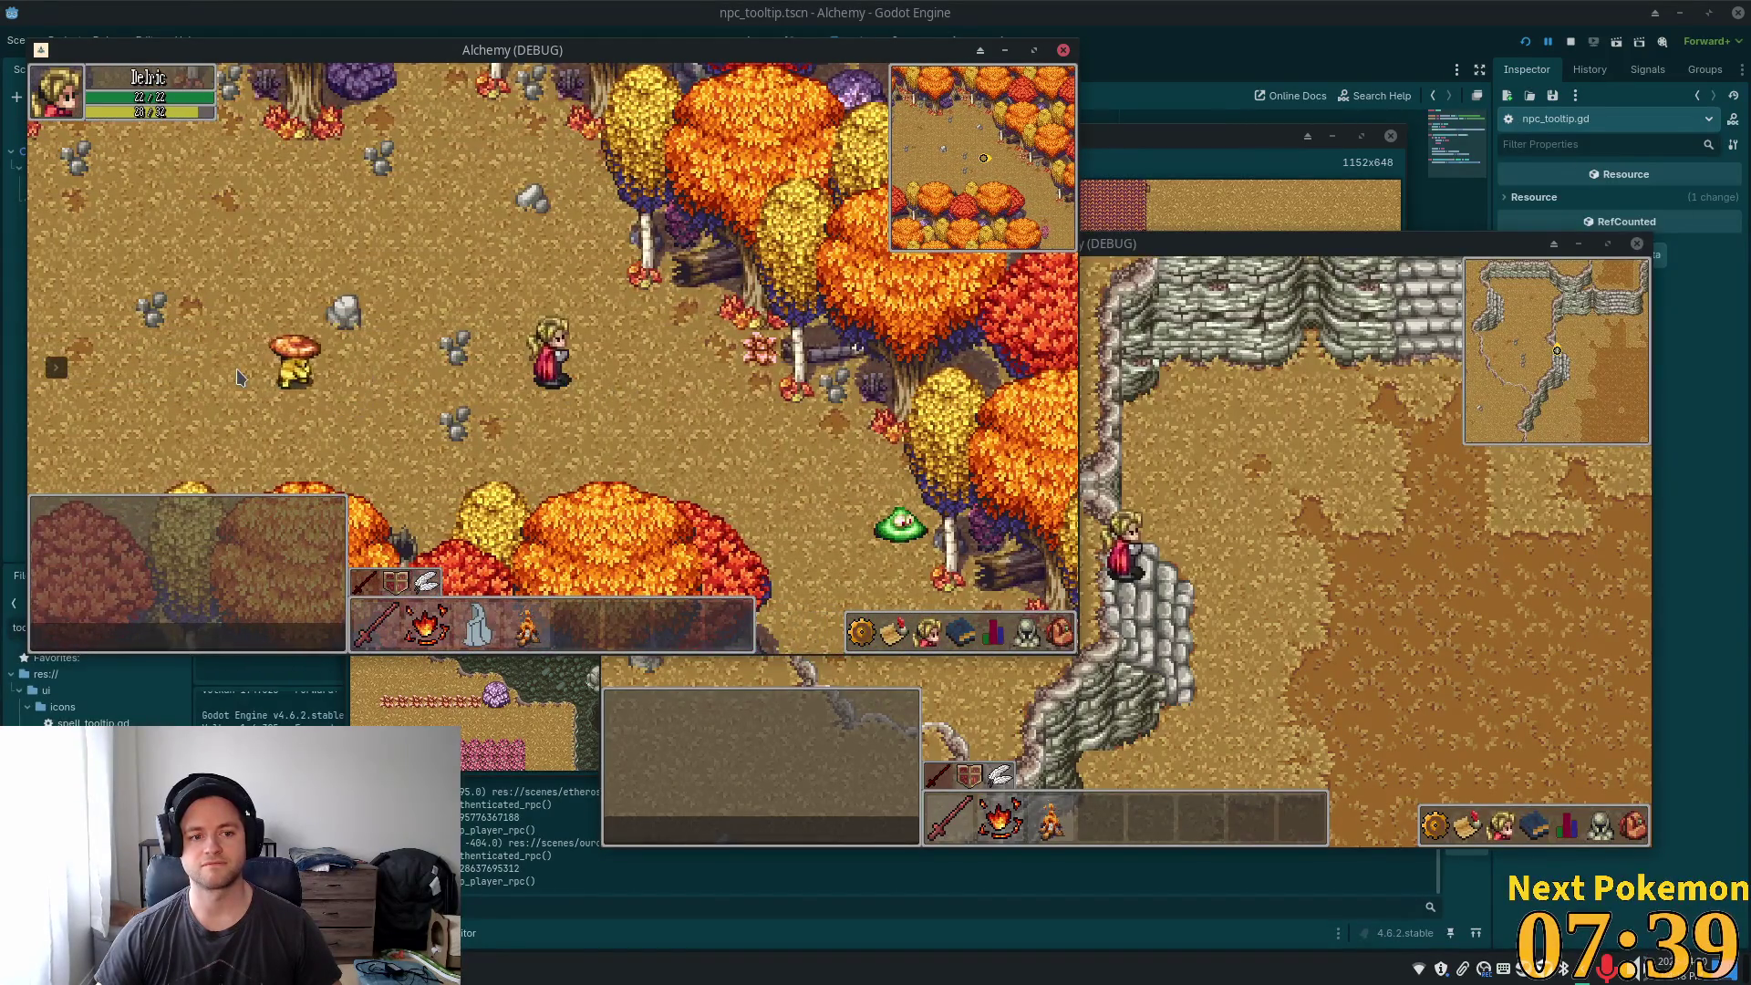
- Maneuver the character around the area and back up-left toward the Shroomer
key(w)
key(a)
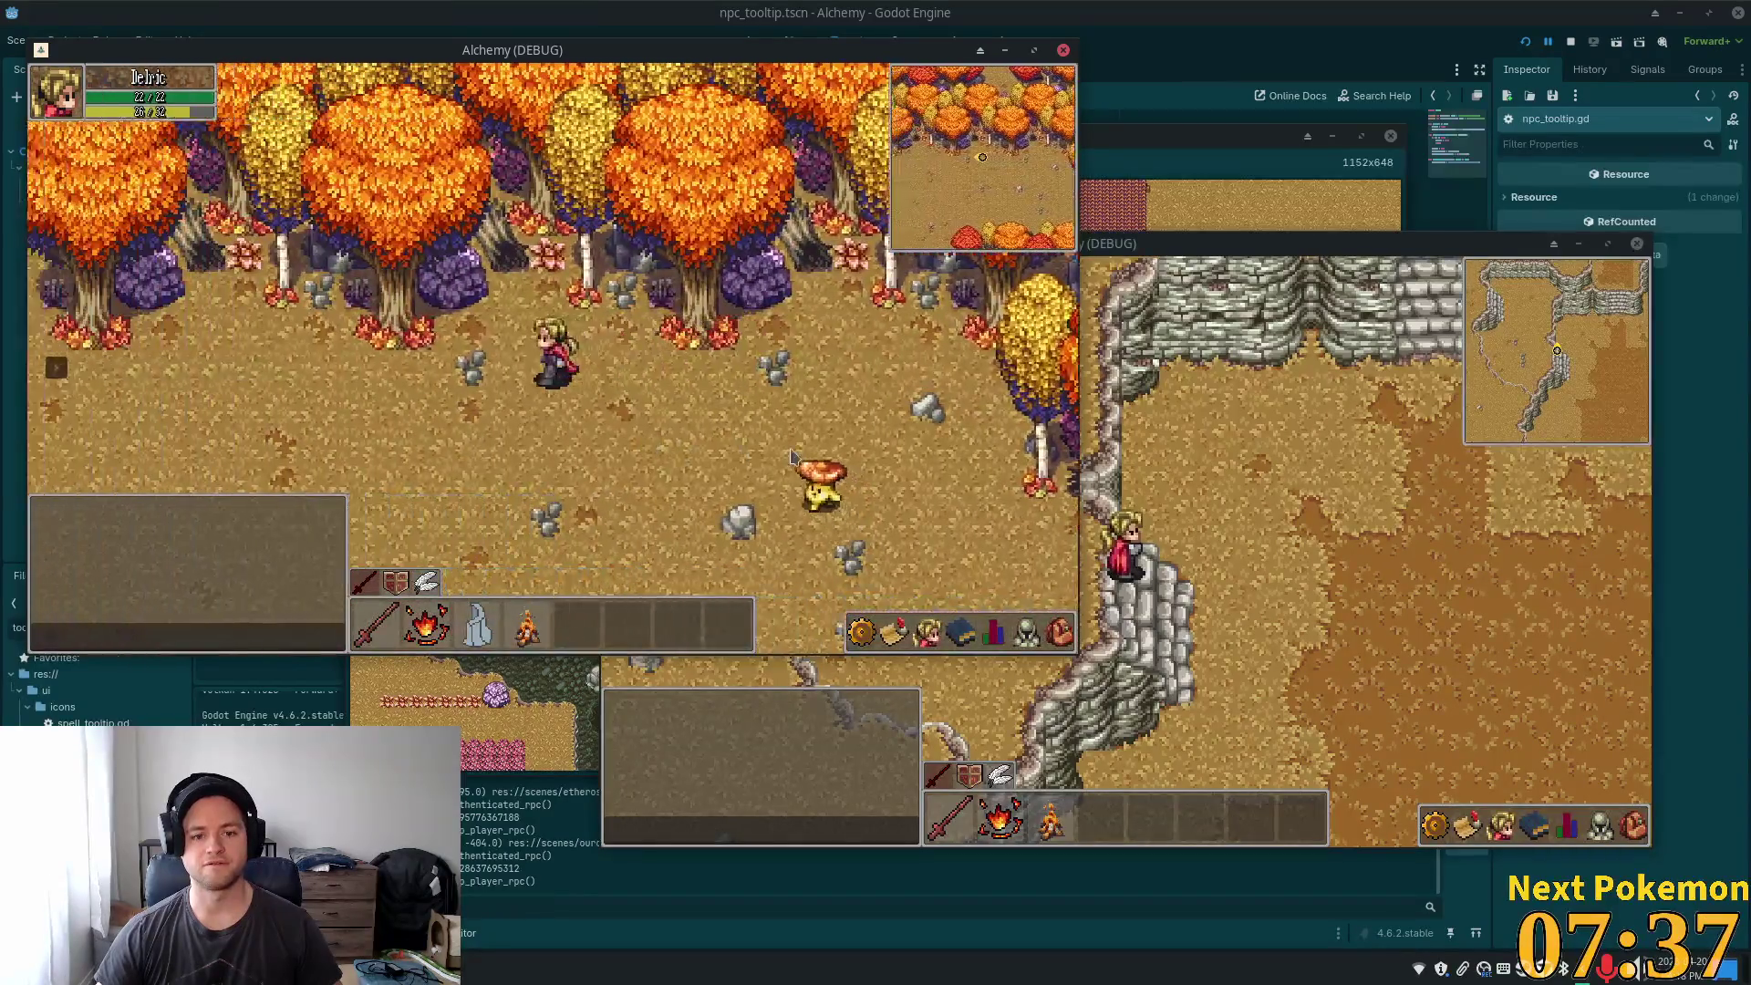
key(s)
key(a)
key(s)
key(a)
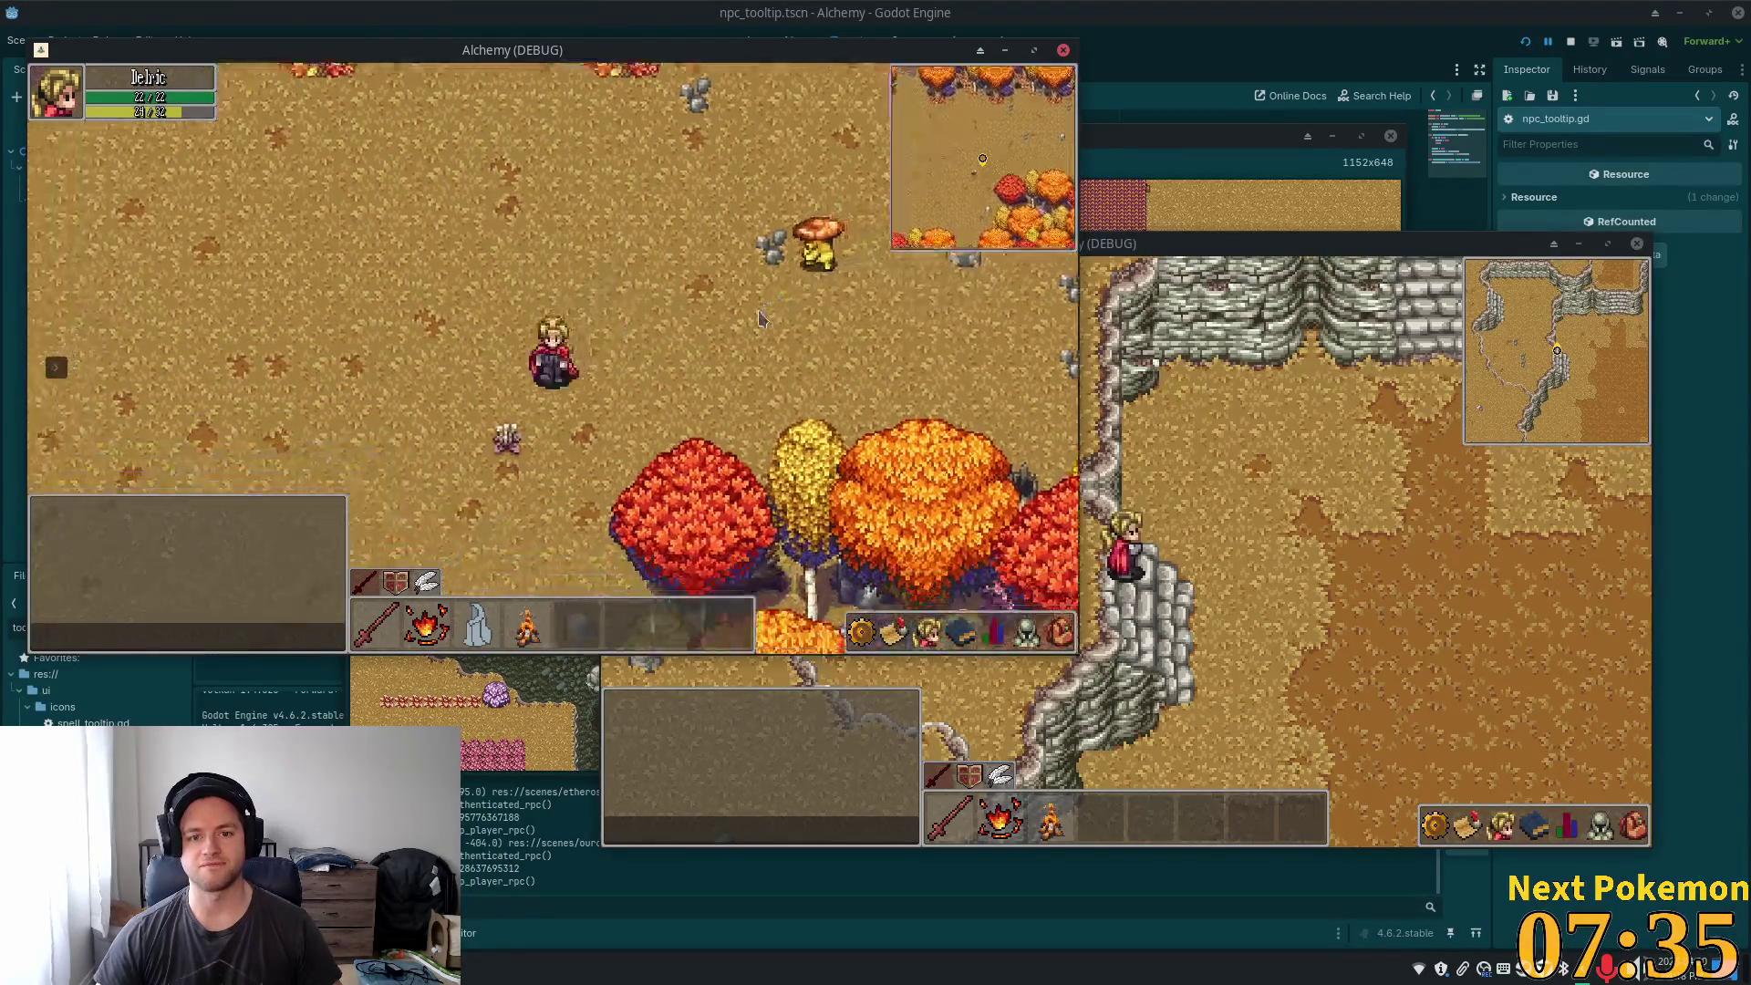
key(s)
key(a)
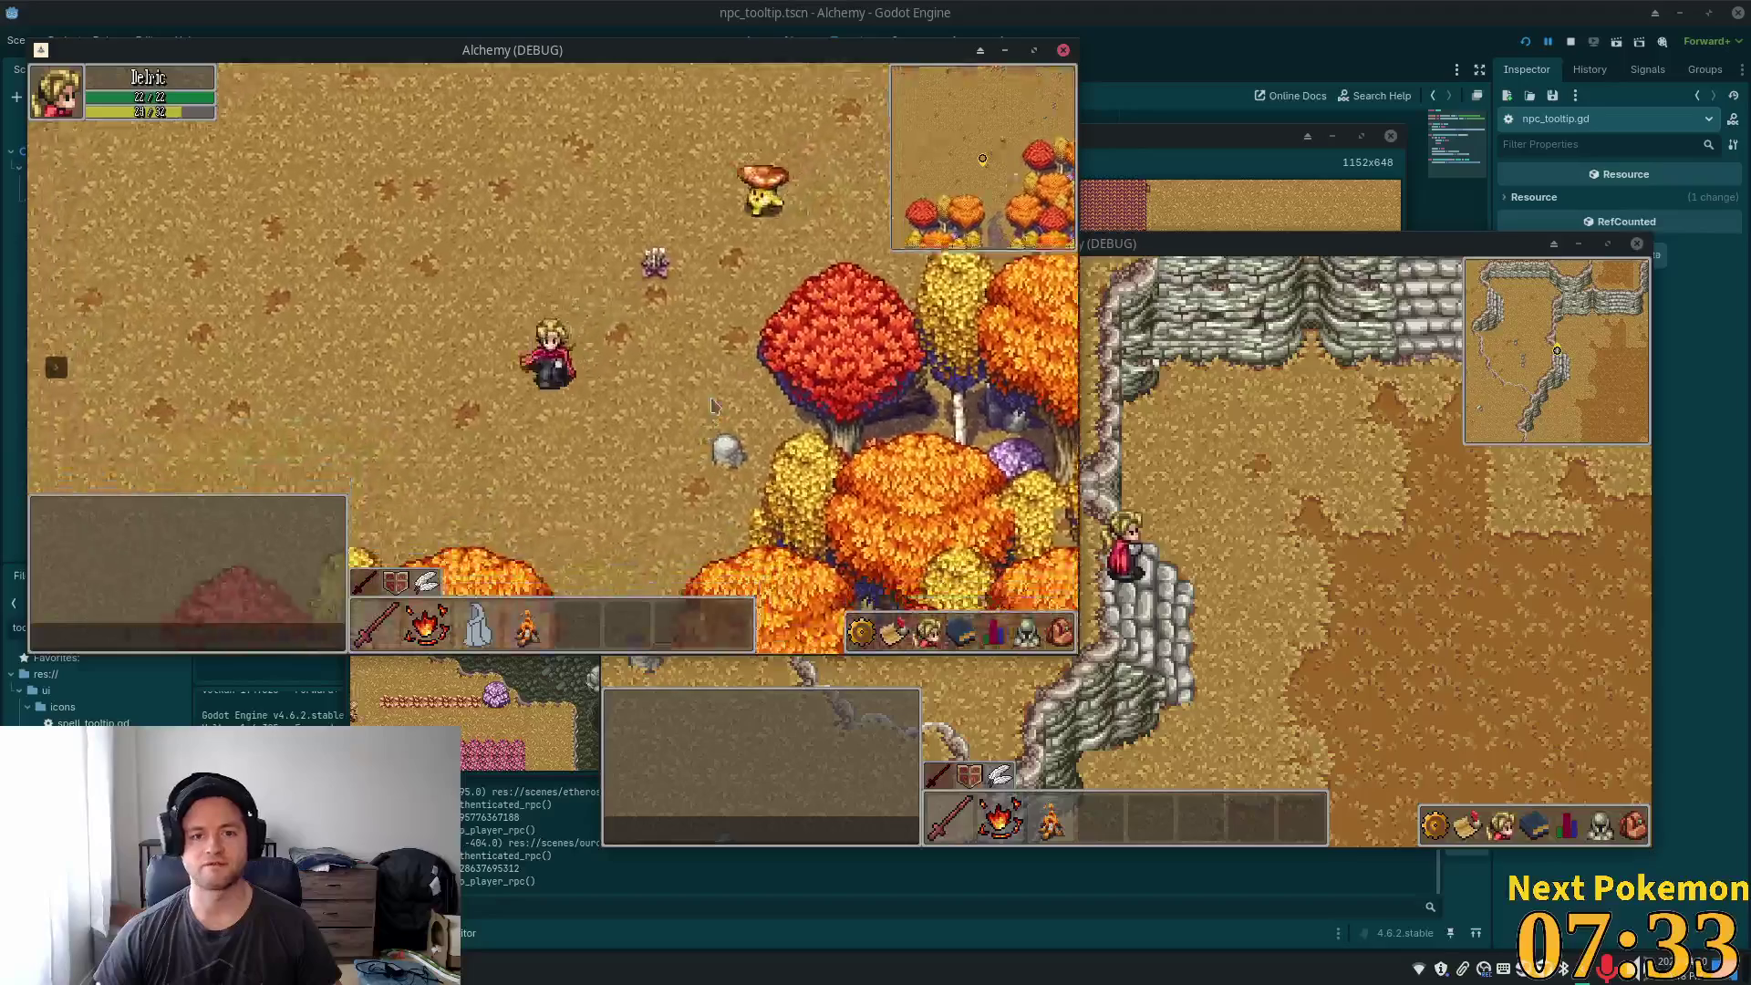
key(s)
key(d)
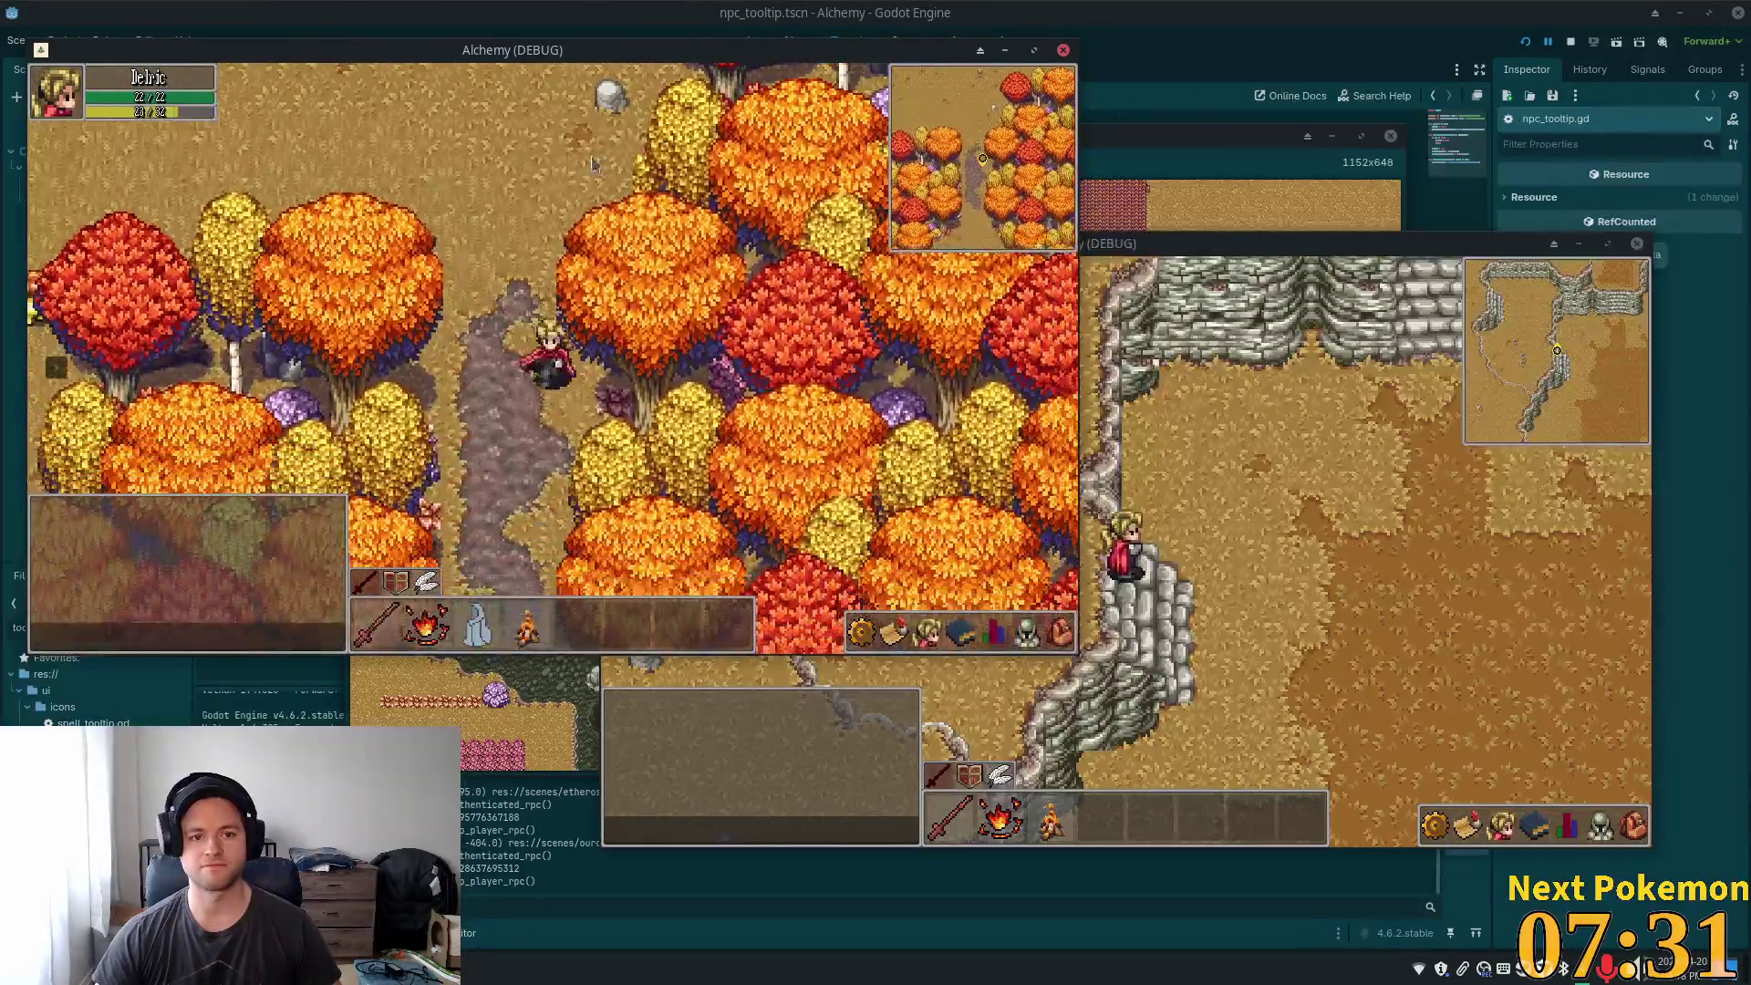
key(a)
key(w)
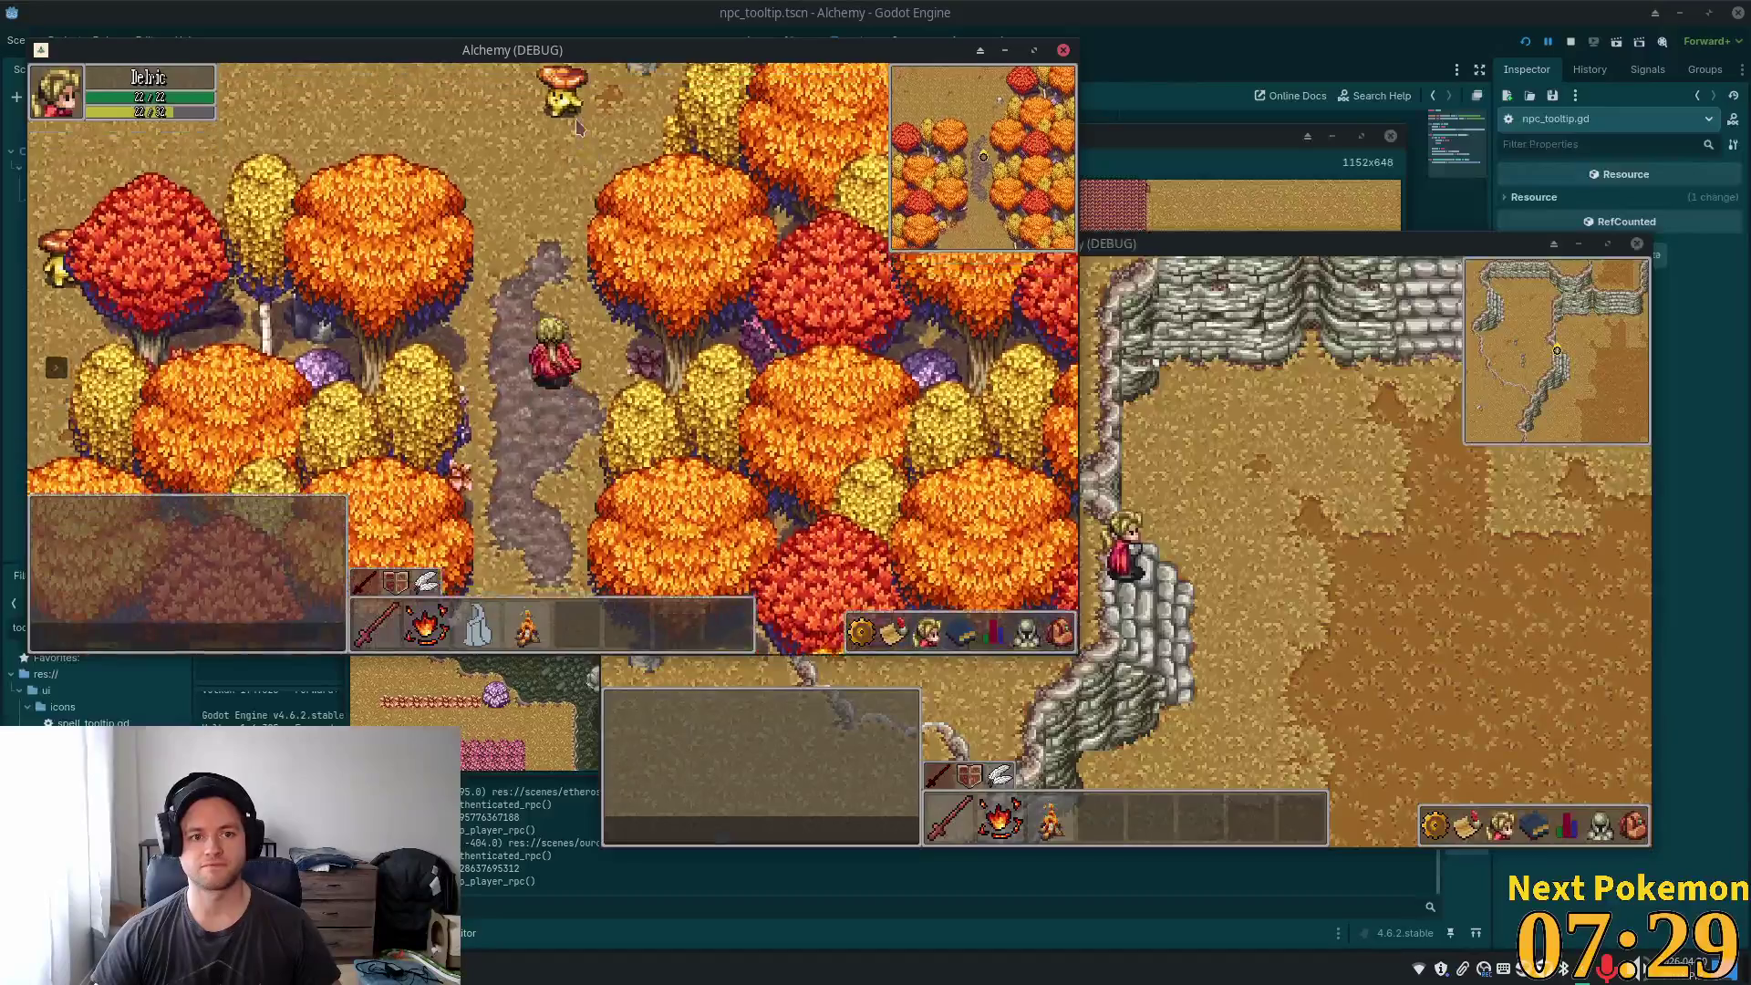
key(w)
key(a)
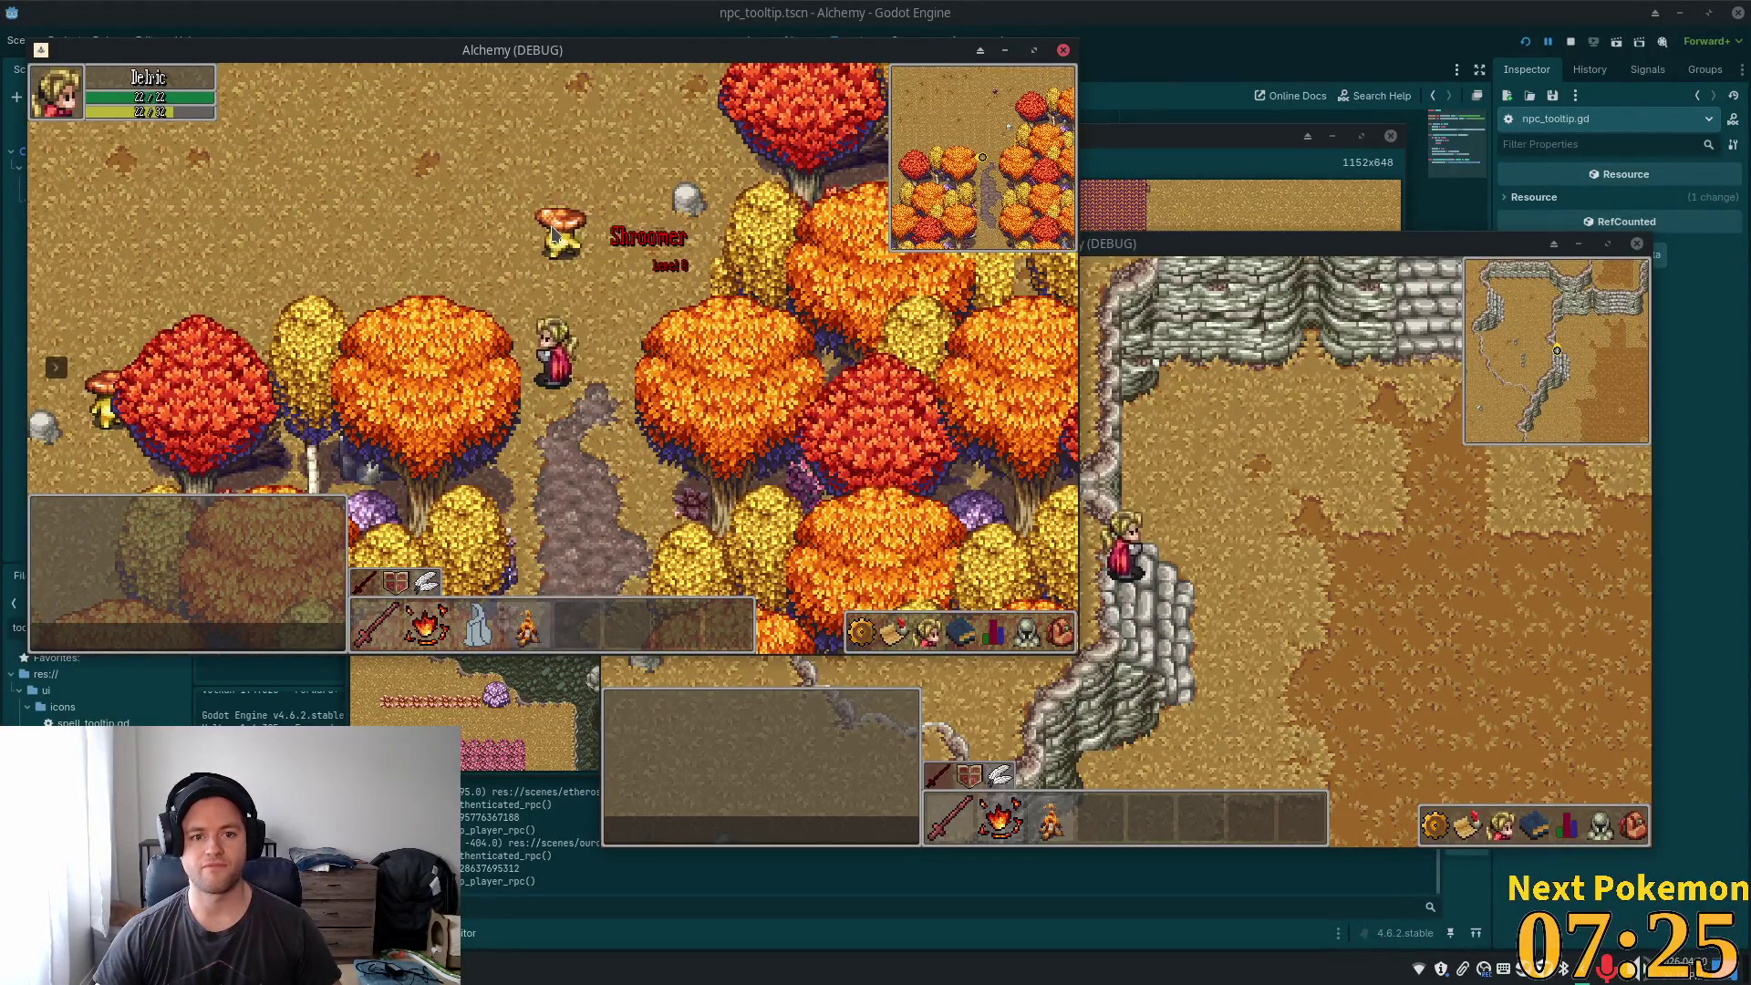
- Attack the Shroomer until it is defeated
key(w)
key(d)
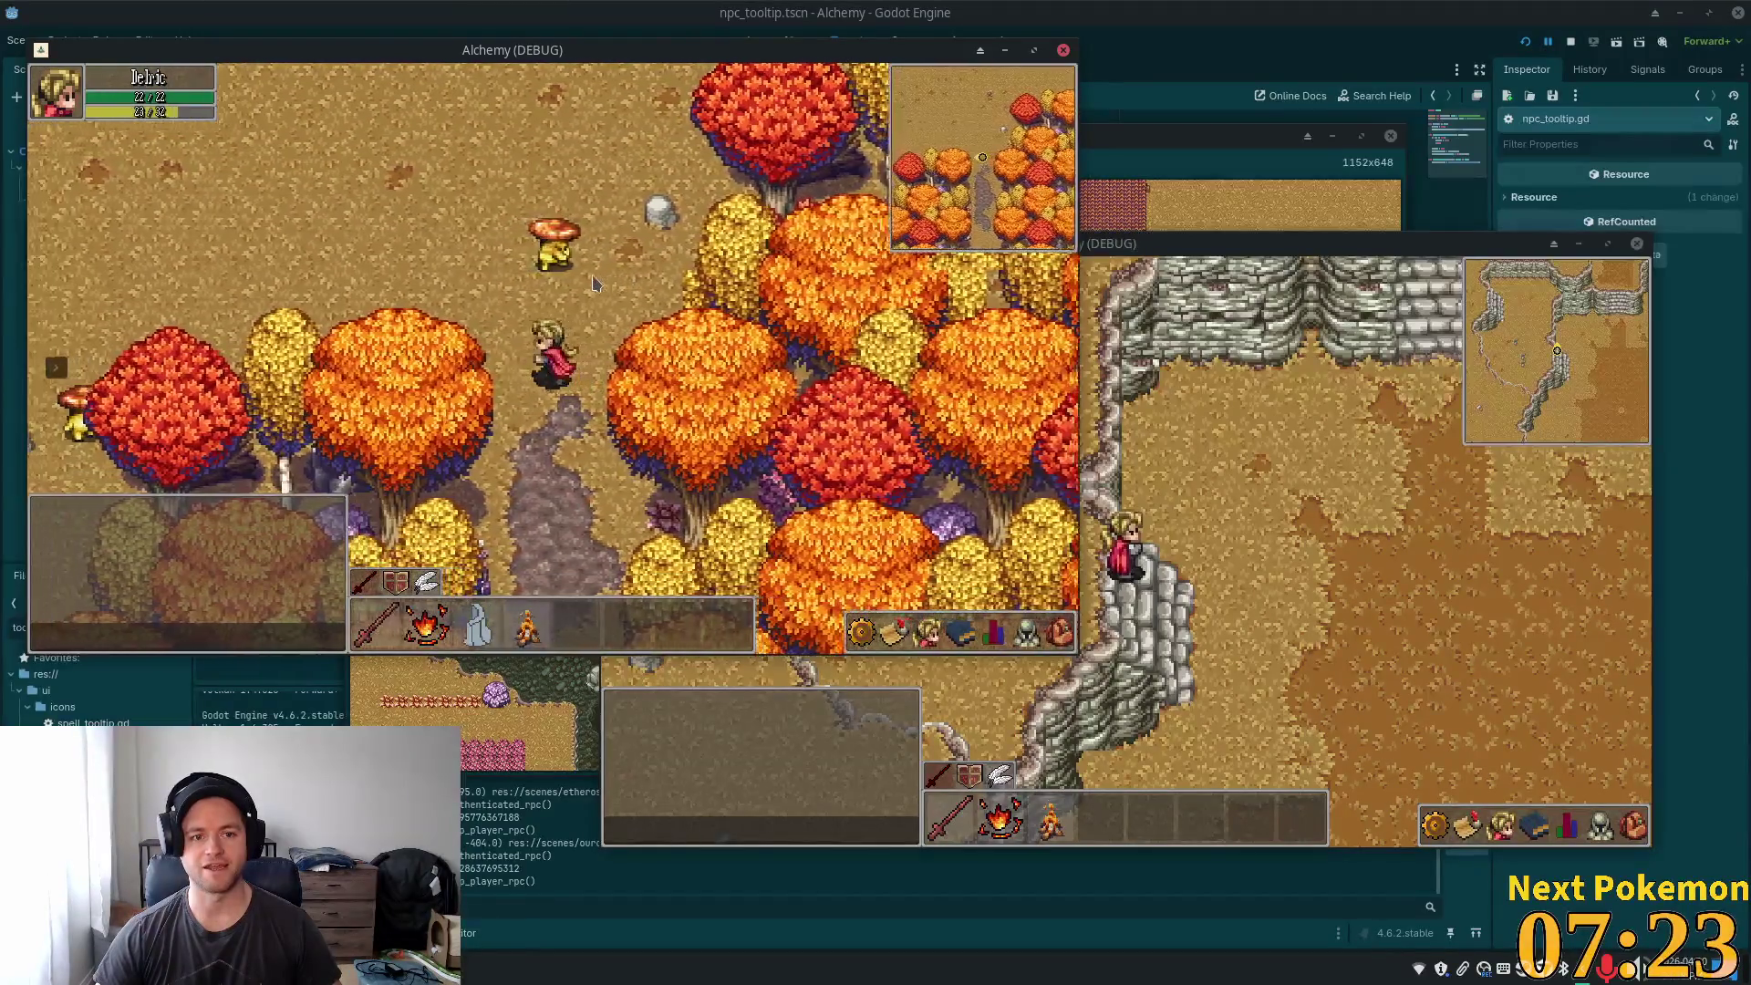
key(s)
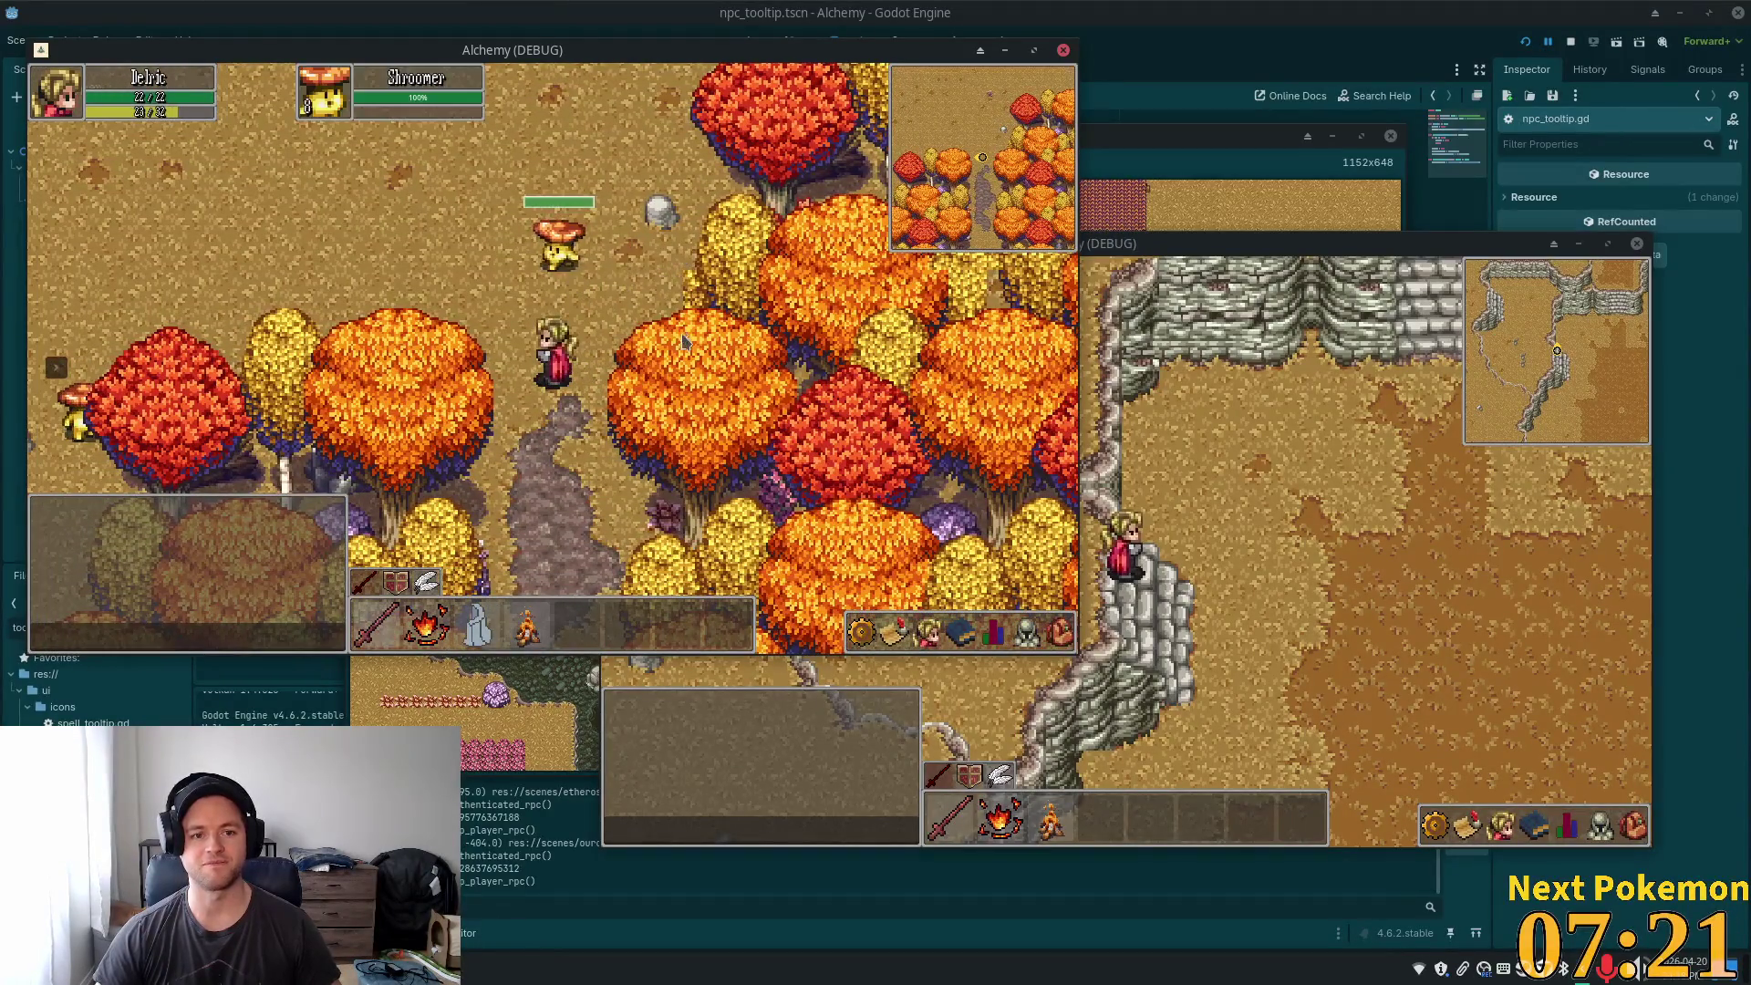
key(w)
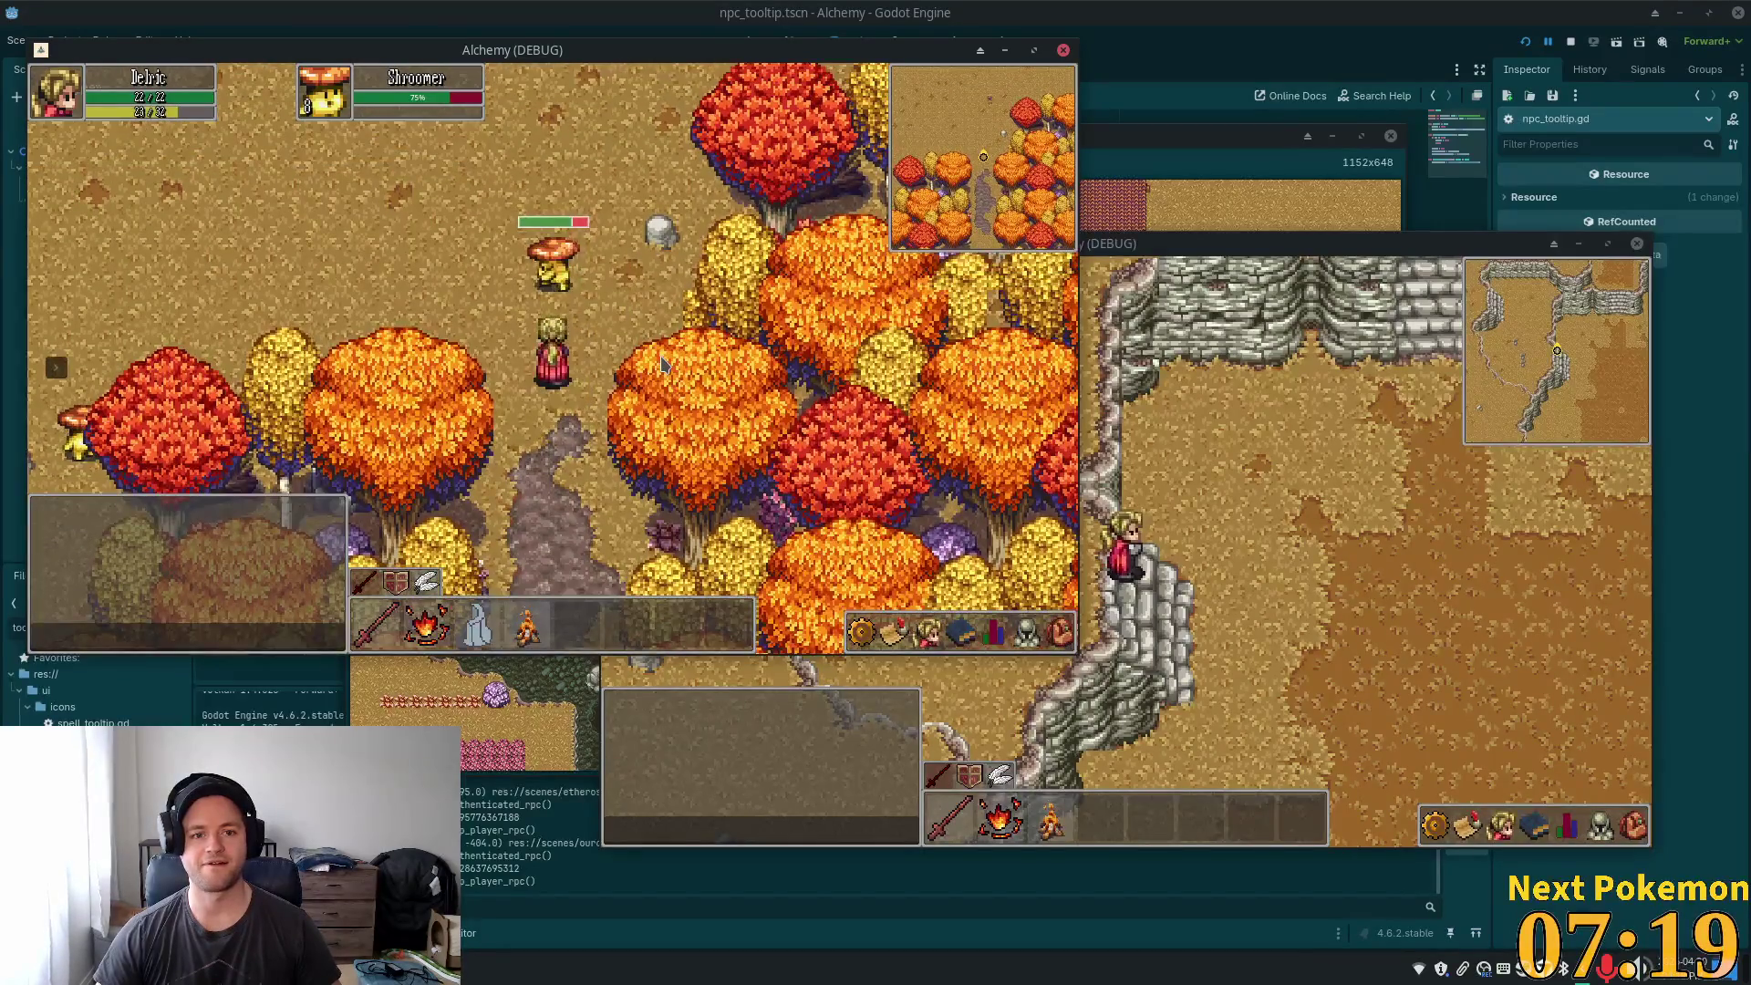
key(w)
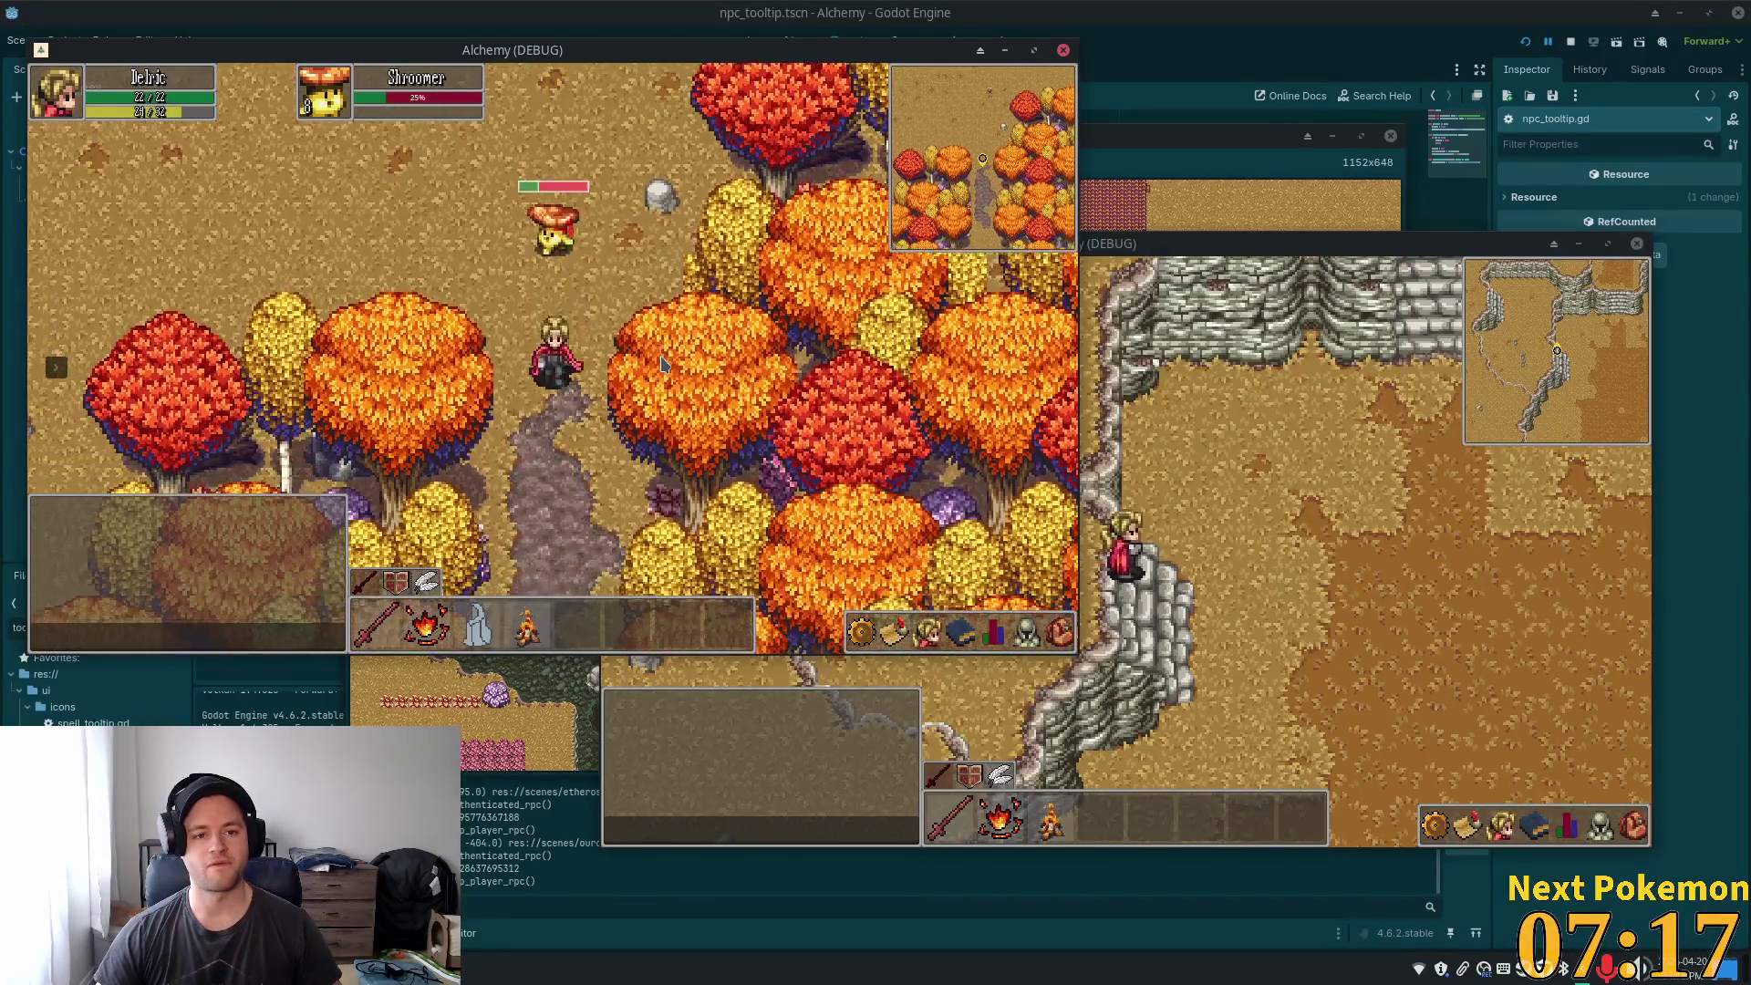
- Walk north along the stone path into the clearing, then return to the editor
key(w)
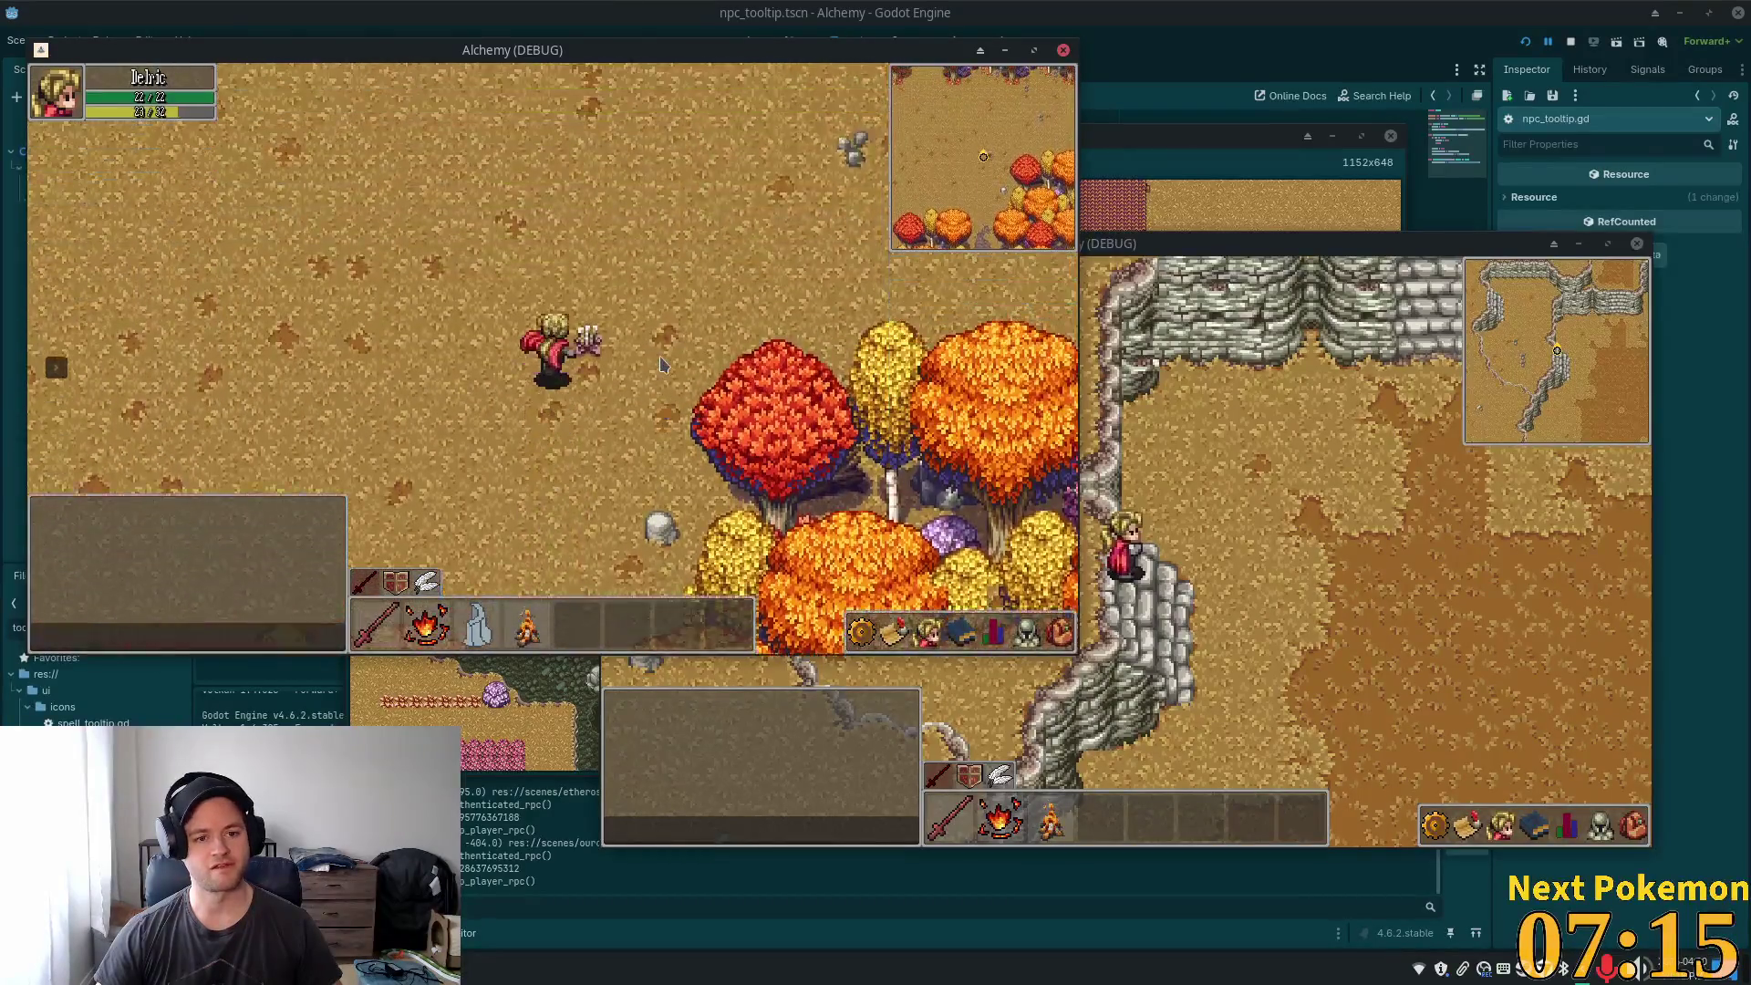
key(w)
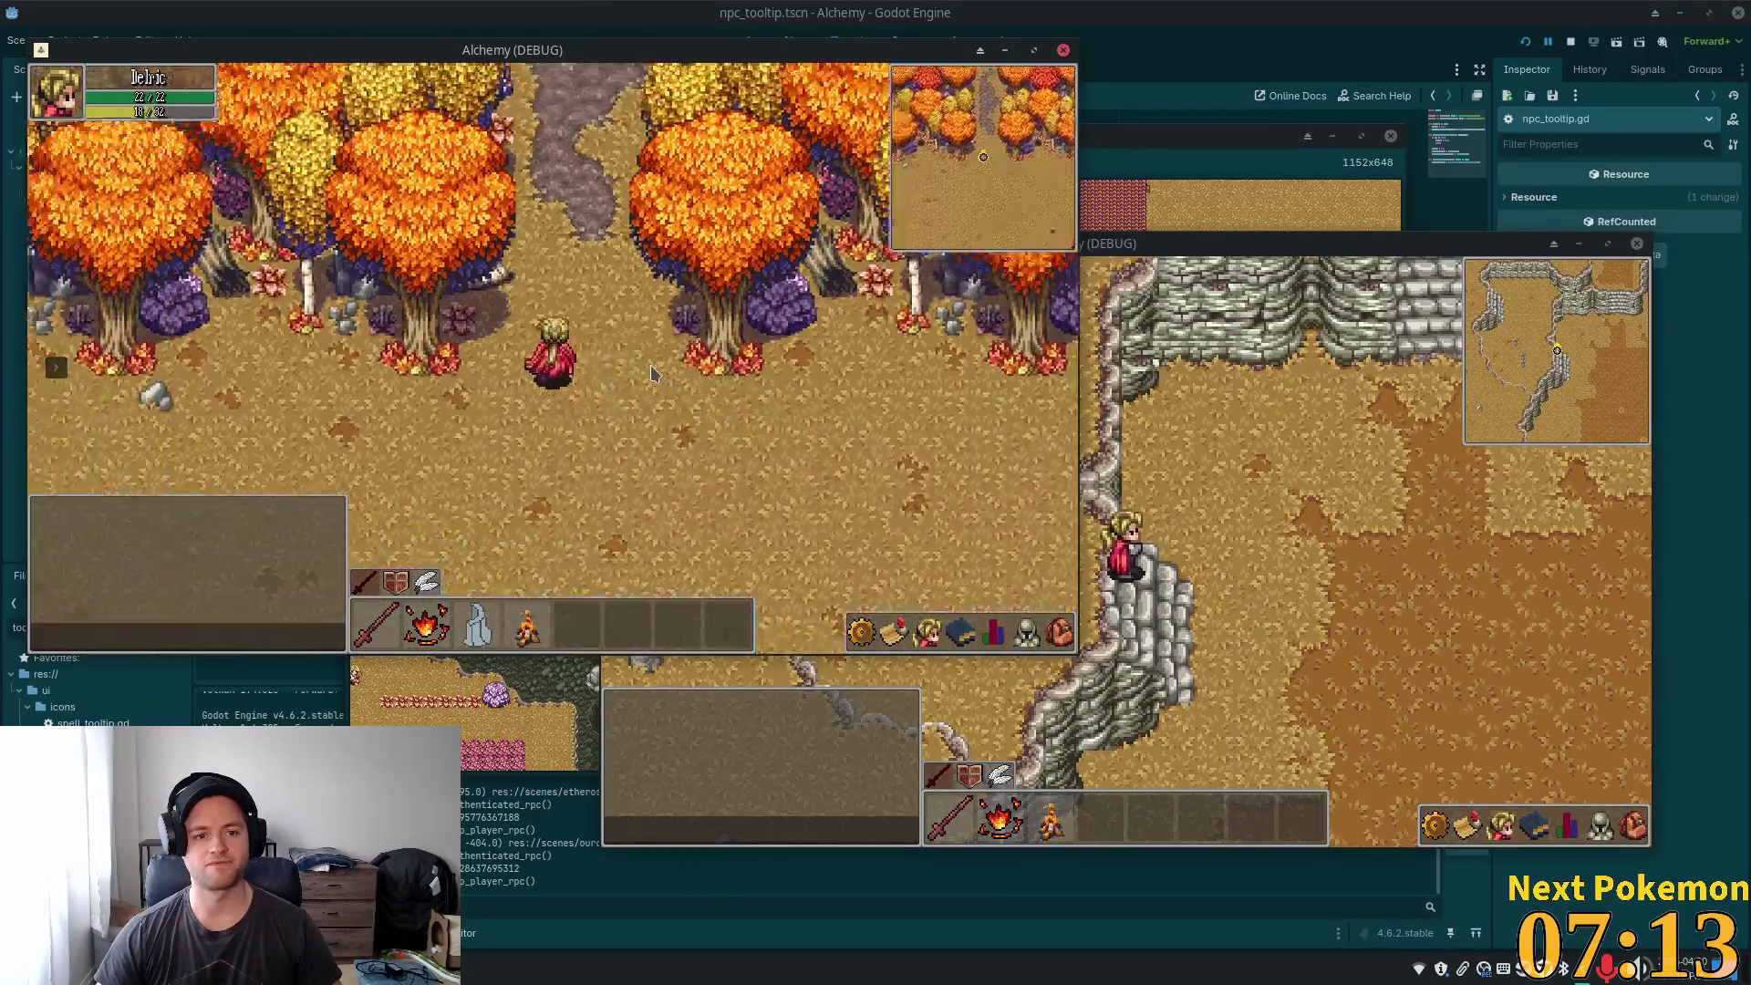
key(w)
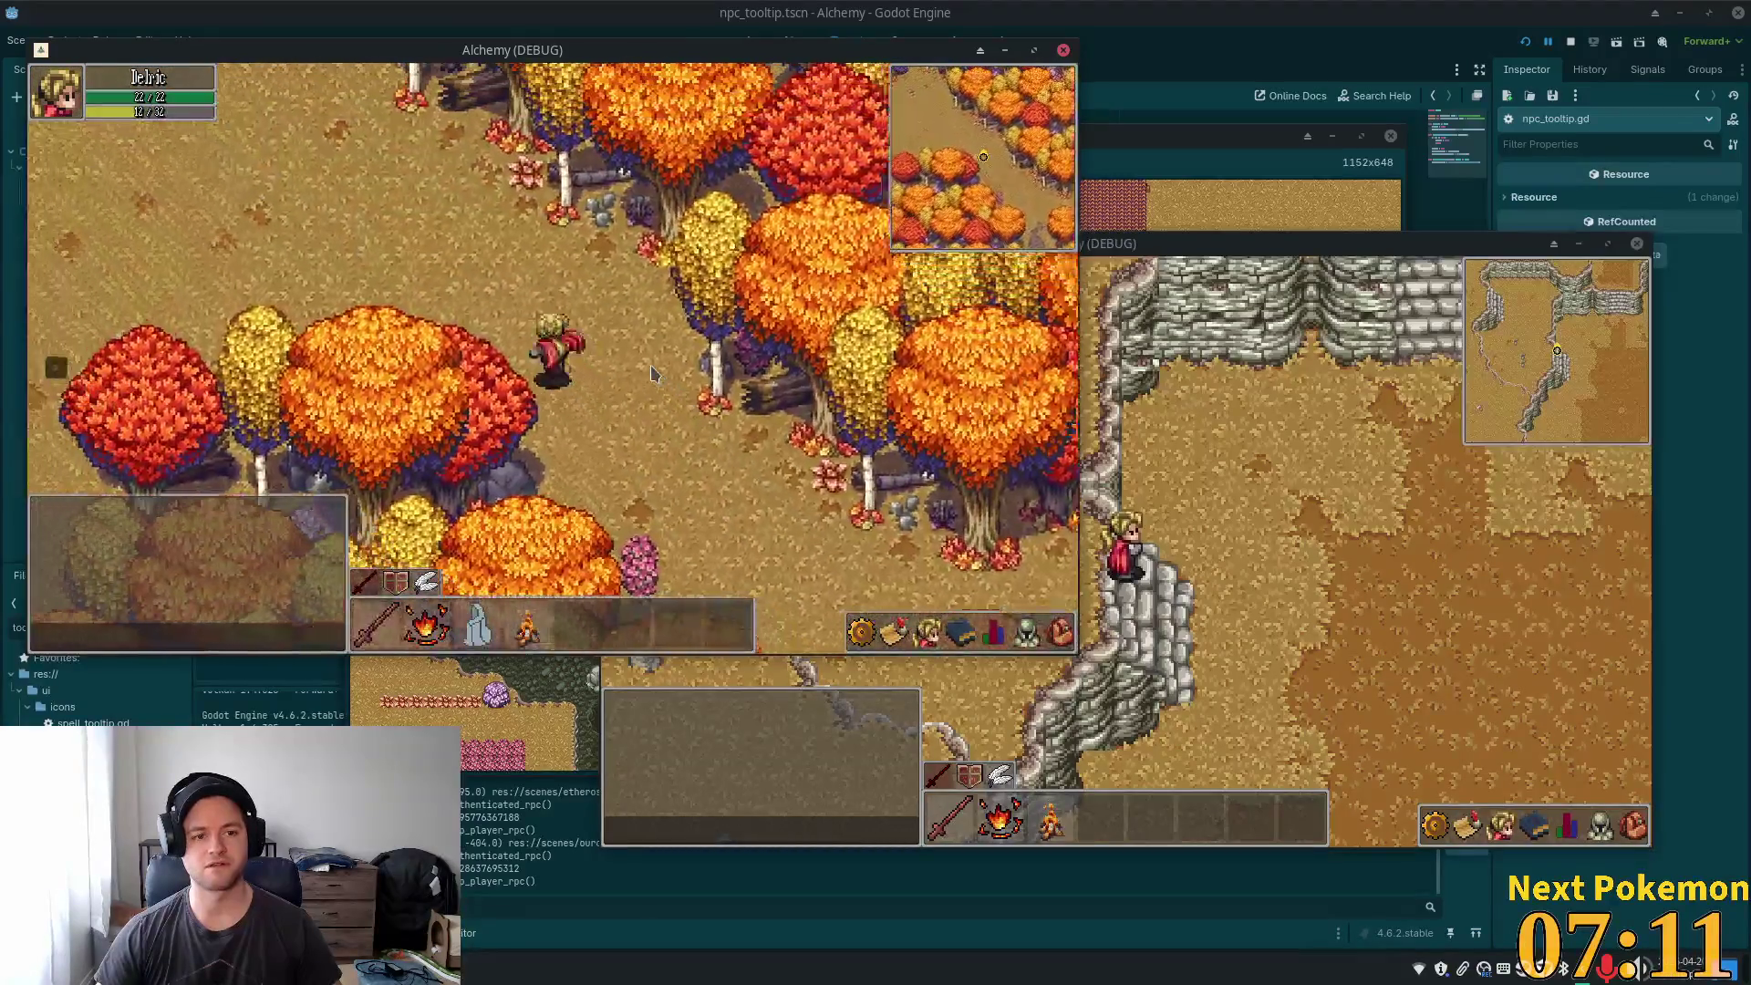
key(w)
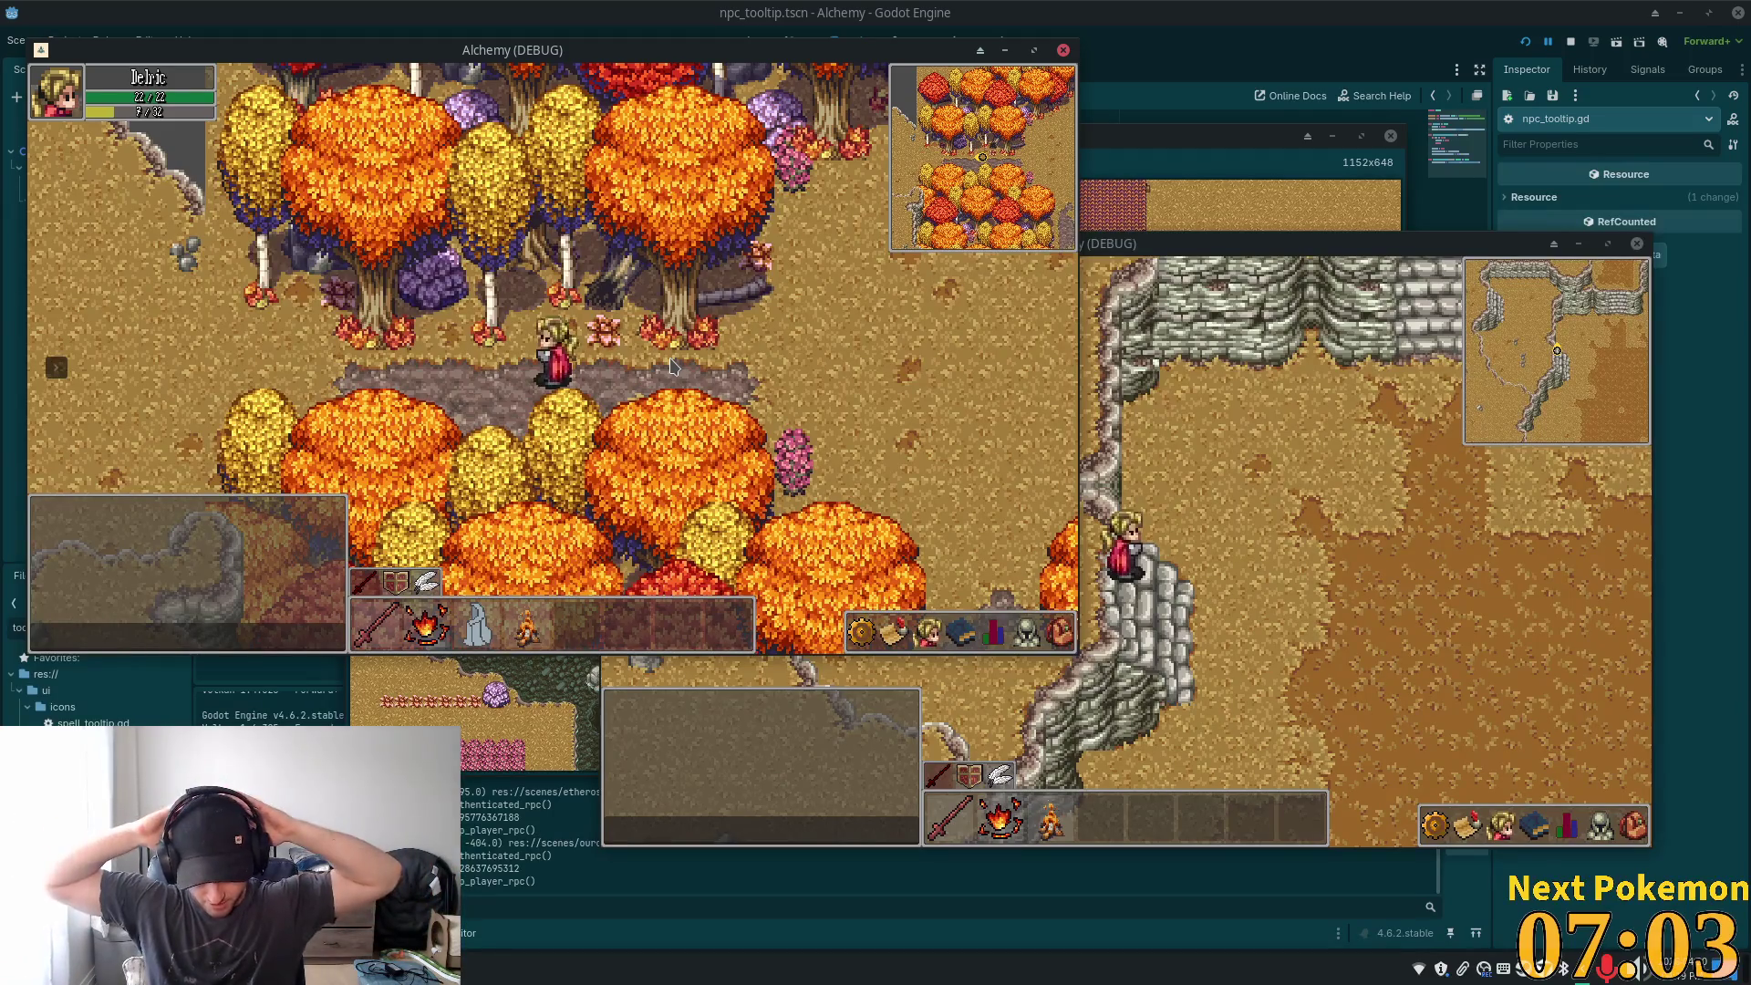
key(alt+Tab)
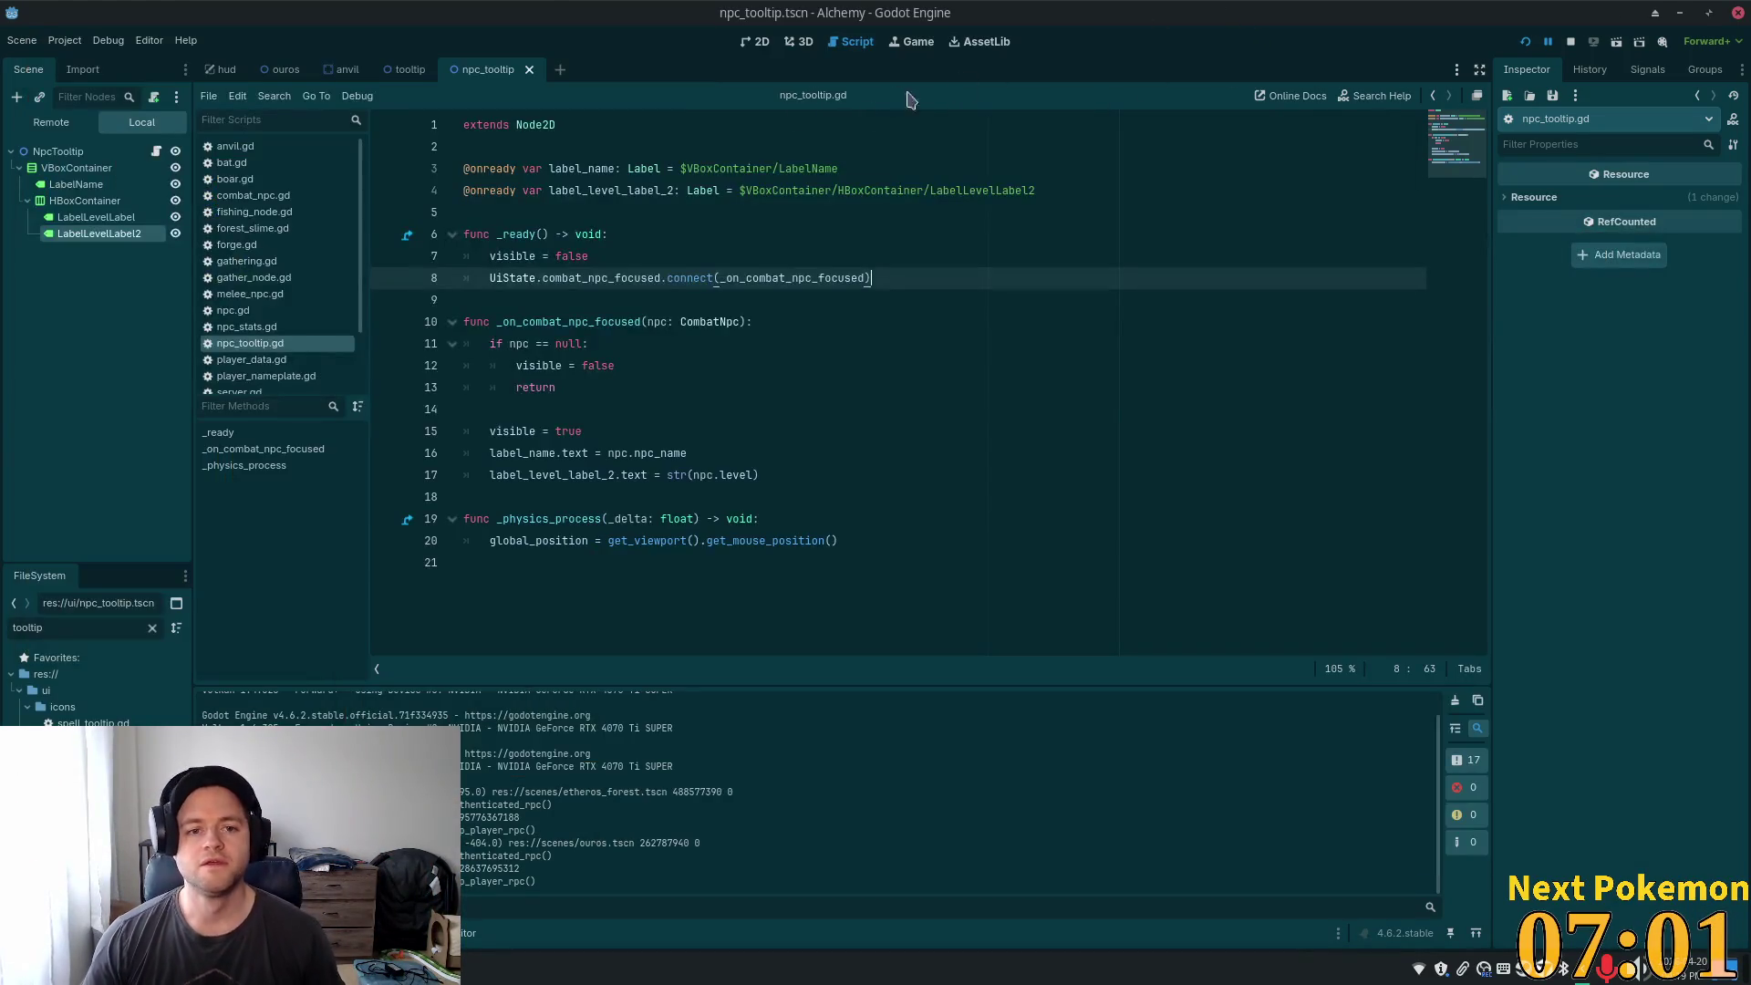
- Show the tooltip scene in 2D and inspect the NpcTooltip, VBoxContainer, HBoxContainer and LabelName nodes
click(756, 43)
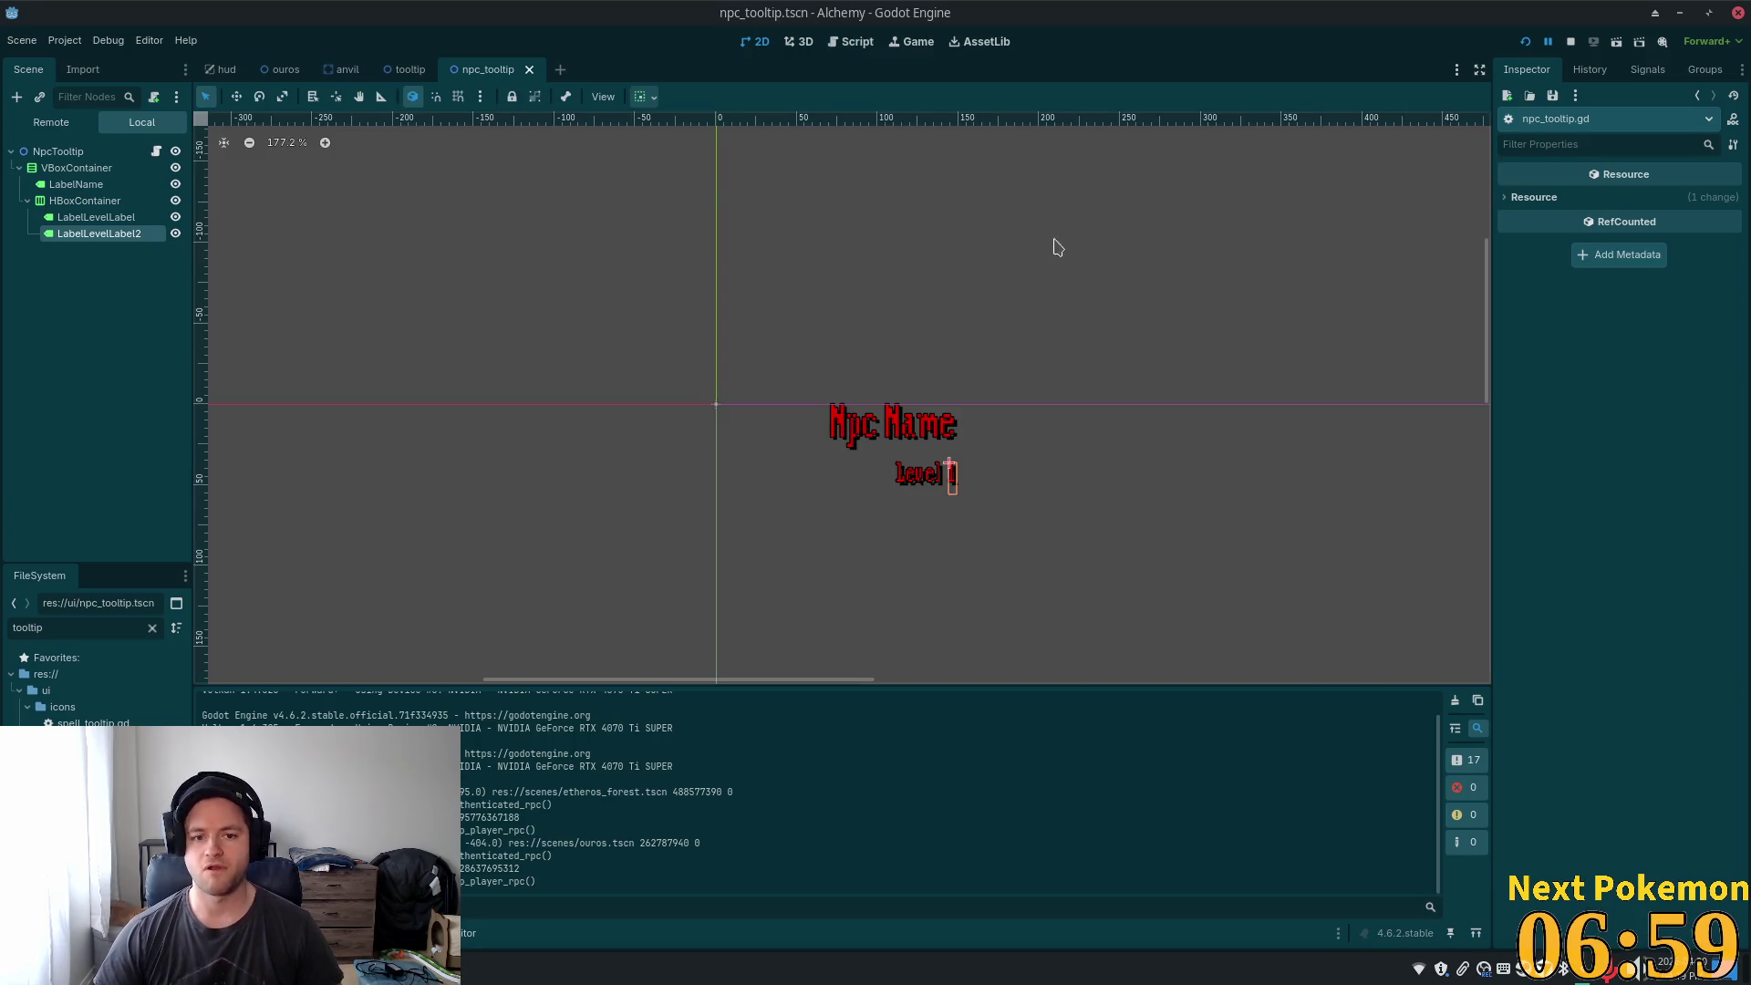
click(932, 327)
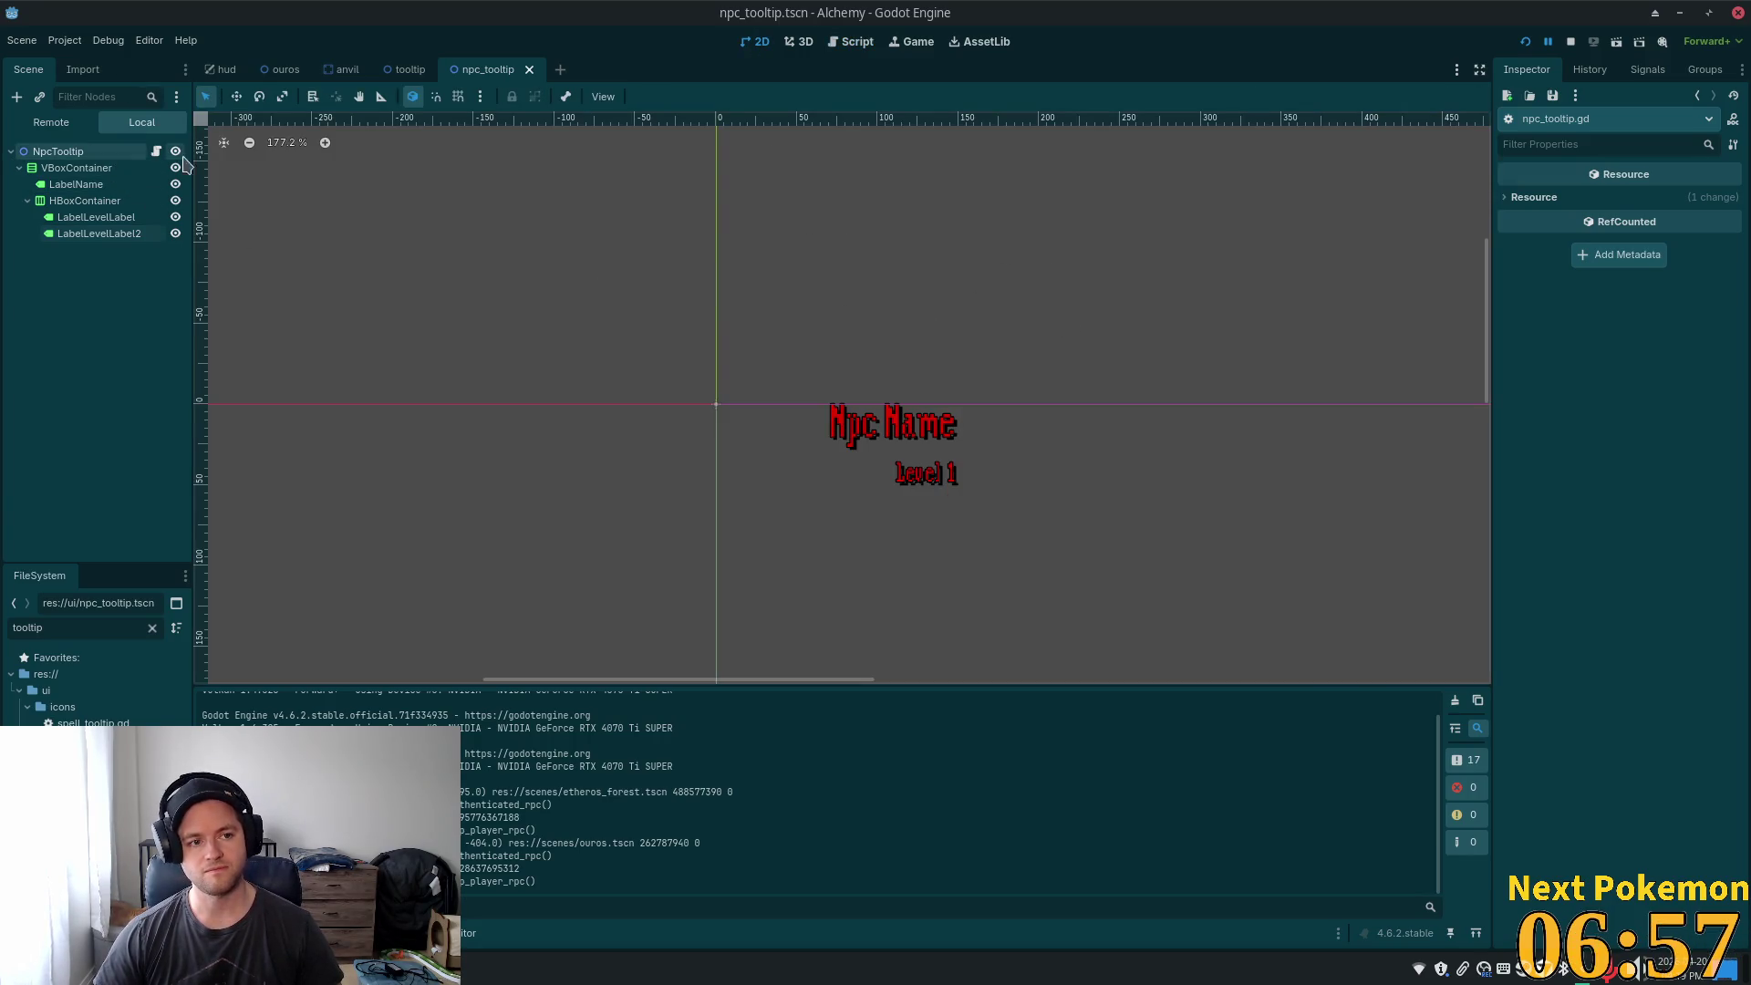
click(64, 151)
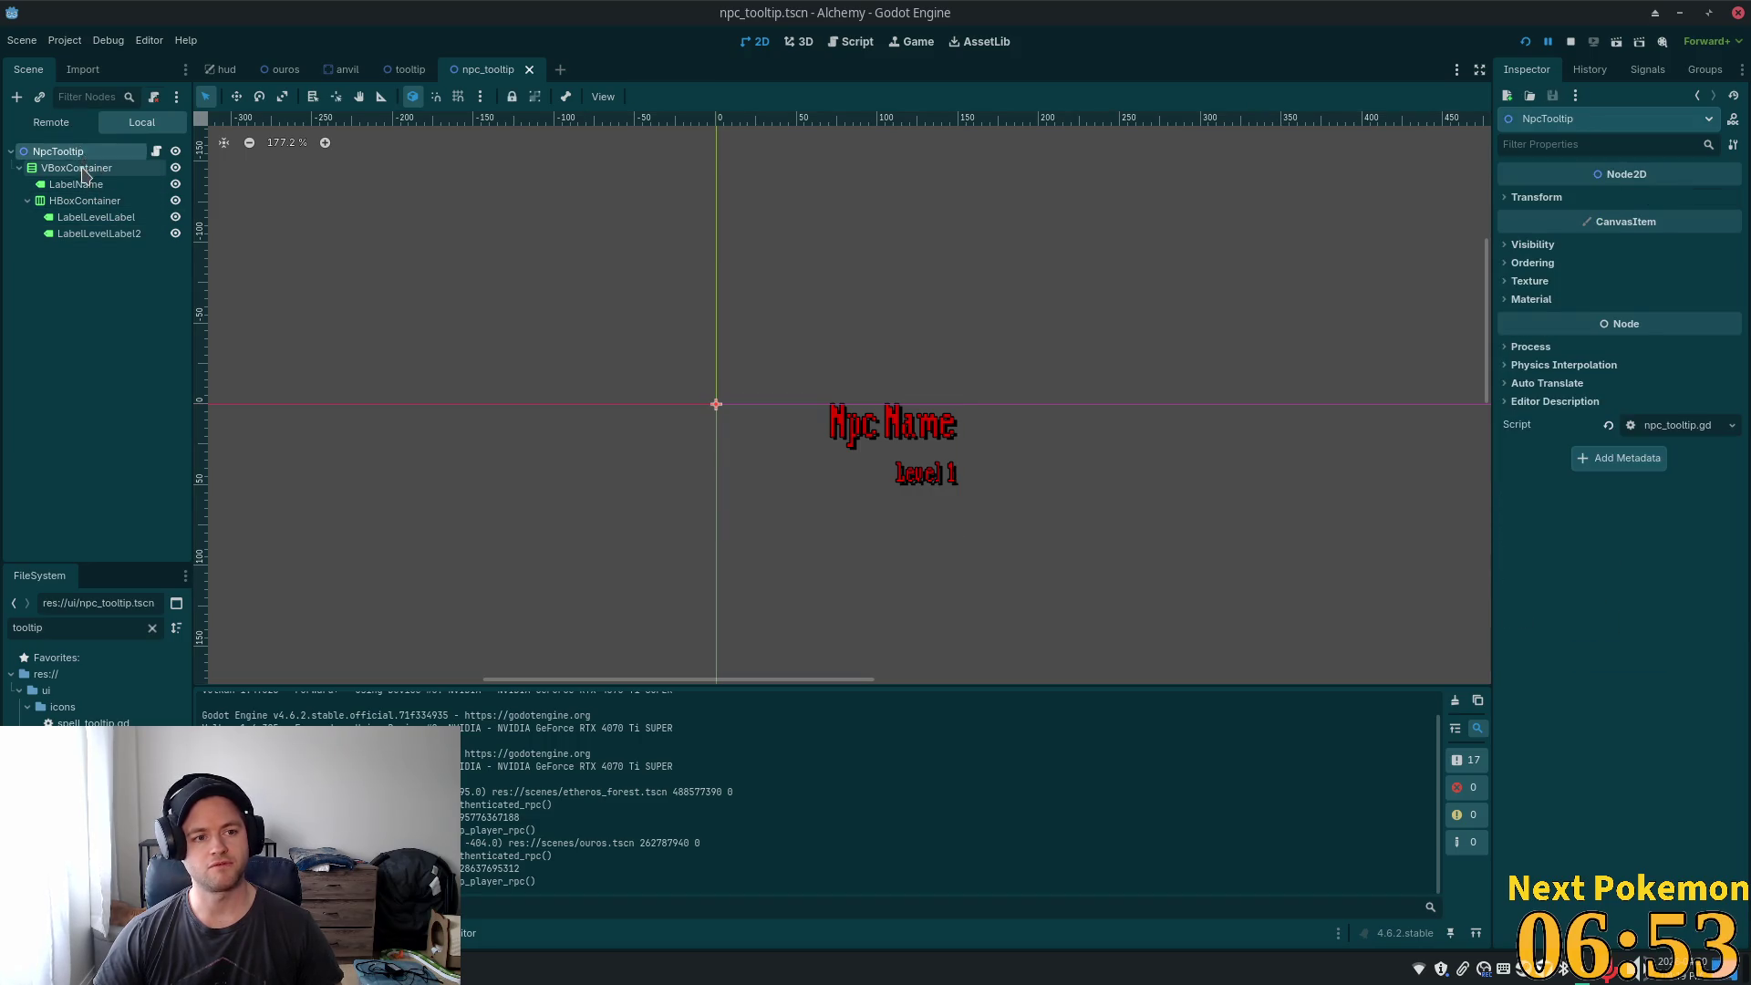
click(81, 169)
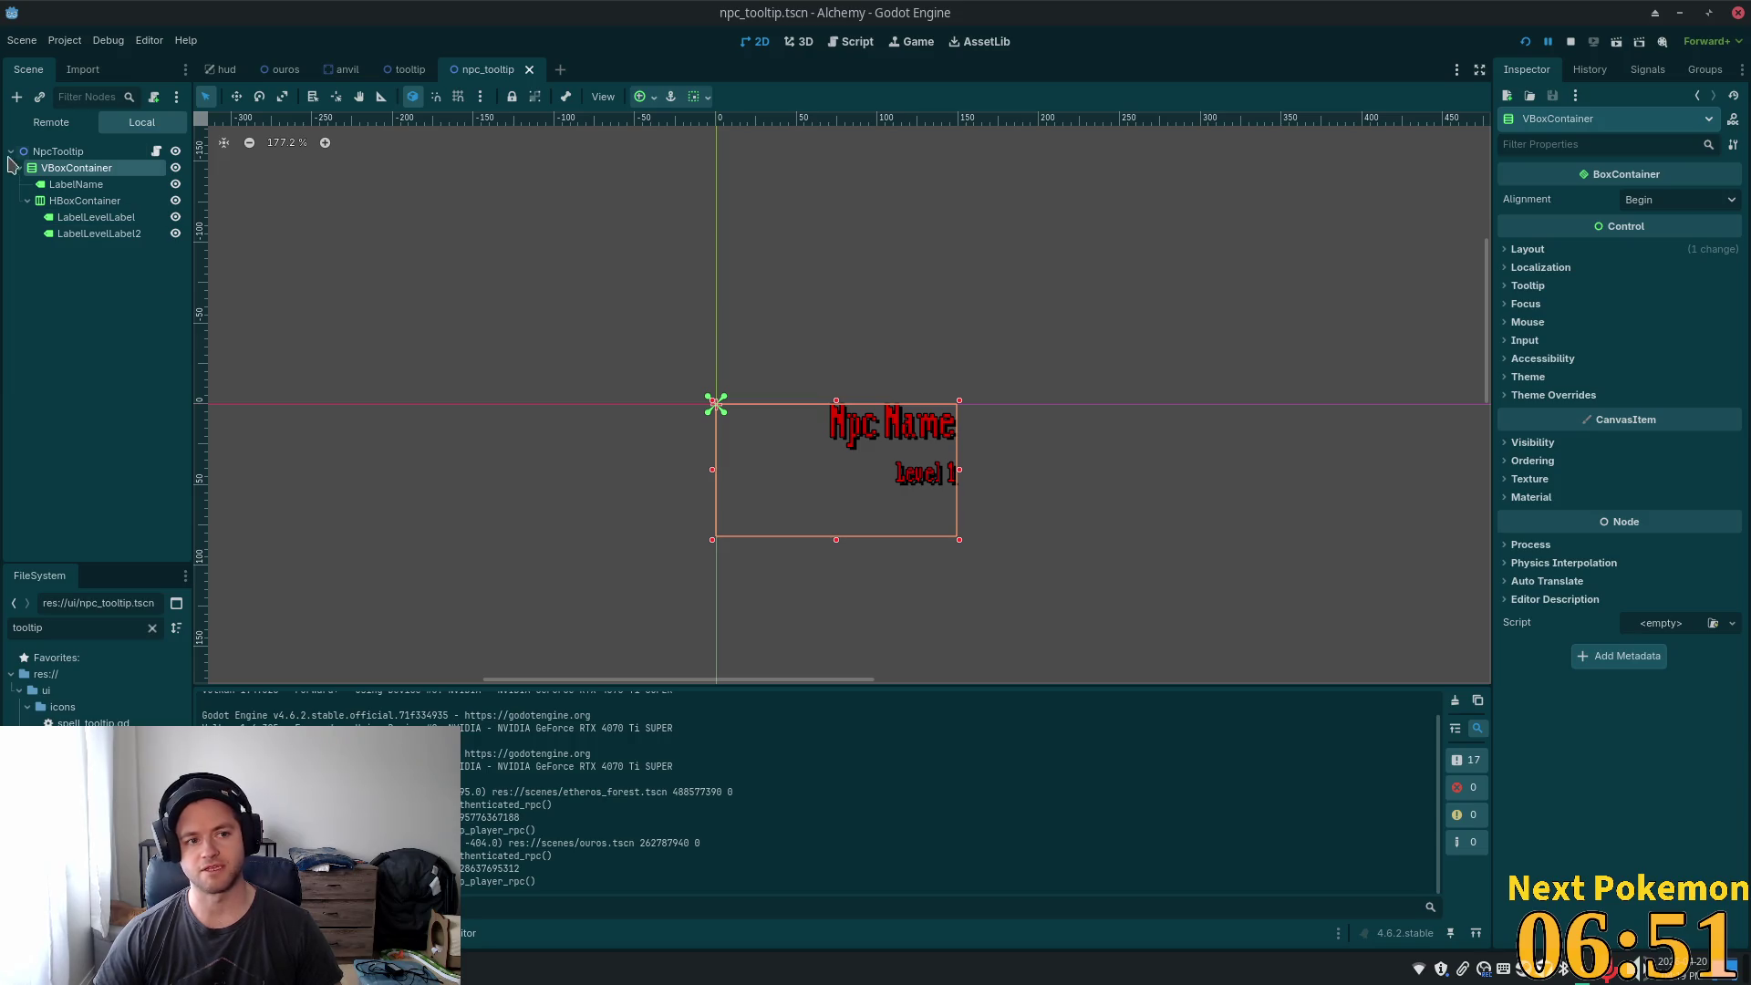
click(55, 152)
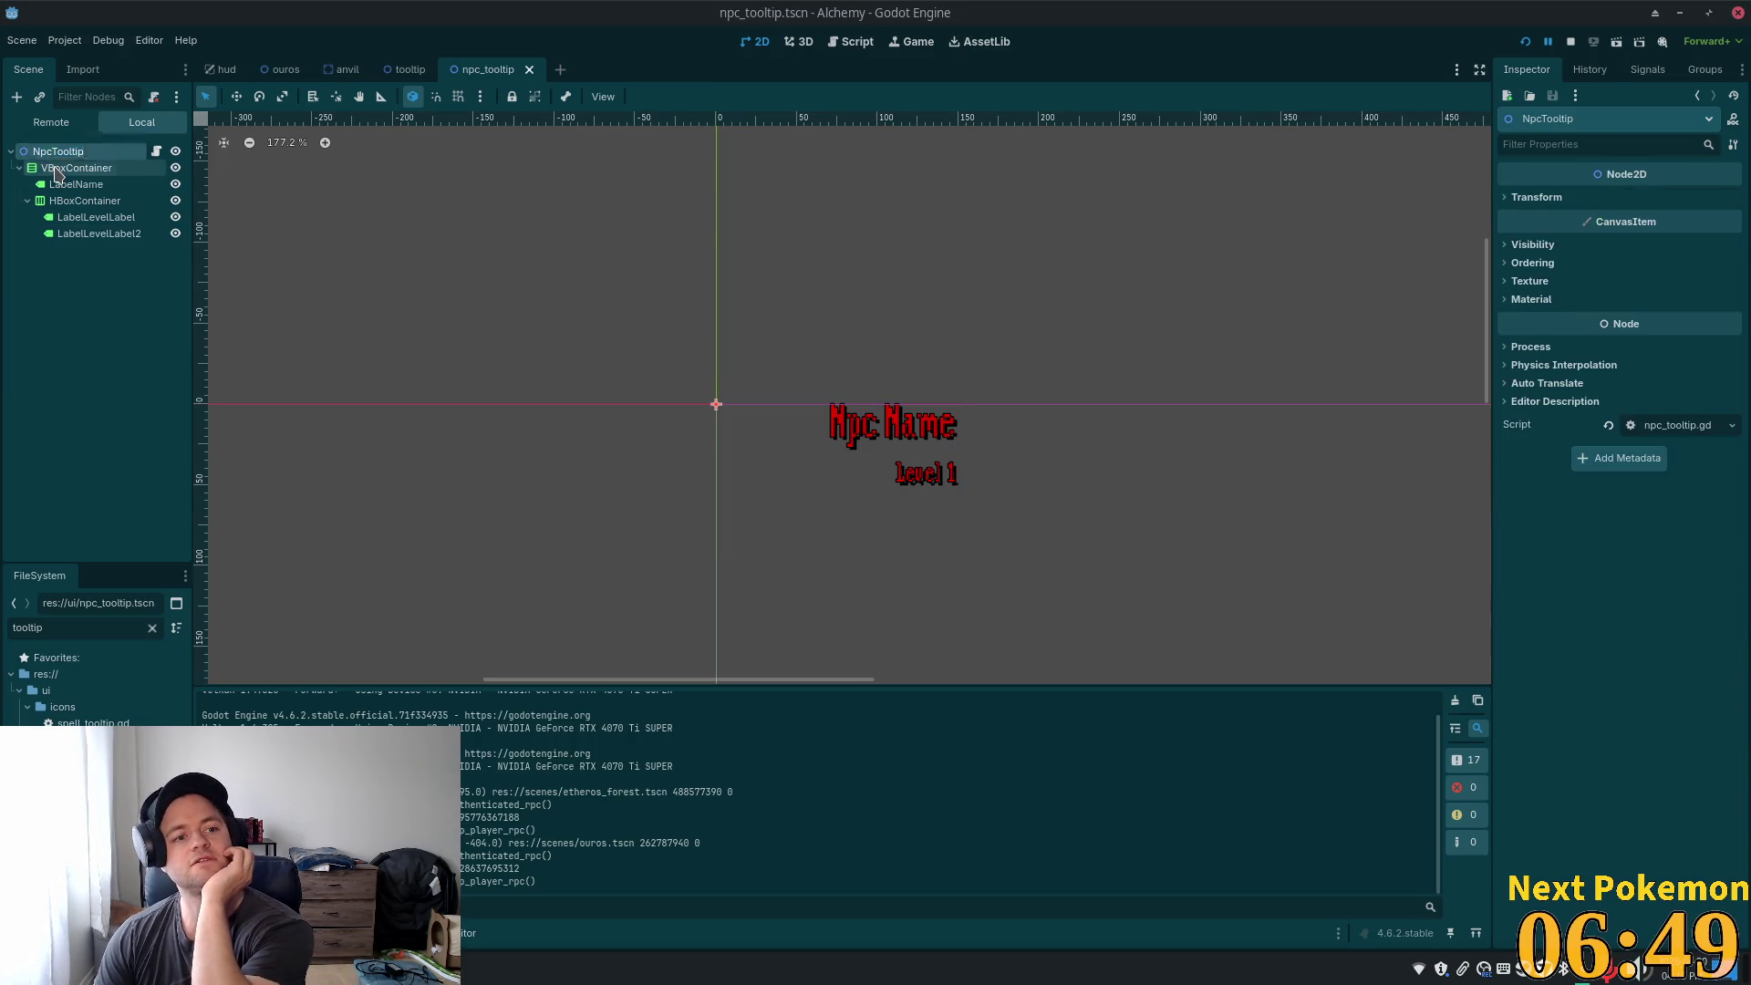
click(56, 169)
click(77, 185)
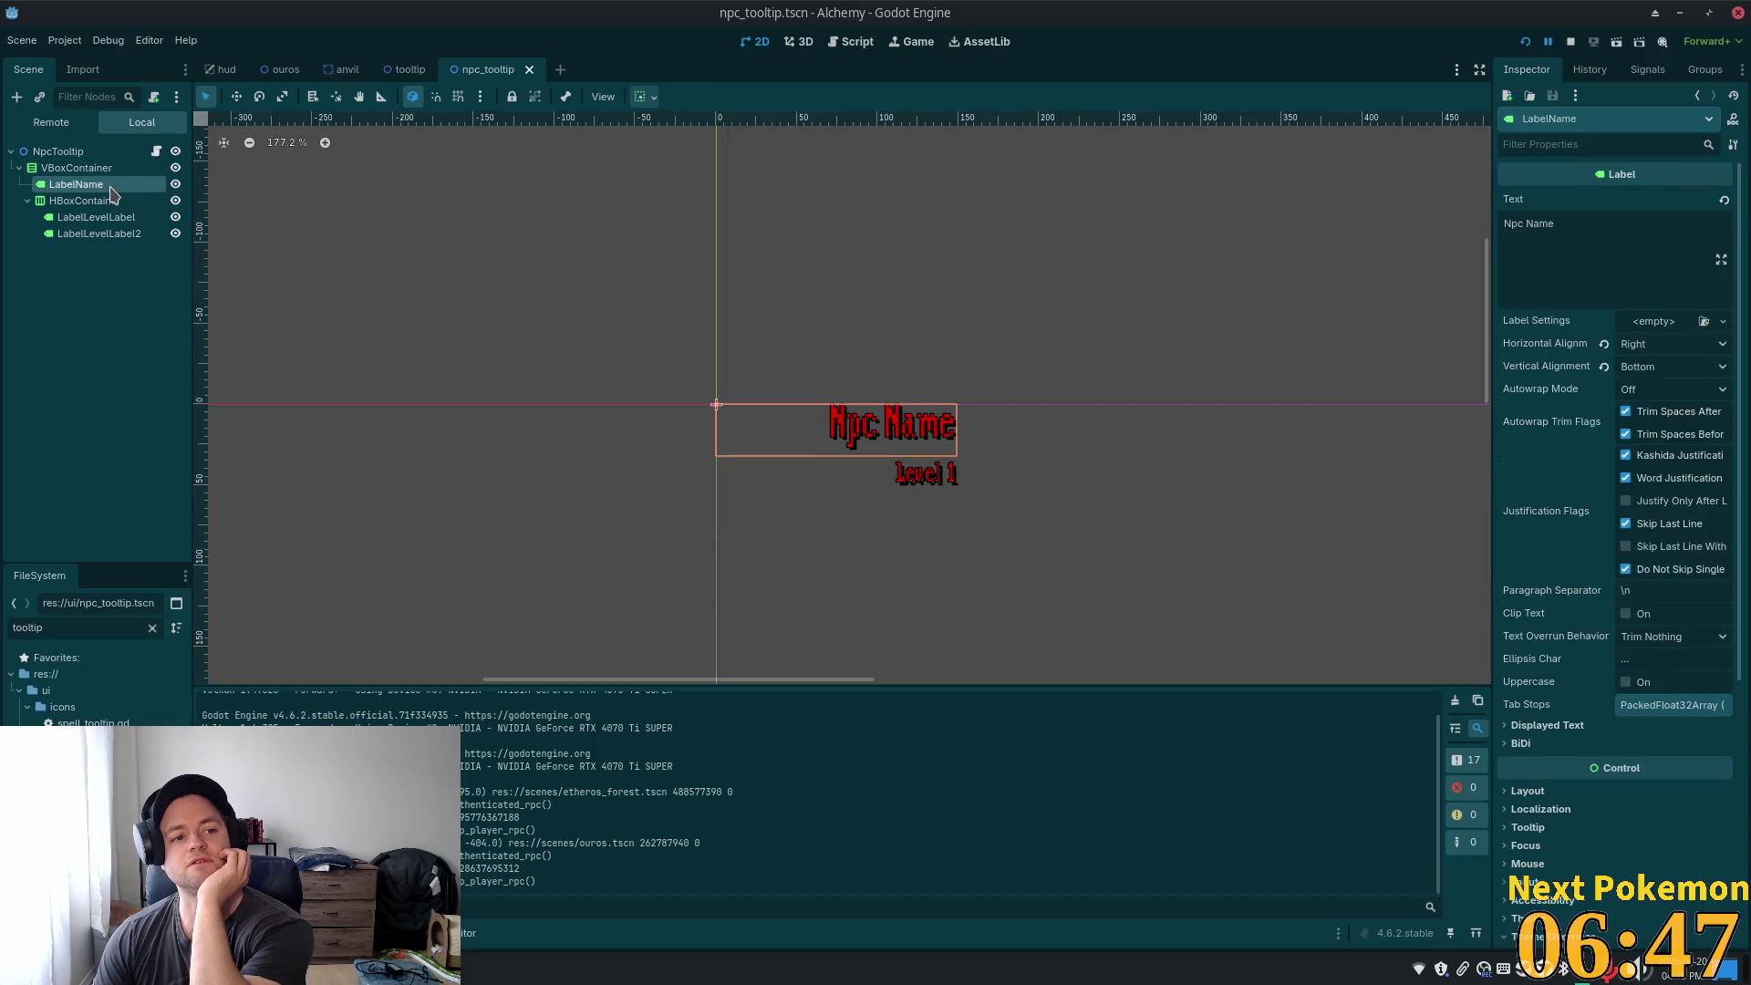
click(102, 201)
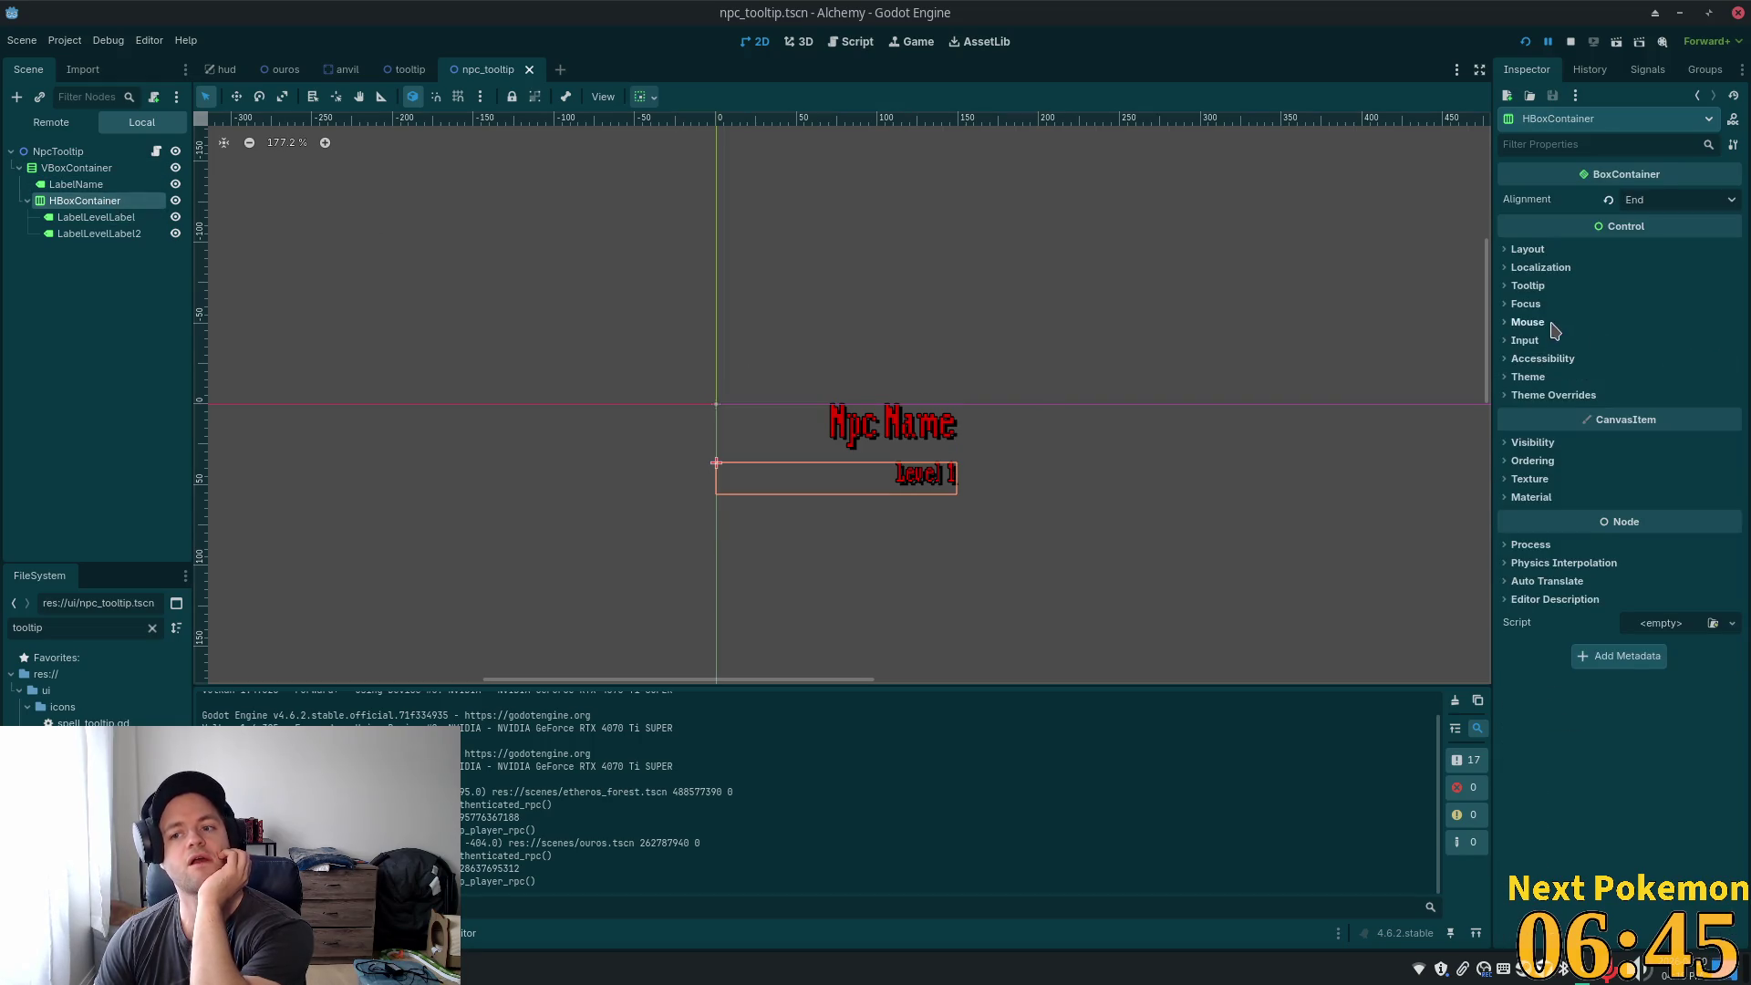
click(110, 185)
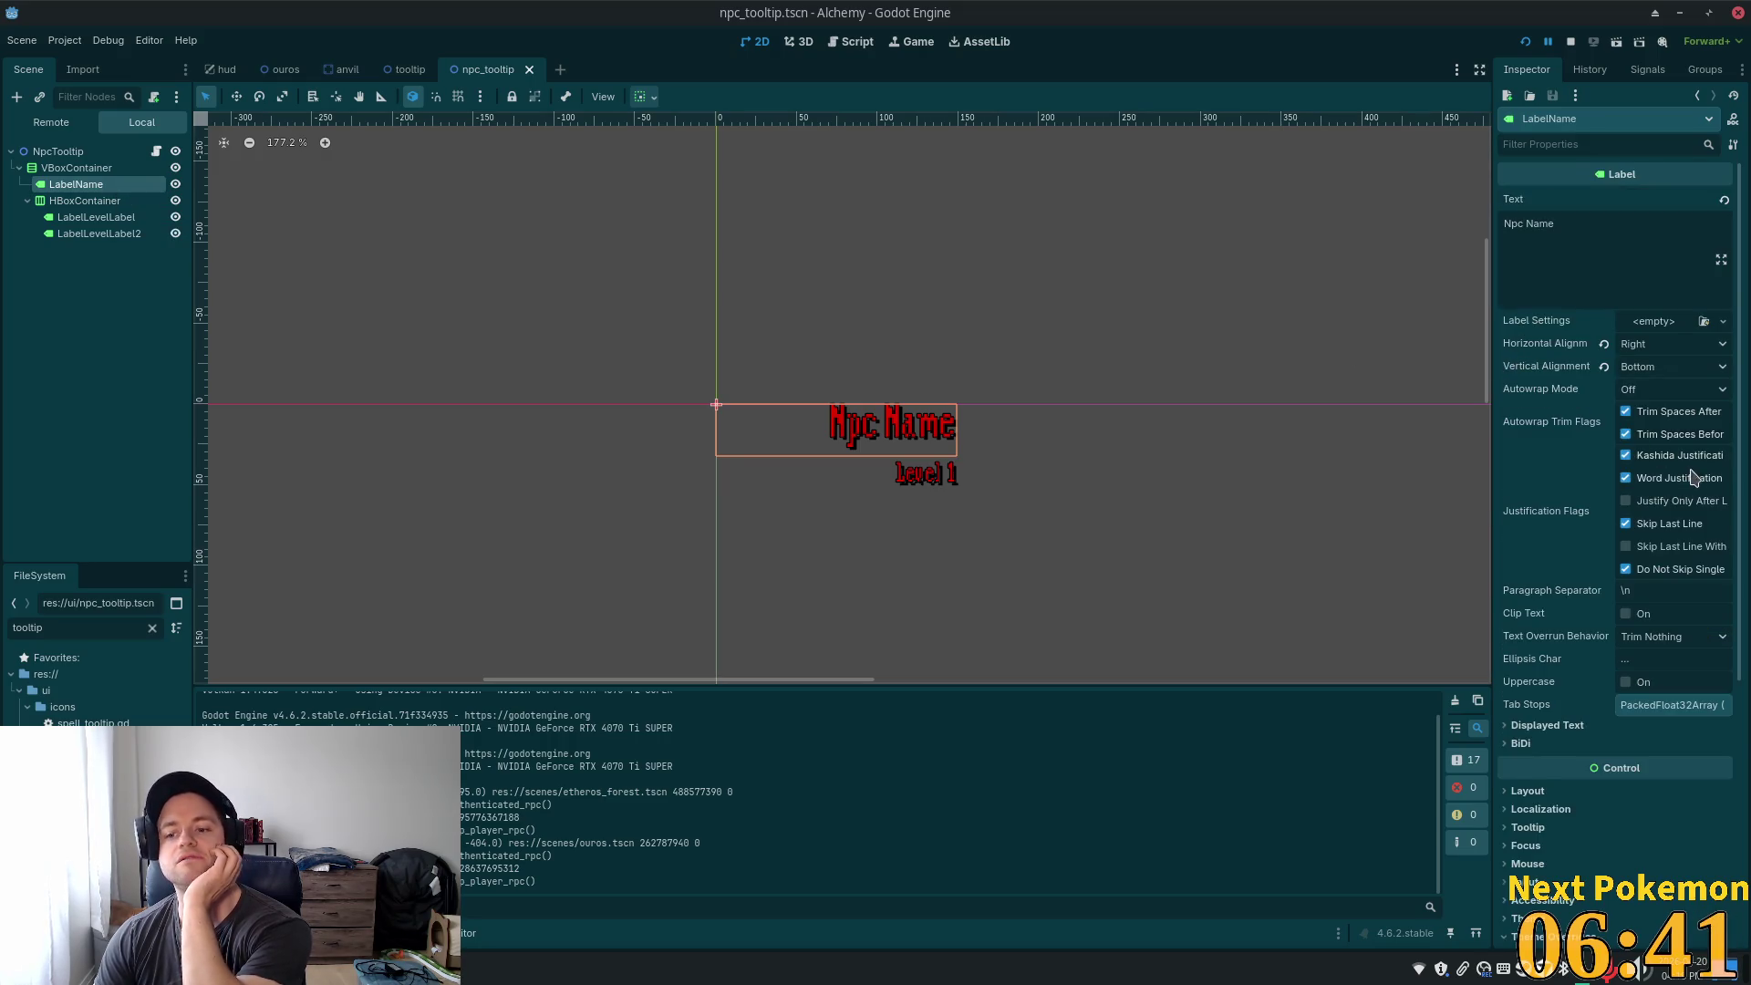
- Scroll the LabelName Inspector and expand its Layout settings
scroll(1692, 478, down, 4)
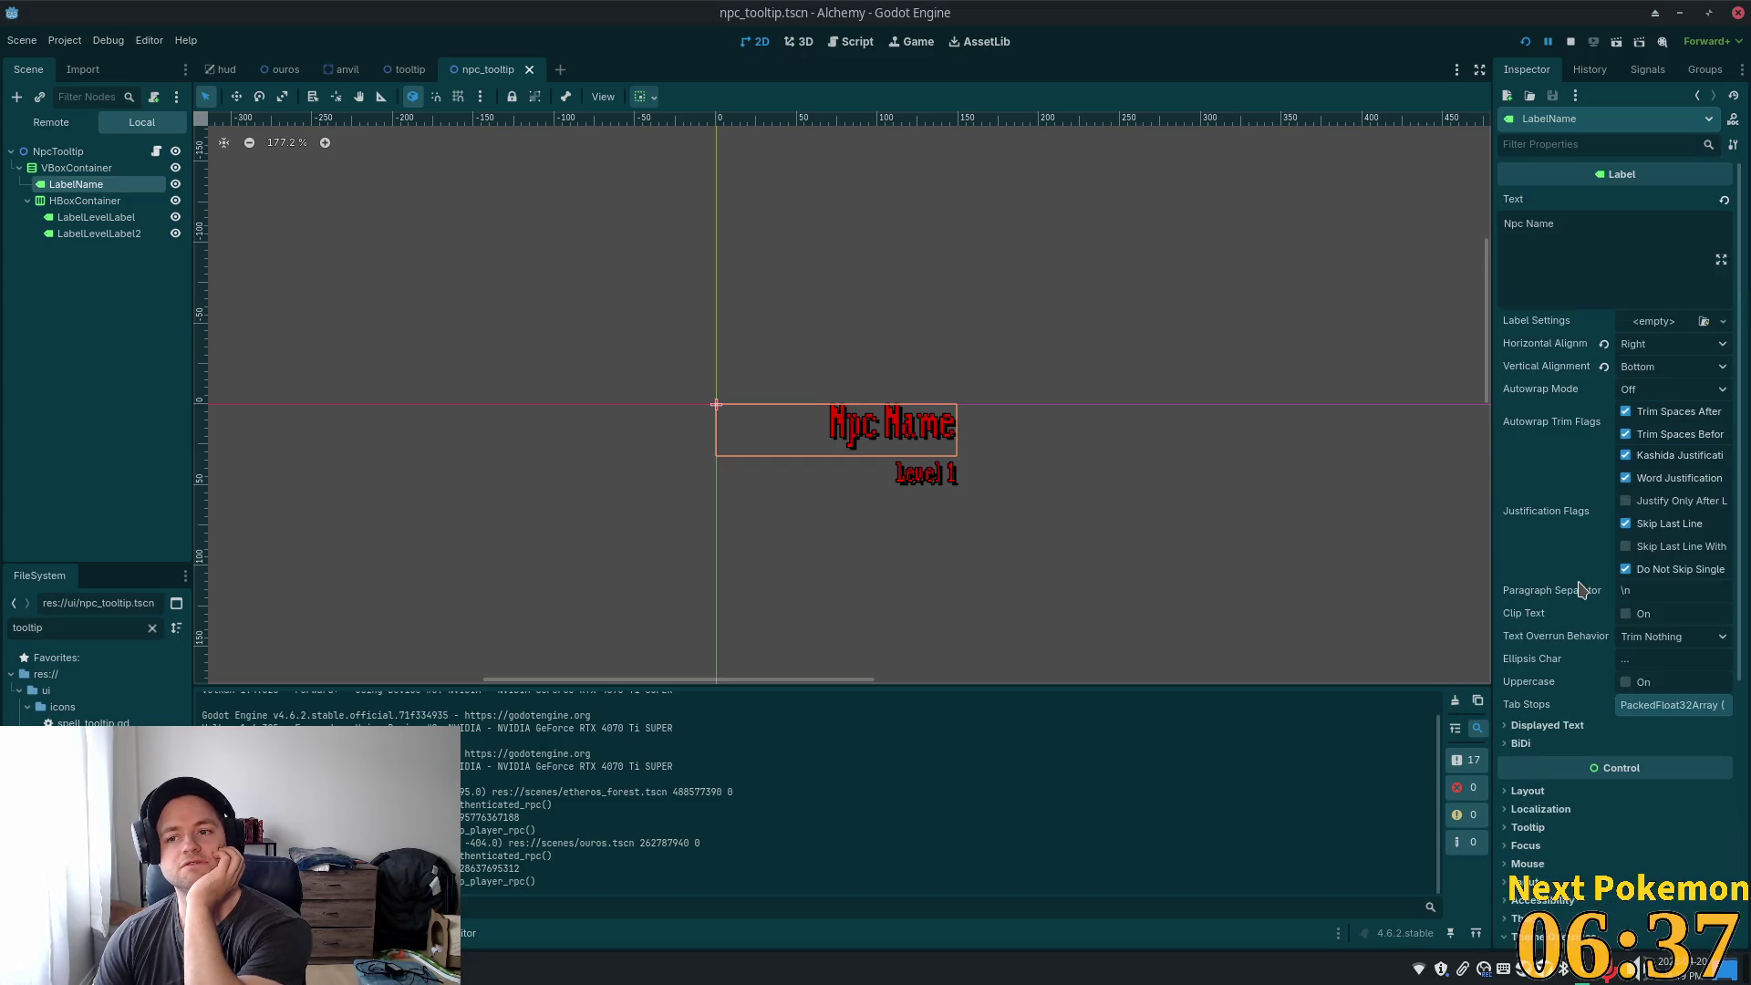
scroll(1586, 591, up, 4)
scroll(1550, 602, down, 3)
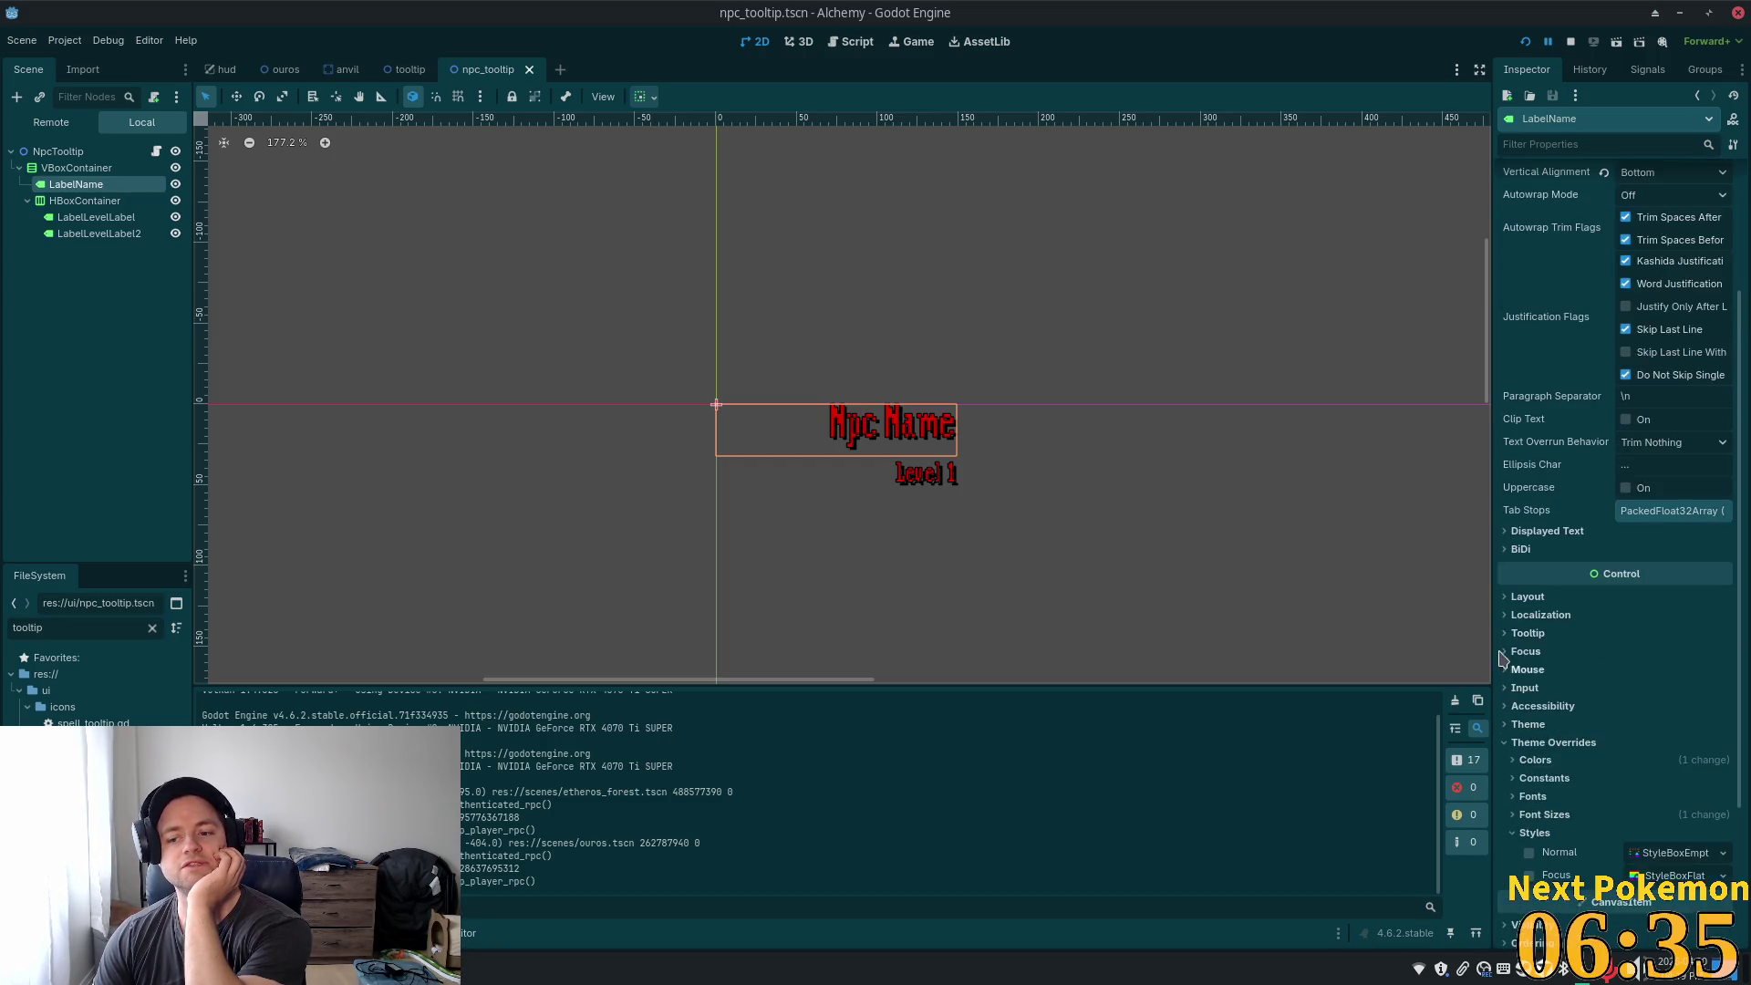
click(1517, 599)
scroll(1612, 703, down, 1)
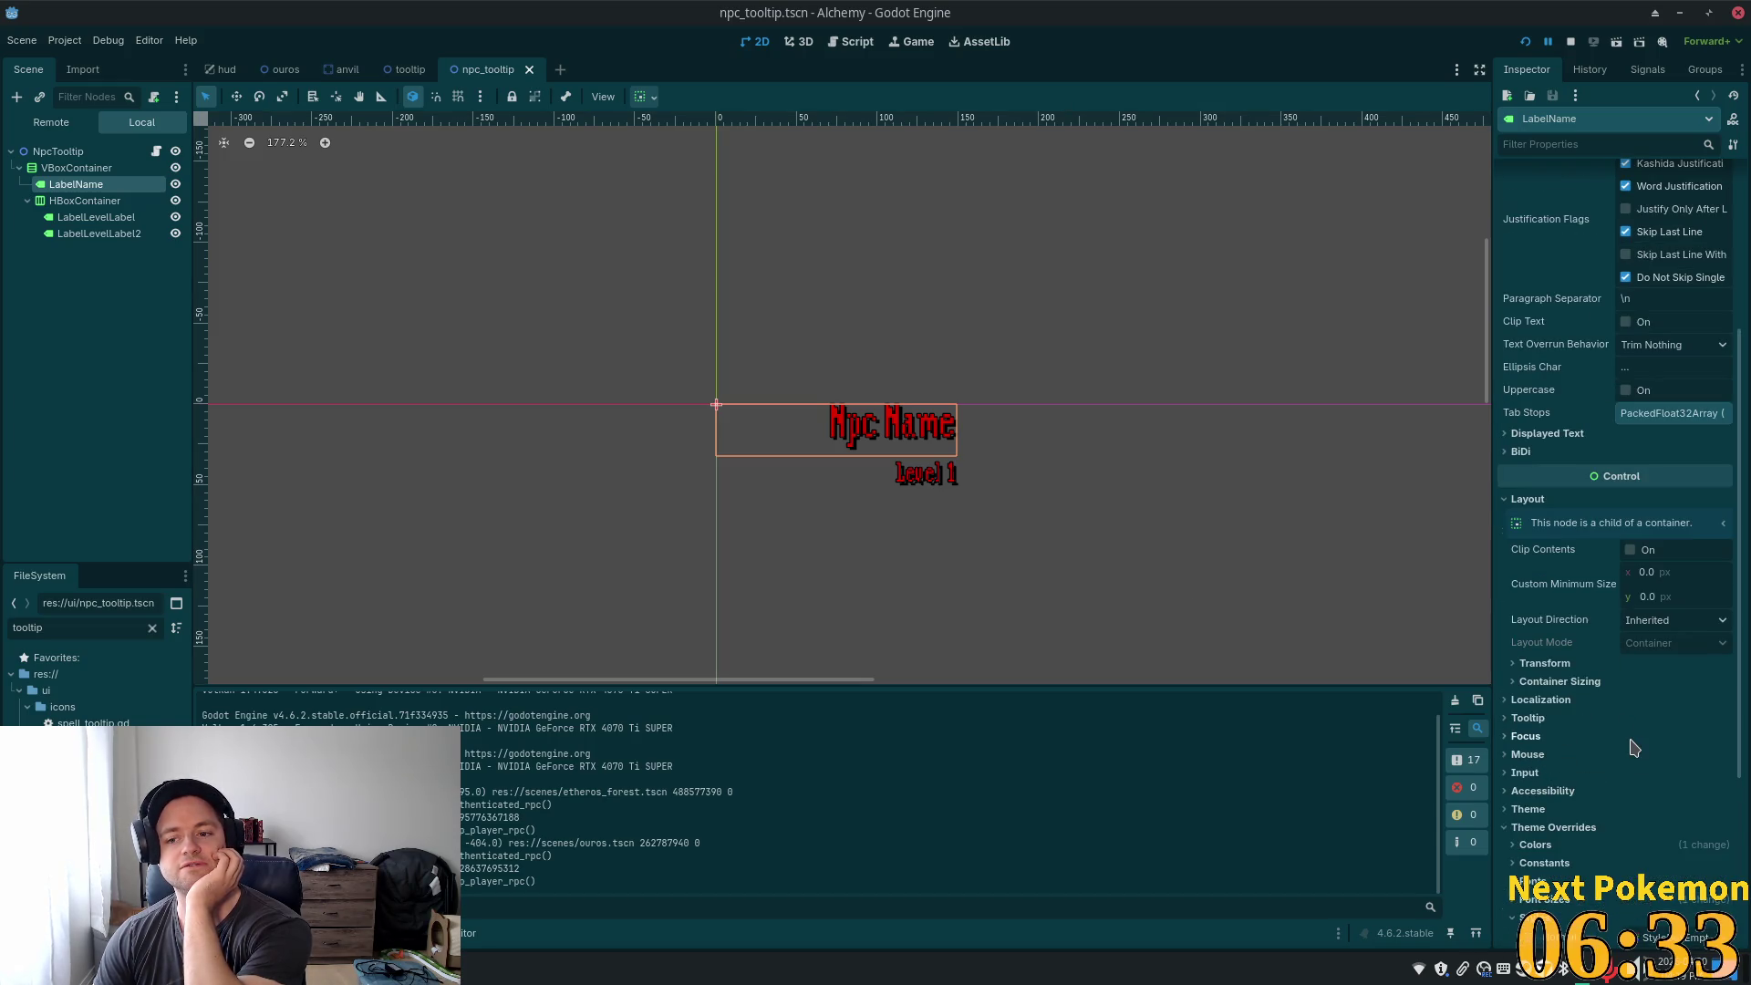
- Select VBoxContainer and expand its Layout and Container Sizing settings
click(76, 168)
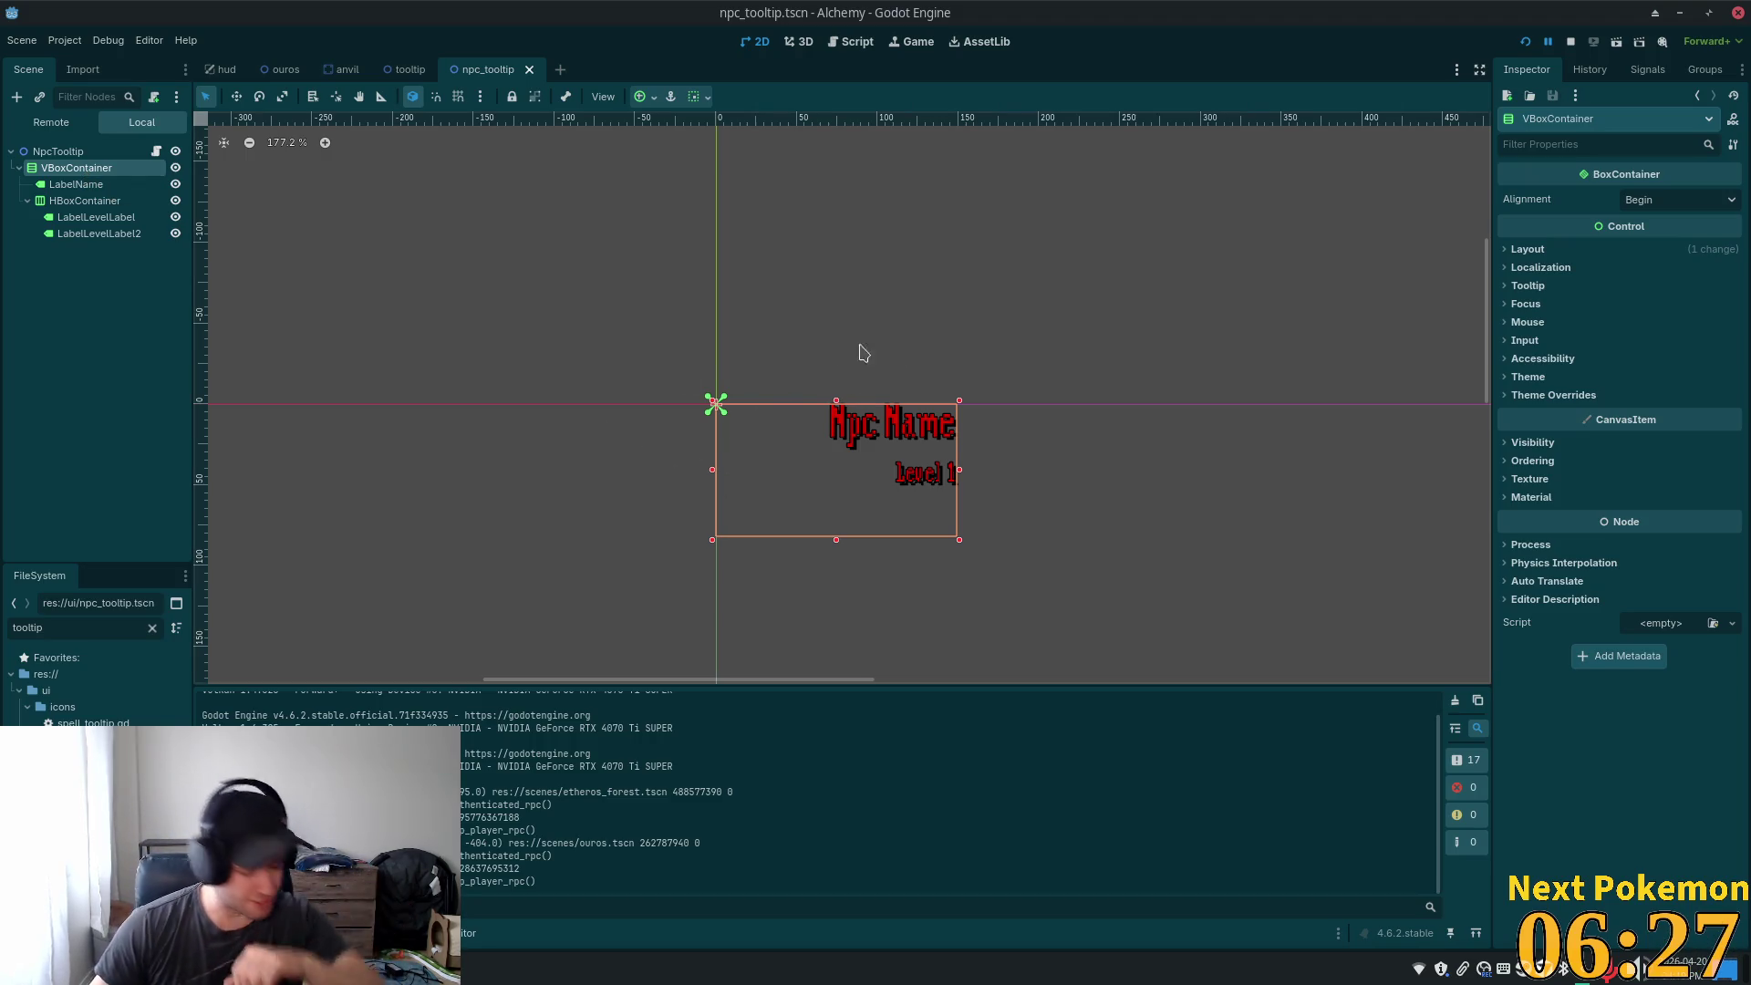
click(1524, 249)
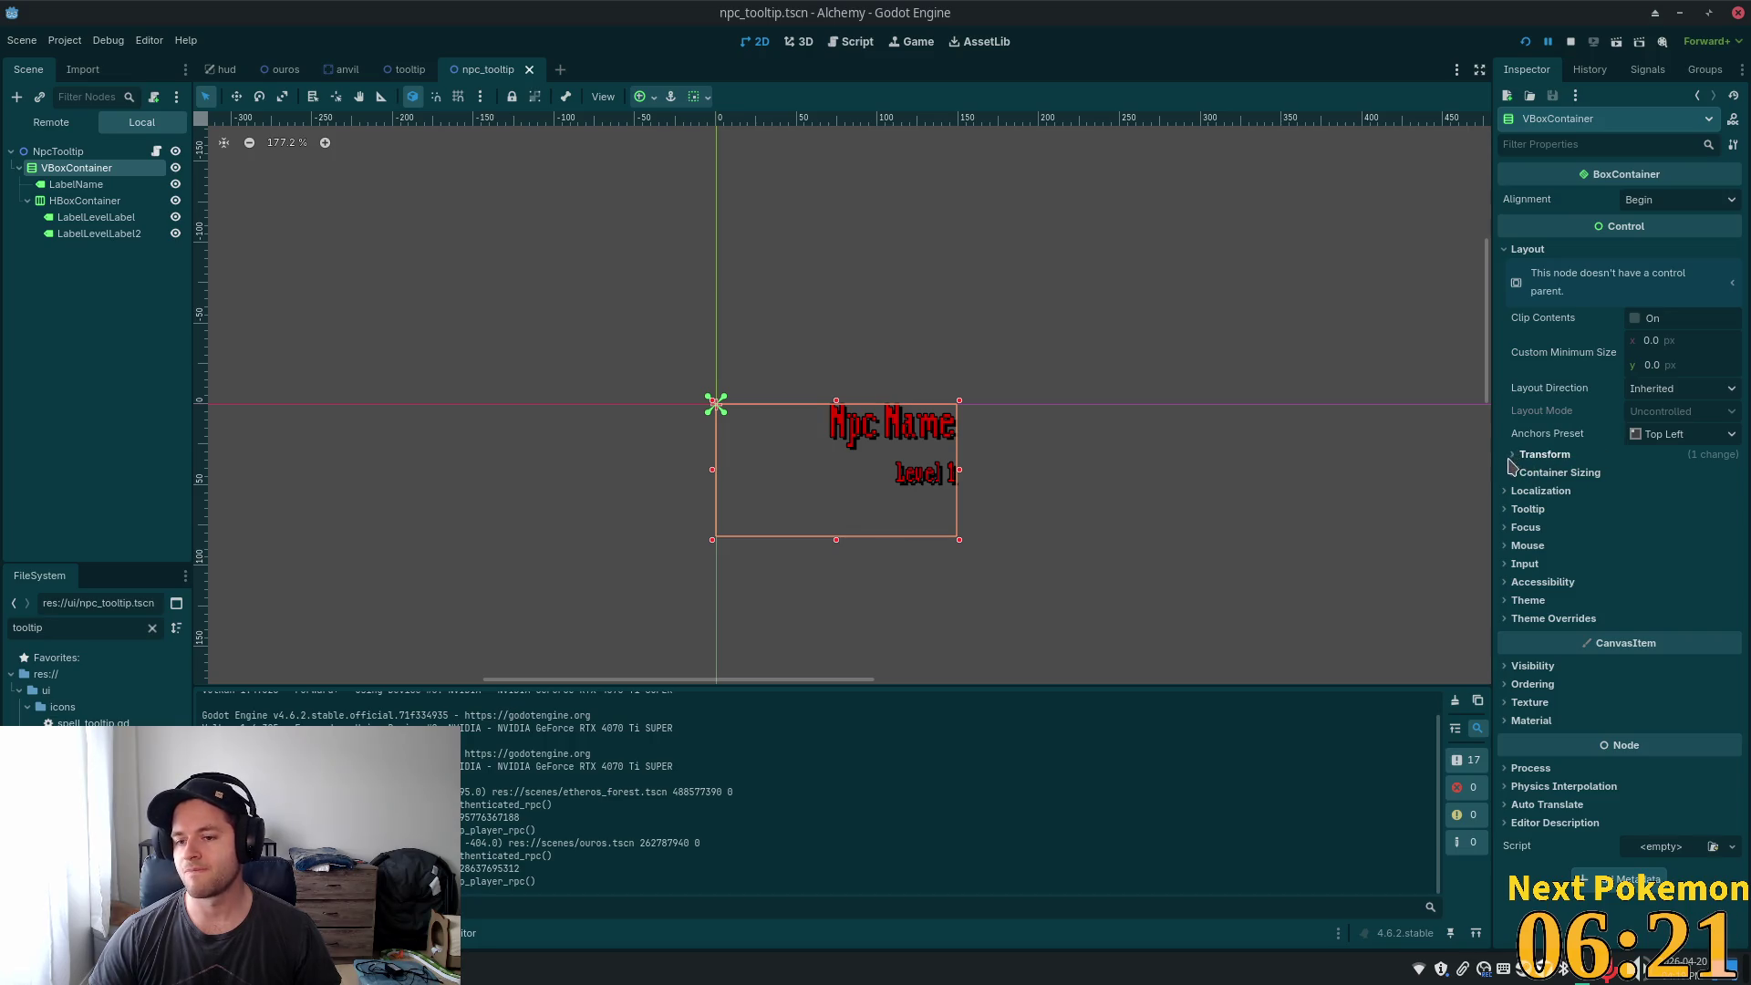
click(1512, 456)
click(1514, 455)
click(1578, 472)
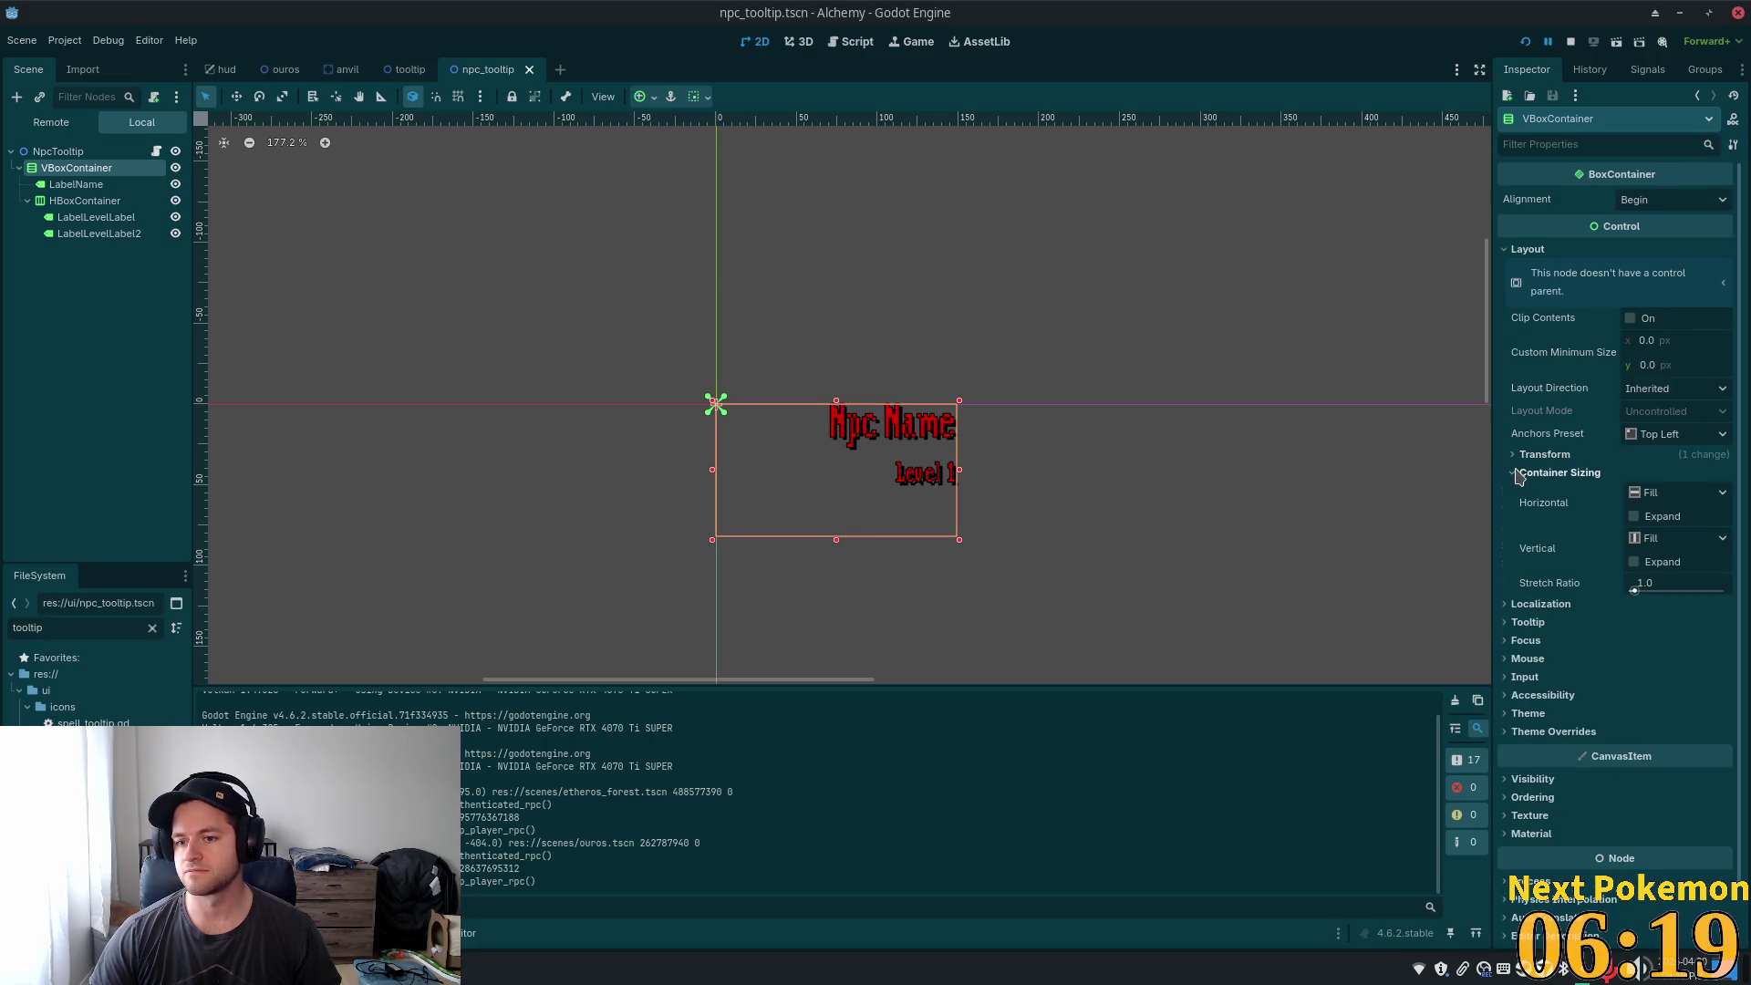